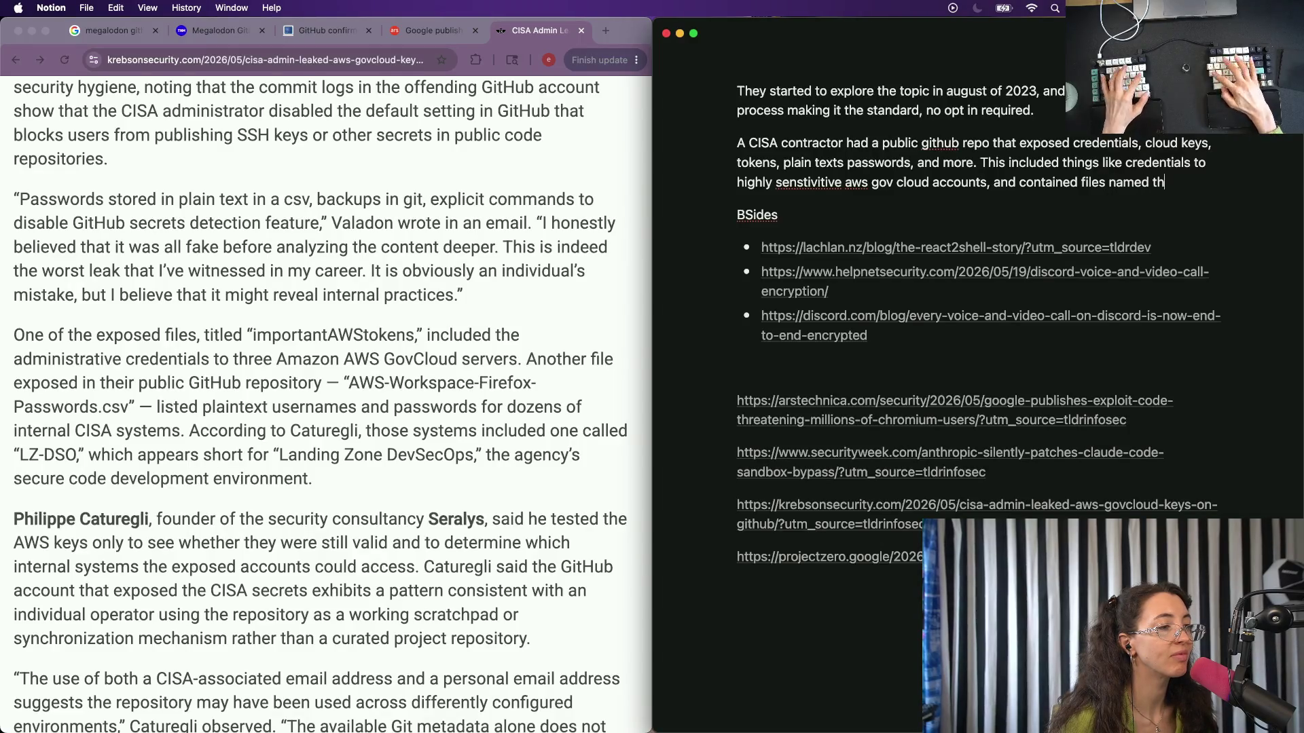
pyautogui.write('mportantA')
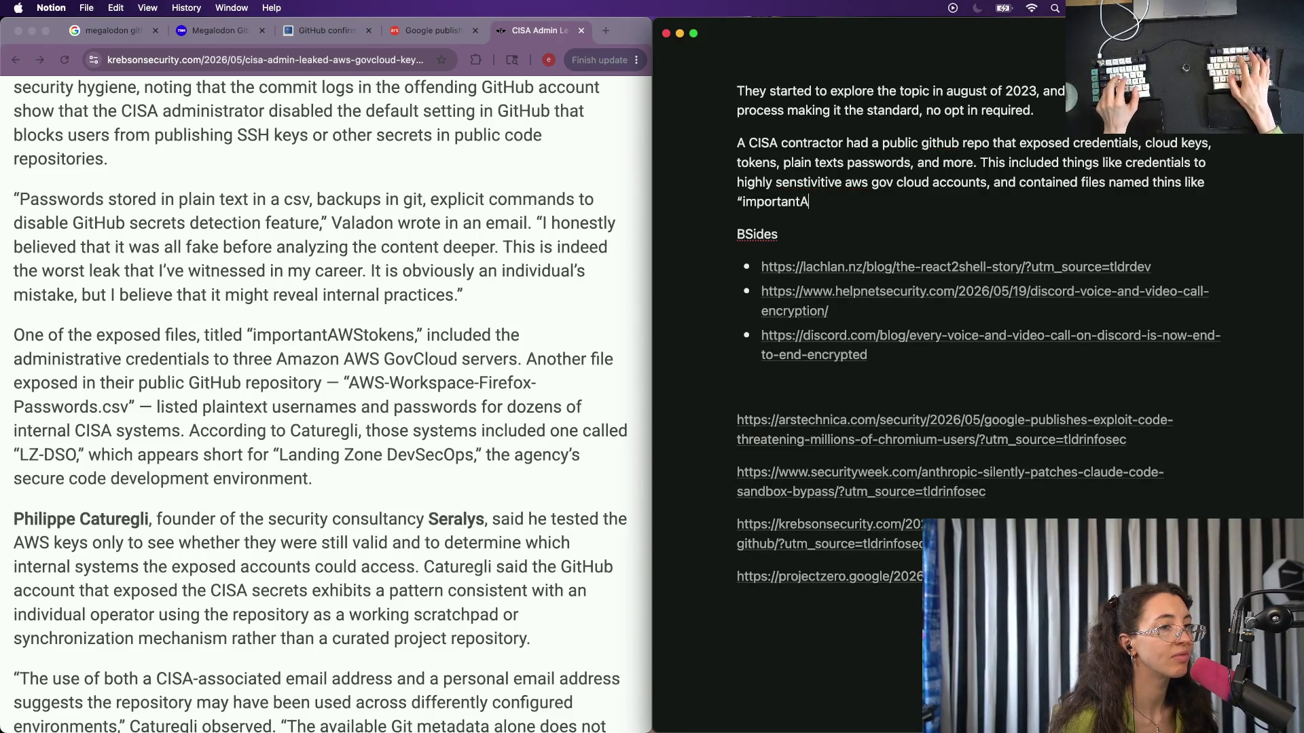
pyautogui.write('TOK')
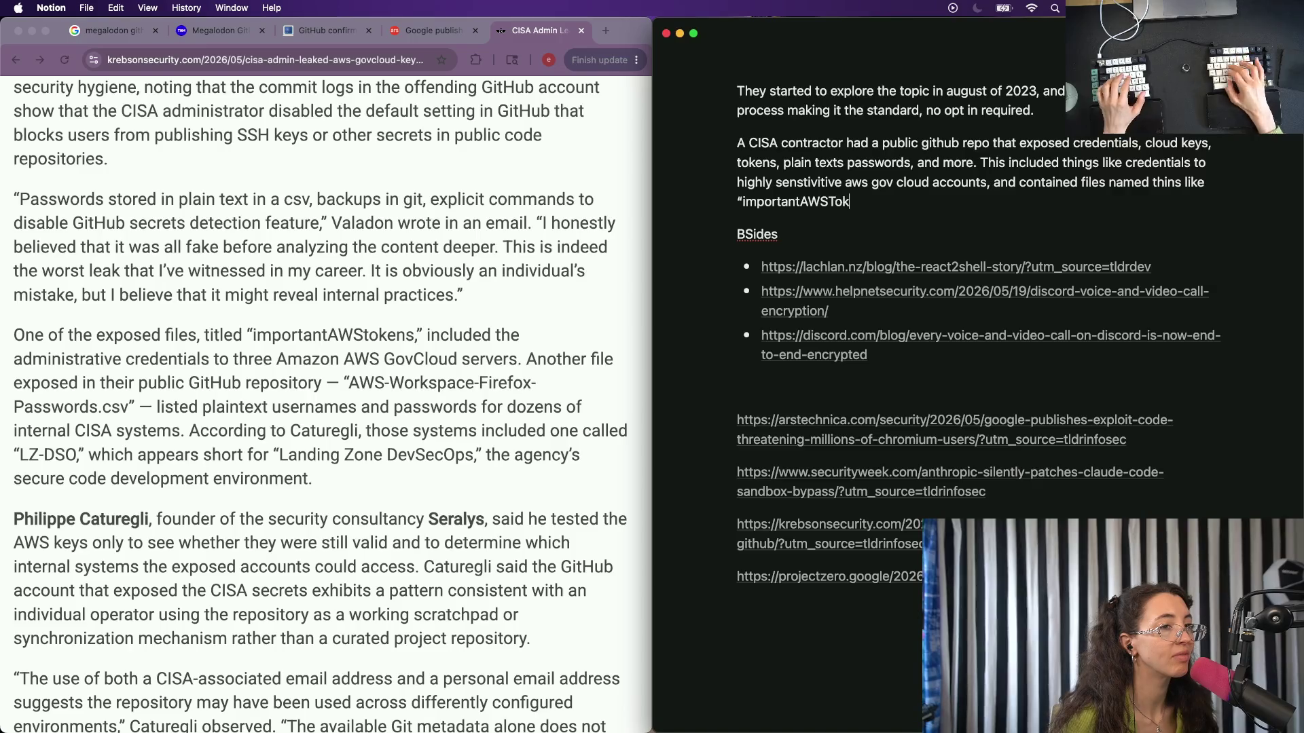
pyautogui.write('" ')
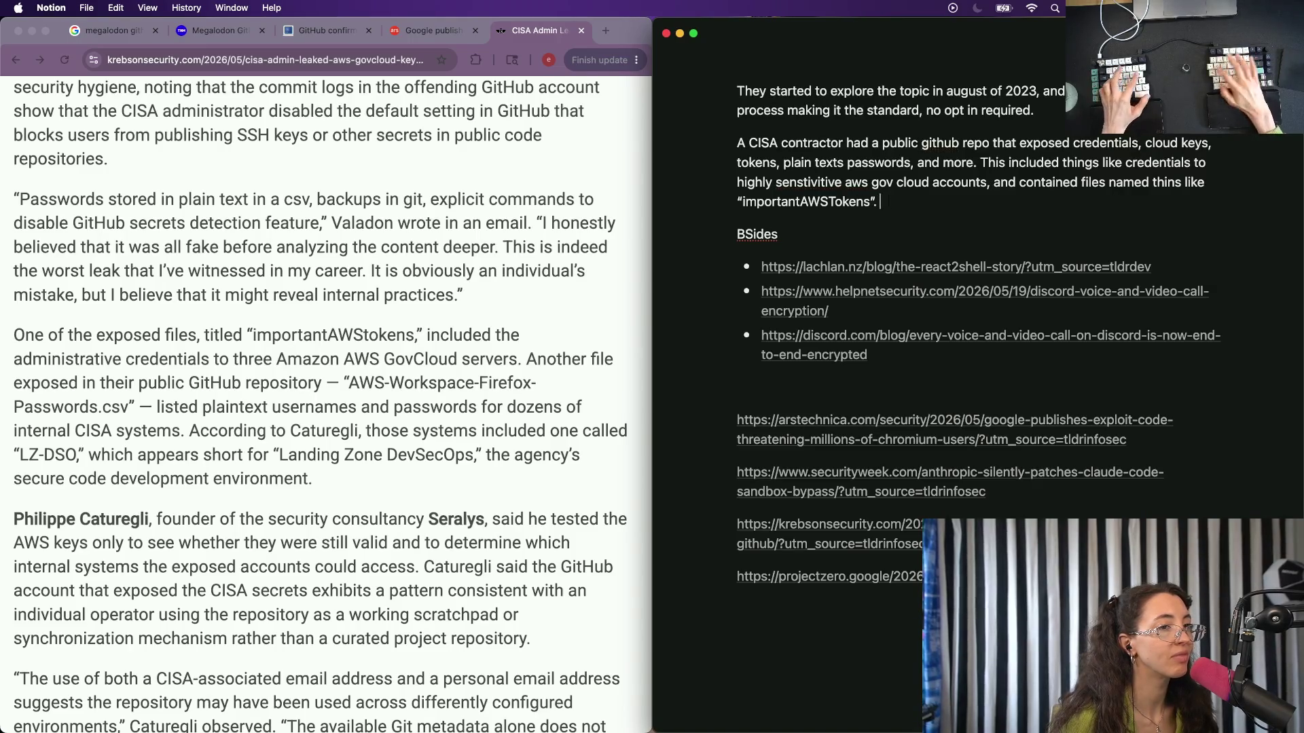
pyautogui.write('The repo')
pyautogui.scroll(-5, 3, 709)
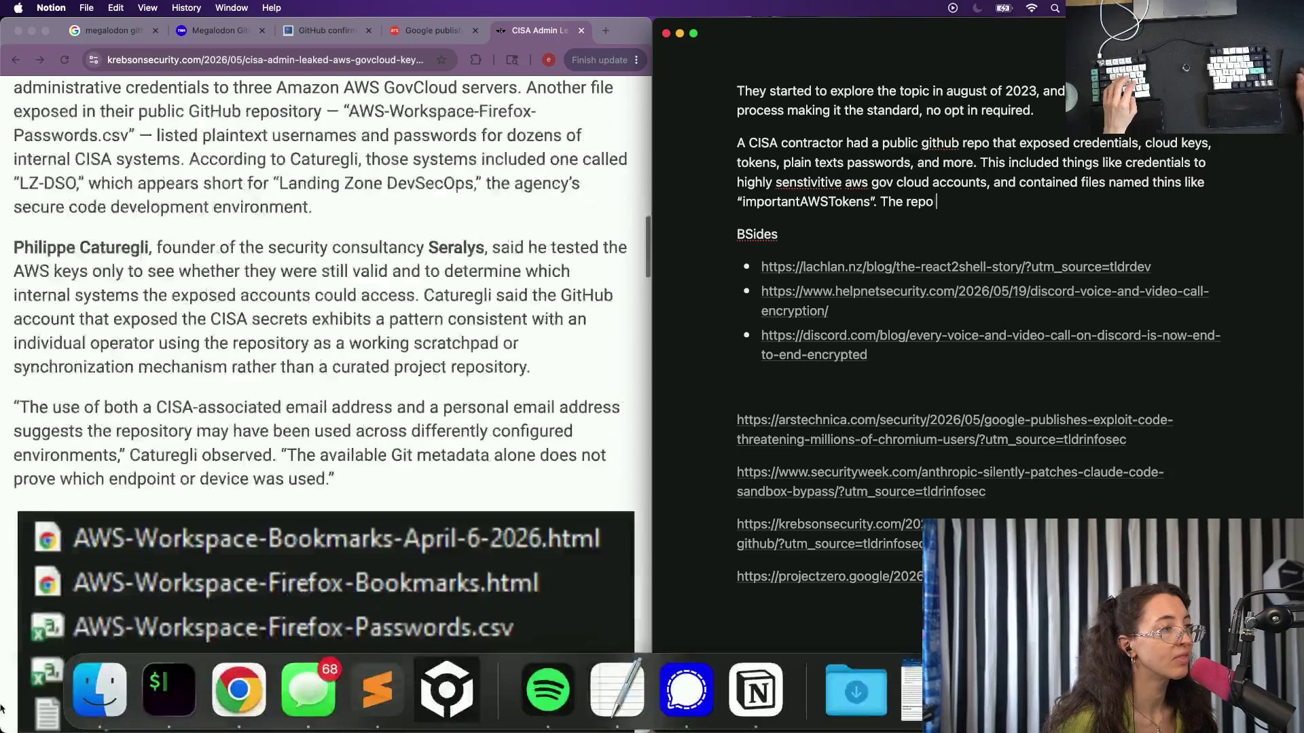
pyautogui.scroll(7, 318, 306)
# Finish the CISA paragraph, checking the November 2025 repo date in the article and fixing a typo in 'created'.
pyautogui.click(318, 196)
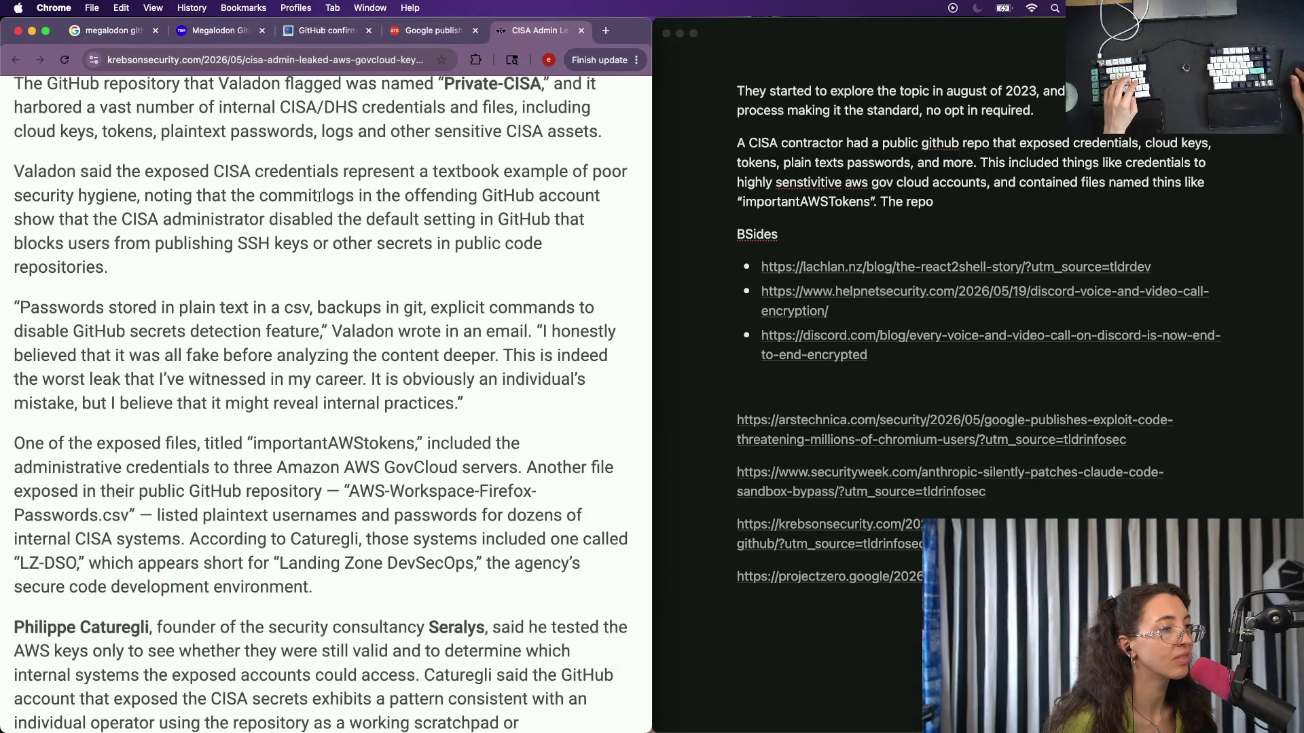
pyautogui.scroll(-10, 318, 195)
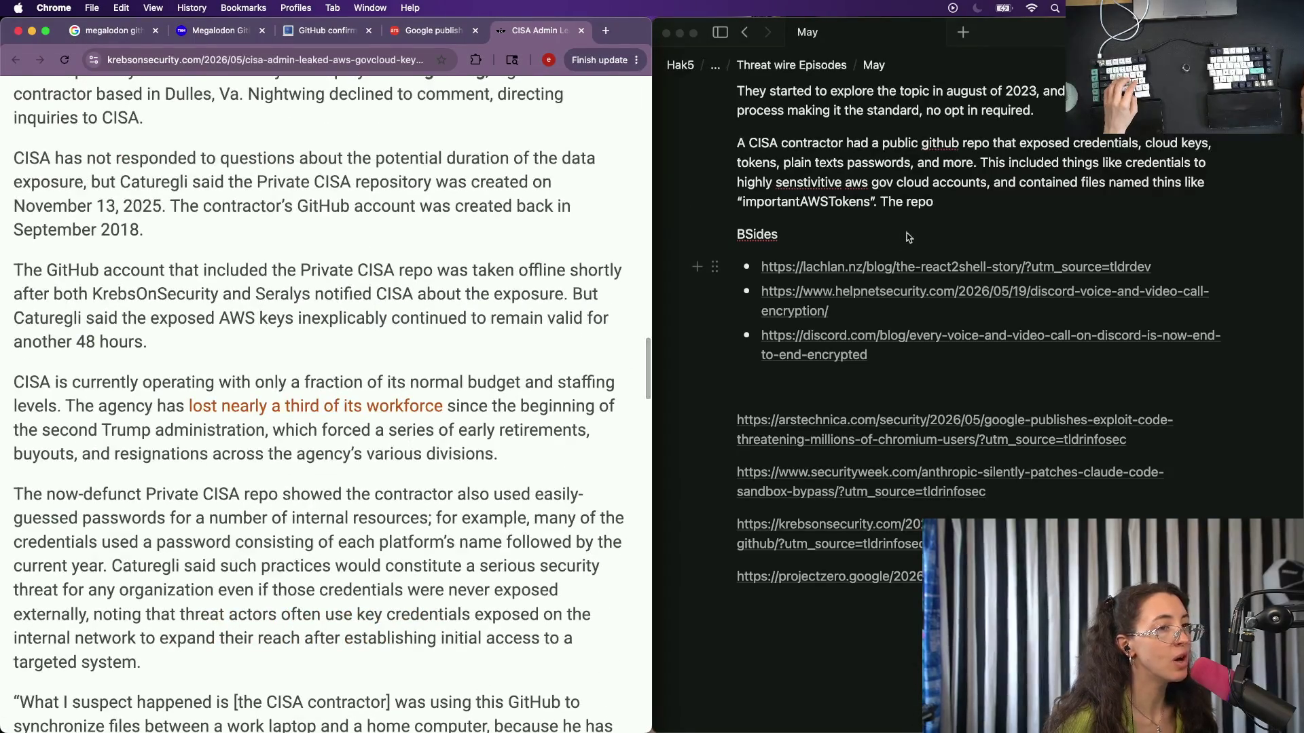
pyautogui.click(907, 238)
pyautogui.write('was ')
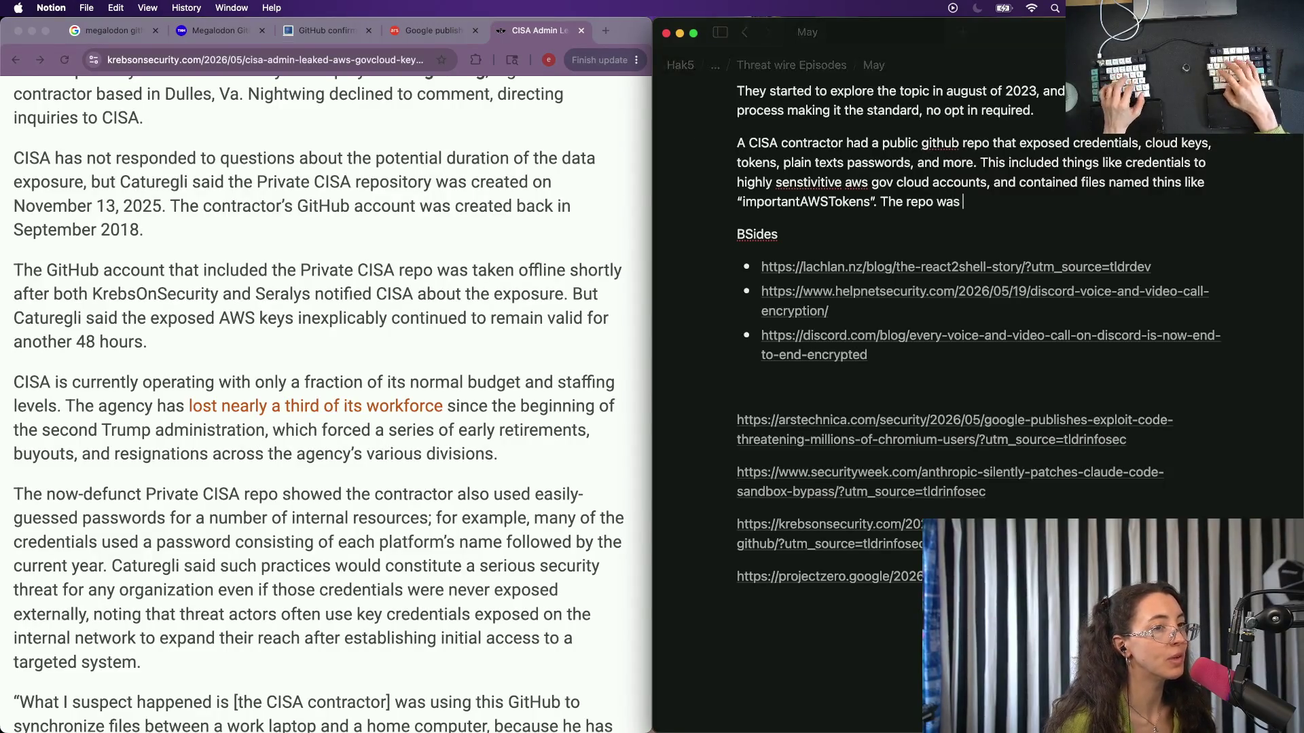
pyautogui.write('crer')
pyautogui.press('BackSpace')
pyautogui.write('eat')
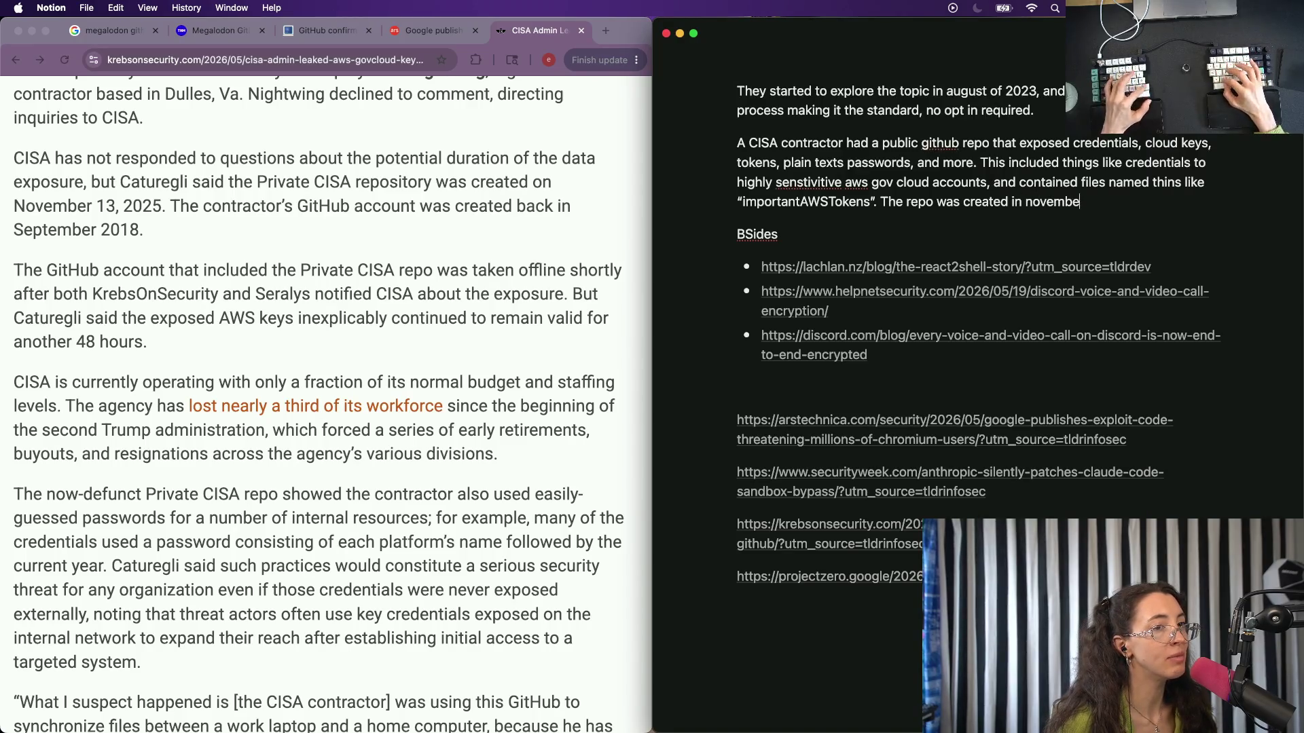
pyautogui.write('r 2025, and ')
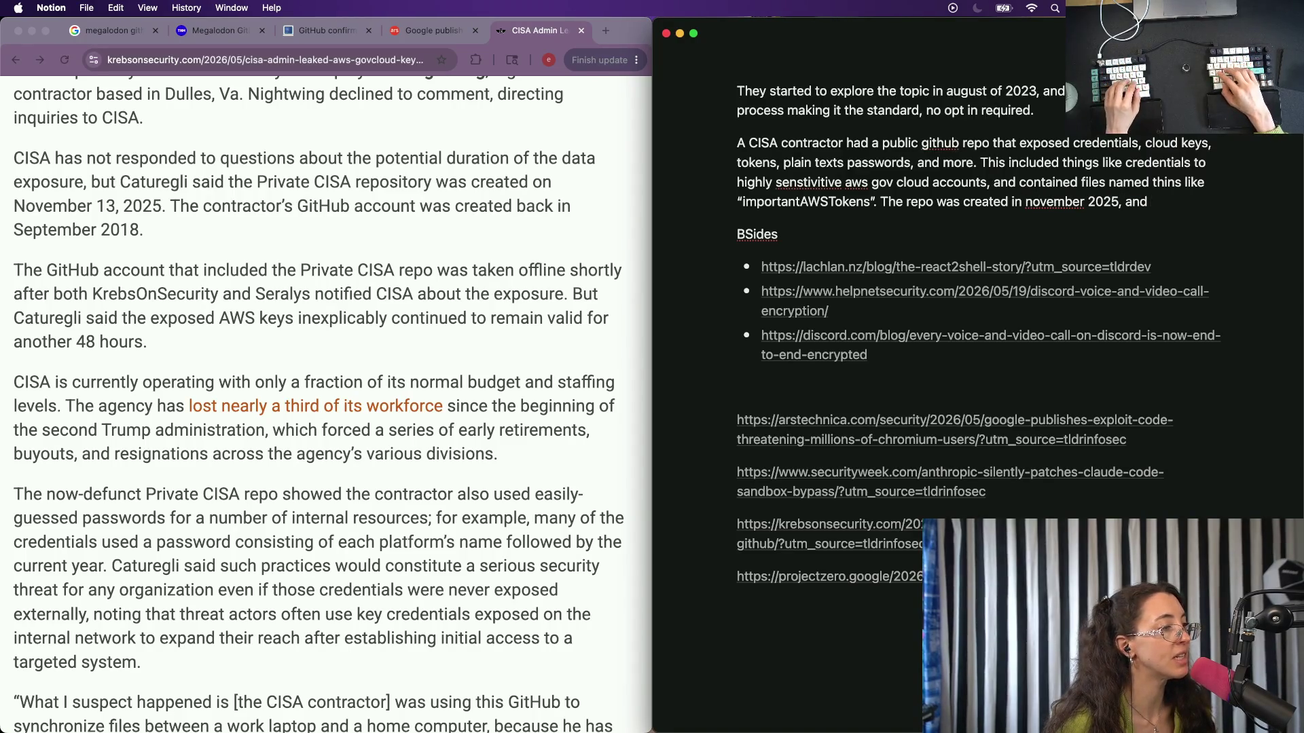
pyautogui.write(' cisa has yet to re')
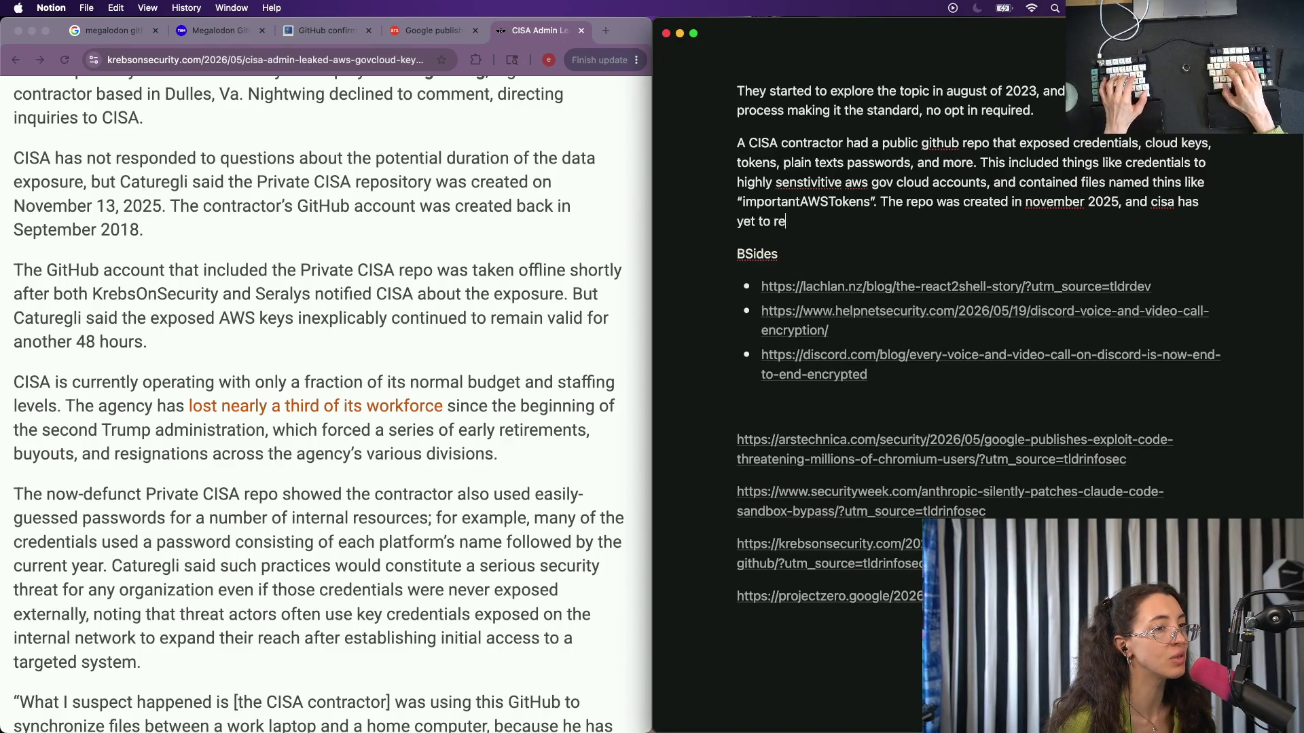
pyautogui.write('spond about the')
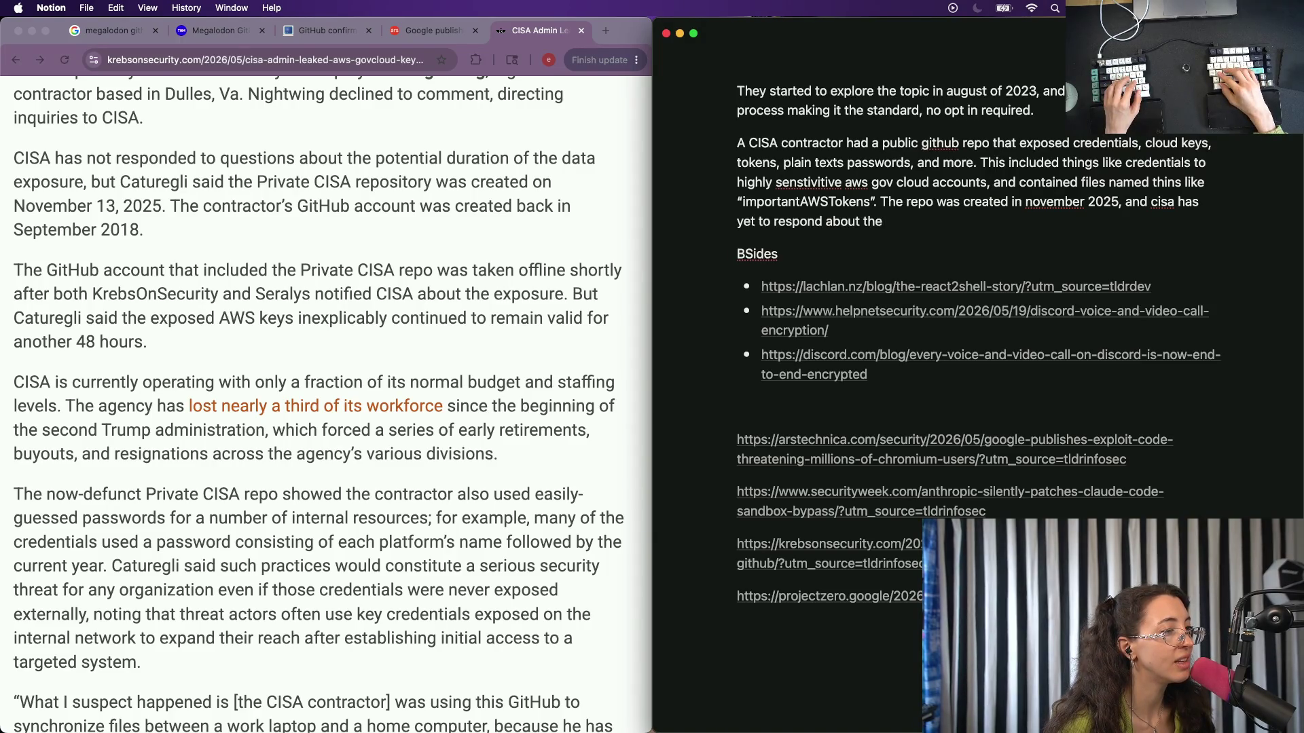
pyautogui.write(' exposure.')
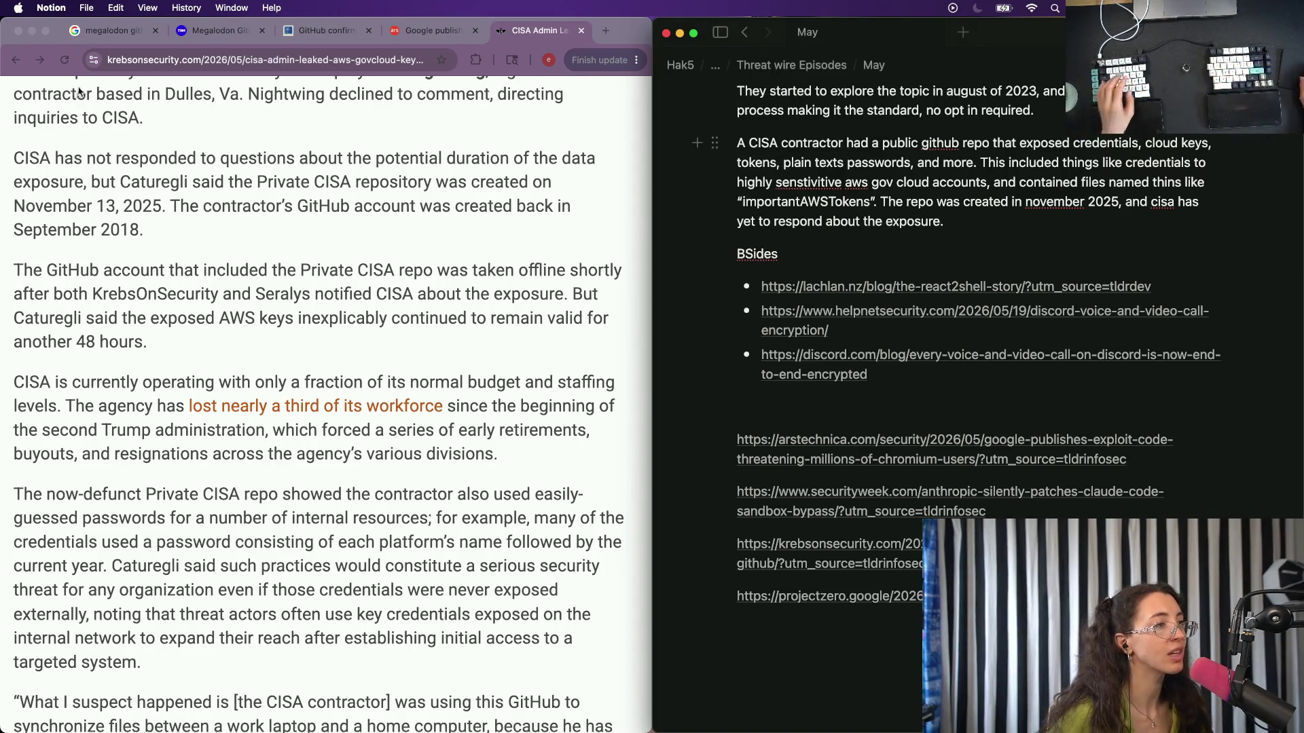
pyautogui.press('super+Tab')
# Add the CISA article URL as a fourth BSides bullet under the Discord link and delete the duplicate link.
pyautogui.press('super+l')
pyautogui.press('super+Tab')
pyautogui.click(926, 373)
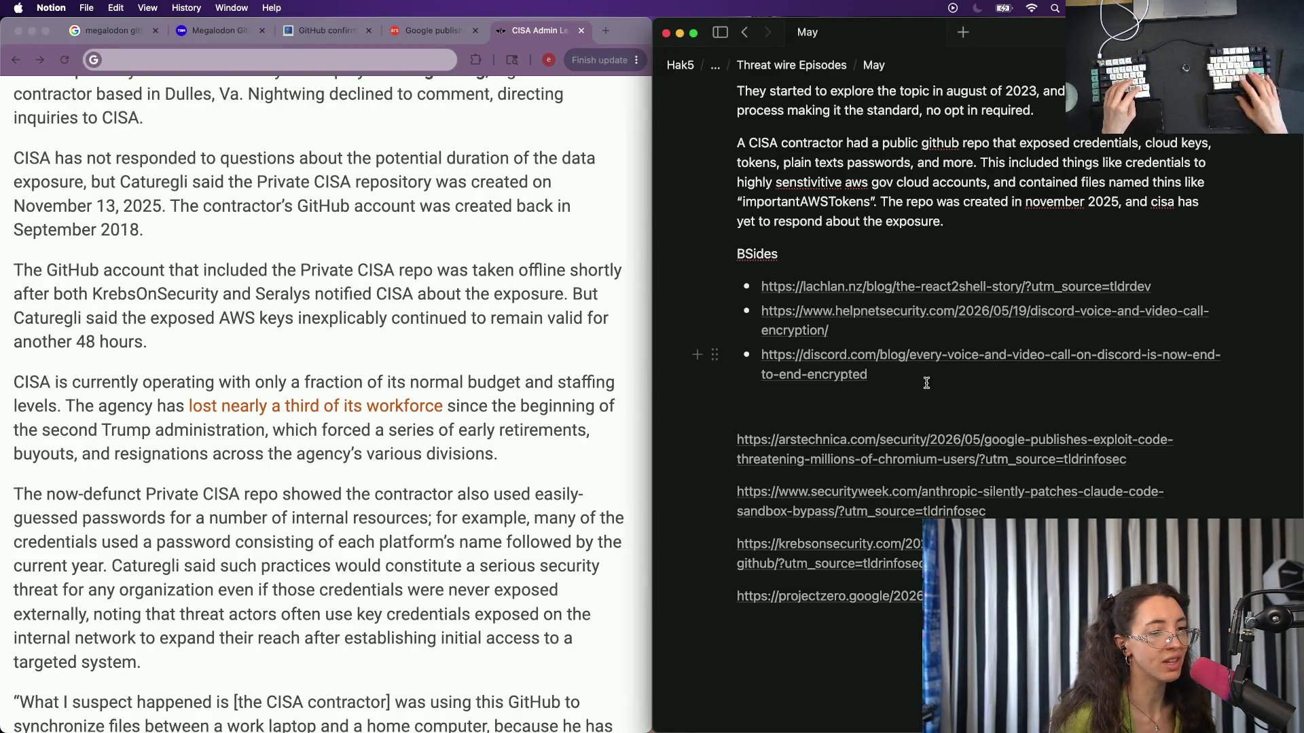
pyautogui.press('Return')
pyautogui.write('https://krebsonsecurity.com/2026/05/cisa-admin-leaked-aws-govcloud-keys-on-github/?utm_source=tldrinfosec')
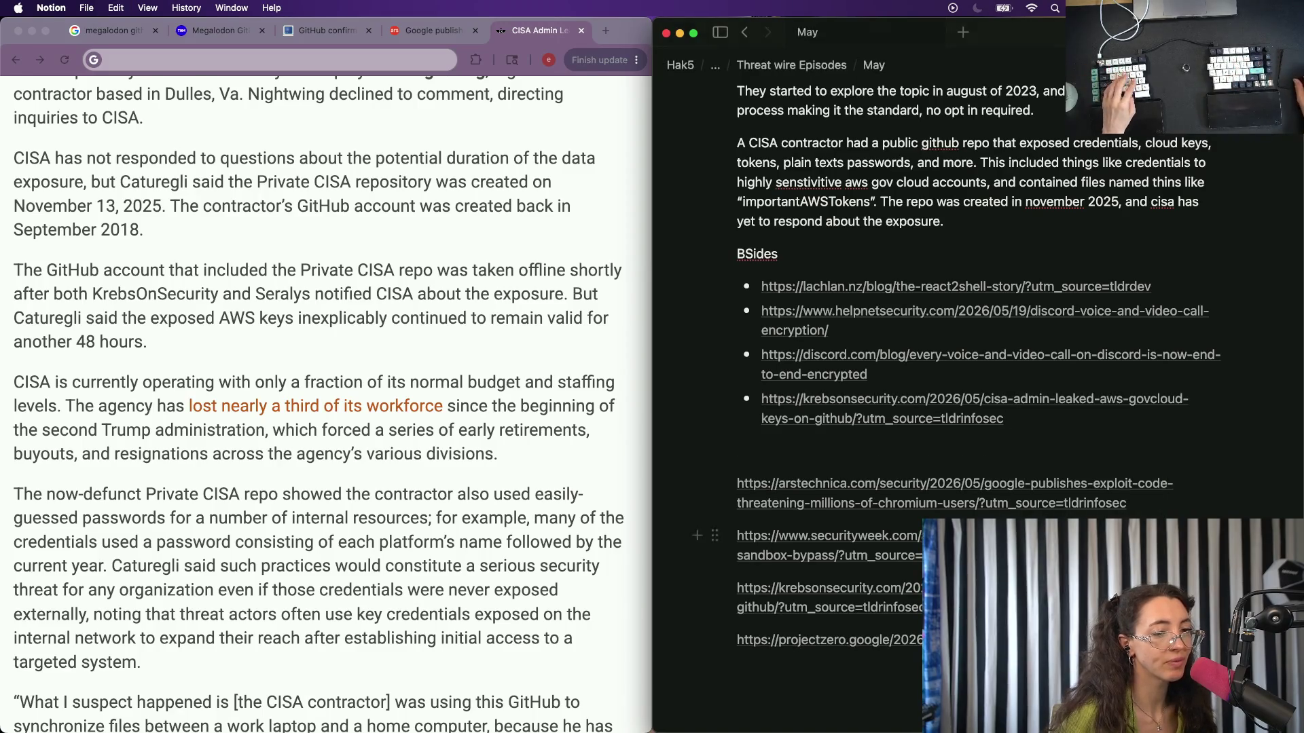
pyautogui.moveTo(737, 588); pyautogui.dragTo(923, 607)
pyautogui.press('BackSpace')
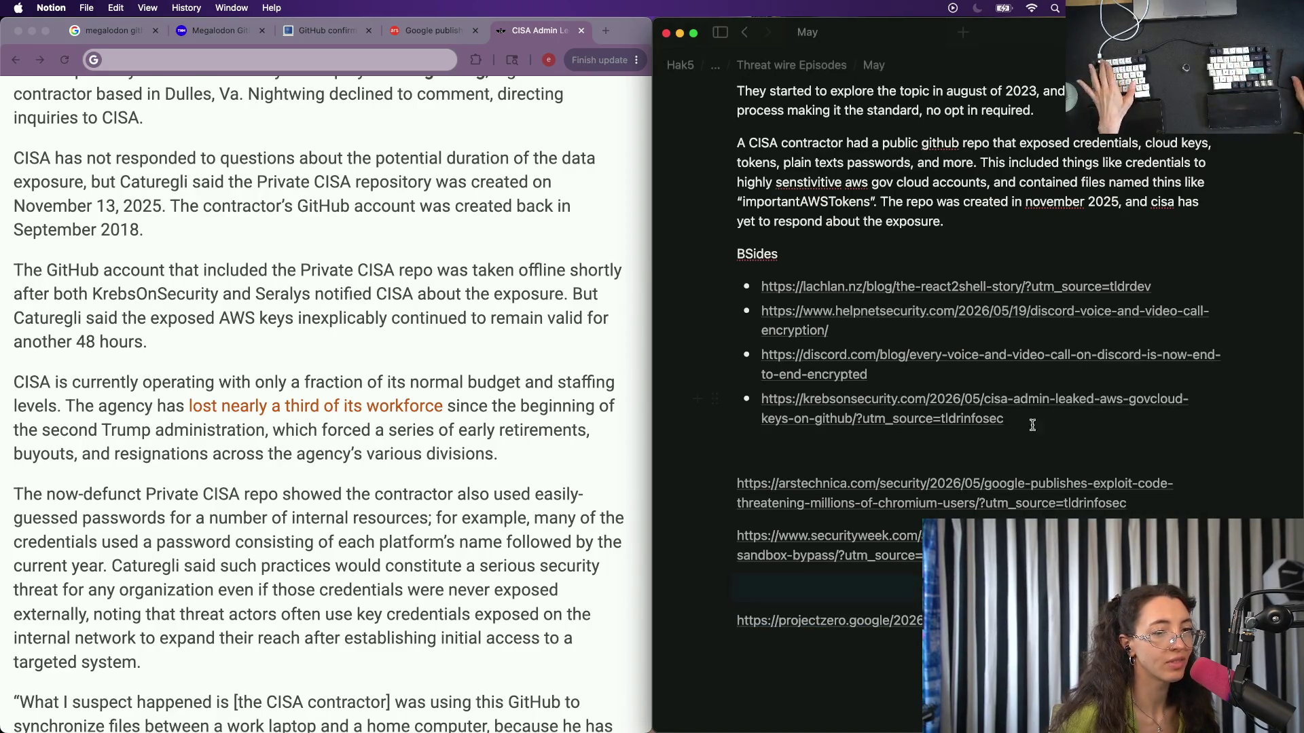
# Trim the utm_source tracking tags from the CISA, Ars Technica and SecurityWeek links.
pyautogui.click(1027, 414)
pyautogui.press('BackSpace')
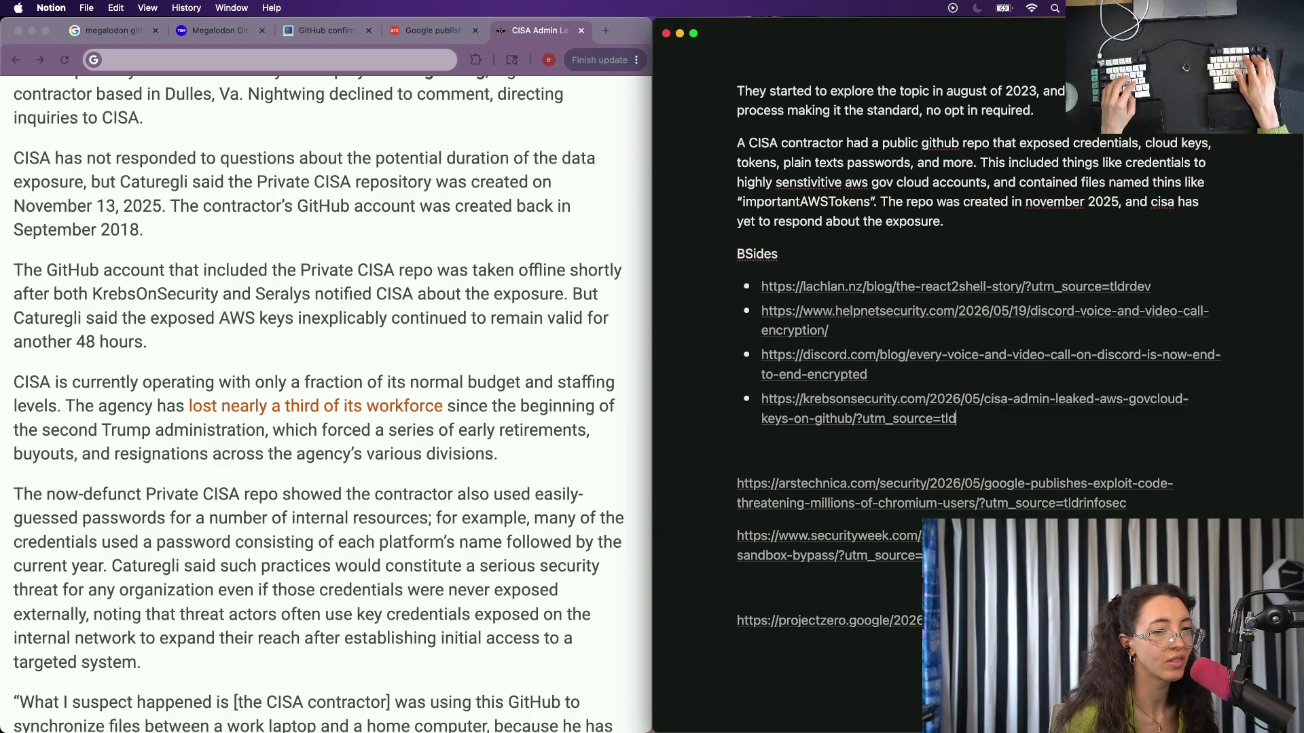
pyautogui.press('BackSpace')
pyautogui.click(1125, 503)
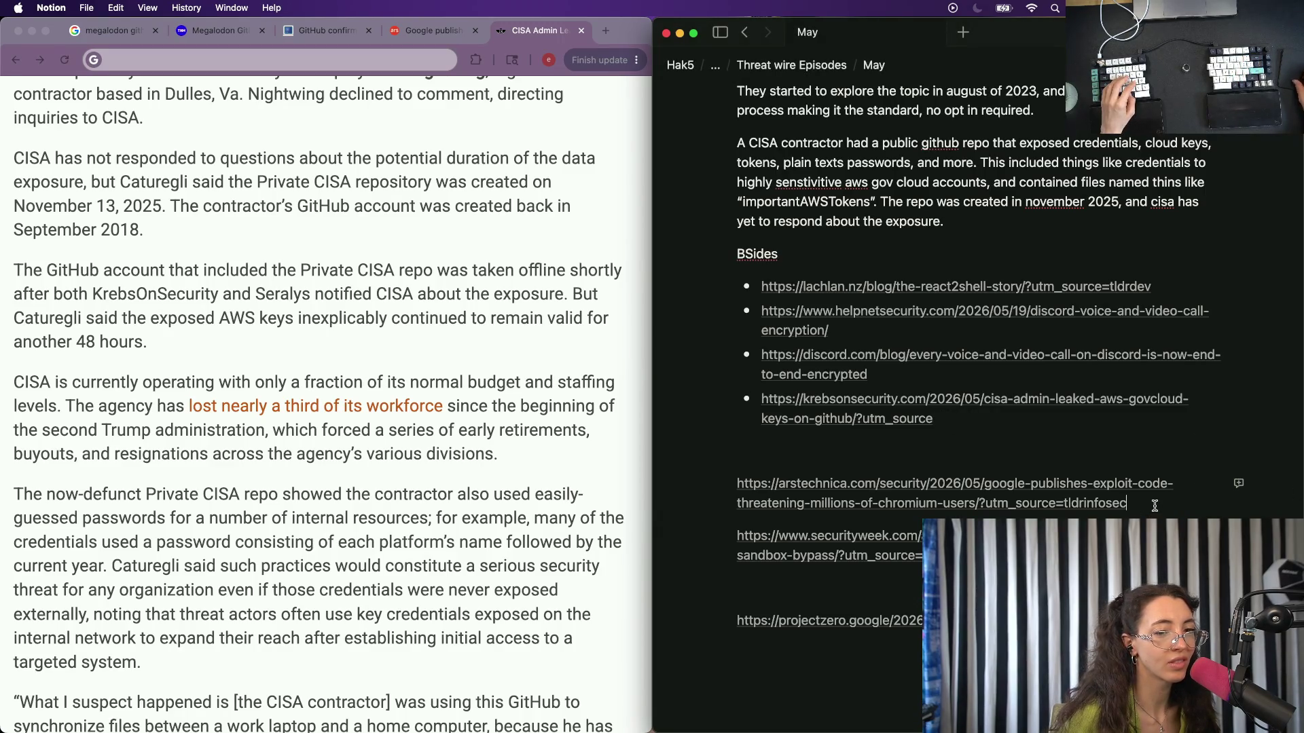
pyautogui.press('BackSpace')
pyautogui.press('BackSpace')
pyautogui.press('BackSpace')
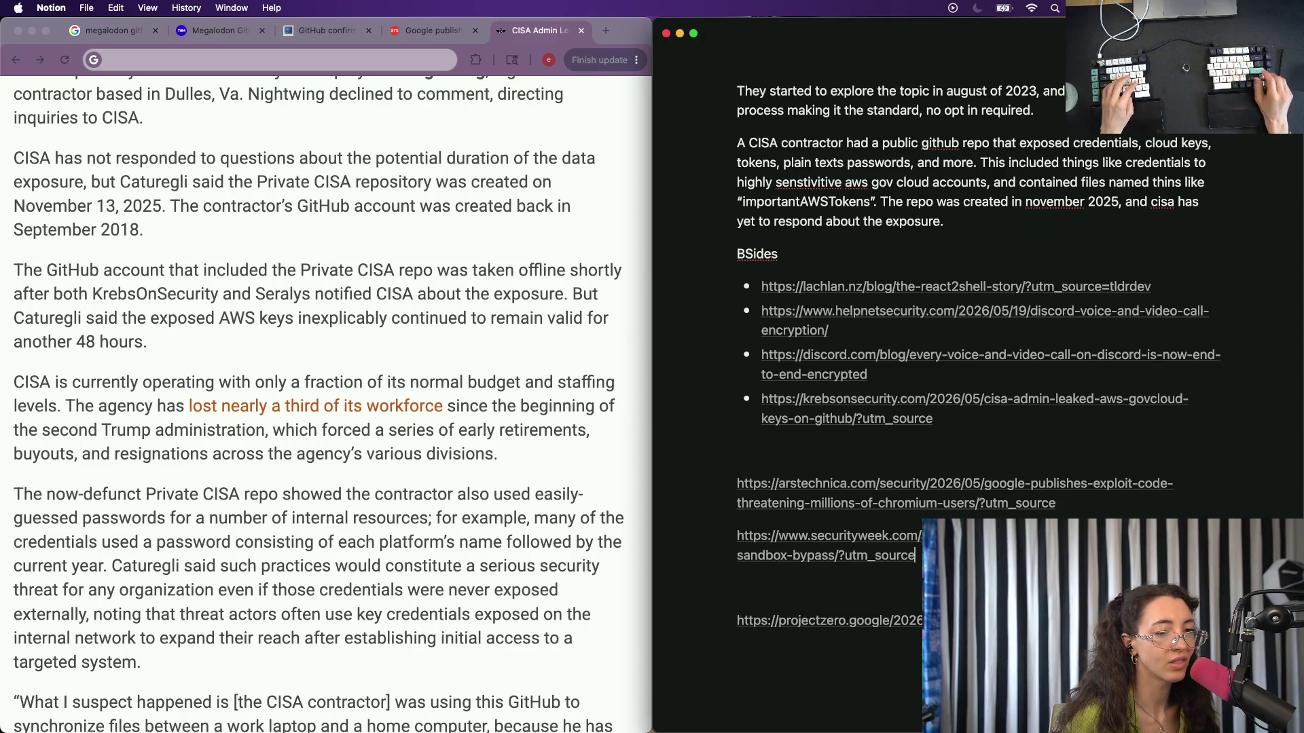
pyautogui.hotkey('alt', 'BackSpace')
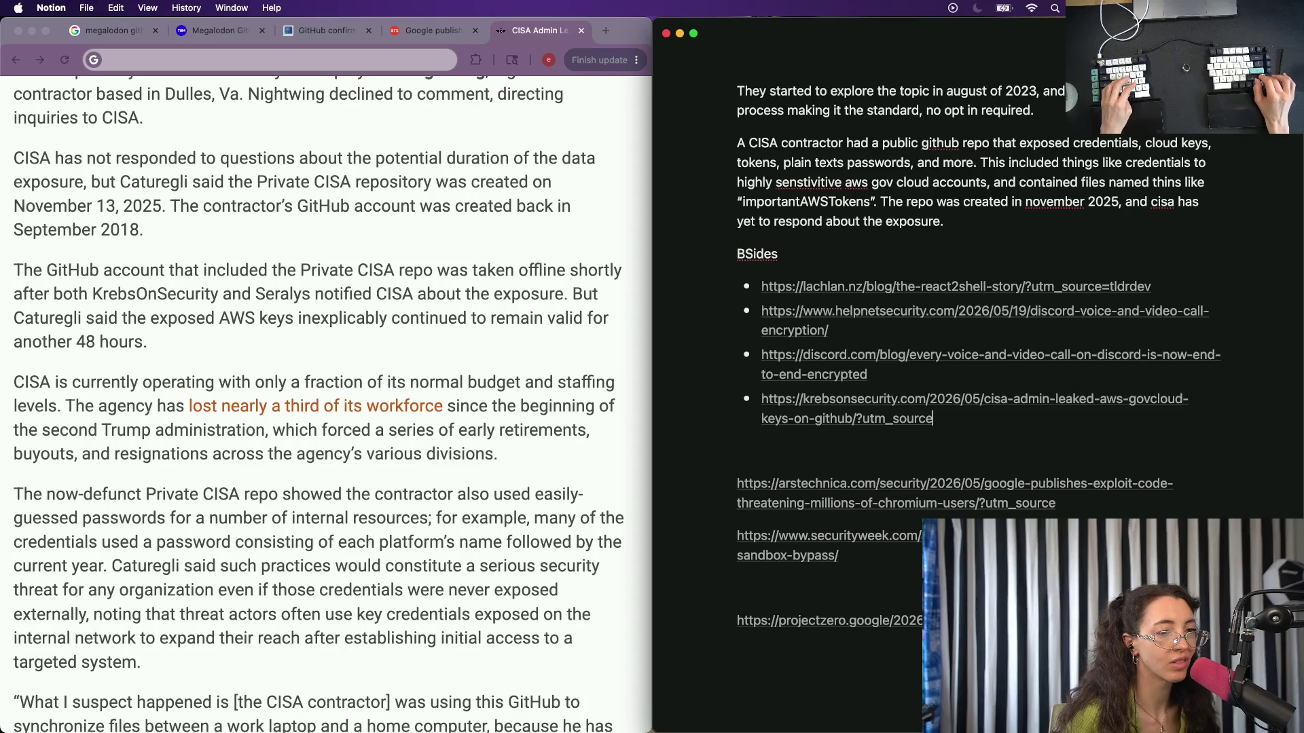
pyautogui.hotkey('alt', 'BackSpace')
pyautogui.press('BackSpace')
pyautogui.press('BackSpace')
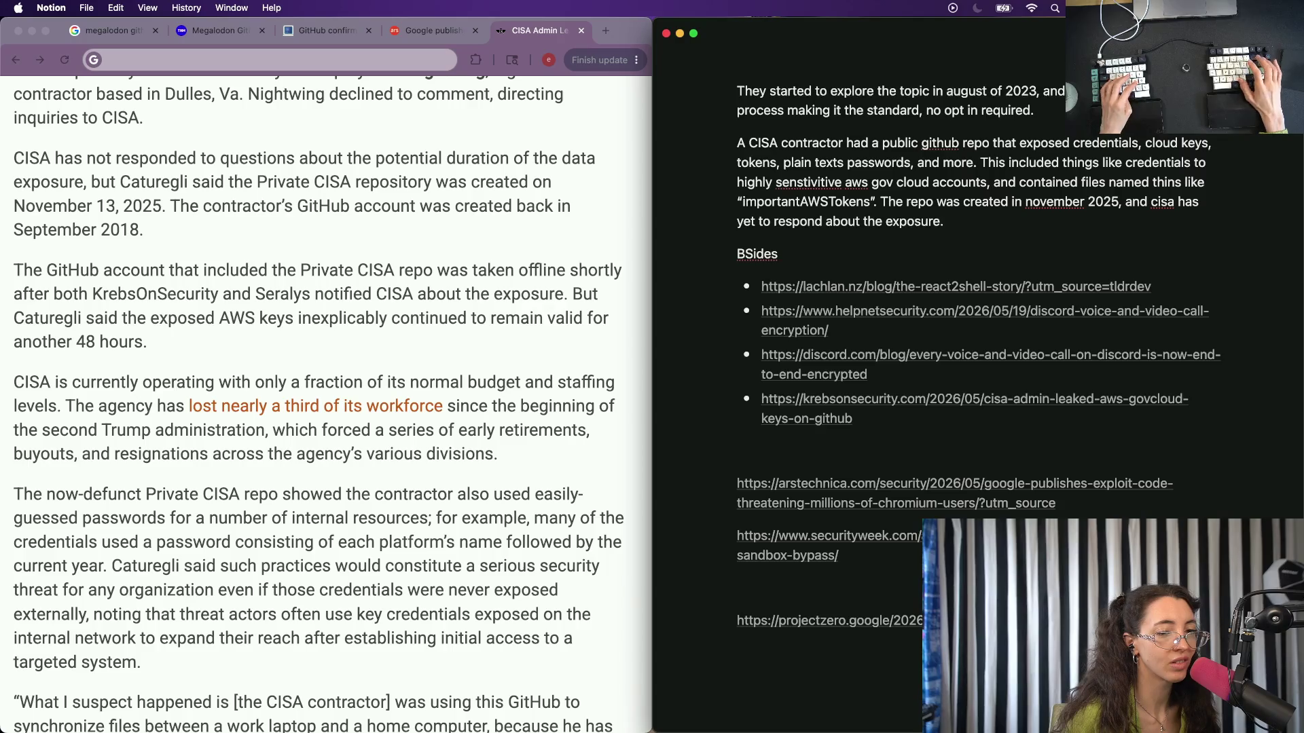
# Remove leftover tracking text from the Ars Technica and react2shell BSides links.
pyautogui.click(1056, 500)
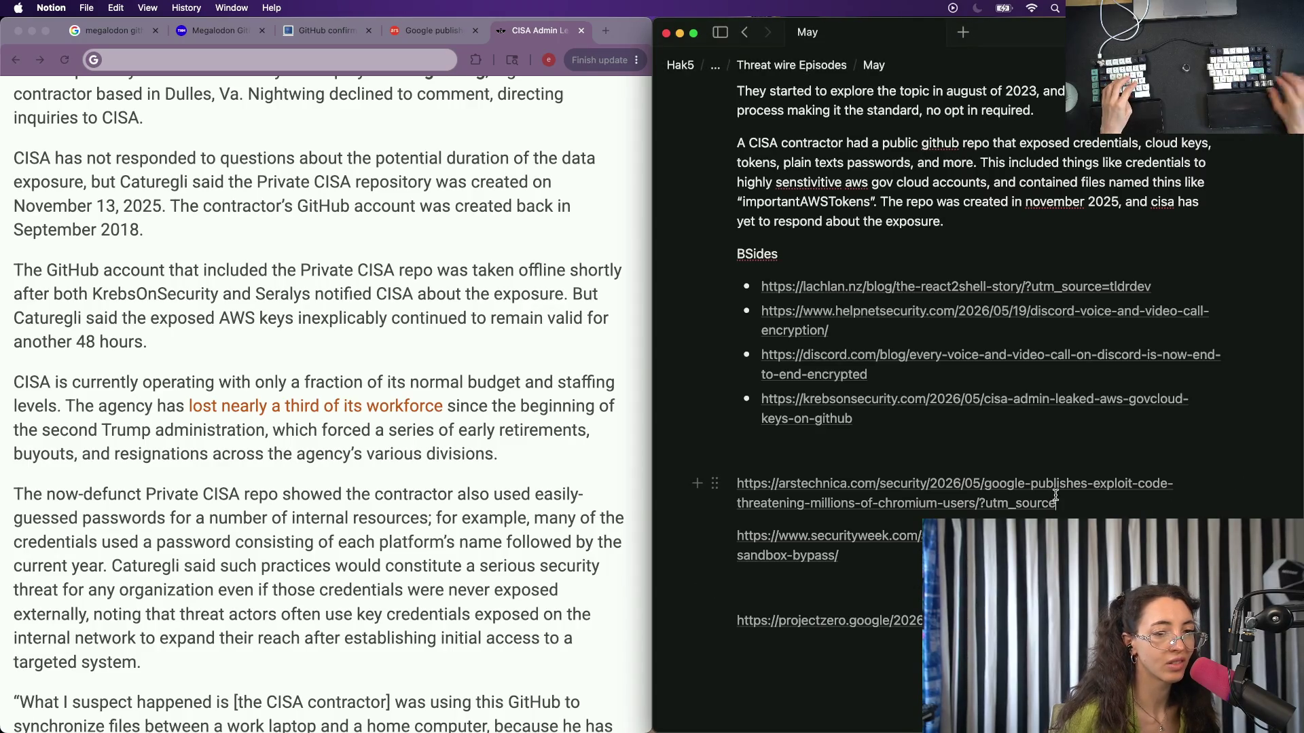
pyautogui.hotkey('alt', 'BackSpace')
pyautogui.press('BackSpace')
pyautogui.press('Up')
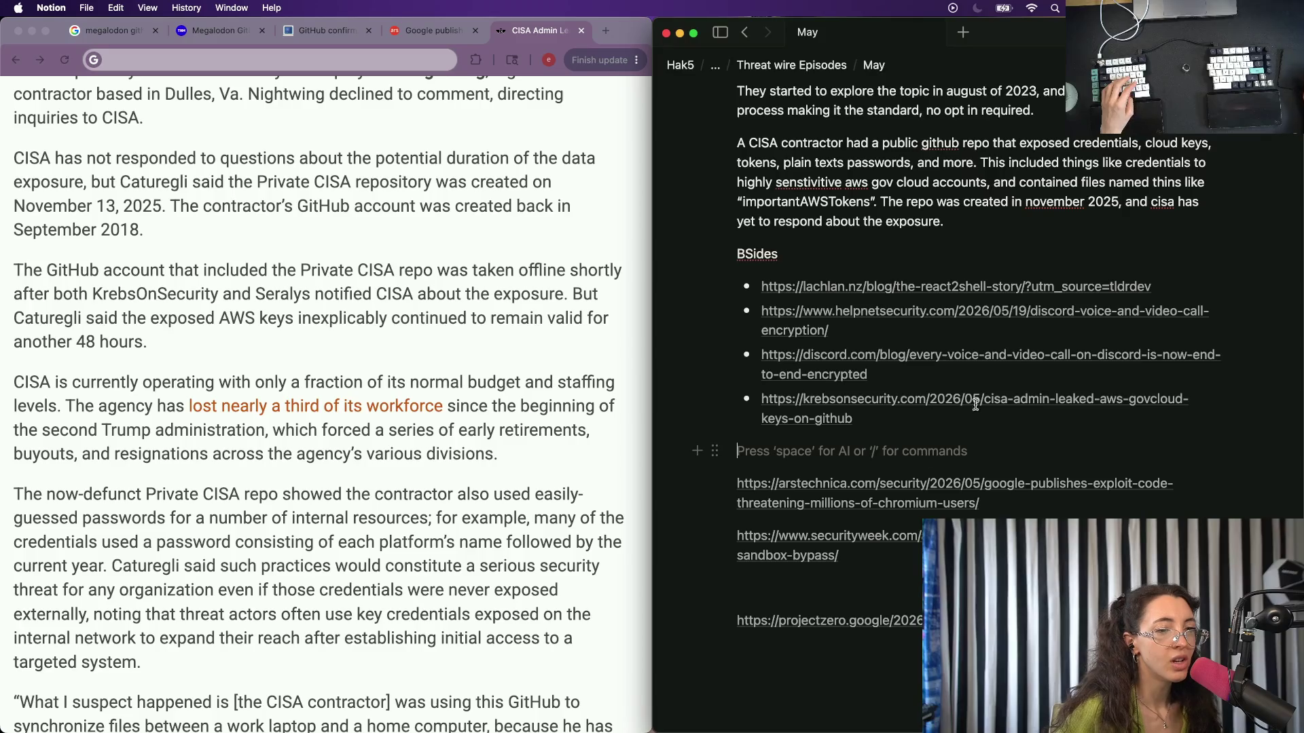
pyautogui.click(1148, 283)
pyautogui.hotkey('alt', 'BackSpace')
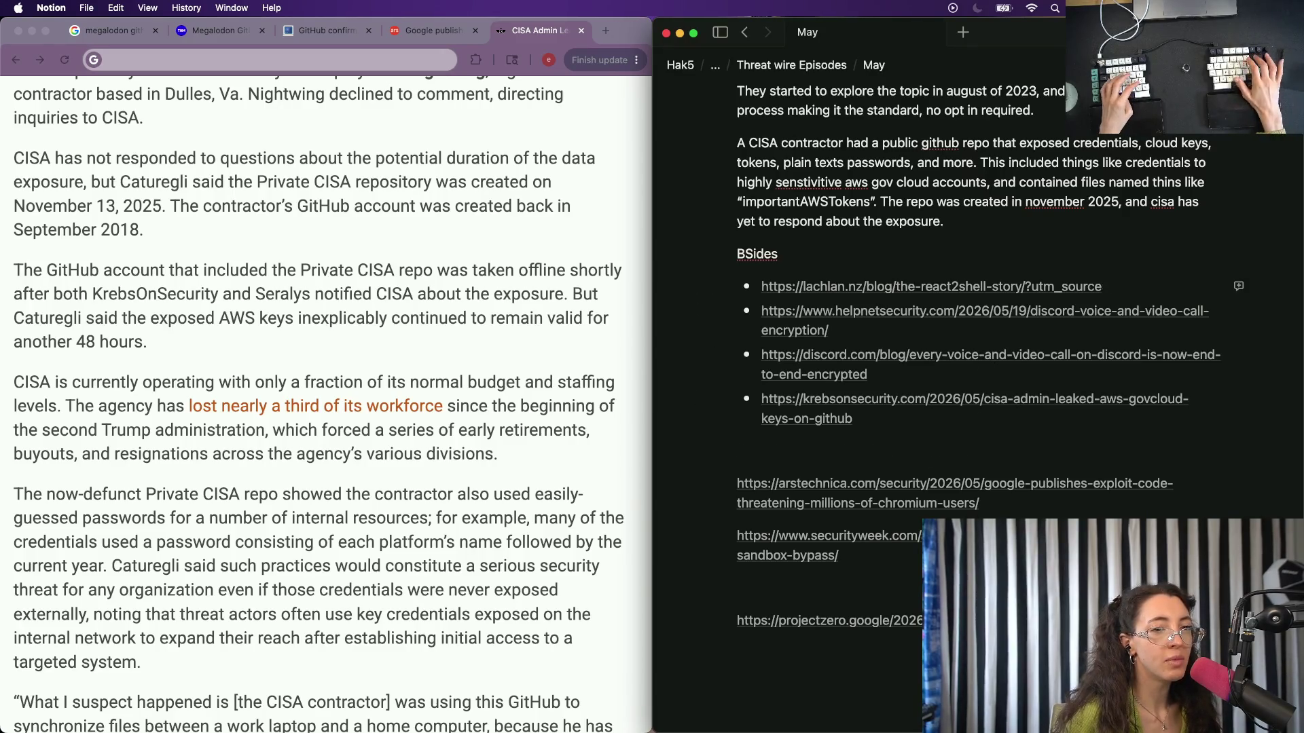
pyautogui.hotkey('alt', 'BackSpace')
pyautogui.press('BackSpace')
pyautogui.scroll(5, 969, 342)
pyautogui.scroll(1, 968, 341)
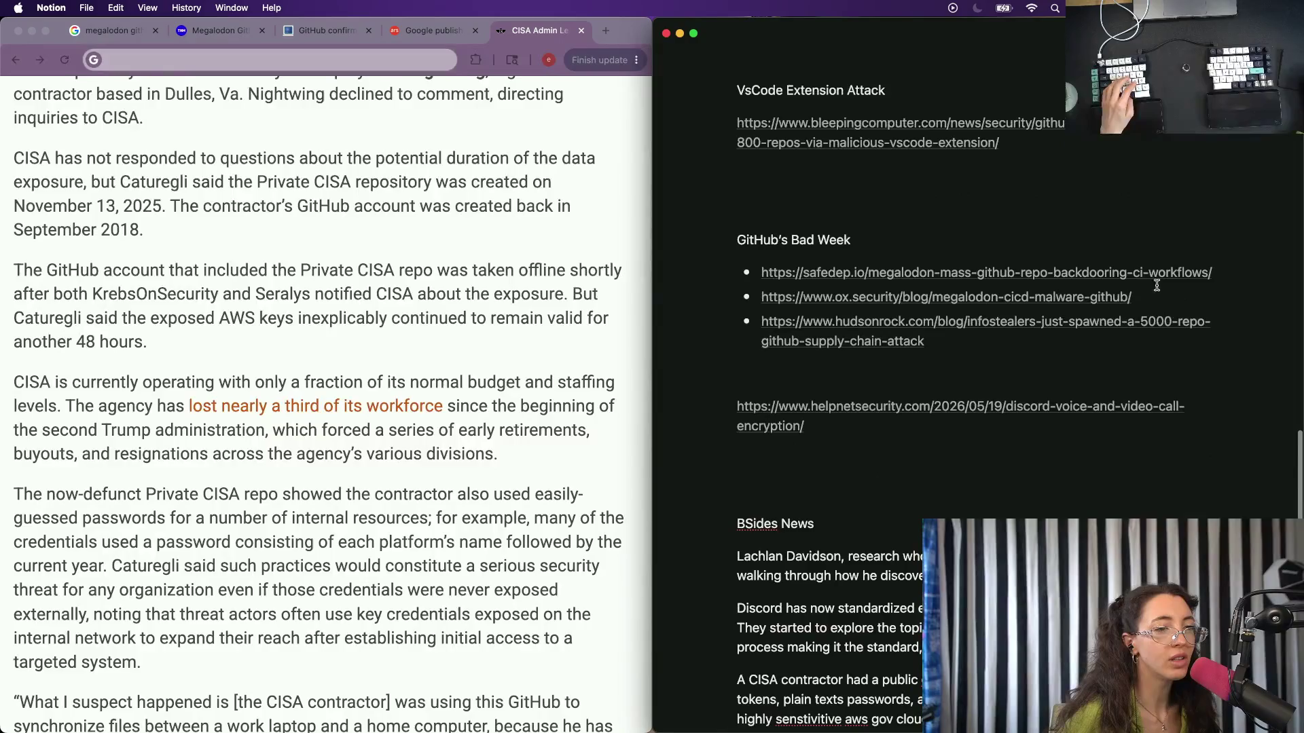
pyautogui.scroll(-4, 1146, 290)
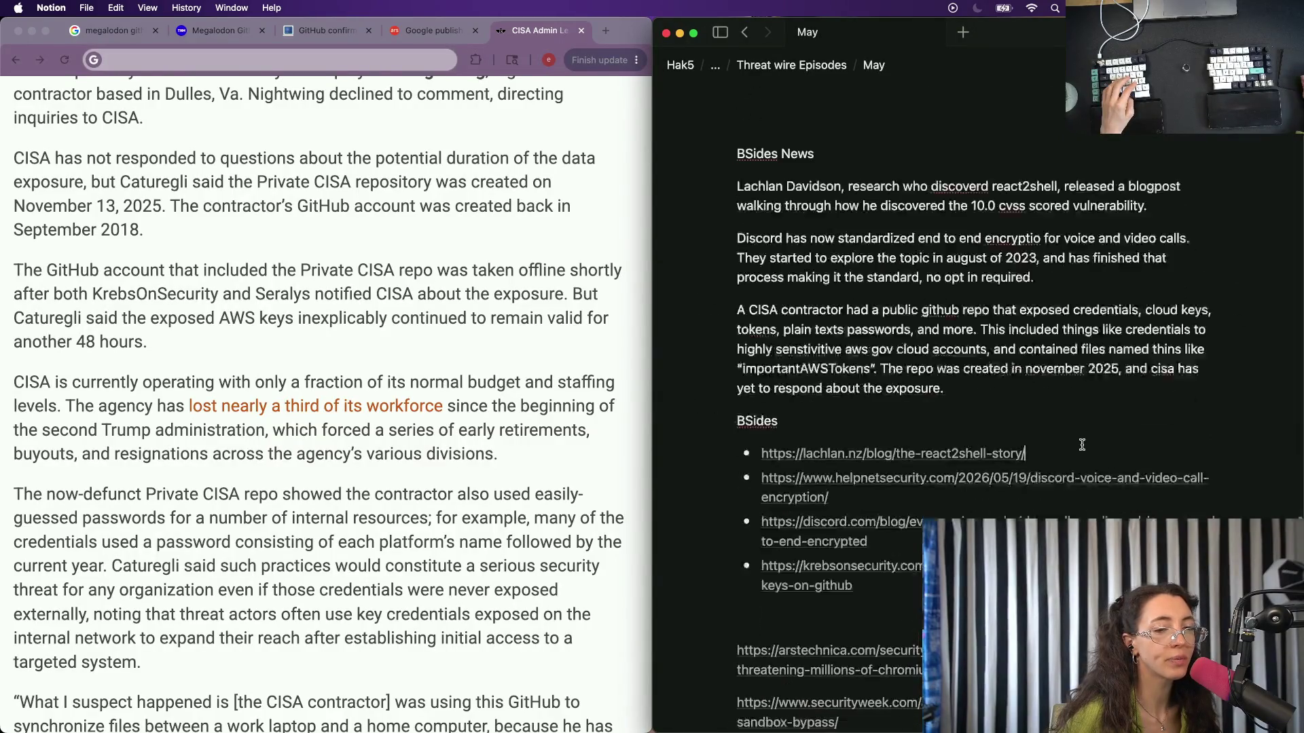
pyautogui.scroll(2, 1079, 438)
pyautogui.scroll(4, 968, 360)
pyautogui.scroll(-1, 968, 359)
pyautogui.scroll(2, 968, 359)
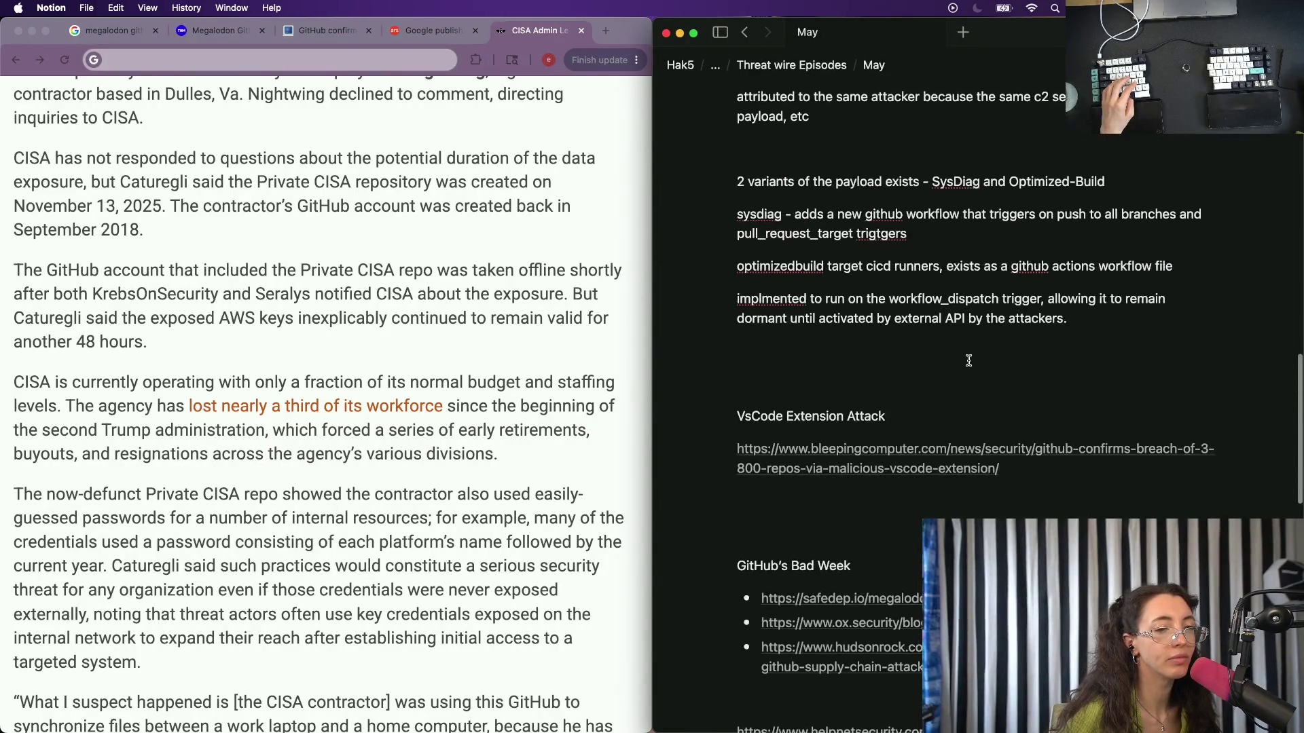
pyautogui.scroll(-10, 969, 360)
pyautogui.scroll(-2, 967, 360)
pyautogui.scroll(2, 857, 271)
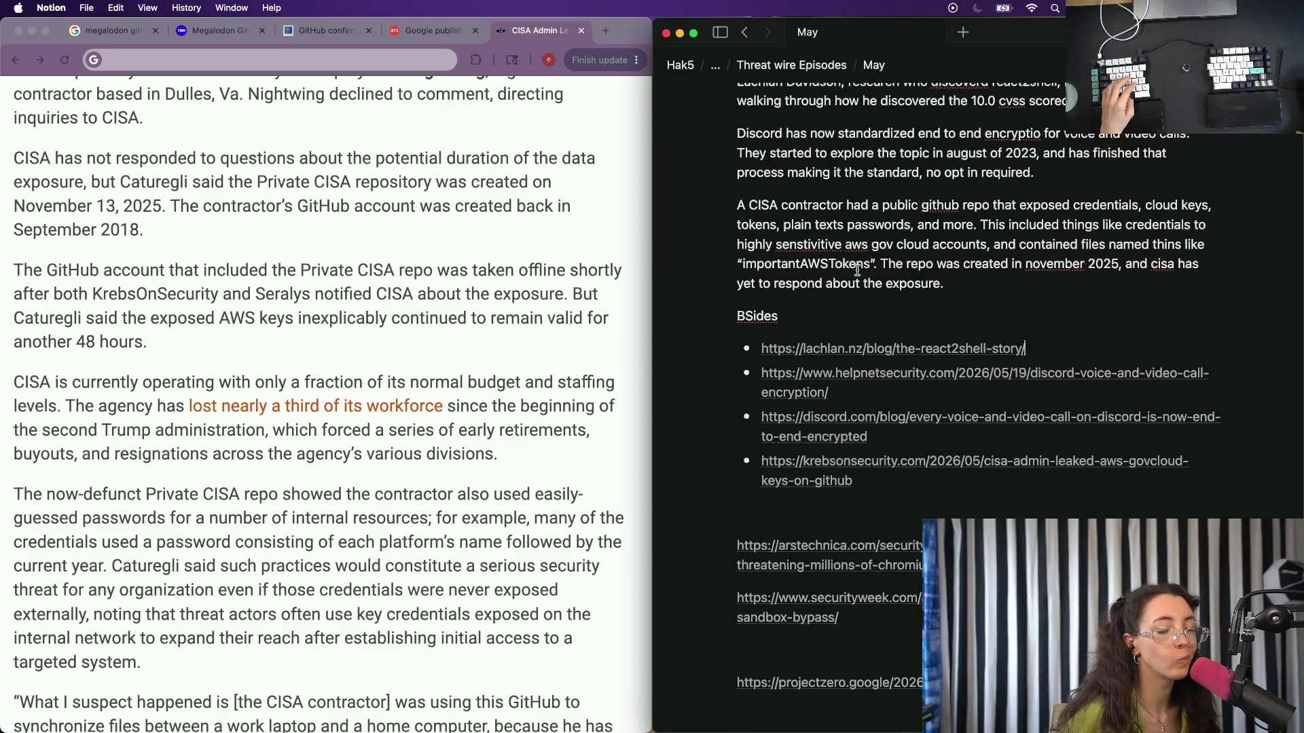
pyautogui.scroll(-2, 856, 270)
# Close the finished CISA article tab in Chrome, leaving the Google exploit article showing.
pyautogui.click(527, 198)
pyautogui.press('super+w')
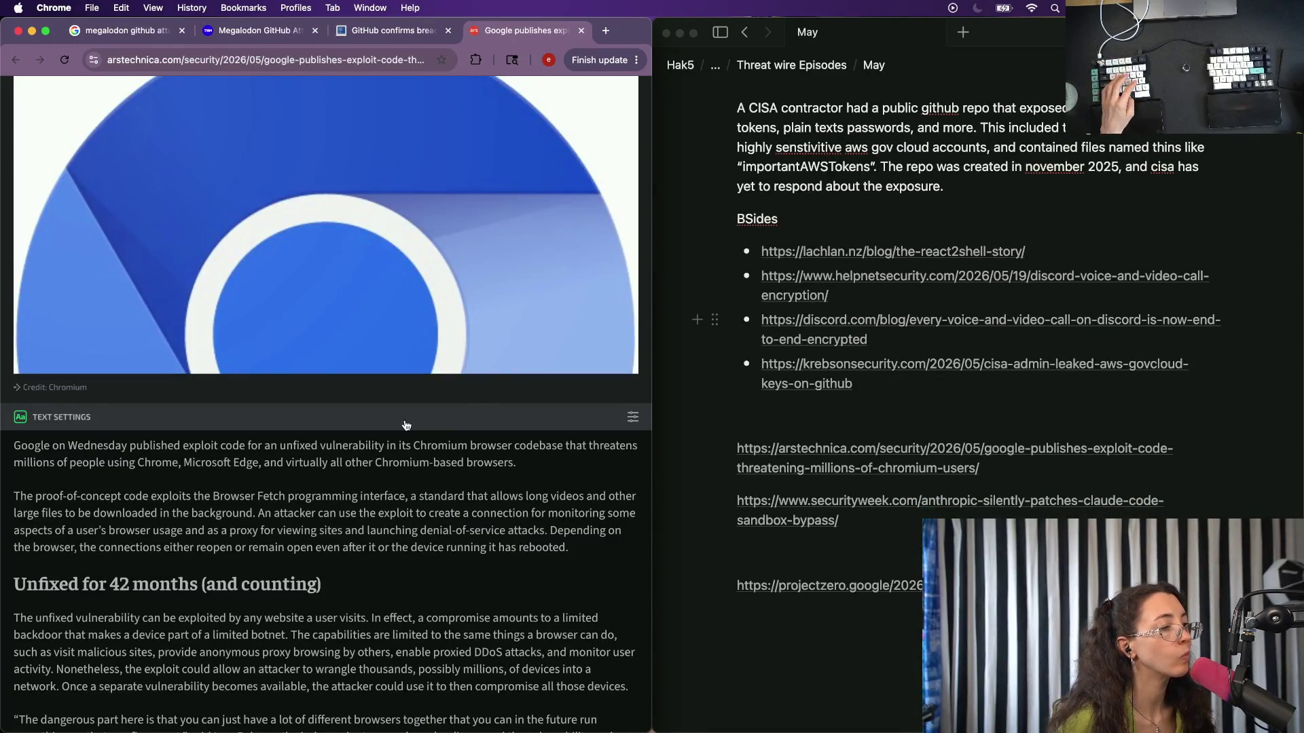
pyautogui.scroll(-1, 527, 204)
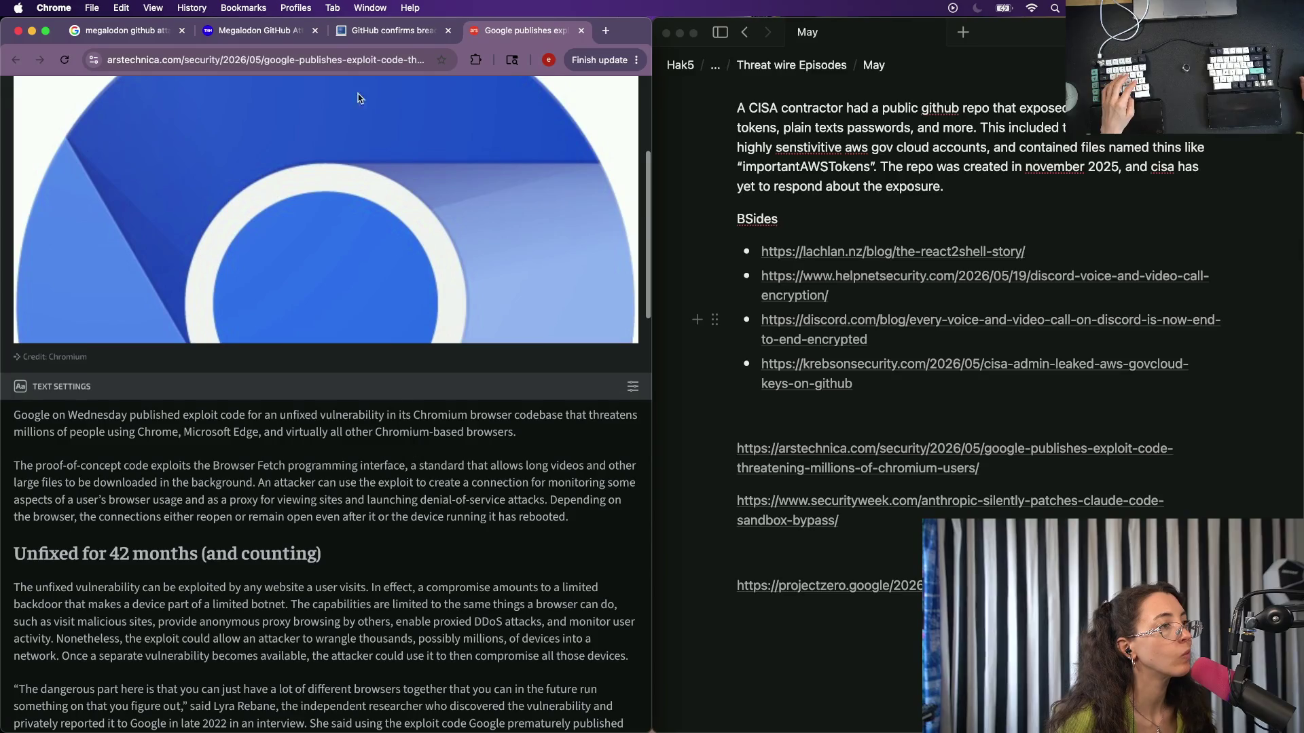
# Open the Project Zero Pixel 10 exploit-chain article from the episode notes.
pyautogui.click(876, 499)
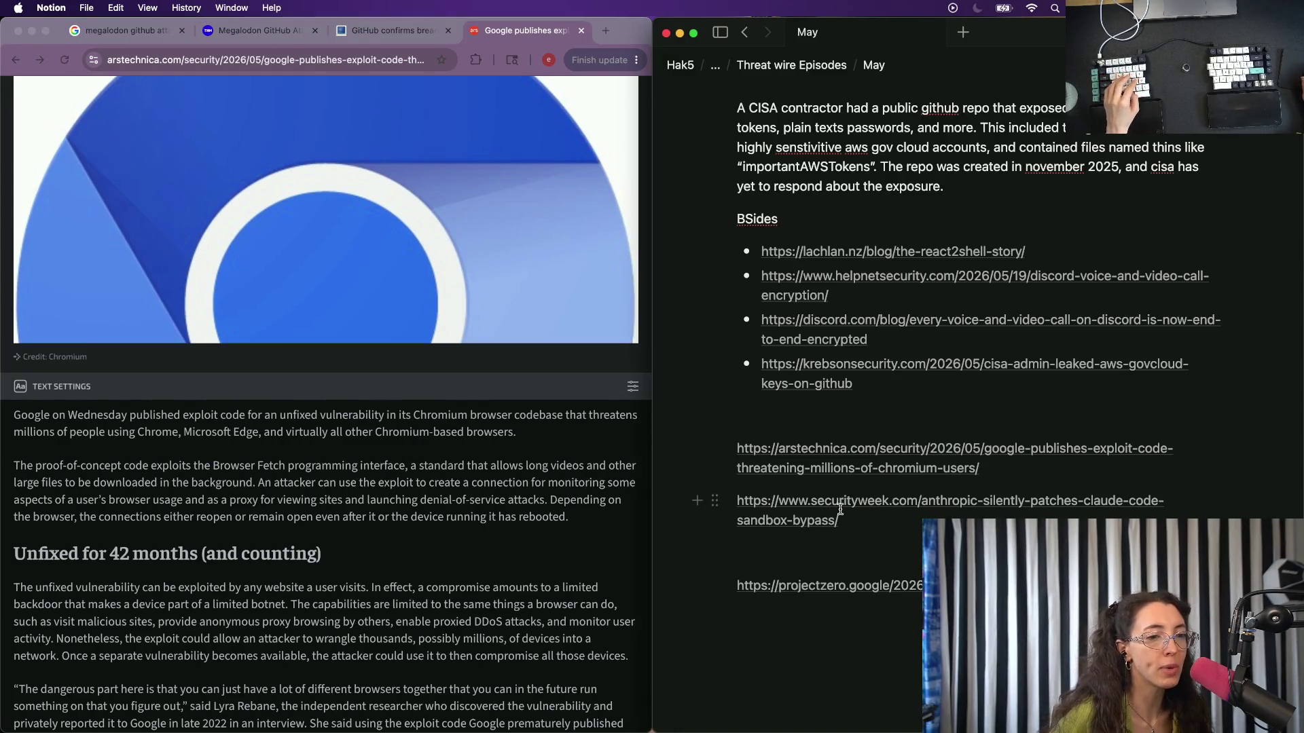
pyautogui.click(900, 590)
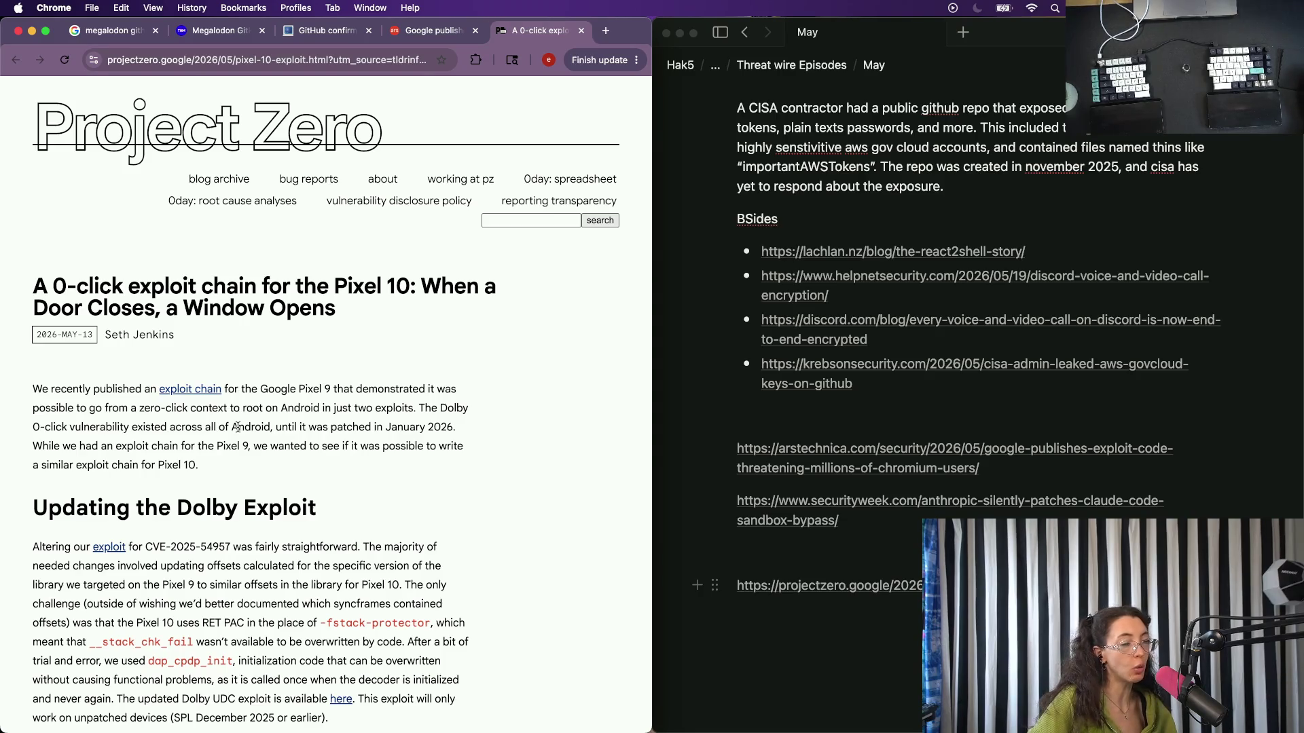
pyautogui.scroll(3, 236, 426)
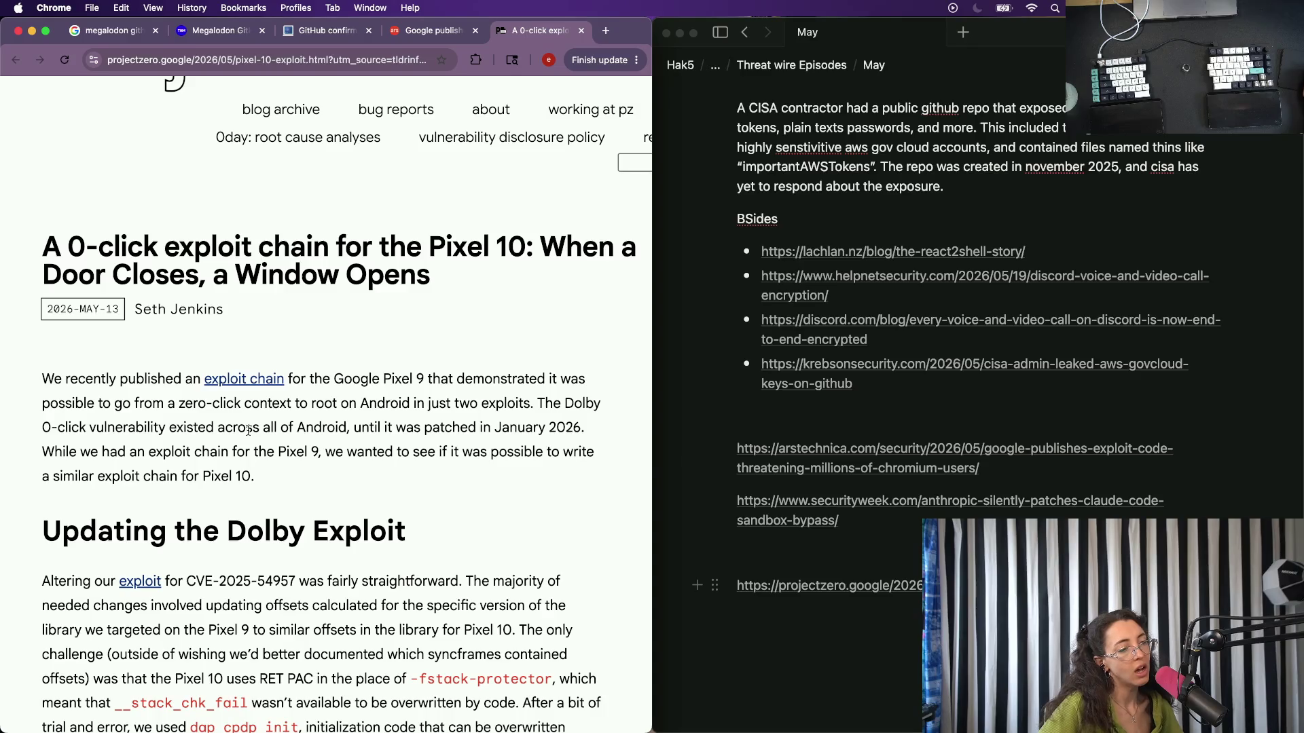
pyautogui.scroll(-1, 247, 430)
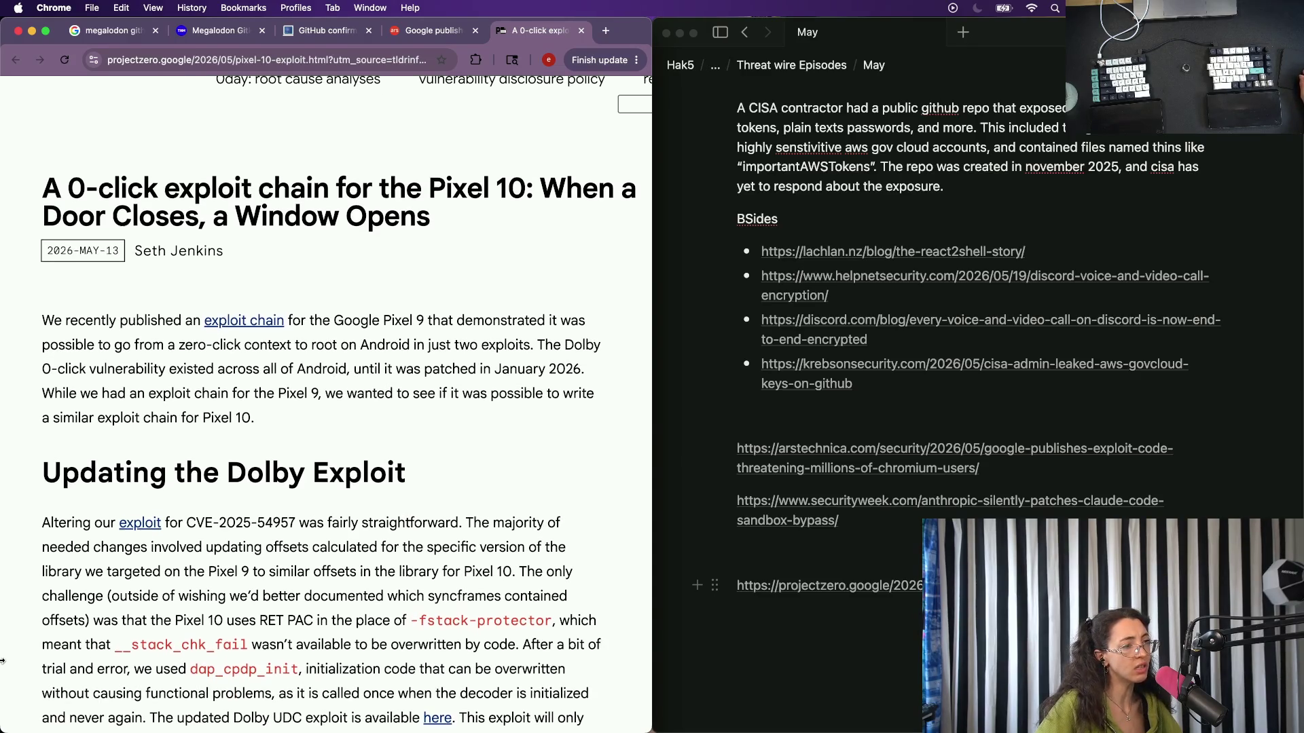
pyautogui.scroll(1, 367, 375)
# Peek at the linked Pixel 9 exploit-chain post, go back, and visit the Project Zero blog homepage.
pyautogui.click(234, 328)
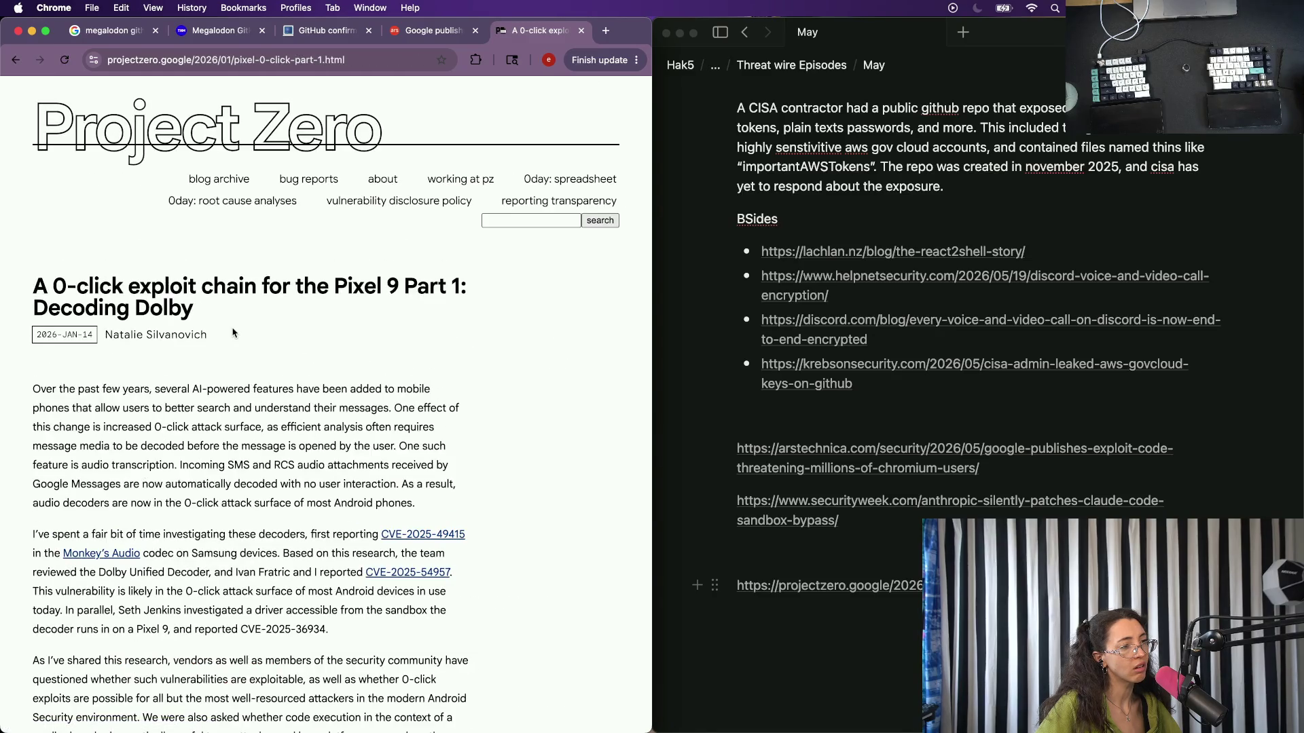
pyautogui.press('super+bracketleft')
pyautogui.scroll(-3, 232, 328)
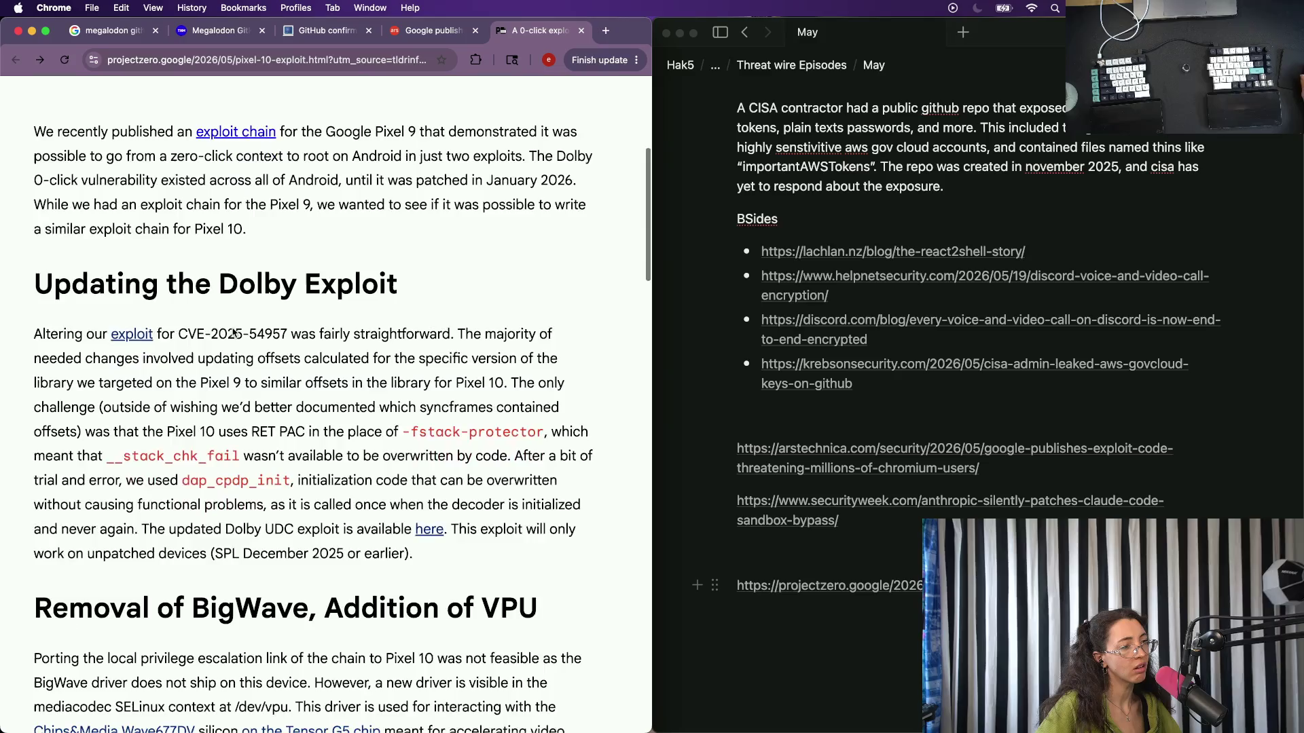
pyautogui.scroll(-1, 232, 327)
pyautogui.scroll(-3, 232, 328)
pyautogui.scroll(-5, 232, 328)
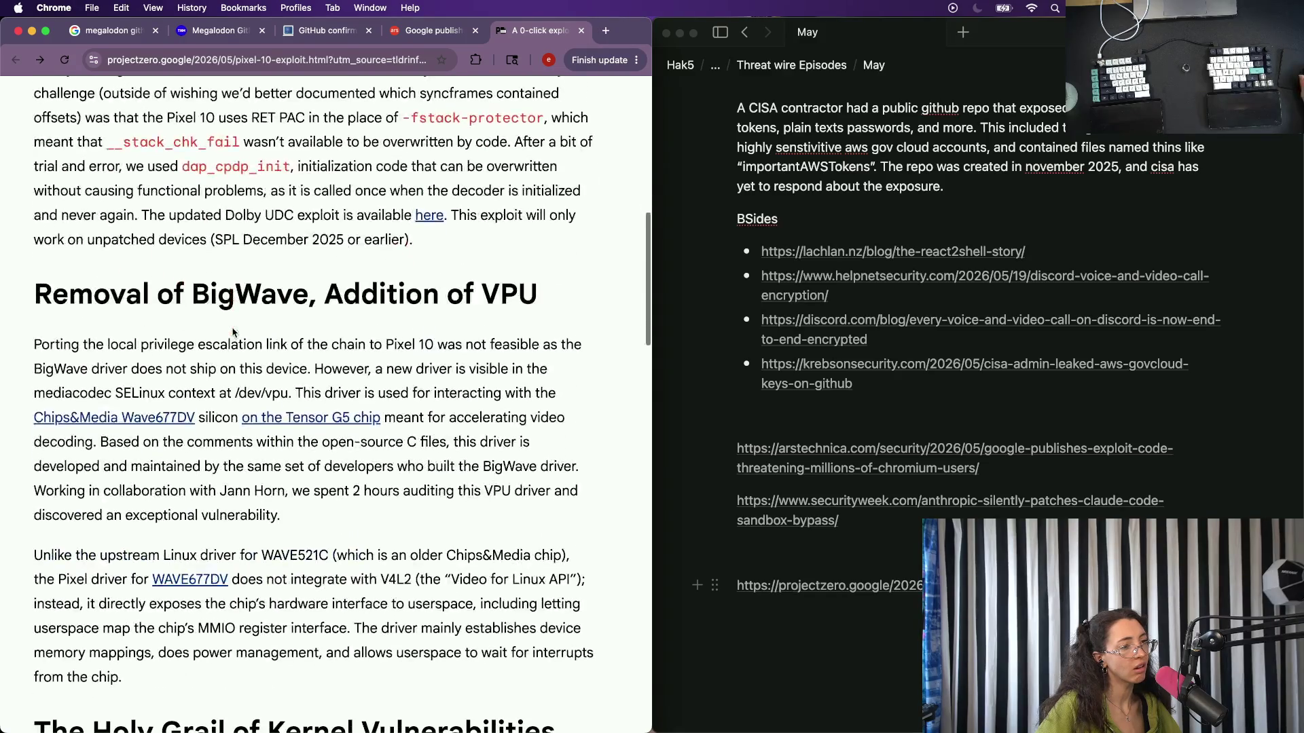
pyautogui.scroll(-8, 232, 330)
pyautogui.scroll(-8, 233, 332)
pyautogui.scroll(-3, 234, 332)
pyautogui.scroll(-8, 233, 333)
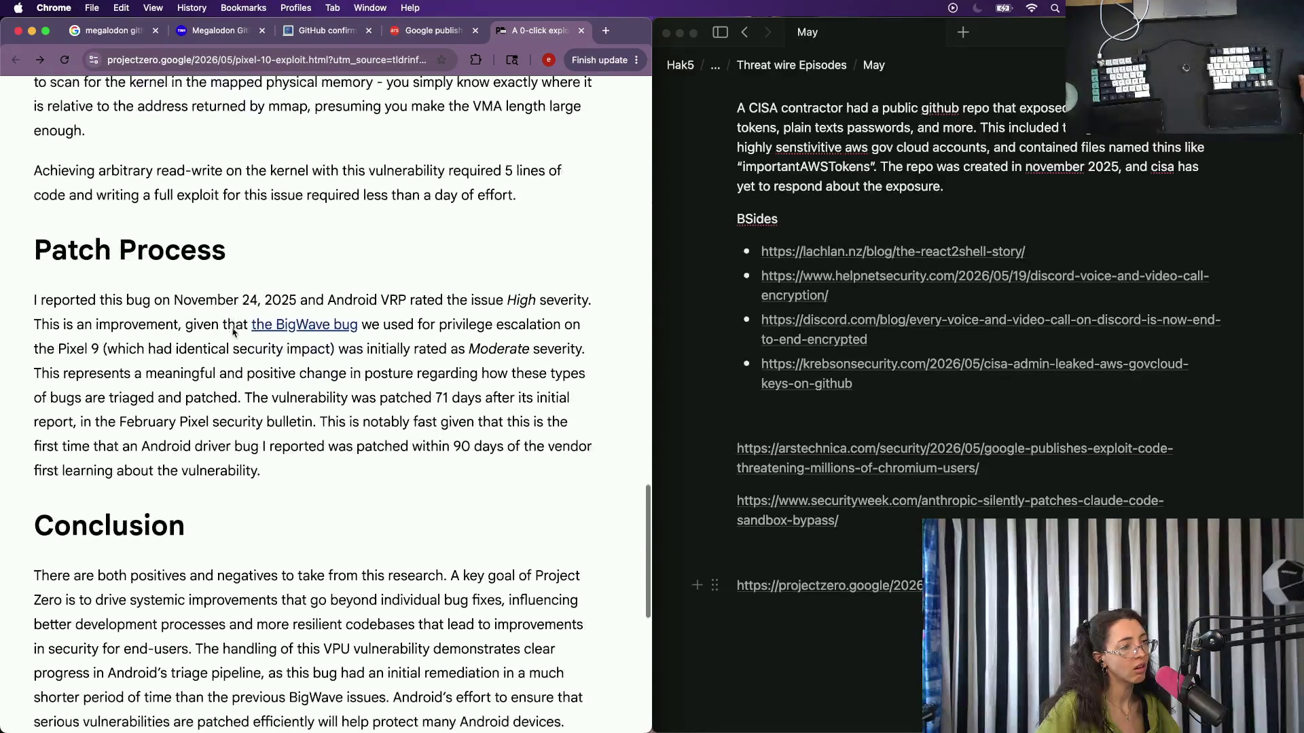
pyautogui.scroll(-1, 233, 333)
pyautogui.scroll(-2, 233, 333)
pyautogui.scroll(-5, 233, 331)
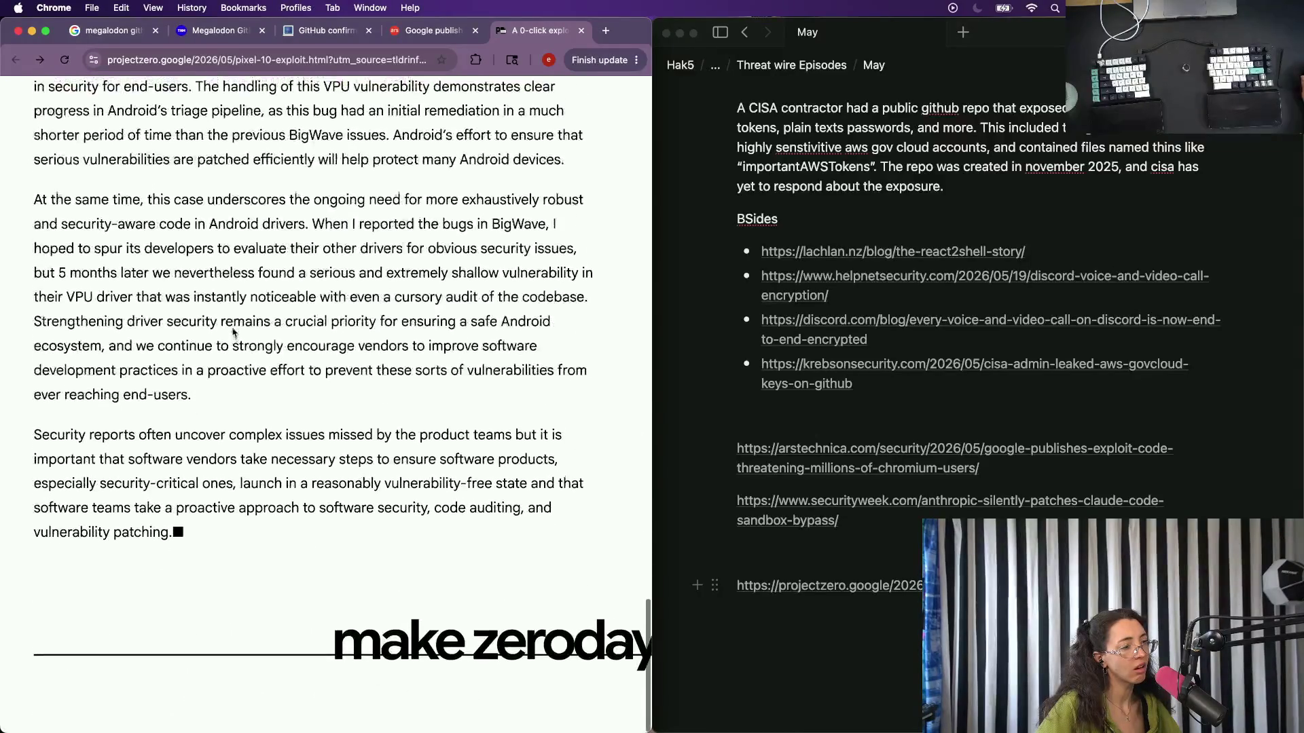
pyautogui.scroll(15, 232, 326)
pyautogui.scroll(10, 233, 327)
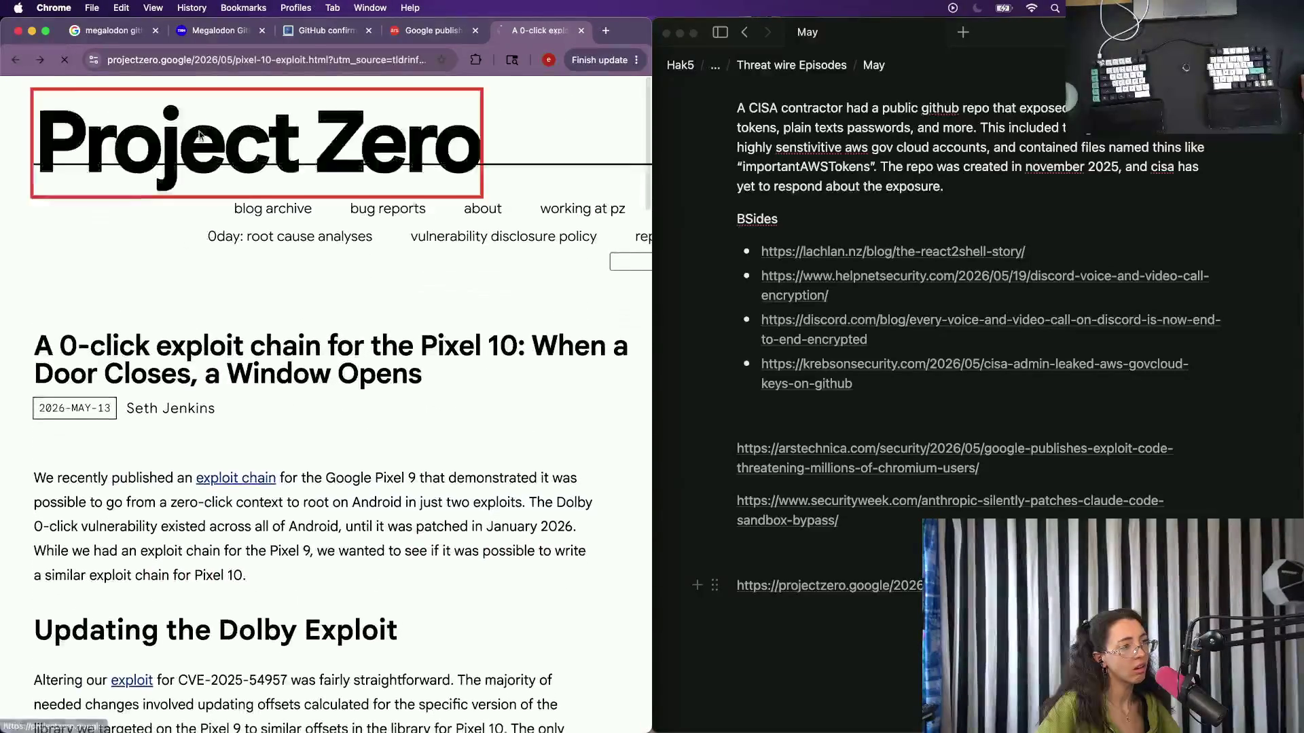
pyautogui.click(200, 137)
pyautogui.scroll(-15, 151, 446)
pyautogui.scroll(3, 151, 446)
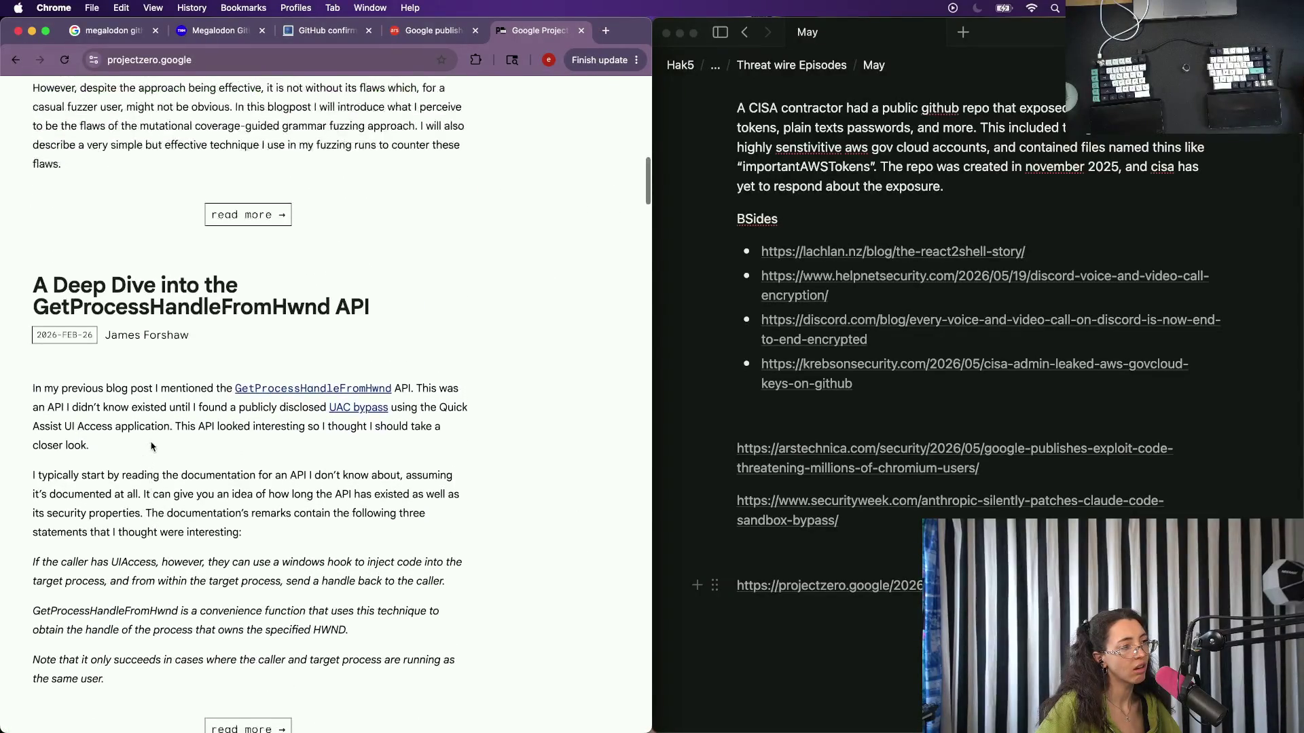
pyautogui.scroll(2, 151, 447)
pyautogui.scroll(3, 150, 447)
pyautogui.scroll(3, 150, 447)
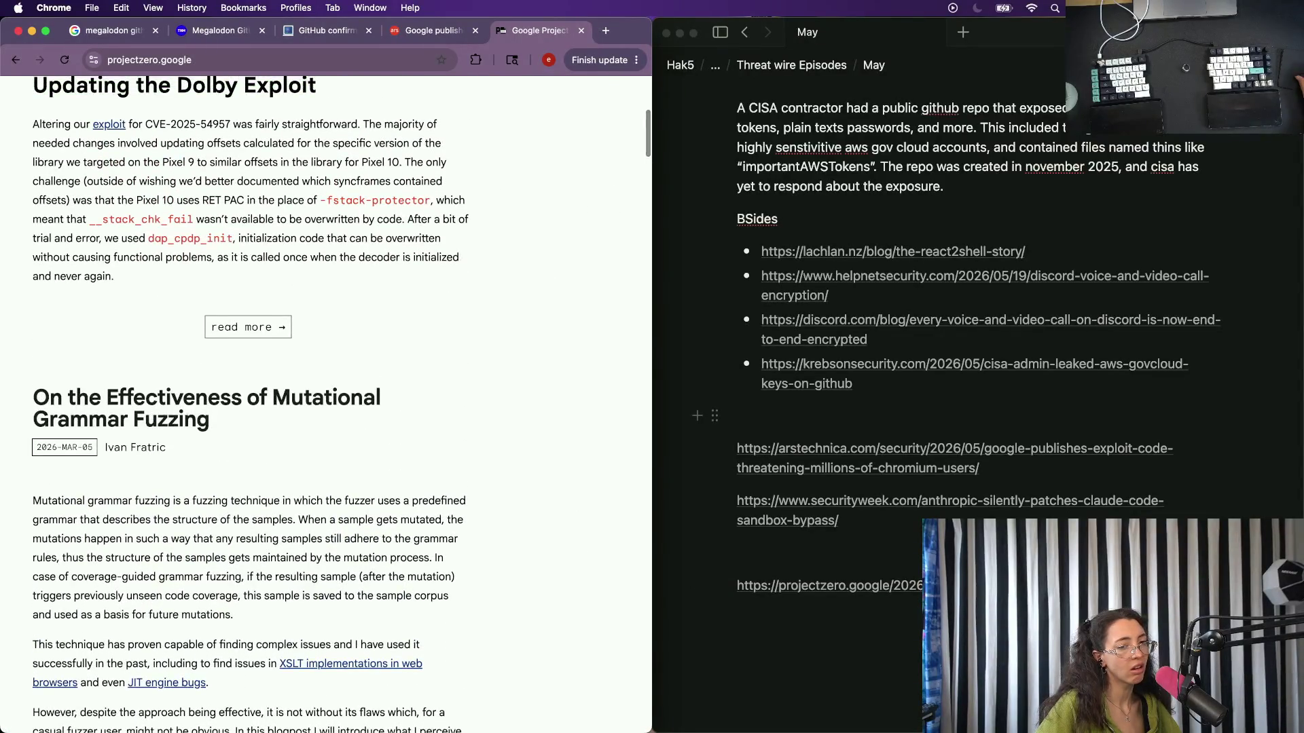
# Remove the Project Zero link from the notes and open the SecurityWeek Claude Code article.
pyautogui.press('super+Tab')
pyautogui.press('super+z')
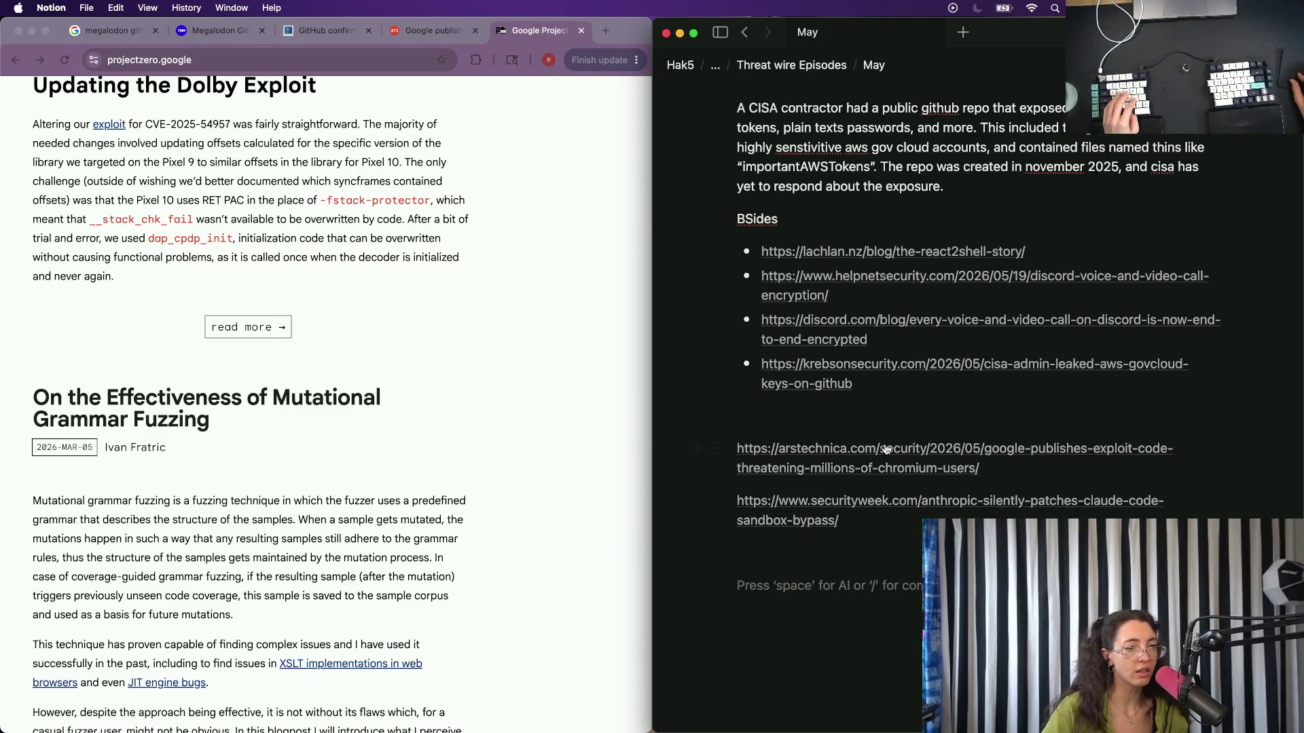
pyautogui.moveTo(884, 449)
pyautogui.click(810, 521)
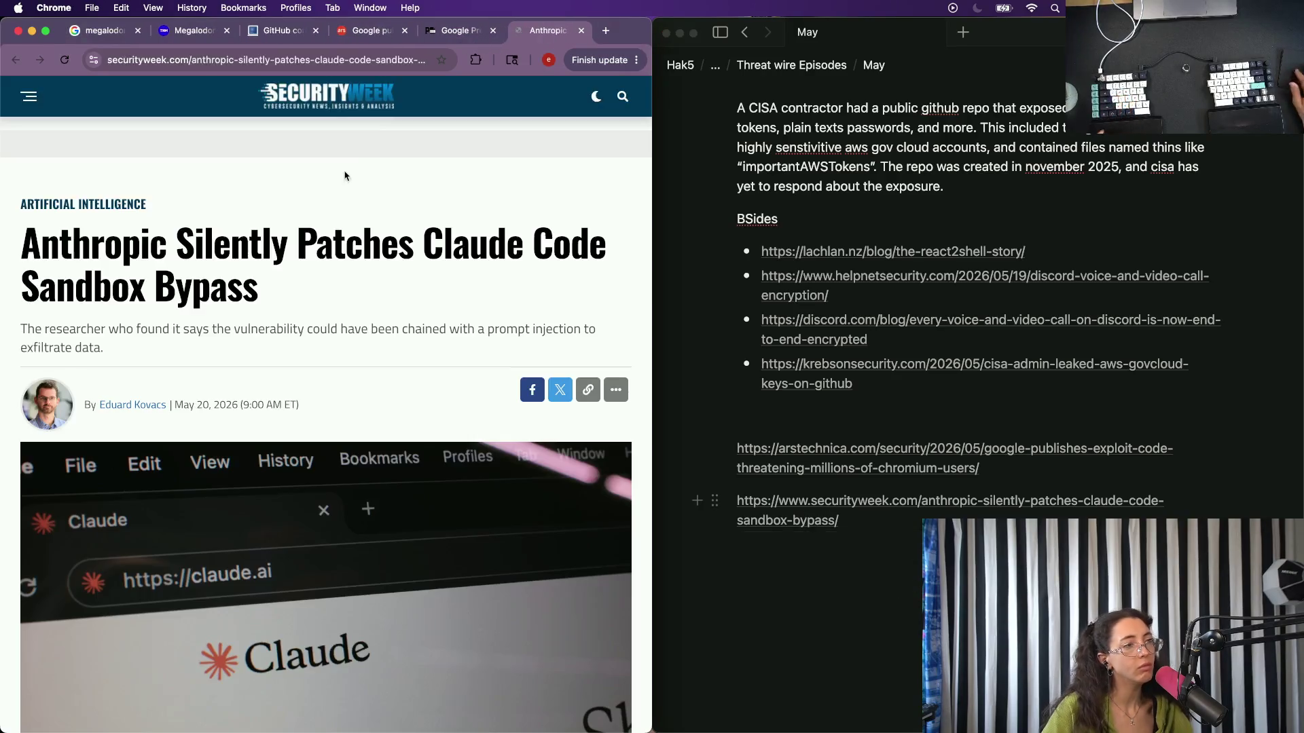
# Close the leftover Megalodon and Google exploit article tabs.
pyautogui.click(226, 31)
pyautogui.click(292, 39)
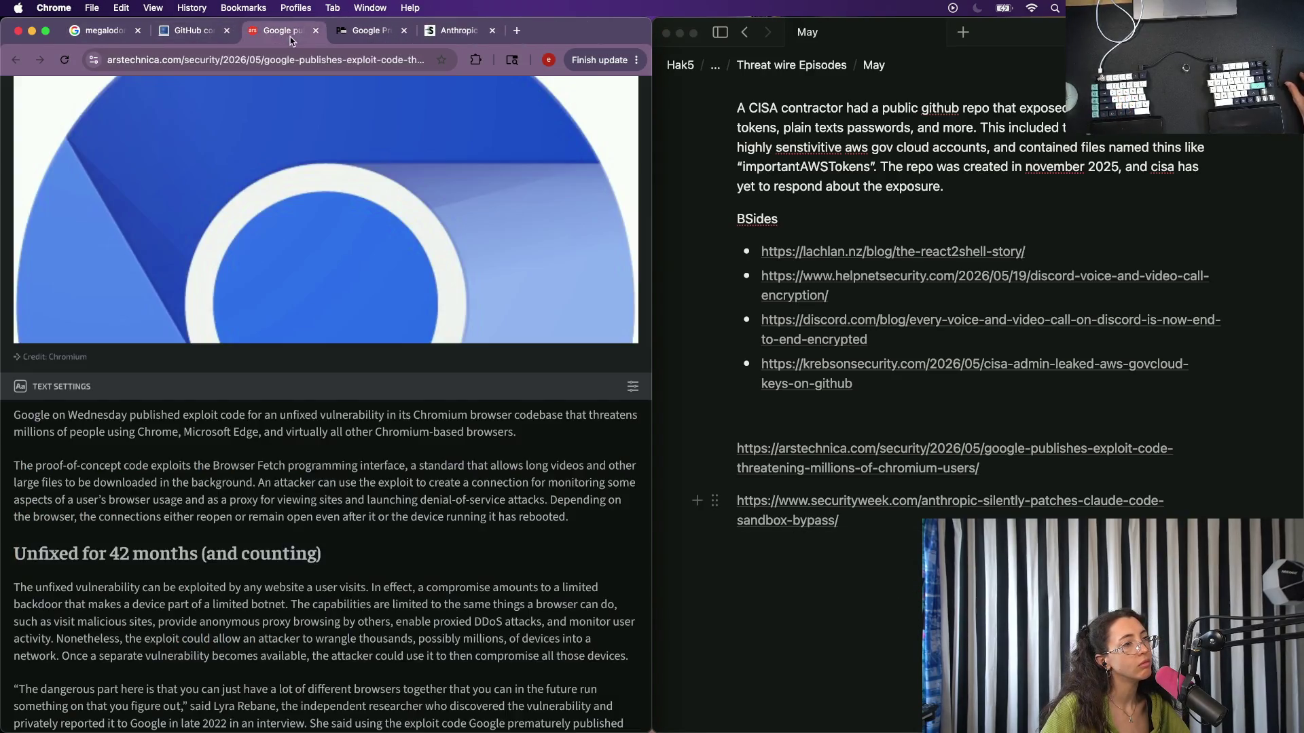
pyautogui.click(316, 31)
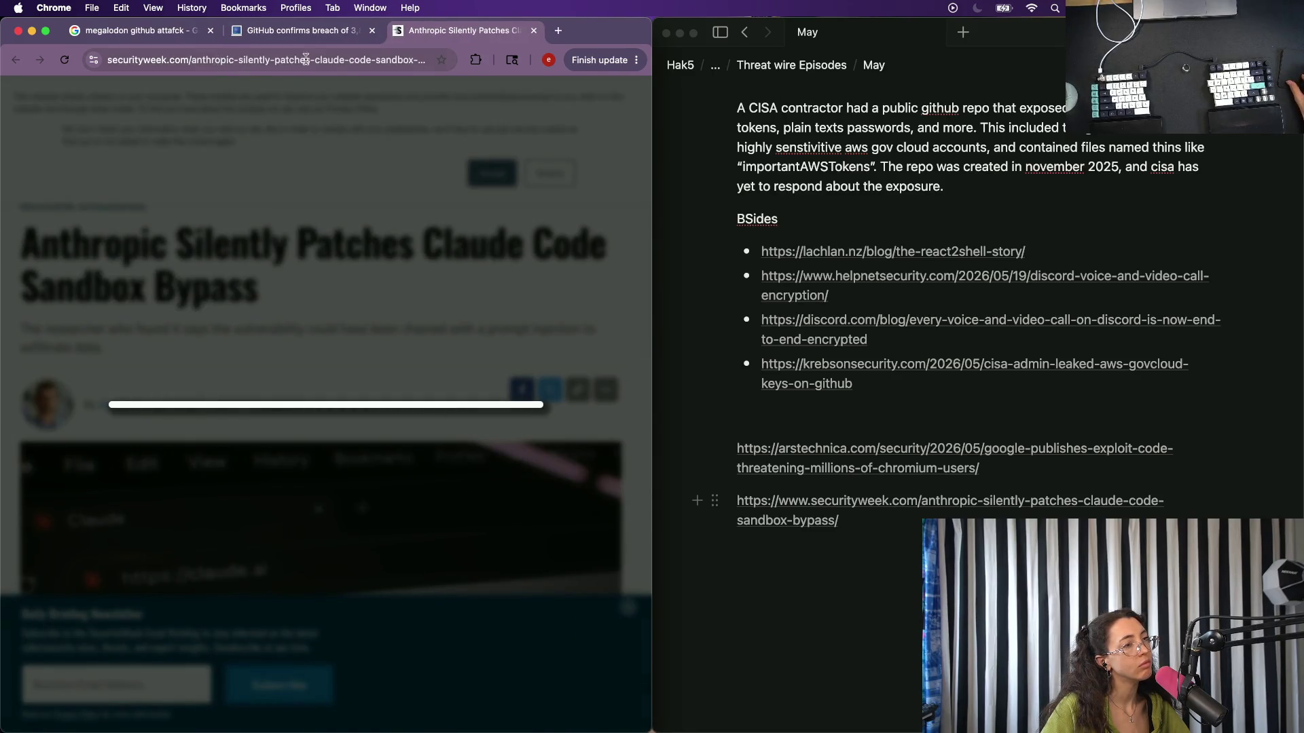
# Strip the ?utm_source tag from the Claude Code article address, dismiss the cookie banner, and go to the SecurityWeek homepage.
pyautogui.moveTo(306, 59); pyautogui.dragTo(504, 51)
pyautogui.press('Right')
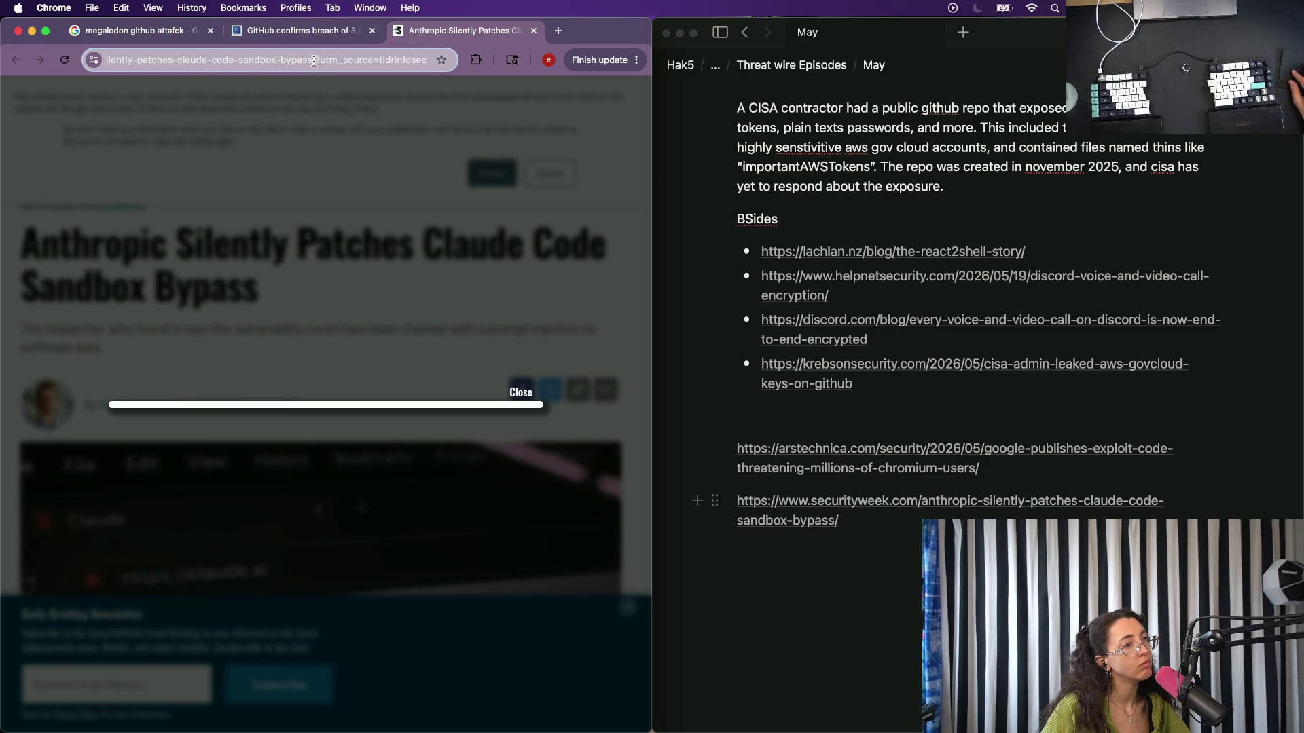
pyautogui.moveTo(312, 59); pyautogui.dragTo(438, 59)
pyautogui.press('BackSpace')
pyautogui.press('Return')
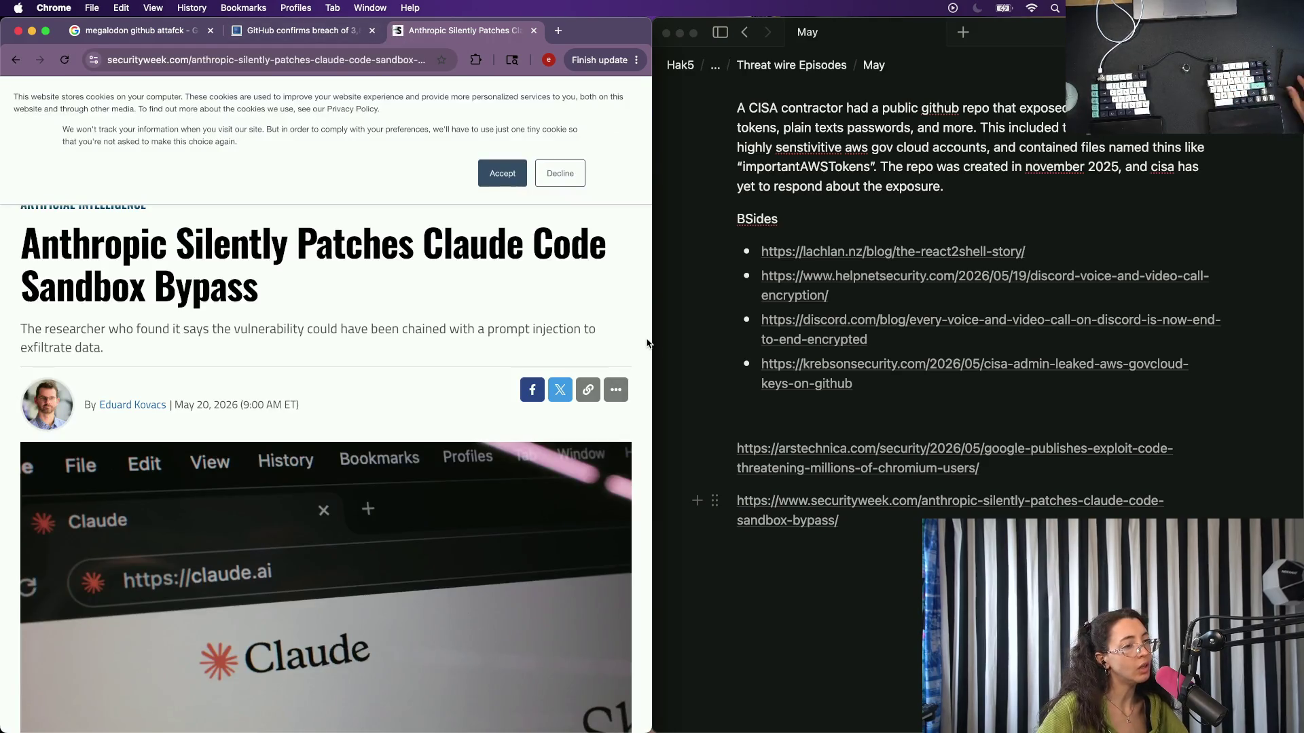
pyautogui.scroll(-2, 648, 345)
pyautogui.scroll(-2, 647, 345)
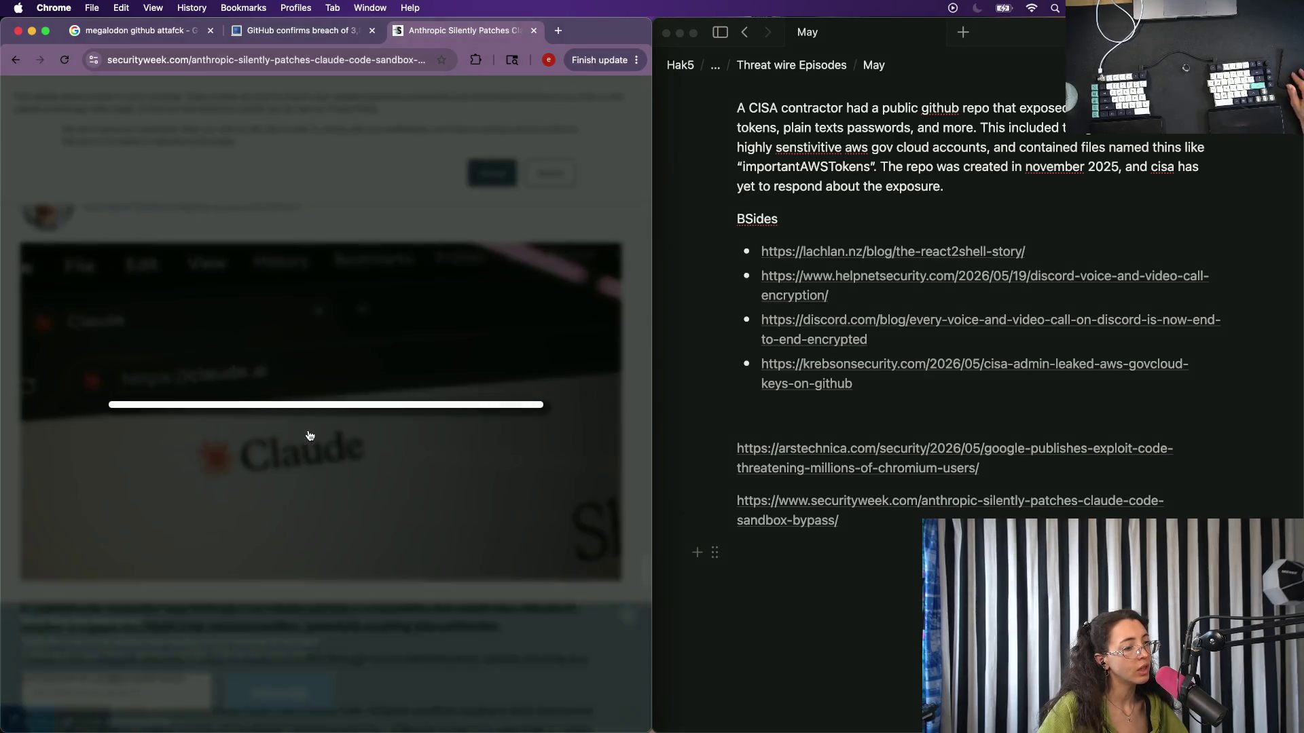
pyautogui.scroll(-2, 337, 551)
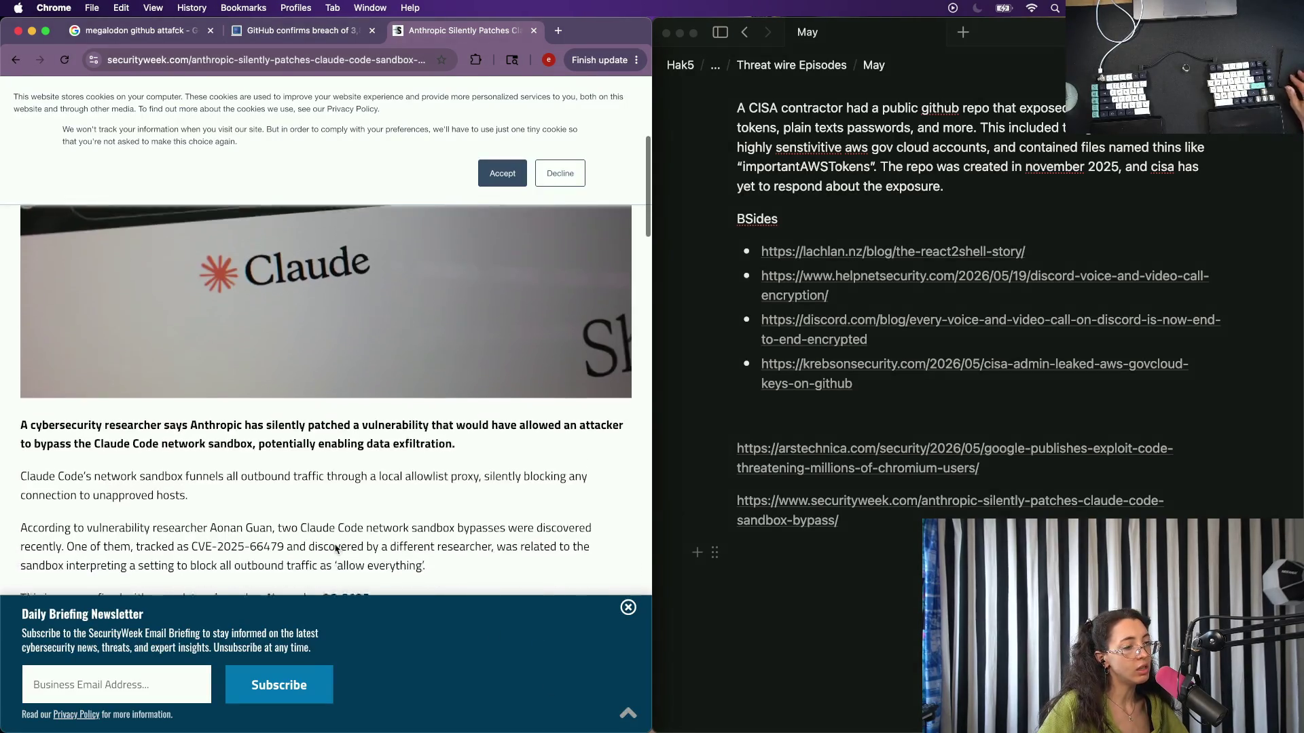
pyautogui.scroll(-1, 336, 551)
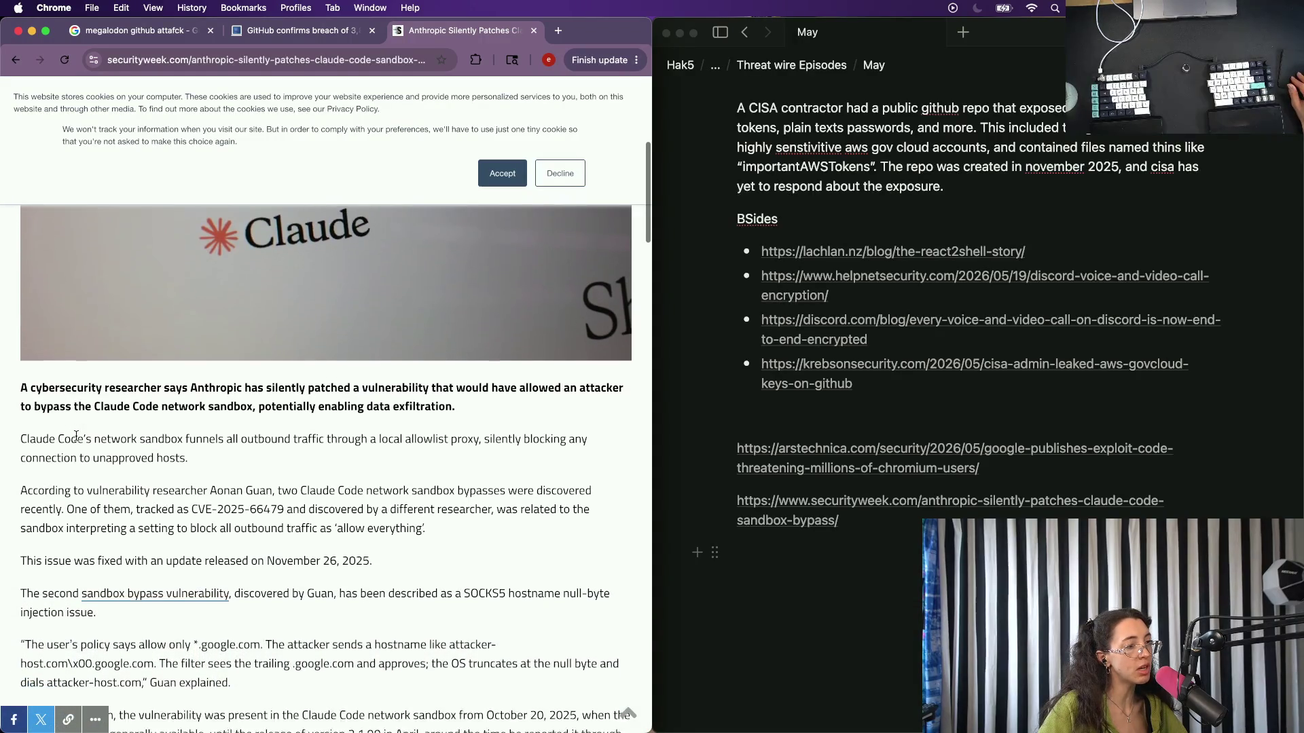
pyautogui.scroll(-1, 75, 437)
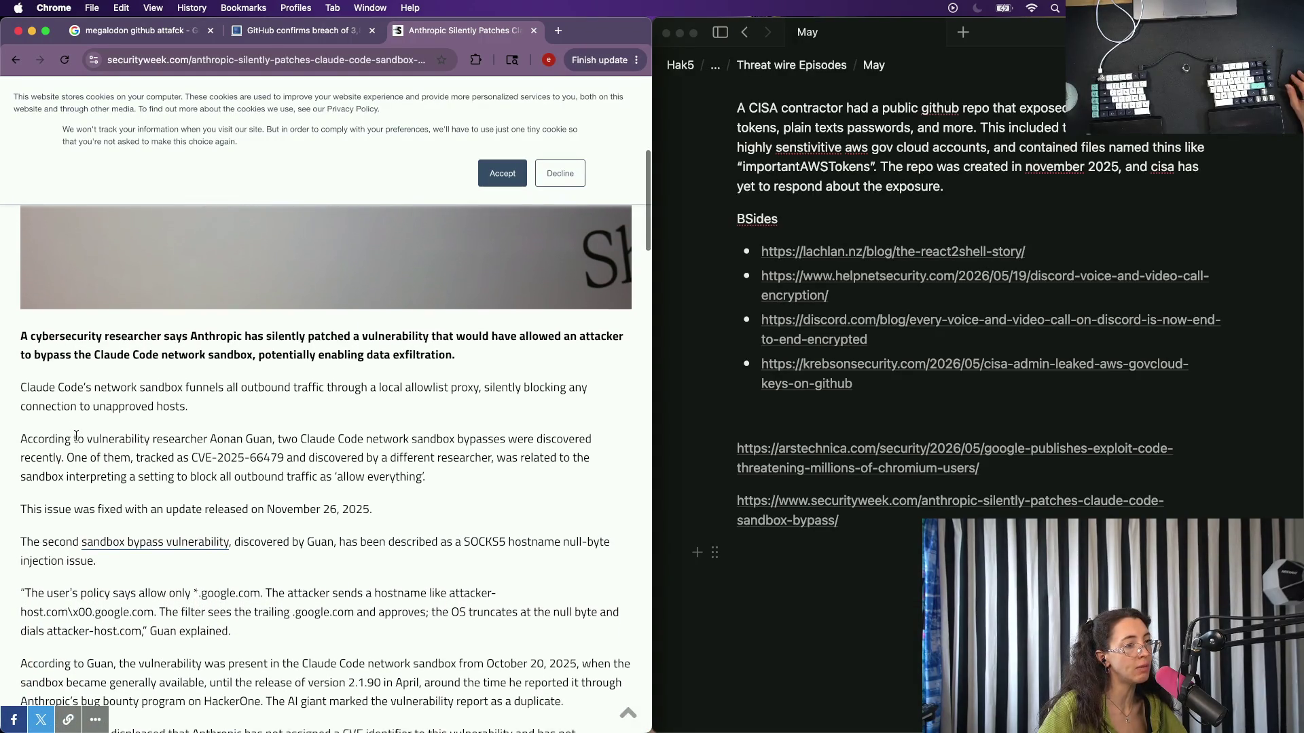
pyautogui.click(518, 174)
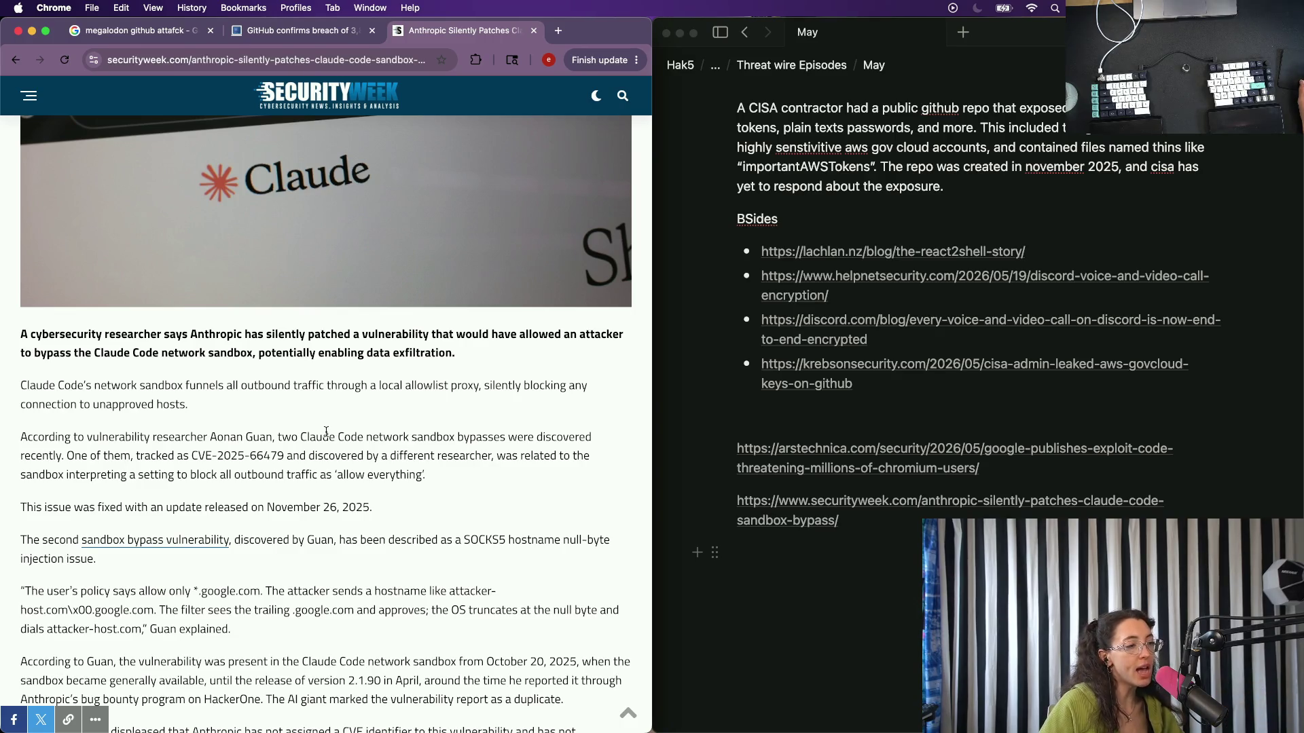
pyautogui.scroll(-3, 326, 433)
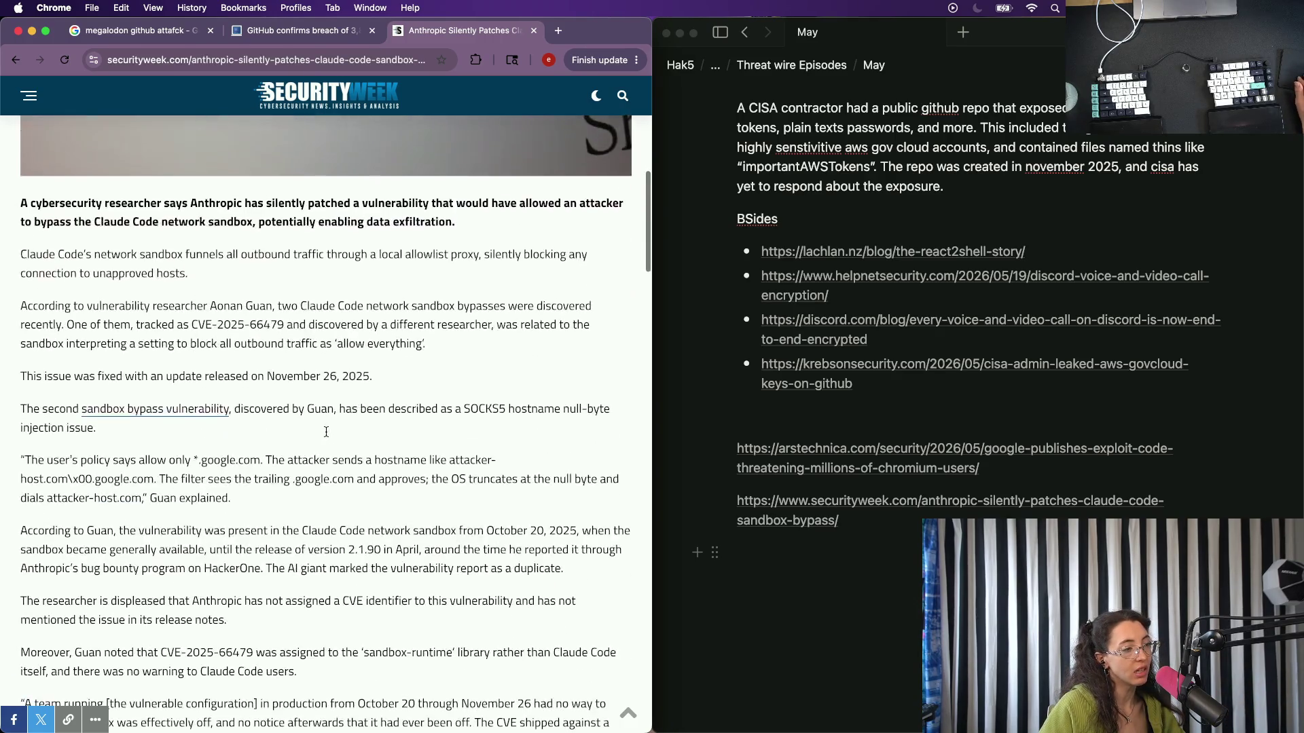
pyautogui.scroll(10, 326, 432)
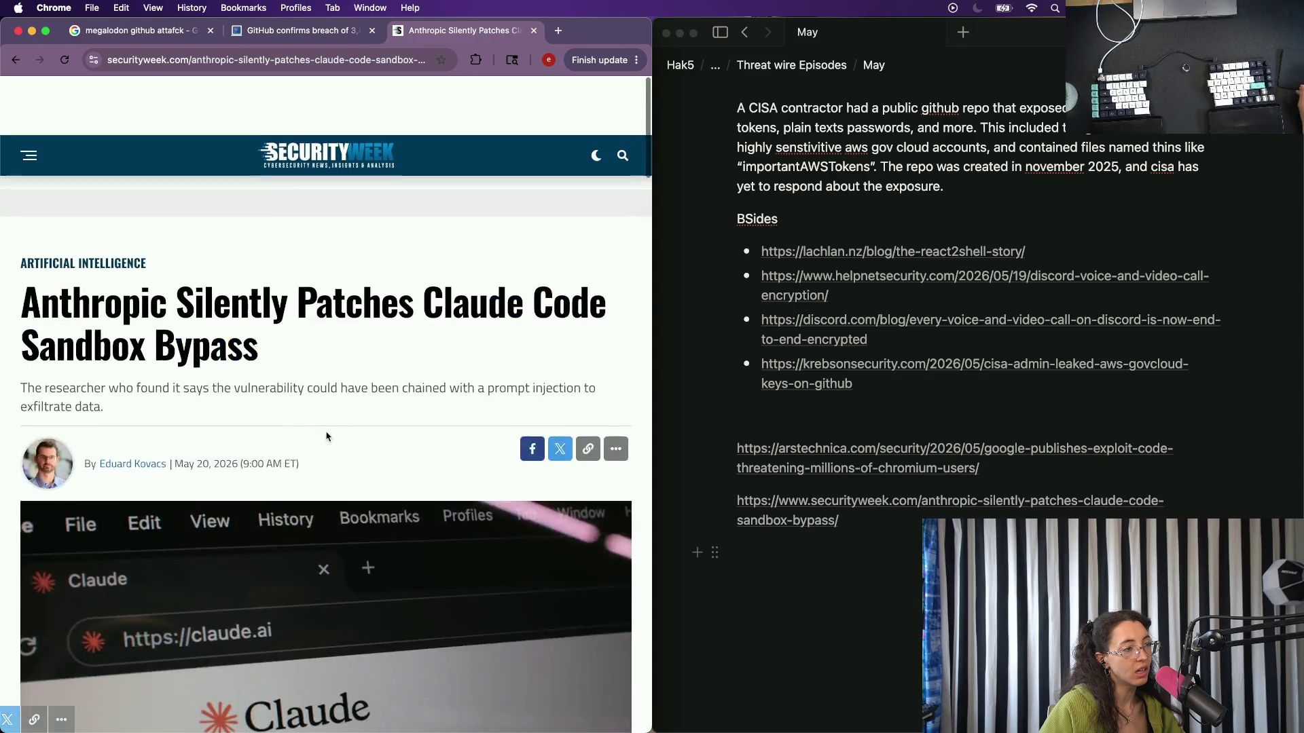
pyautogui.scroll(-10, 326, 435)
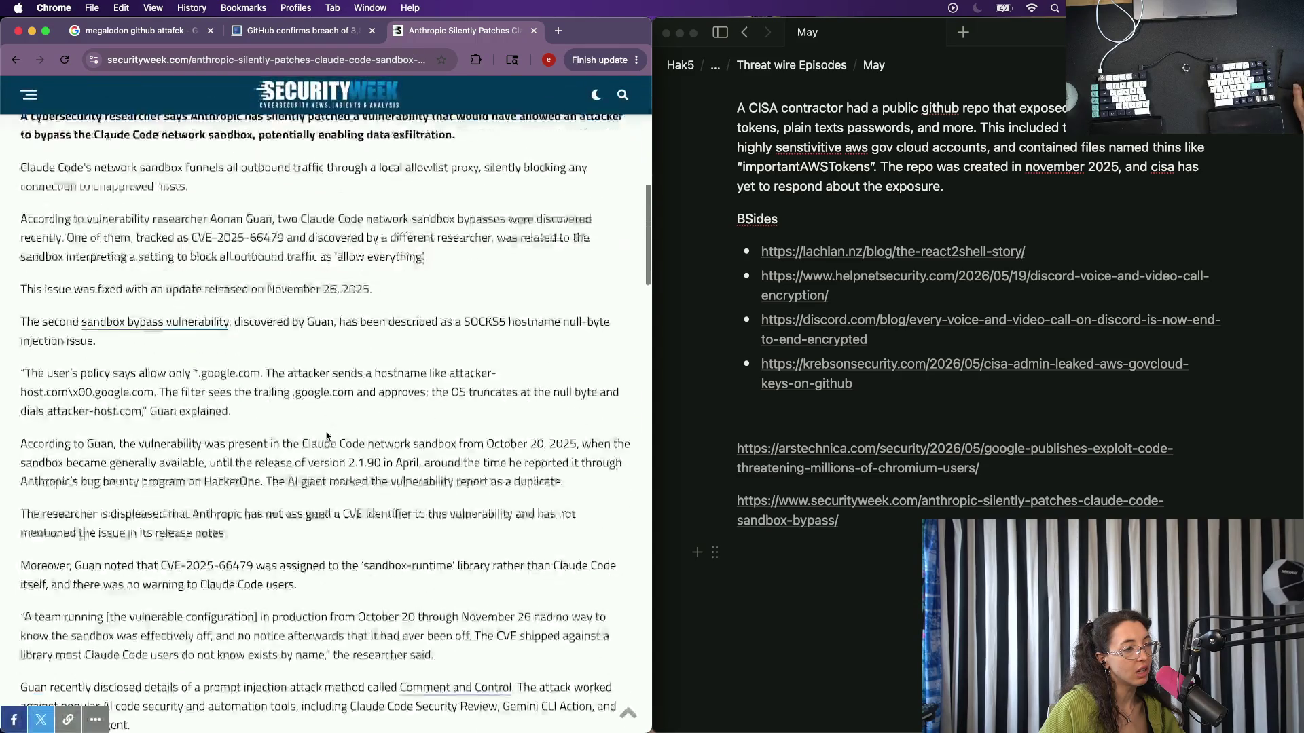
pyautogui.scroll(-5, 327, 436)
pyautogui.scroll(-2, 327, 432)
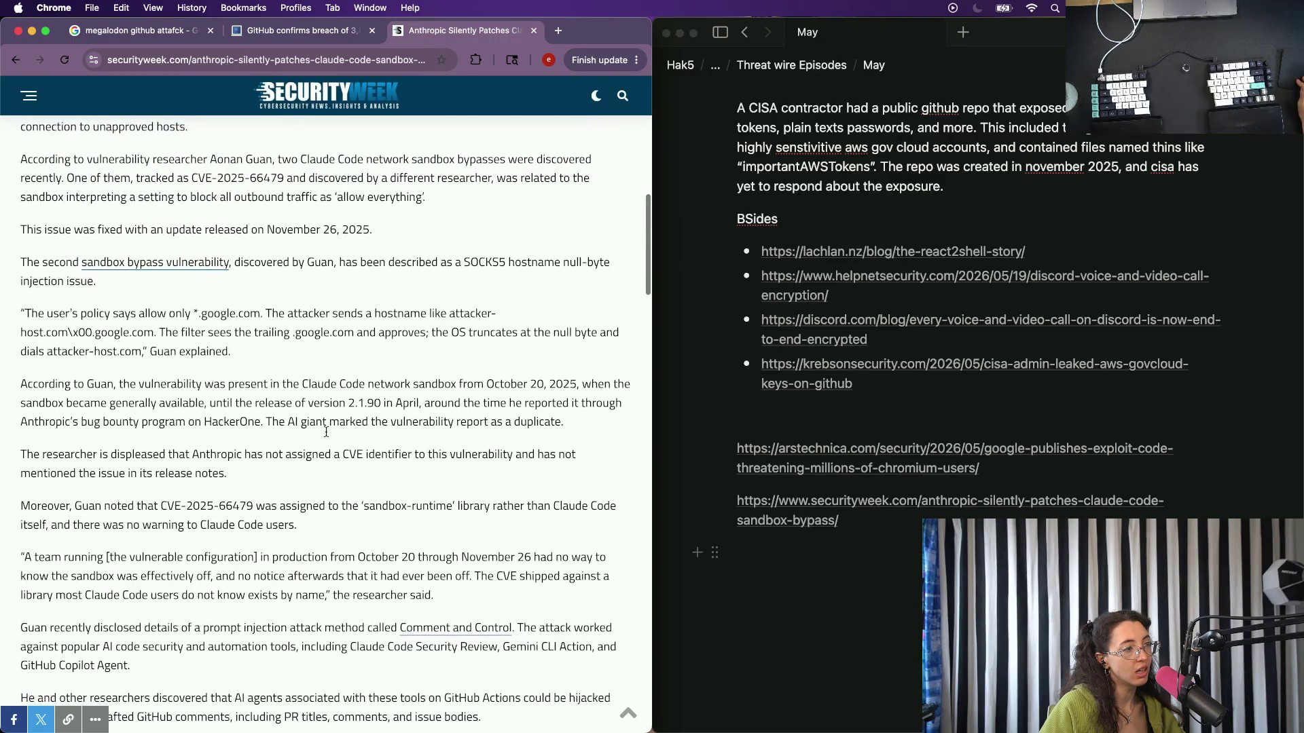
pyautogui.scroll(2, 326, 433)
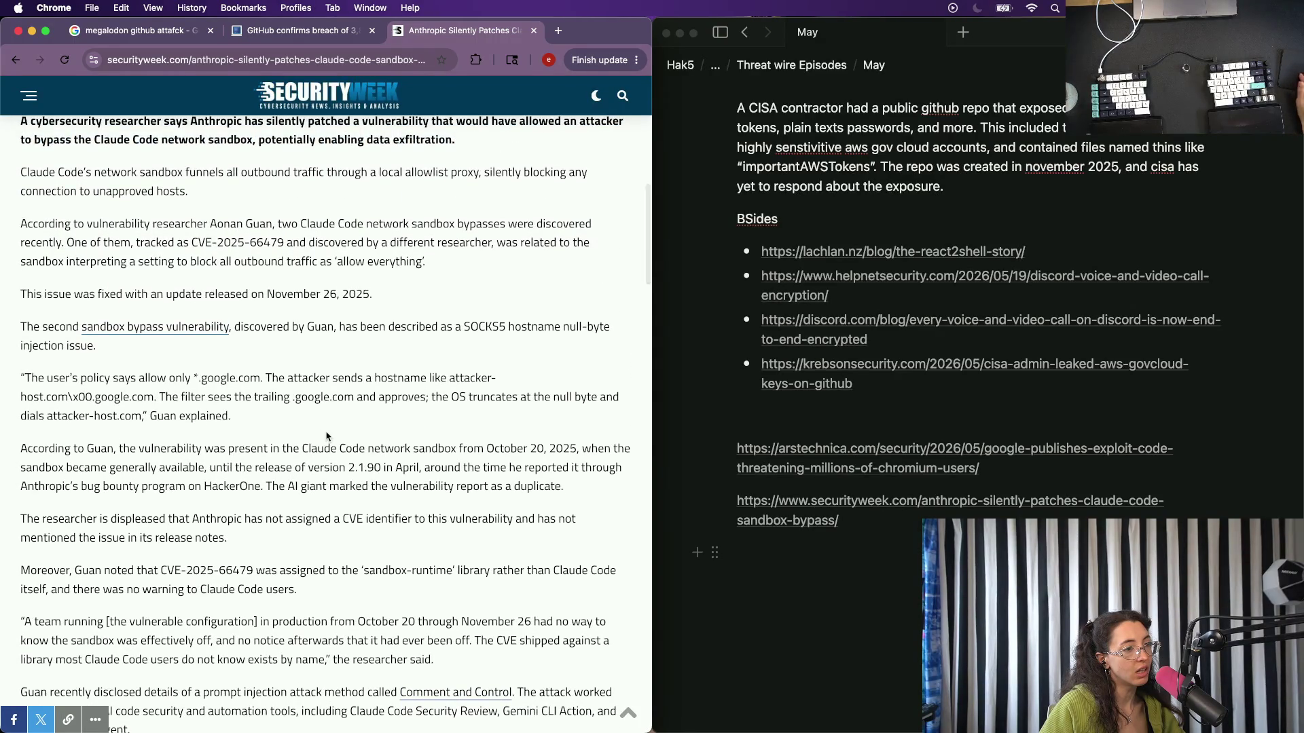
pyautogui.scroll(1, 326, 437)
pyautogui.scroll(-5, 326, 434)
pyautogui.scroll(-3, 326, 432)
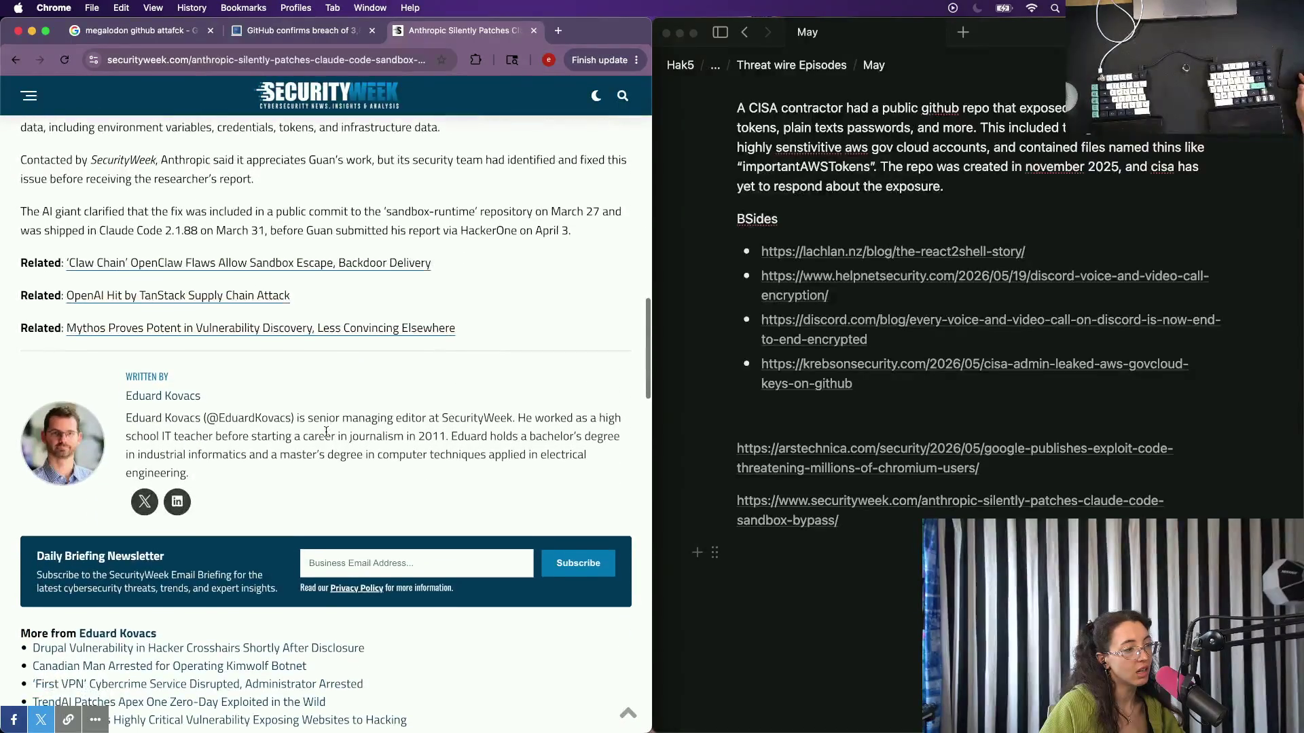
pyautogui.scroll(15, 327, 432)
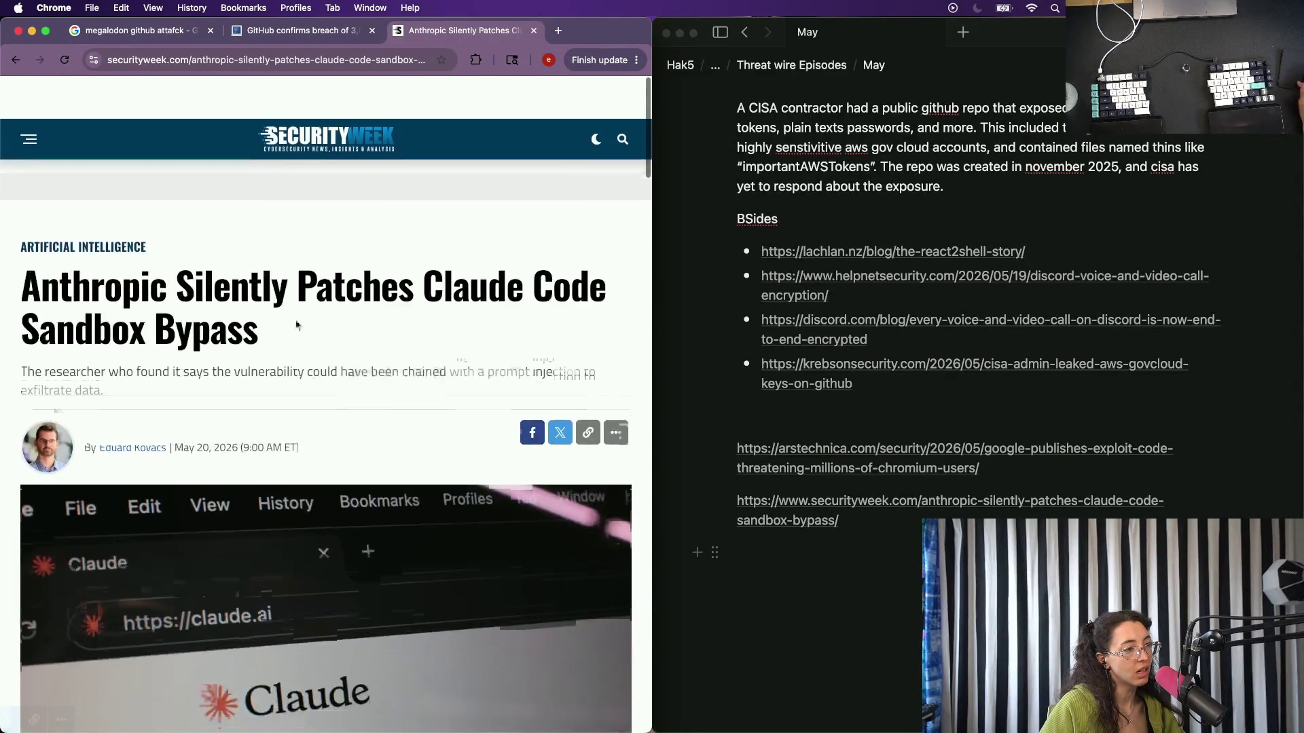
pyautogui.click(326, 95)
# Delete the two-line SecurityWeek link from the episode notes.
pyautogui.click(884, 576)
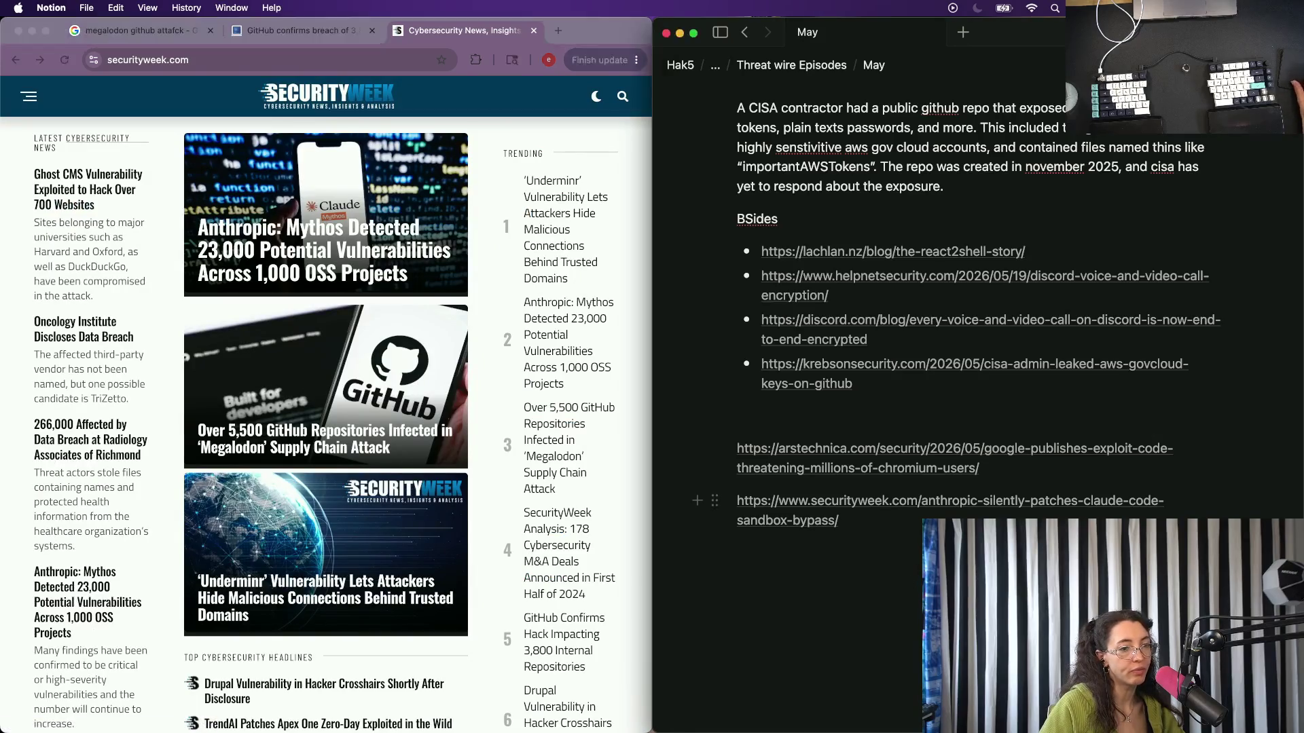
pyautogui.press('super+shift+Left')
pyautogui.press('super+shift+Left')
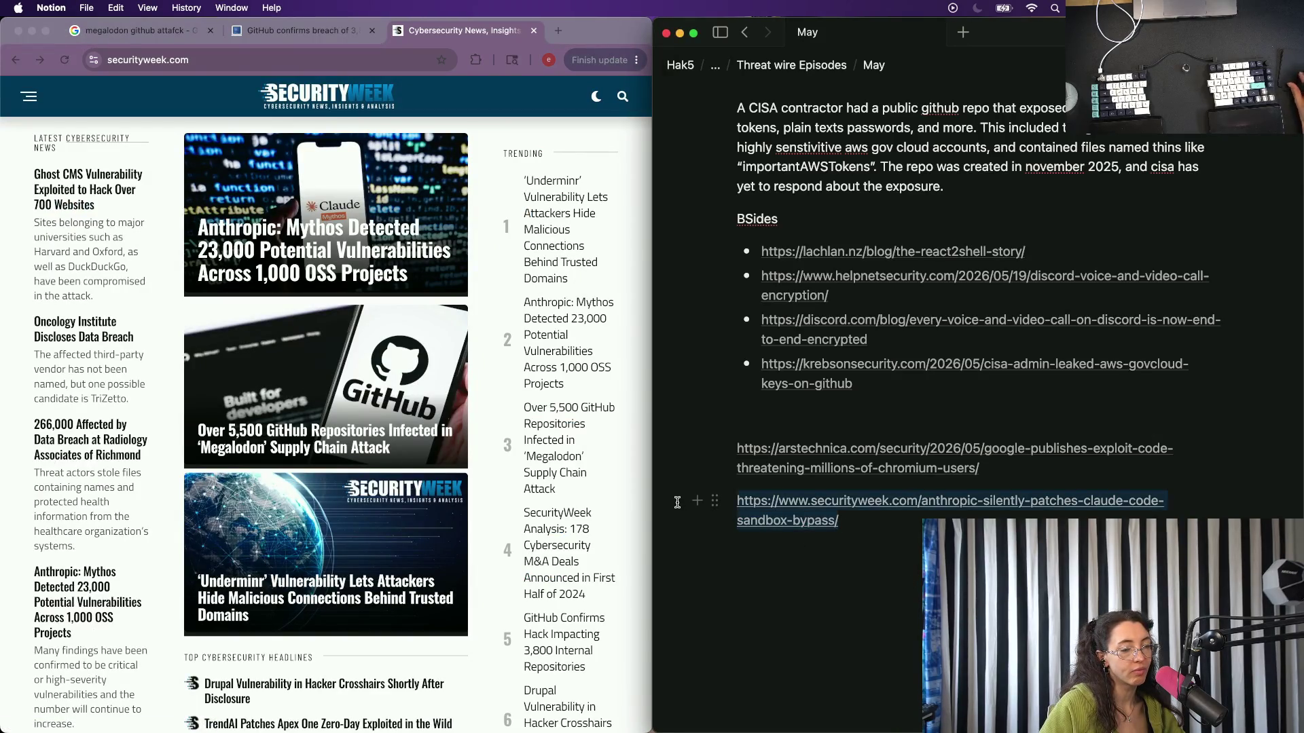
pyautogui.press('BackSpace')
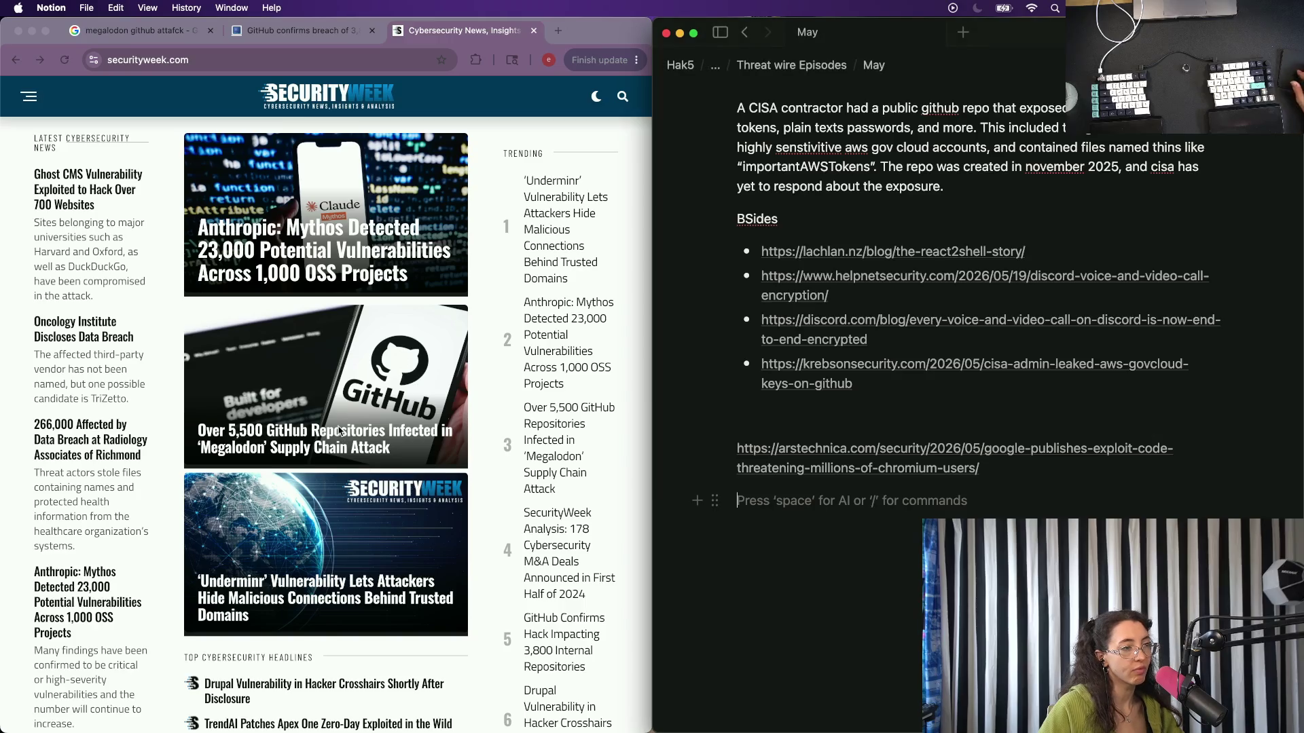
# Open the Anthropic Mythos story in a background tab and widen the Chrome window over the notes.
pyautogui.click(337, 255)
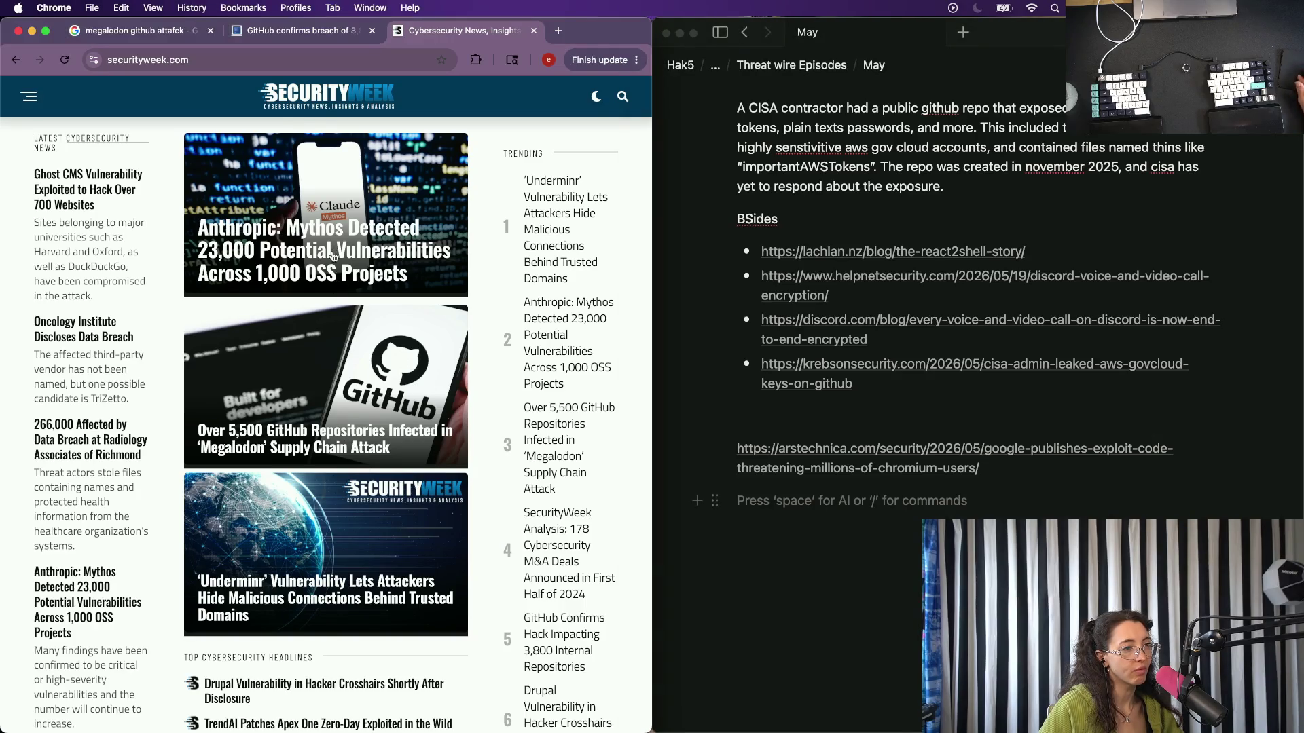
pyautogui.rightClick(323, 254)
pyautogui.click(351, 267)
pyautogui.scroll(-5, 323, 529)
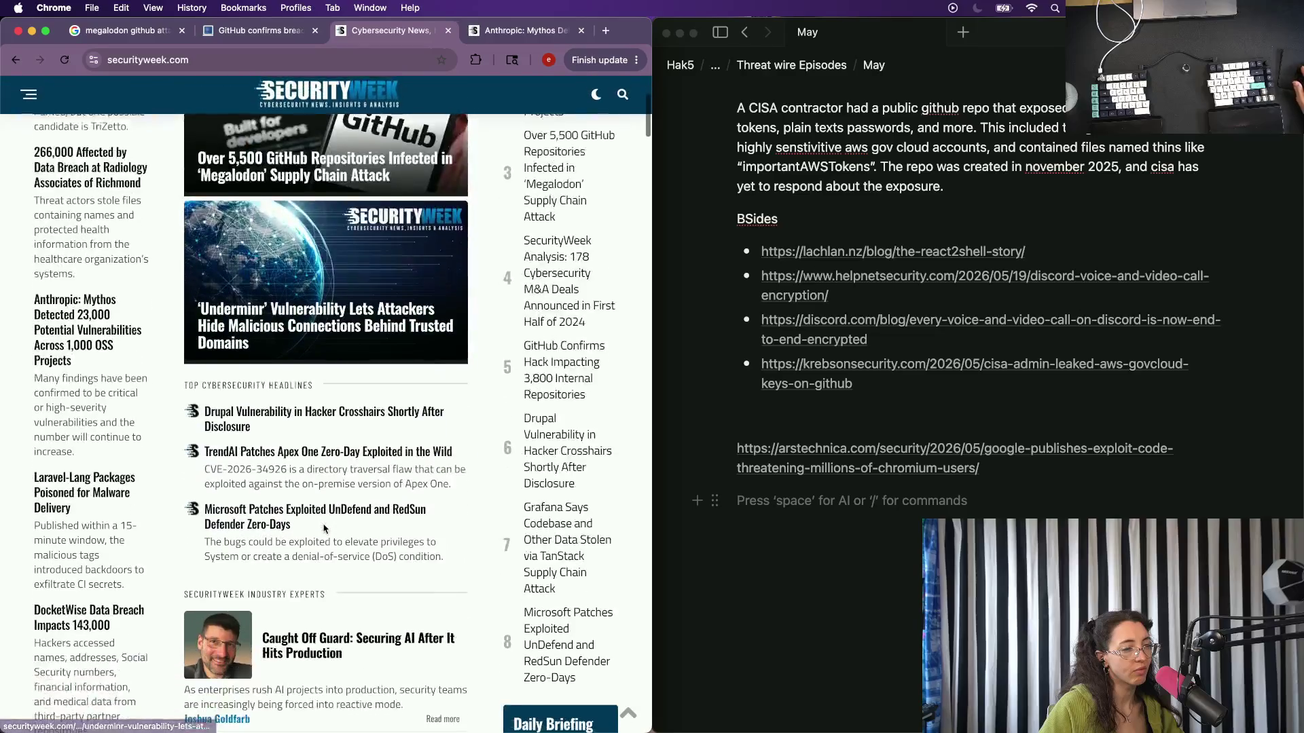
pyautogui.scroll(-2, 250, 373)
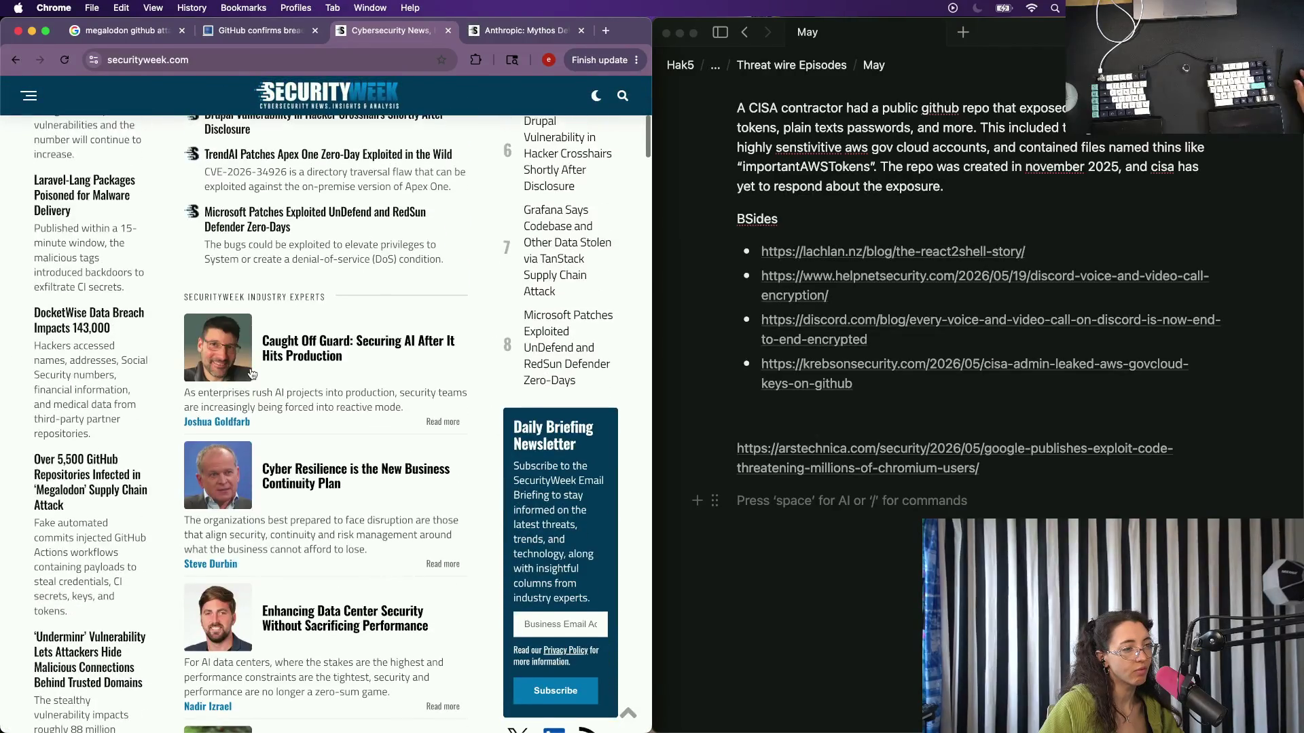
pyautogui.scroll(6, 251, 373)
pyautogui.click(29, 95)
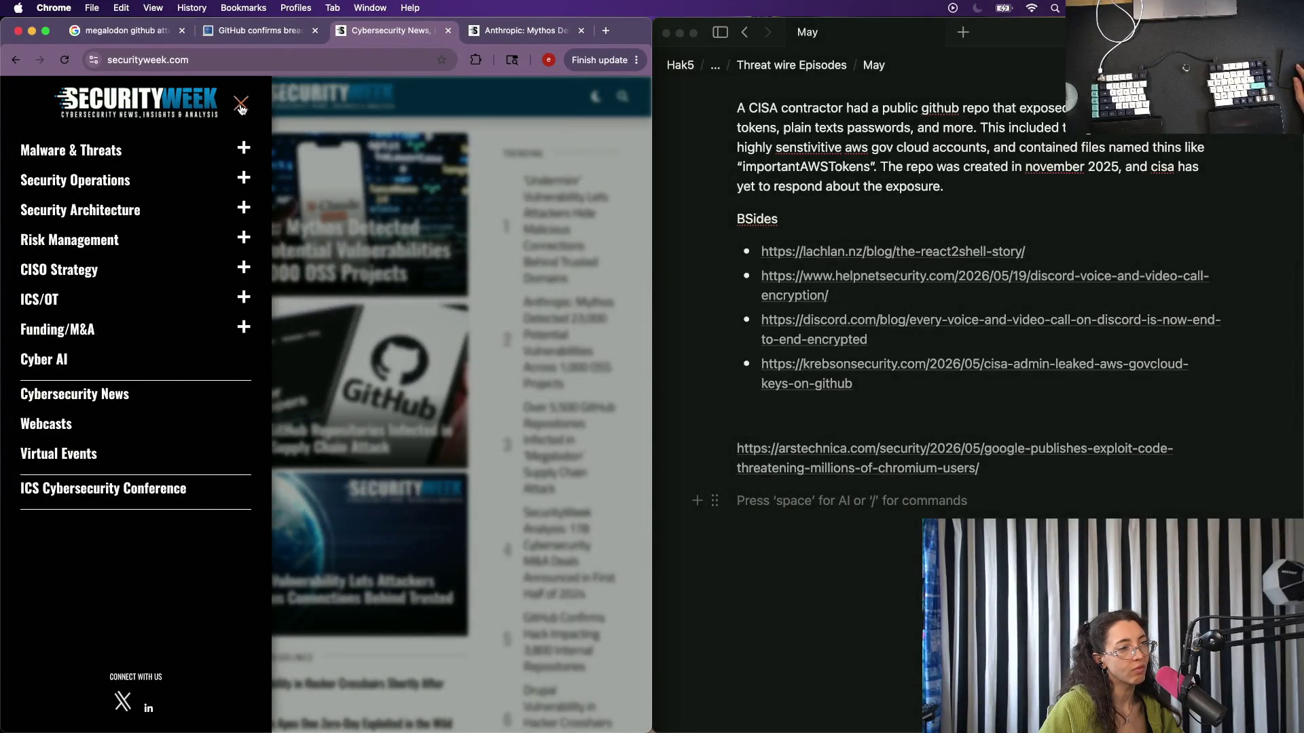
pyautogui.click(242, 107)
pyautogui.moveTo(650, 242); pyautogui.dragTo(1248, 173)
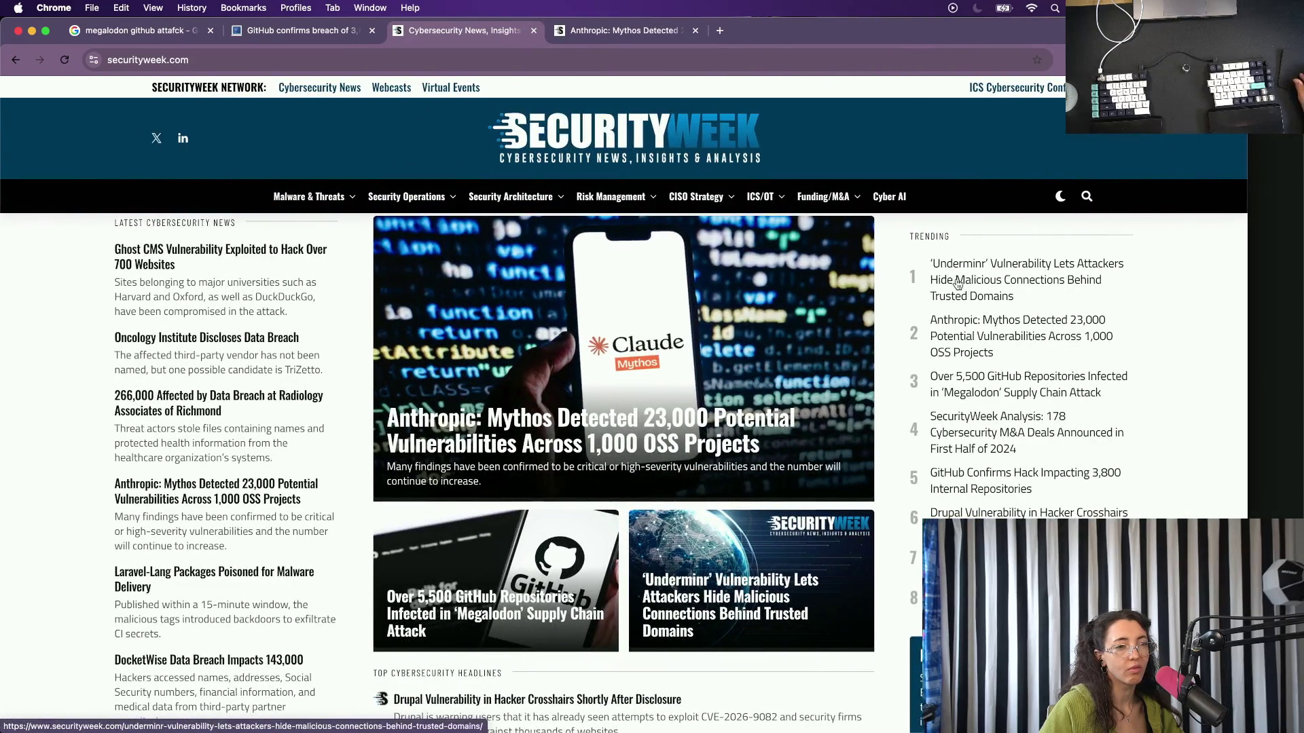
# Open the top Trending story on hiding malicious connections in a background tab and load more headlines.
pyautogui.rightClick(957, 275)
pyautogui.click(975, 284)
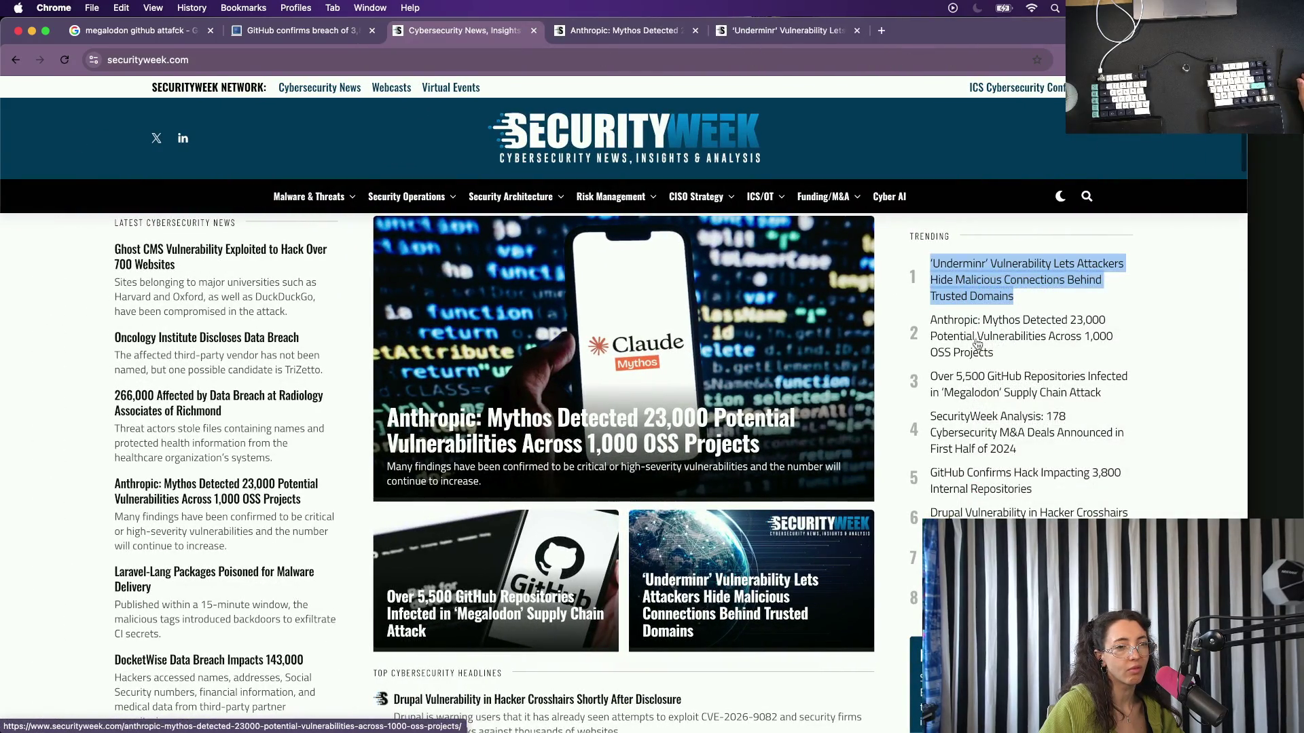
pyautogui.scroll(-2, 979, 341)
pyautogui.scroll(-1, 1004, 344)
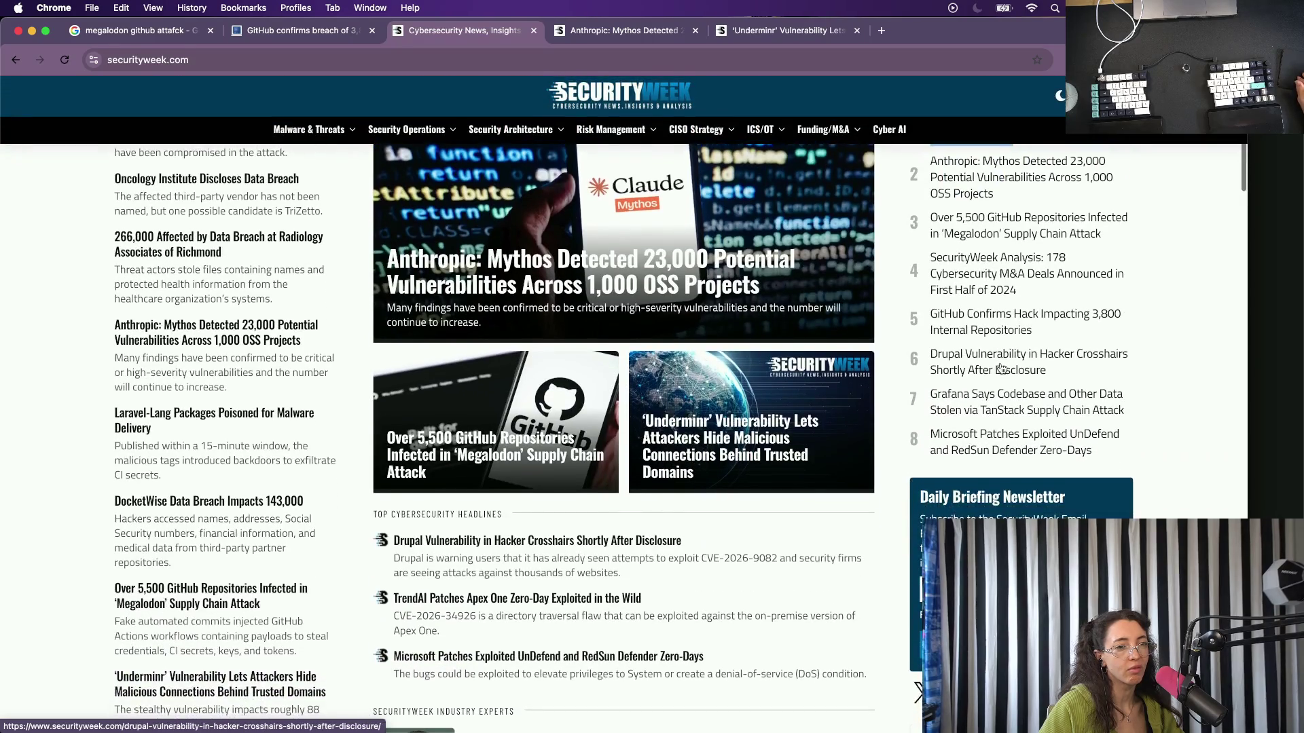
pyautogui.scroll(-1, 999, 373)
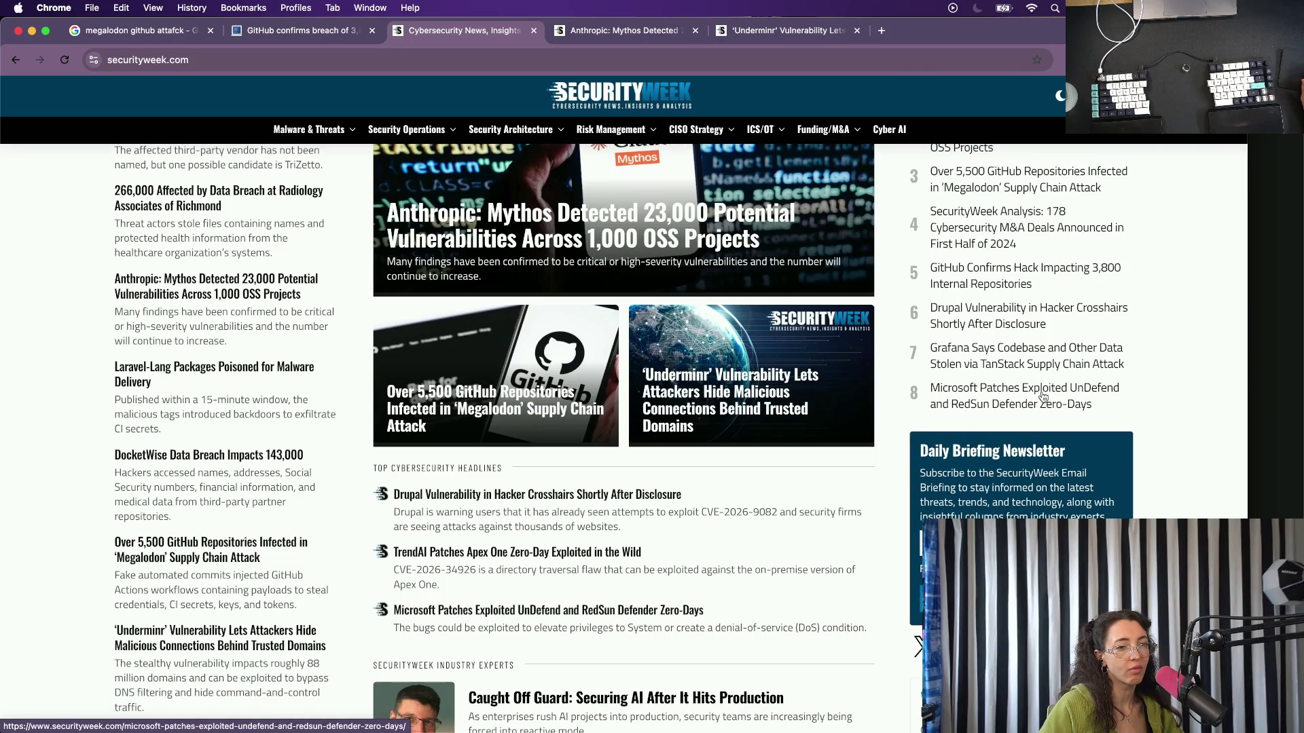
pyautogui.scroll(-6, 883, 426)
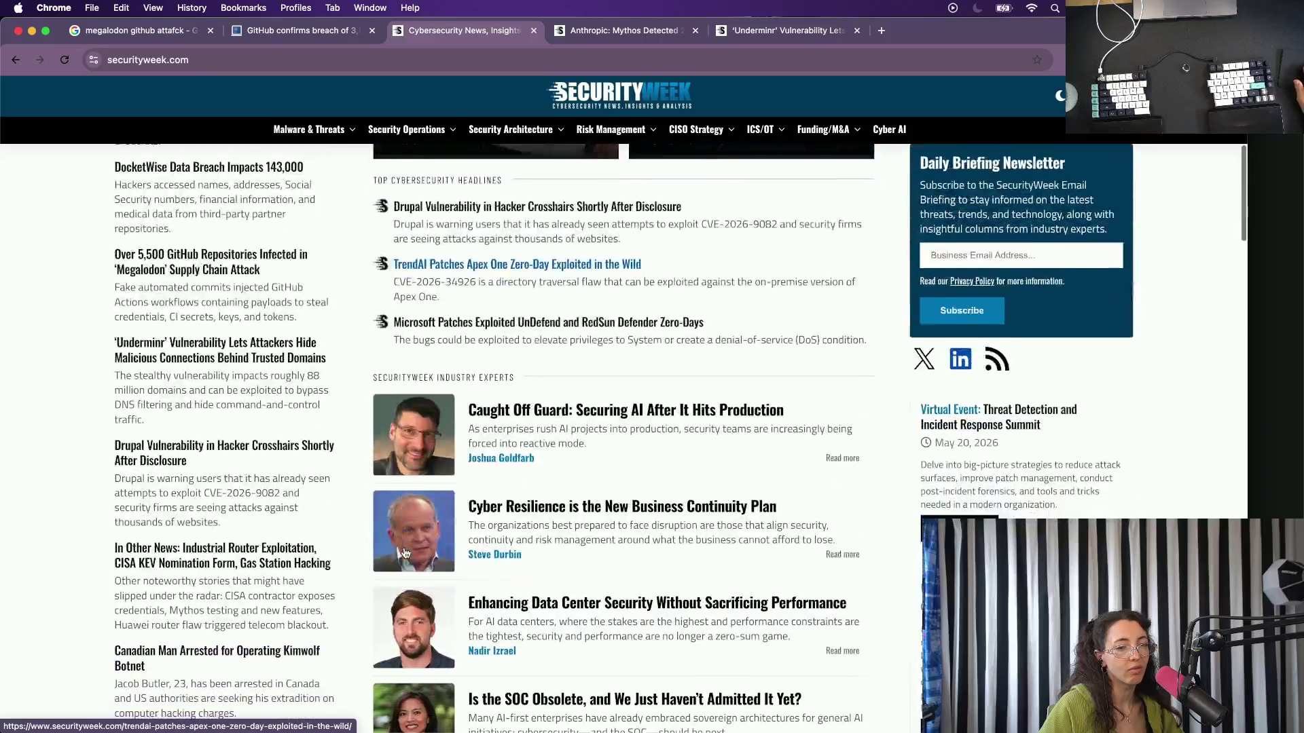
pyautogui.scroll(-4, 714, 469)
pyautogui.scroll(-3, 510, 529)
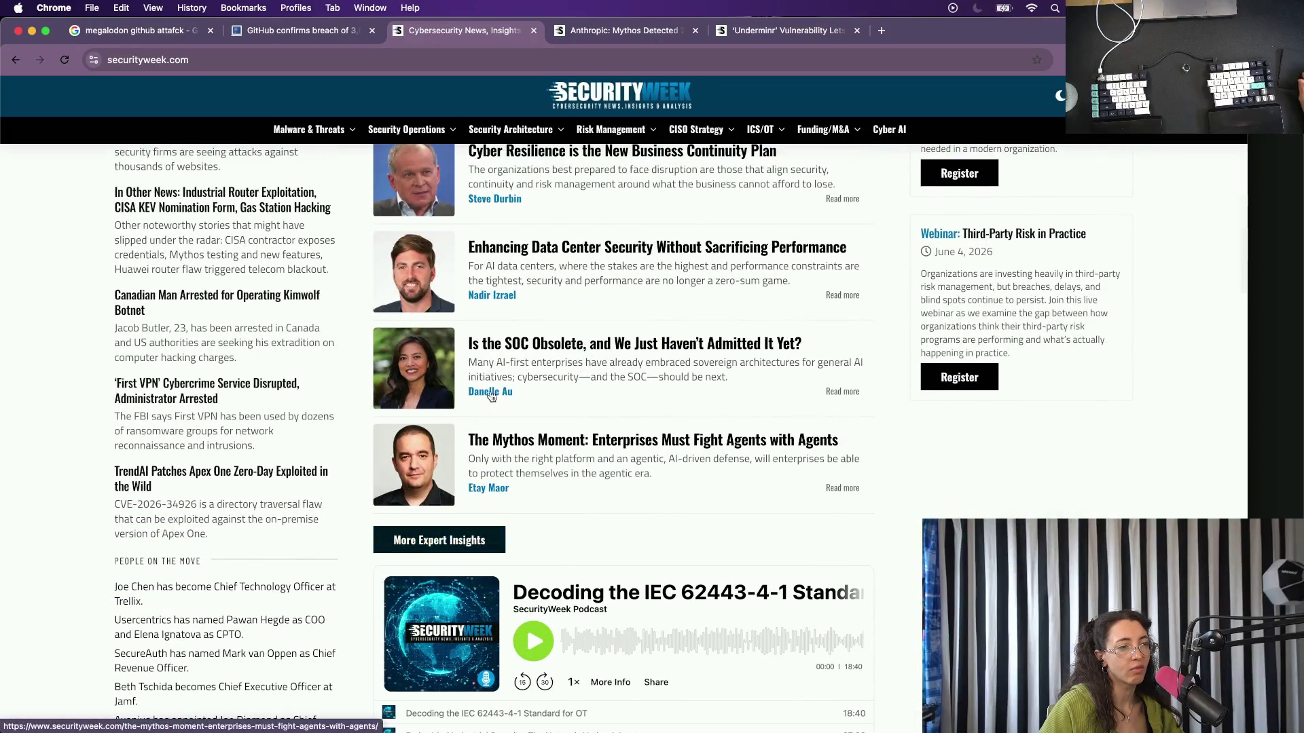
pyautogui.scroll(-3, 438, 455)
pyautogui.scroll(-2, 439, 455)
pyautogui.scroll(-2, 439, 455)
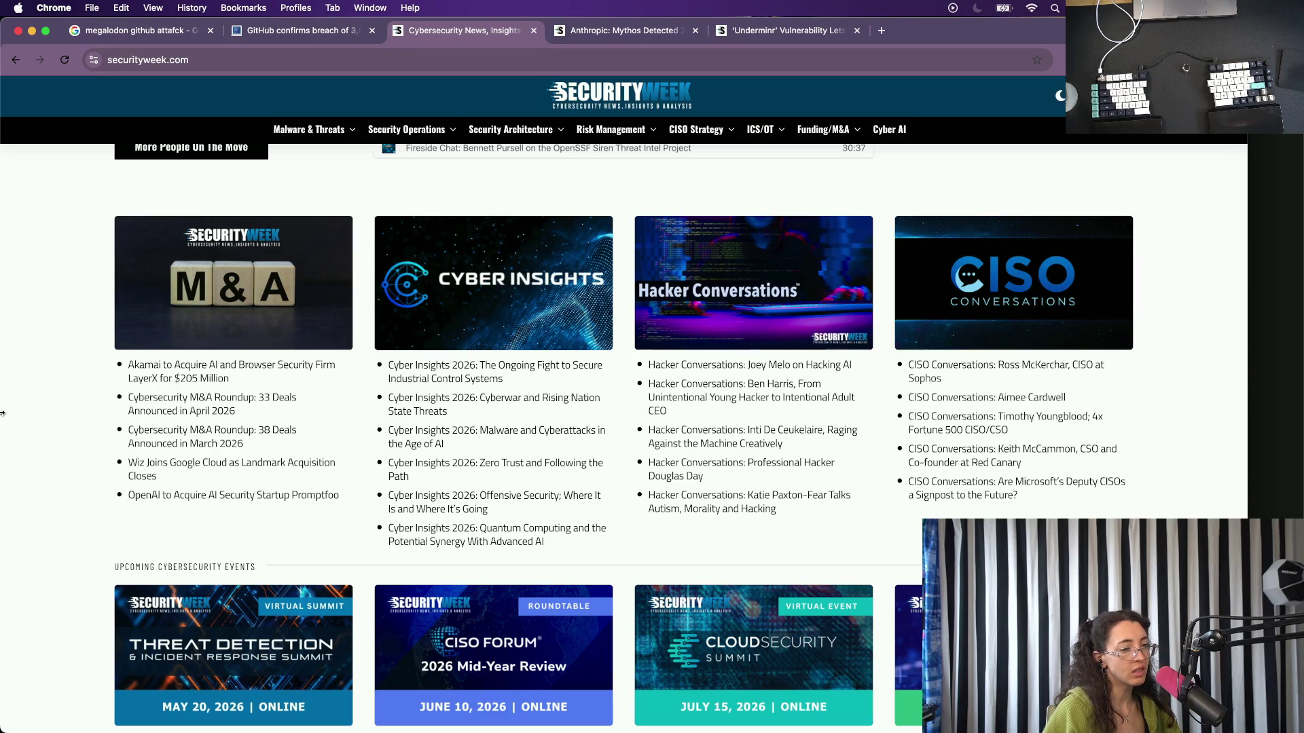
pyautogui.scroll(-3, 3, 413)
pyautogui.scroll(-1, 2, 413)
pyautogui.scroll(-3, 2, 413)
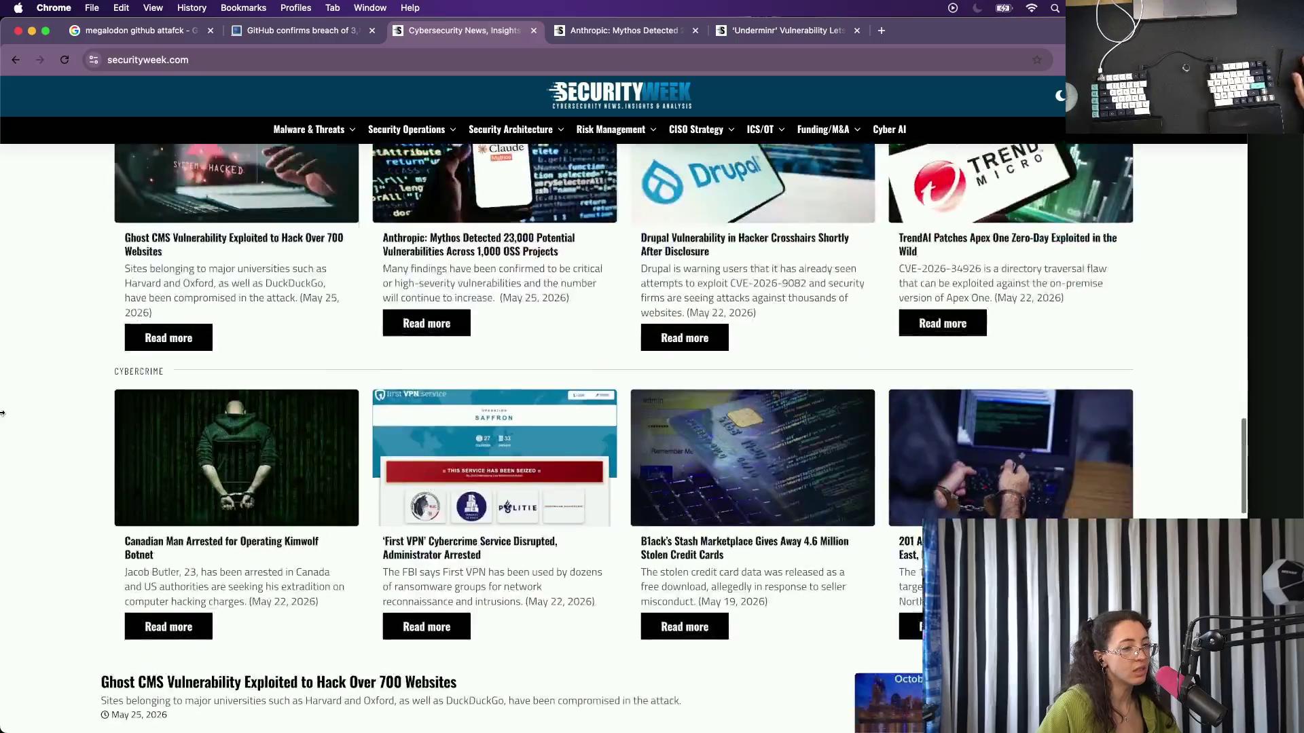
pyautogui.scroll(-3, 3, 412)
pyautogui.scroll(-3, 3, 413)
pyautogui.scroll(-2, 2, 412)
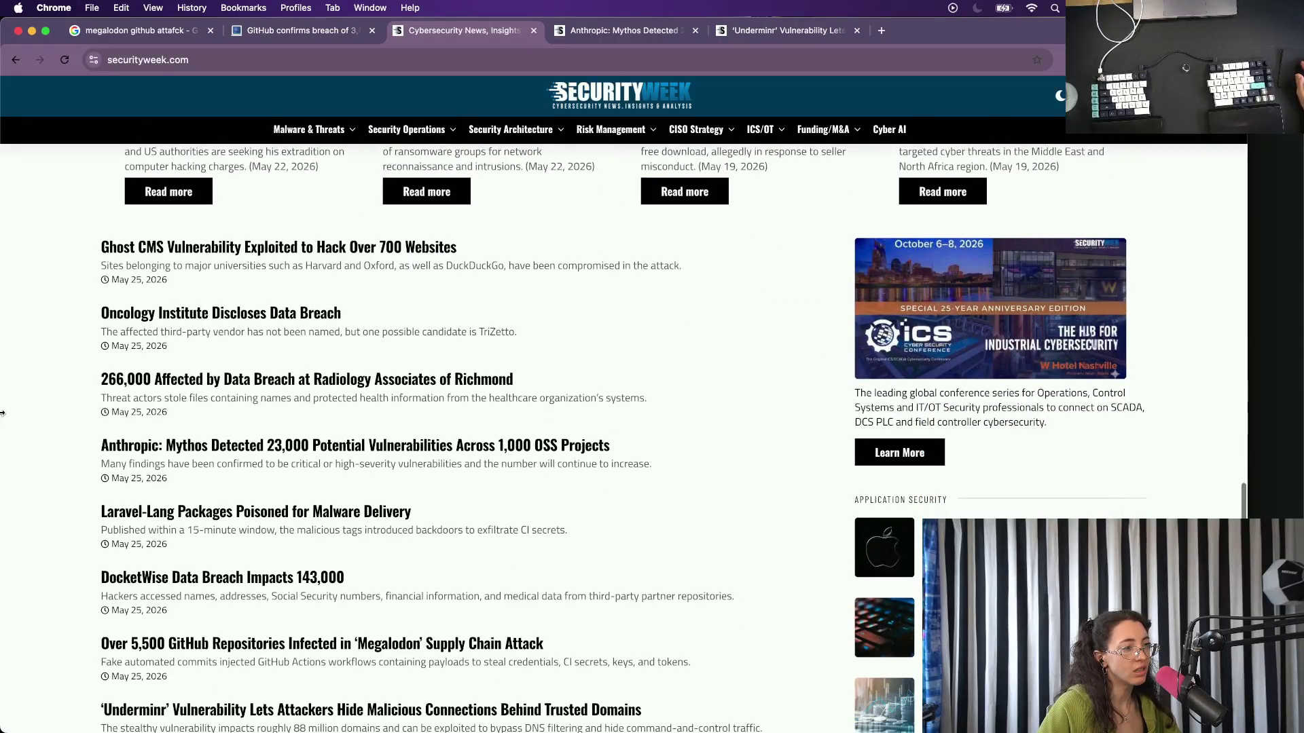
pyautogui.scroll(-3, 2, 413)
pyautogui.scroll(-1, 2, 413)
pyautogui.scroll(-1, 2, 413)
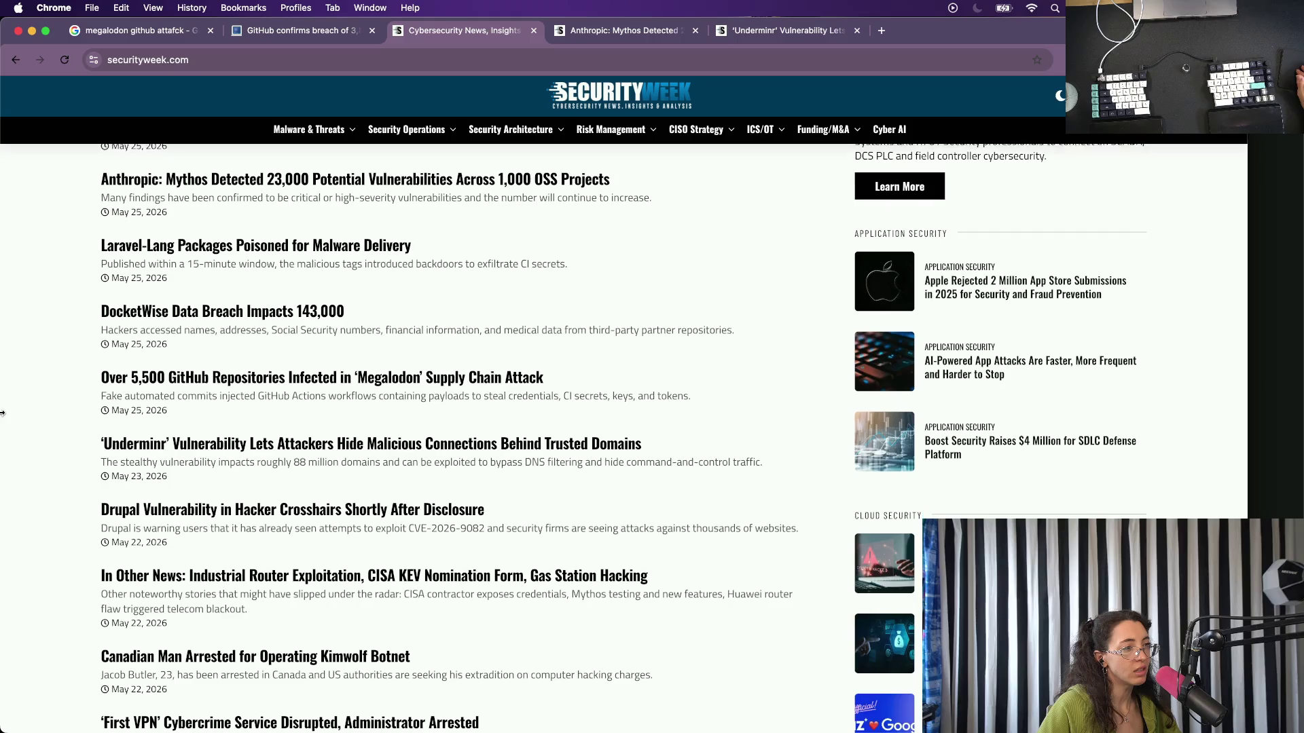
pyautogui.scroll(2, 2, 412)
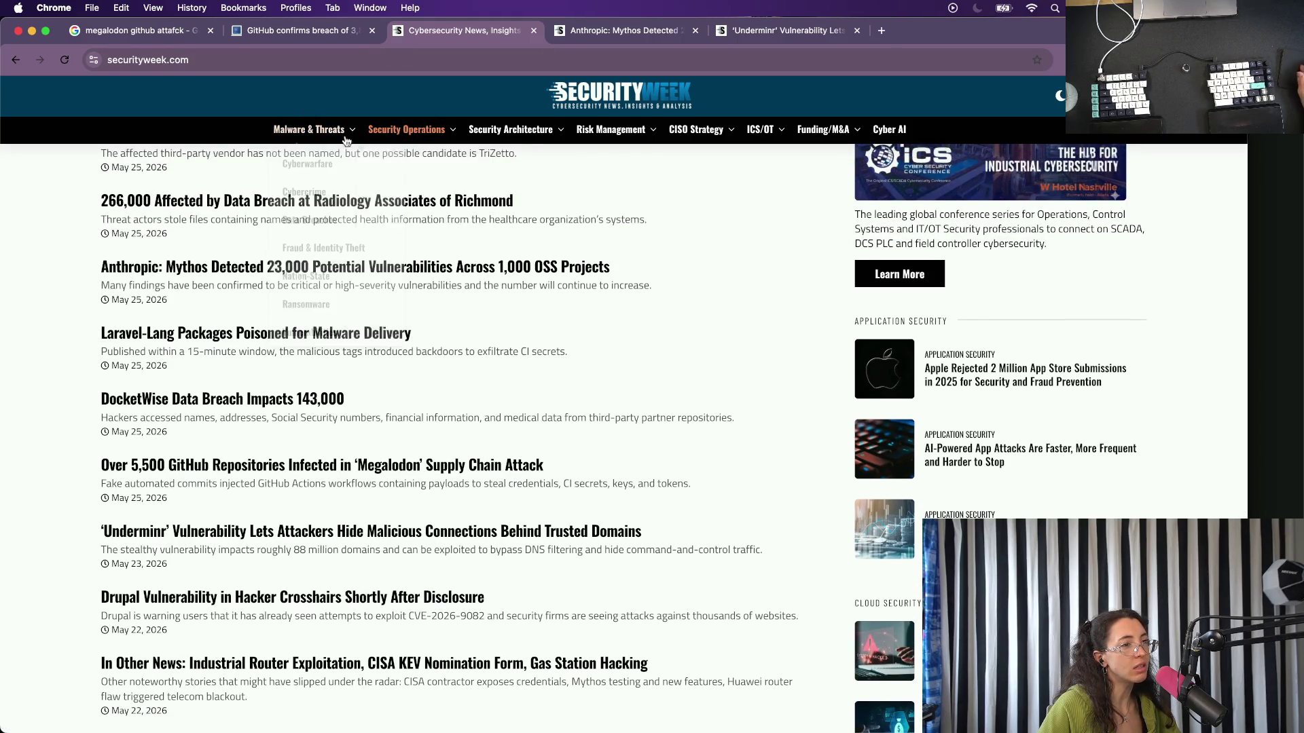
pyautogui.scroll(-2, 535, 475)
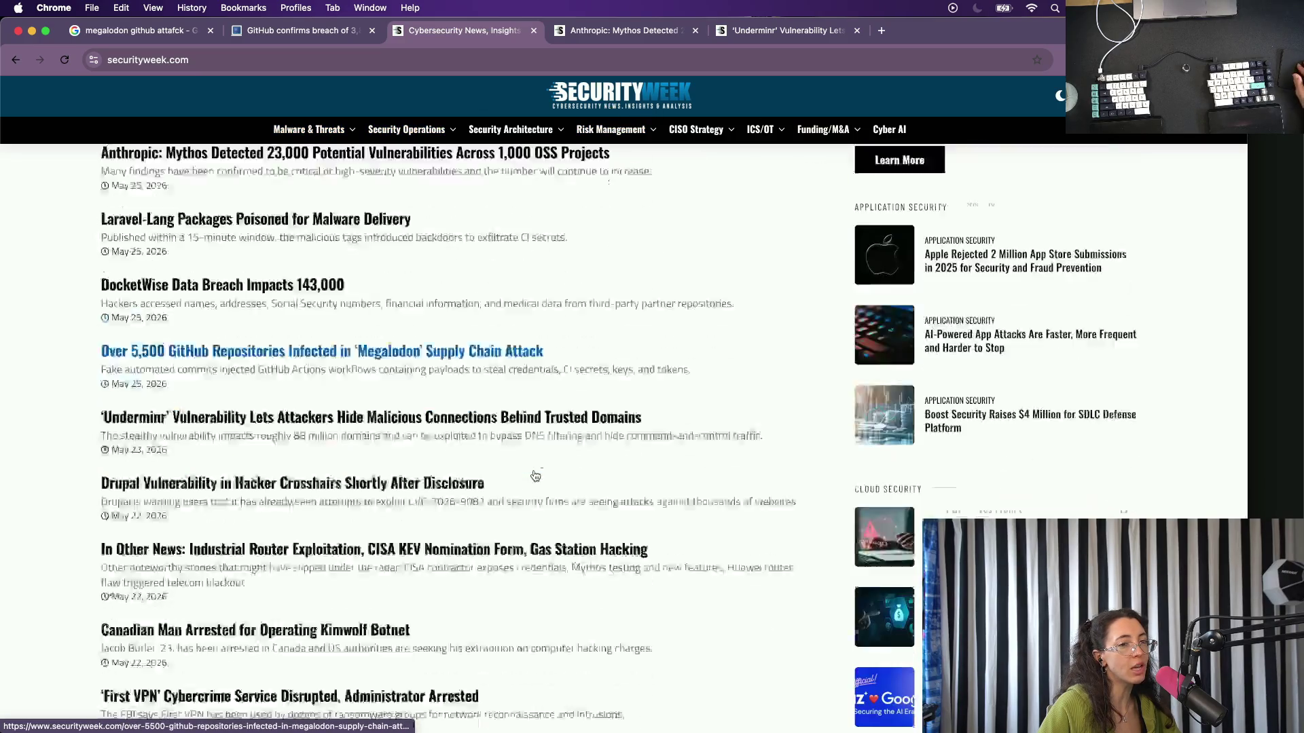
pyautogui.scroll(5, 305, 448)
pyautogui.scroll(1, 217, 440)
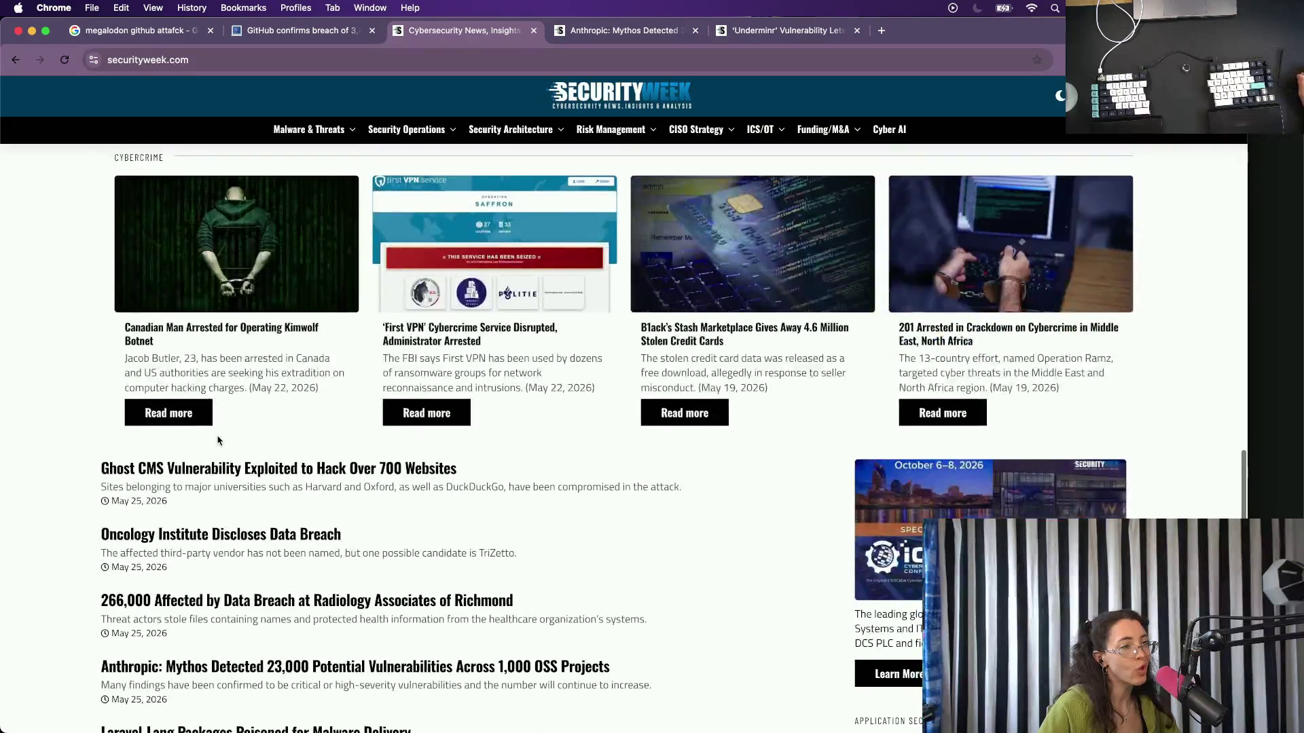
pyautogui.scroll(-1, 217, 440)
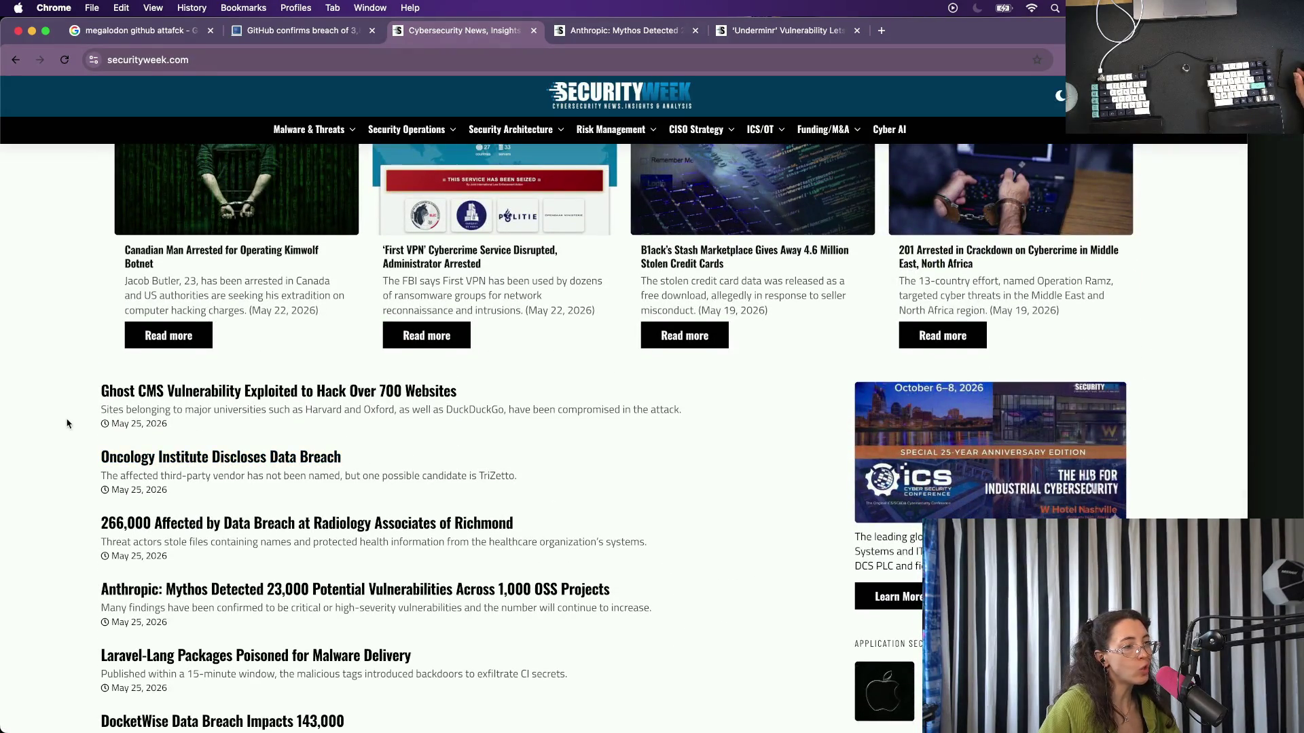
pyautogui.scroll(-1, 54, 438)
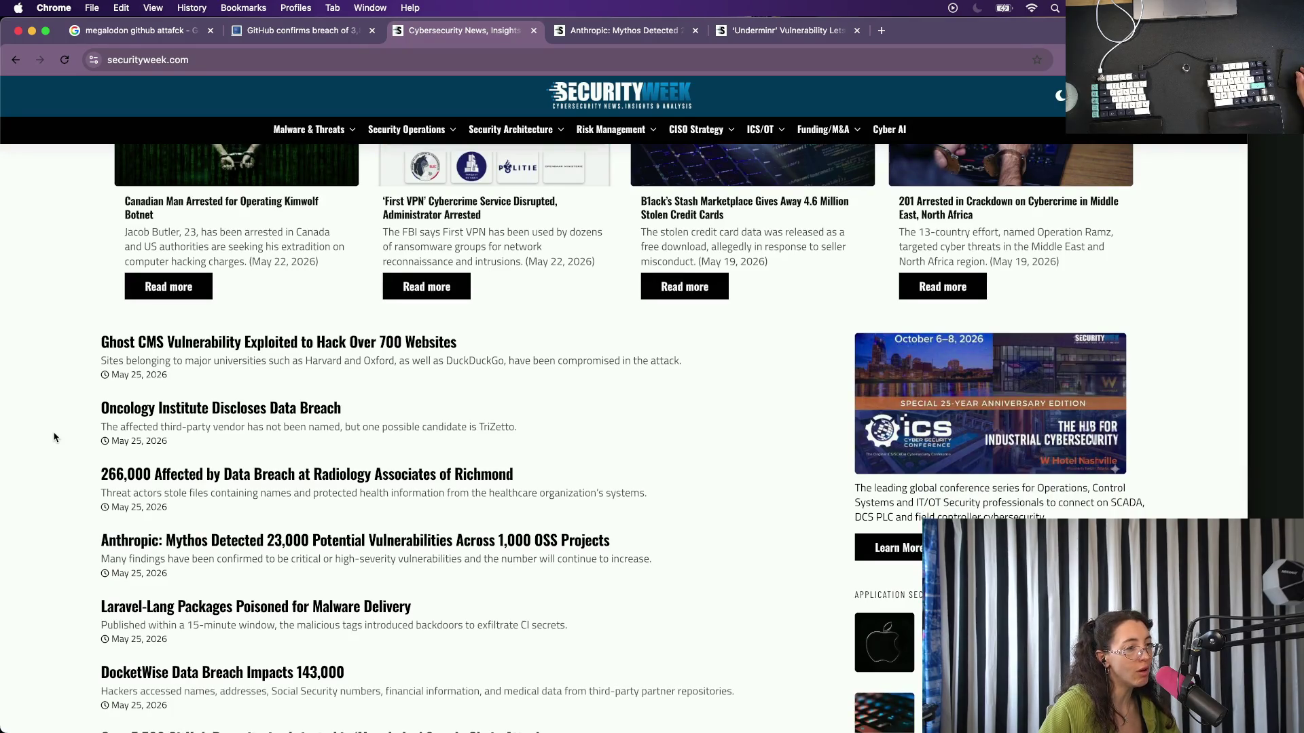
pyautogui.scroll(-1, 55, 437)
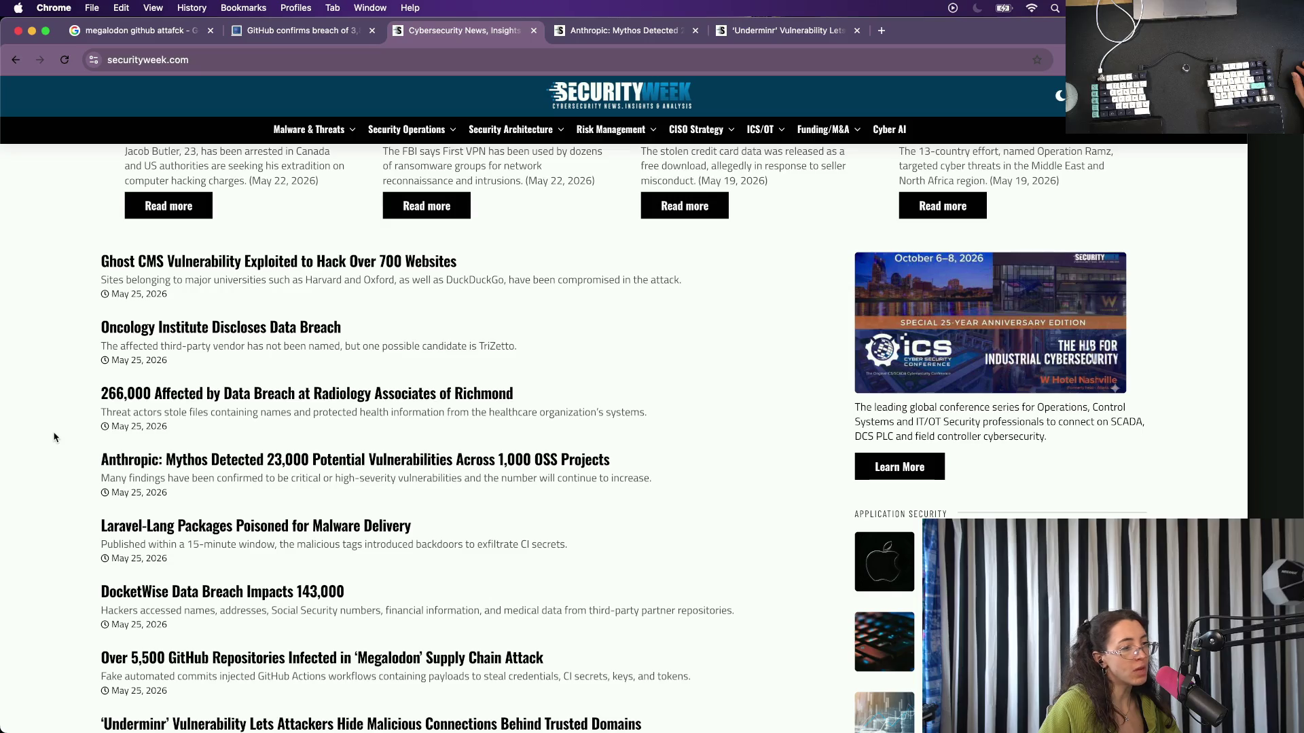
pyautogui.scroll(-2, 54, 436)
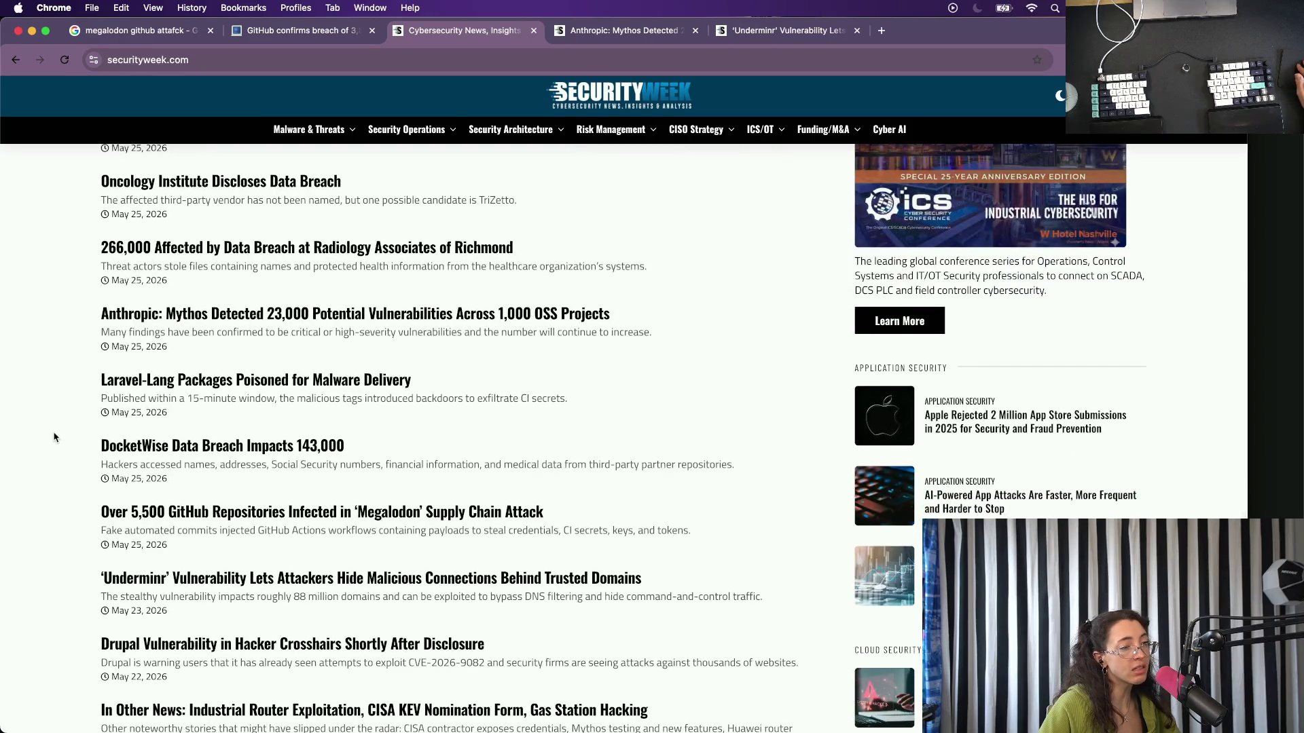
pyautogui.scroll(-1, 54, 437)
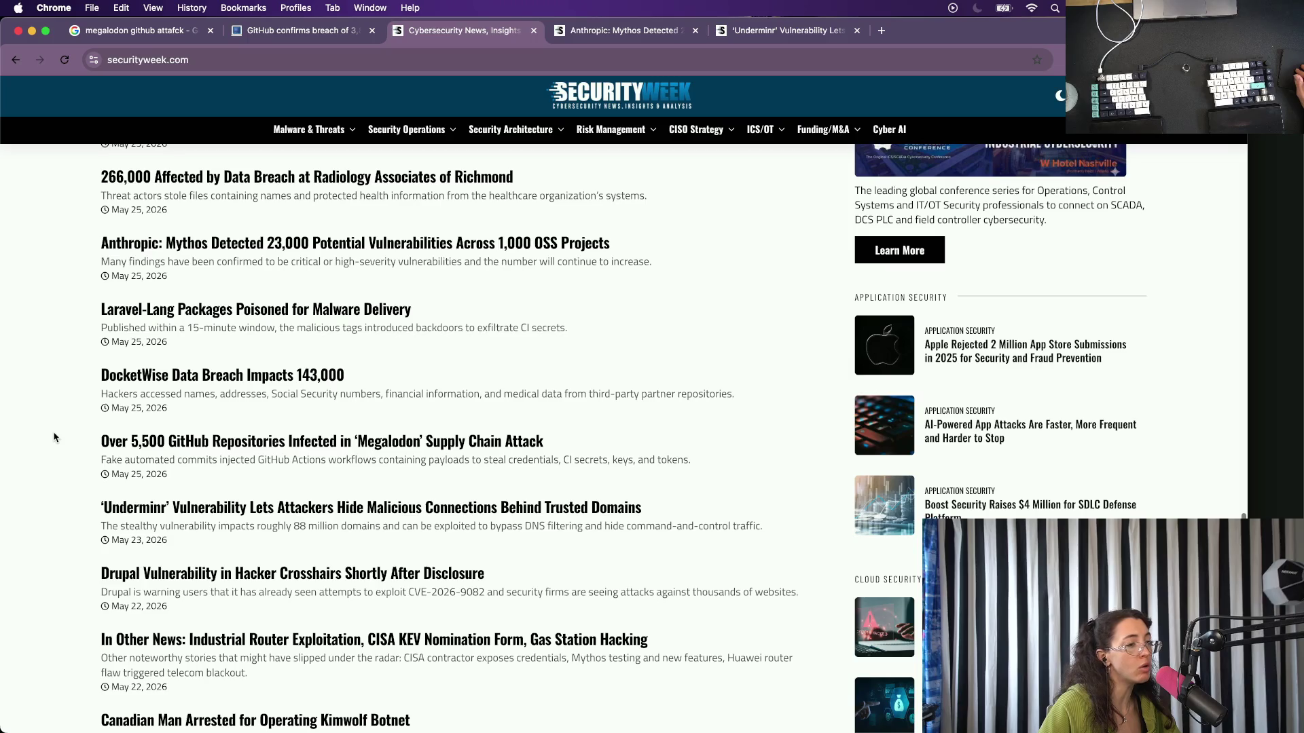
pyautogui.scroll(-1, 55, 437)
pyautogui.scroll(-1, 54, 437)
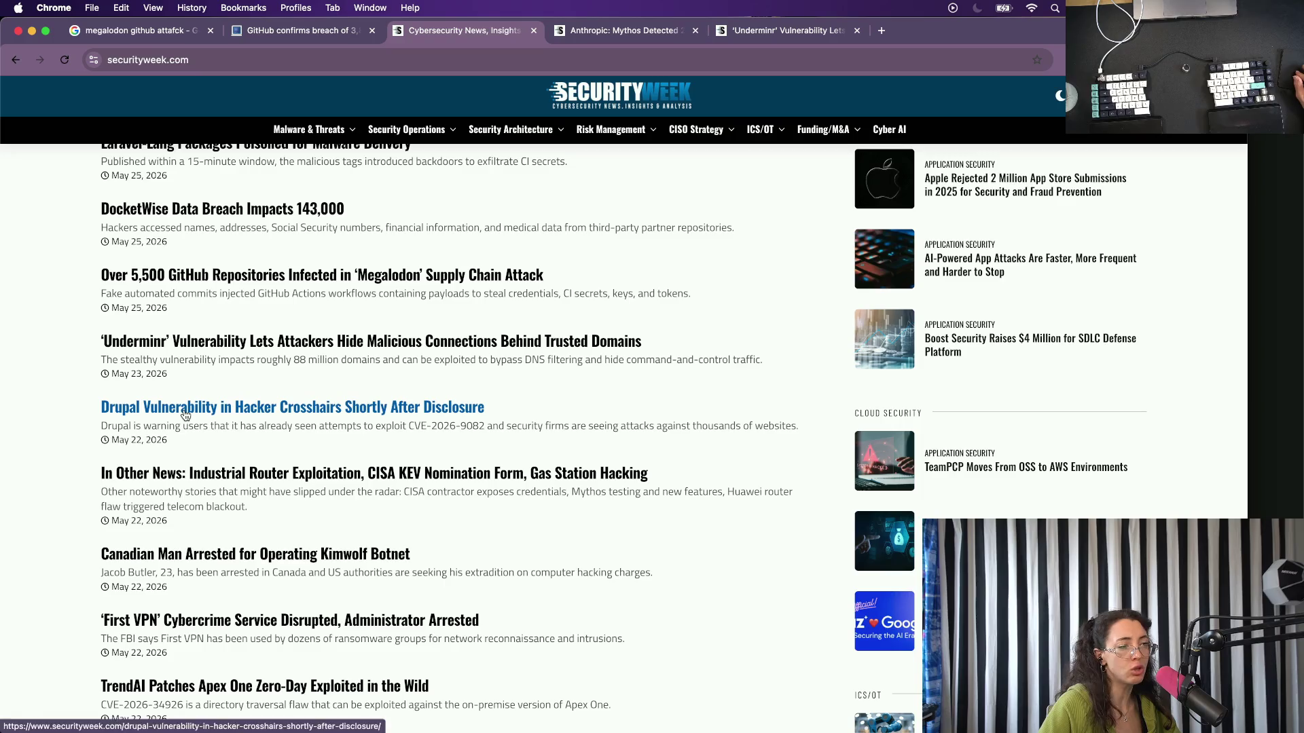
pyautogui.scroll(-3, 184, 413)
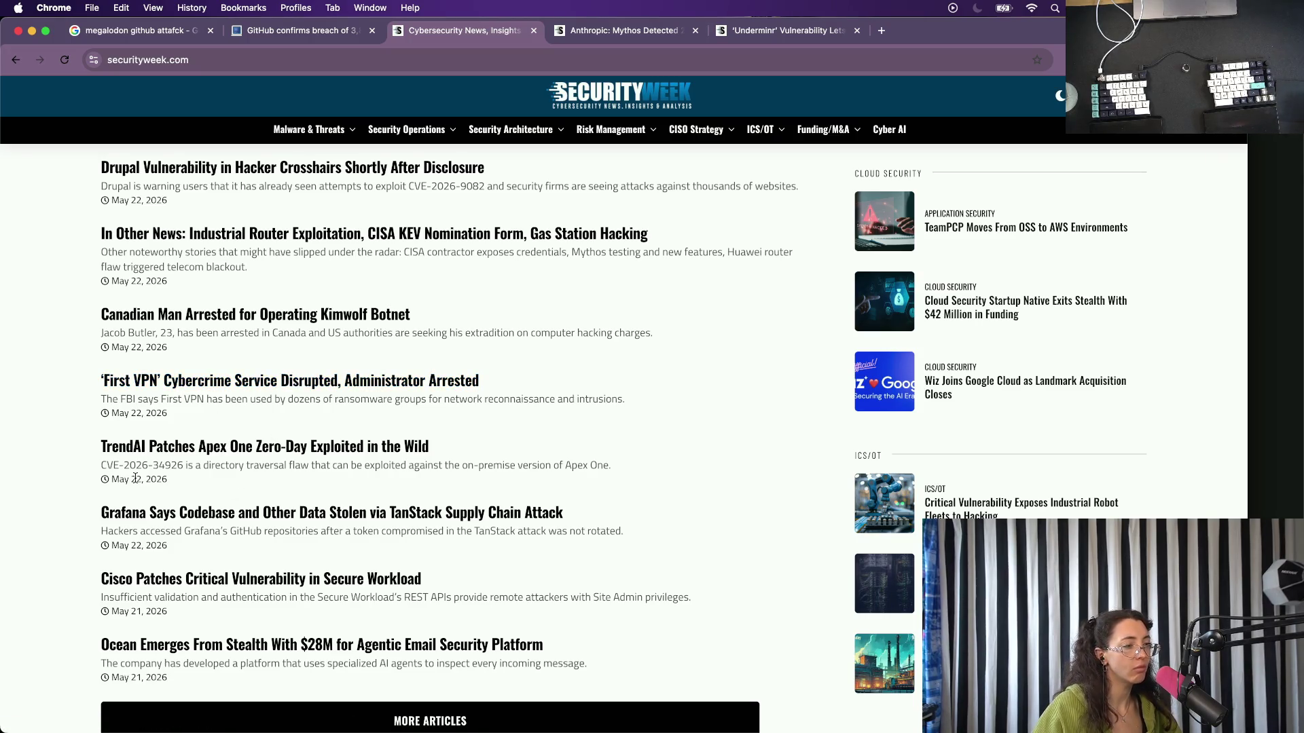
pyautogui.scroll(-2, 135, 478)
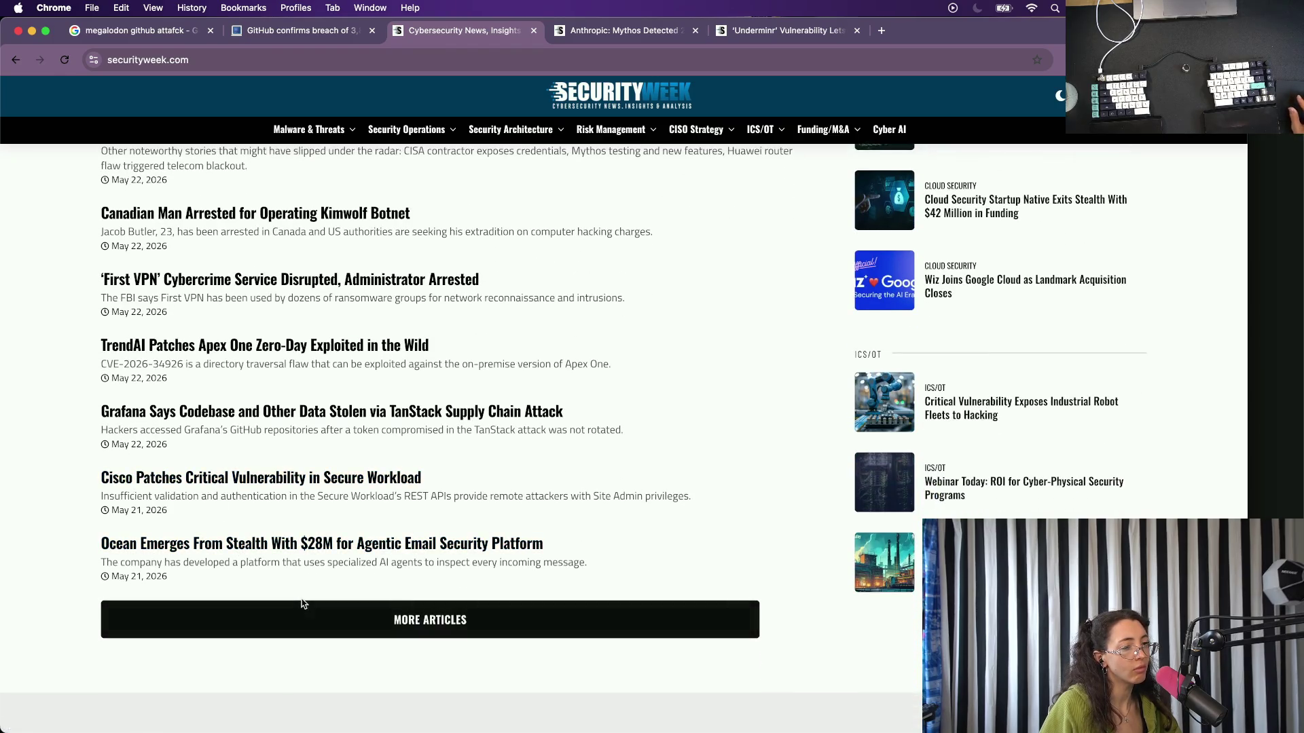
pyautogui.click(300, 606)
pyautogui.scroll(-4, 255, 527)
pyautogui.scroll(-2, 231, 527)
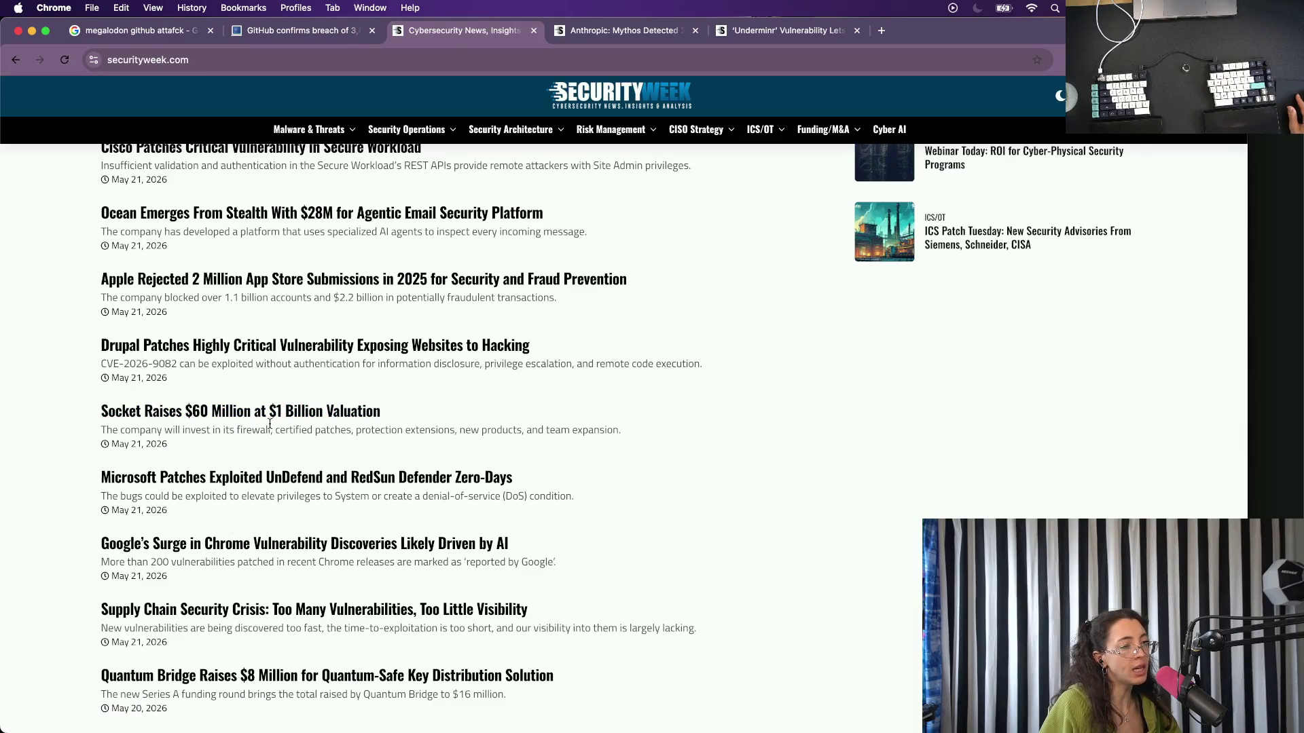
pyautogui.scroll(-2, 187, 519)
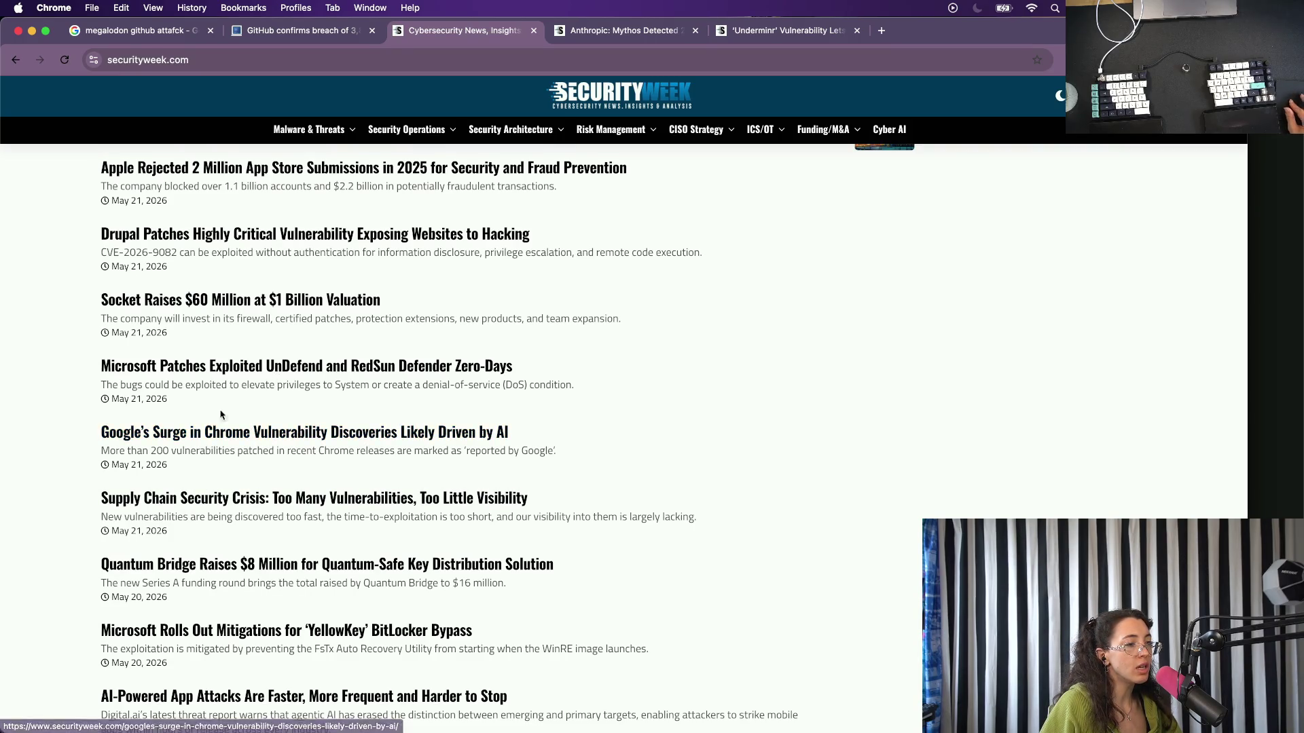
pyautogui.scroll(-1, 221, 418)
pyautogui.scroll(-1, 132, 544)
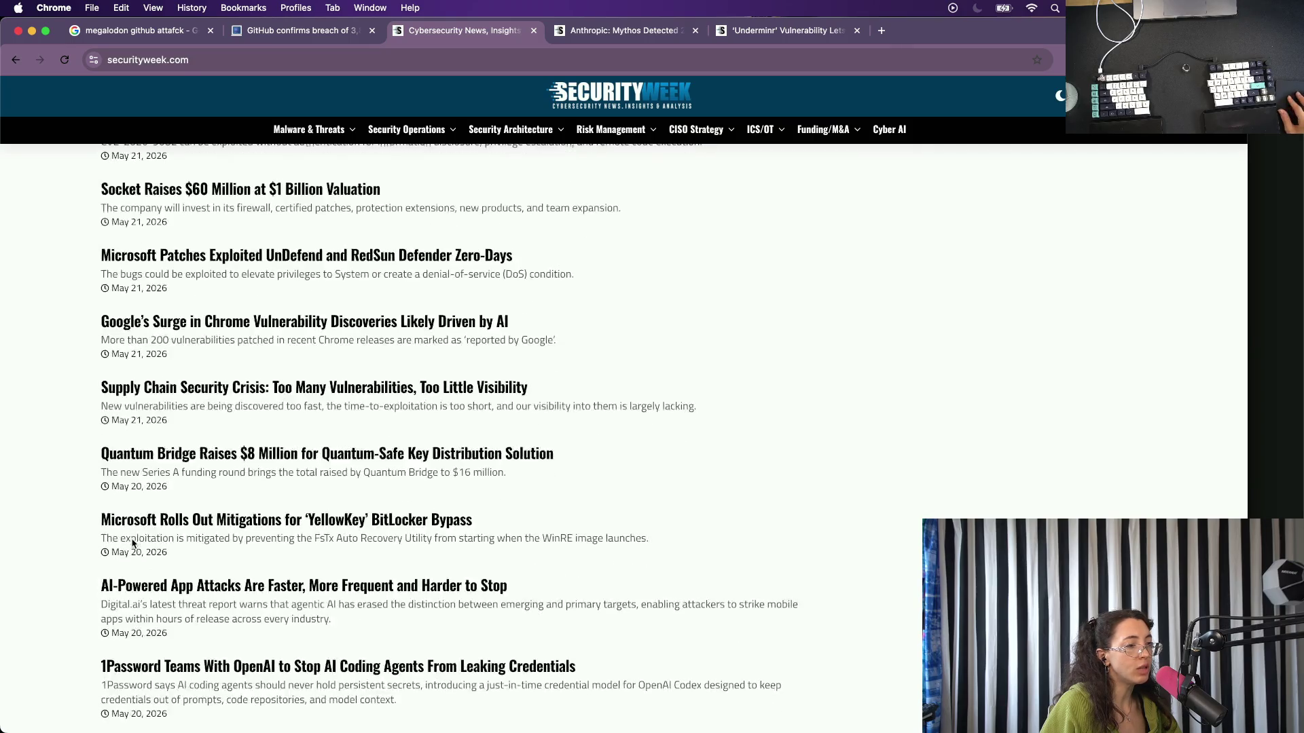
pyautogui.scroll(-1, 242, 555)
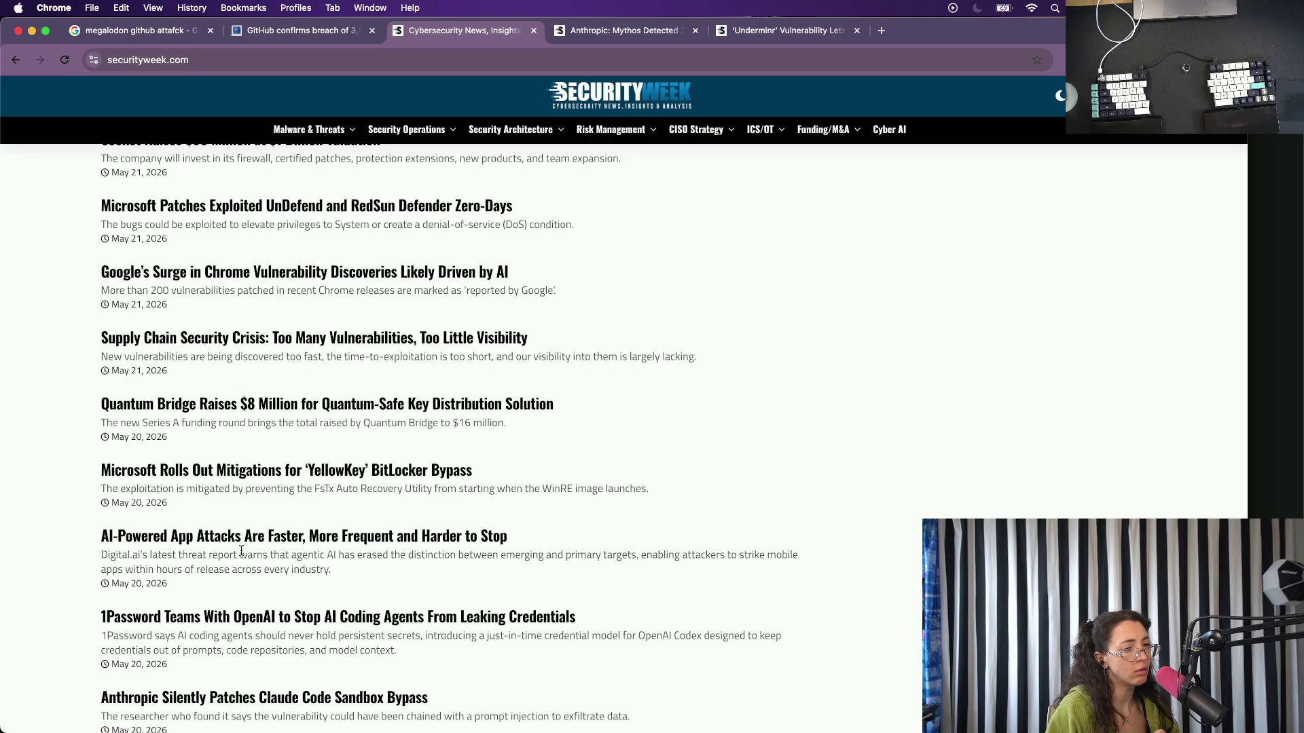
# Open the 1Password Teams and GitHub Confirms Hack stories in new tabs.
pyautogui.rightClick(181, 619)
pyautogui.click(244, 450)
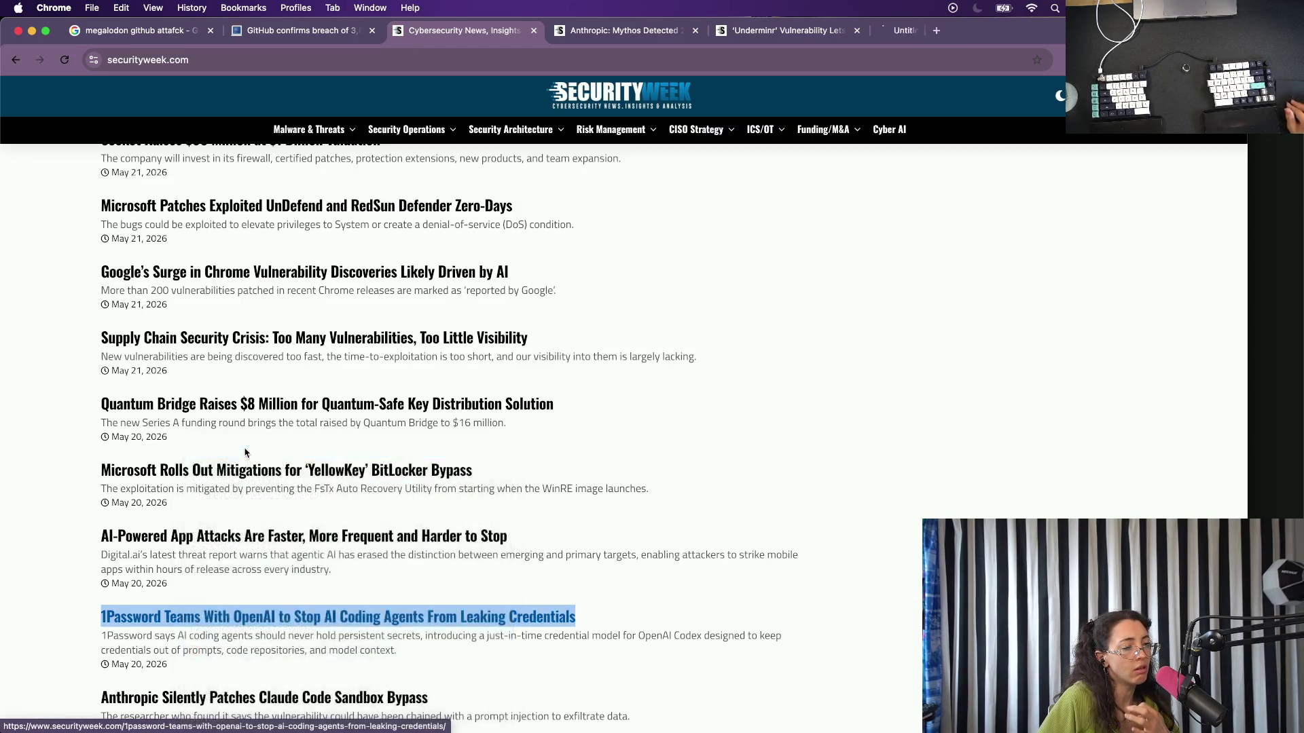
pyautogui.scroll(-3, 245, 452)
pyautogui.scroll(-2, 245, 451)
pyautogui.scroll(-2, 254, 451)
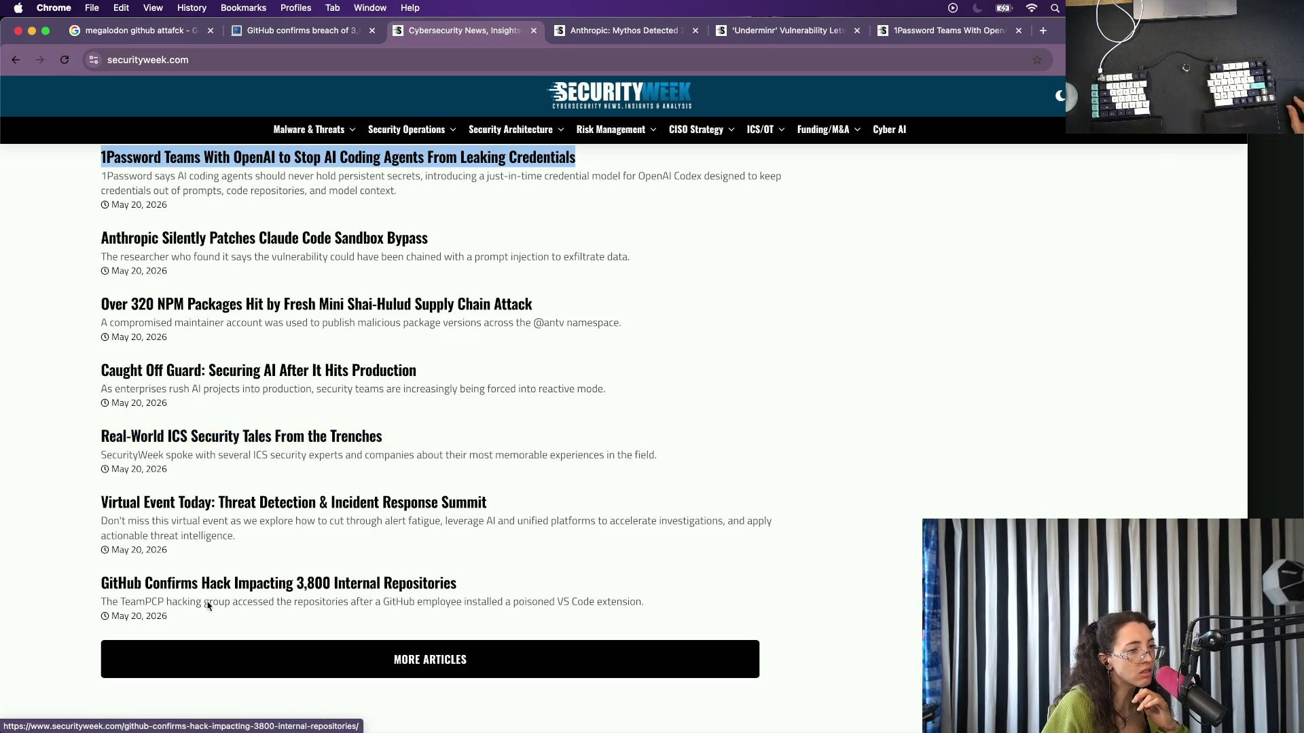
pyautogui.rightClick(322, 583)
pyautogui.click(395, 453)
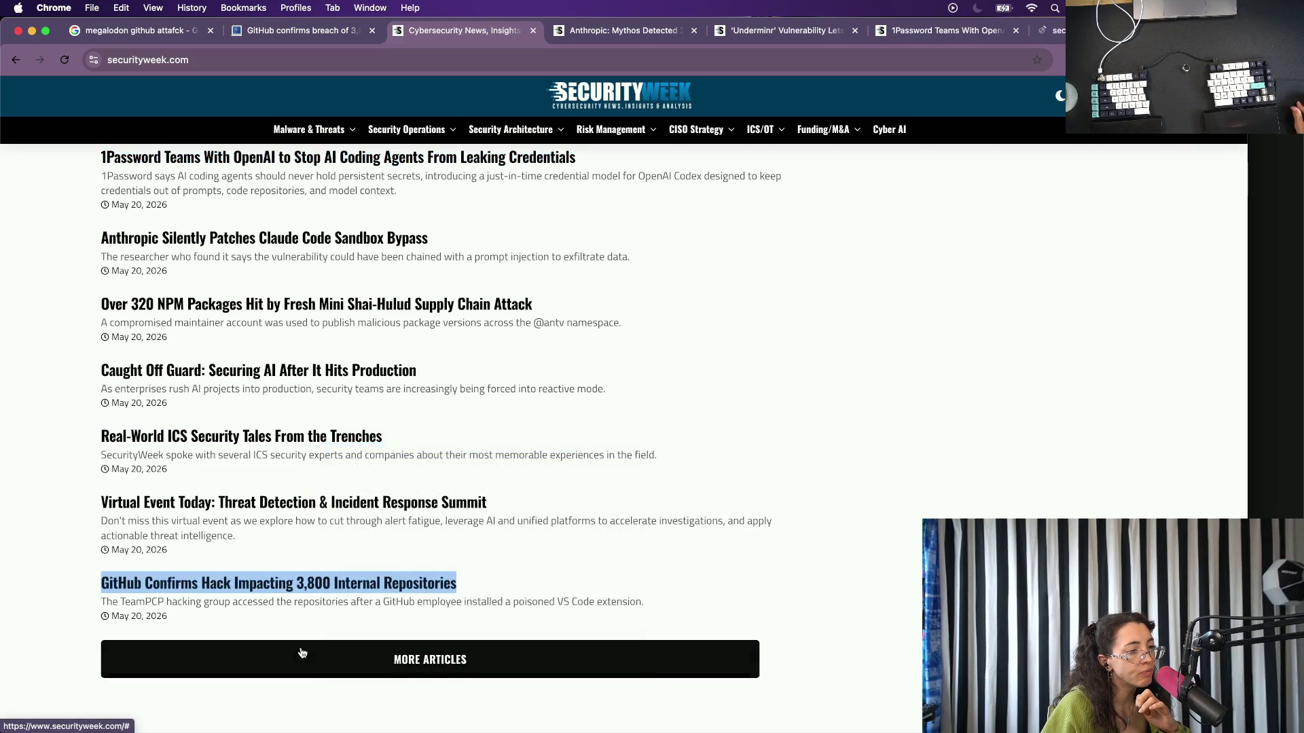
pyautogui.scroll(-3, 309, 660)
pyautogui.scroll(-2, 266, 537)
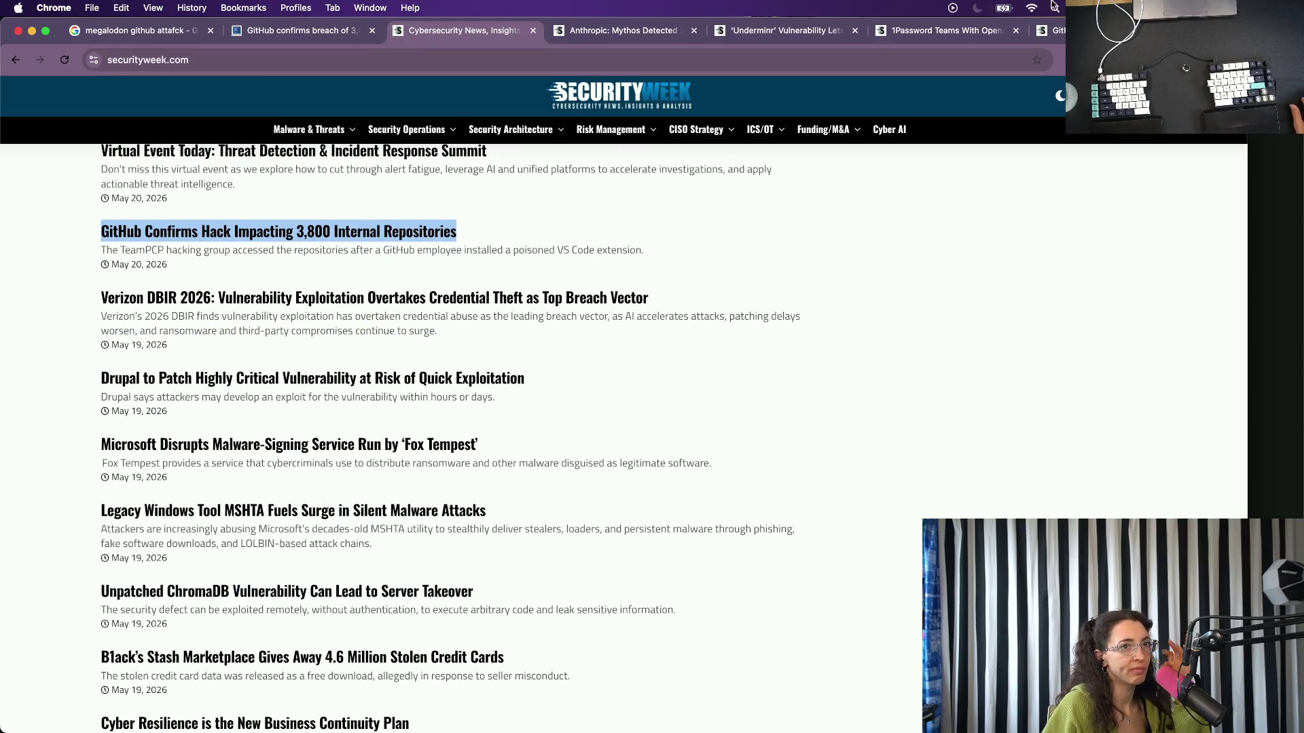
# Switch to the BleepingComputer GitHub breach article and open the BleepingComputer homepage in a new tab.
pyautogui.press('super+9')
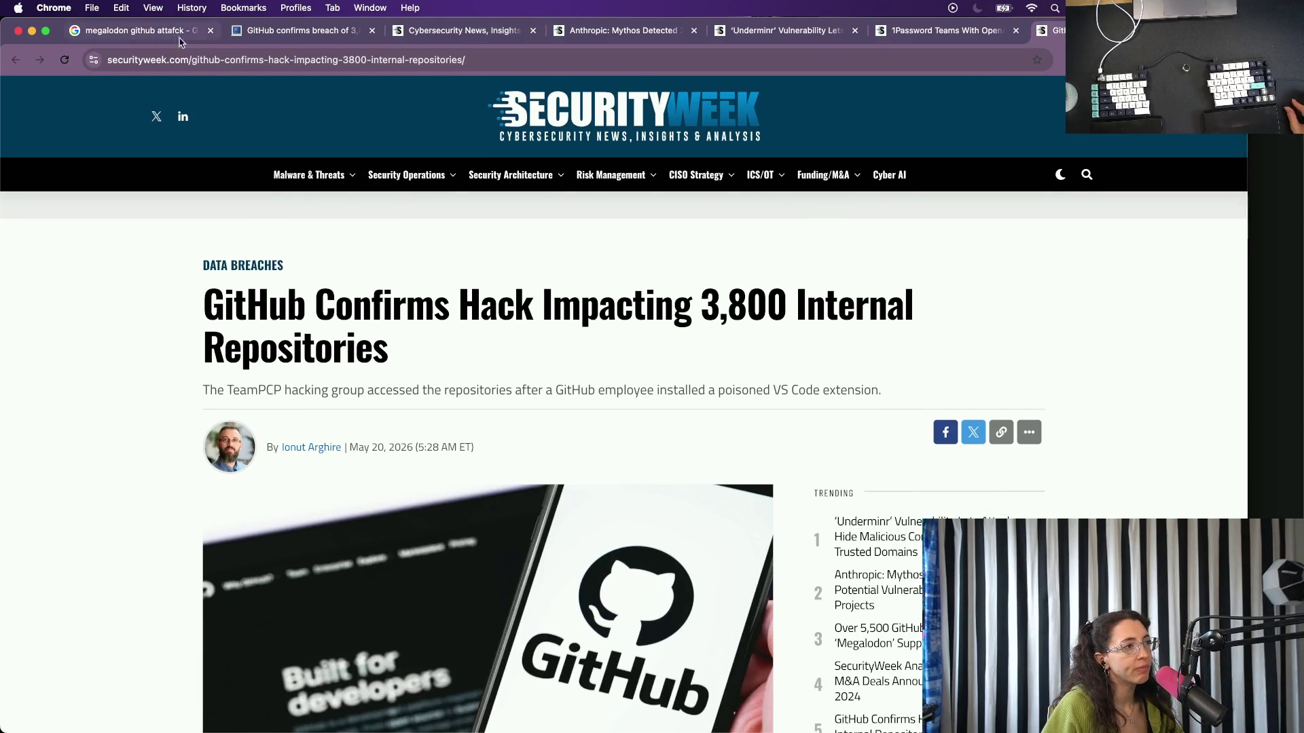
pyautogui.click(180, 33)
pyautogui.click(291, 31)
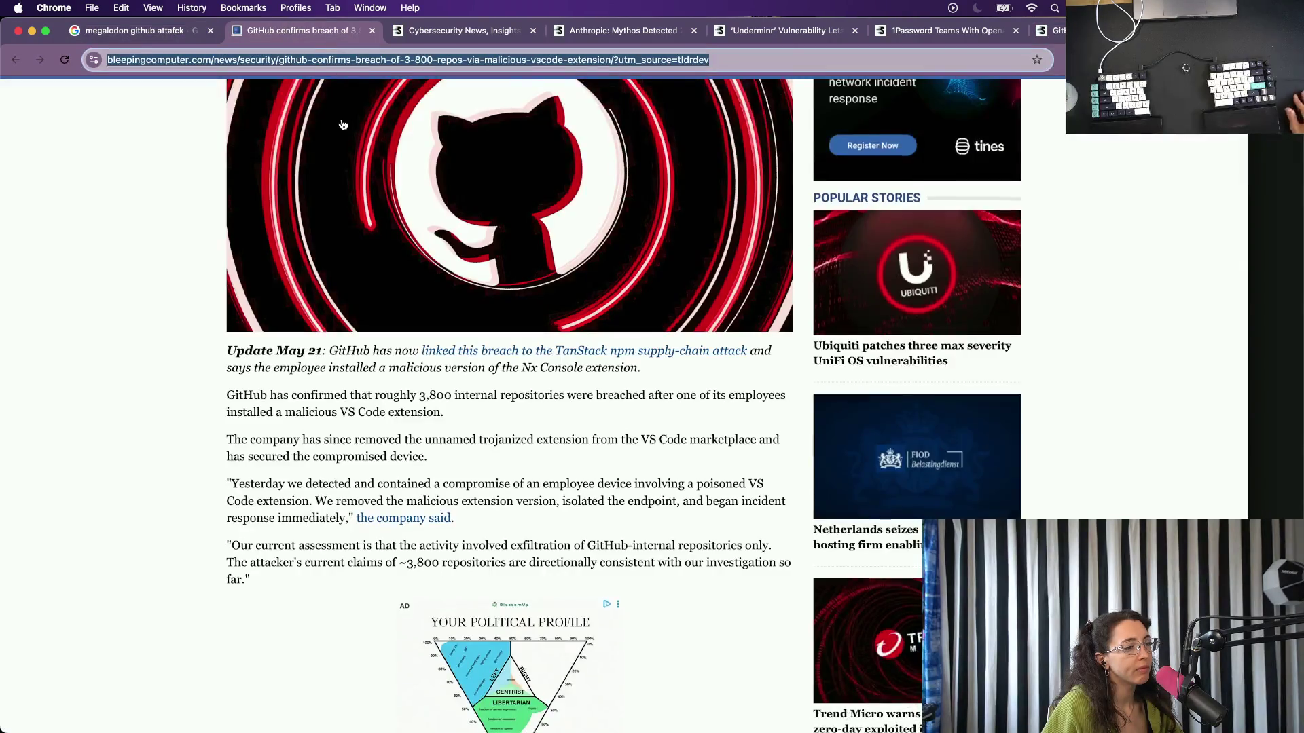
pyautogui.scroll(5, 296, 204)
pyautogui.rightClick(296, 110)
pyautogui.click(296, 110)
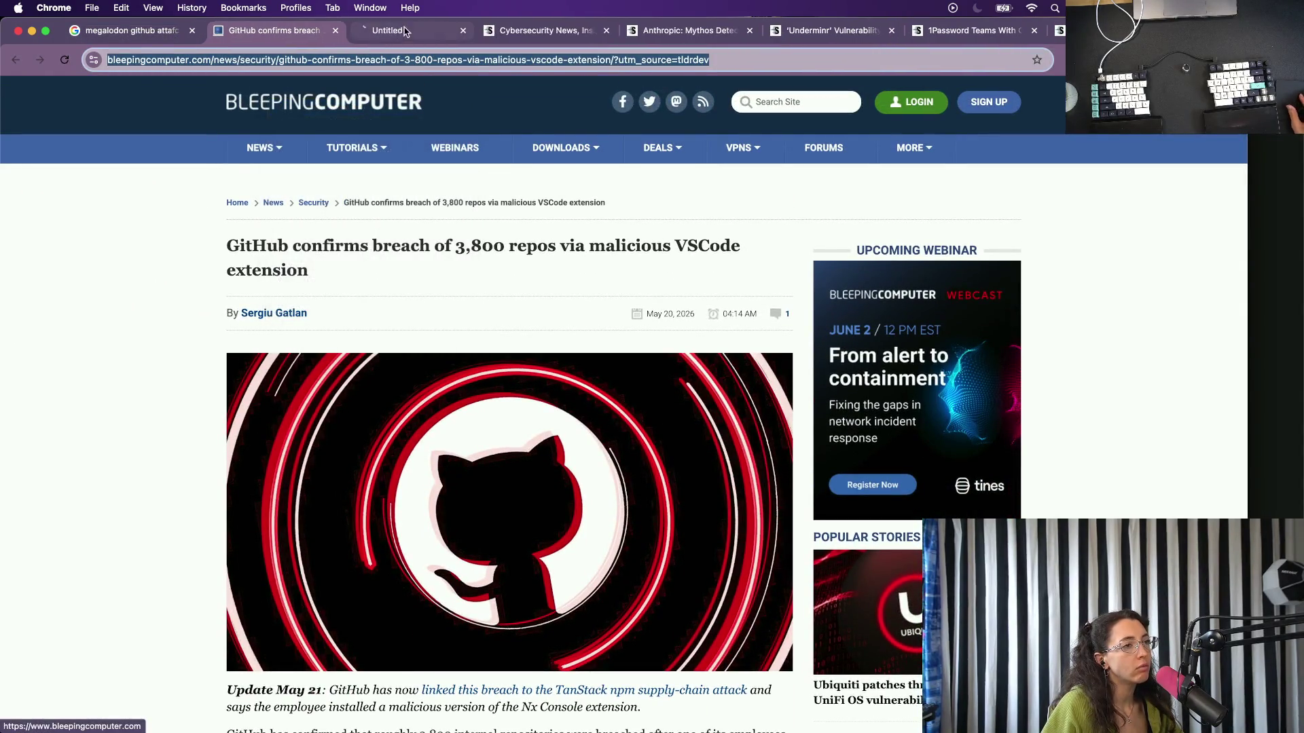
pyautogui.click(412, 46)
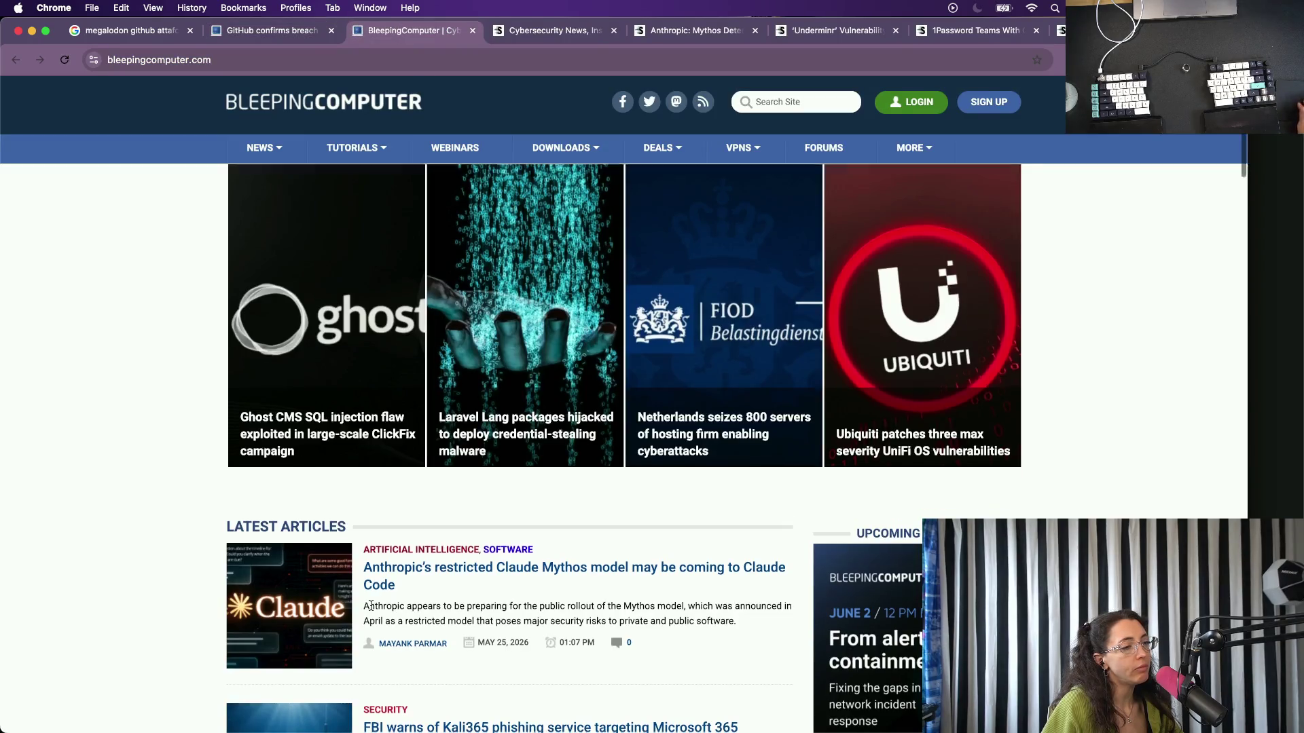
pyautogui.scroll(-3, 408, 529)
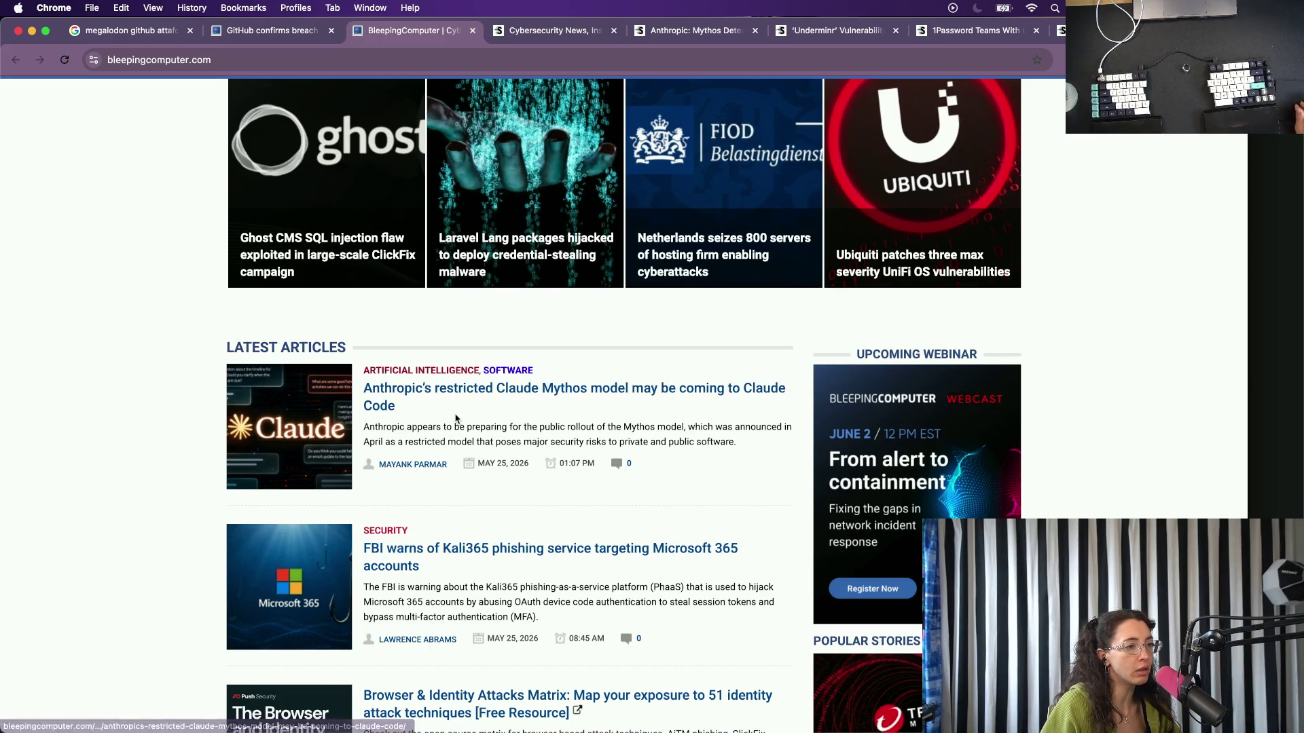
pyautogui.scroll(-2, 455, 421)
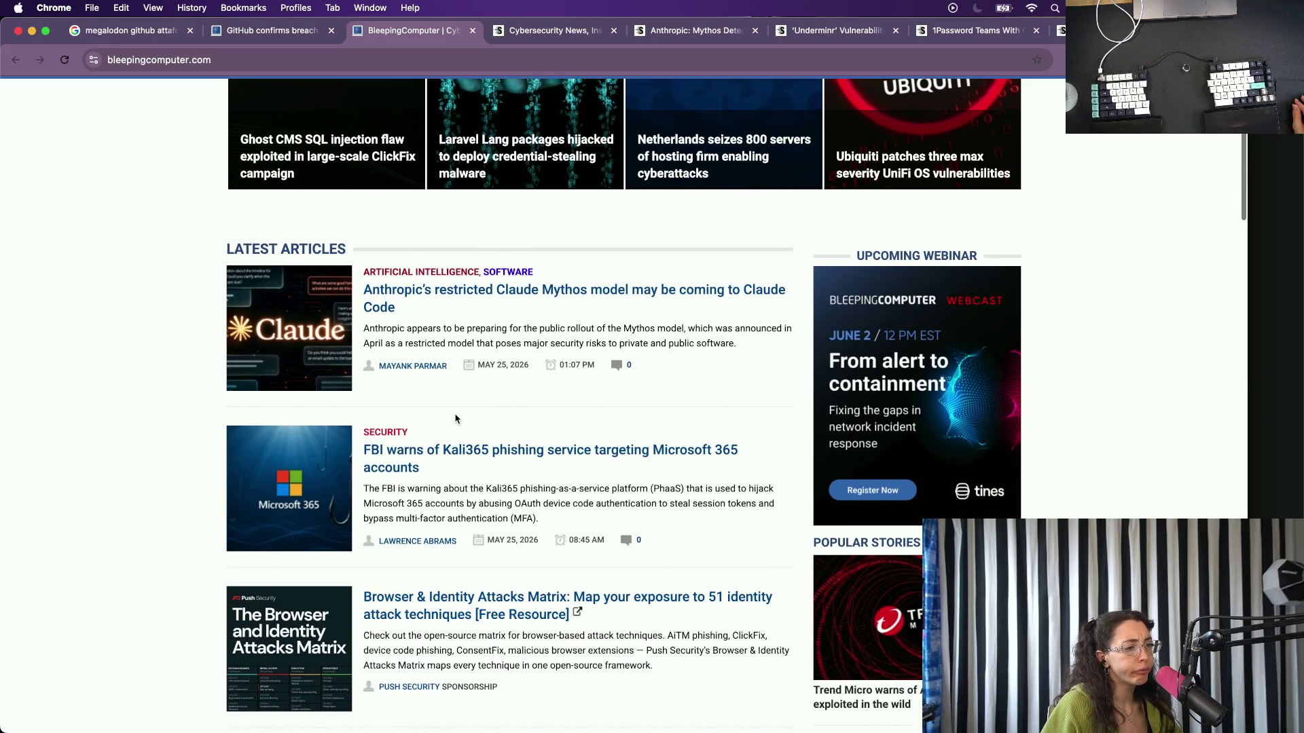
pyautogui.scroll(-1, 456, 419)
pyautogui.scroll(-4, 407, 489)
pyautogui.scroll(-2, 393, 499)
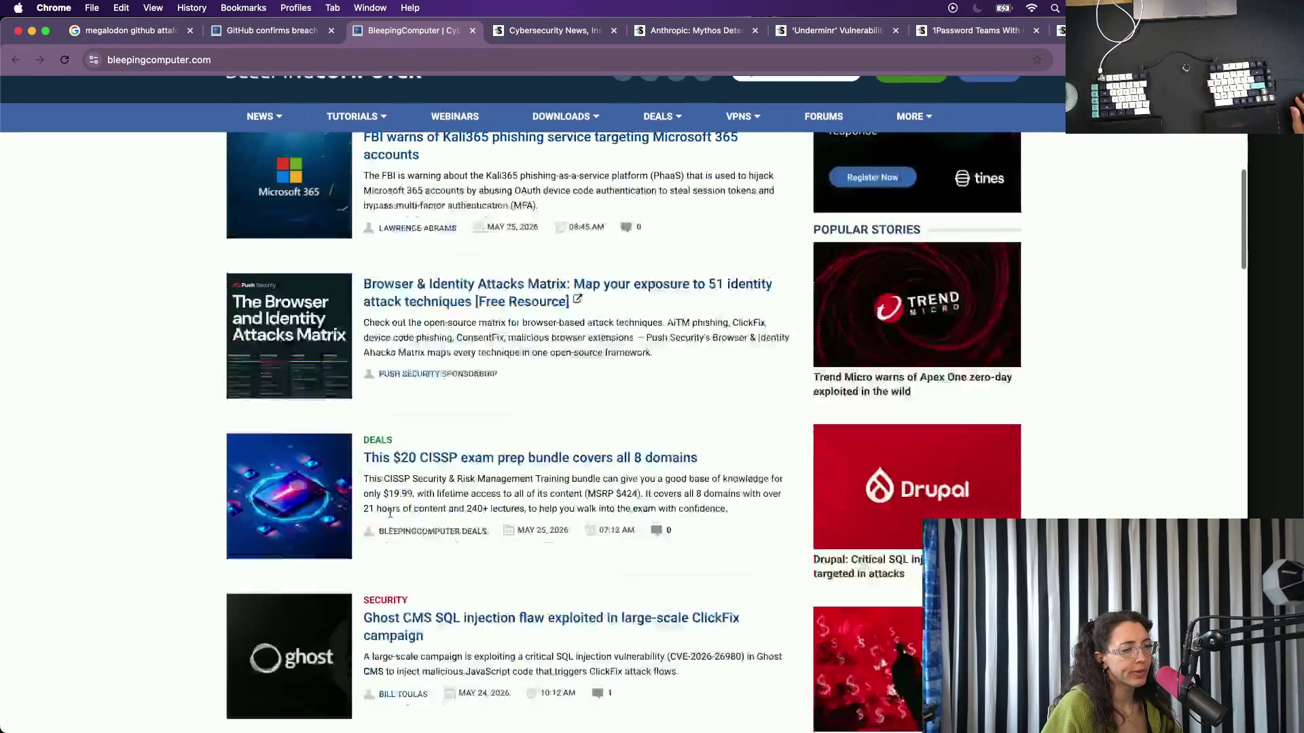
pyautogui.scroll(-1, 395, 479)
pyautogui.scroll(-4, 400, 449)
pyautogui.scroll(-2, 401, 437)
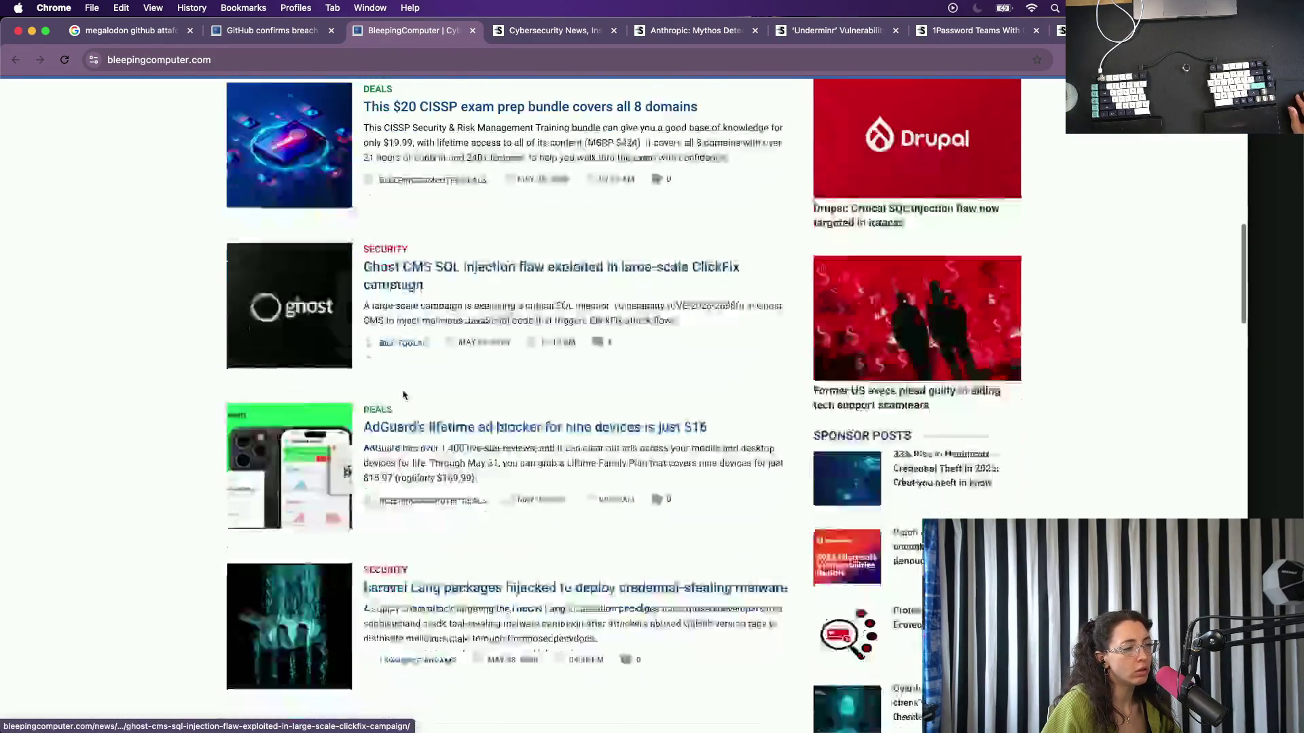
pyautogui.scroll(-1, 403, 418)
pyautogui.scroll(-4, 404, 398)
pyautogui.scroll(-3, 404, 396)
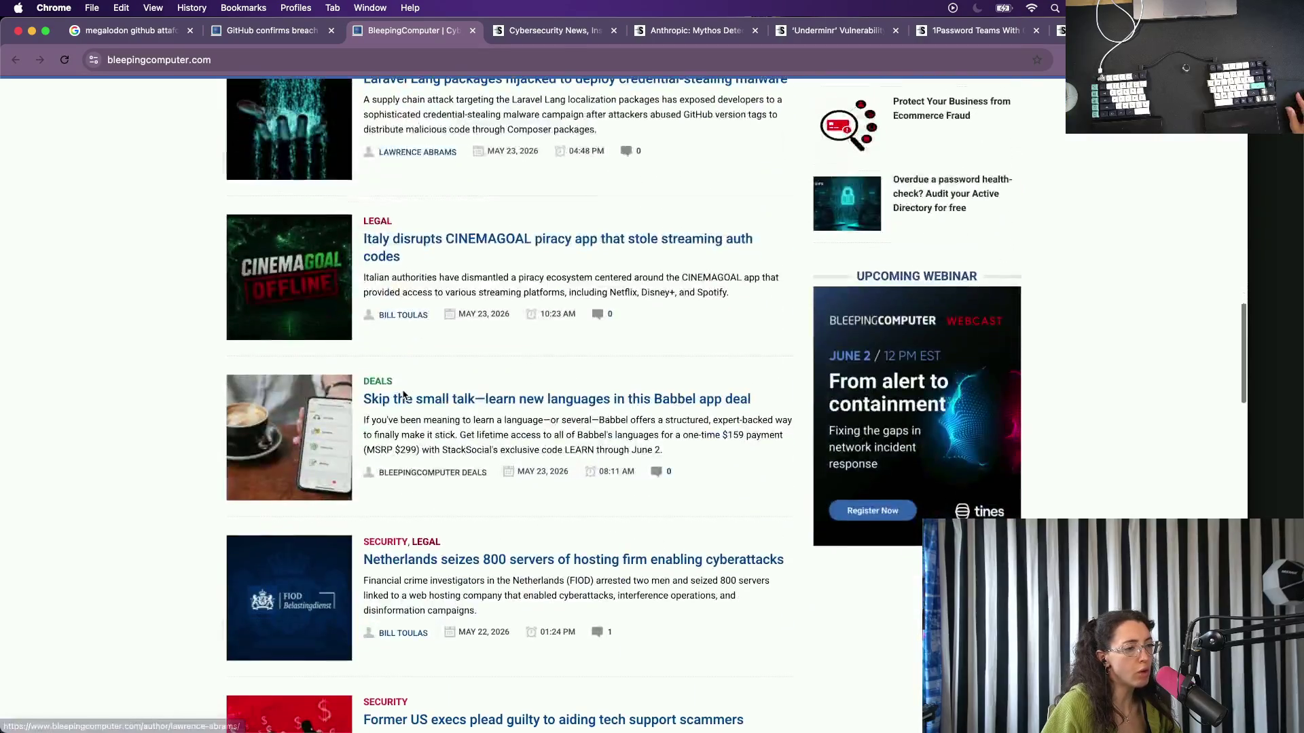
pyautogui.scroll(-2, 404, 396)
pyautogui.scroll(-2, 404, 395)
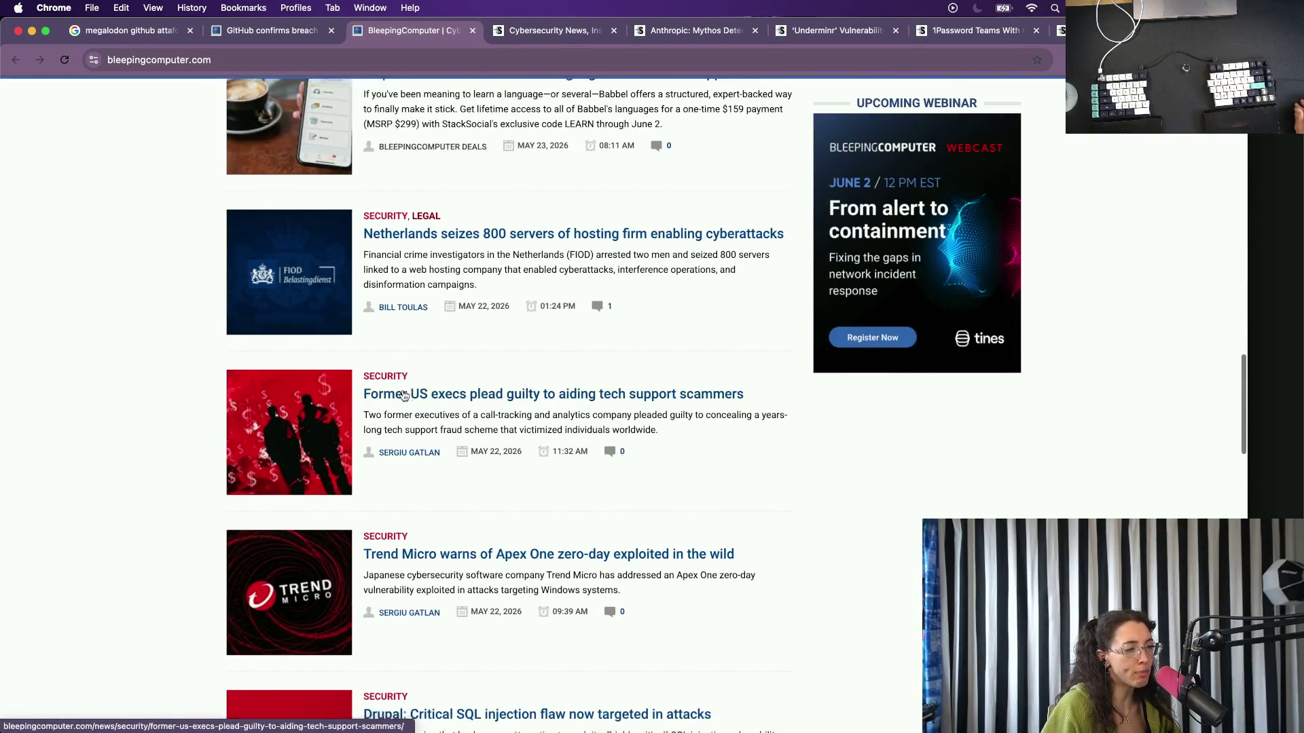
pyautogui.scroll(-2, 404, 395)
pyautogui.scroll(-2, 403, 395)
pyautogui.scroll(-1, 404, 395)
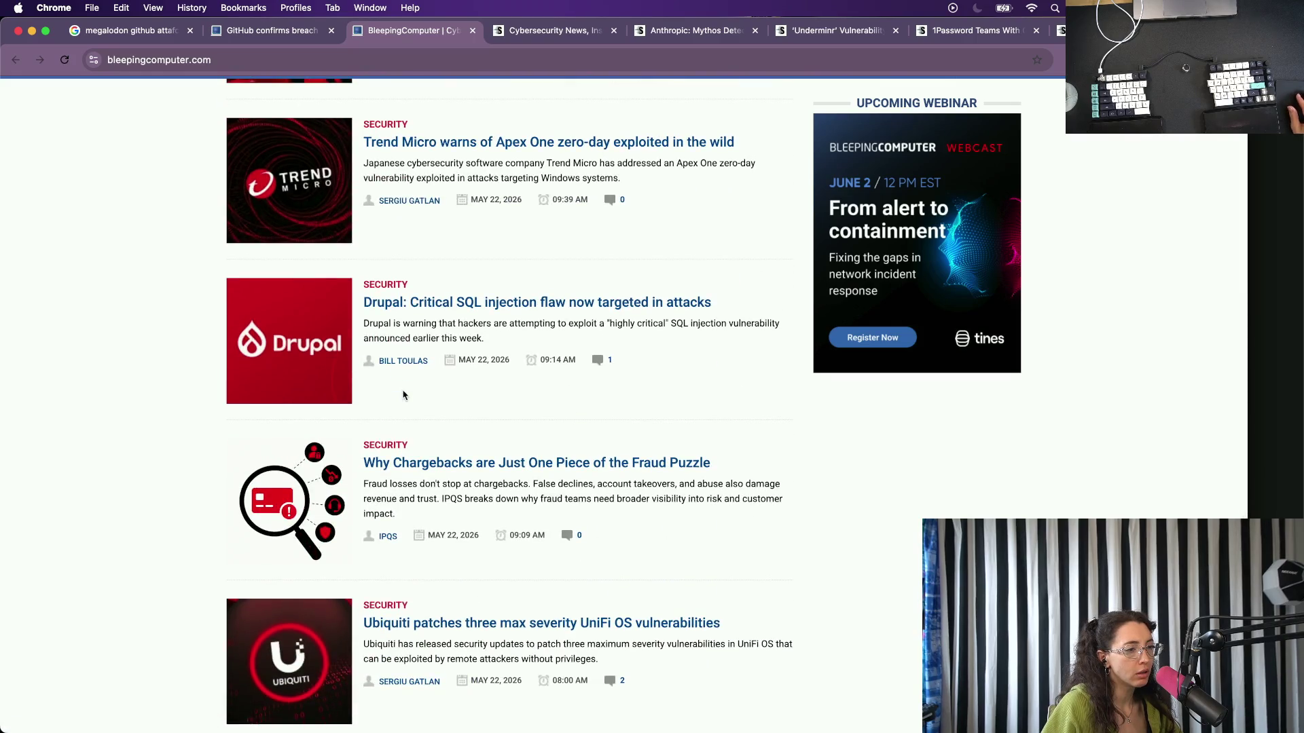
pyautogui.scroll(-2, 403, 396)
pyautogui.scroll(-1, 403, 396)
pyautogui.scroll(-2, 403, 395)
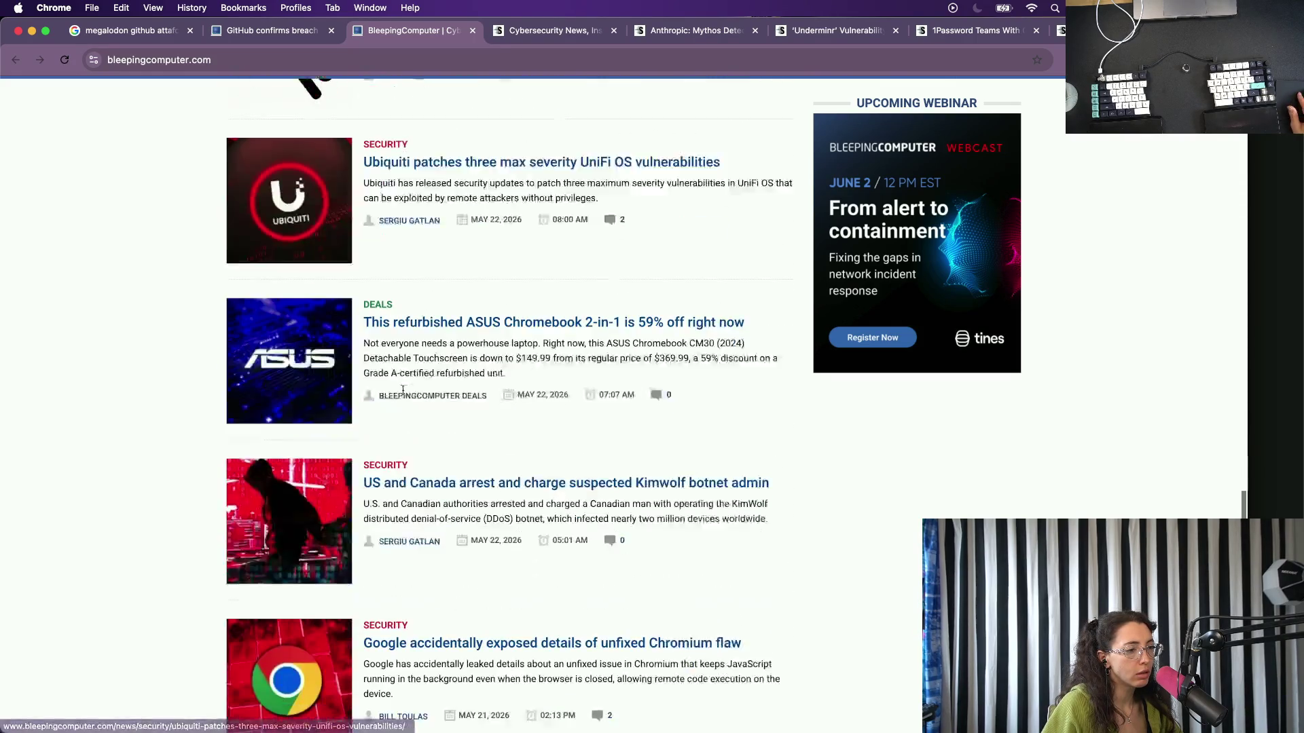
pyautogui.scroll(-1, 404, 396)
pyautogui.scroll(-1, 403, 395)
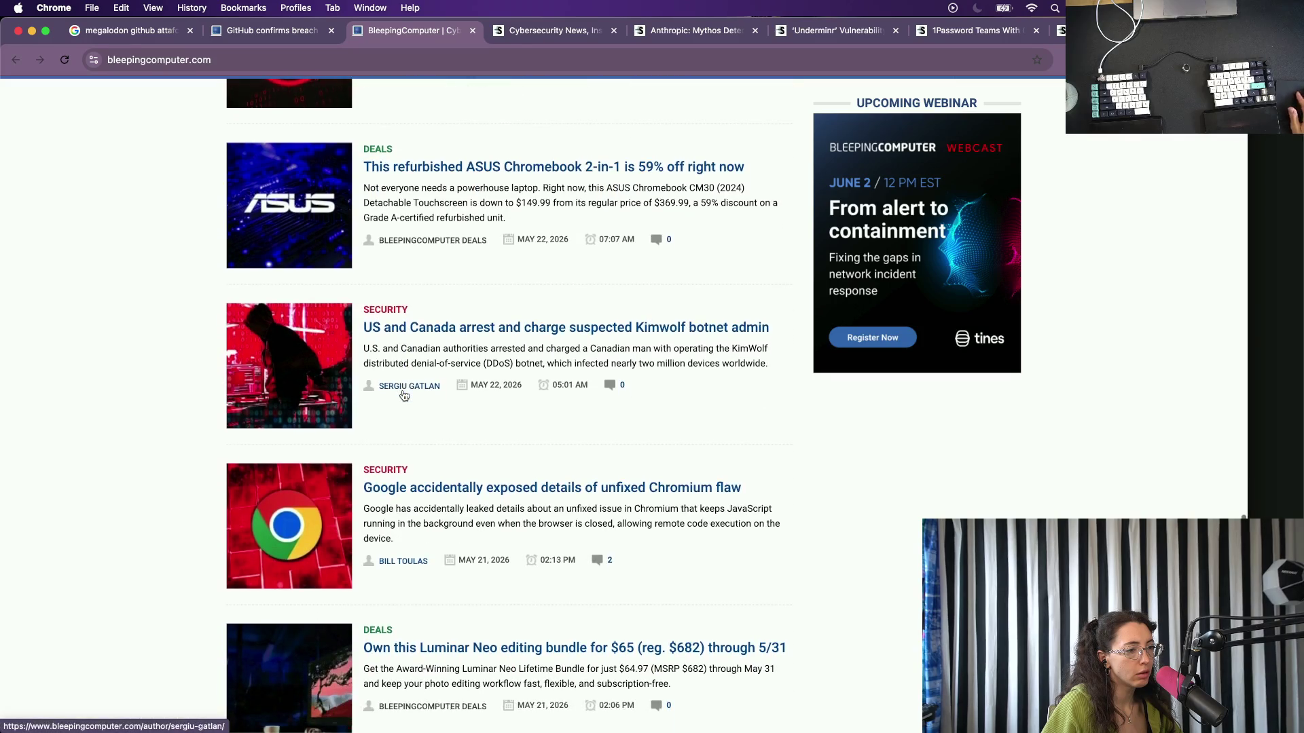
# Open BleepingComputer's Google unfixed Chromium flaw story in a new tab.
pyautogui.rightClick(560, 495)
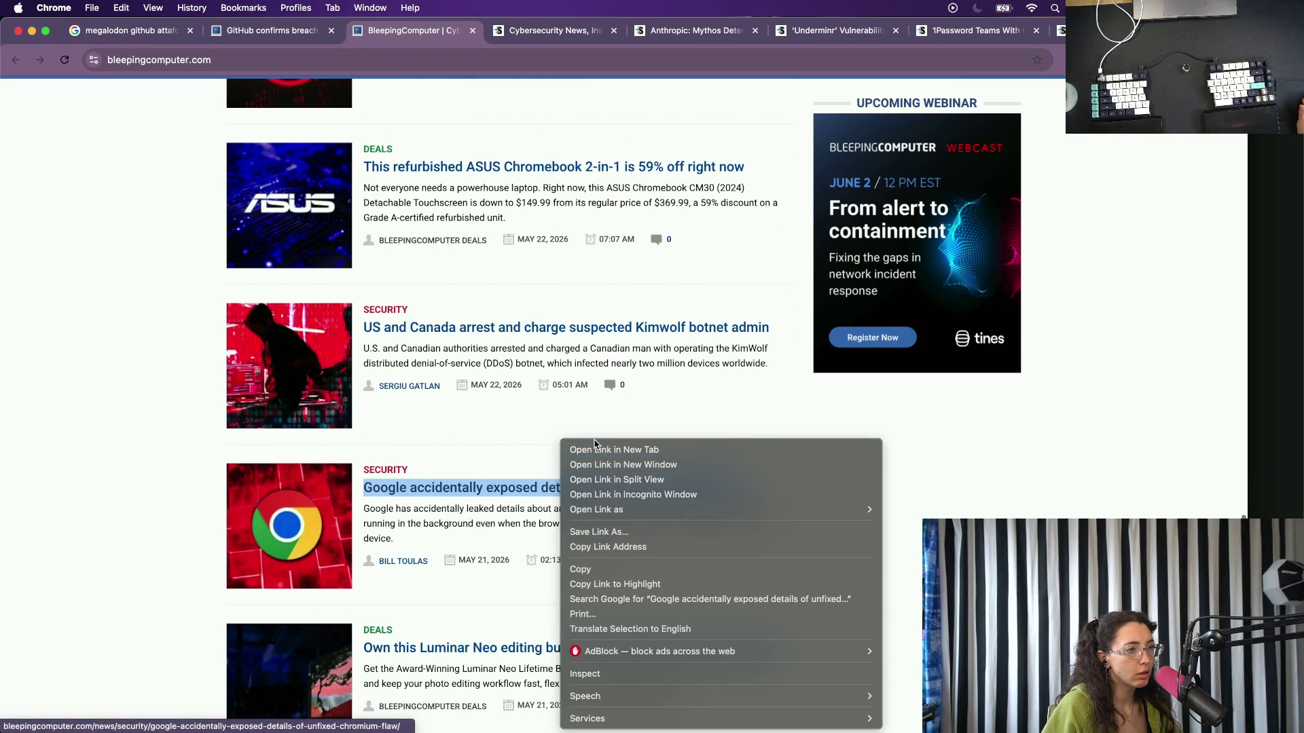
pyautogui.click(611, 450)
pyautogui.scroll(-2, 508, 496)
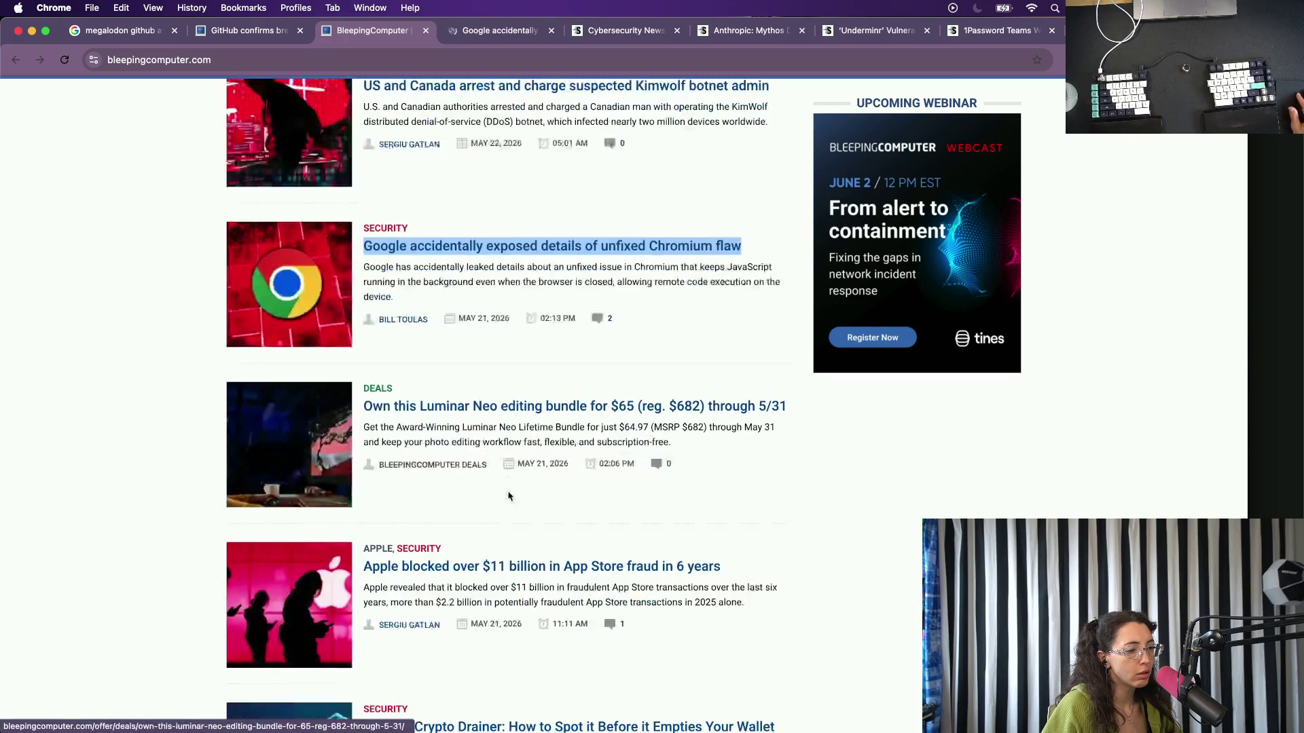
pyautogui.scroll(-2, 508, 496)
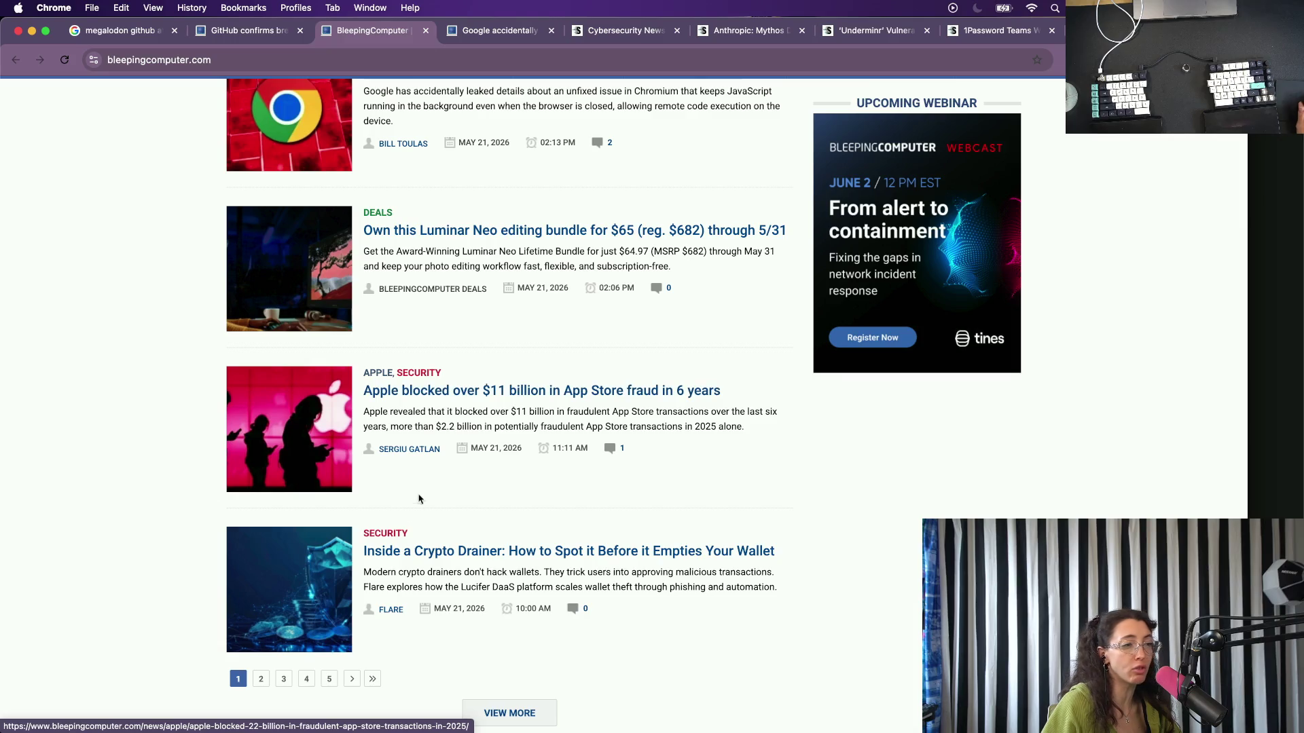
pyautogui.scroll(-2, 419, 500)
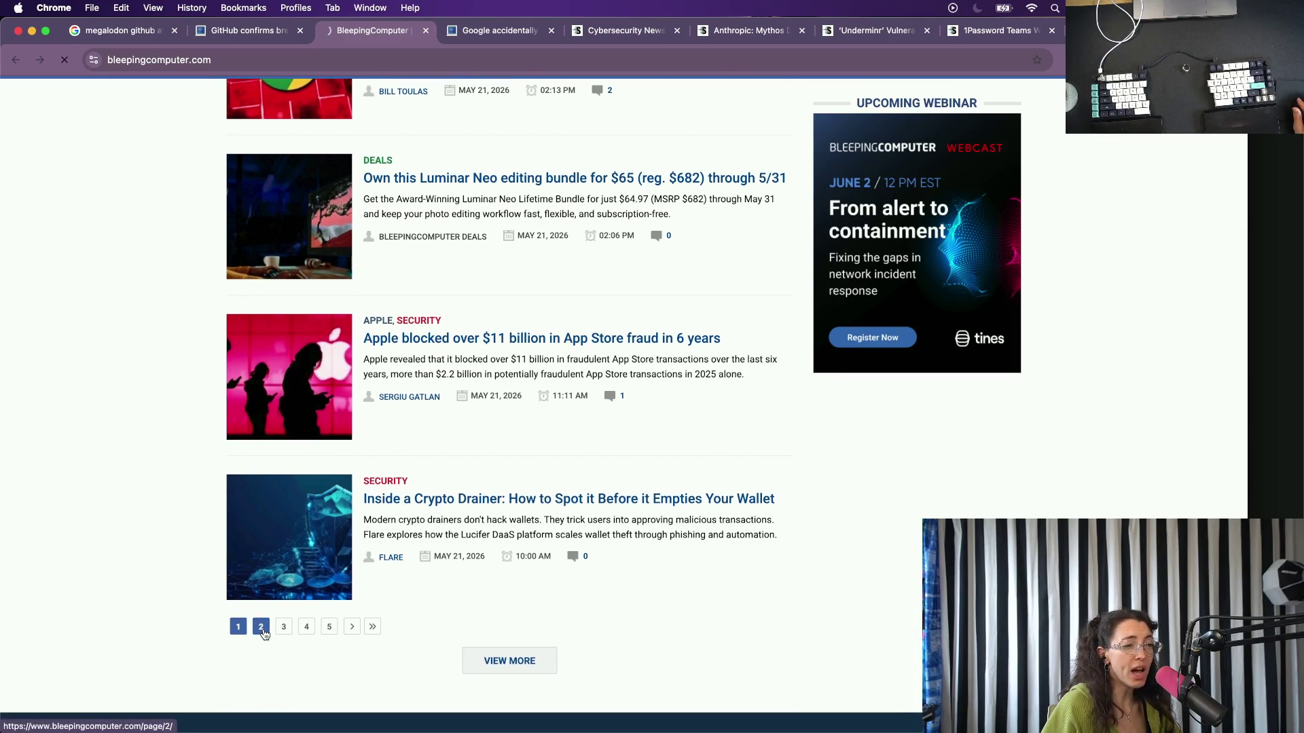
# From the second page of BleepingComputer headlines, open the Flipper One and GitHub TanStack stories in new tabs.
pyautogui.click(262, 632)
pyautogui.scroll(-2, 430, 511)
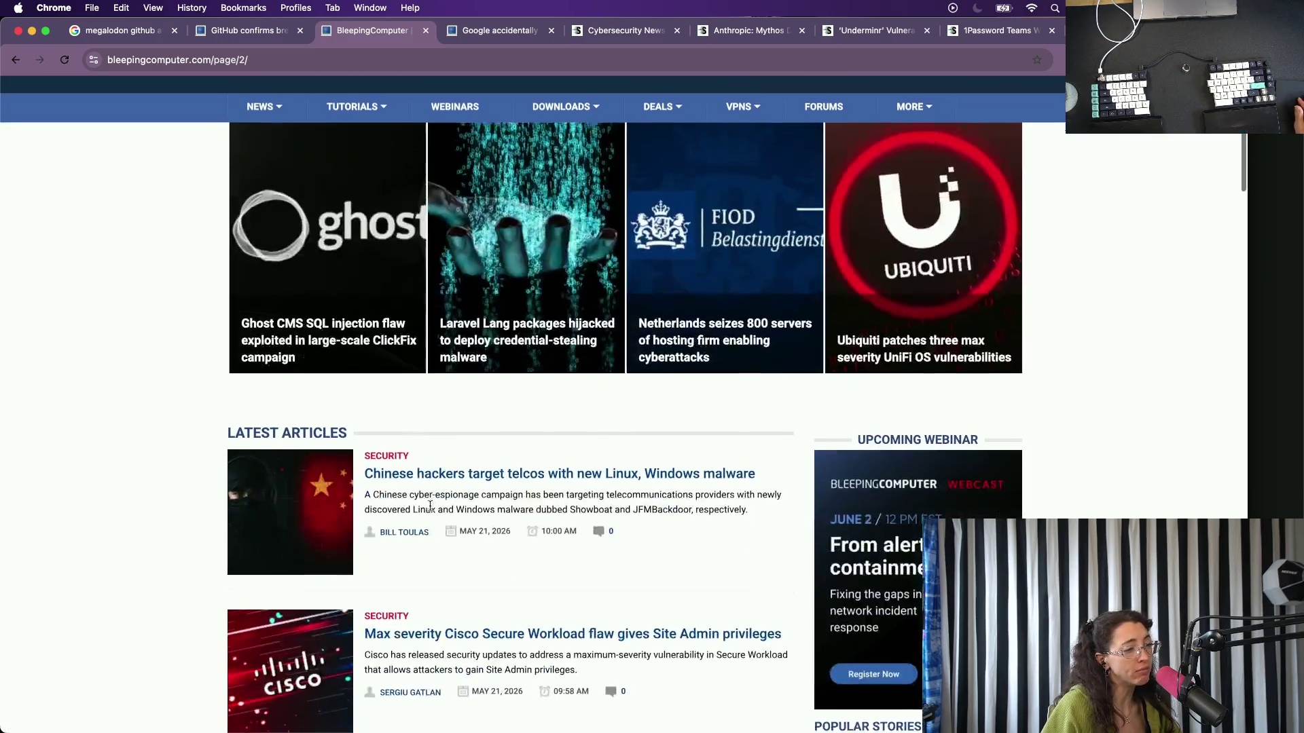
pyautogui.scroll(-5, 432, 500)
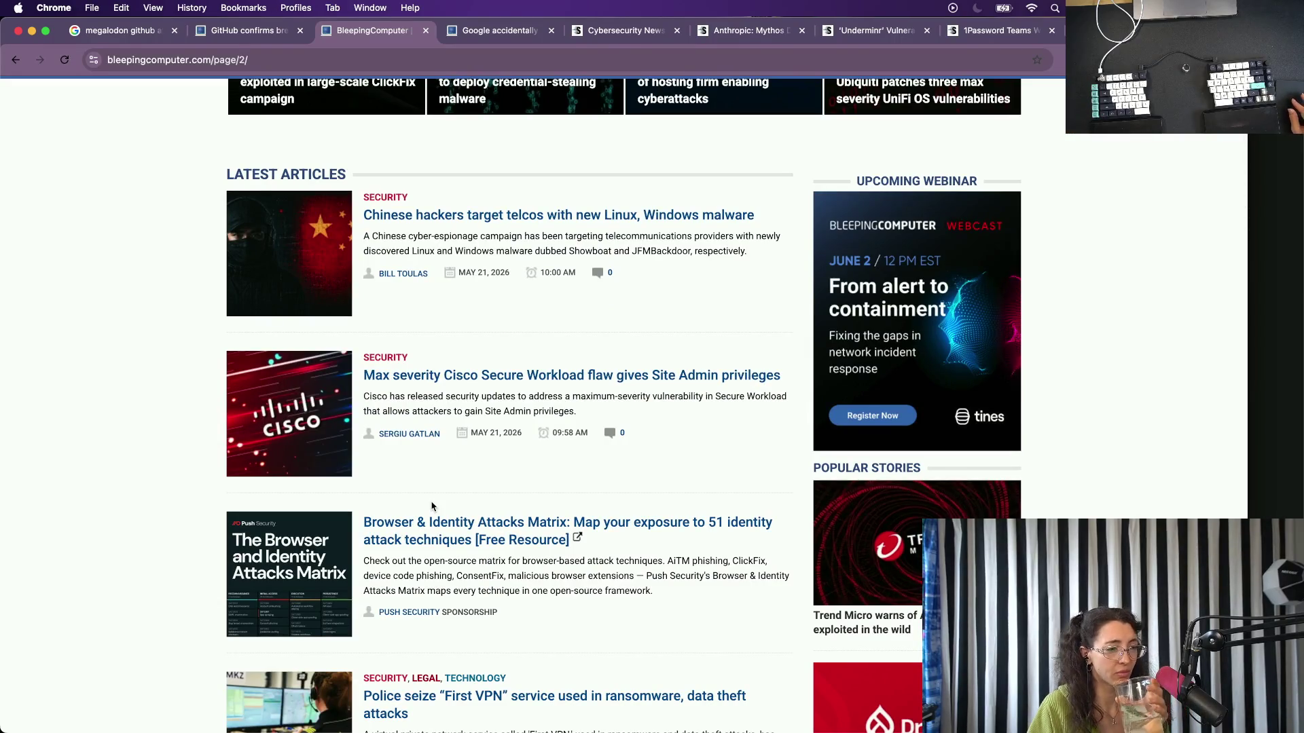
pyautogui.scroll(-4, 431, 506)
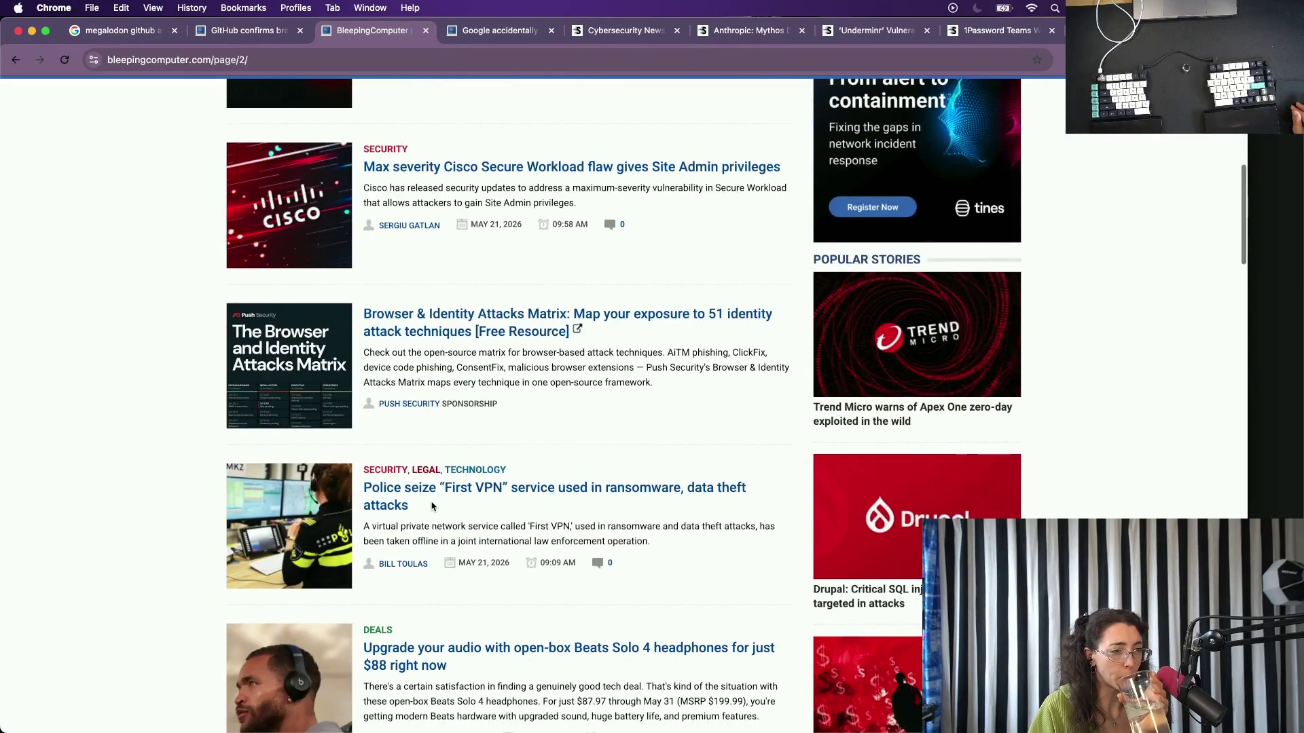
pyautogui.scroll(-2, 430, 505)
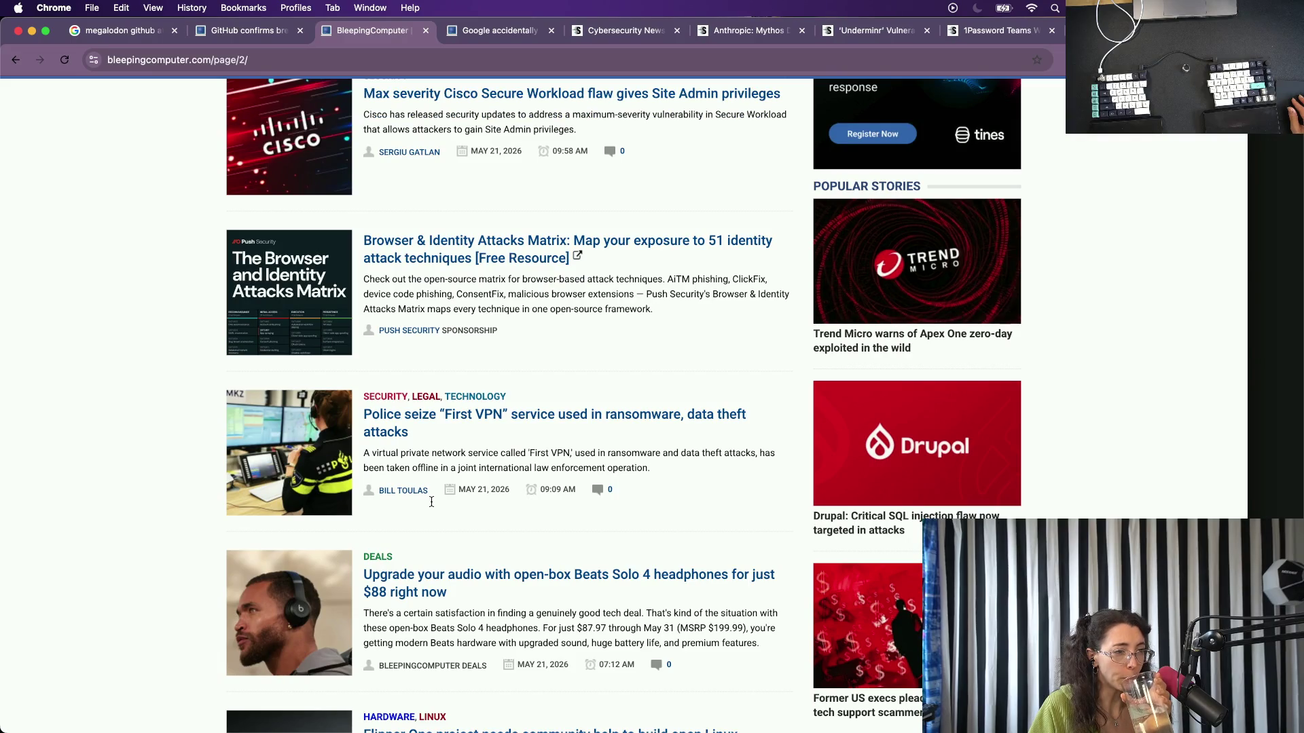
pyautogui.scroll(-1, 430, 501)
pyautogui.scroll(-1, 431, 501)
pyautogui.scroll(-2, 430, 503)
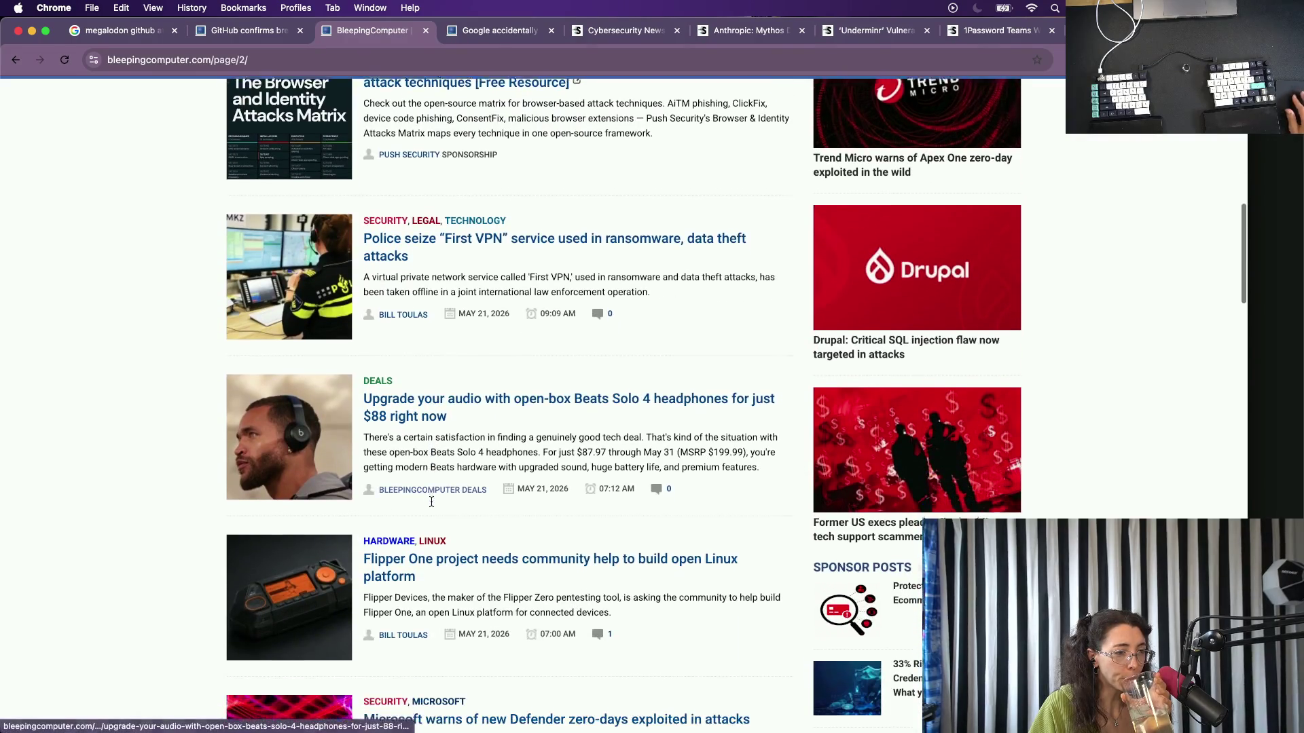
pyautogui.scroll(-2, 432, 505)
pyautogui.scroll(-2, 432, 505)
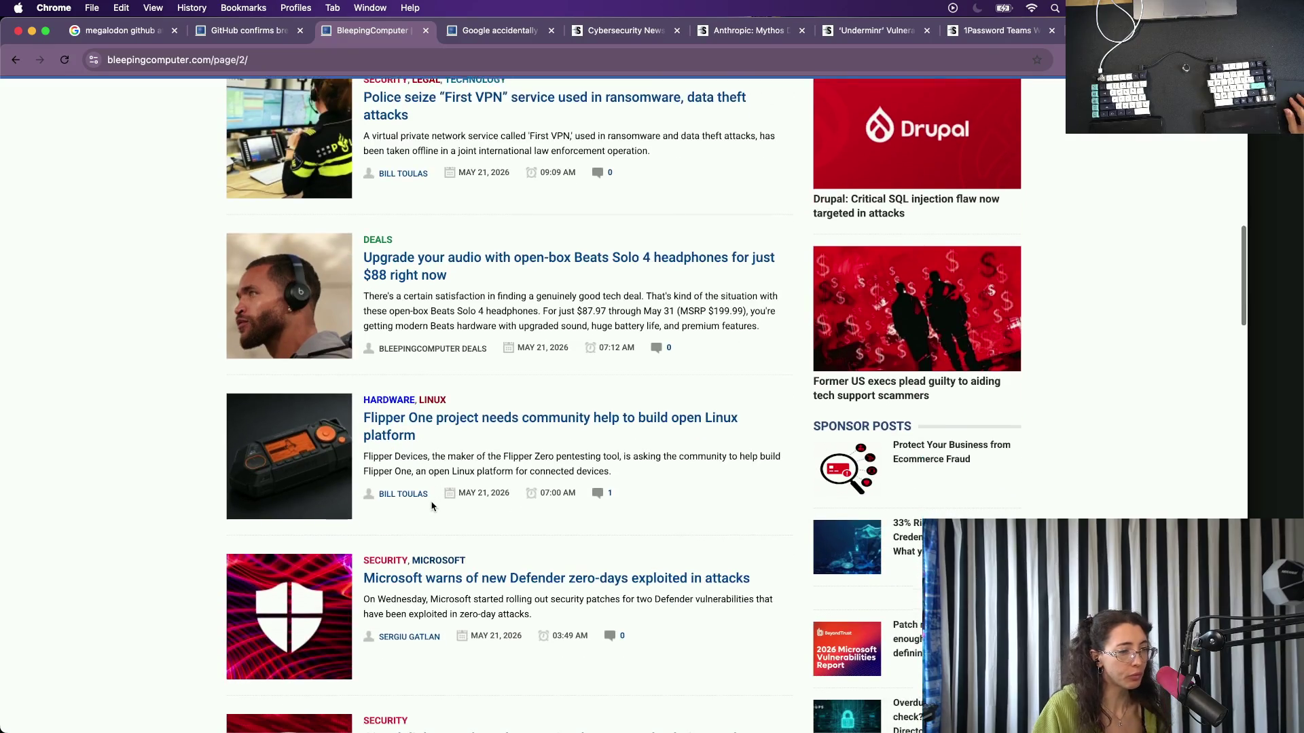
pyautogui.scroll(-2, 432, 505)
pyautogui.scroll(-1, 431, 502)
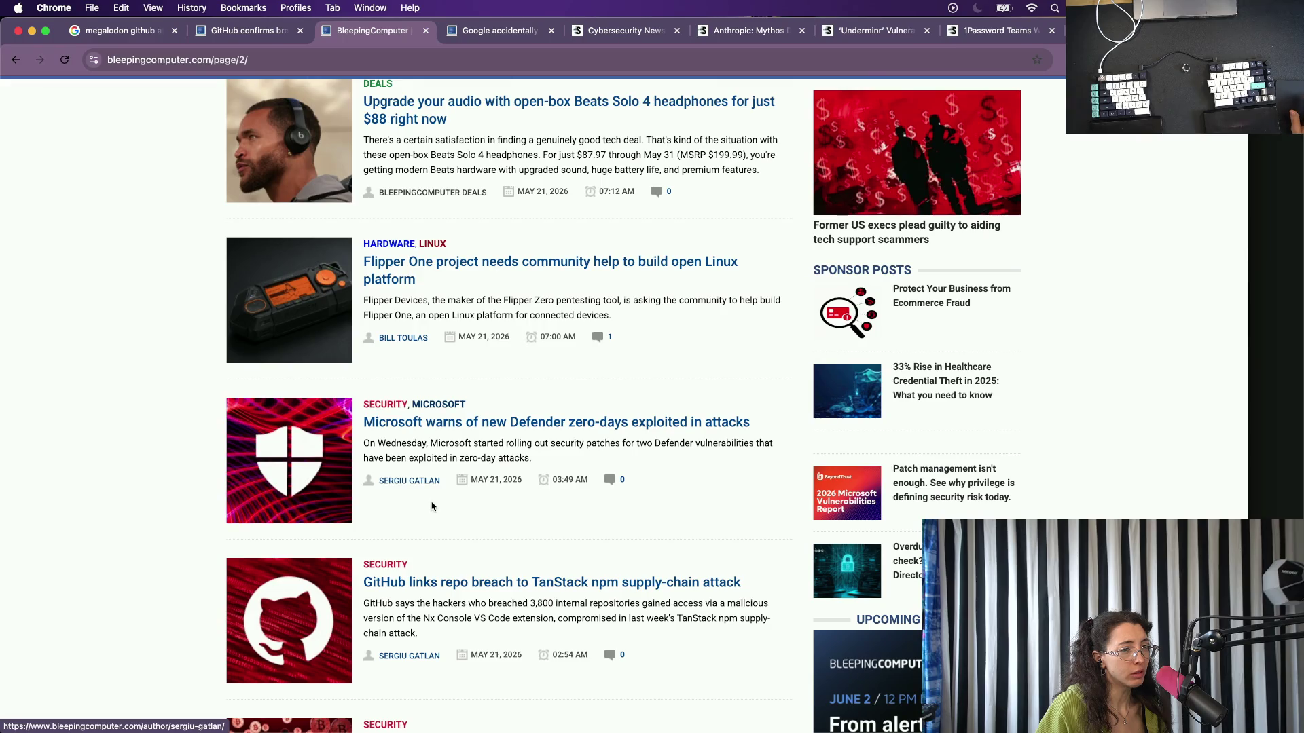
pyautogui.rightClick(449, 262)
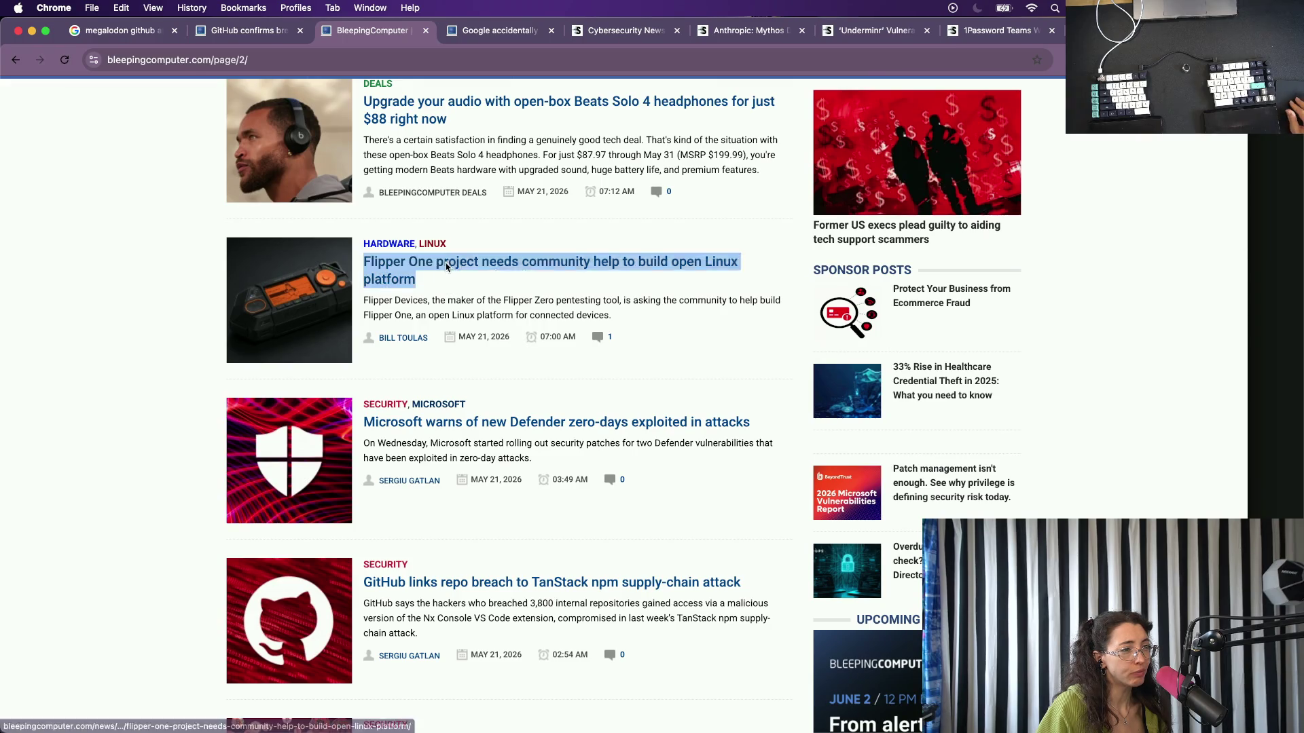
pyautogui.click(428, 488)
pyautogui.scroll(-4, 428, 488)
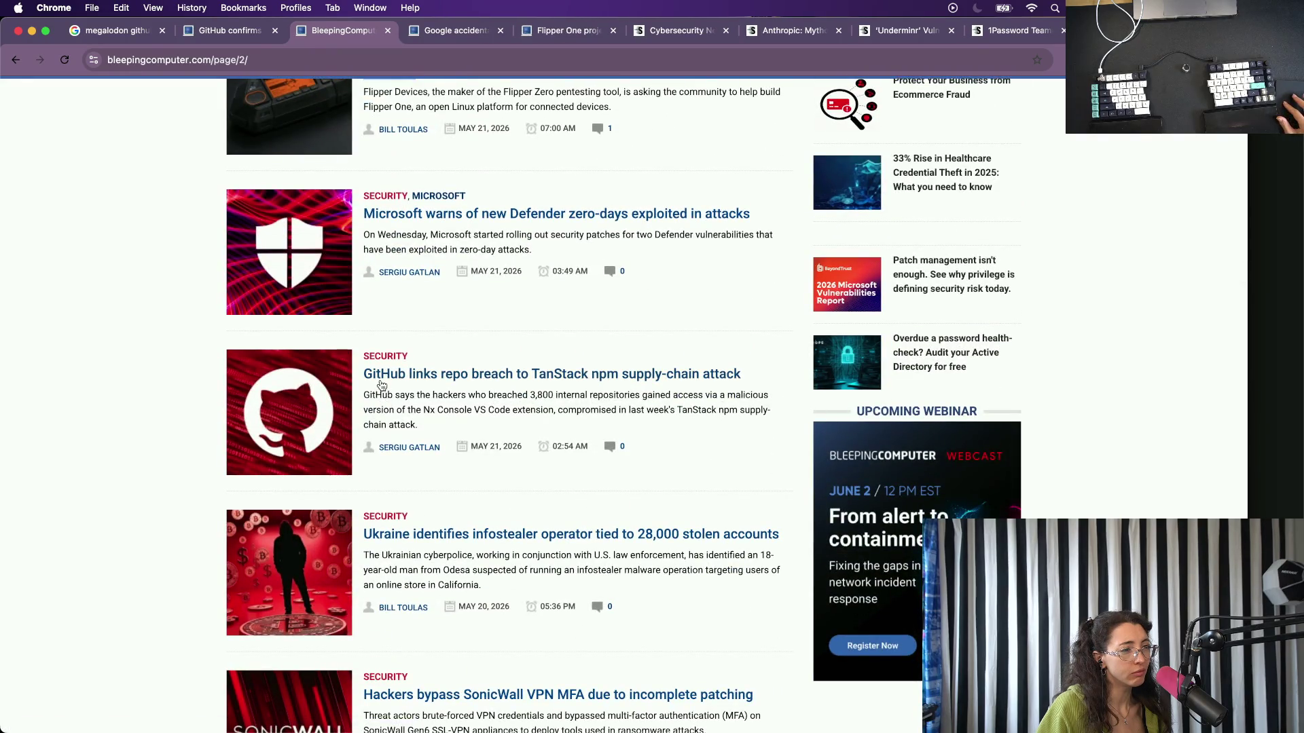
pyautogui.rightClick(381, 385)
pyautogui.click(413, 387)
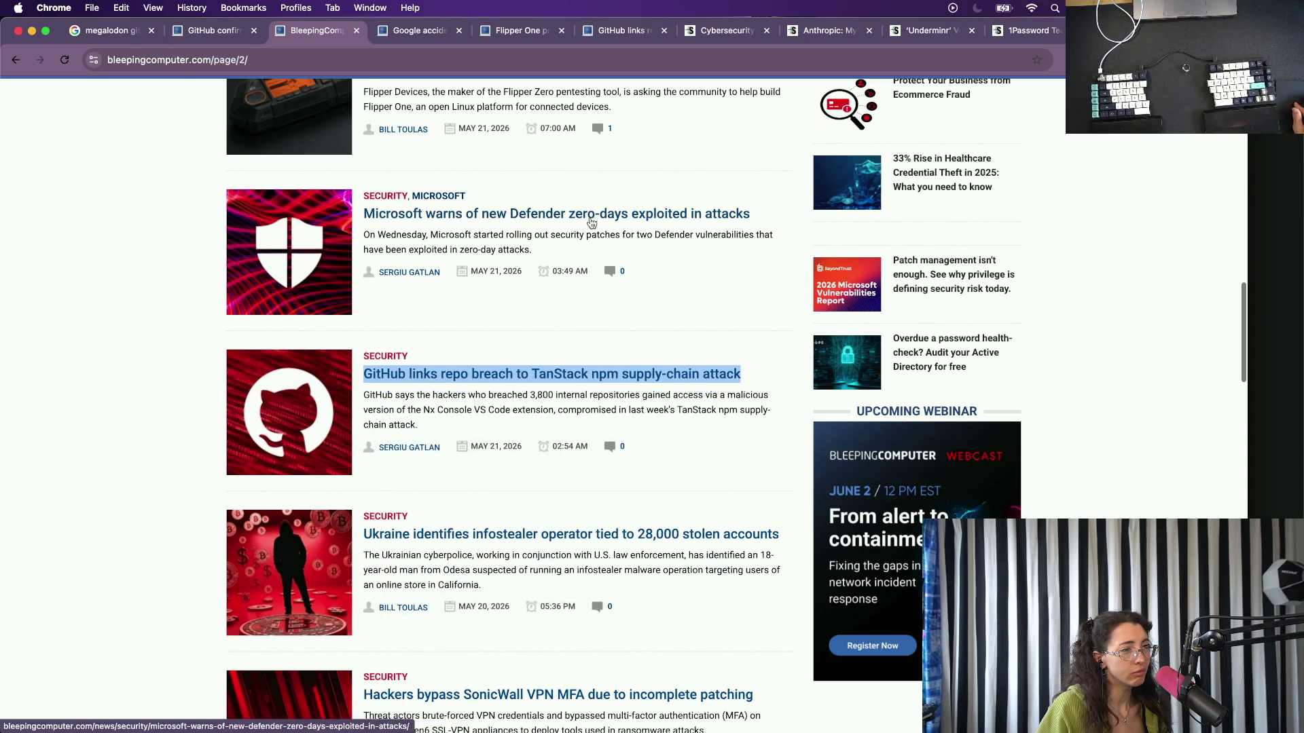
pyautogui.scroll(-3, 683, 241)
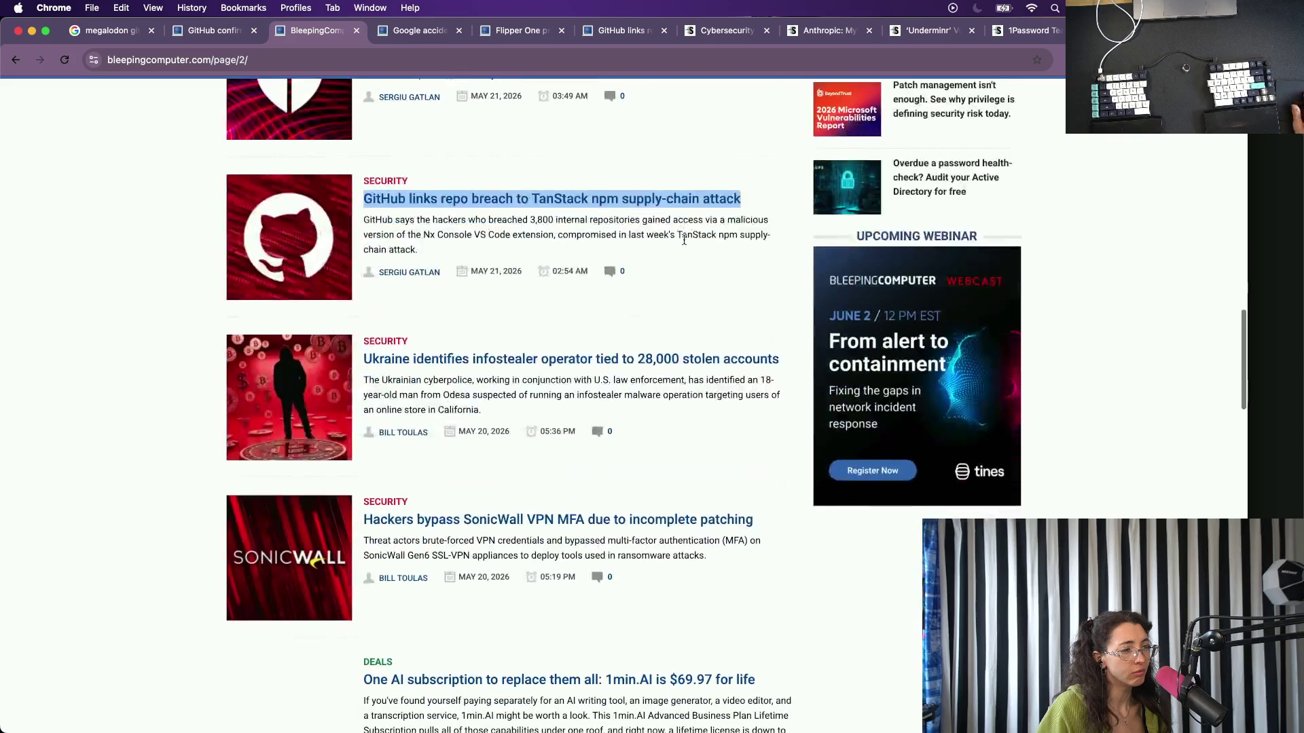
pyautogui.scroll(-3, 570, 576)
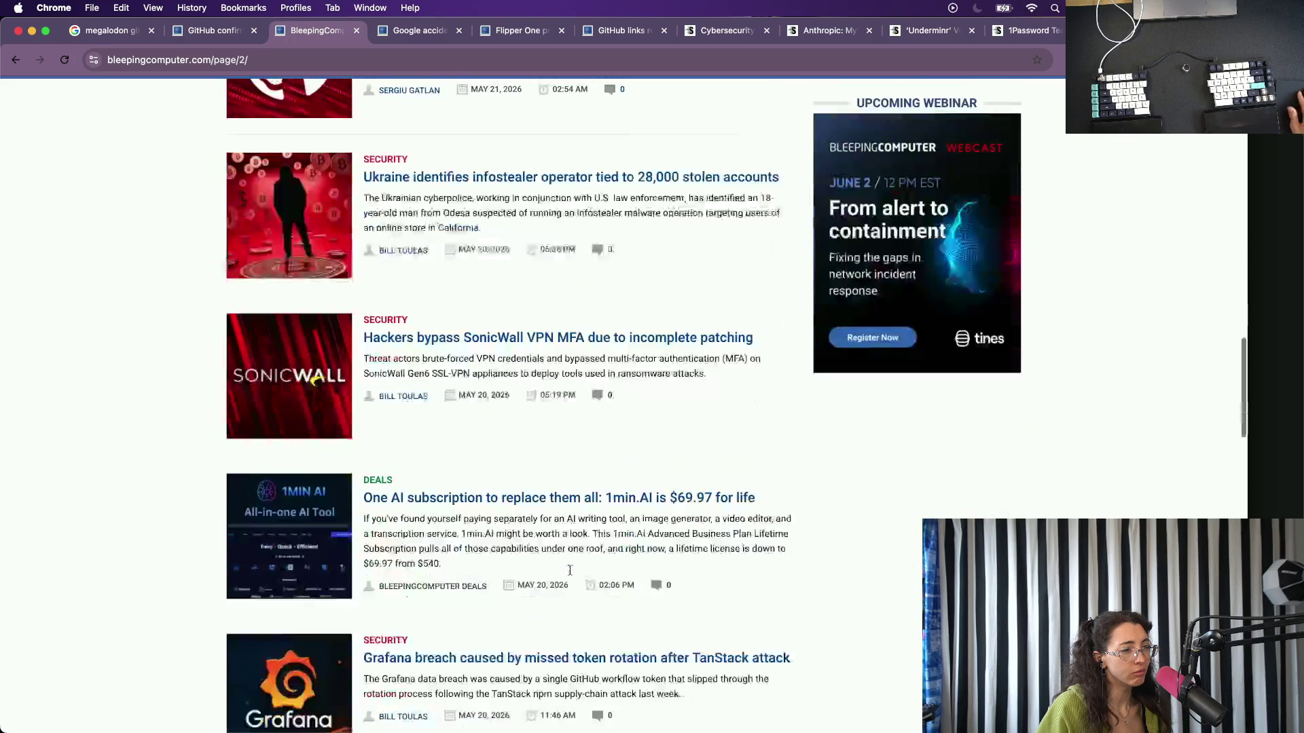
pyautogui.scroll(-5, 451, 582)
pyautogui.scroll(-2, 448, 579)
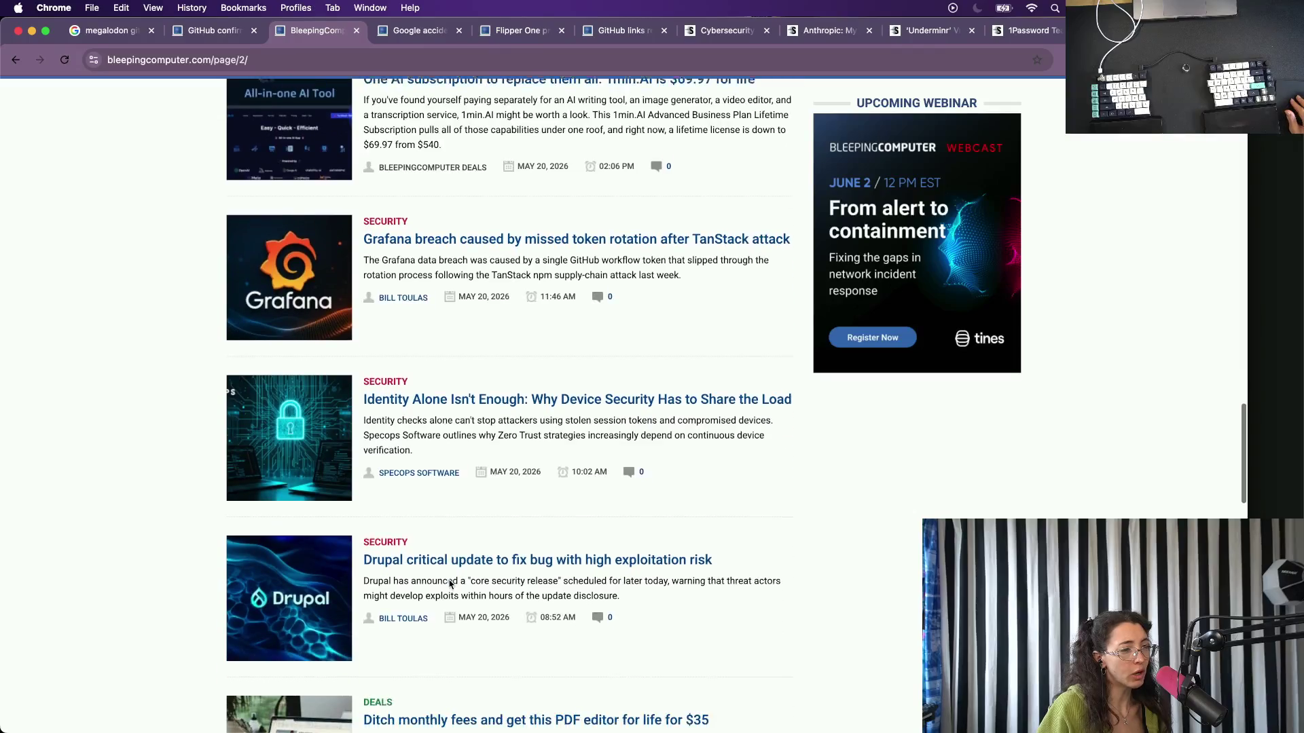
pyautogui.scroll(-3, 384, 401)
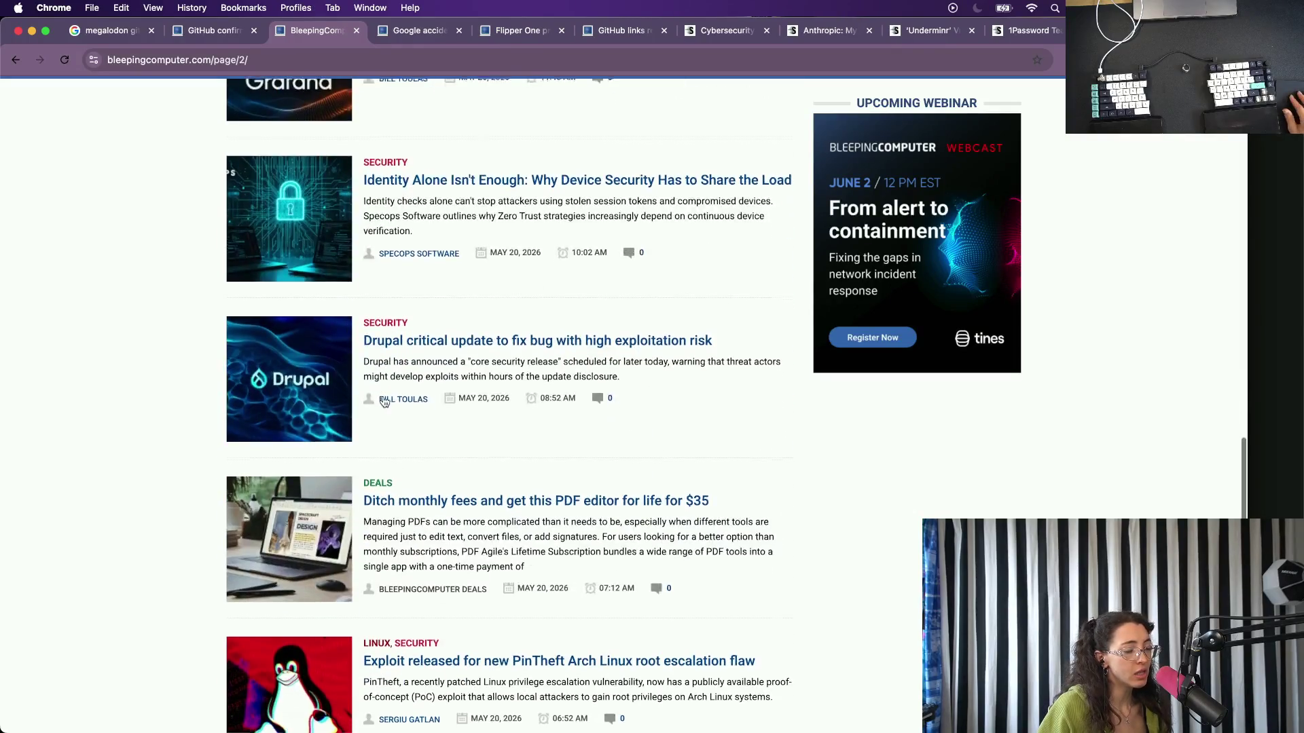
pyautogui.scroll(-1, 476, 561)
pyautogui.scroll(-3, 476, 561)
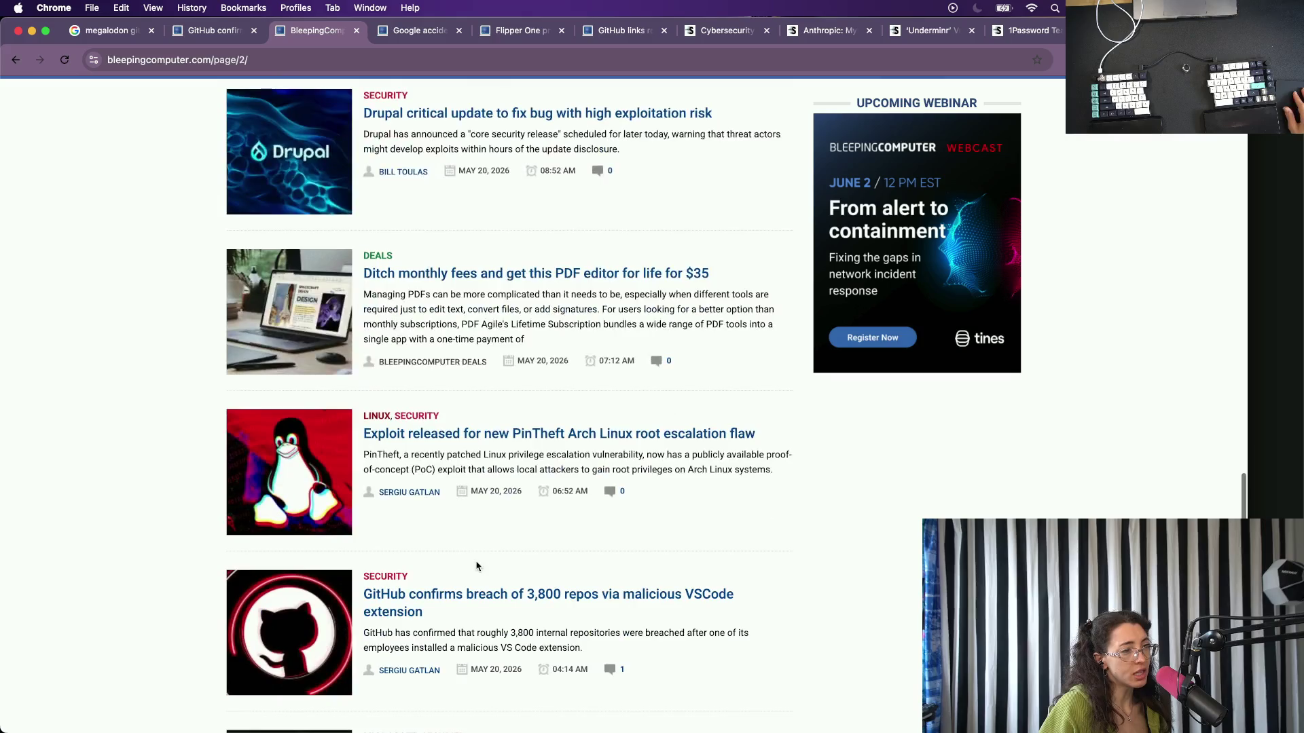
pyautogui.scroll(-3, 475, 561)
pyautogui.scroll(-2, 476, 566)
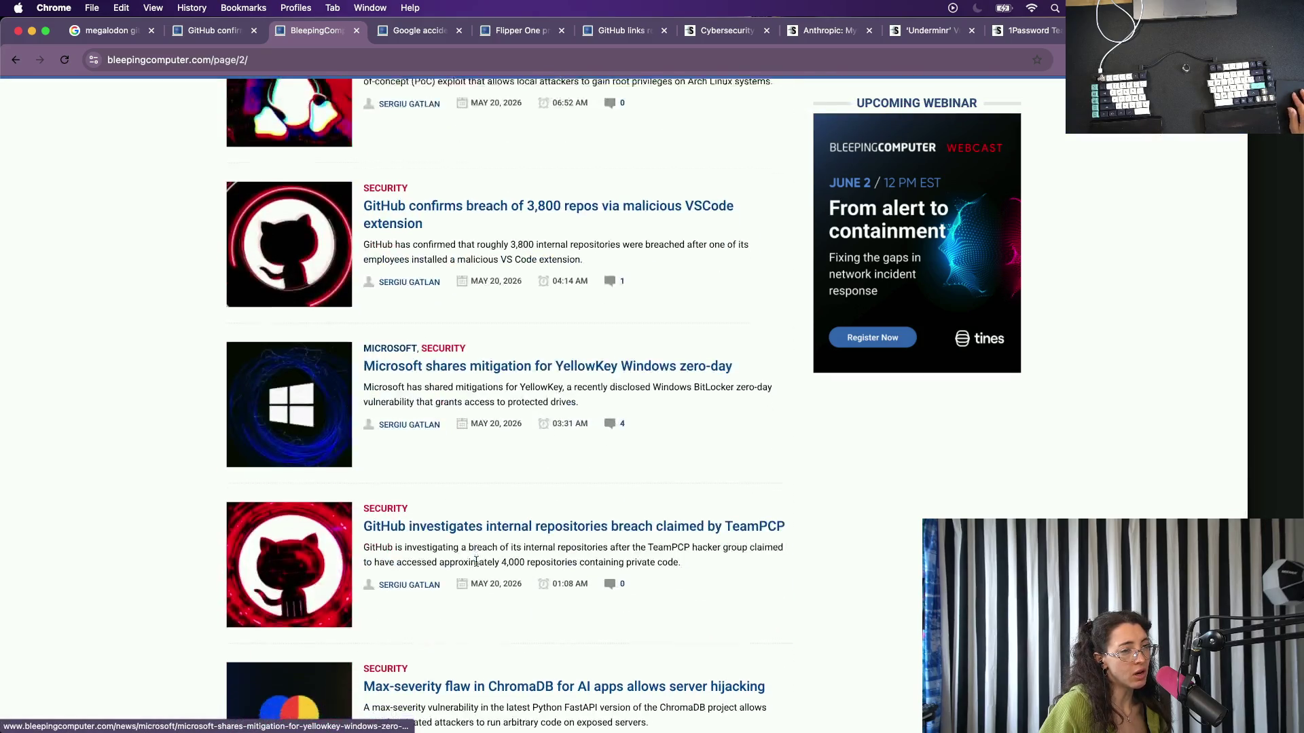
pyautogui.scroll(-3, 476, 566)
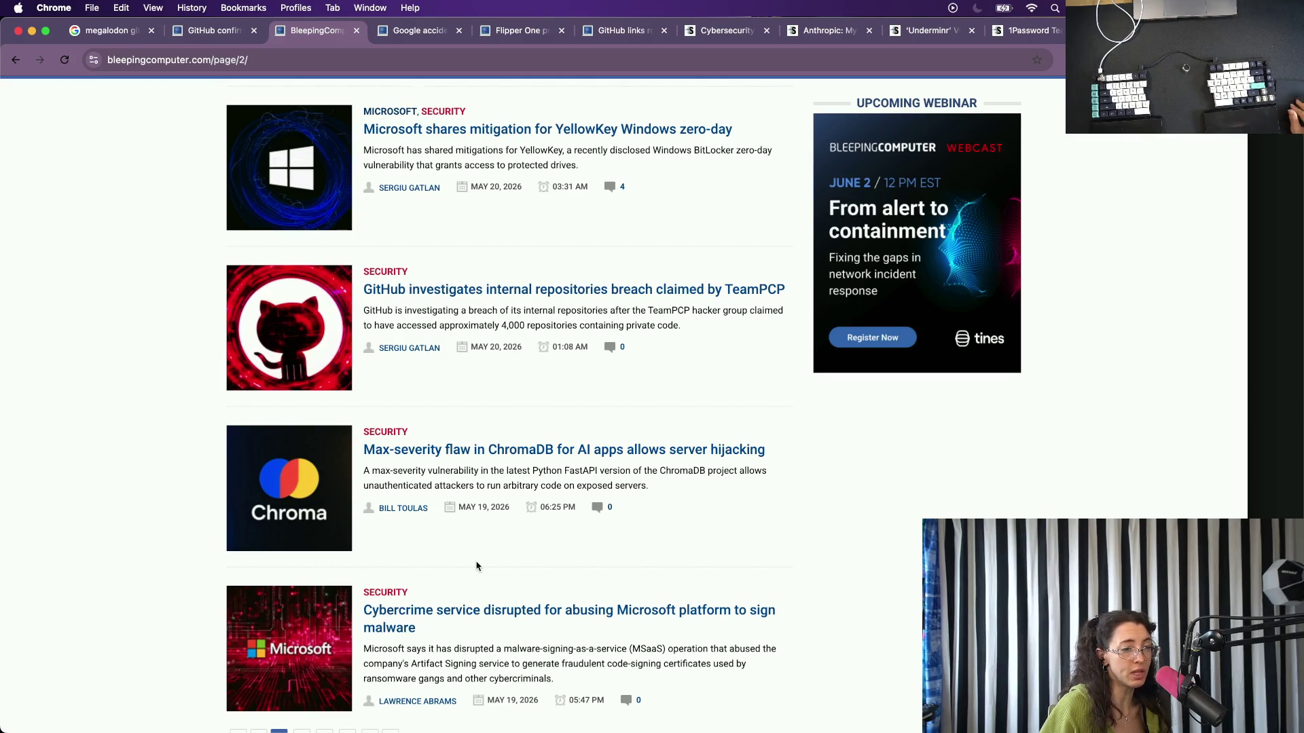
pyautogui.scroll(-3, 476, 566)
# Load more articles, then close the BleepingComputer listing and start a fresh blank tab.
pyautogui.click(493, 560)
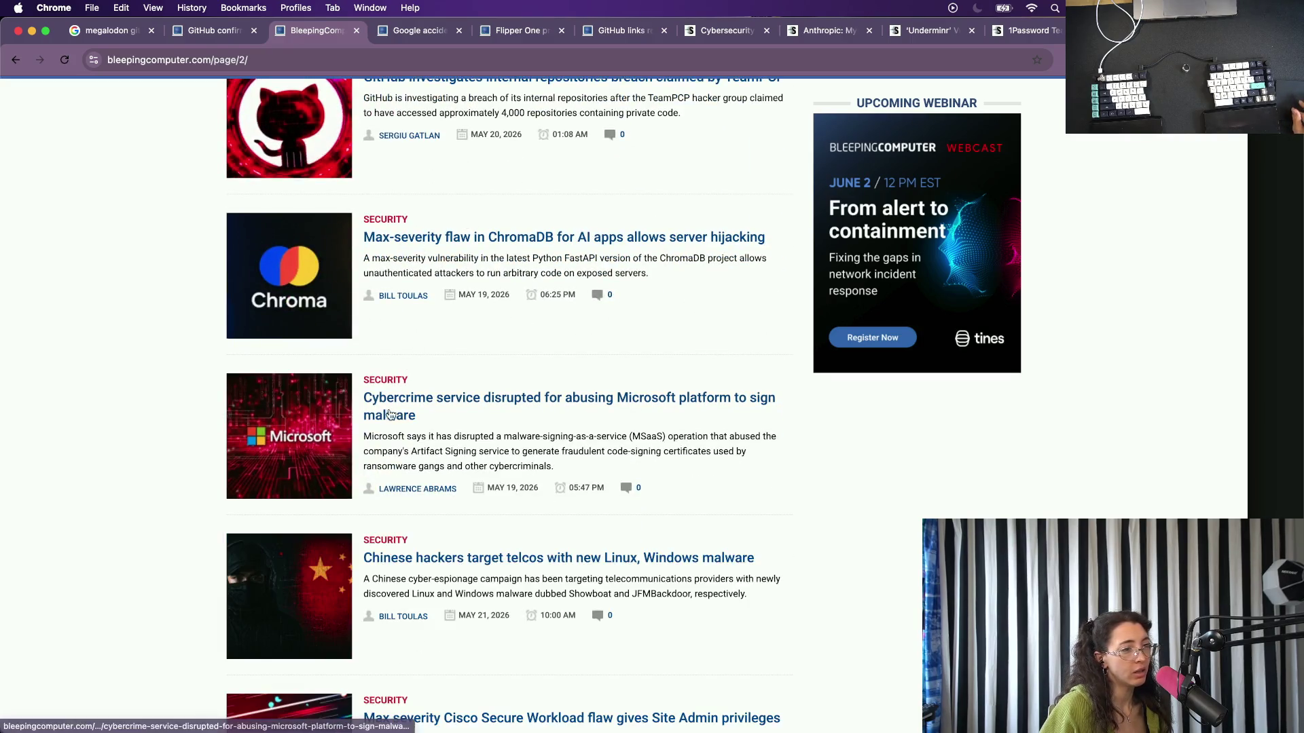
pyautogui.scroll(-2, 448, 466)
pyautogui.scroll(-4, 449, 466)
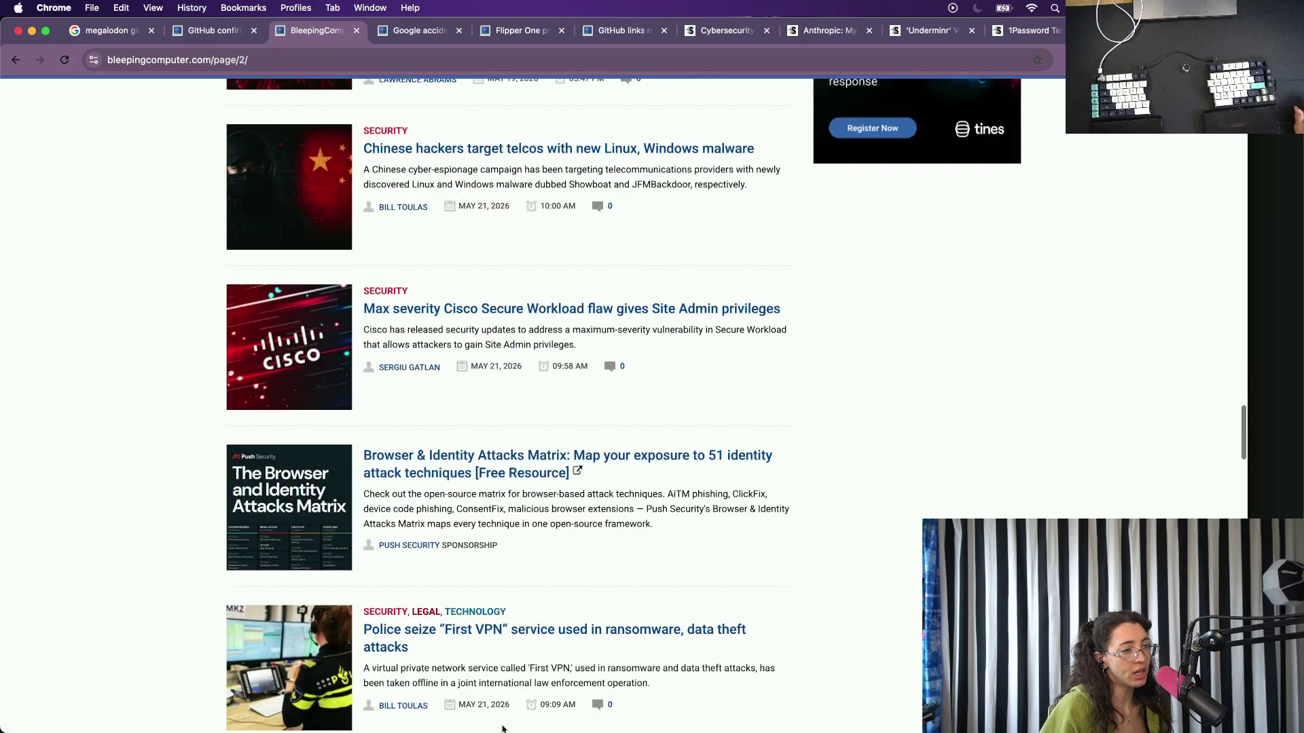
pyautogui.click(357, 31)
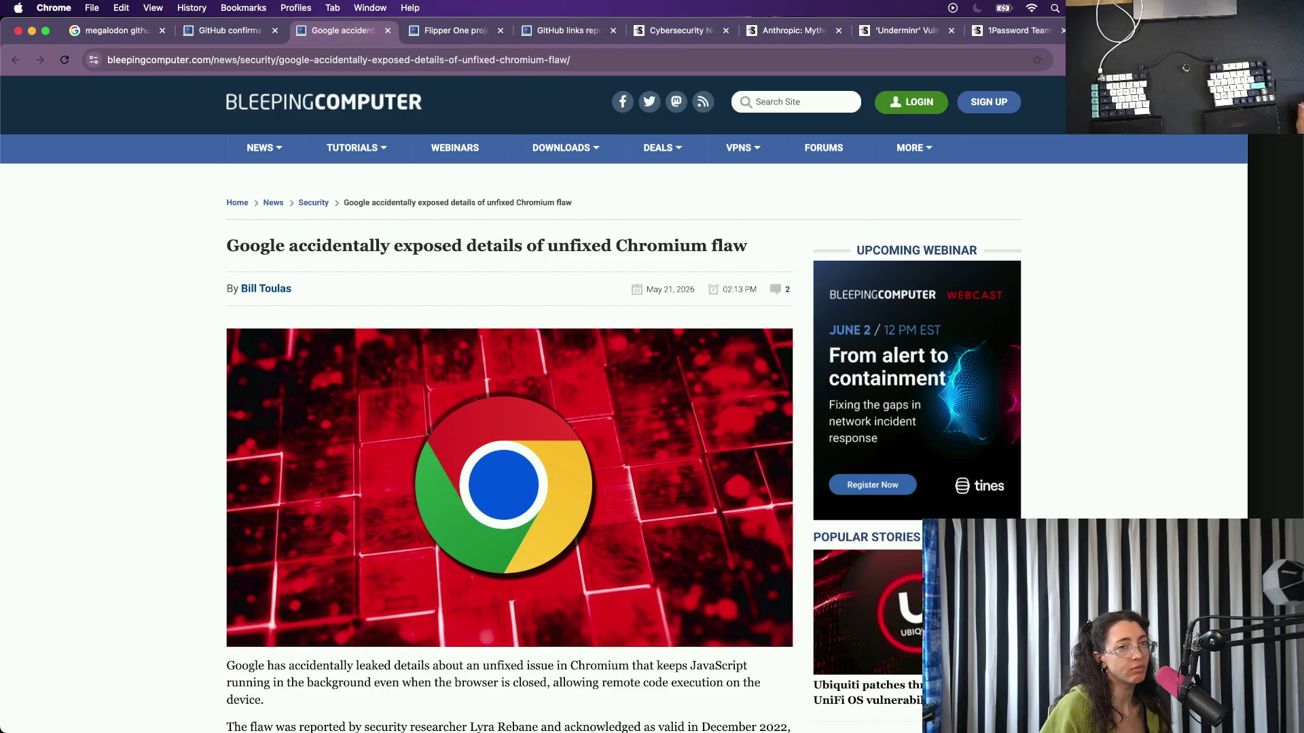
pyautogui.press('super+t')
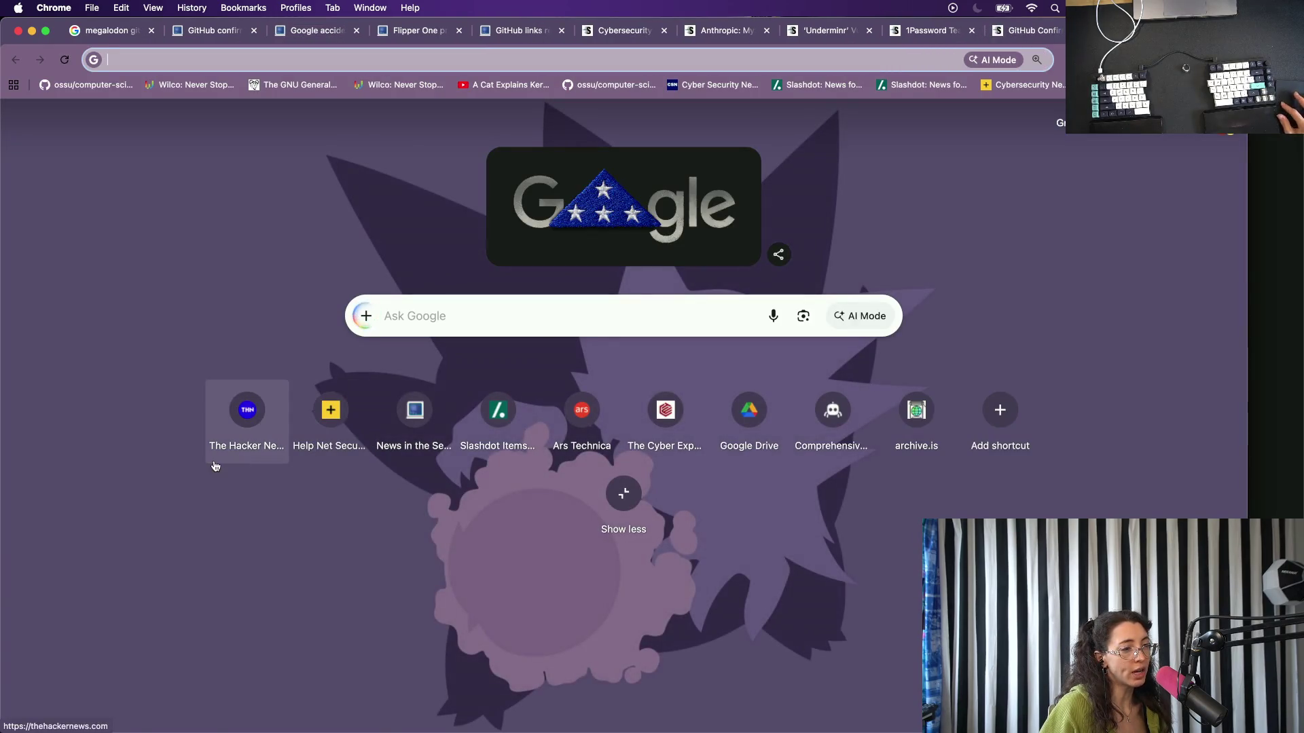
# Go to Ars Technica, dismiss the subscription prompt and enter its Security section.
pyautogui.click(585, 413)
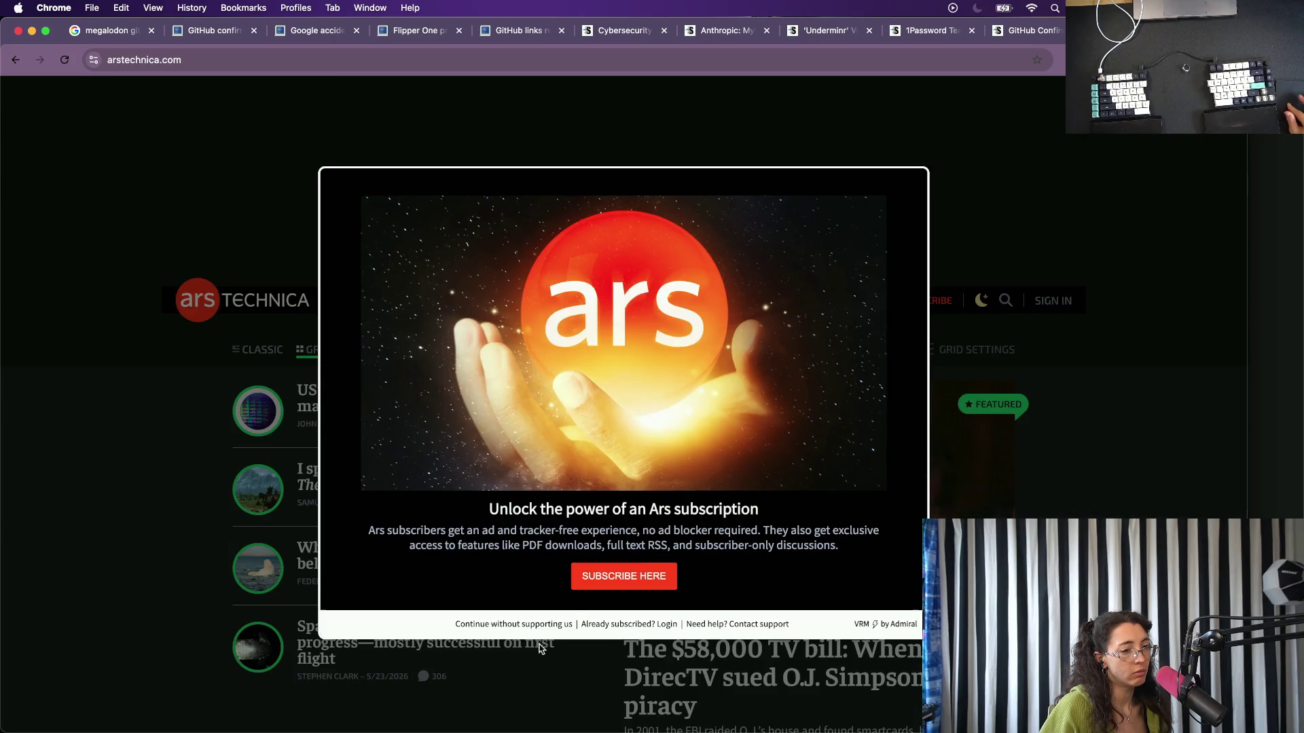
pyautogui.click(523, 623)
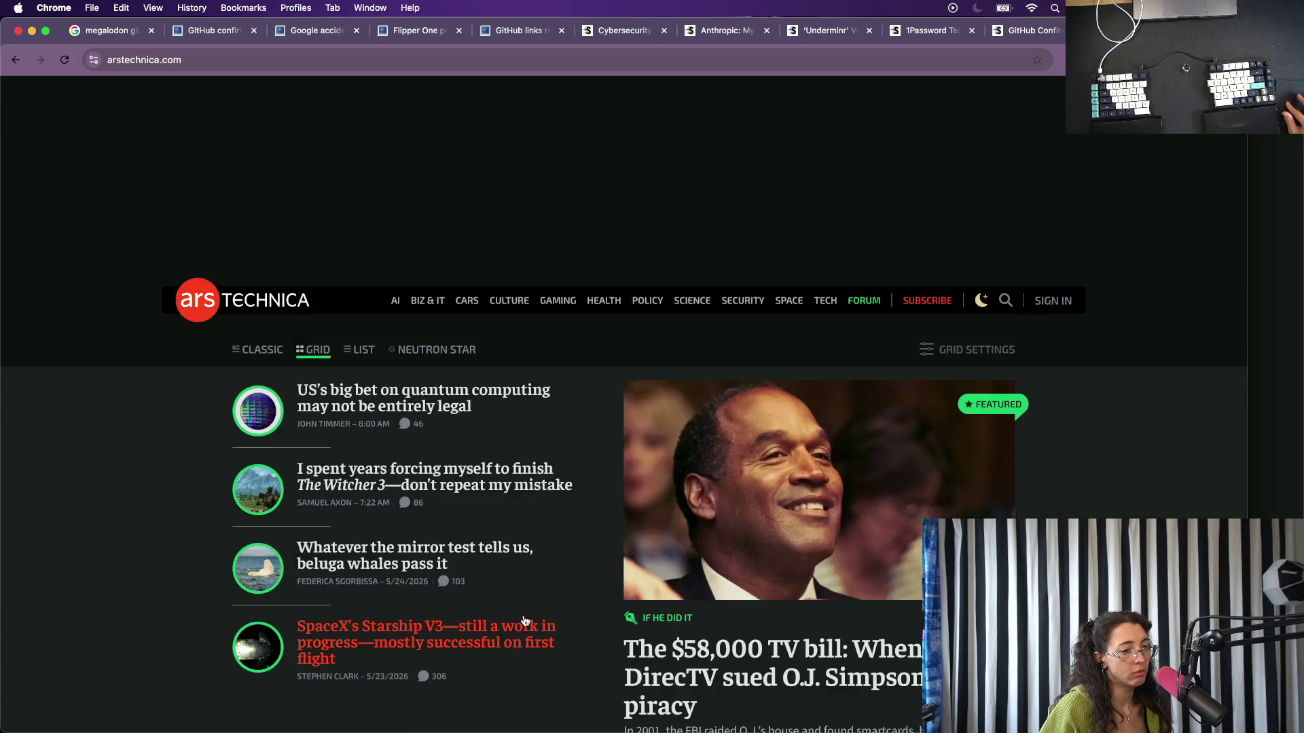
pyautogui.click(753, 306)
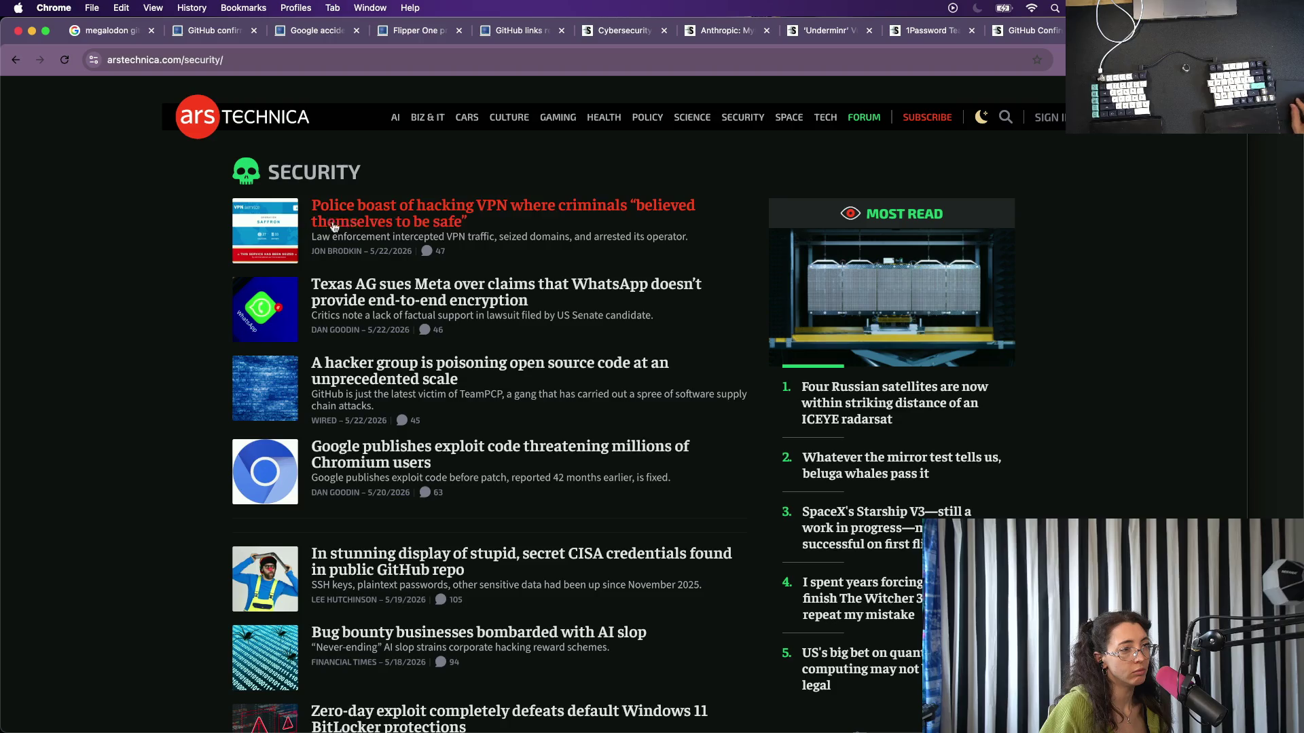
pyautogui.scroll(5, 392, 226)
pyautogui.scroll(-1, 393, 226)
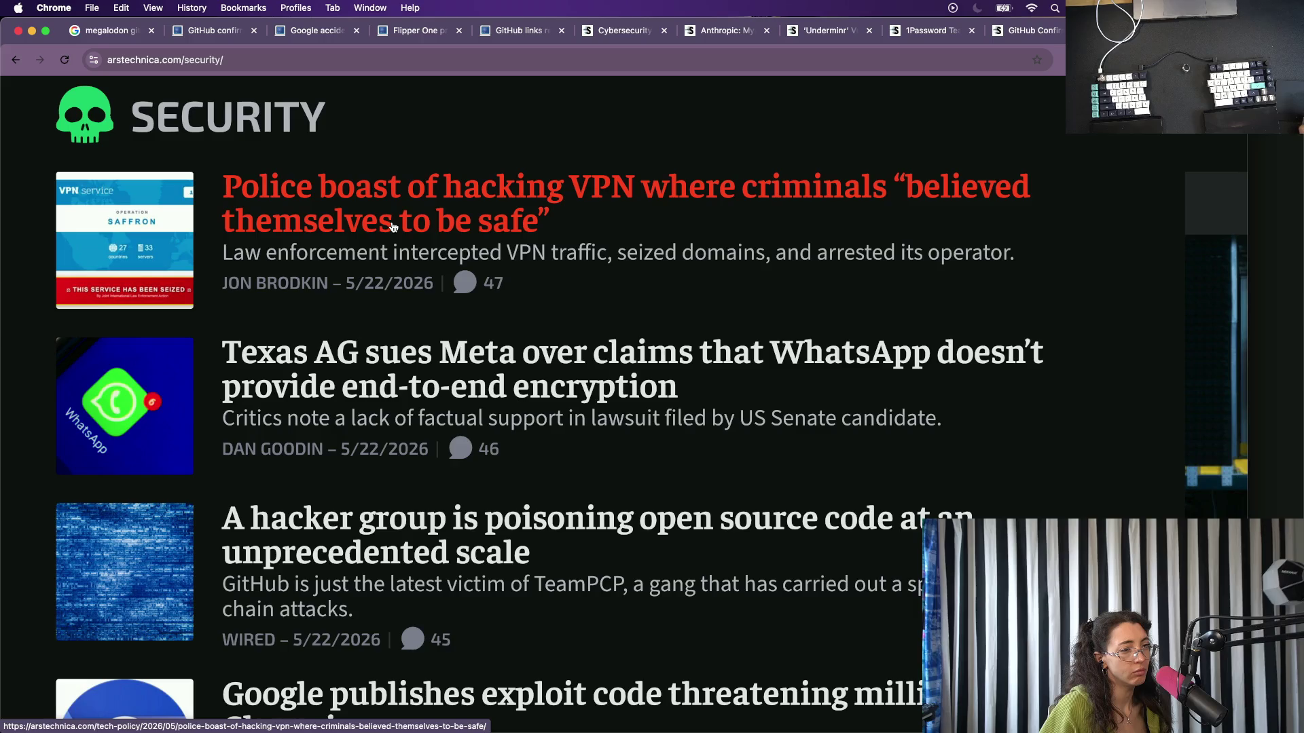
# Open the Texas AG WhatsApp and BitLocker zero-day stories in new tabs, then close the Security listing.
pyautogui.rightClick(315, 368)
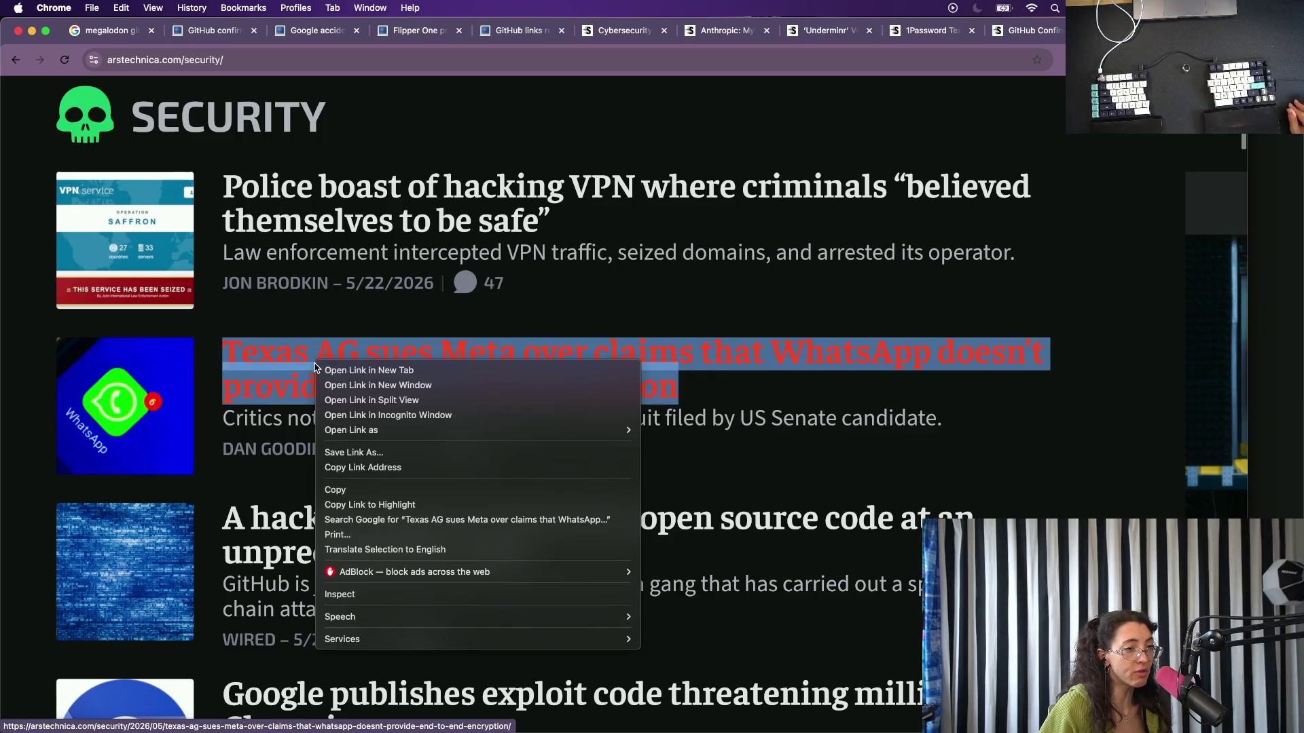
pyautogui.click(368, 367)
pyautogui.scroll(-1, 451, 539)
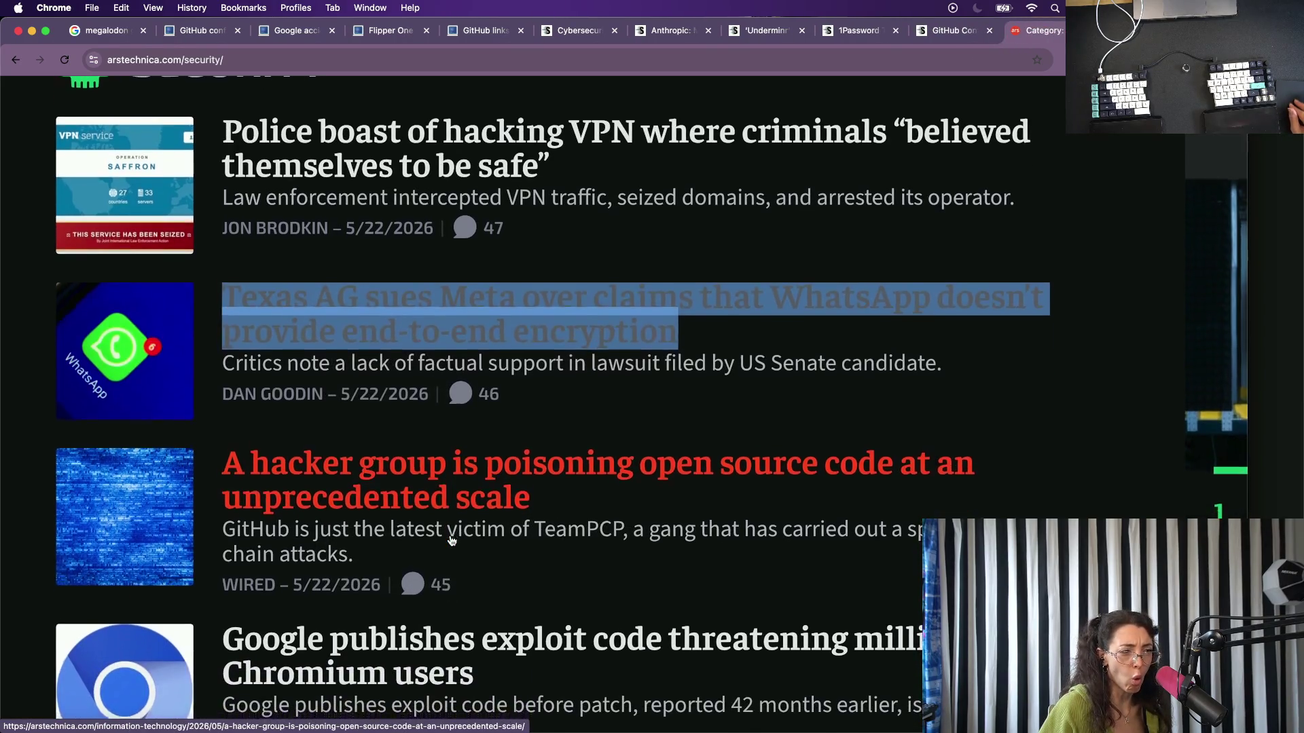
pyautogui.scroll(-3, 451, 541)
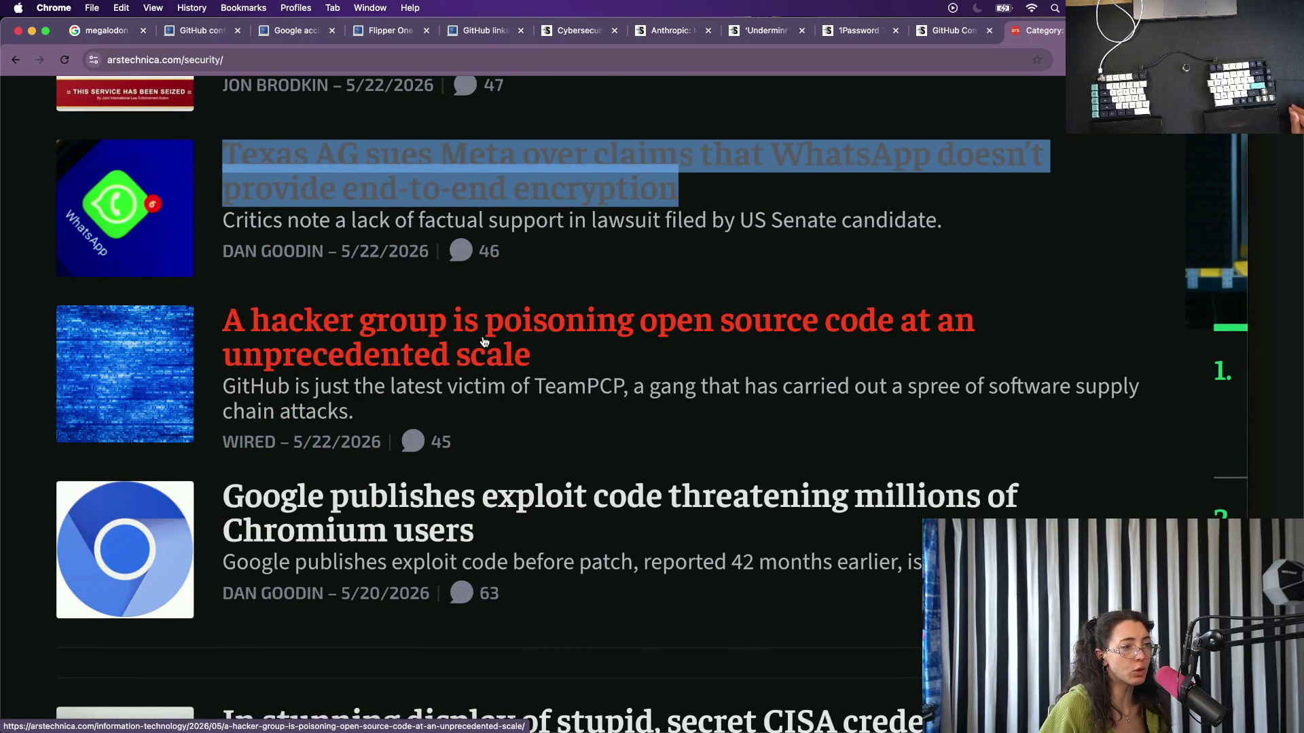
pyautogui.scroll(-5, 483, 343)
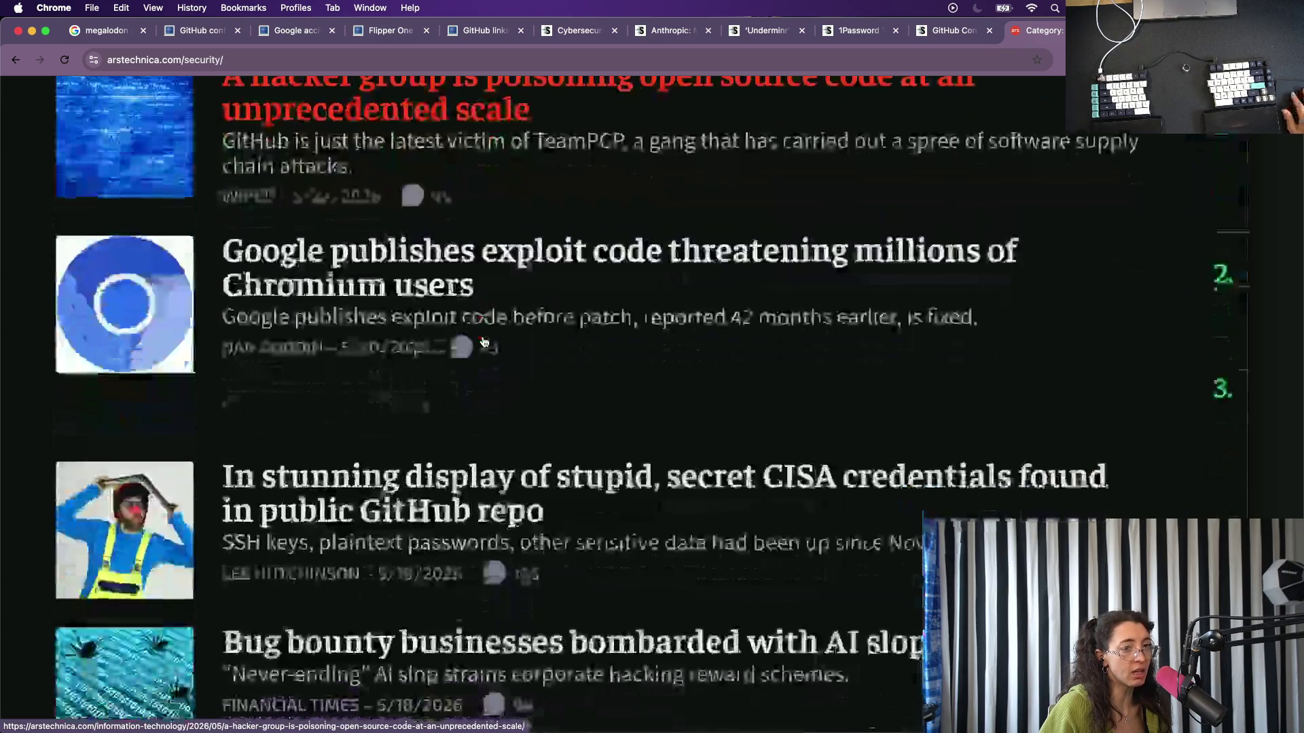
pyautogui.scroll(-7, 483, 342)
pyautogui.scroll(1, 483, 336)
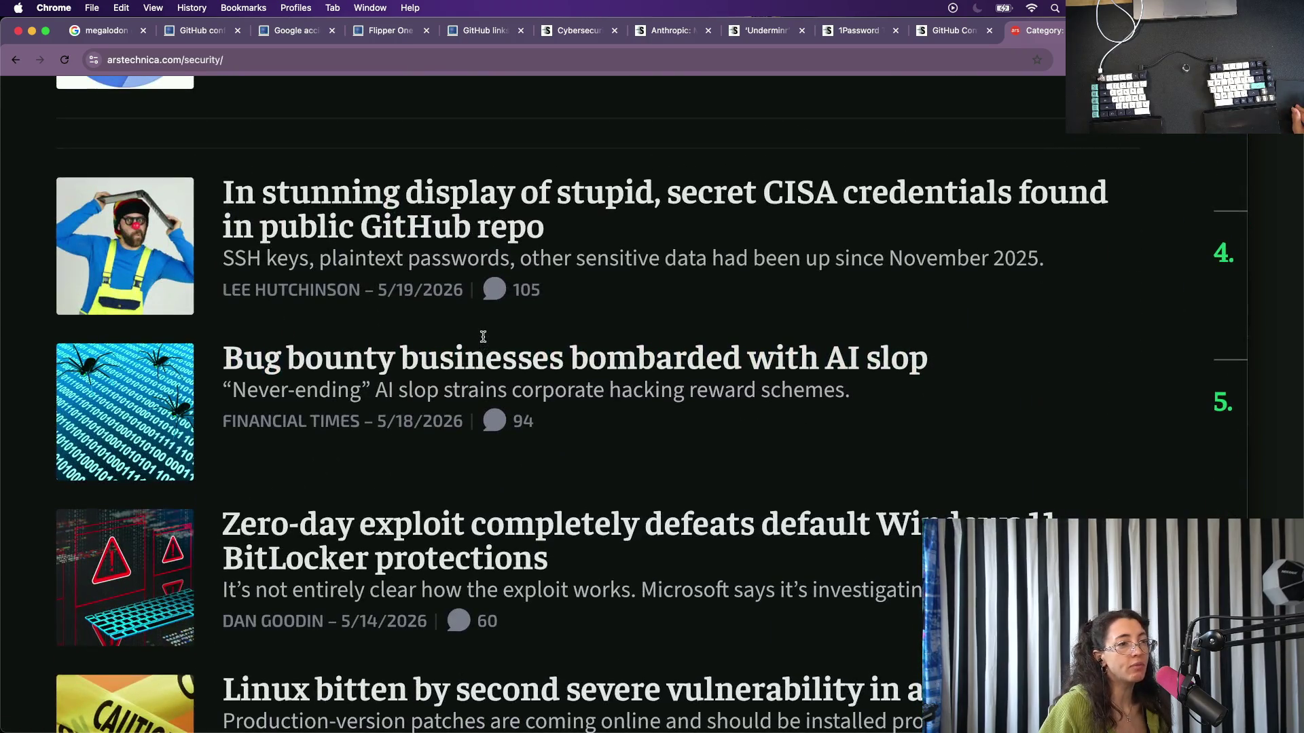
pyautogui.scroll(-1, 482, 337)
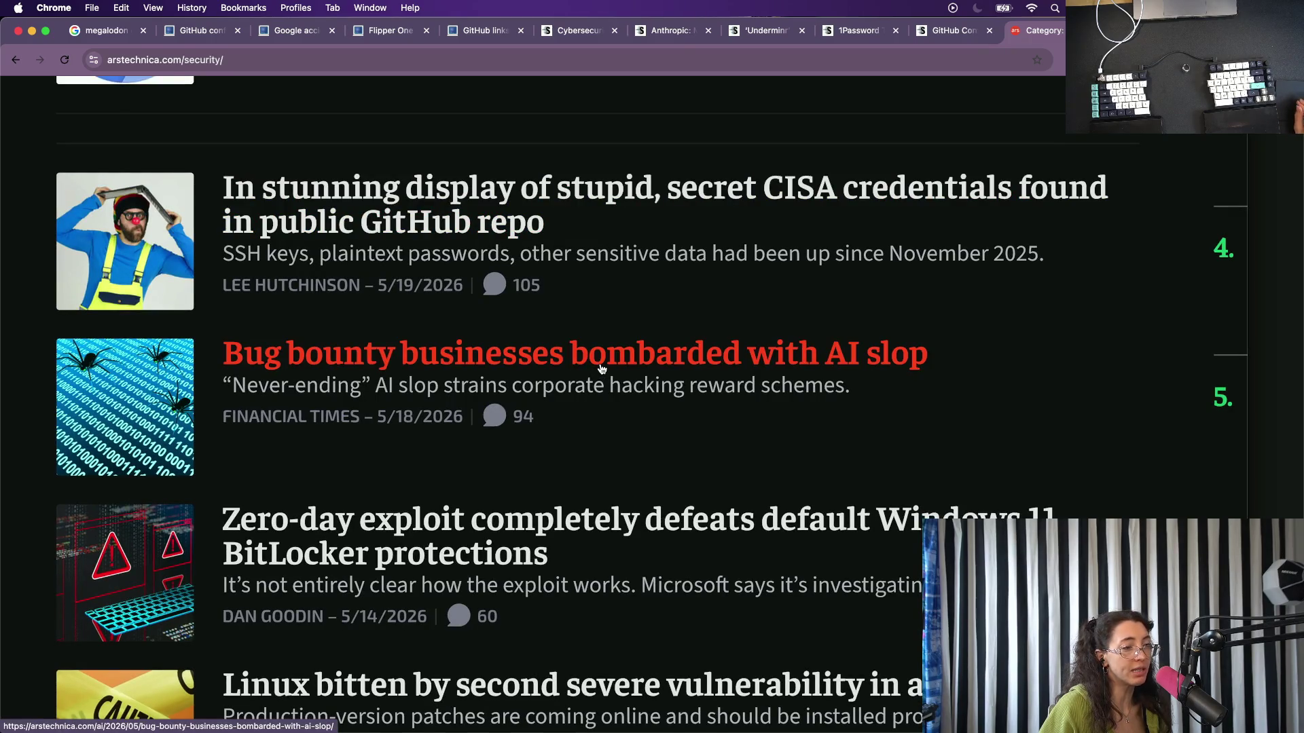
pyautogui.scroll(-3, 601, 370)
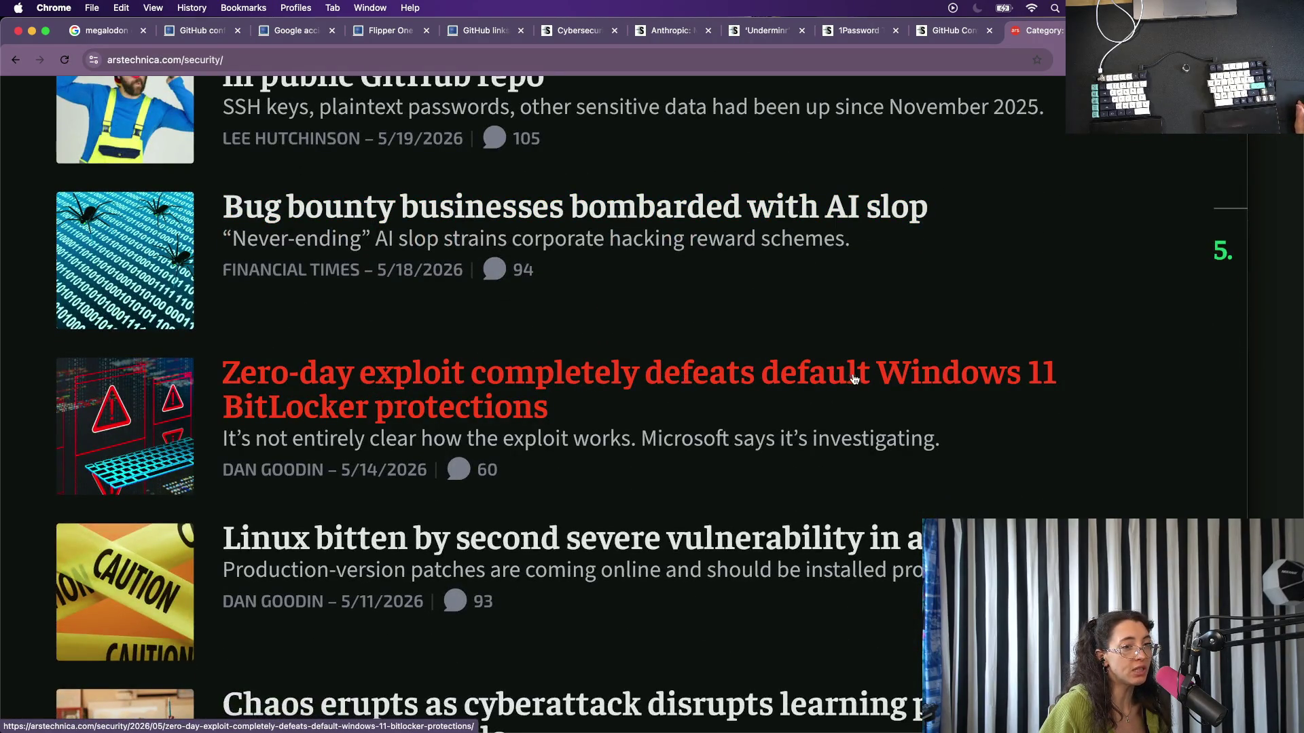
pyautogui.rightClick(347, 412)
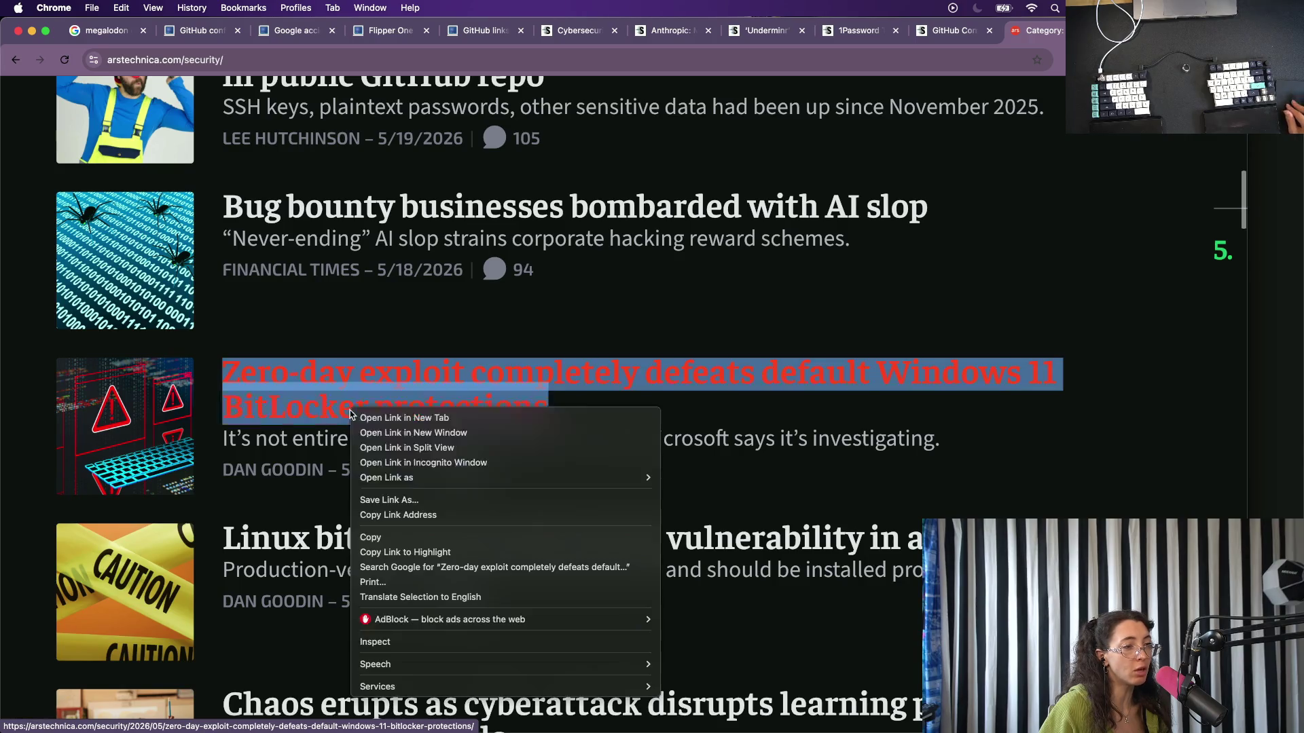
pyautogui.click(382, 416)
pyautogui.scroll(-1, 468, 552)
pyautogui.scroll(-1, 467, 552)
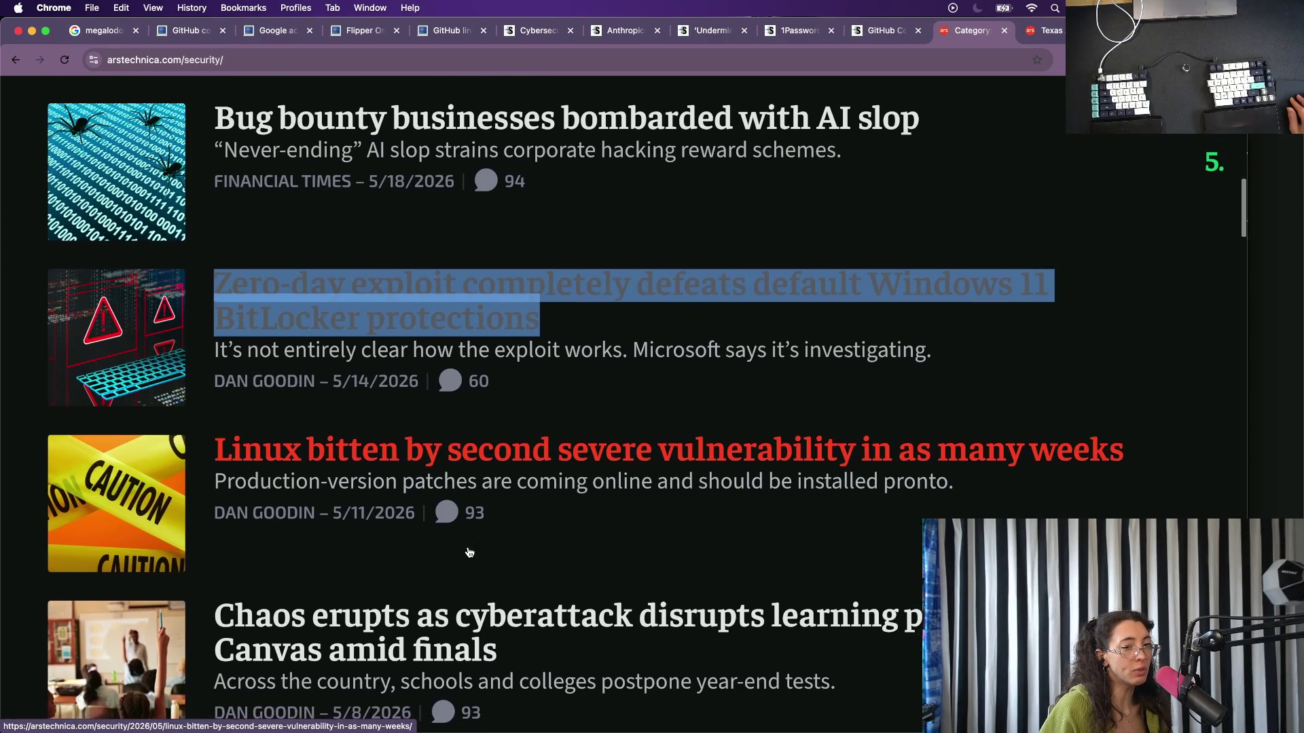
pyautogui.scroll(-2, 468, 553)
pyautogui.scroll(-3, 467, 552)
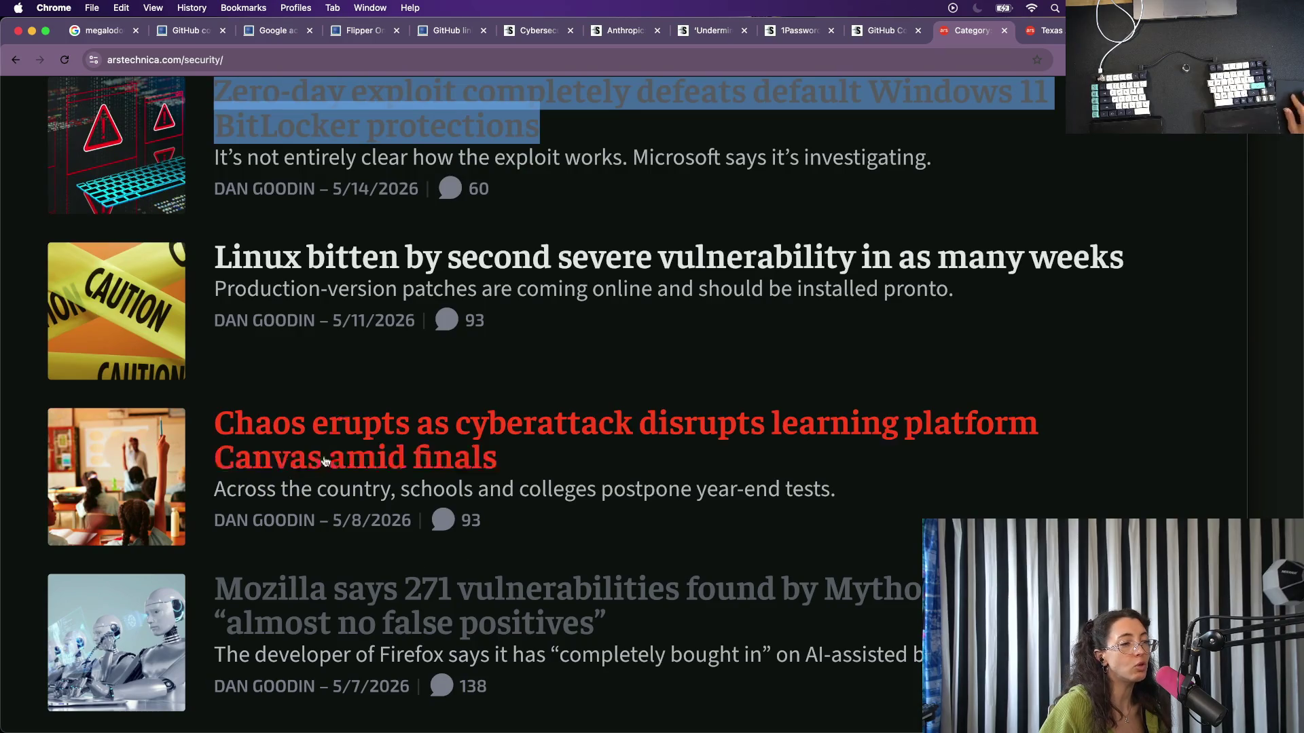
pyautogui.scroll(-4, 500, 432)
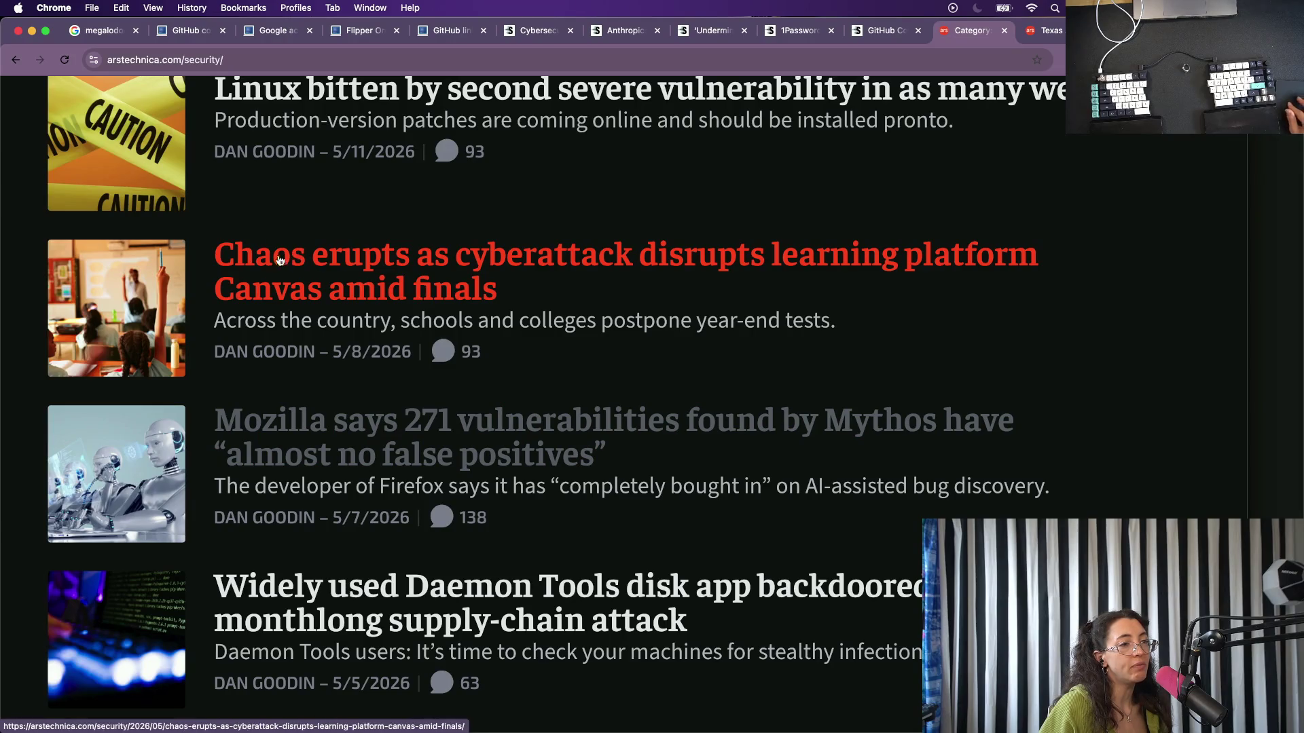
pyautogui.scroll(-4, 417, 425)
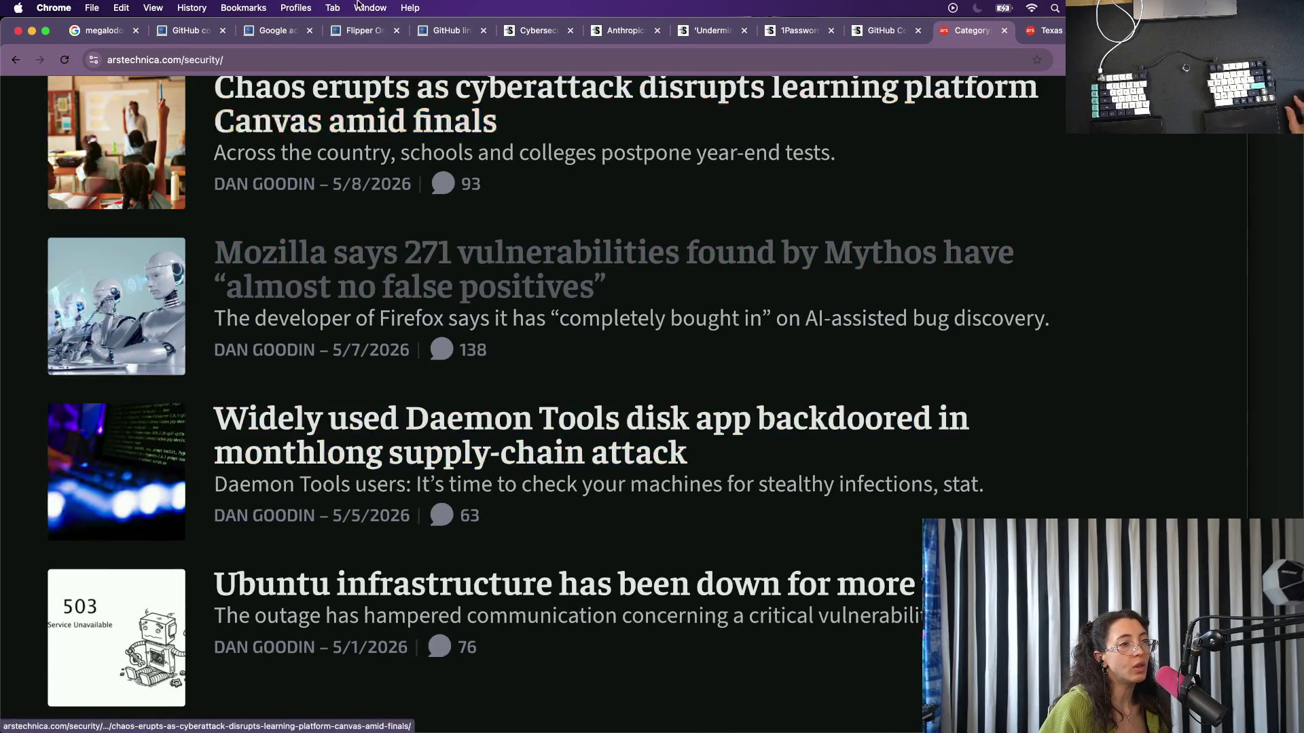
pyautogui.click(1003, 31)
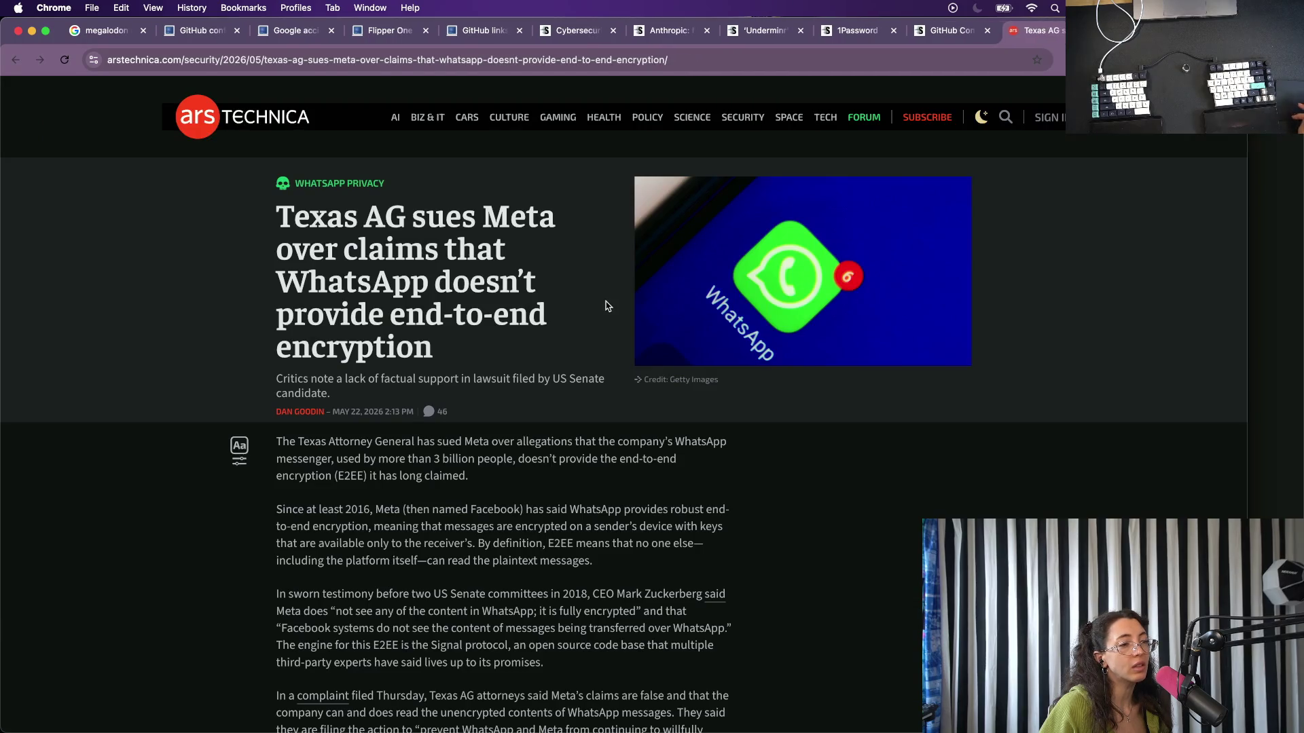
# Enlarge the WhatsApp encryption article and follow its 'complaint' link to the Texas AG petition PDF.
pyautogui.press('super+equal')
pyautogui.press('super+equal')
pyautogui.press('super+equal')
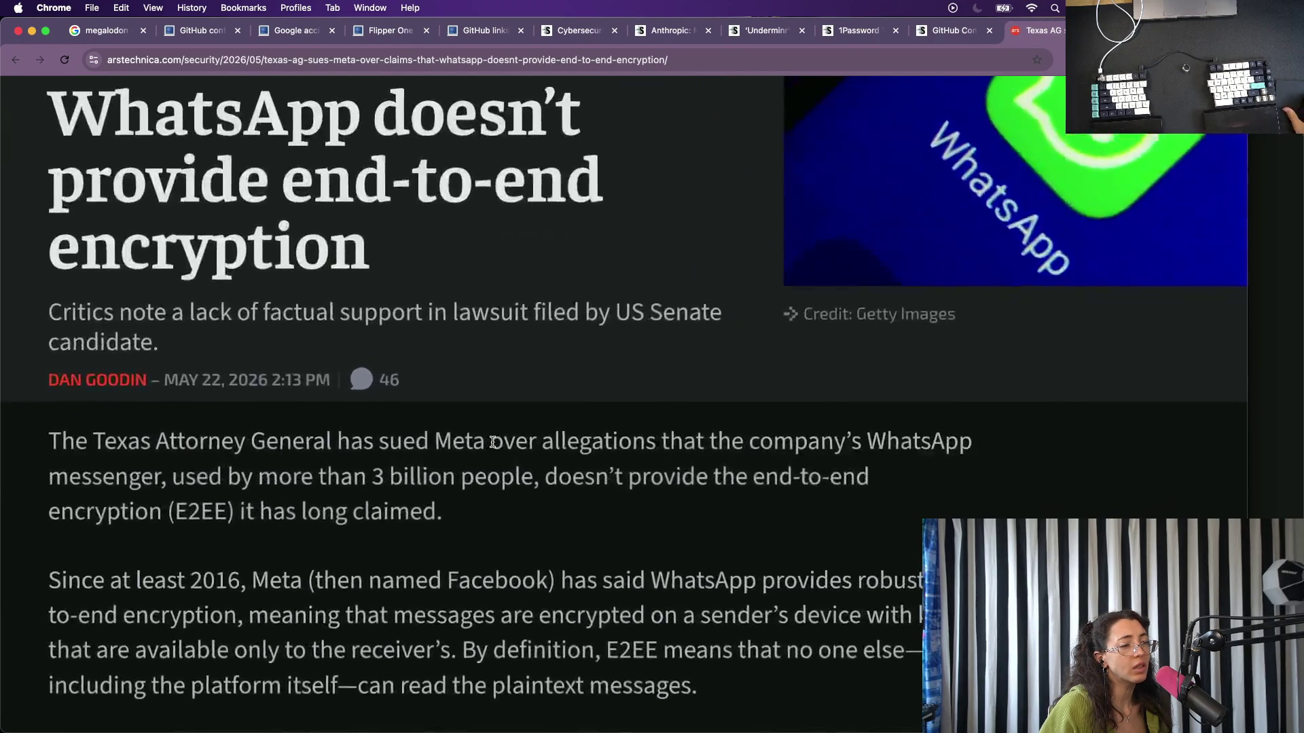
pyautogui.scroll(-3, 491, 441)
pyautogui.scroll(-2, 492, 442)
pyautogui.scroll(-2, 493, 440)
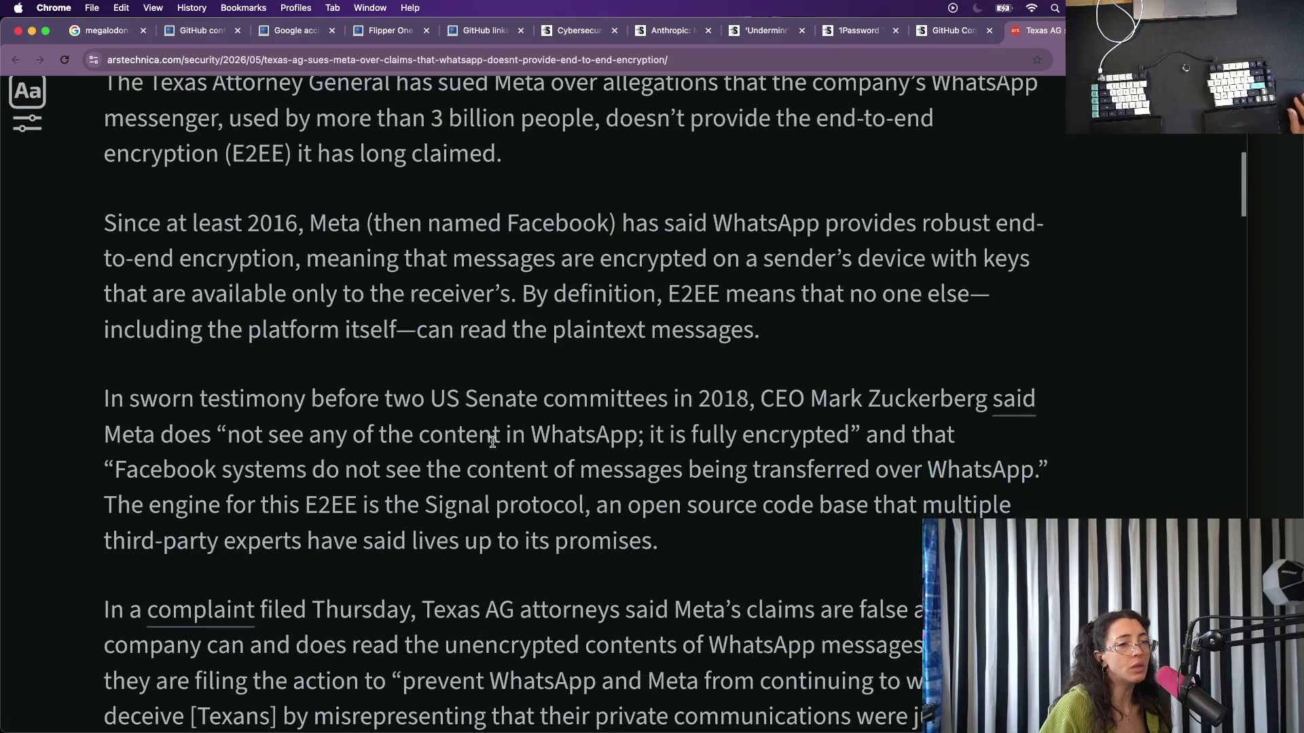
pyautogui.scroll(-4, 492, 441)
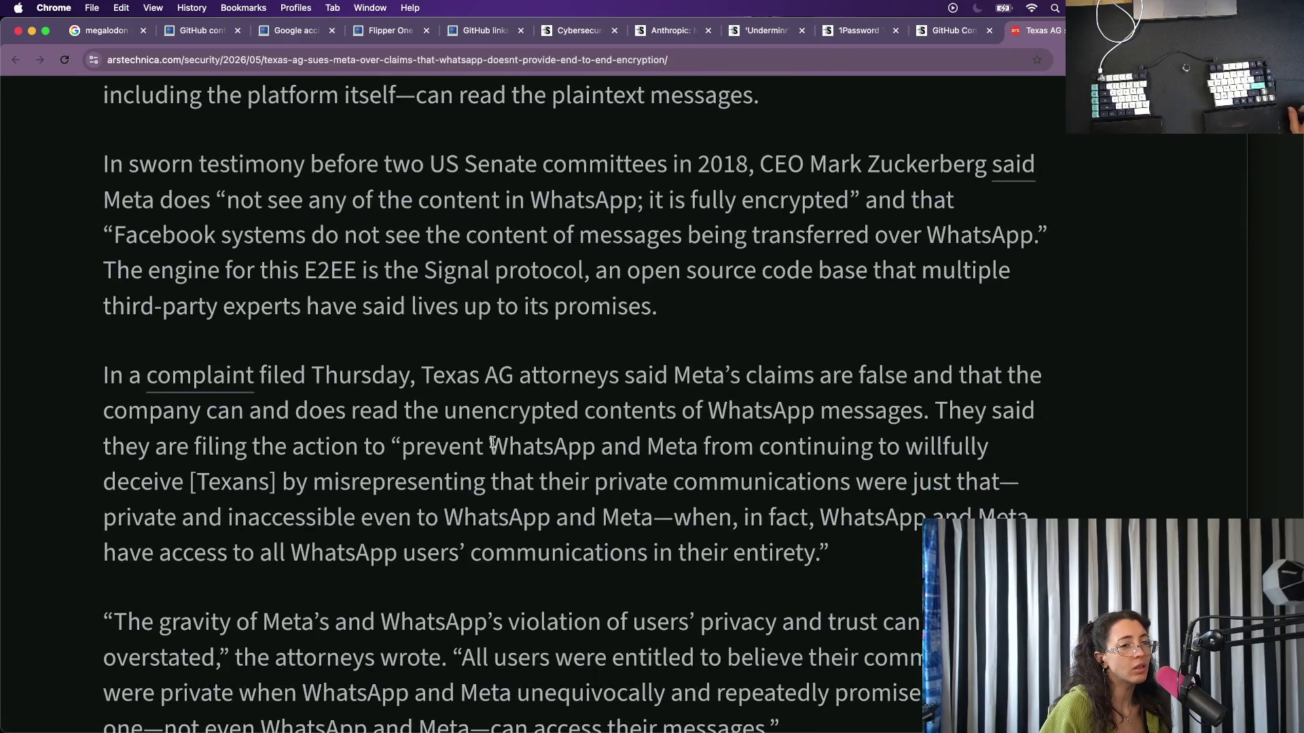
pyautogui.scroll(5, 493, 441)
pyautogui.scroll(-10, 504, 441)
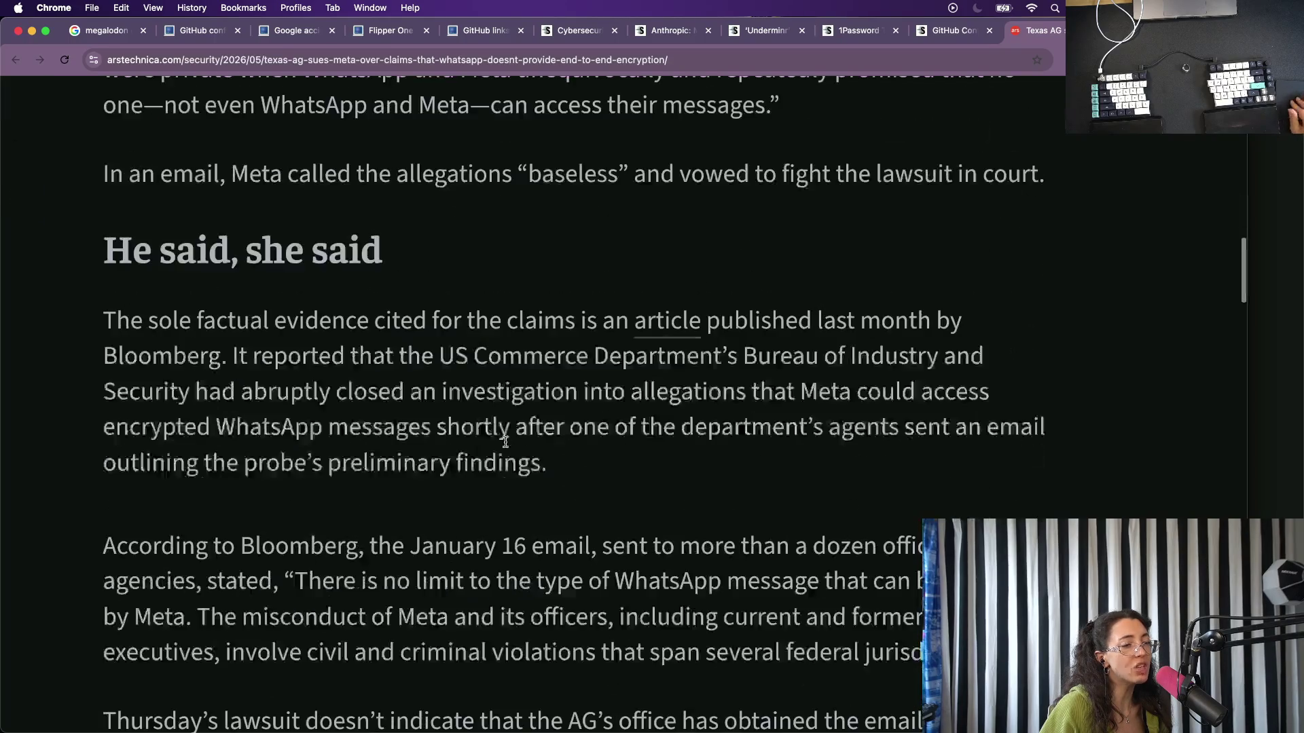
pyautogui.scroll(3, 505, 442)
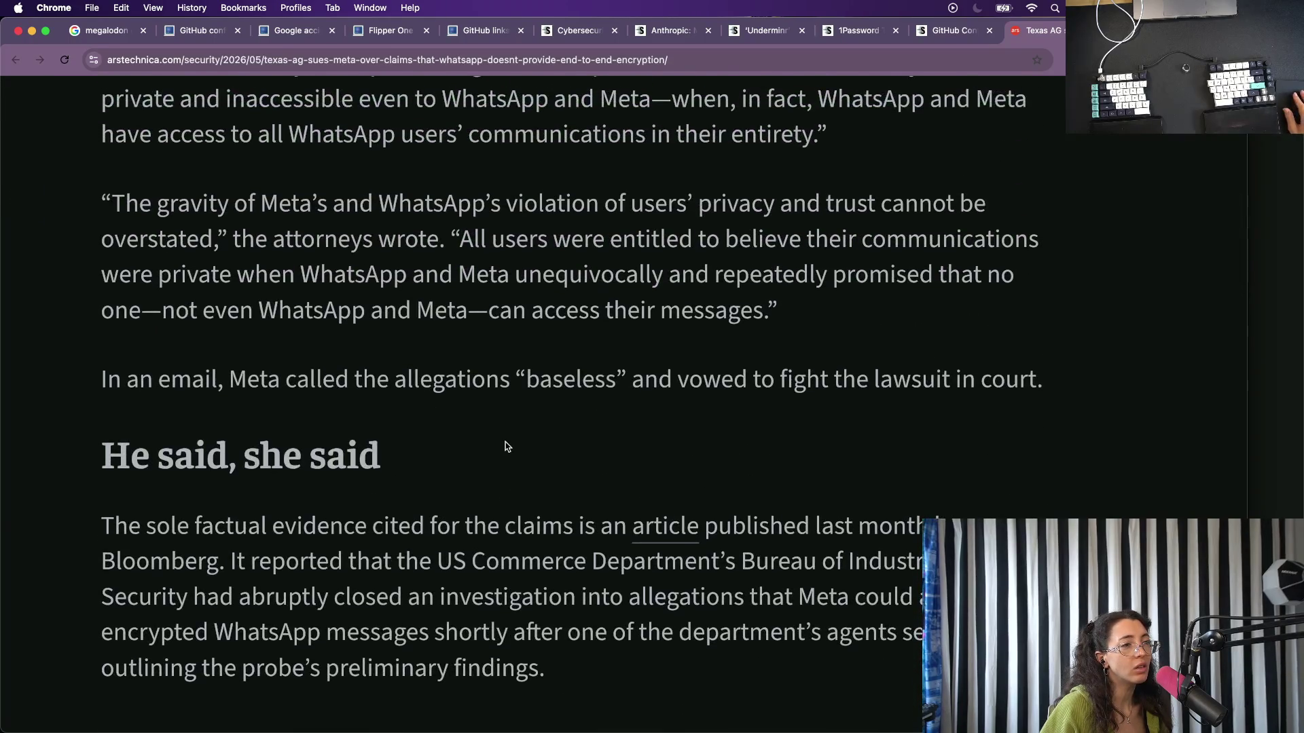
pyautogui.scroll(3, 506, 446)
pyautogui.scroll(3, 507, 445)
pyautogui.scroll(2, 306, 408)
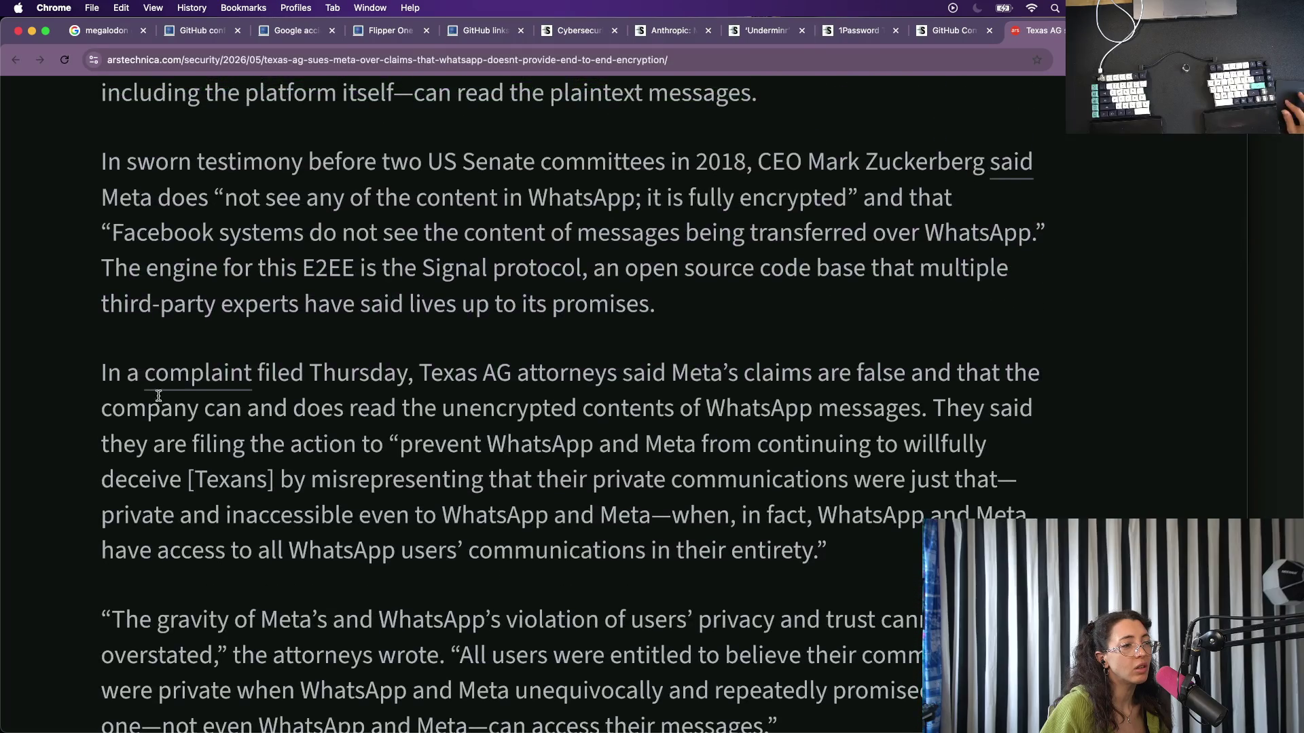
pyautogui.click(199, 374)
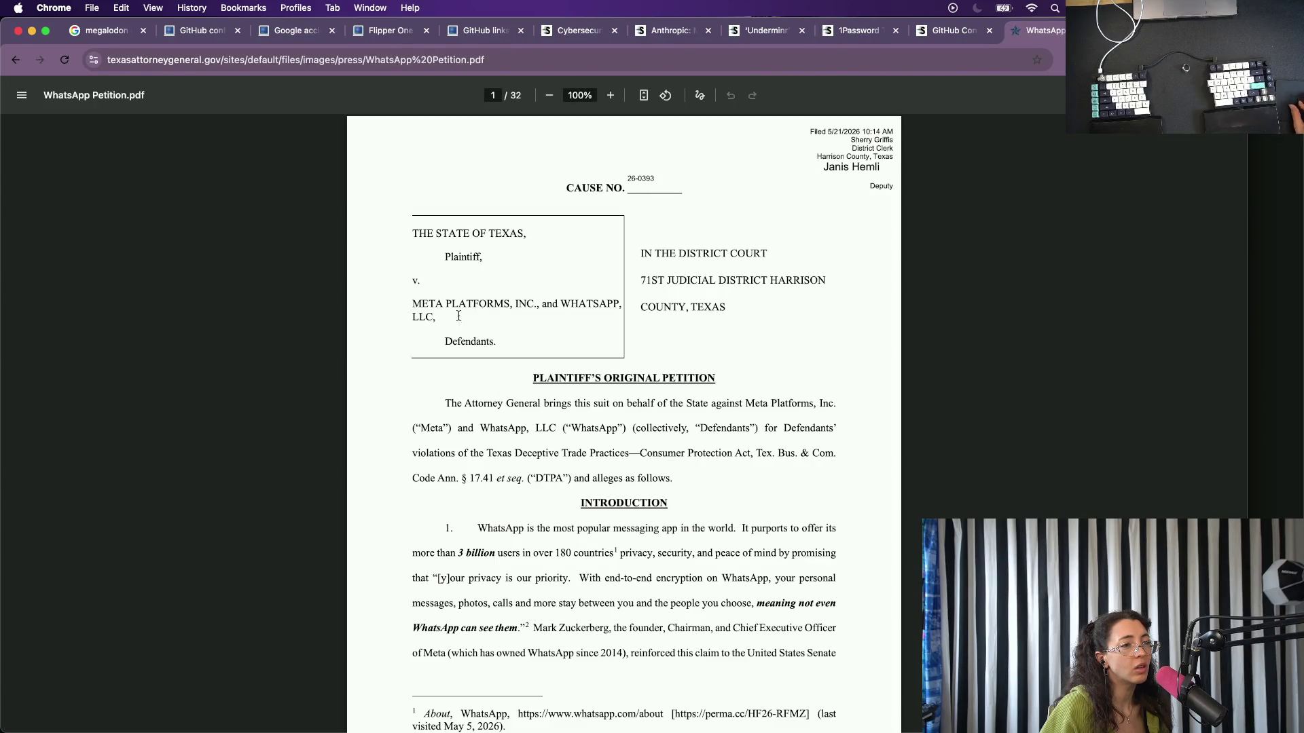
# Briefly highlight the petition's opening text, then search the PDF for 'paxton'.
pyautogui.moveTo(450, 406); pyautogui.dragTo(687, 404)
pyautogui.click(689, 405)
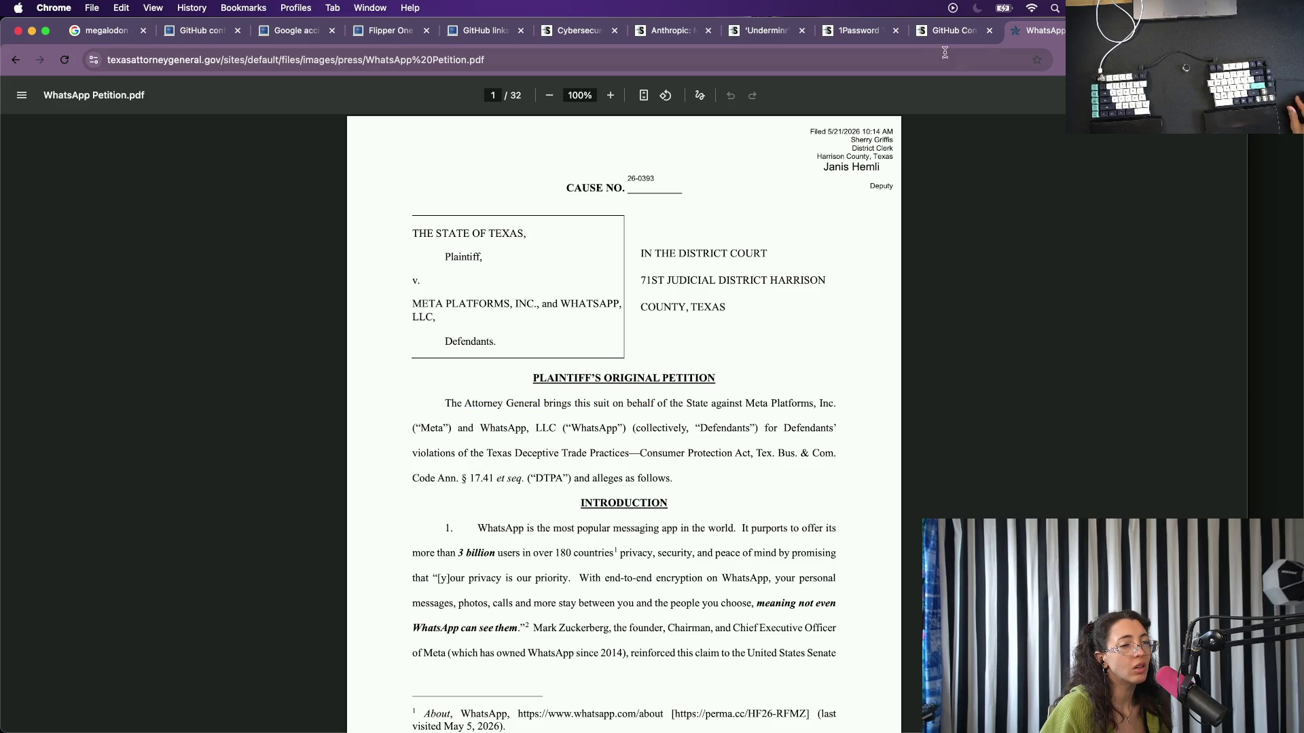
pyautogui.press('super+space')
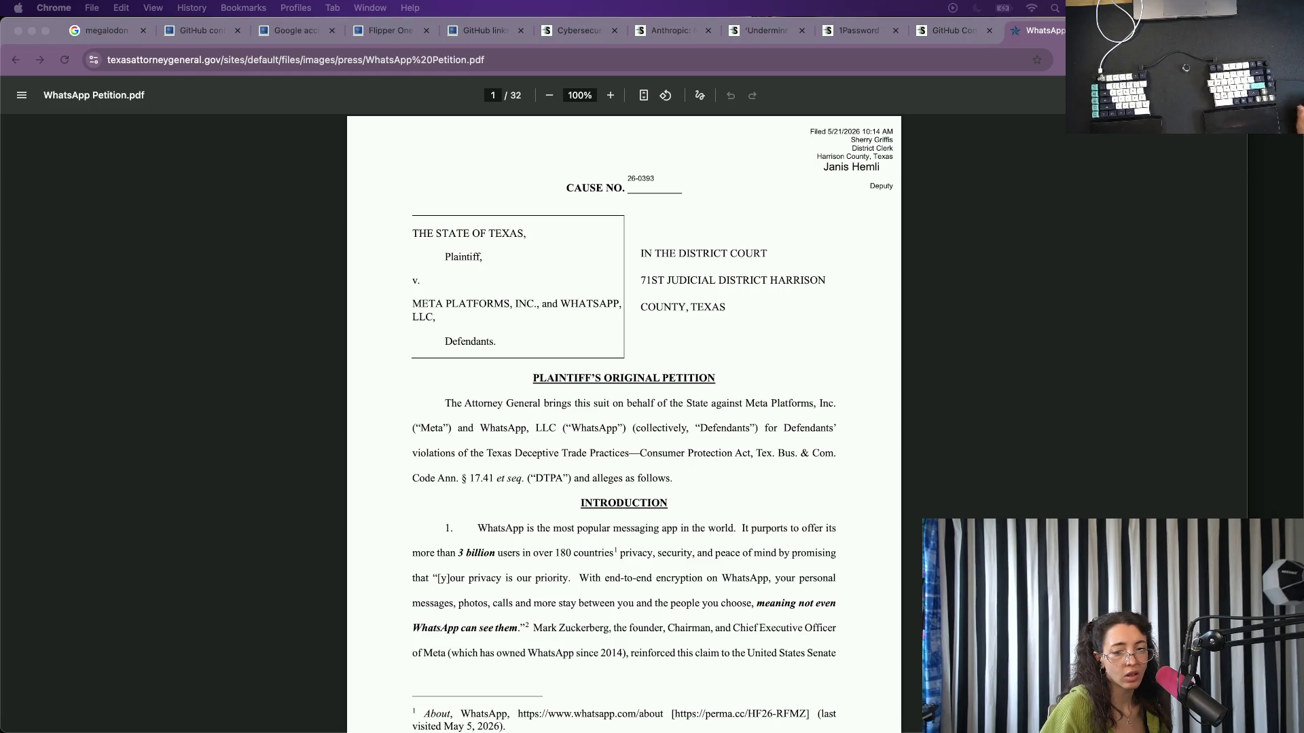
pyautogui.press('Escape')
pyautogui.scroll(-1, 707, 576)
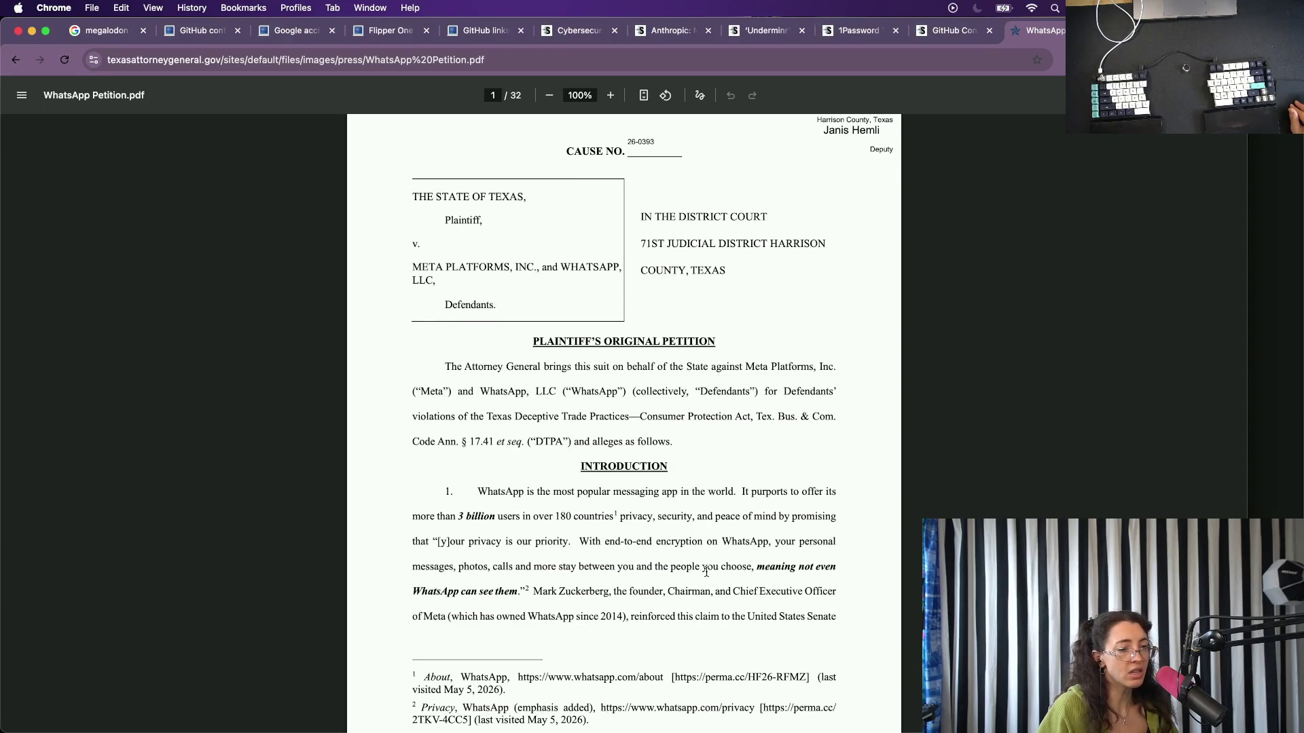
pyautogui.press('super+f')
pyautogui.write('pa')
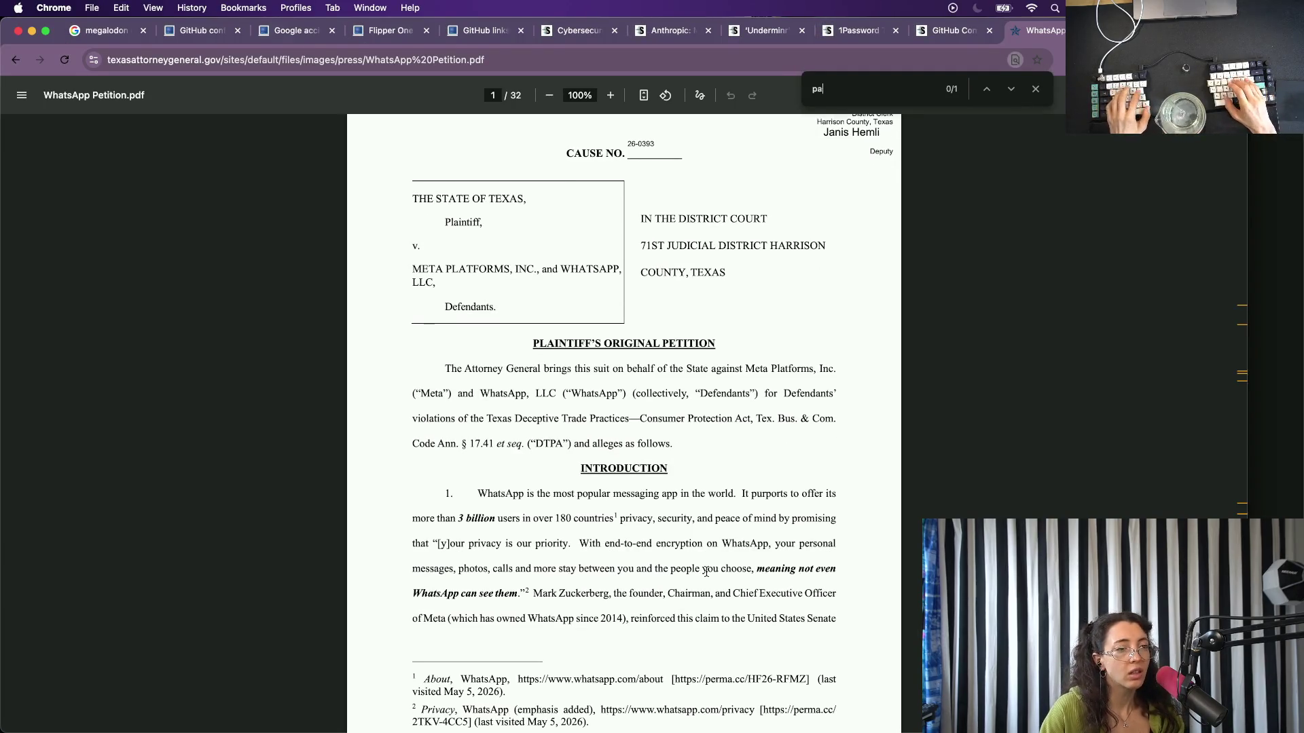
pyautogui.write('xton')
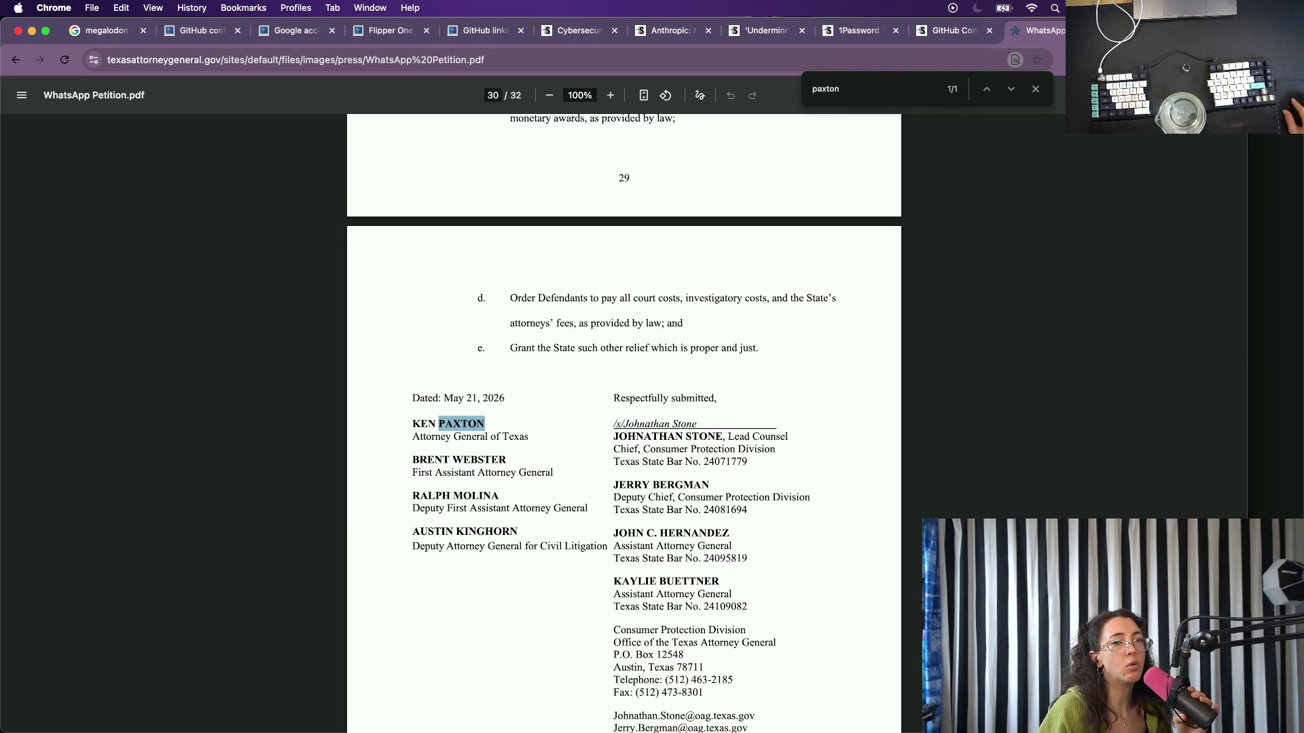
# Close the WhatsApp petition and bring up SecurityWeek's GitHub hack article.
pyautogui.press('super+w')
pyautogui.click(961, 31)
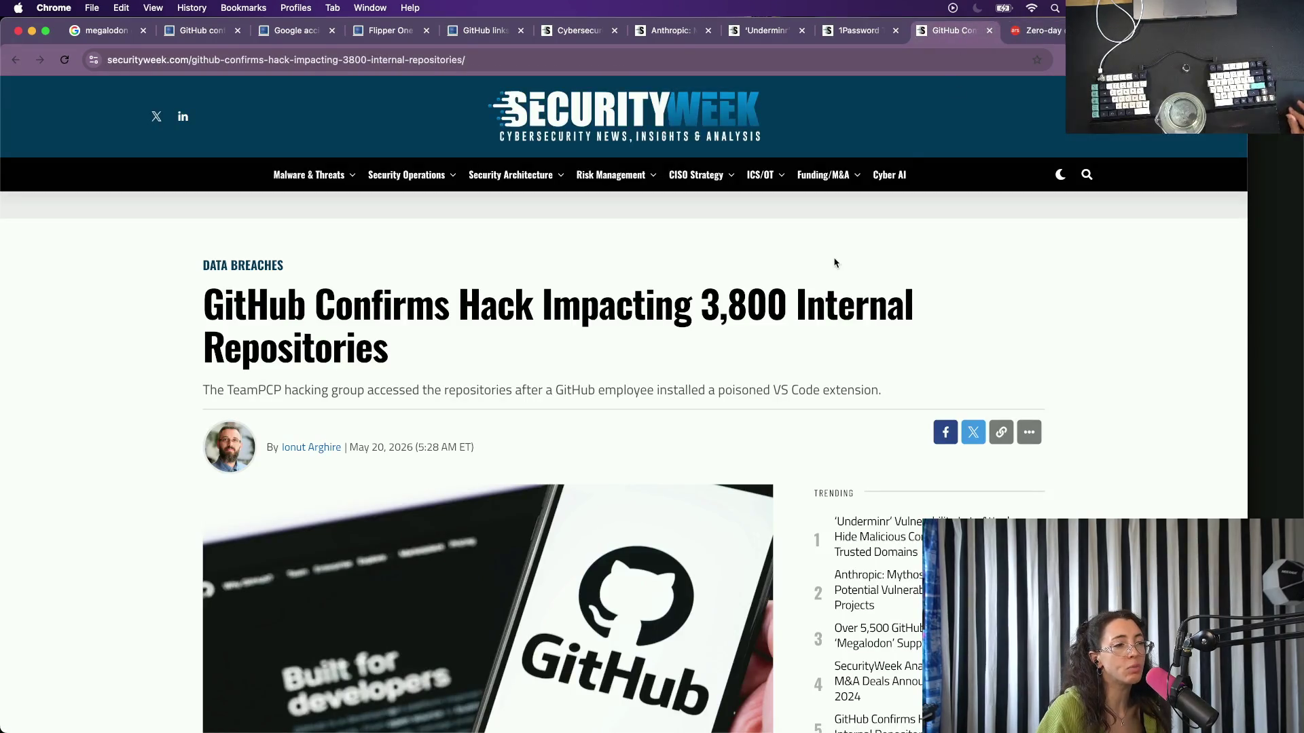
# View the Ars Technica BitLocker zero-day article, then start a fresh new-tab page.
pyautogui.hotkey('ctrl', 'Tab')
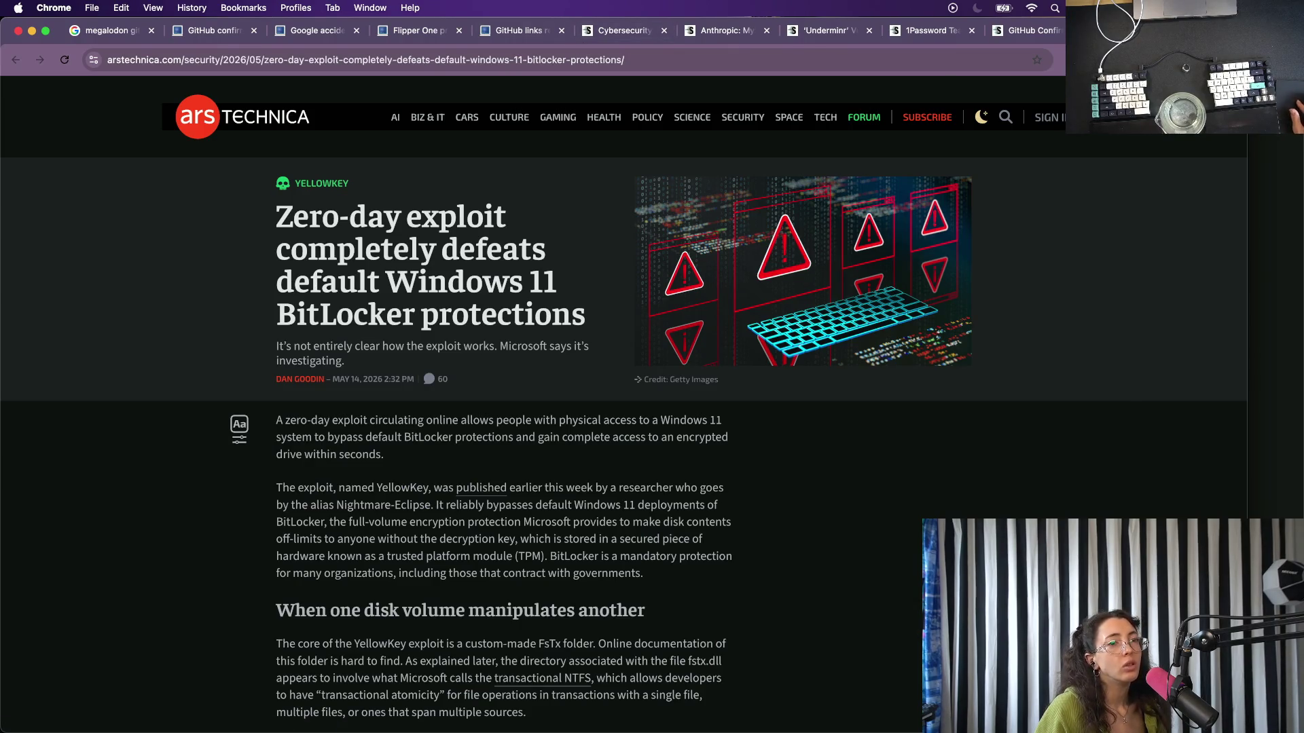
pyautogui.press('super+t')
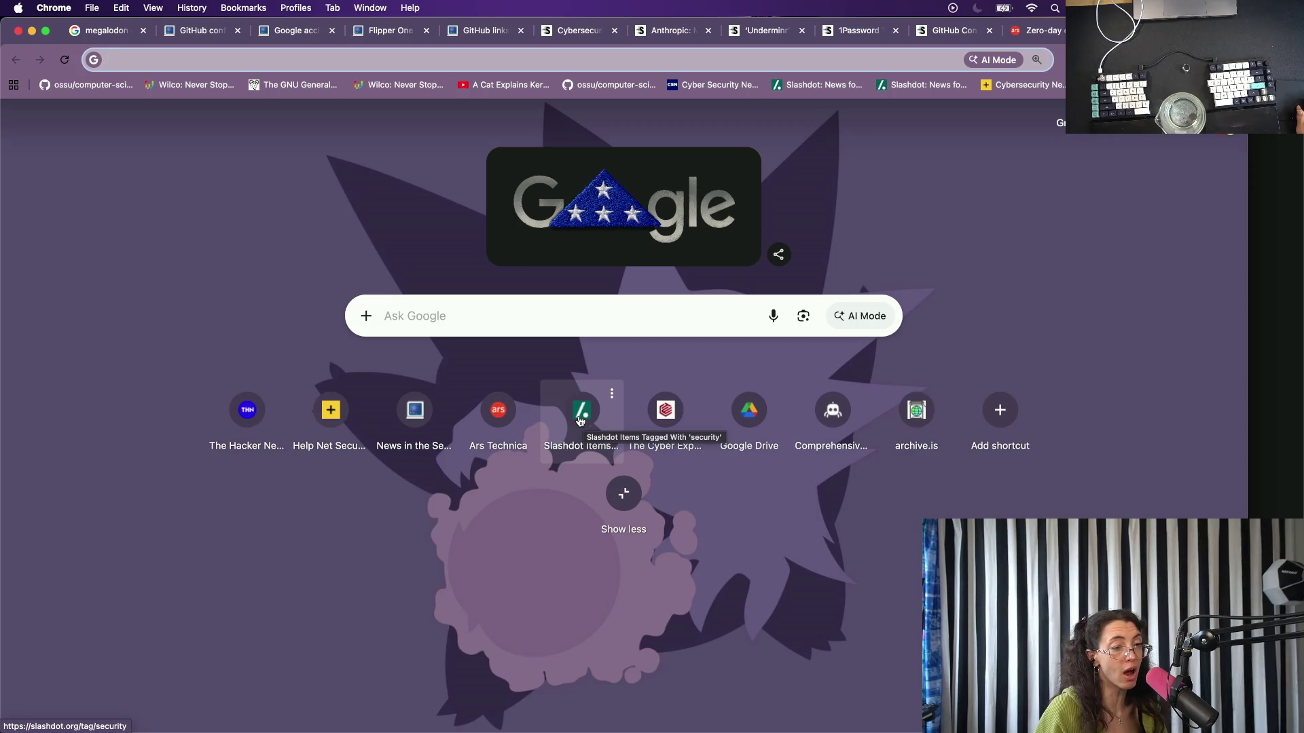
# Load Slashdot's security stories enlarged, open the Google API Keys Remain Active story in a new tab and switch to it.
pyautogui.click(580, 416)
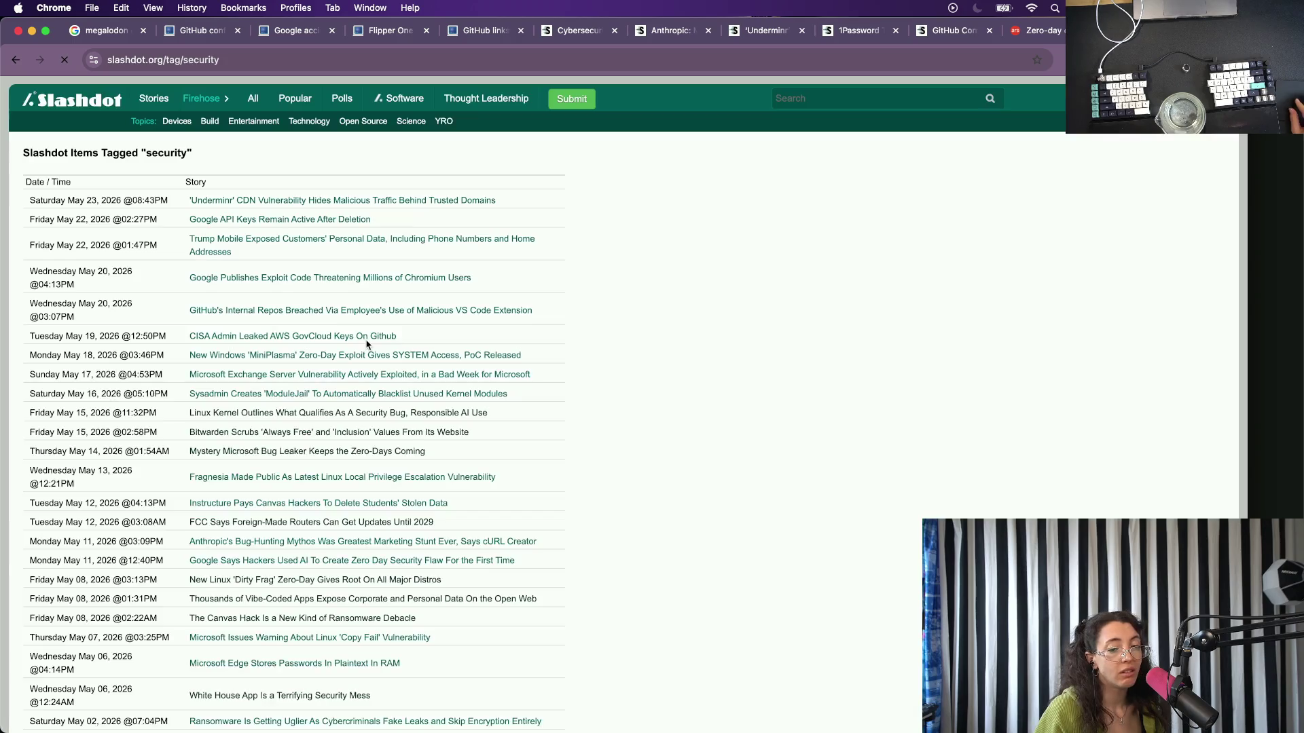
pyautogui.press('super+equal')
pyautogui.press('super+equal')
pyautogui.press('super+equal')
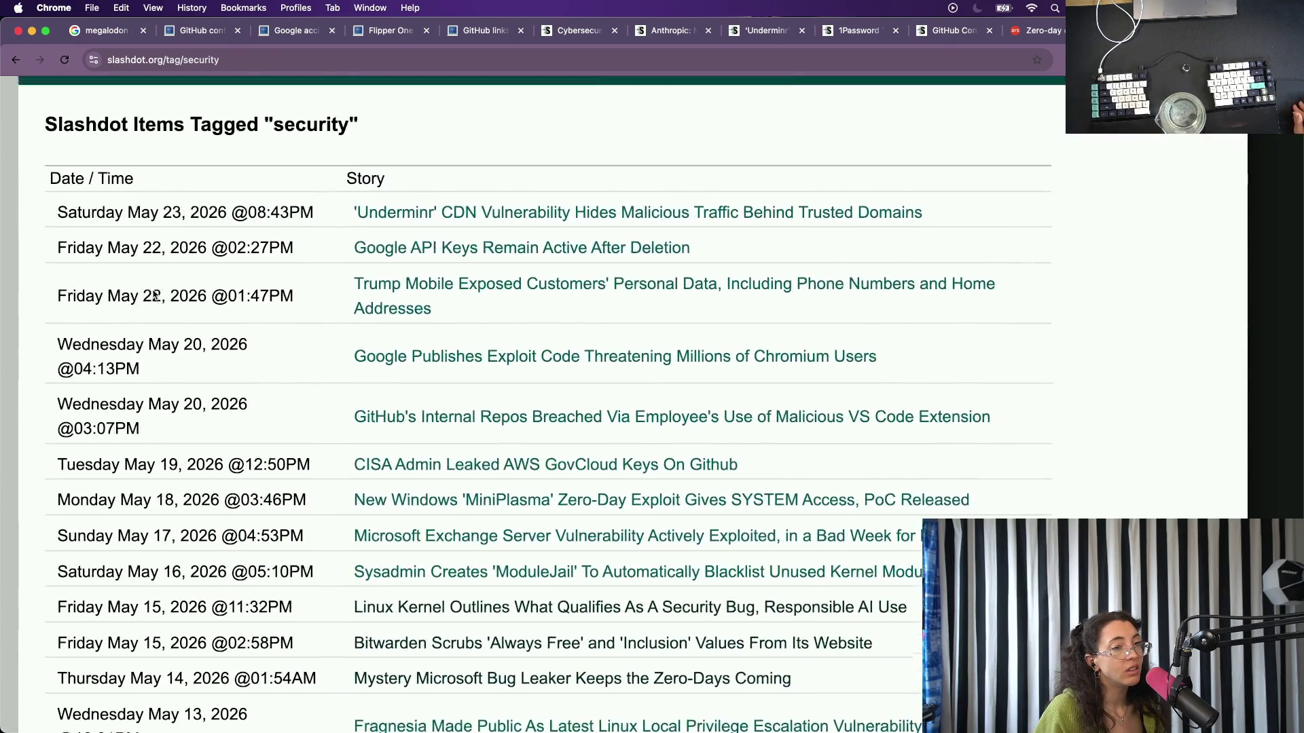
pyautogui.press('super+equal')
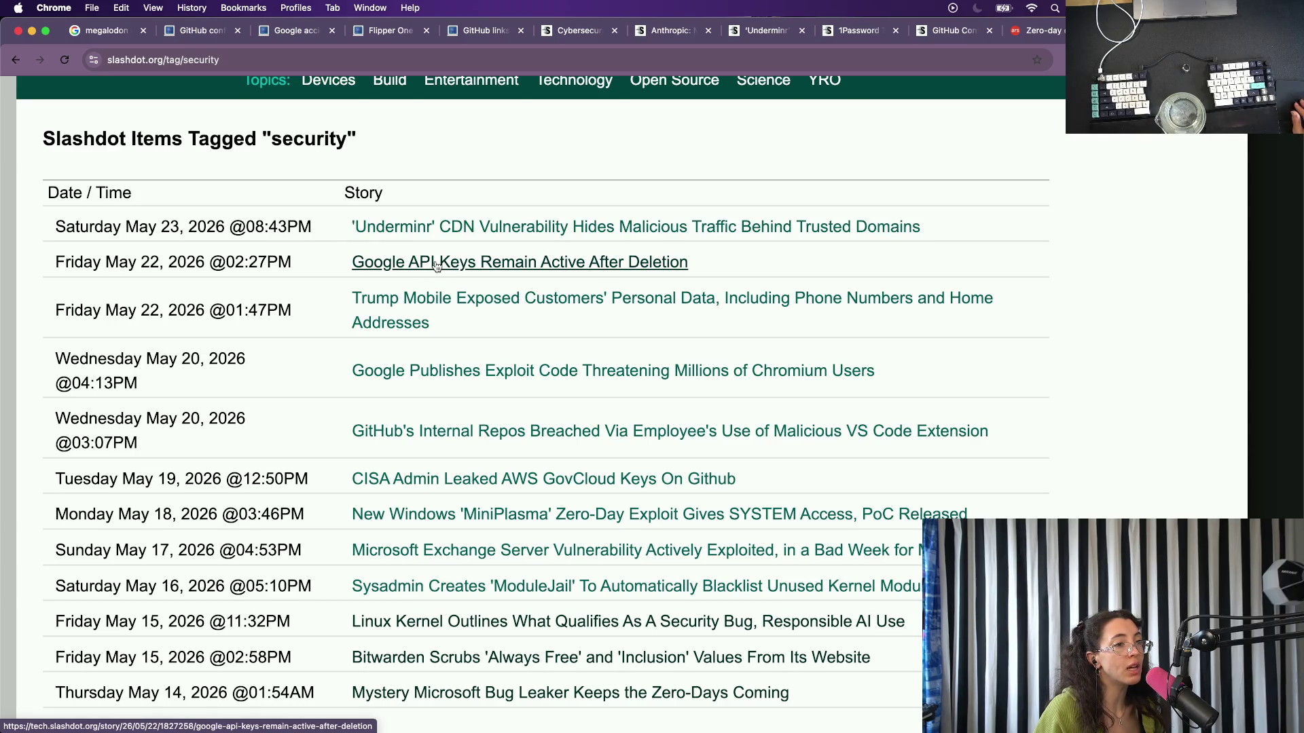
pyautogui.rightClick(437, 266)
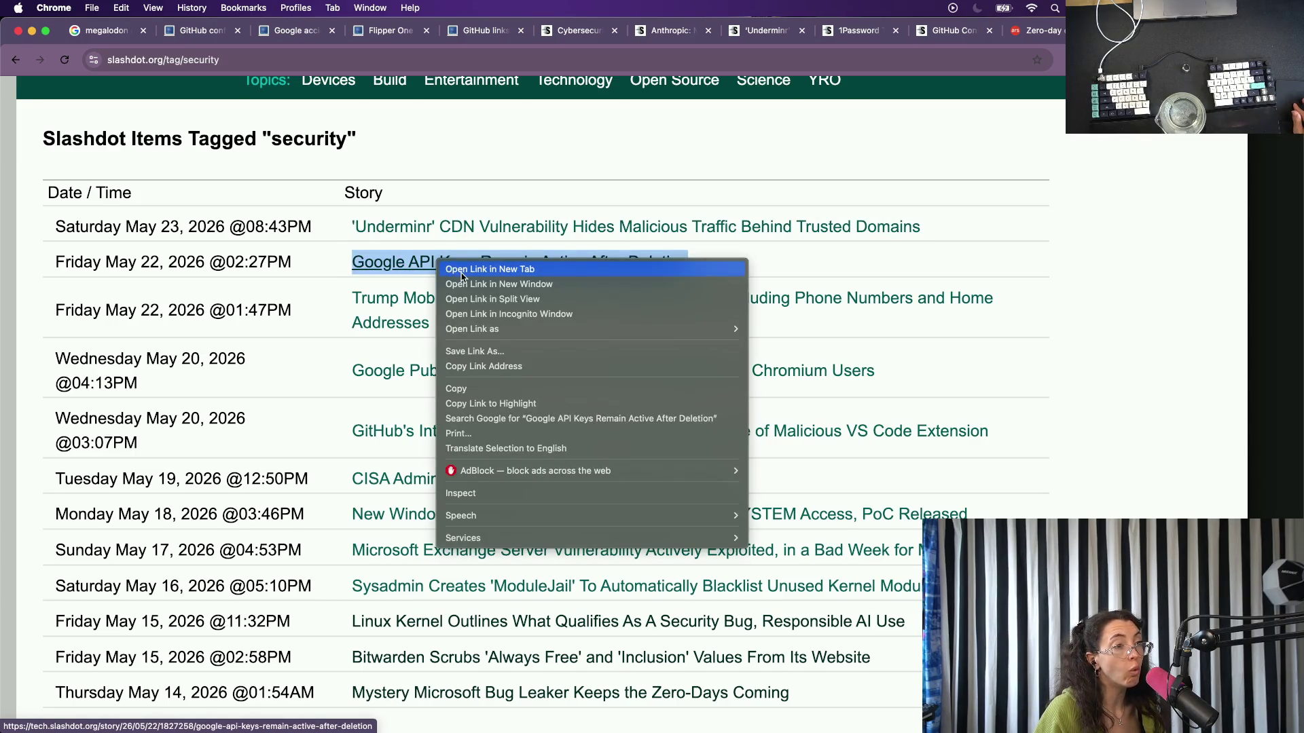
pyautogui.click(459, 276)
pyautogui.hotkey('ctrl', 'Tab')
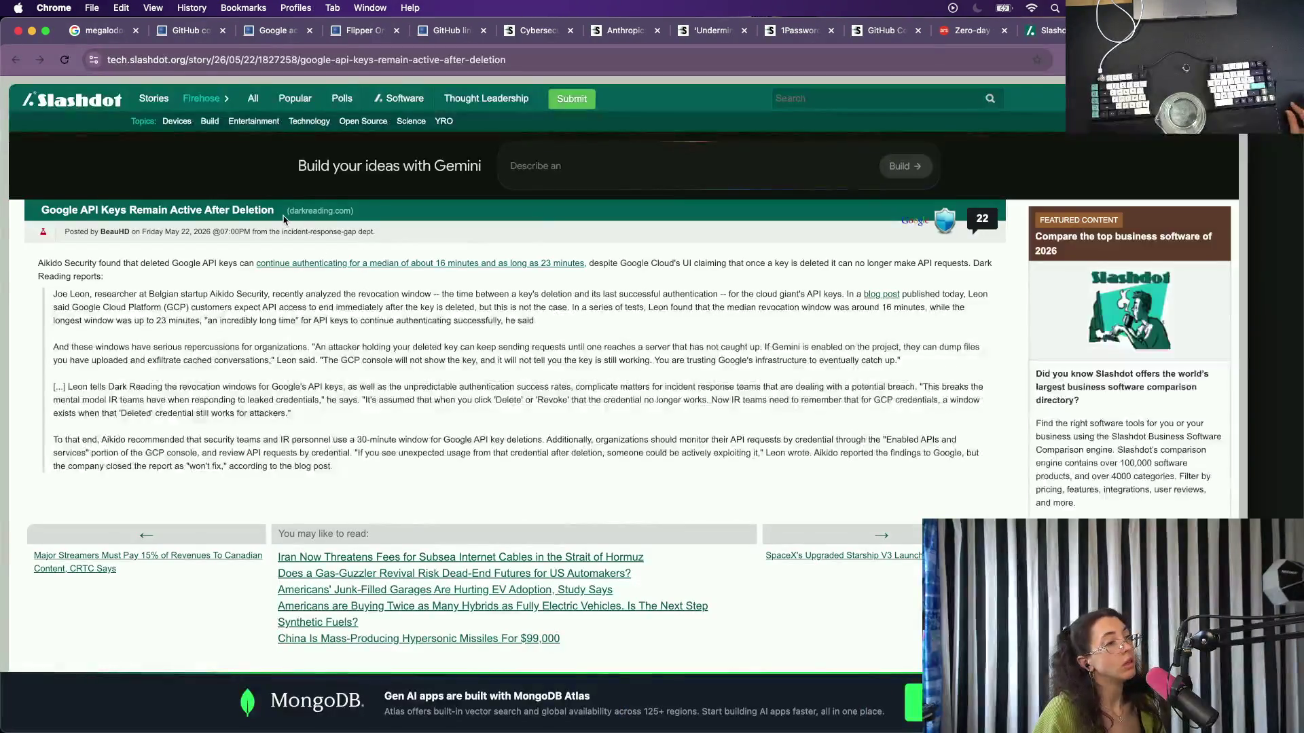
# Follow the darkreading.com source link and enlarge the Dark Reading article text.
pyautogui.click(312, 213)
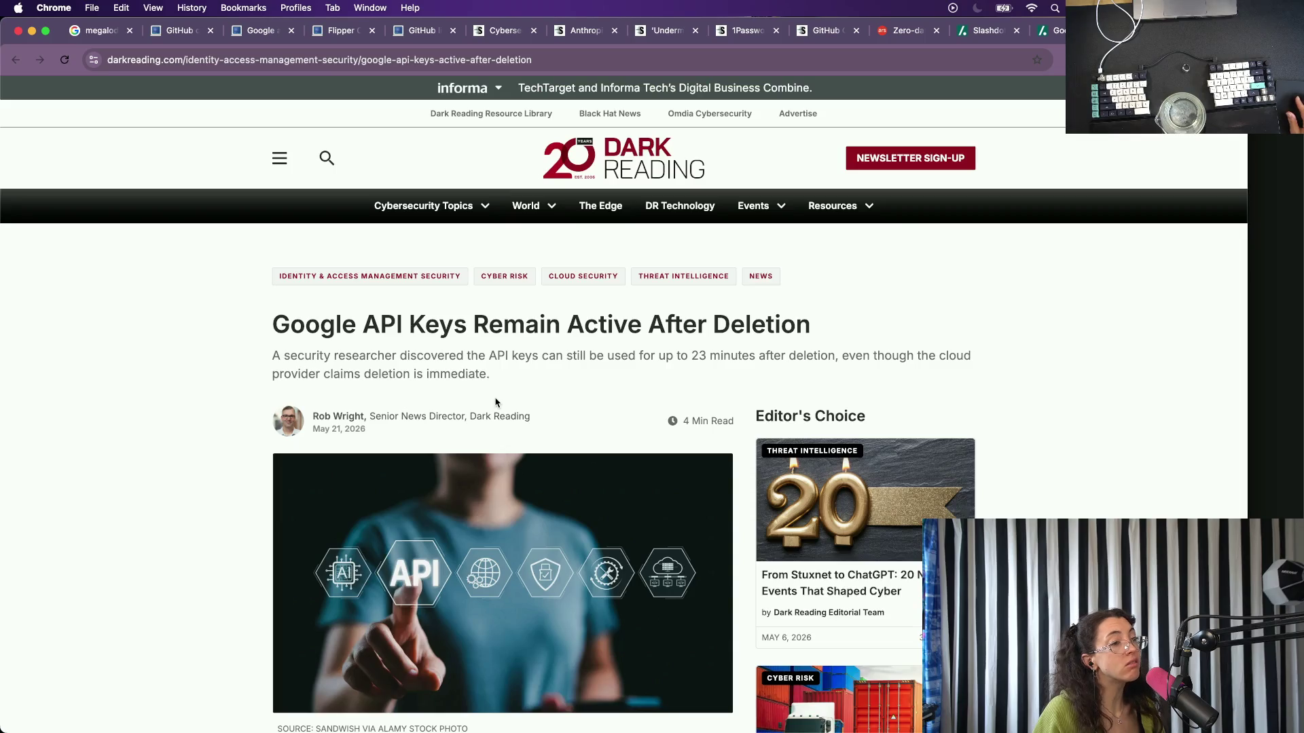
pyautogui.hotkey('ctrl', '+')
pyautogui.hotkey('ctrl', '+')
pyautogui.hotkey('ctrl', '+')
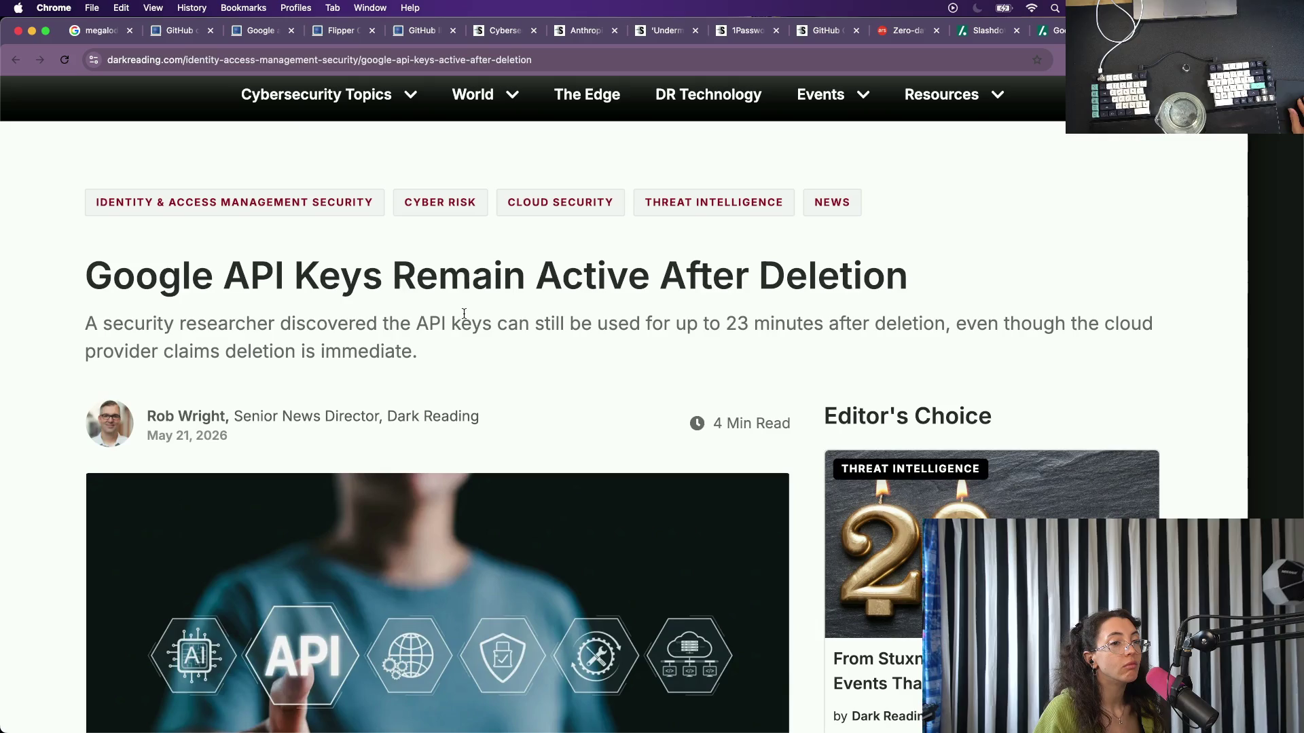
pyautogui.scroll(-1, 463, 314)
pyautogui.scroll(-2, 464, 315)
pyautogui.scroll(-10, 463, 314)
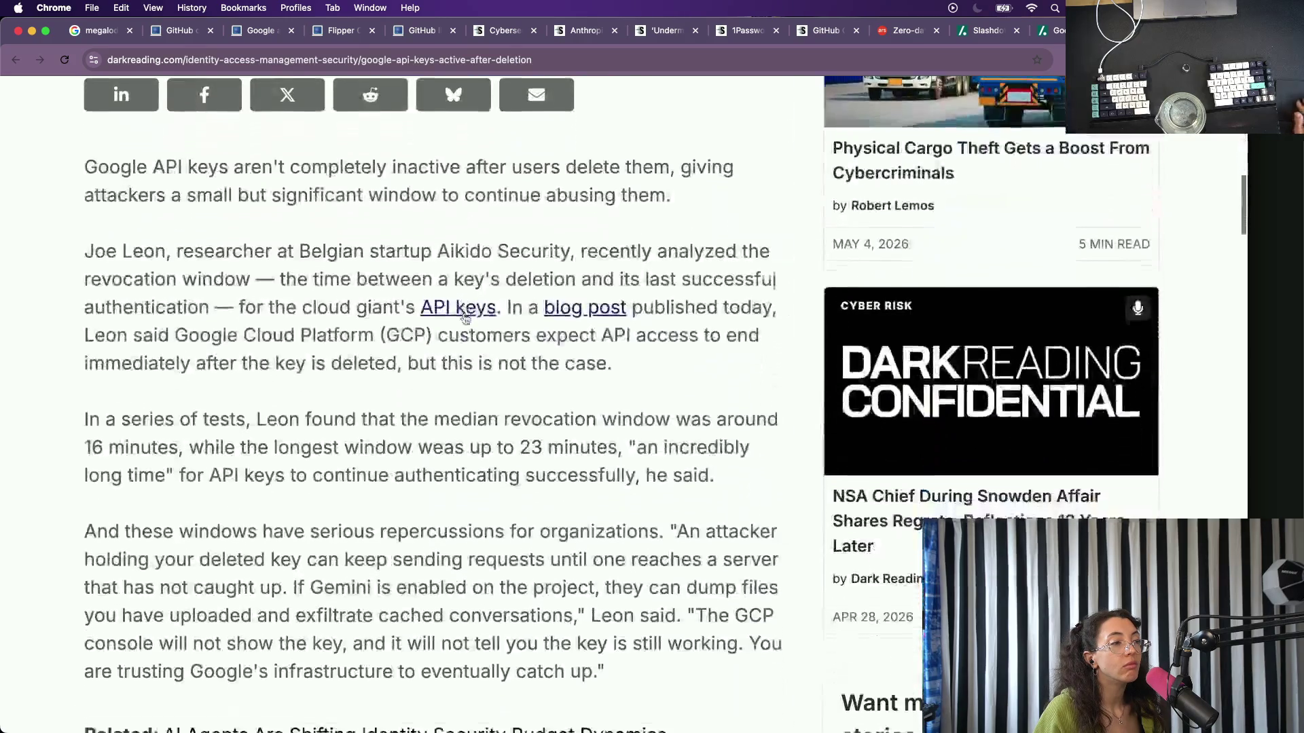
pyautogui.scroll(2, 464, 314)
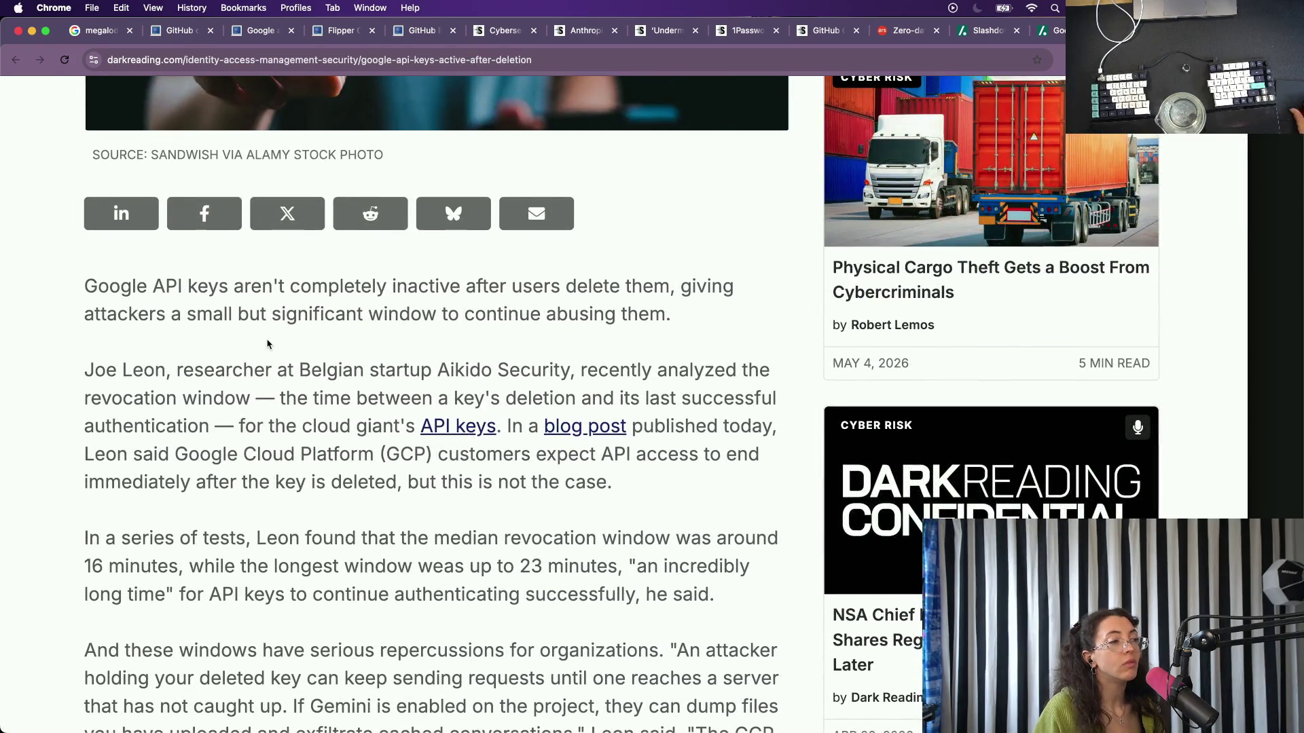
pyautogui.scroll(2, 267, 343)
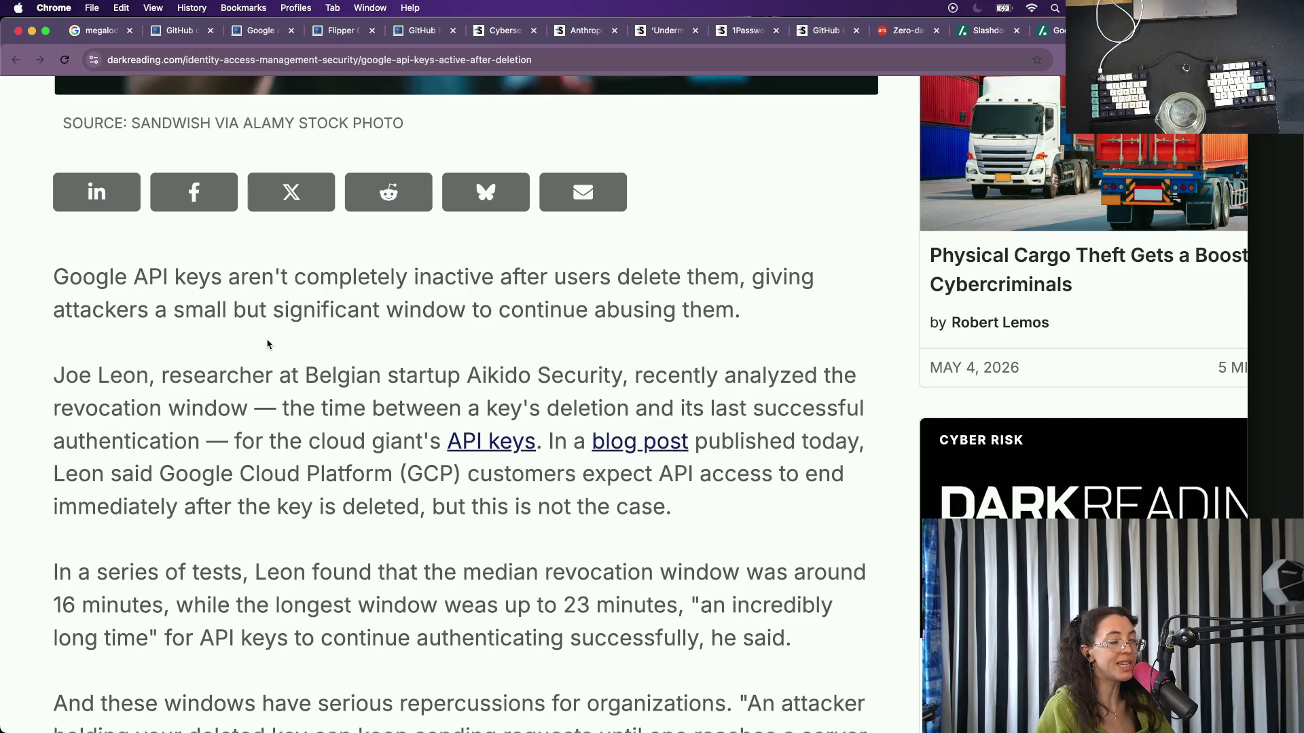
# Read Aikido's original blog post on the revocation window, then return to the Slashdot story.
pyautogui.click(633, 444)
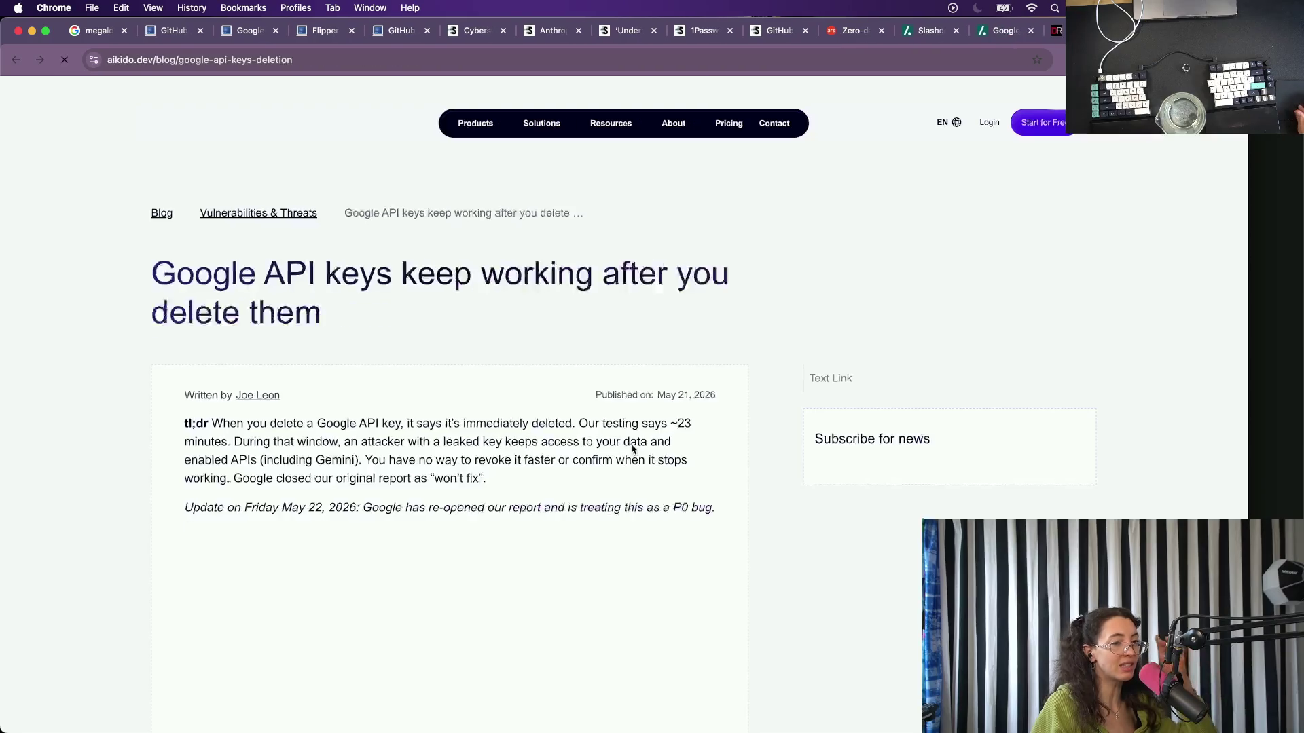
pyautogui.scroll(-1, 417, 409)
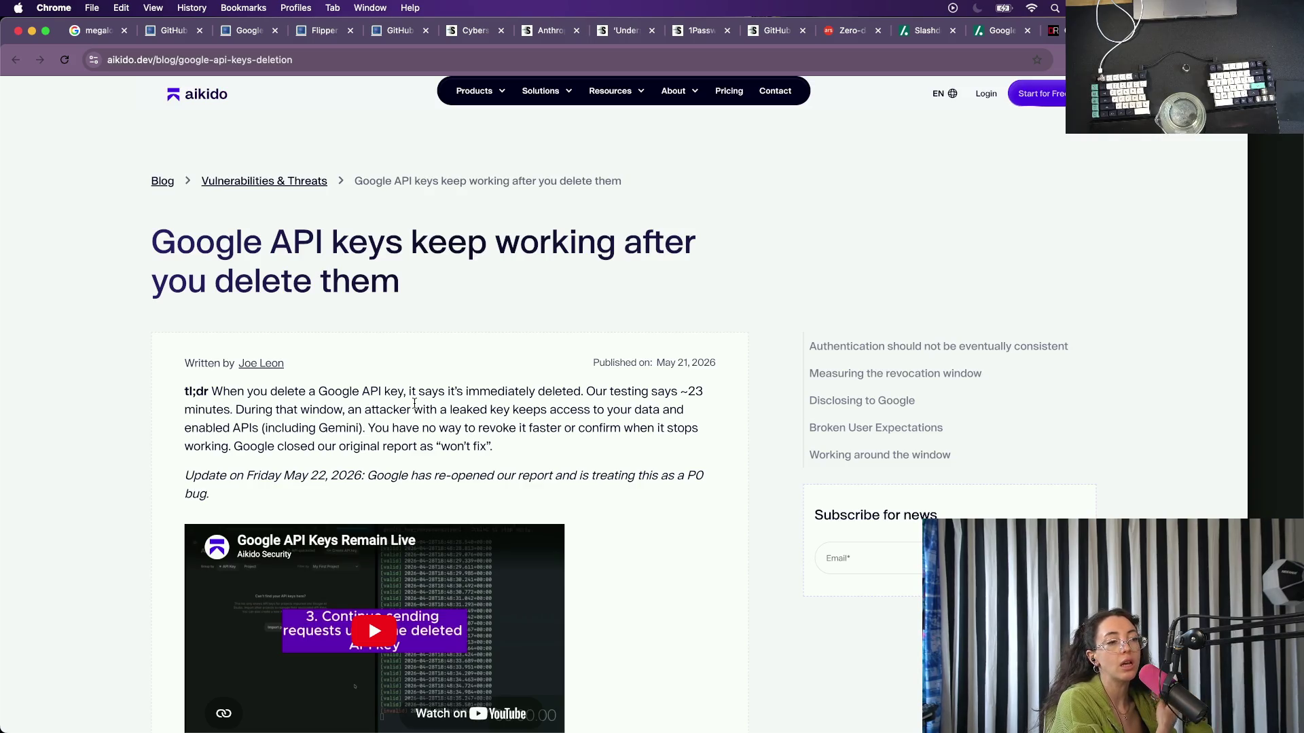
pyautogui.scroll(-2, 414, 405)
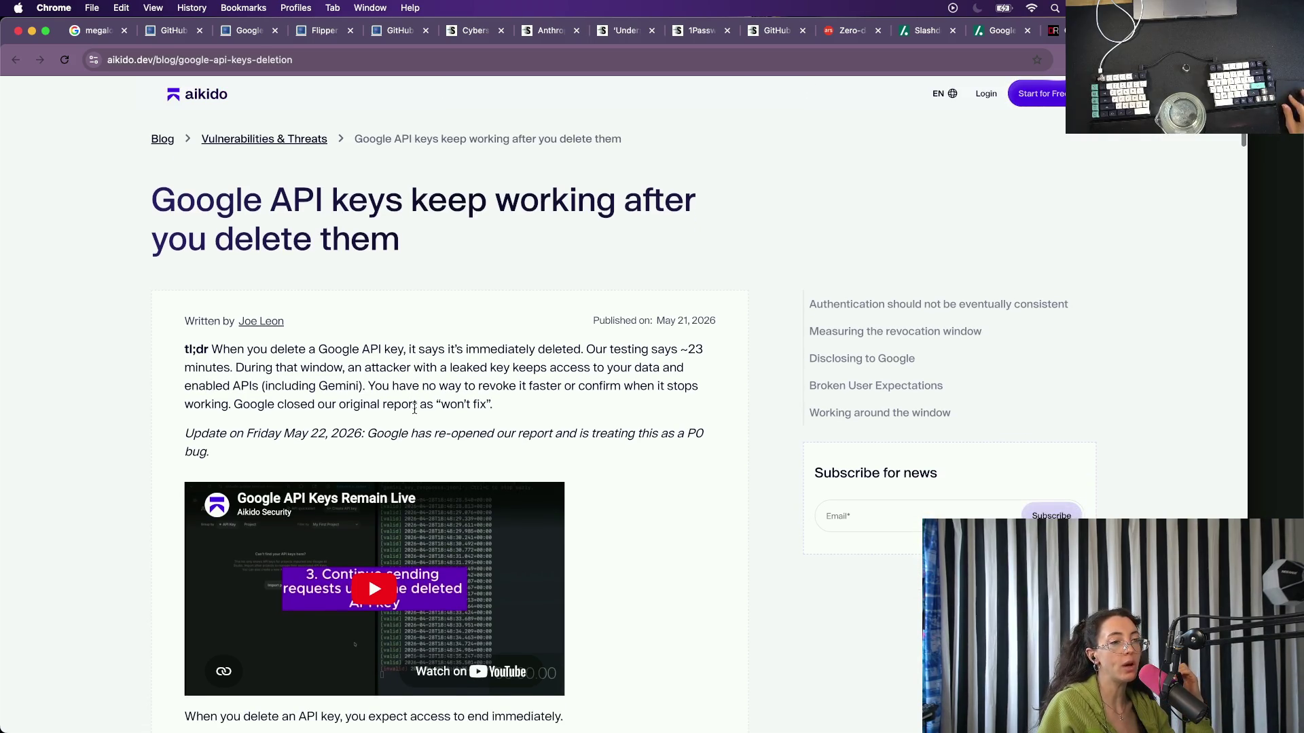
pyautogui.scroll(-2, 391, 473)
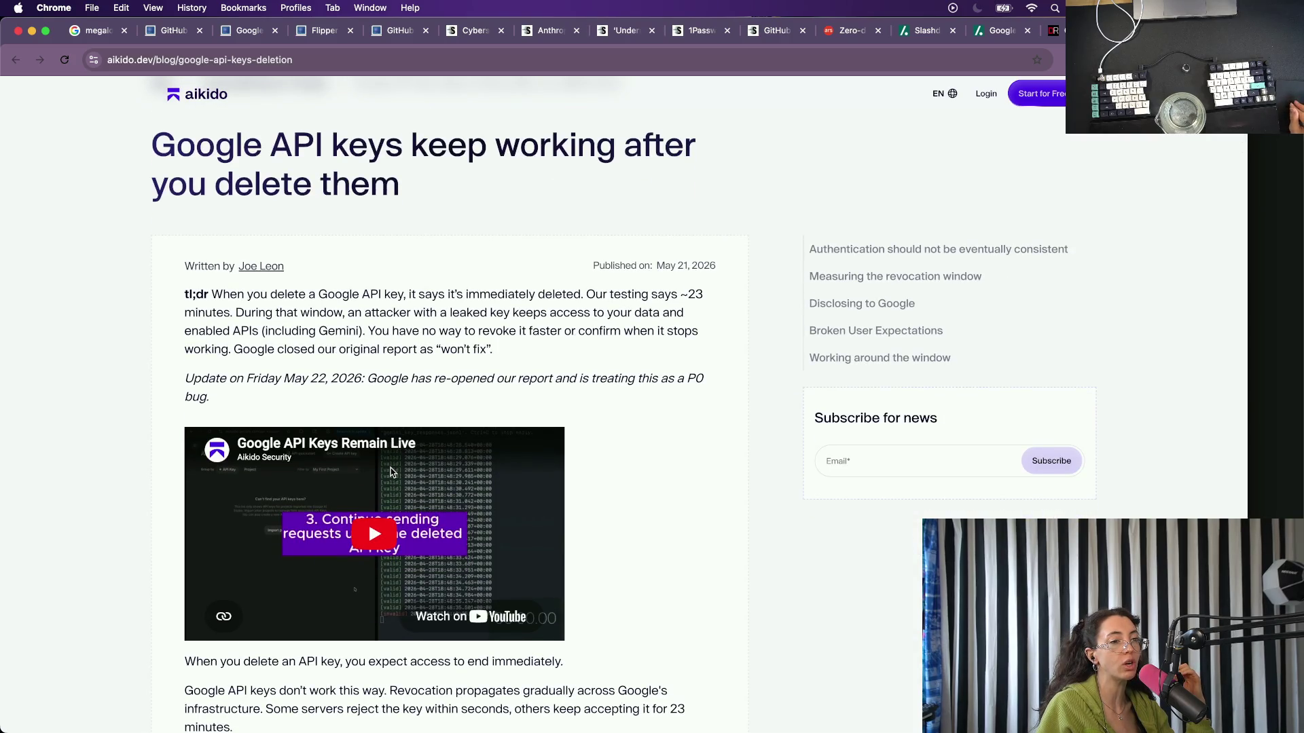
pyautogui.scroll(-2, 392, 472)
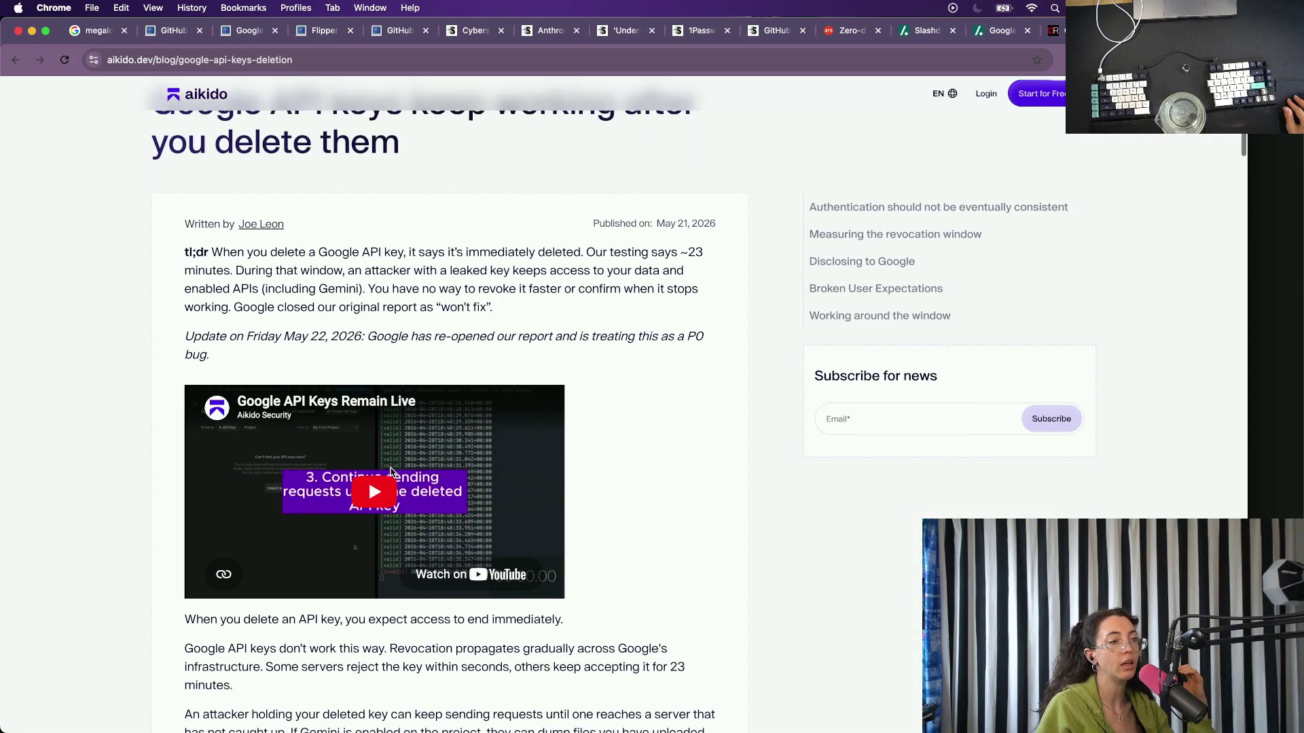
pyautogui.scroll(-5, 392, 471)
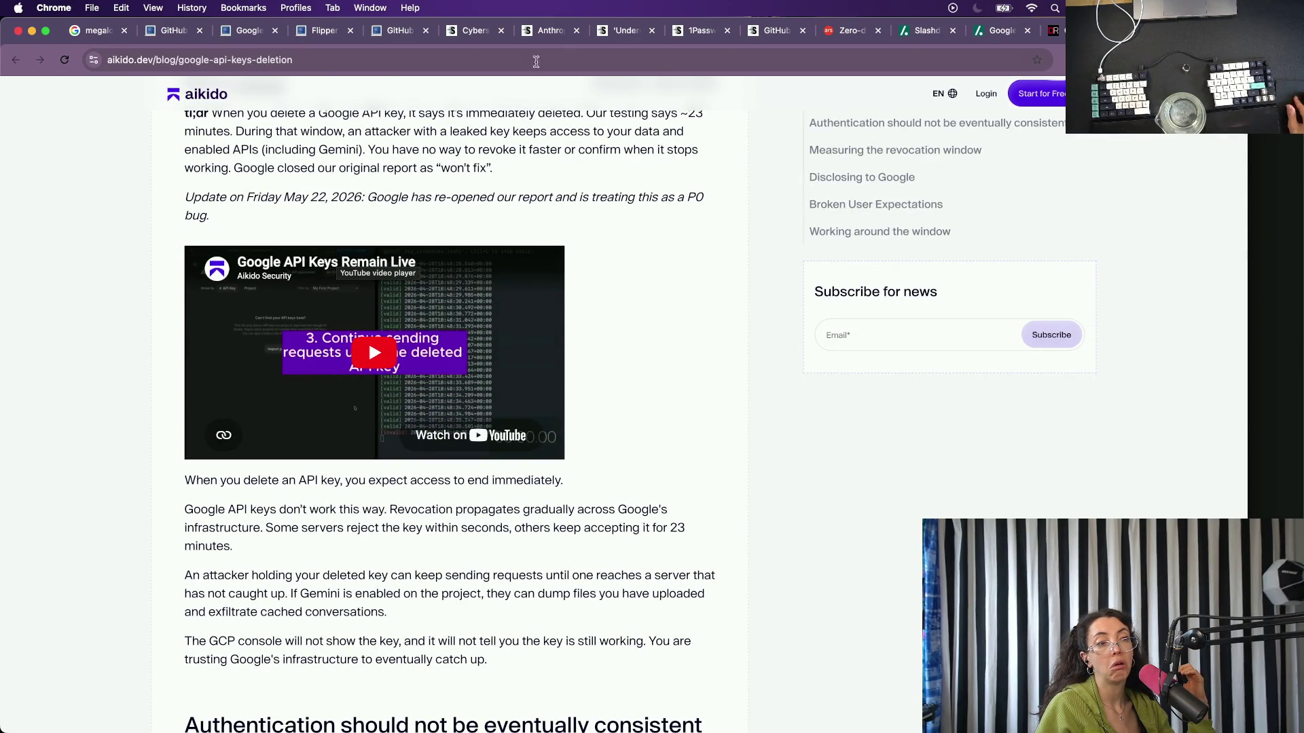
pyautogui.scroll(-8, 271, 185)
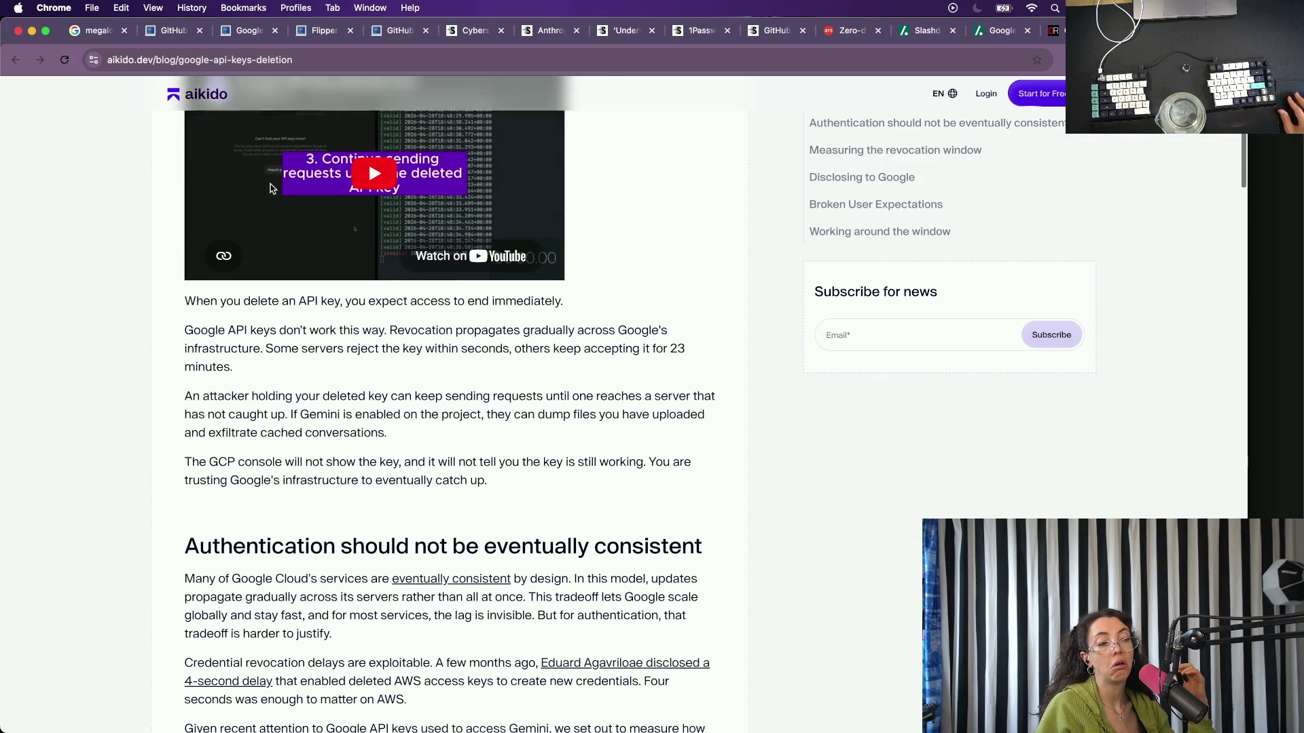
pyautogui.scroll(-10, 270, 185)
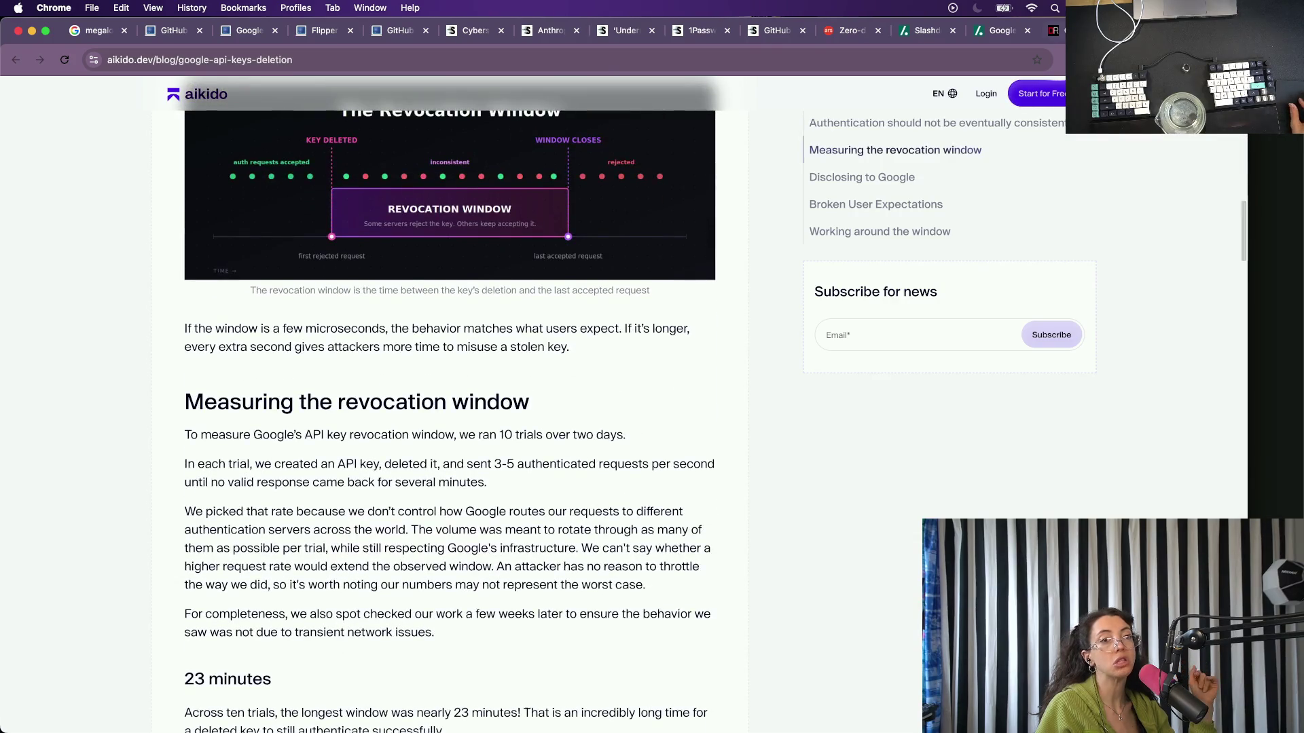
pyautogui.hotkey('ctrl', 'Tab')
pyautogui.click(1003, 30)
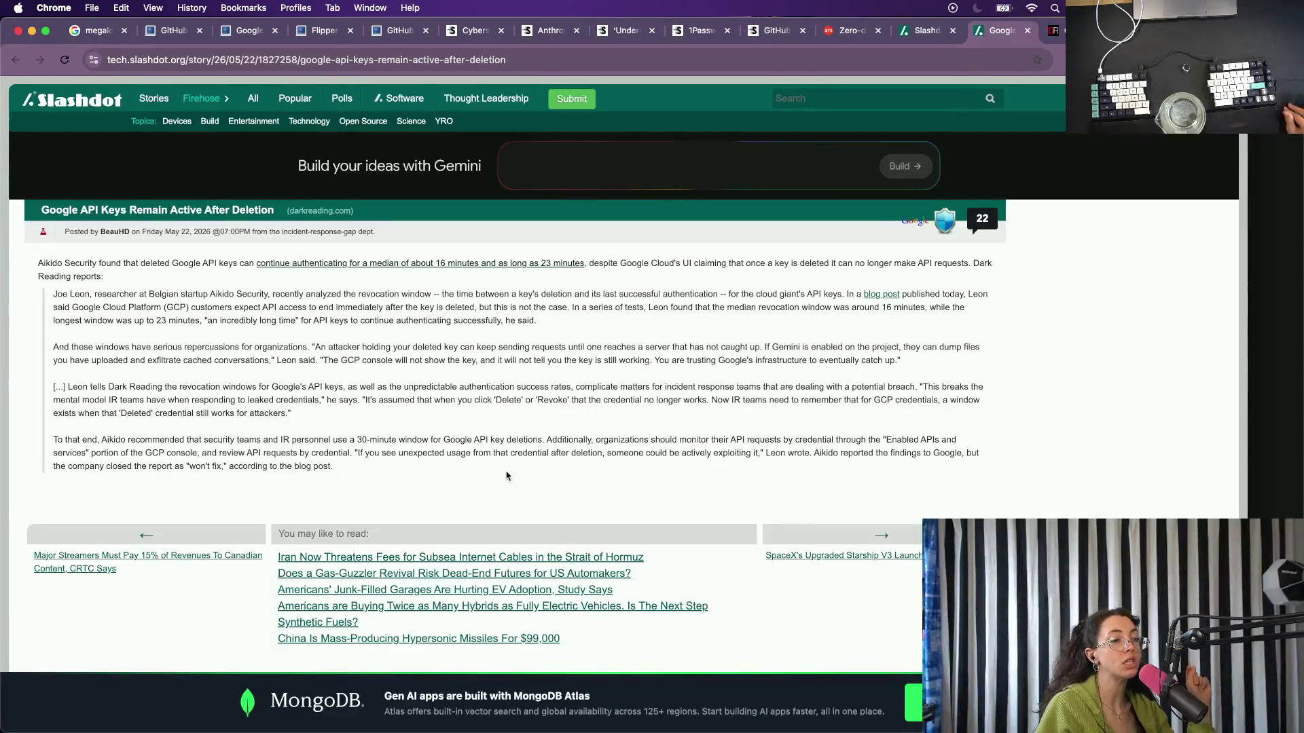
# Flip through the open Slashdot, 1Password, GitHub and SecurityWeek tabs.
pyautogui.click(953, 31)
pyautogui.scroll(-2, 591, 486)
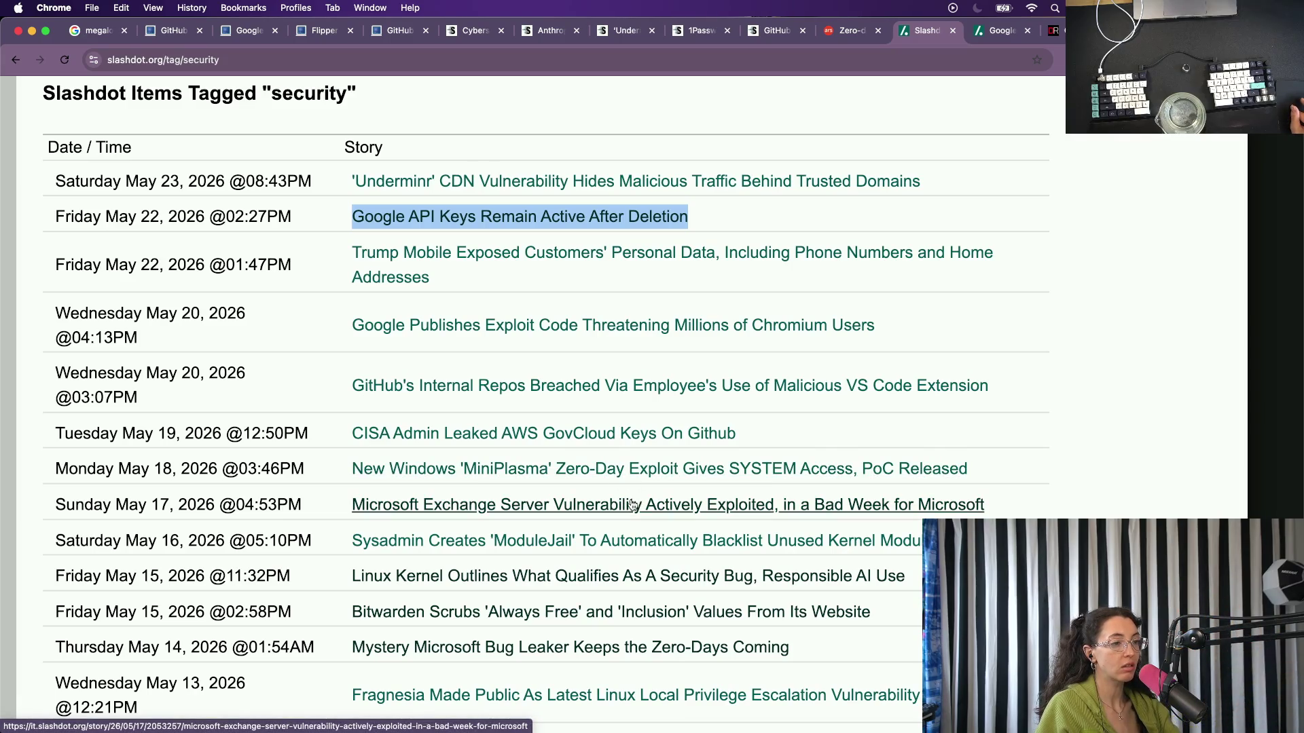
pyautogui.click(519, 216)
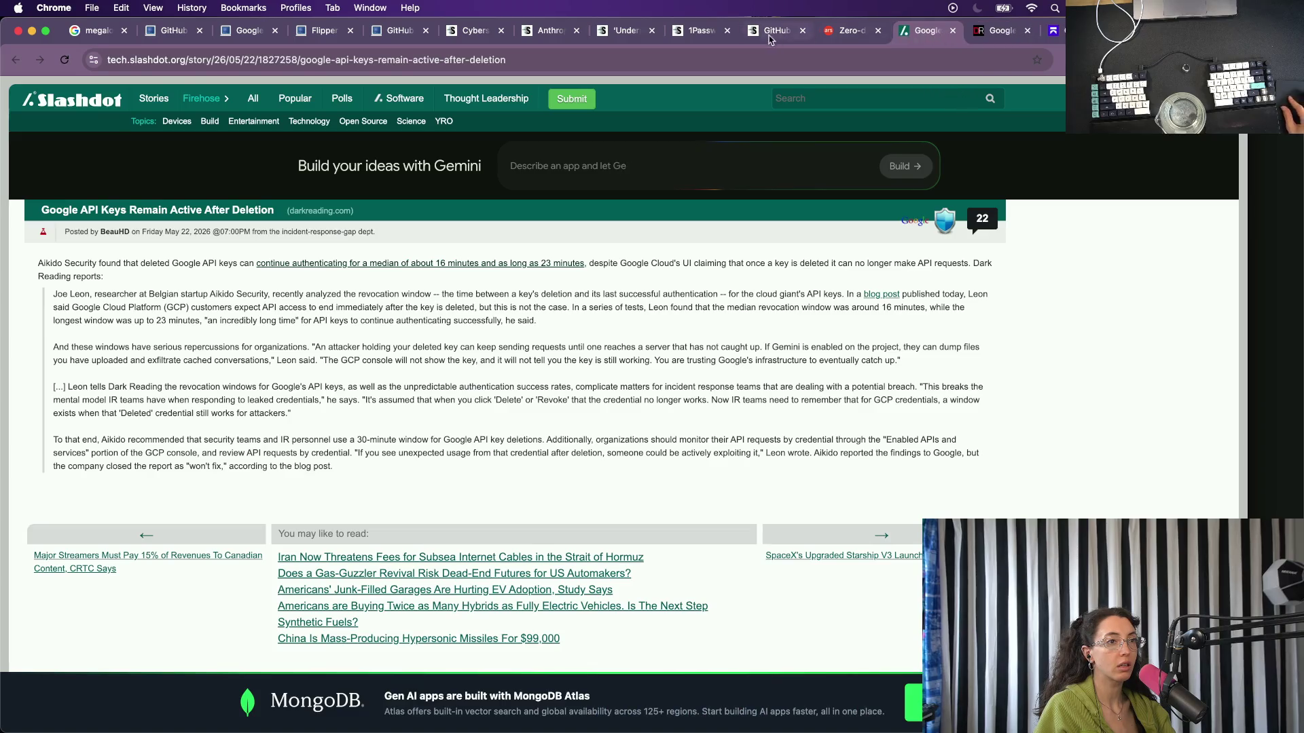
pyautogui.click(713, 30)
pyautogui.scroll(-5, 518, 294)
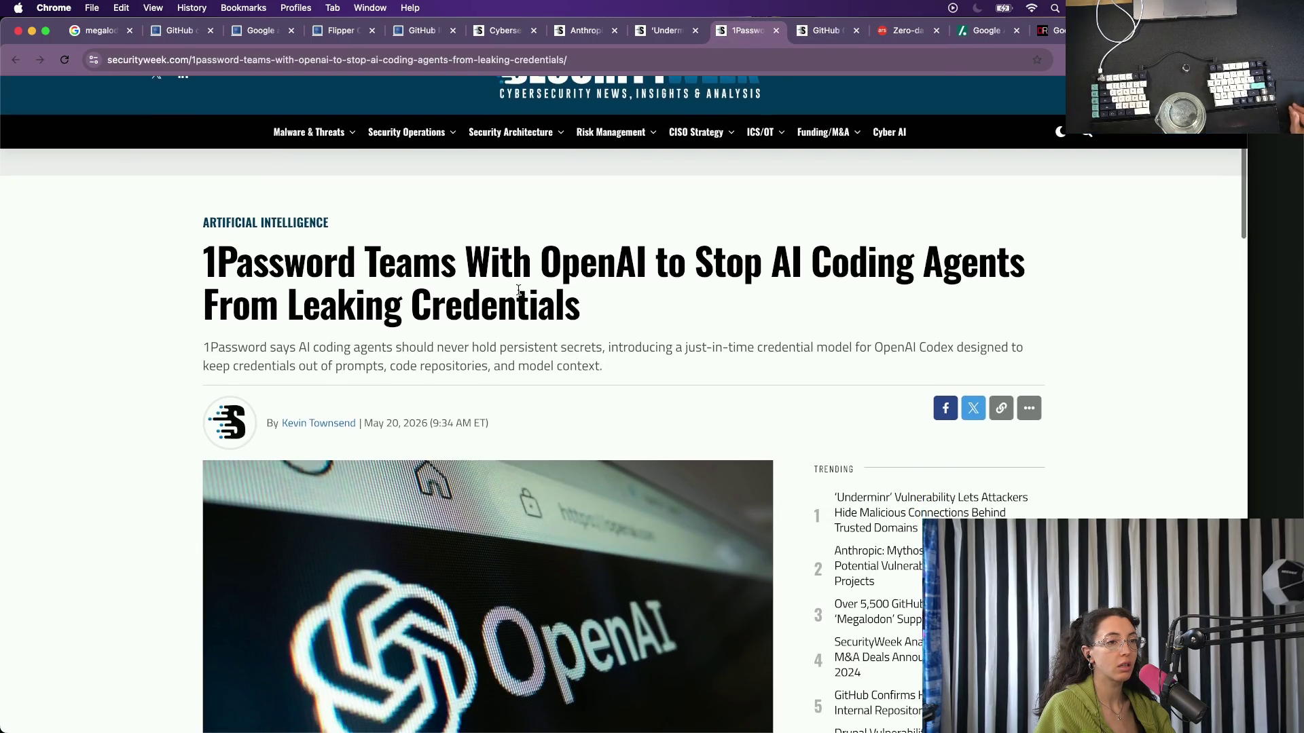
pyautogui.scroll(-1, 517, 293)
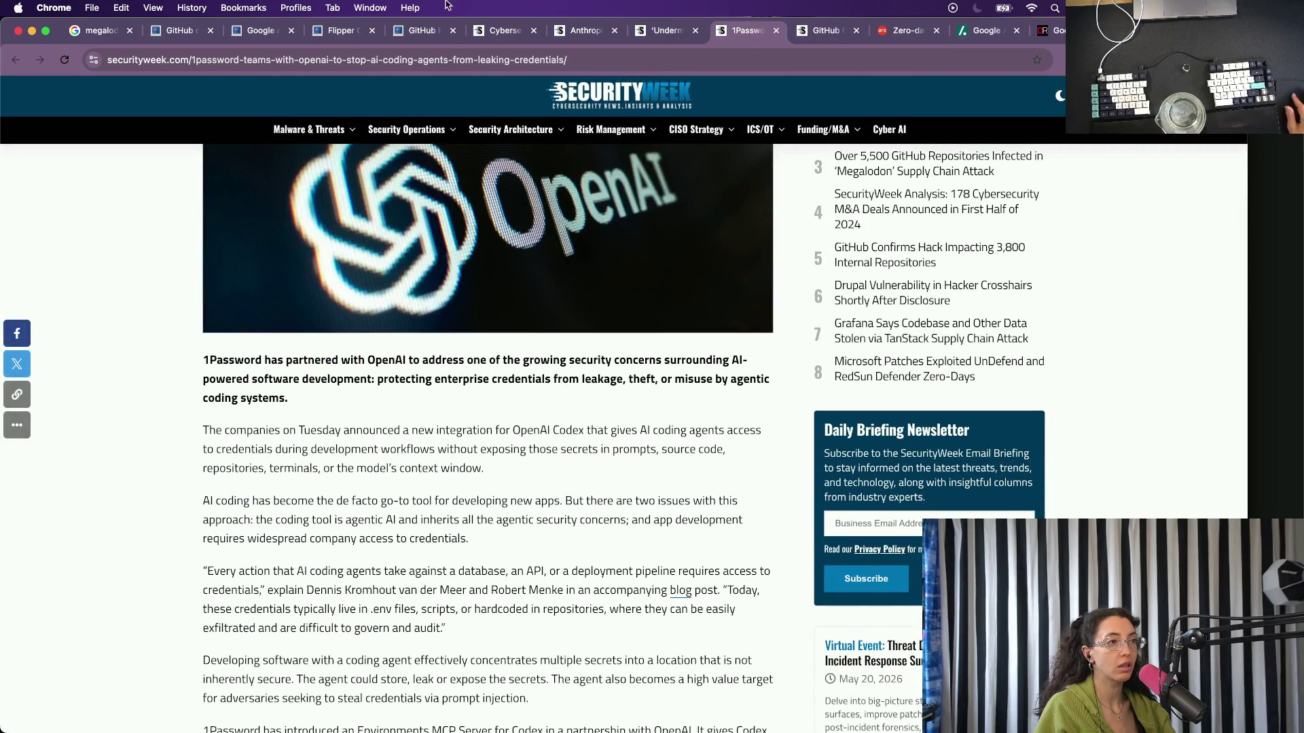
pyautogui.click(416, 33)
pyautogui.click(503, 31)
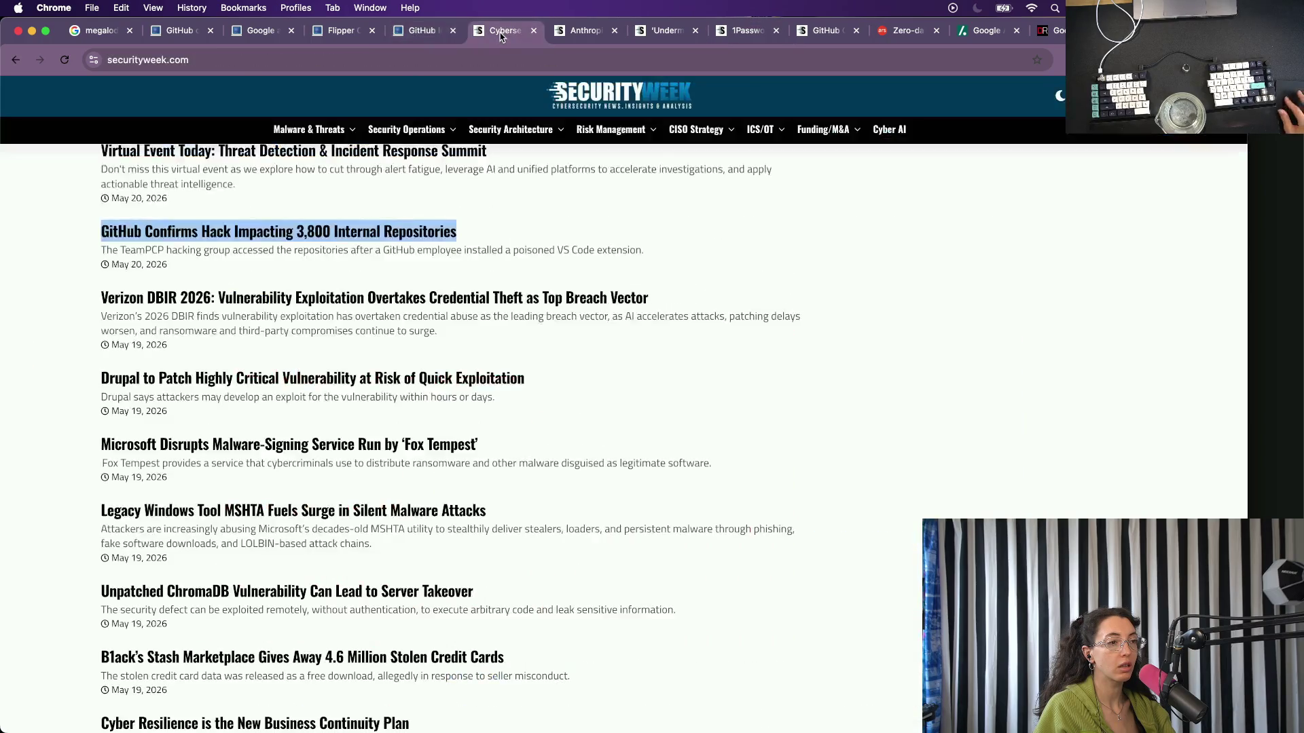
pyautogui.scroll(-1, 398, 363)
pyautogui.scroll(-1, 398, 363)
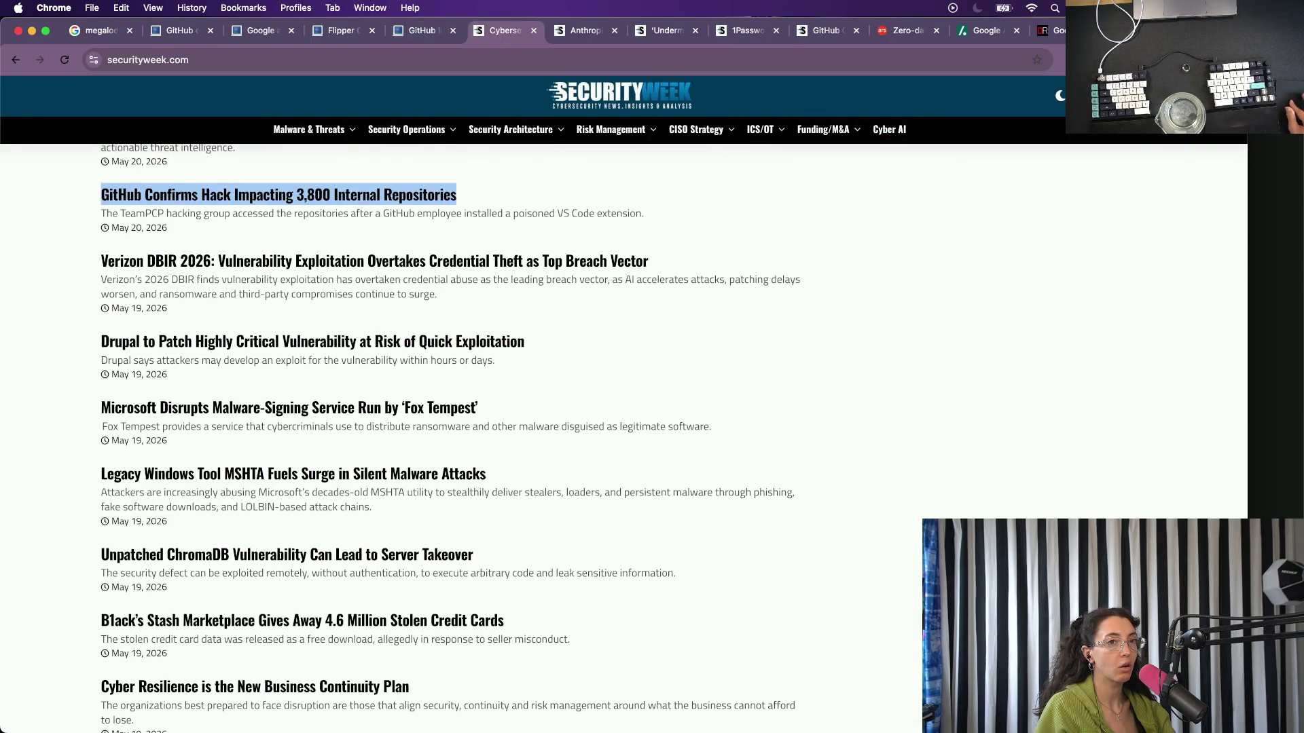
# From a new tab, check BotCrawl and BleepingComputer listings, then land on The Hacker News homepage.
pyautogui.press('super+t')
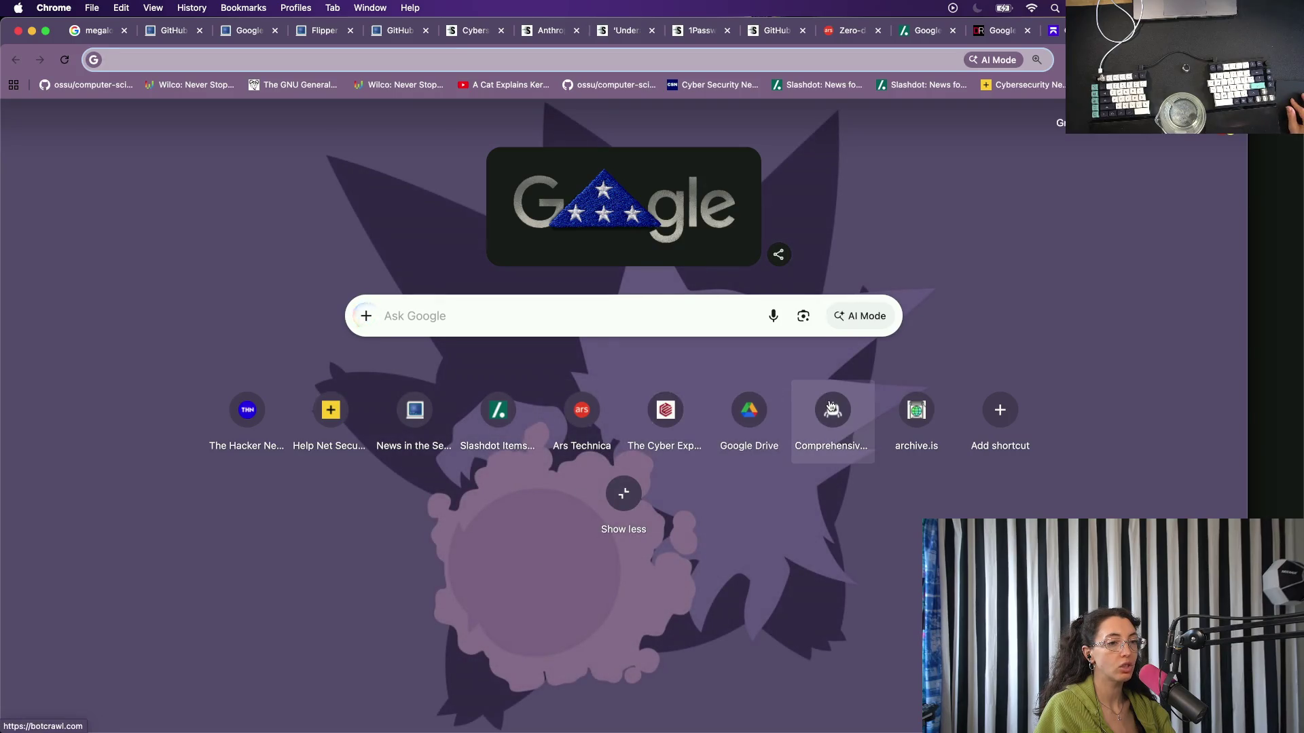
pyautogui.click(831, 409)
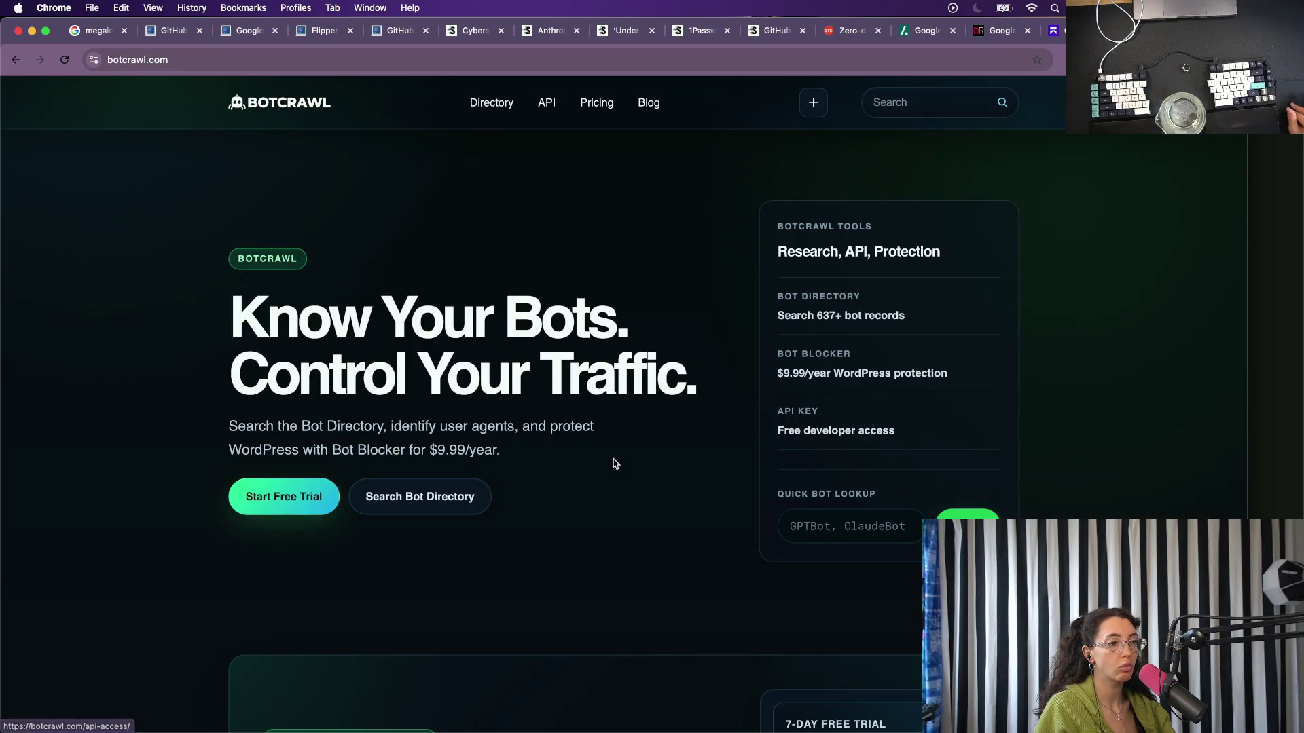
pyautogui.scroll(-3, 612, 464)
pyautogui.press('super+Left')
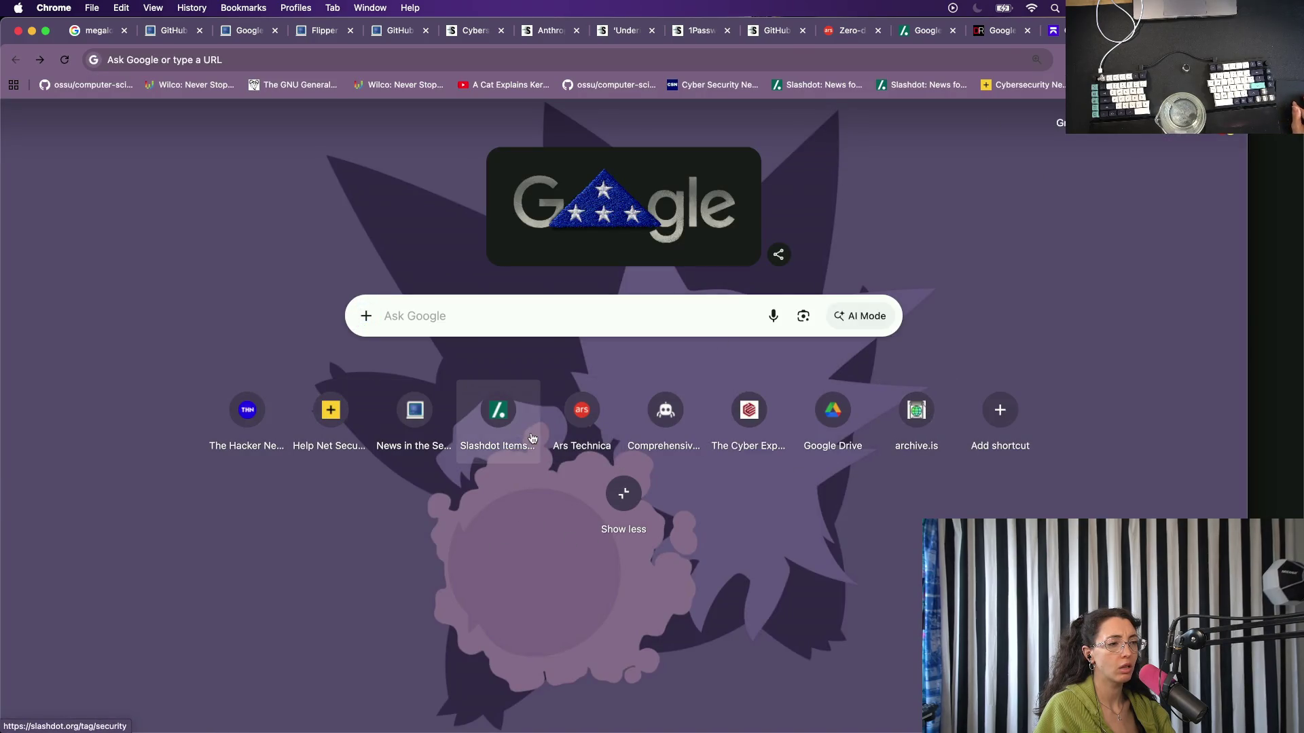
pyautogui.click(411, 424)
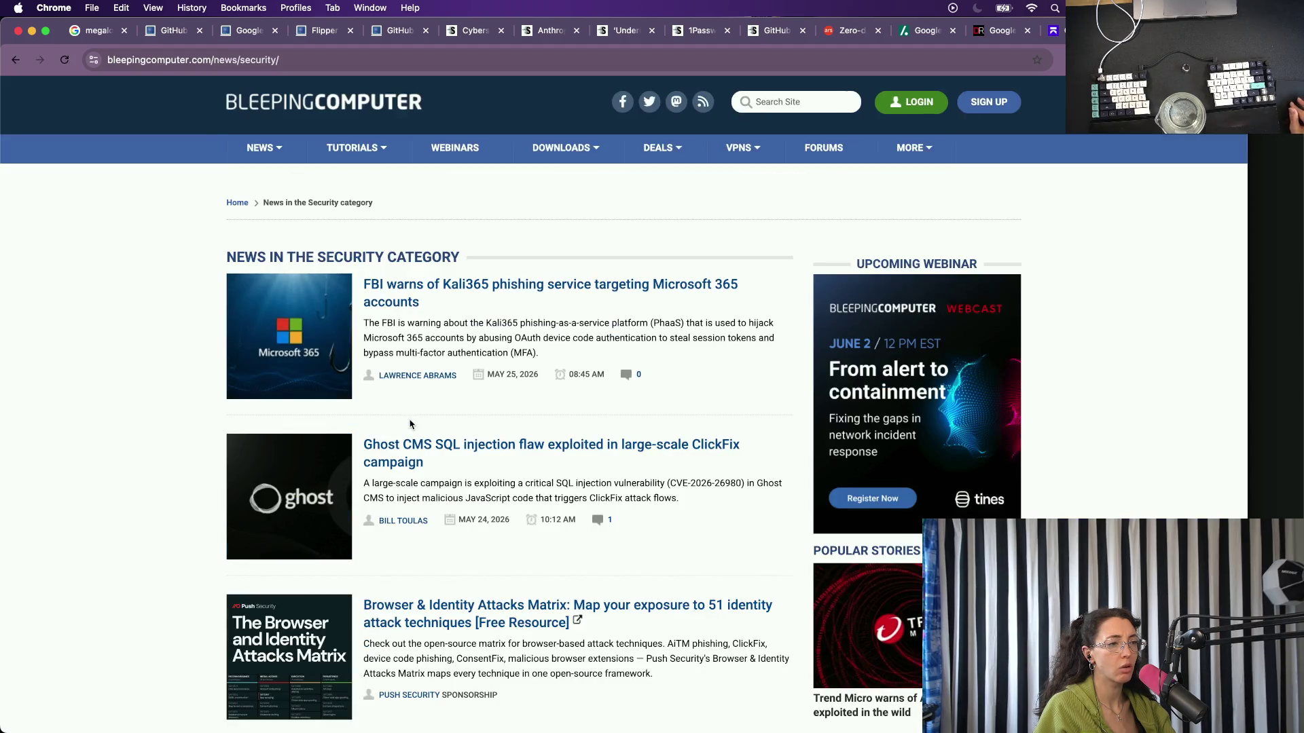
pyautogui.press('super+Left')
pyautogui.click(245, 411)
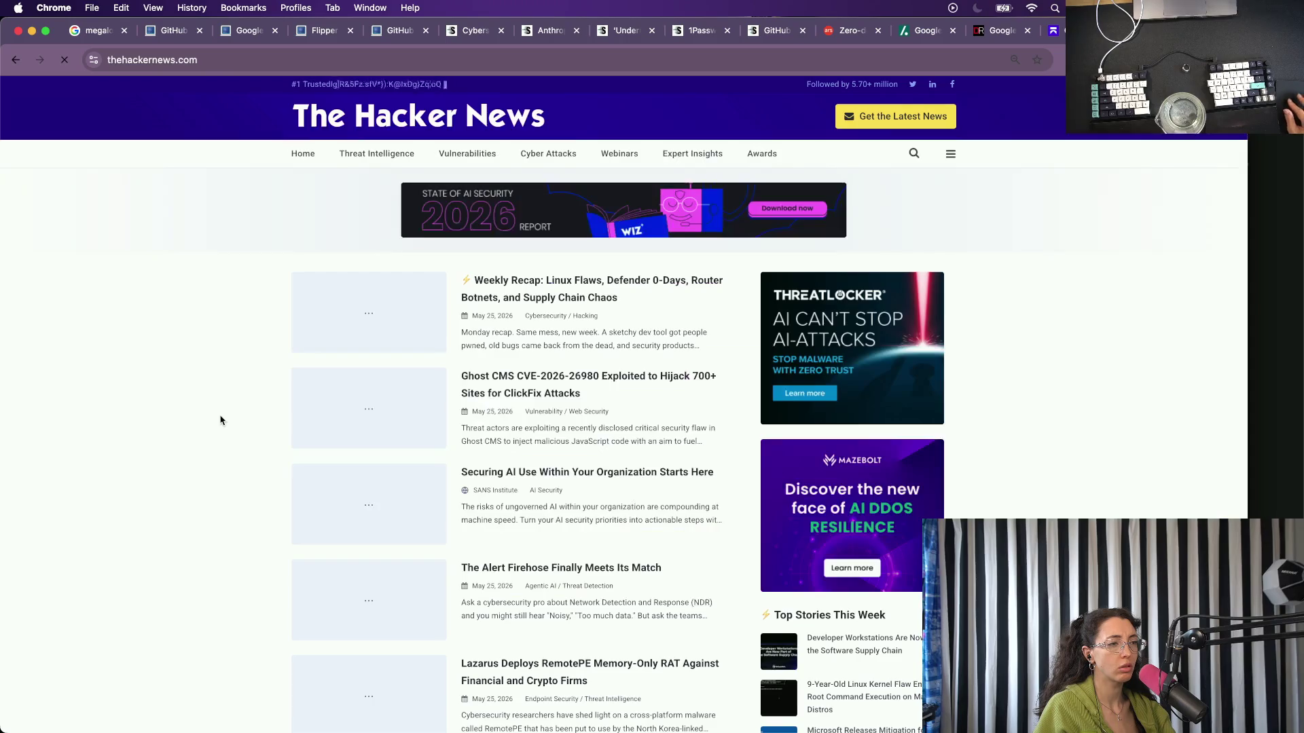
pyautogui.scroll(-10, 610, 413)
pyautogui.scroll(-5, 591, 433)
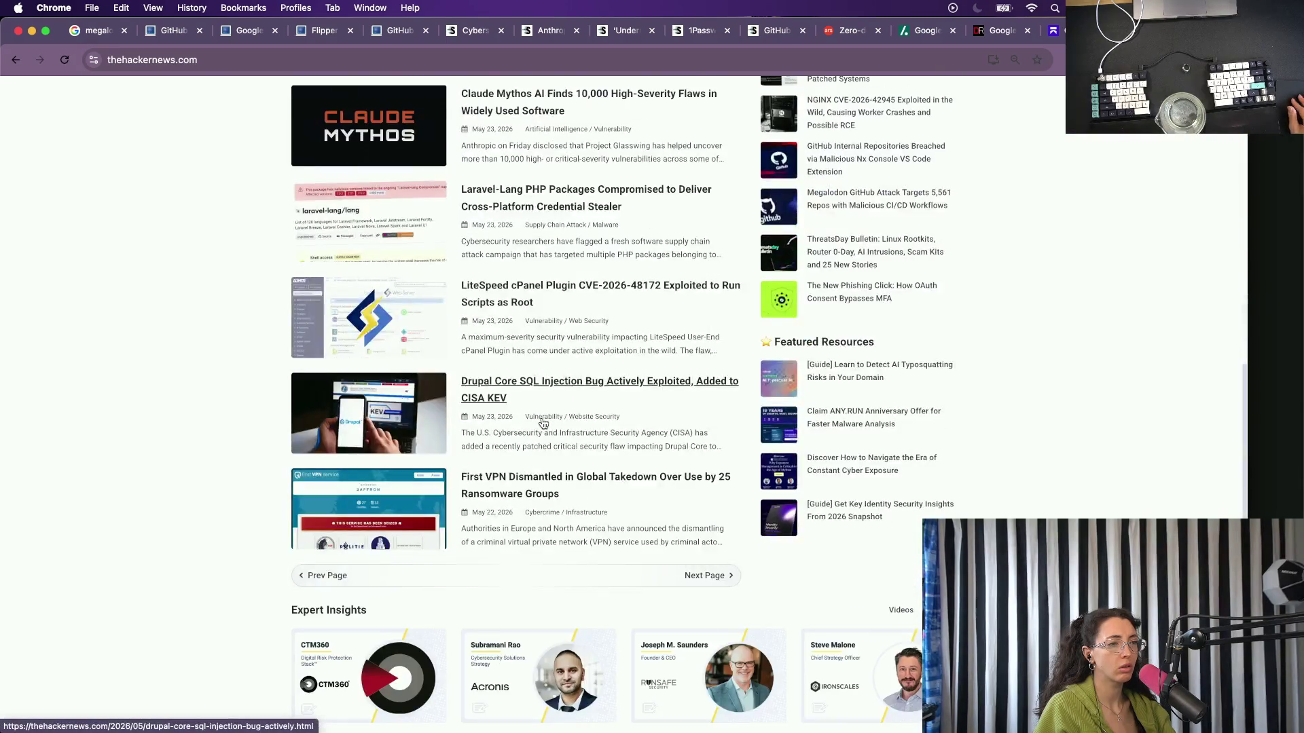
# Page through two more pages of Hacker News headlines, then return to Aikido's Google API key deletion article.
pyautogui.click(704, 575)
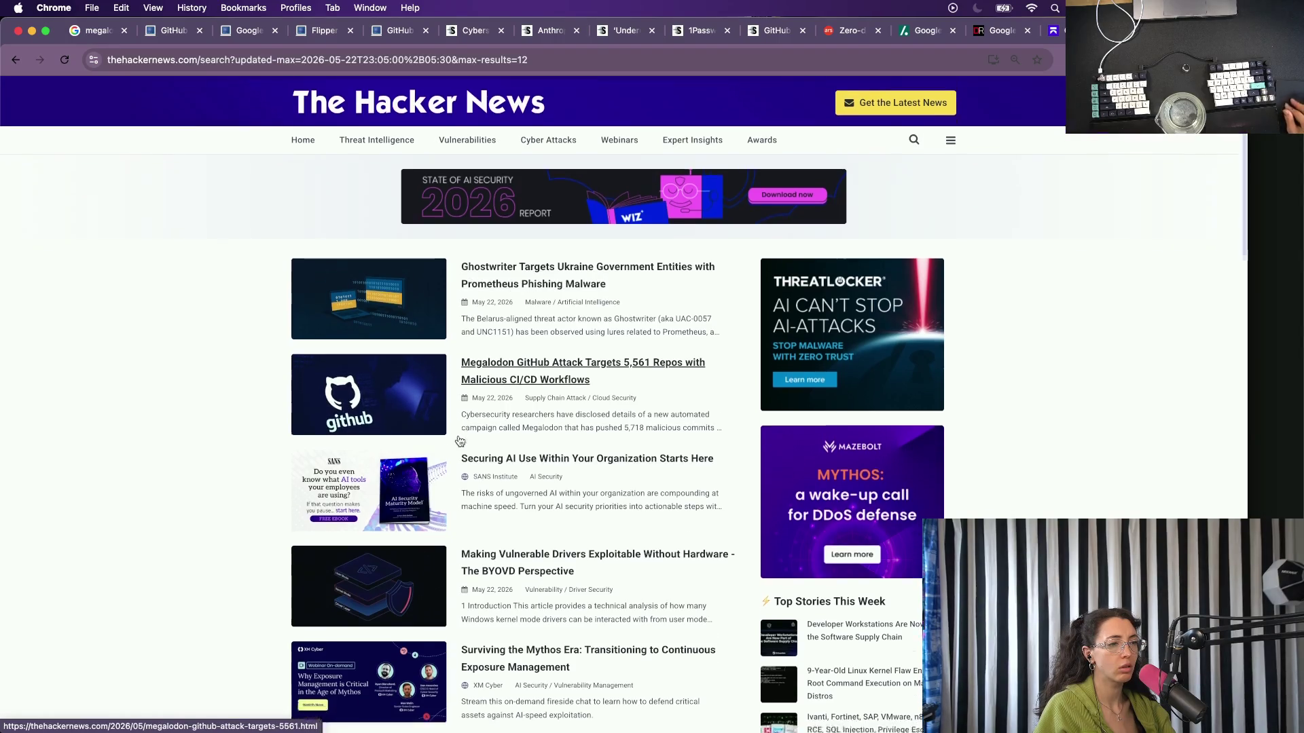
pyautogui.scroll(-3, 461, 442)
pyautogui.scroll(-3, 460, 441)
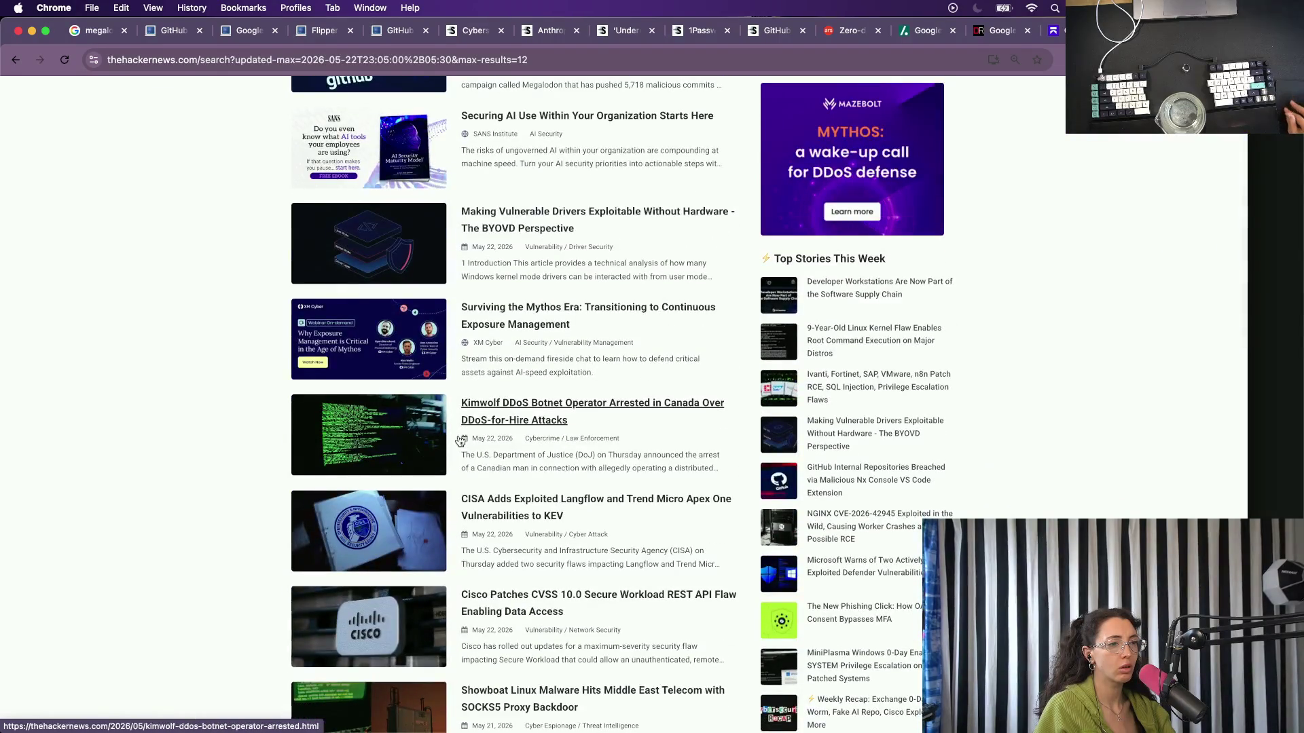
pyautogui.scroll(-1, 458, 464)
pyautogui.scroll(-2, 458, 465)
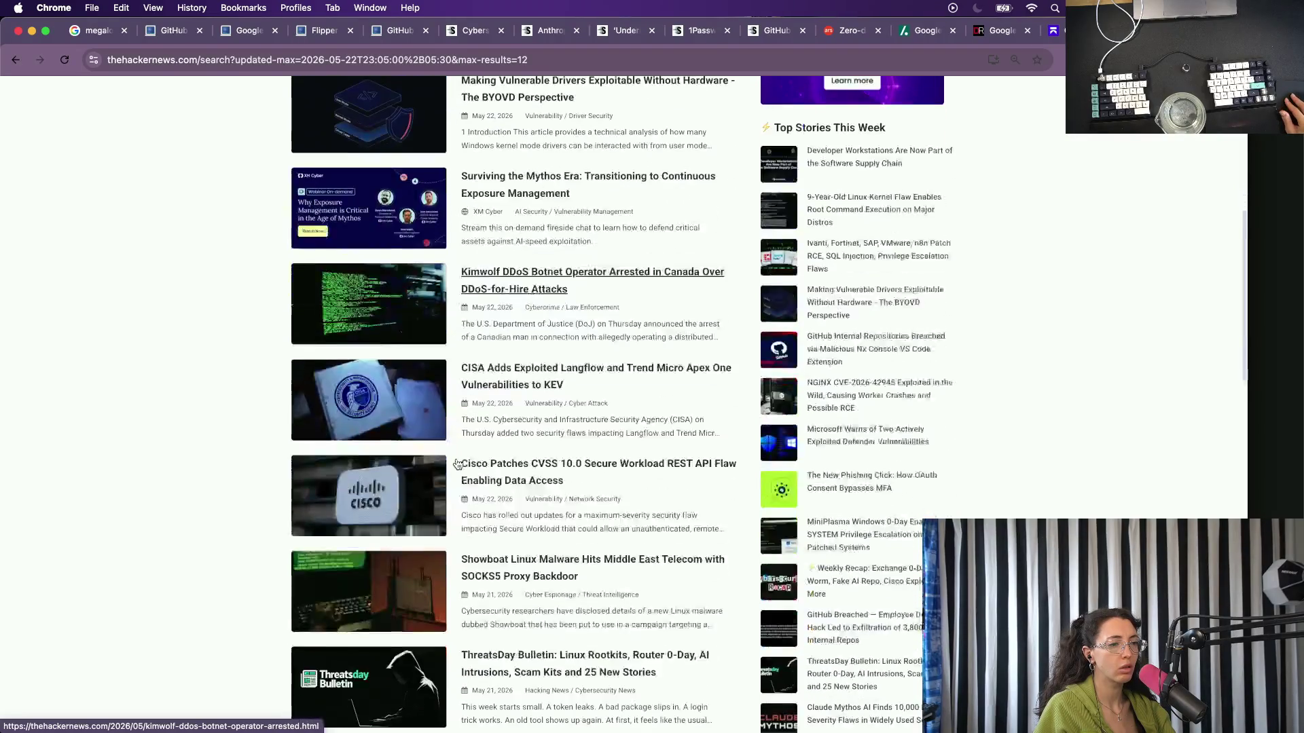
pyautogui.scroll(-1, 457, 465)
pyautogui.scroll(-1, 457, 464)
pyautogui.scroll(-2, 457, 465)
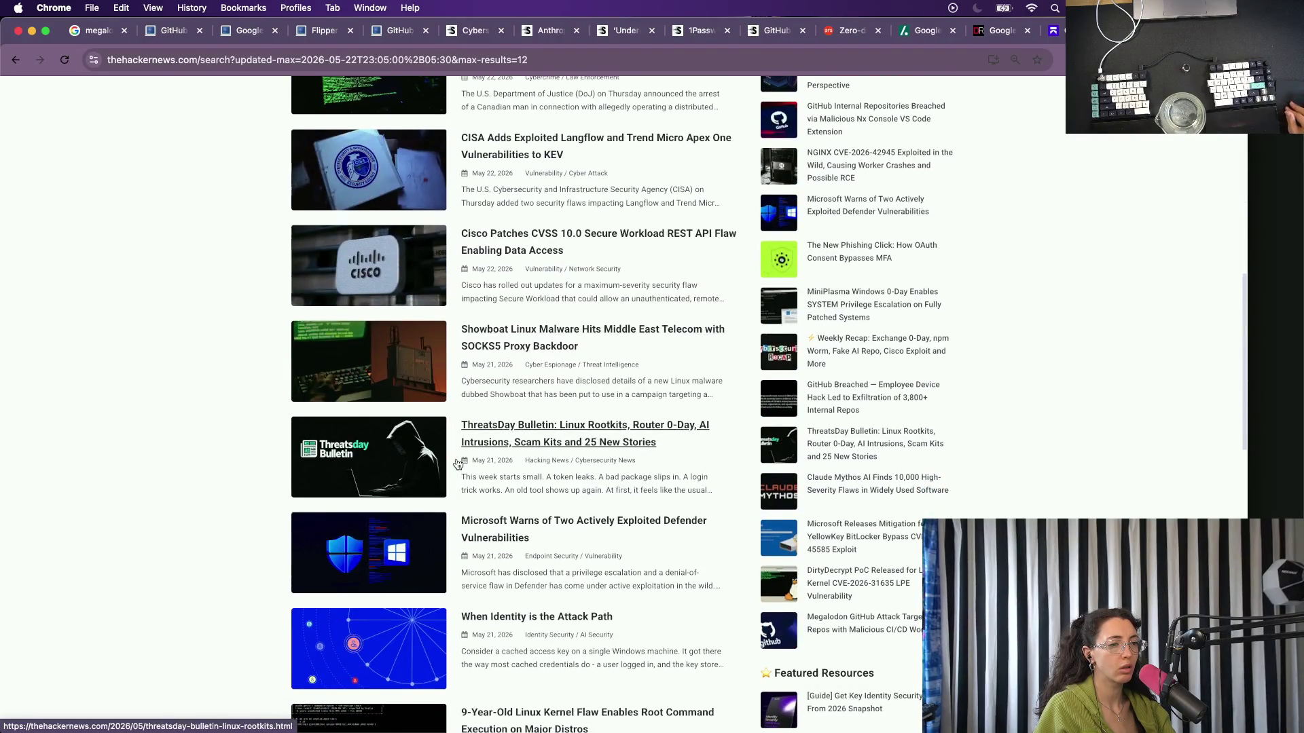
pyautogui.scroll(-2, 457, 464)
pyautogui.scroll(-2, 457, 464)
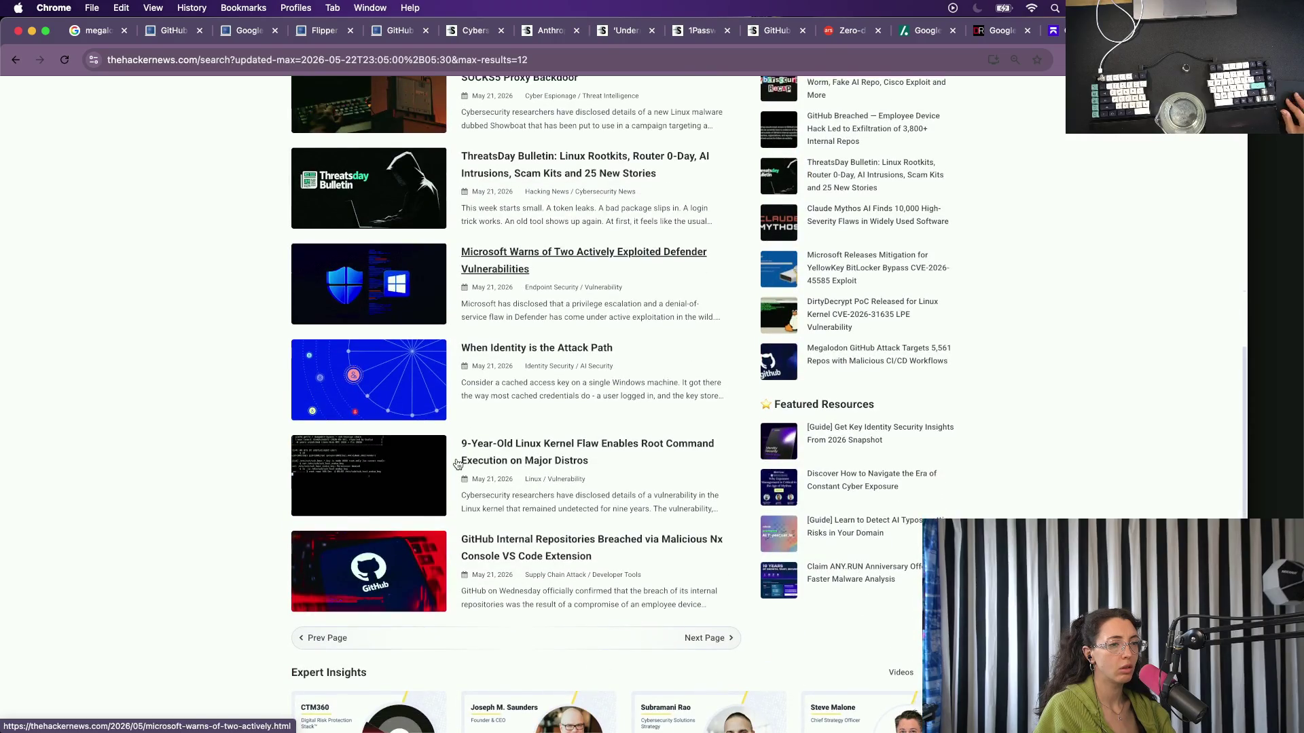
pyautogui.click(707, 636)
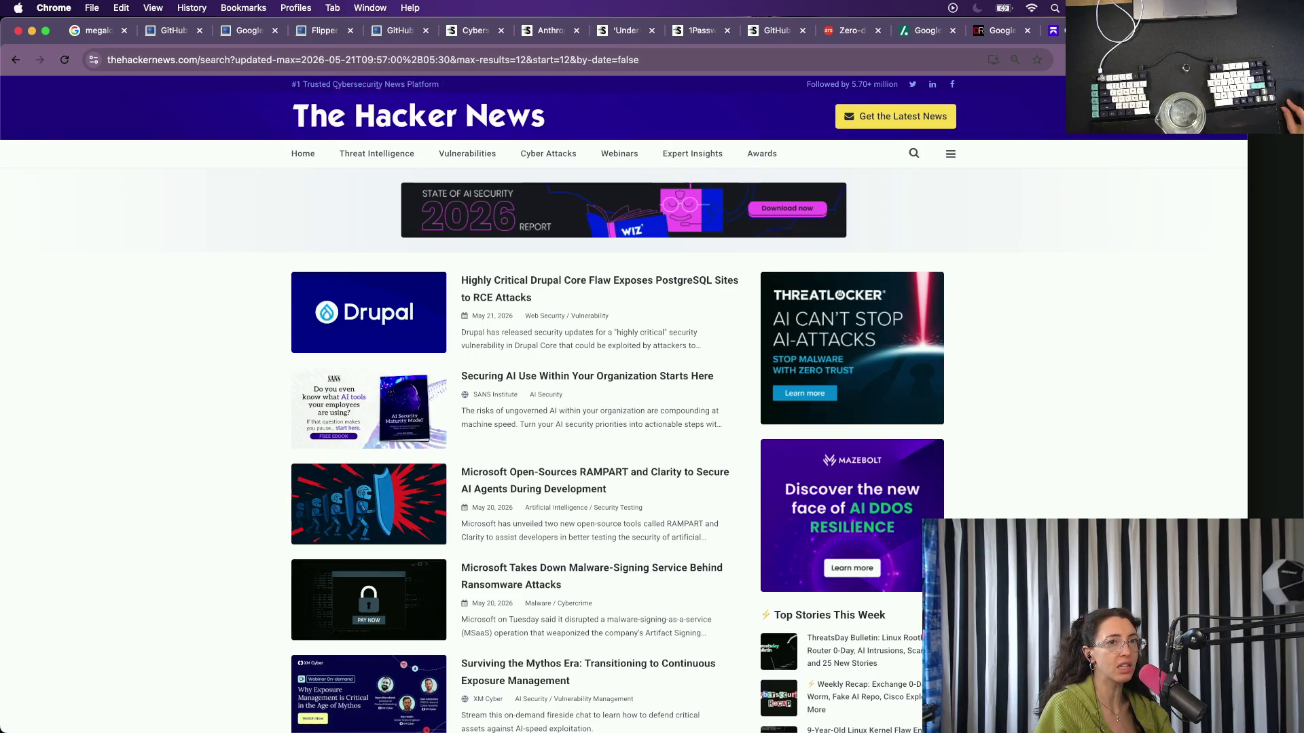
pyautogui.press('super+9')
pyautogui.scroll(-1, 646, 447)
pyautogui.scroll(5, 646, 447)
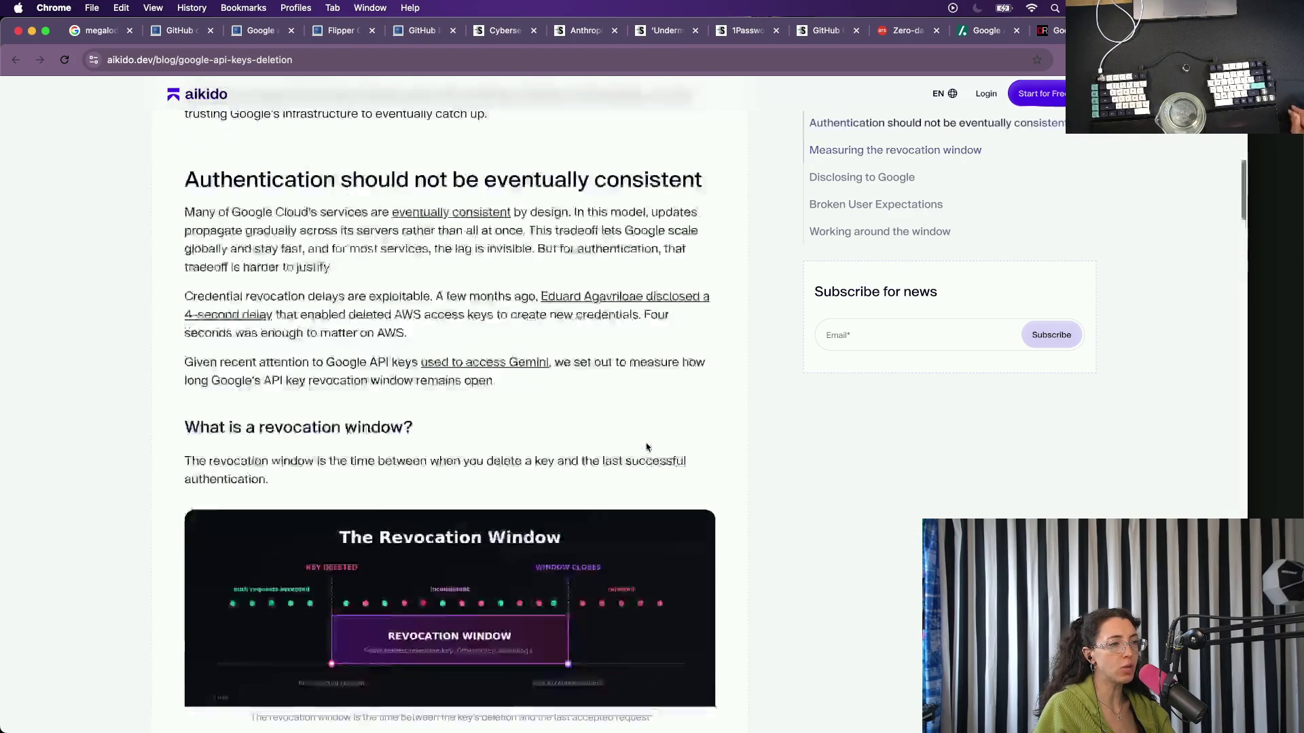
pyautogui.scroll(4, 646, 447)
pyautogui.click(1272, 281)
pyautogui.scroll(10, 1024, 500)
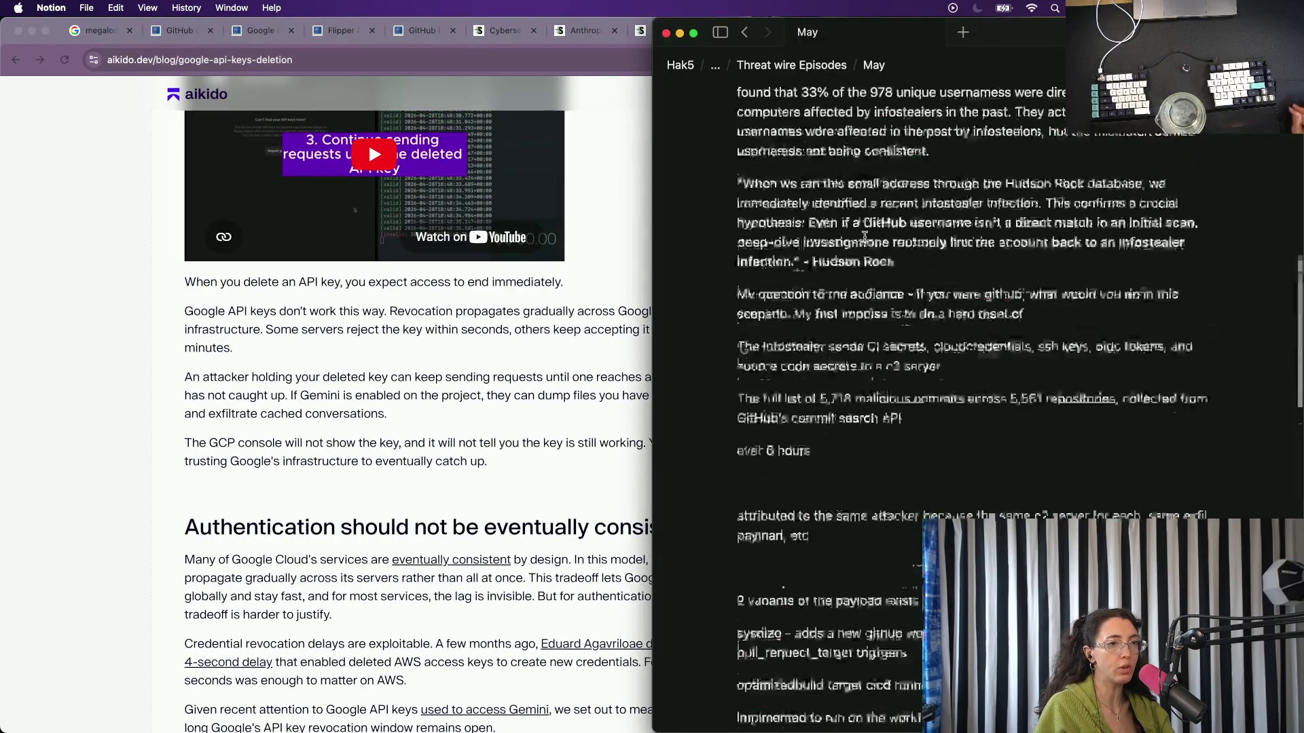
pyautogui.scroll(10, 1023, 500)
pyautogui.scroll(-1, 739, 511)
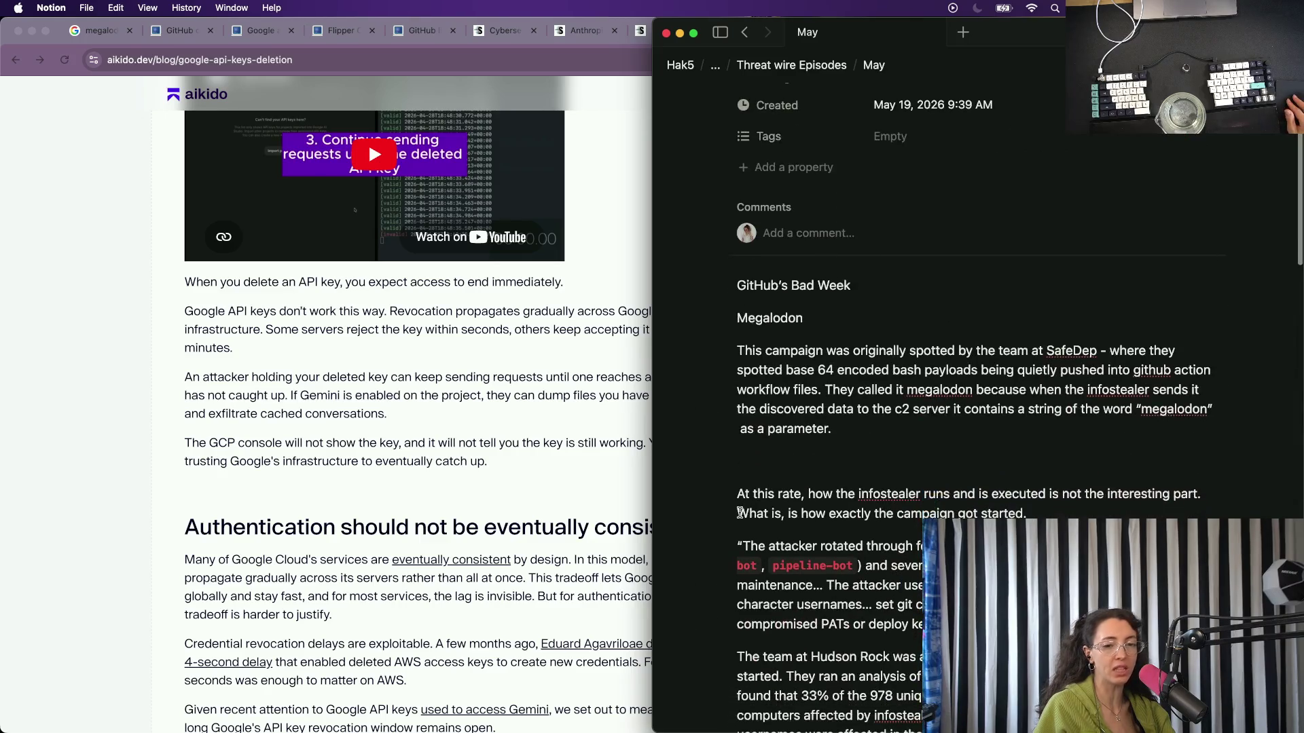
pyautogui.scroll(-2, 739, 511)
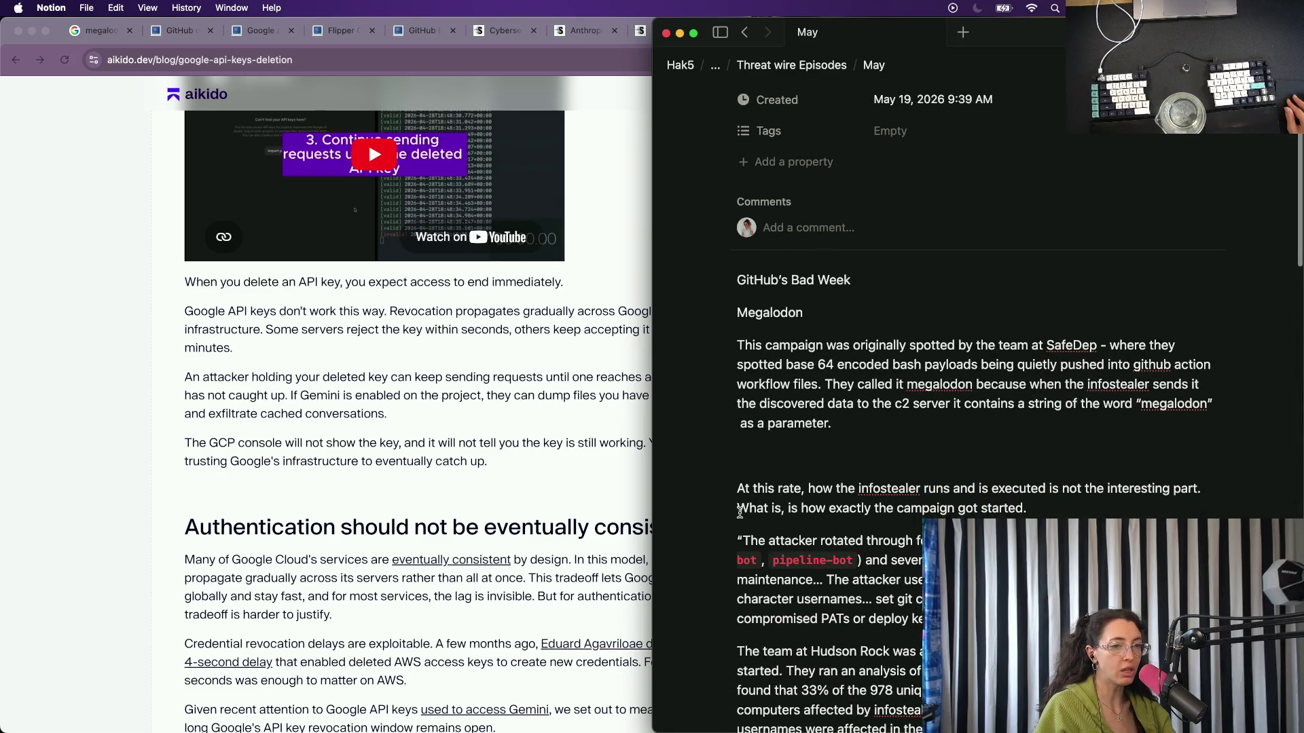
pyautogui.scroll(-5, 739, 511)
pyautogui.scroll(-4, 739, 510)
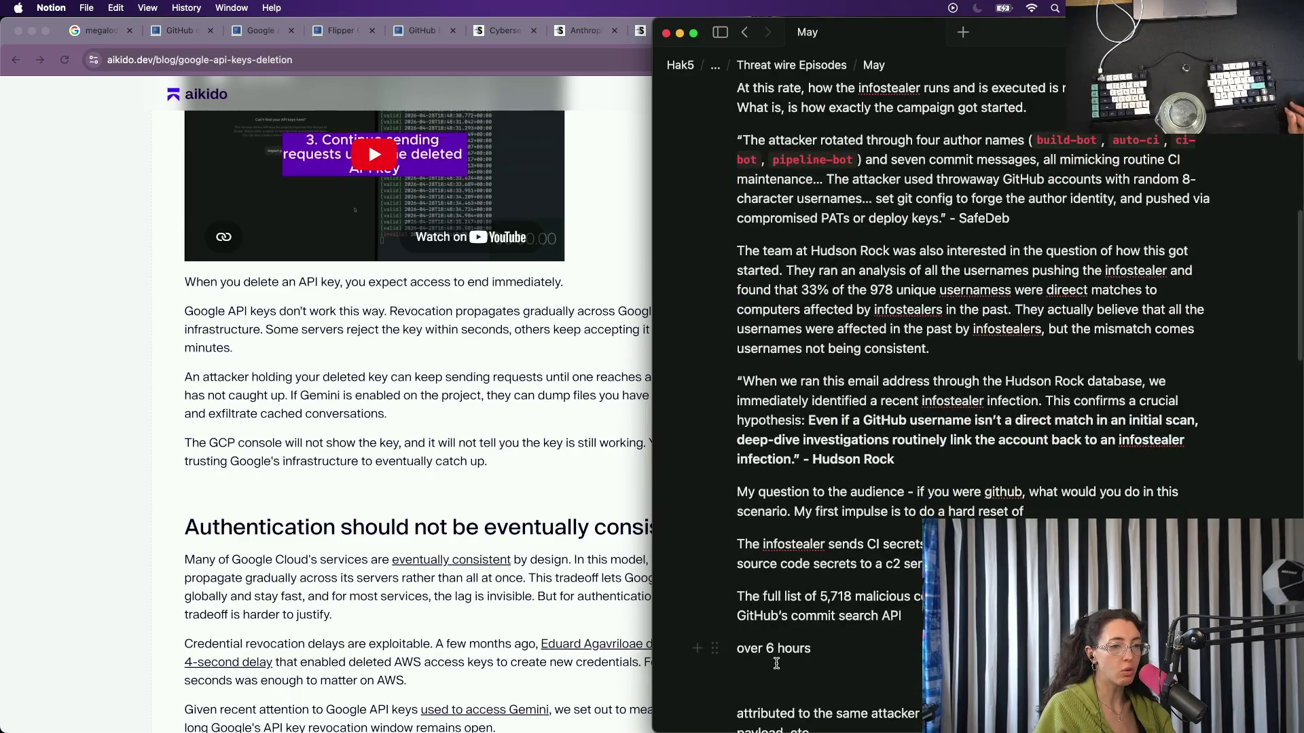
pyautogui.scroll(-5, 739, 510)
pyautogui.scroll(-7, 851, 660)
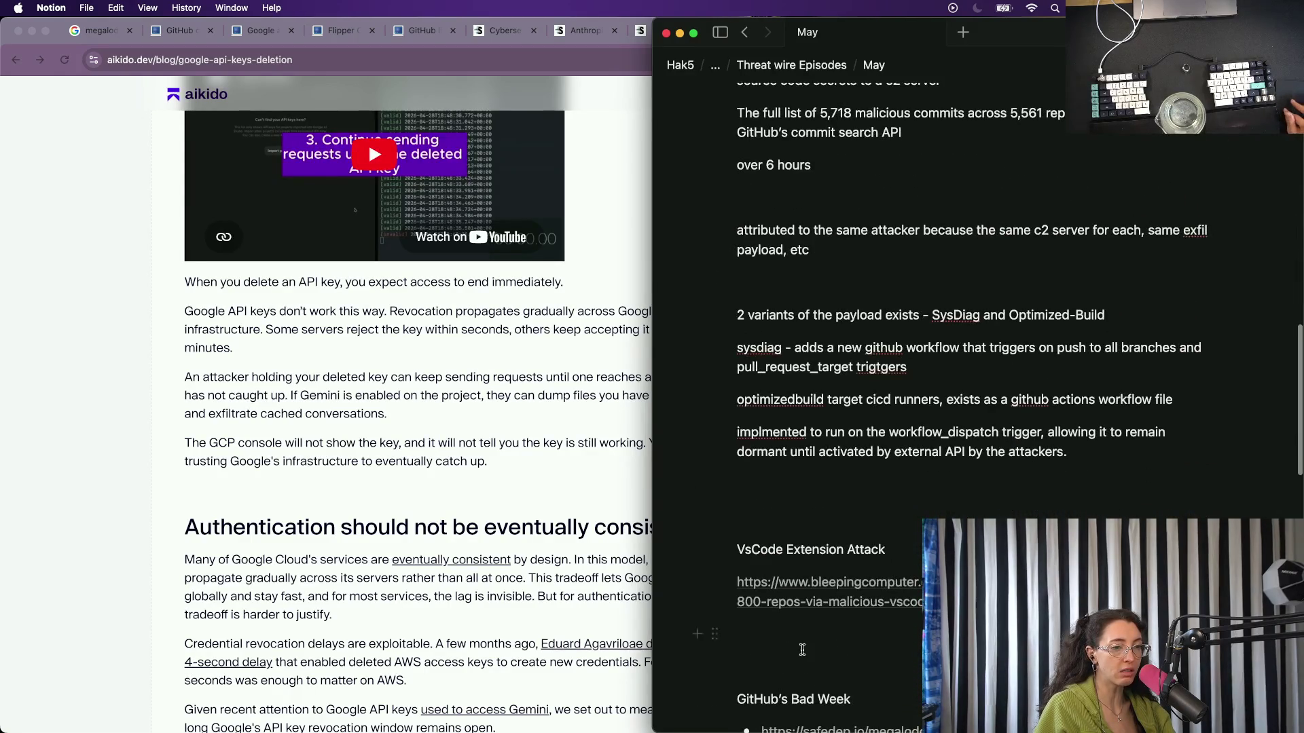
pyautogui.scroll(-2, 794, 647)
pyautogui.scroll(-4, 795, 647)
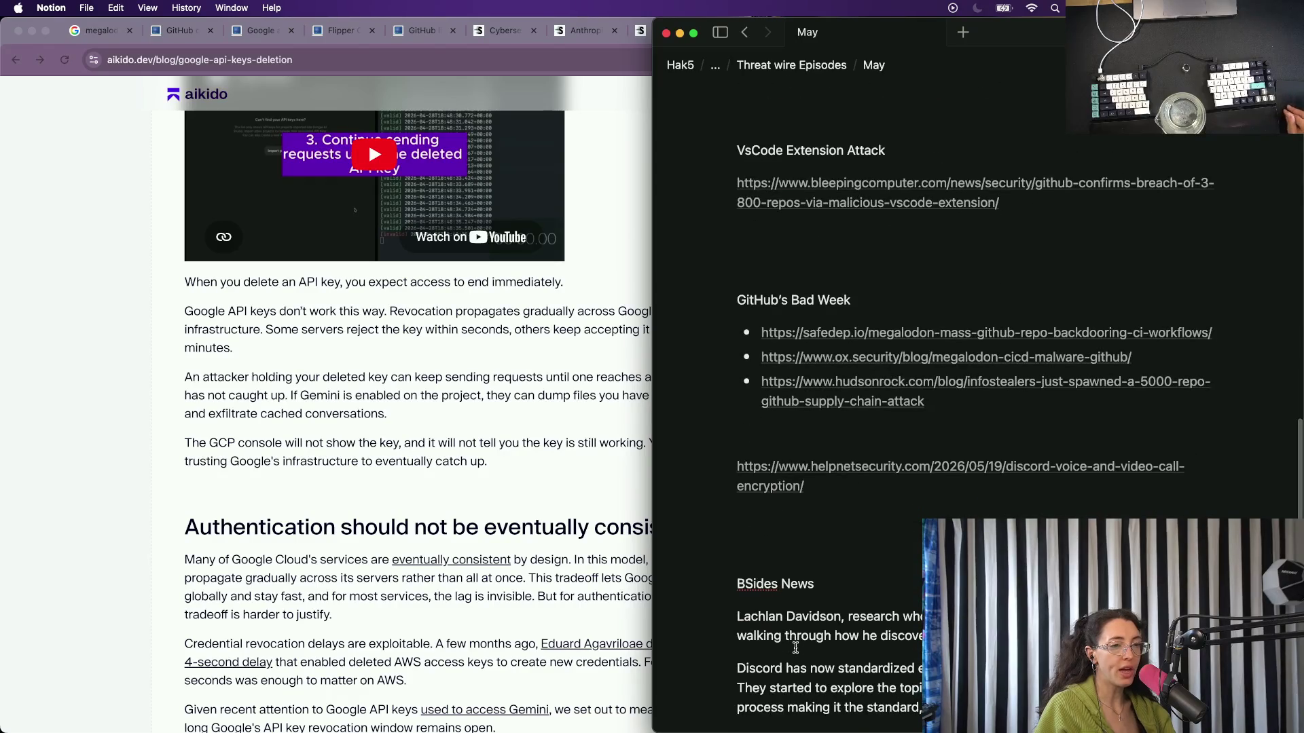
pyautogui.scroll(-3, 811, 387)
# Return to Chrome and bring up the BleepingComputer Flipper One article tab.
pyautogui.press('super+Tab')
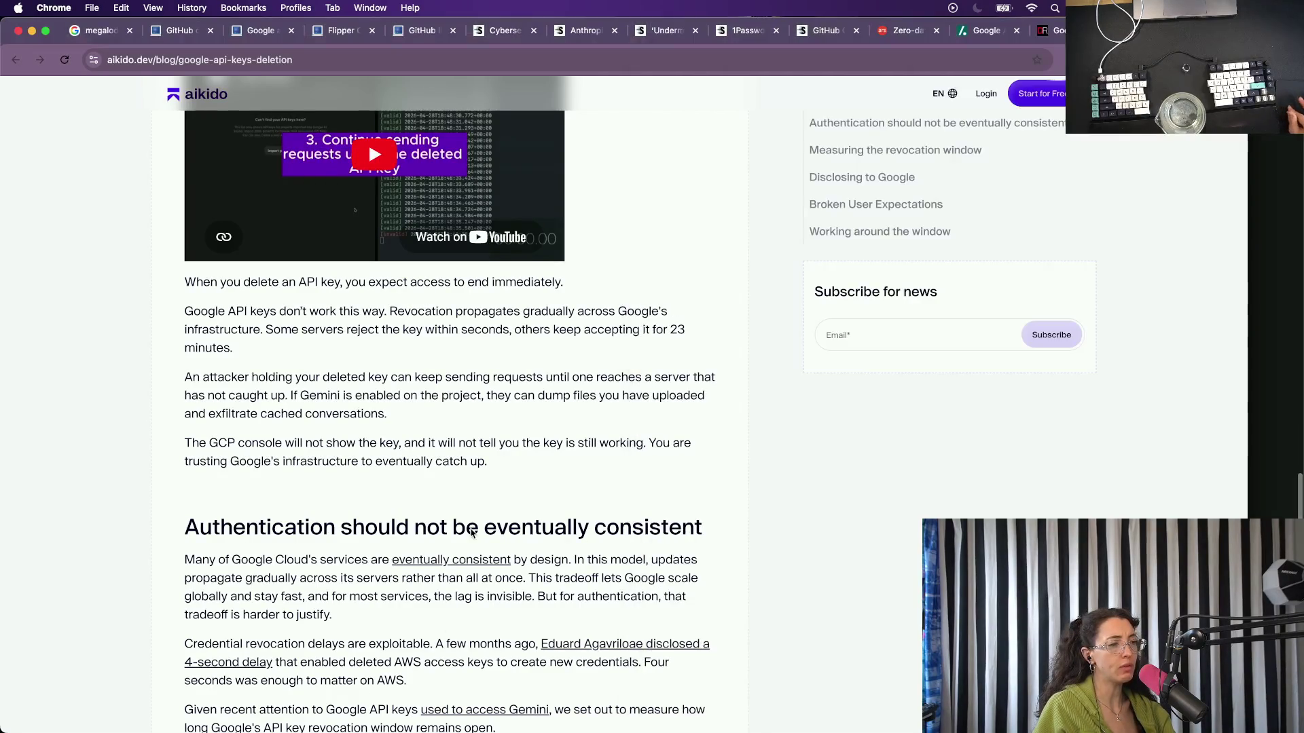
pyautogui.click(338, 39)
pyautogui.scroll(-5, 392, 495)
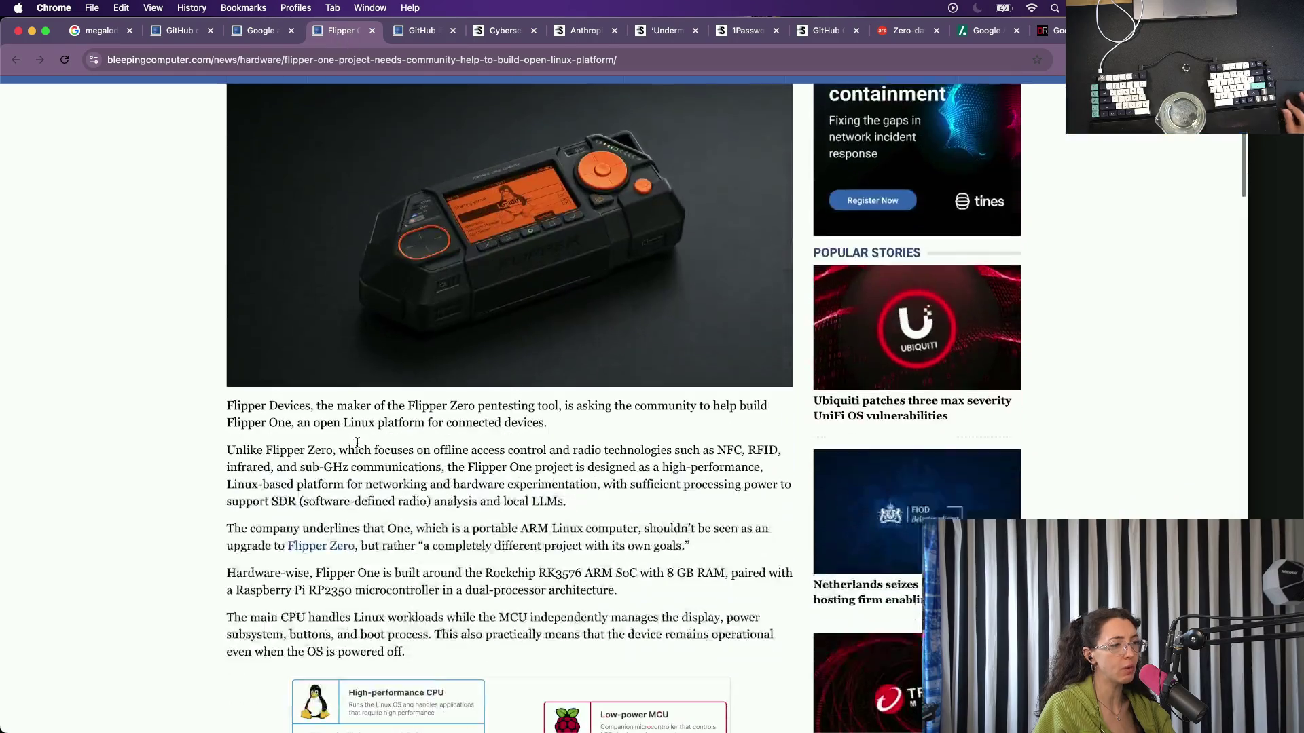
pyautogui.scroll(5, 392, 490)
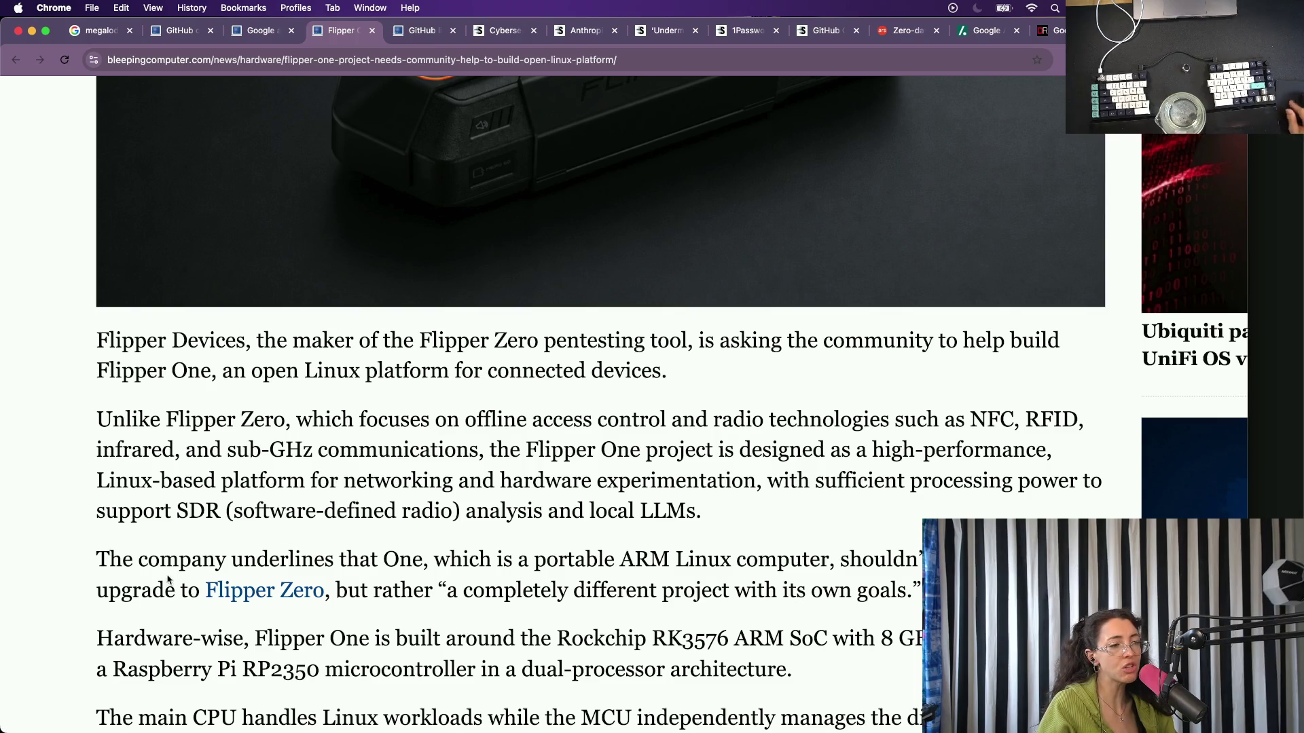
# Open the article's Flipper Zero link in a new background tab.
pyautogui.rightClick(292, 591)
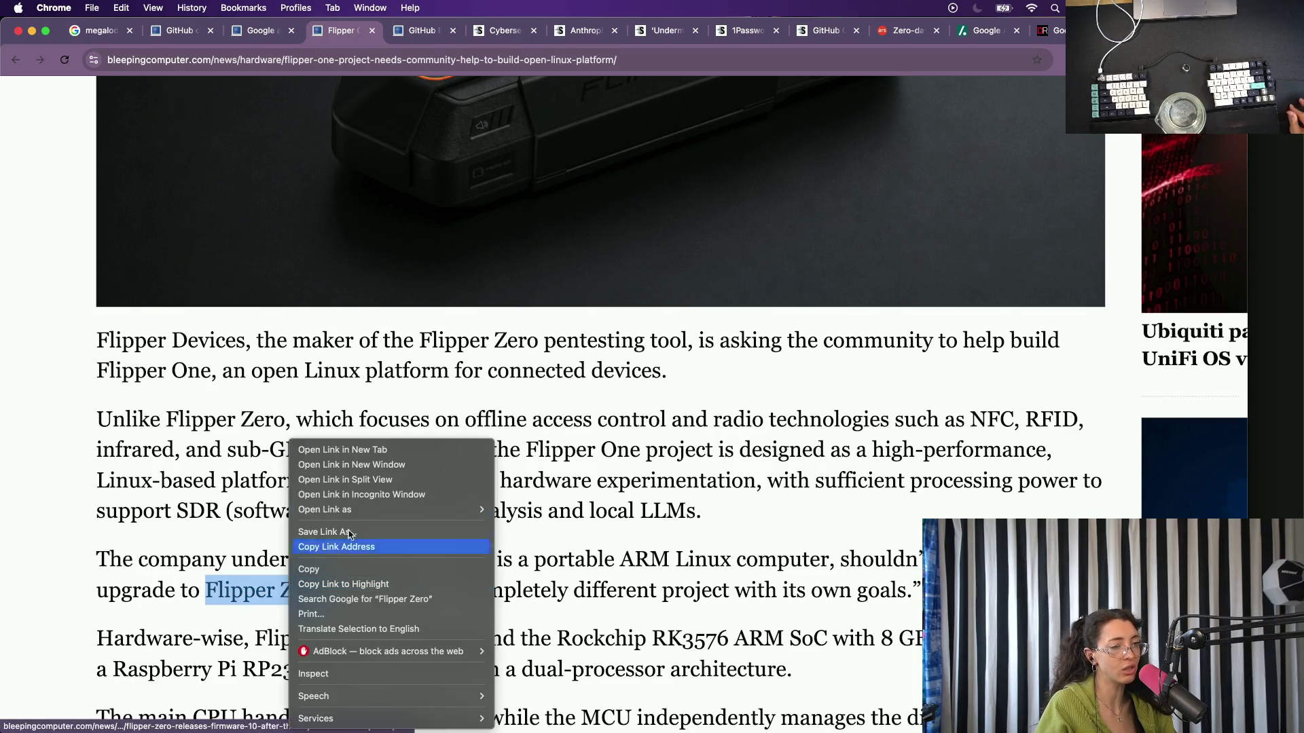
pyautogui.click(348, 449)
pyautogui.scroll(-2, 532, 494)
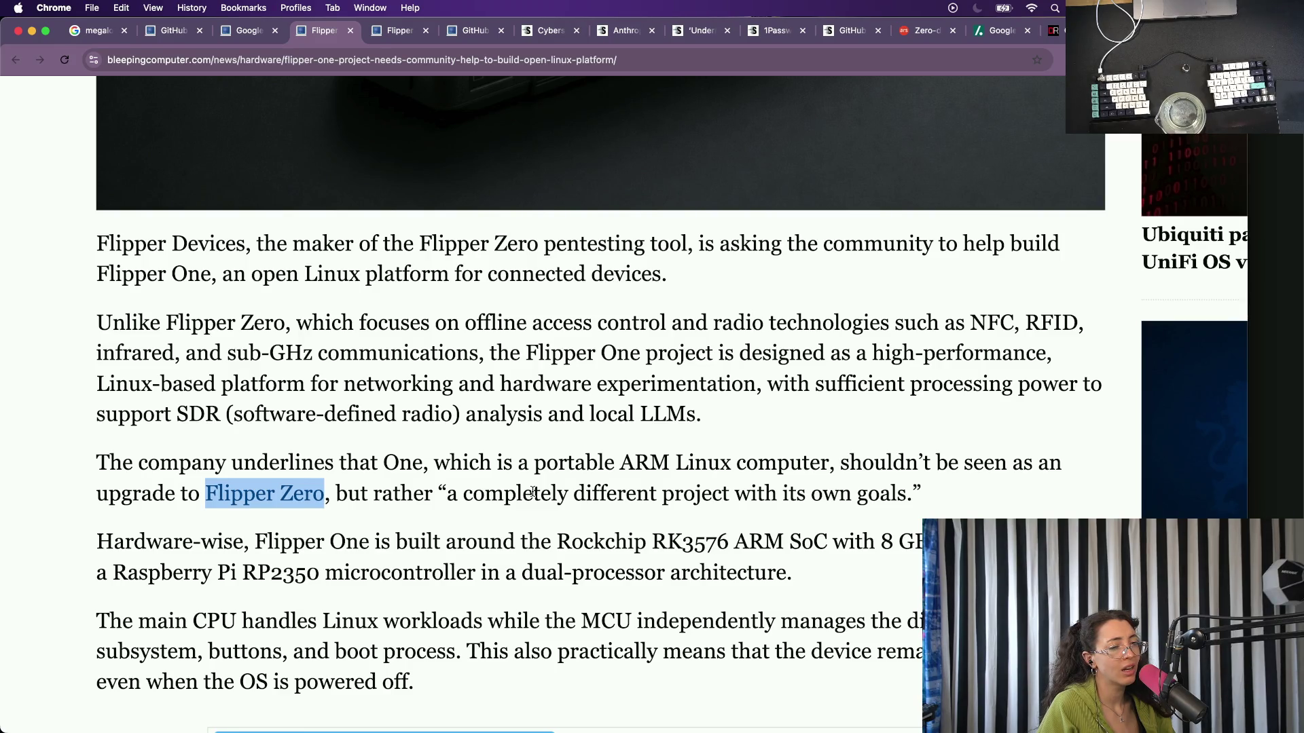
pyautogui.scroll(-3, 531, 491)
pyautogui.scroll(-5, 495, 567)
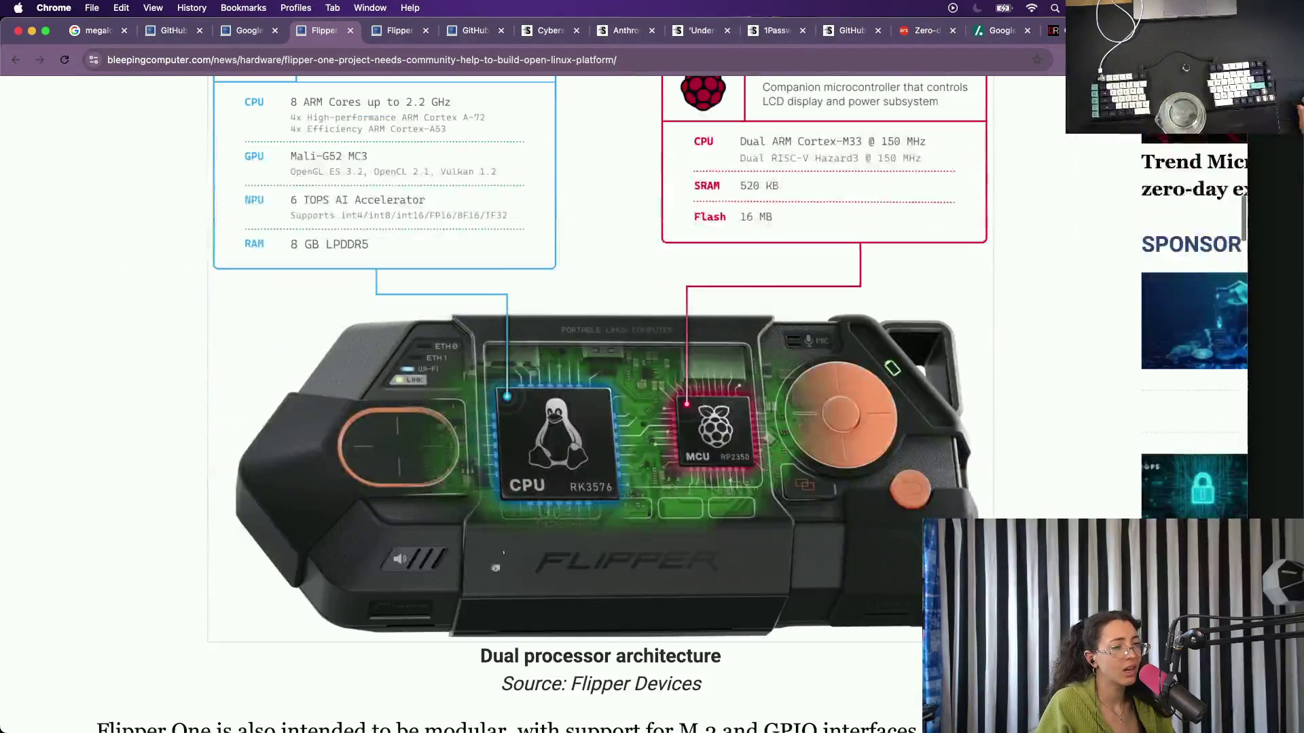
pyautogui.scroll(-3, 495, 568)
pyautogui.scroll(3, 495, 567)
pyautogui.scroll(5, 495, 568)
pyautogui.scroll(-1, 495, 568)
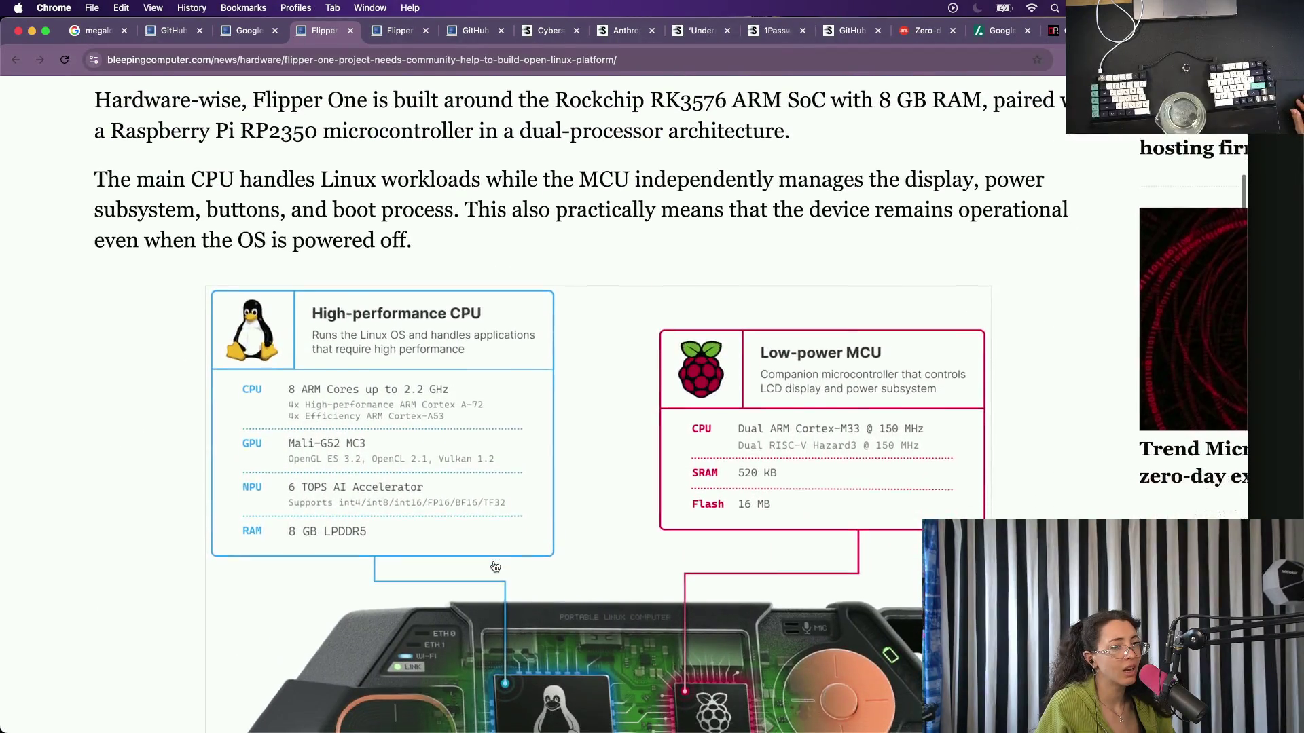
pyautogui.scroll(-2, 495, 567)
pyautogui.scroll(-4, 495, 568)
pyautogui.scroll(-1, 495, 568)
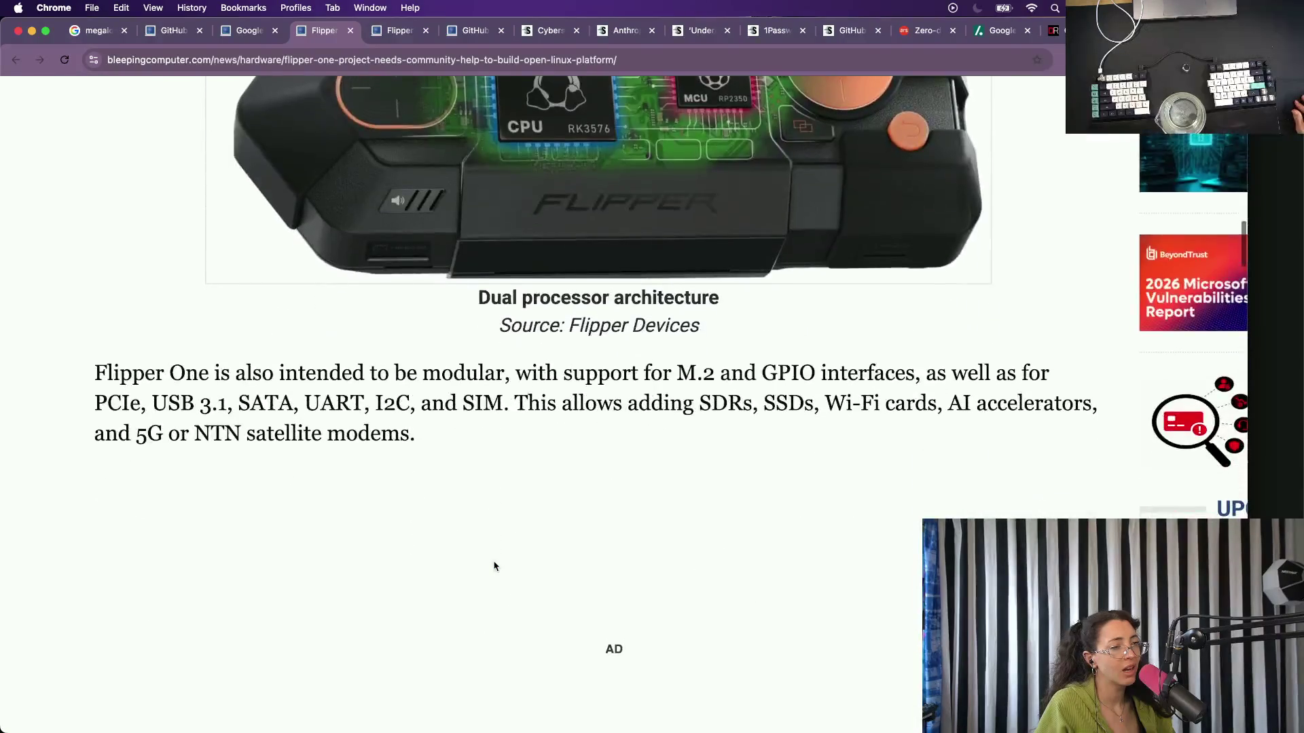
pyautogui.scroll(-2, 494, 567)
pyautogui.scroll(-2, 494, 567)
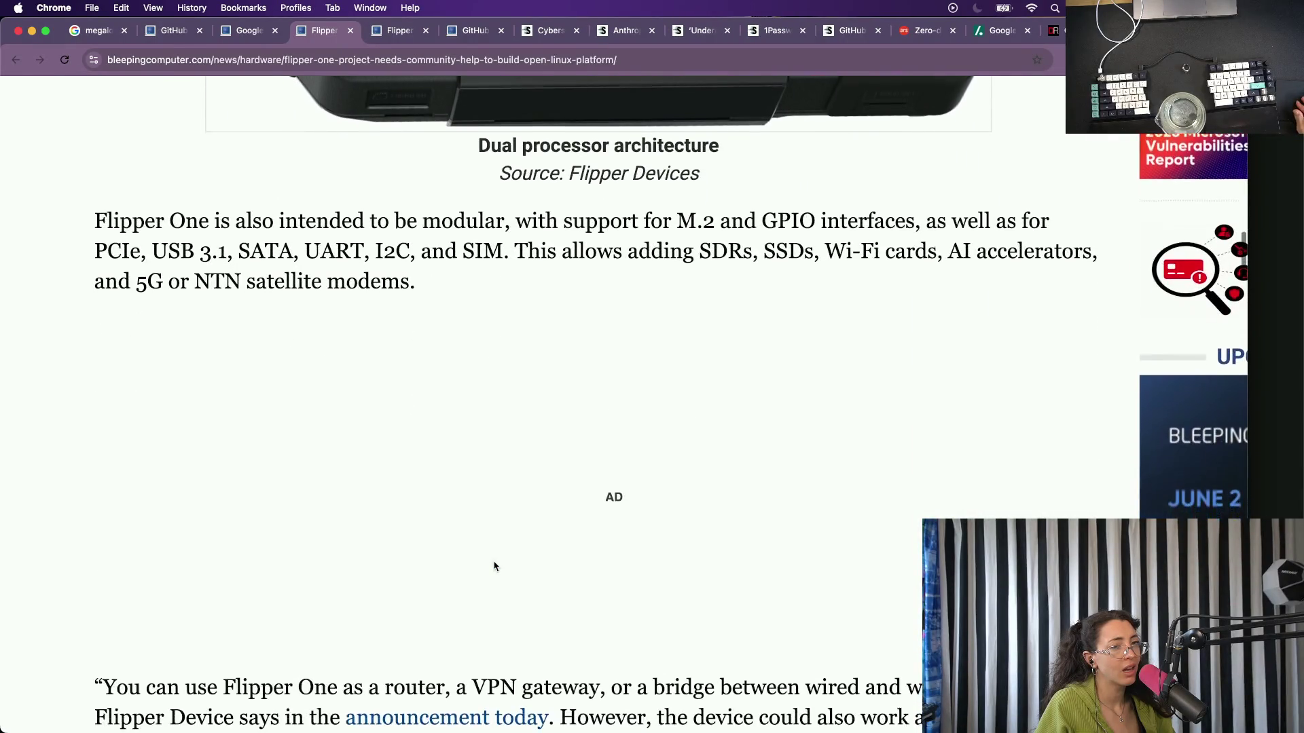
pyautogui.scroll(-5, 494, 566)
pyautogui.scroll(-1, 495, 567)
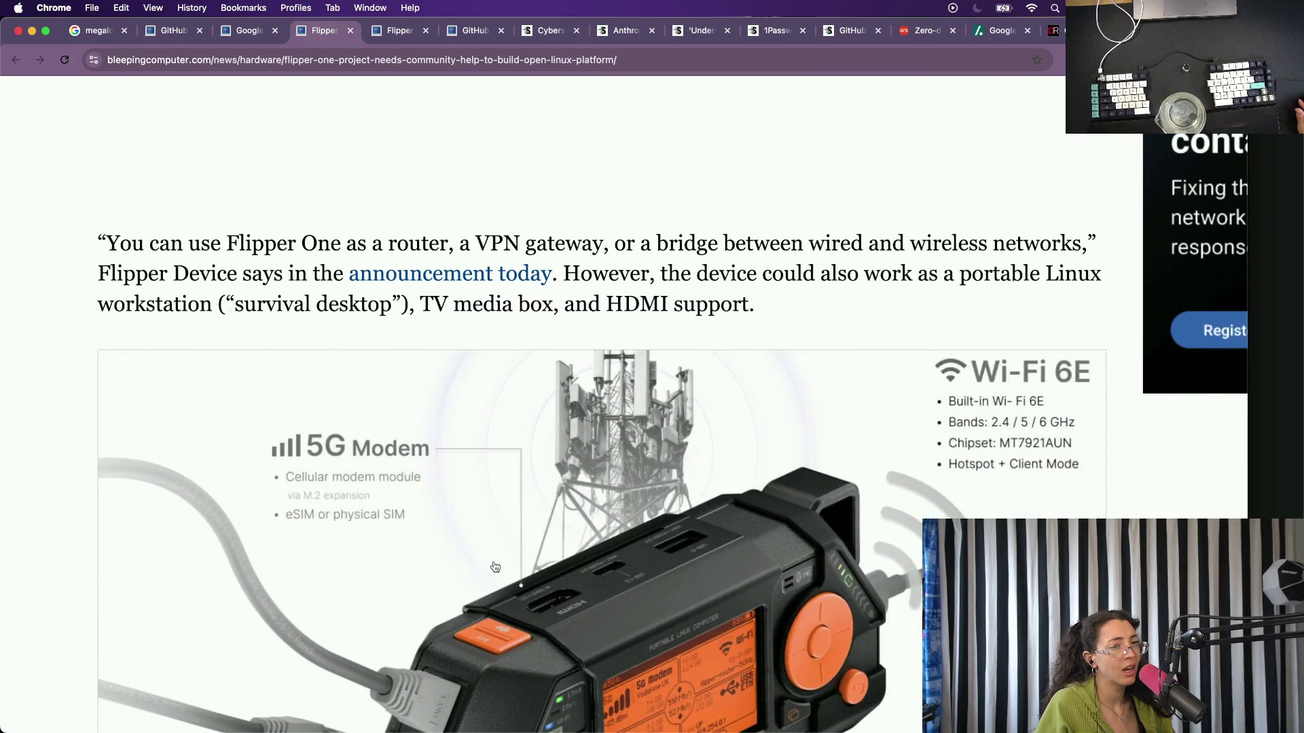
pyautogui.scroll(-3, 494, 567)
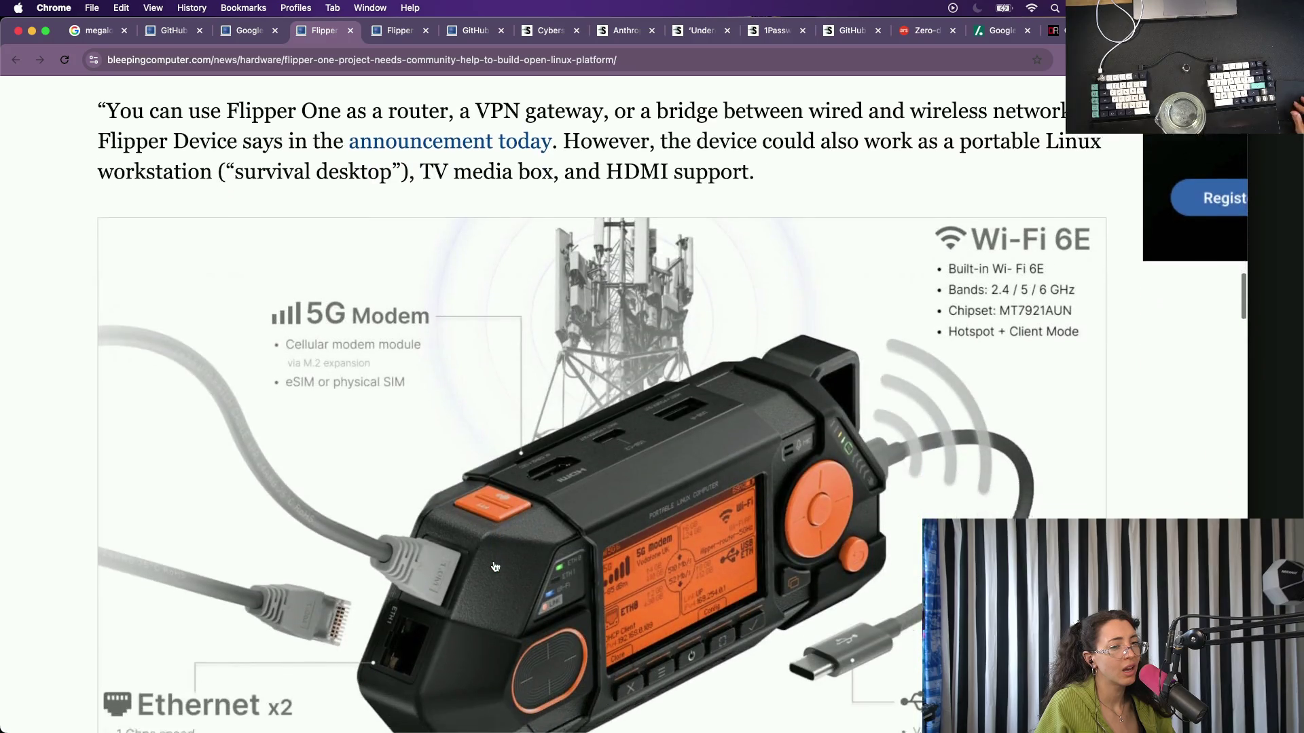
pyautogui.scroll(-3, 493, 566)
pyautogui.scroll(-5, 495, 566)
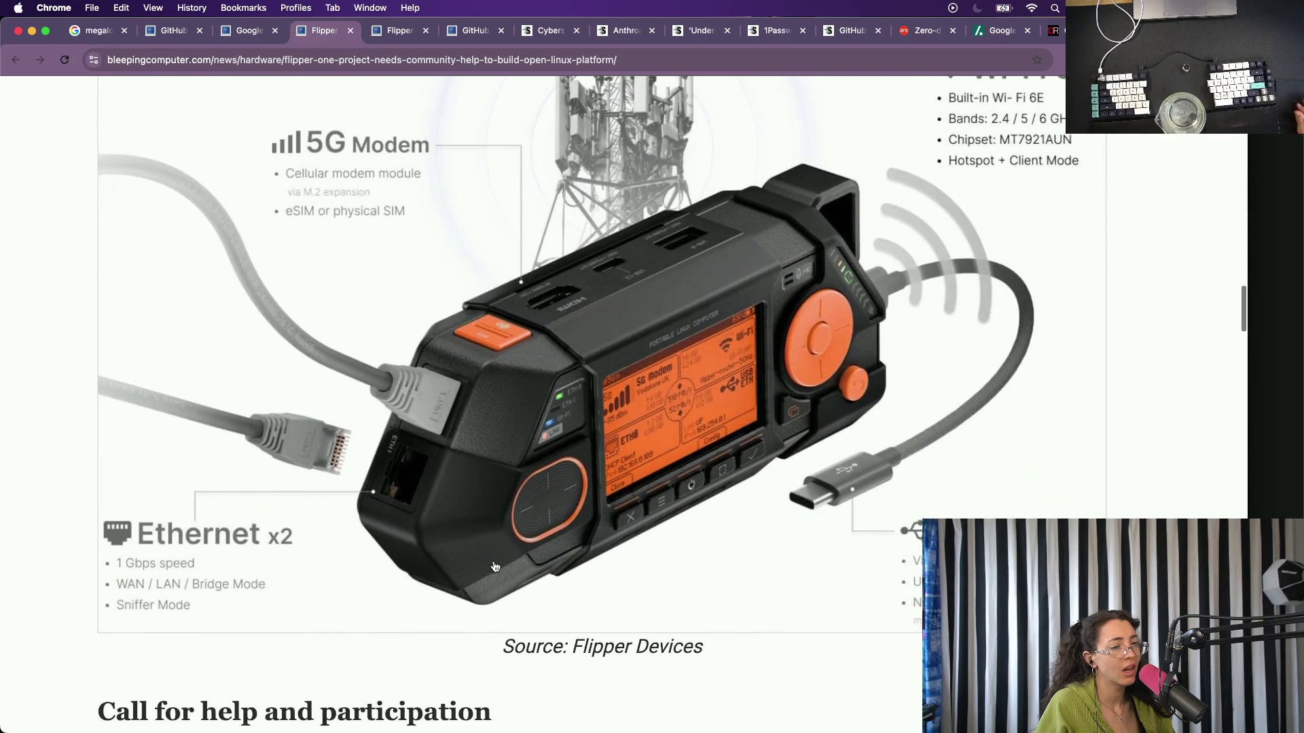
pyautogui.scroll(-3, 494, 561)
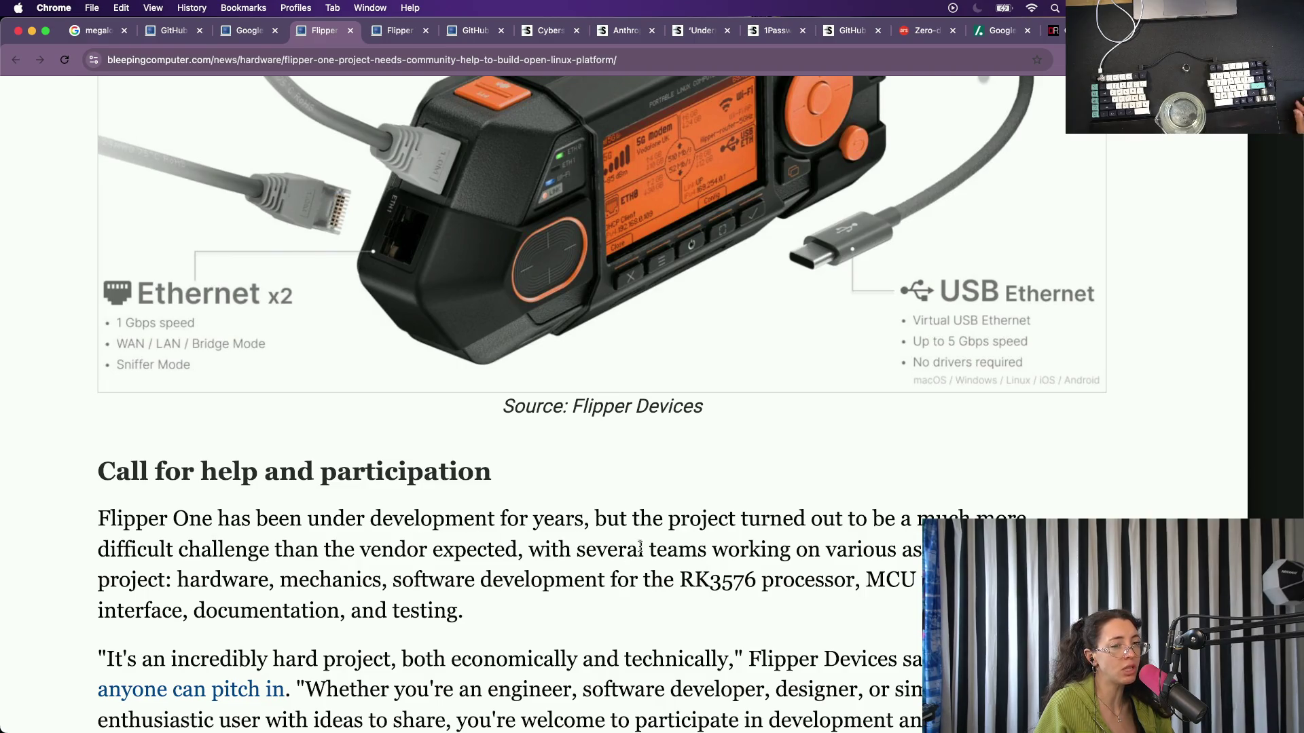
pyautogui.scroll(-3, 311, 587)
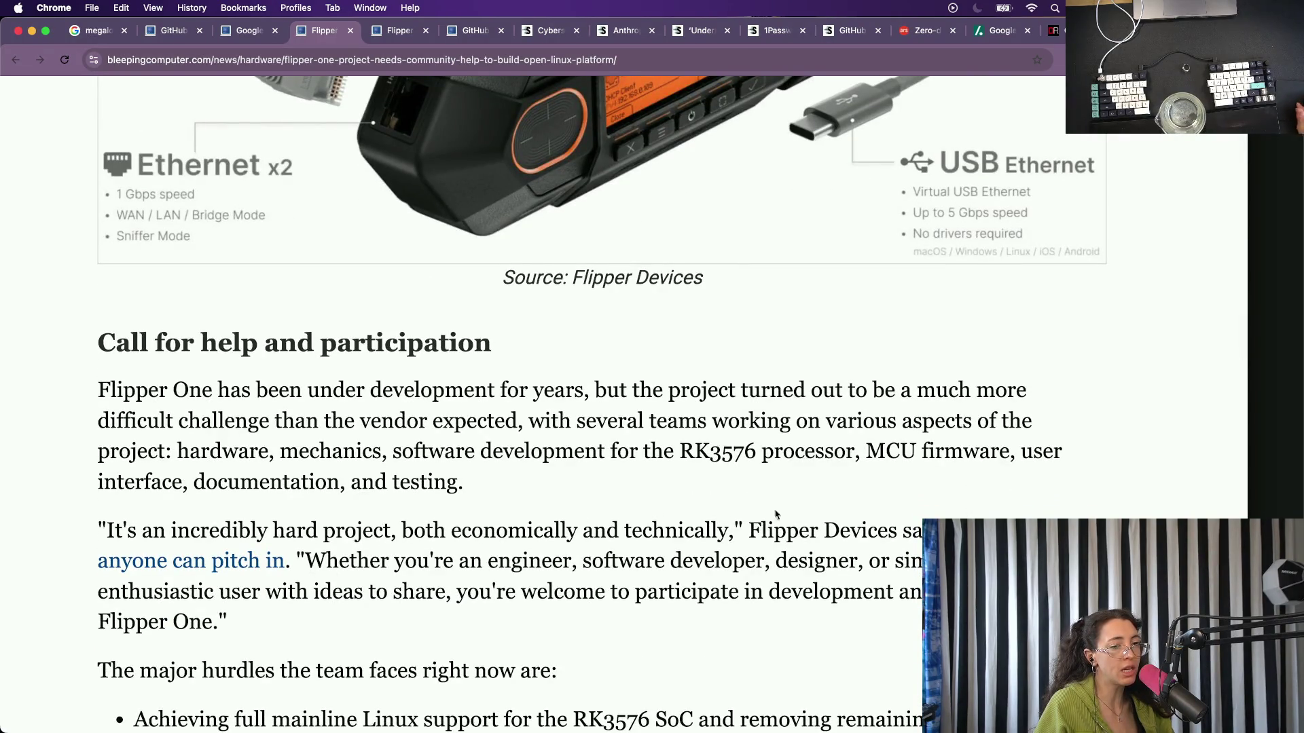
pyautogui.scroll(-1, 370, 498)
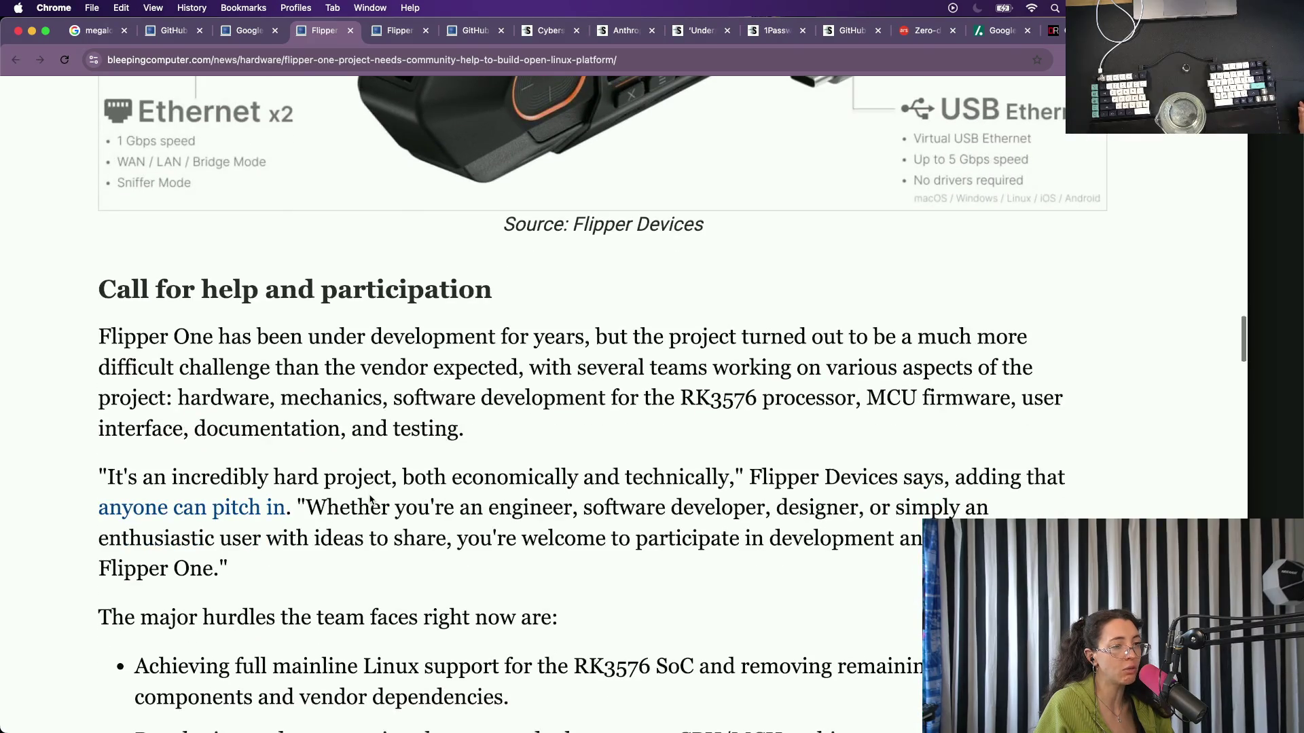
pyautogui.scroll(-1, 370, 498)
pyautogui.scroll(-1, 369, 498)
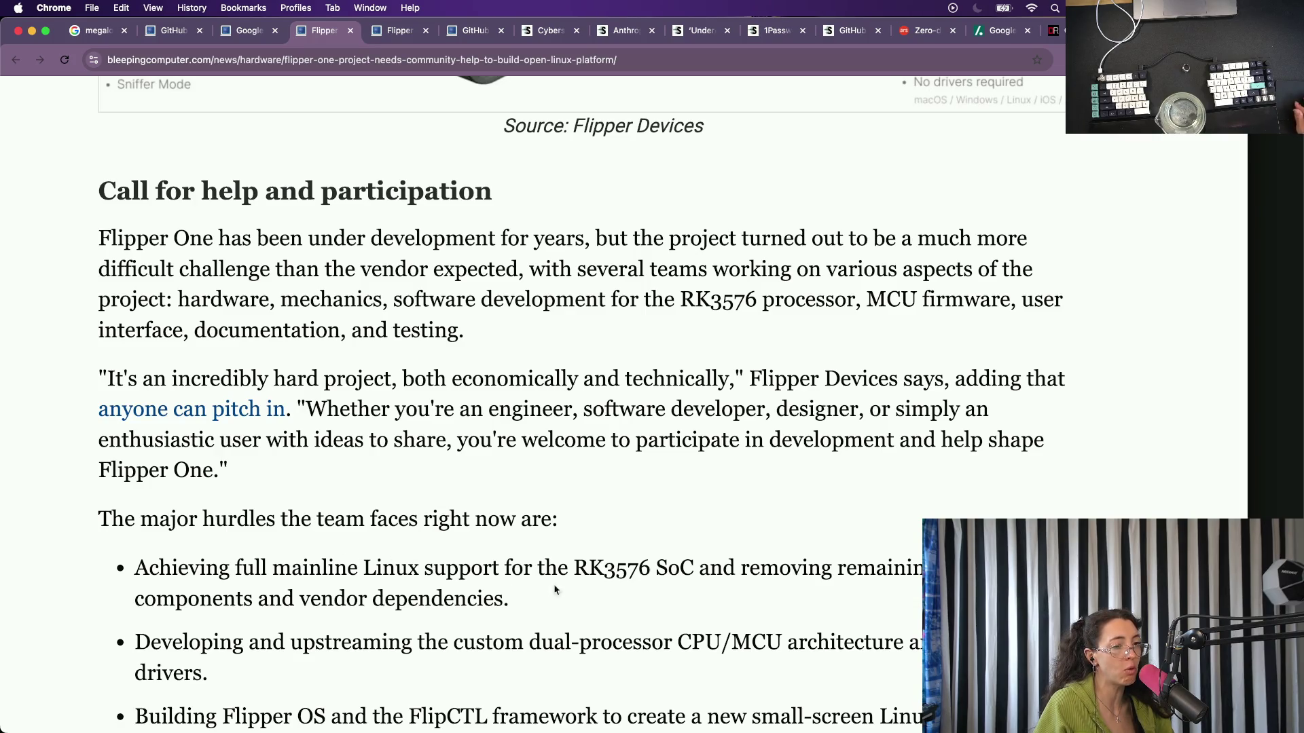
pyautogui.scroll(-3, 556, 588)
pyautogui.scroll(-1, 781, 540)
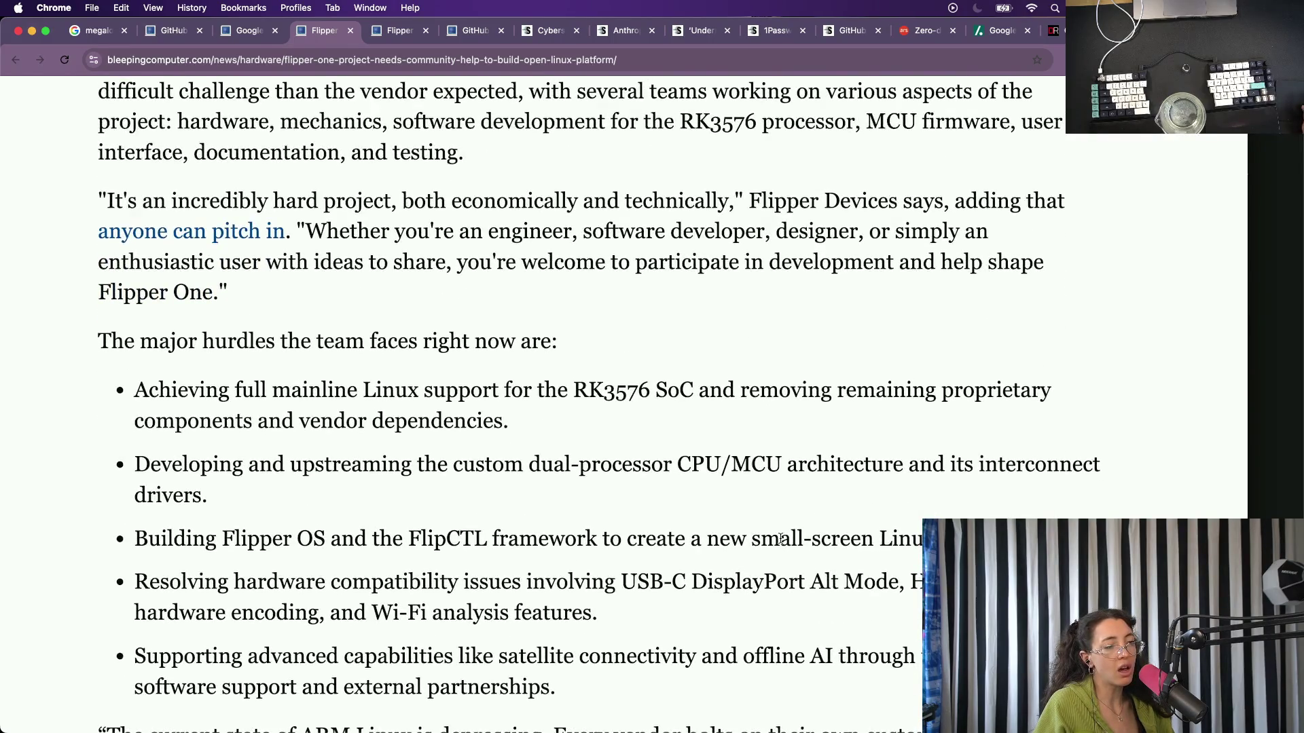
pyautogui.scroll(-2, 781, 540)
pyautogui.scroll(-5, 781, 540)
pyautogui.scroll(-1, 782, 543)
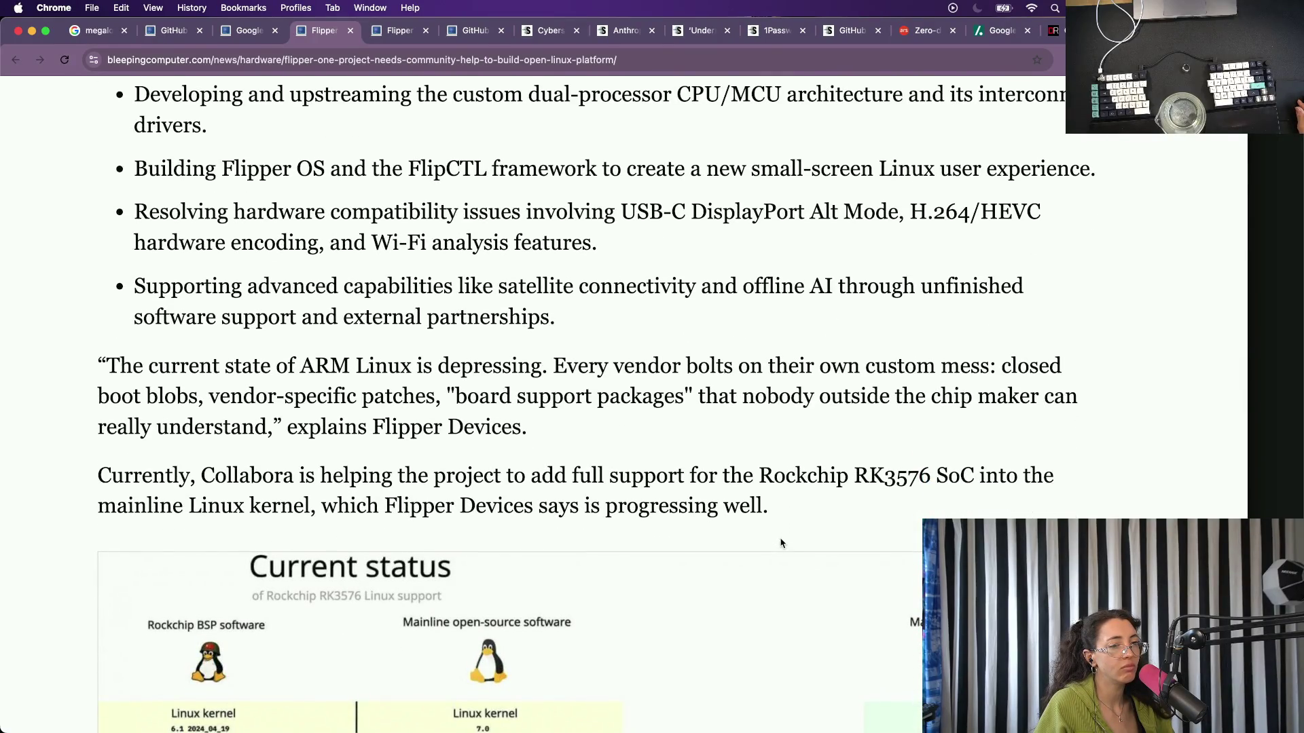
pyautogui.scroll(-2, 781, 543)
pyautogui.scroll(-3, 781, 543)
pyautogui.scroll(7, 782, 543)
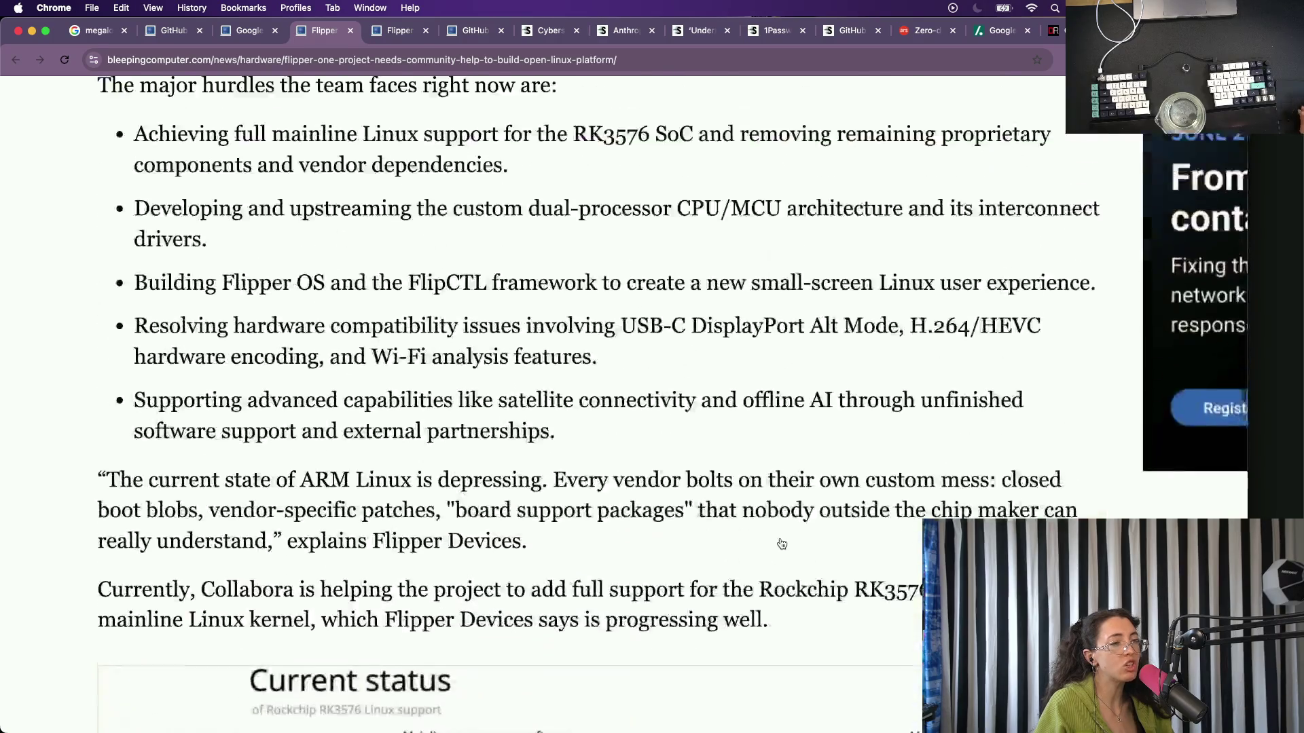
pyautogui.scroll(-2, 781, 544)
# Zoom the Flipper One article out, then switch to the Flipper Zero Firmware 1.0 tab.
pyautogui.press('super+minus')
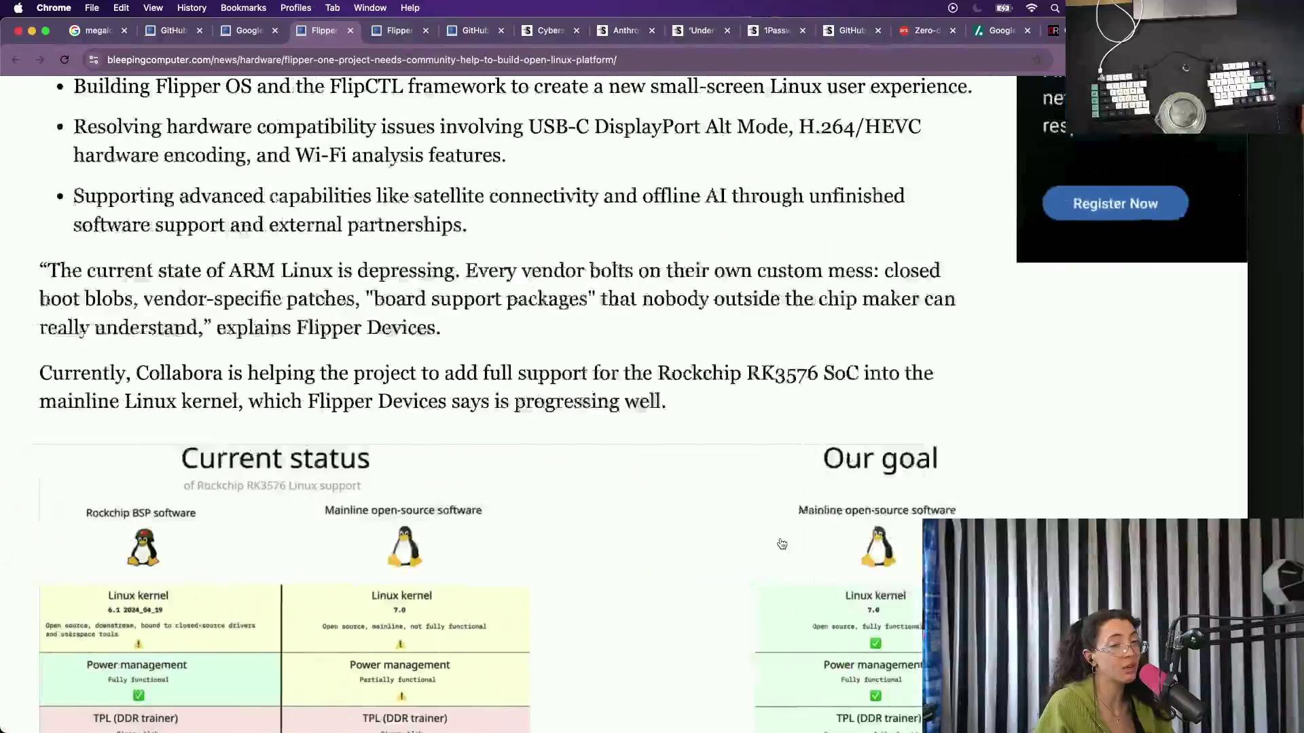
pyautogui.scroll(-2, 781, 545)
pyautogui.scroll(-2, 781, 544)
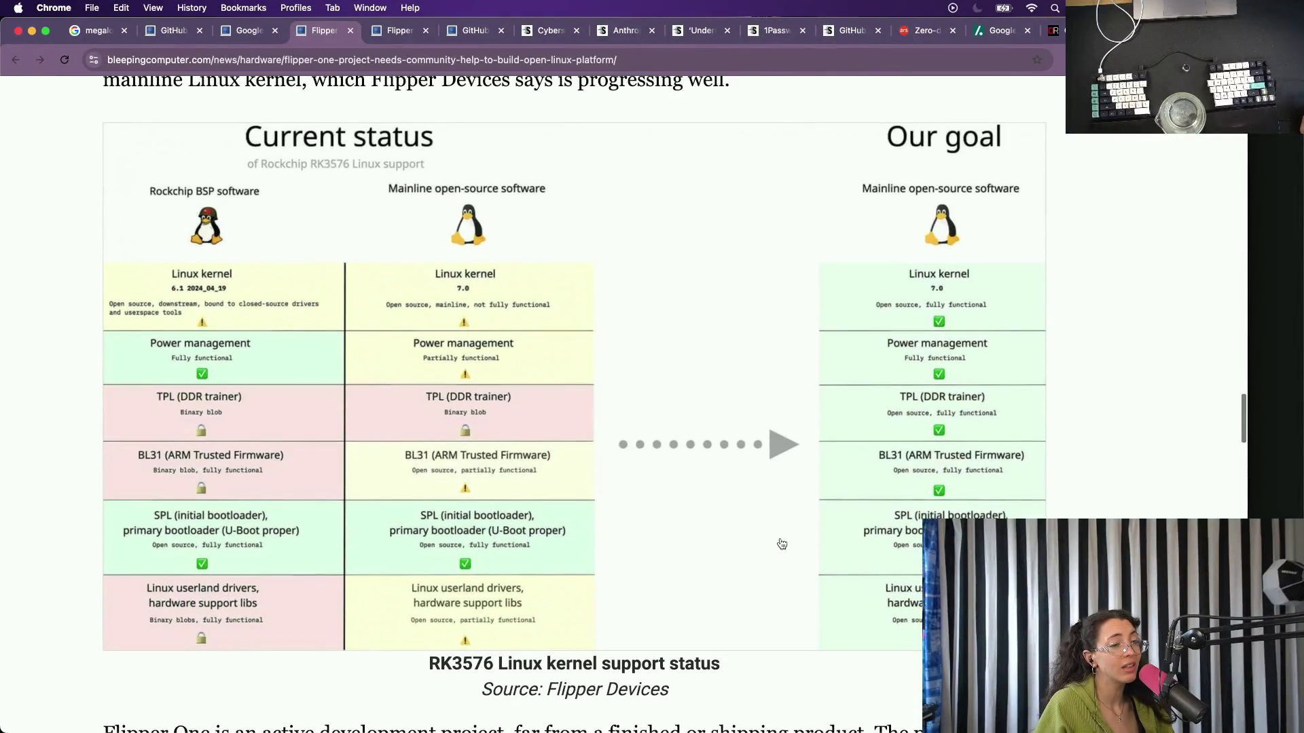
pyautogui.scroll(-2, 782, 544)
pyautogui.scroll(-3, 458, 404)
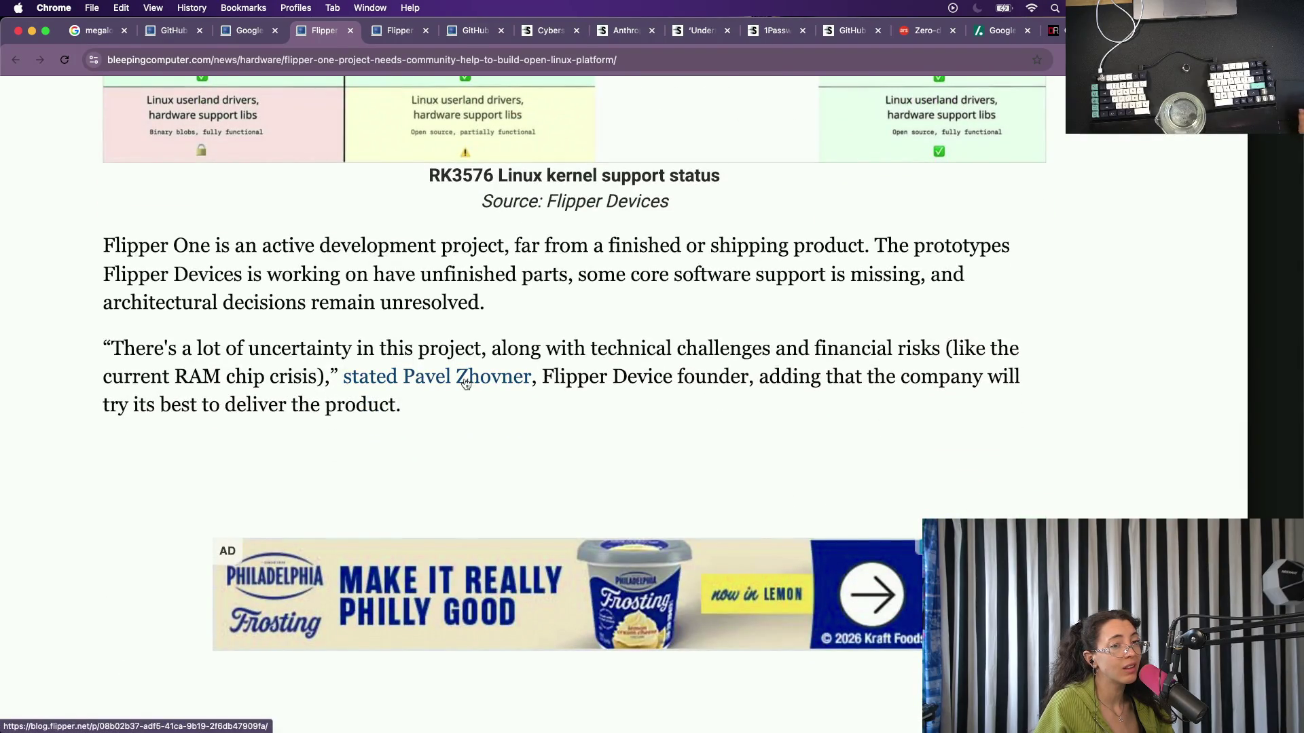
pyautogui.scroll(-2, 465, 384)
pyautogui.scroll(-5, 465, 384)
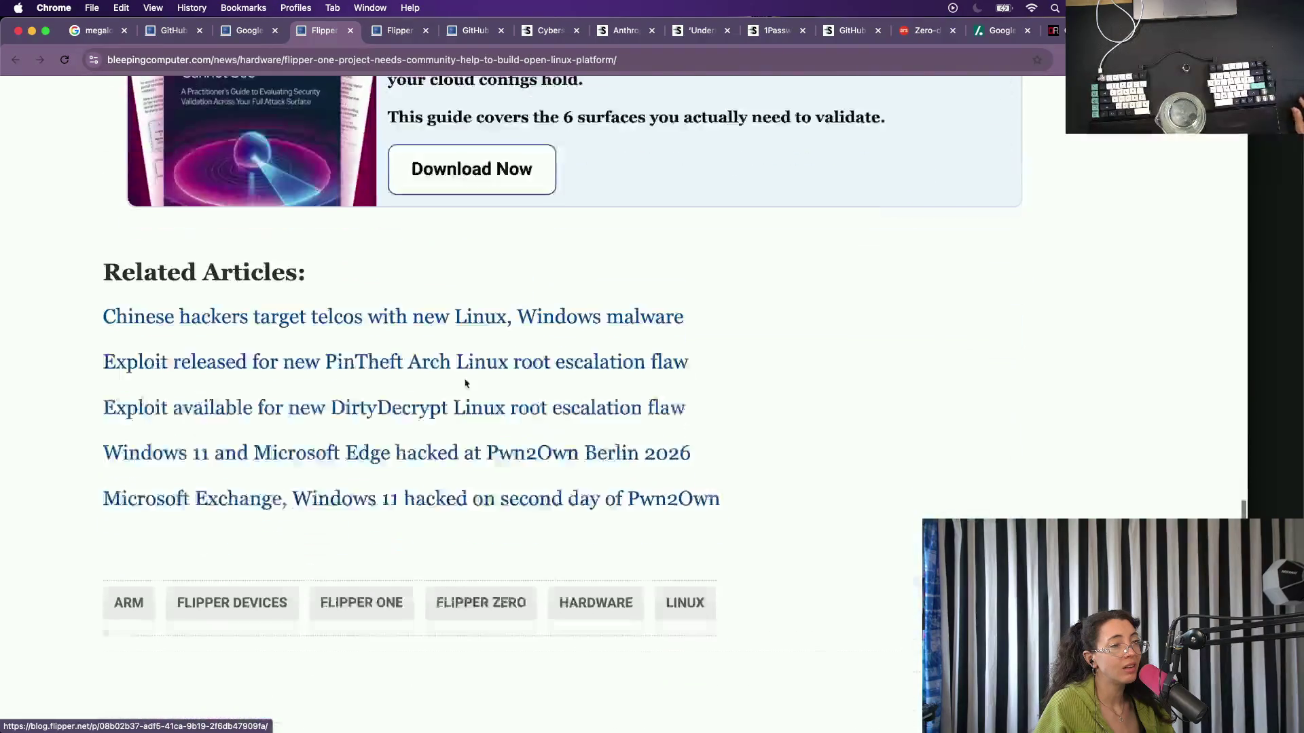
pyautogui.scroll(1, 465, 383)
pyautogui.scroll(10, 465, 384)
pyautogui.scroll(3, 465, 383)
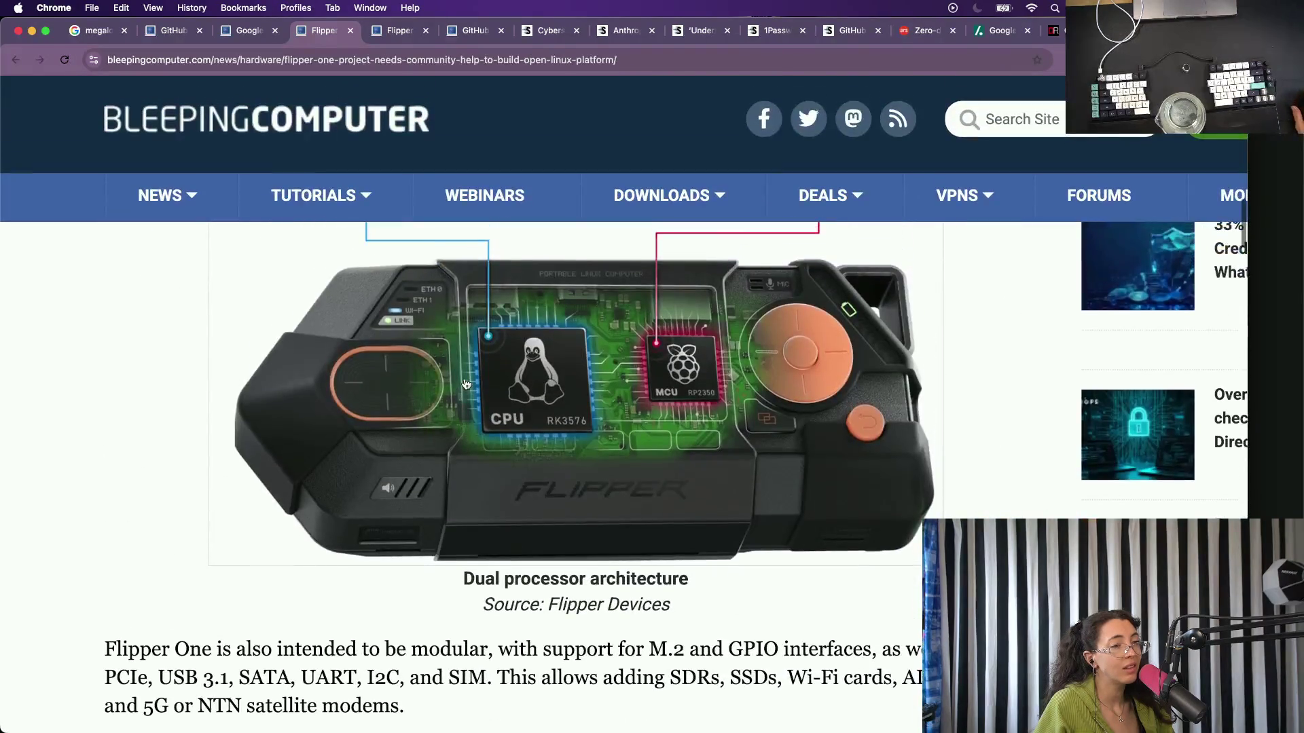
pyautogui.scroll(1, 465, 383)
pyautogui.scroll(5, 465, 383)
pyautogui.scroll(-1, 374, 411)
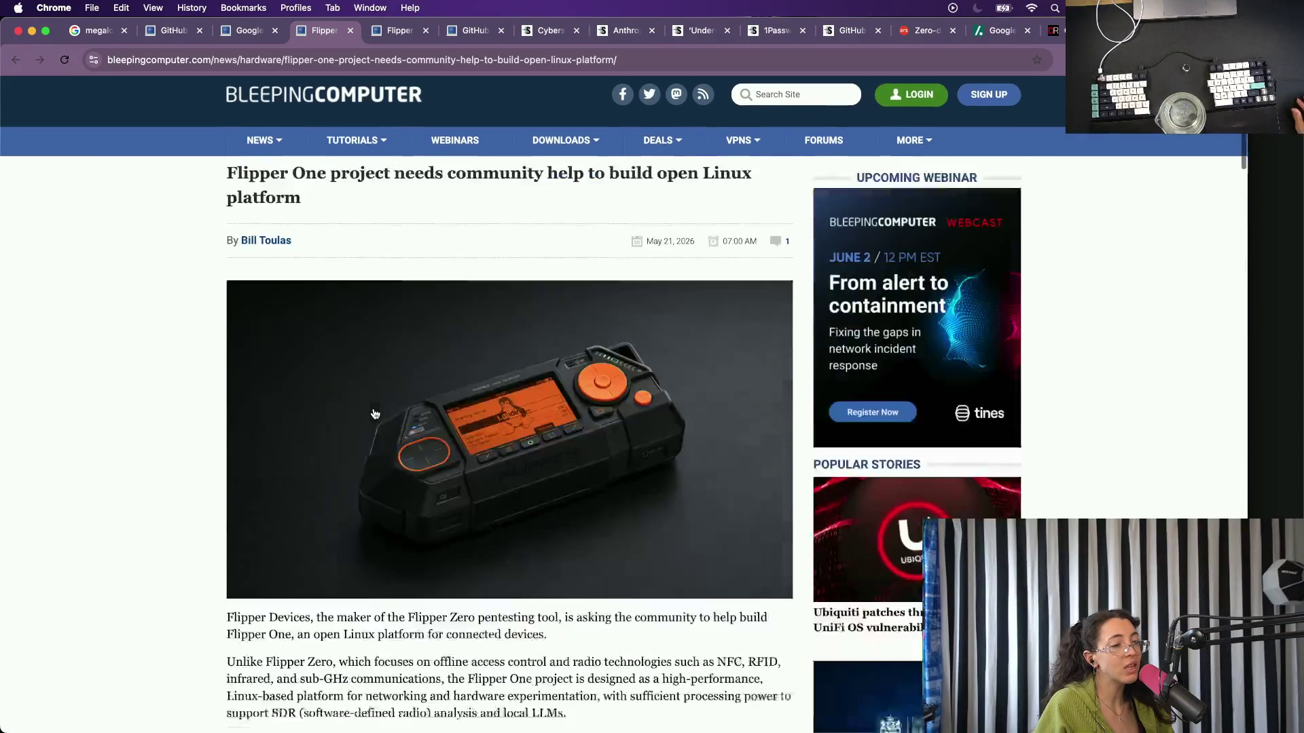
pyautogui.scroll(-3, 374, 410)
pyautogui.click(314, 664)
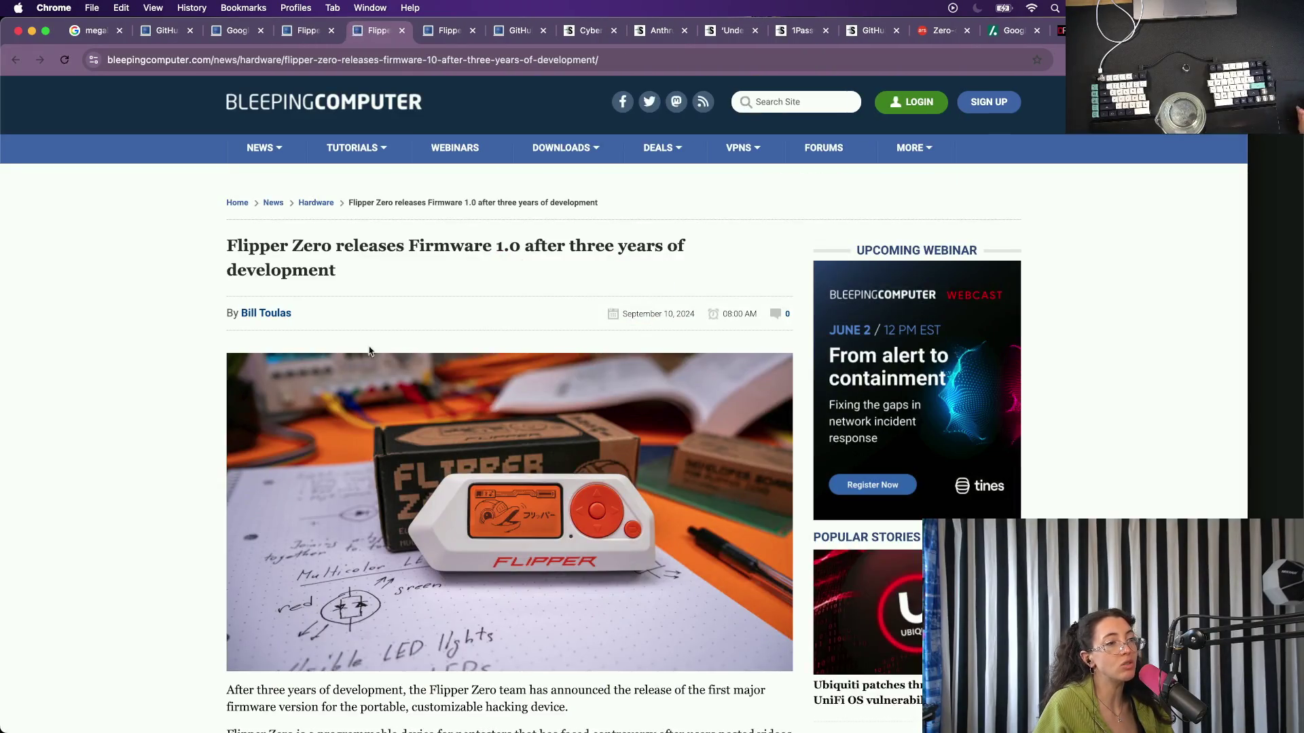
# Close the duplicate Flipper and firmware tabs and return to the Flipper One article.
pyautogui.click(402, 31)
pyautogui.click(402, 31)
pyautogui.click(296, 7)
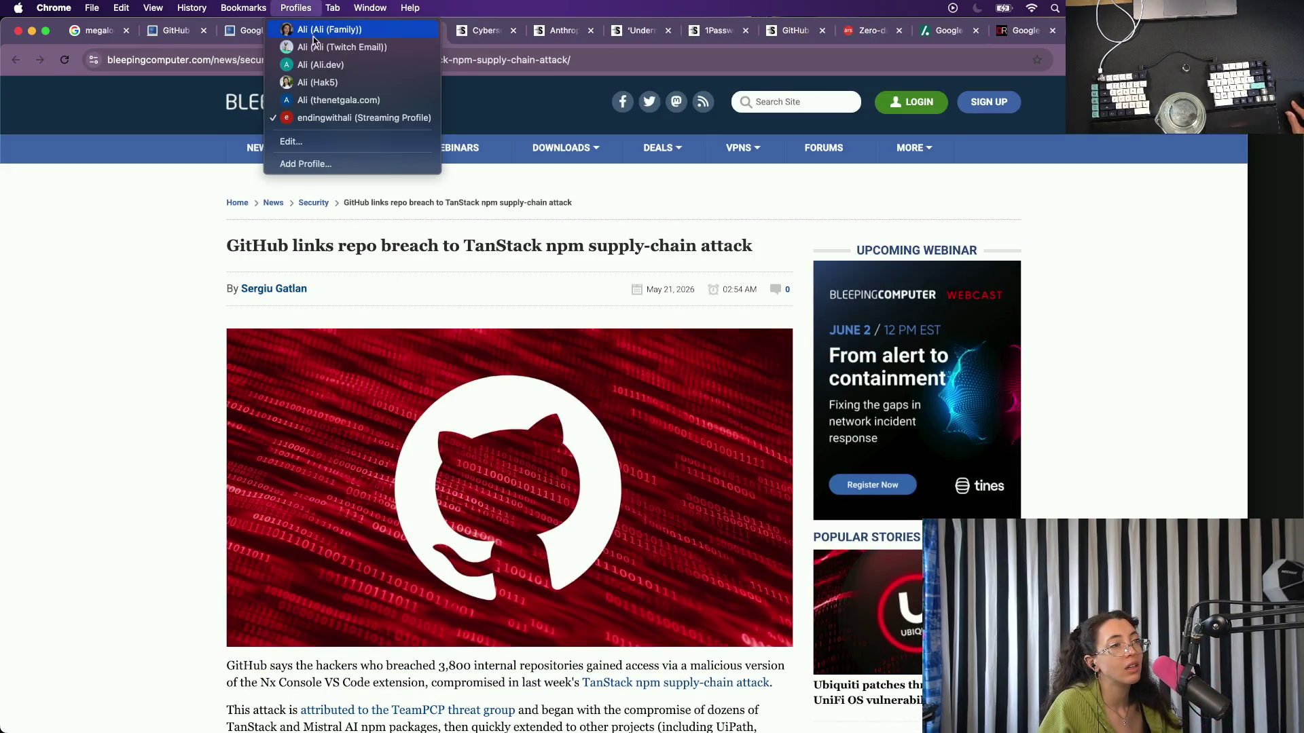
pyautogui.click(358, 33)
# Search for 'flipper one' from the address bar and open Flipper's own blog post result.
pyautogui.click(351, 56)
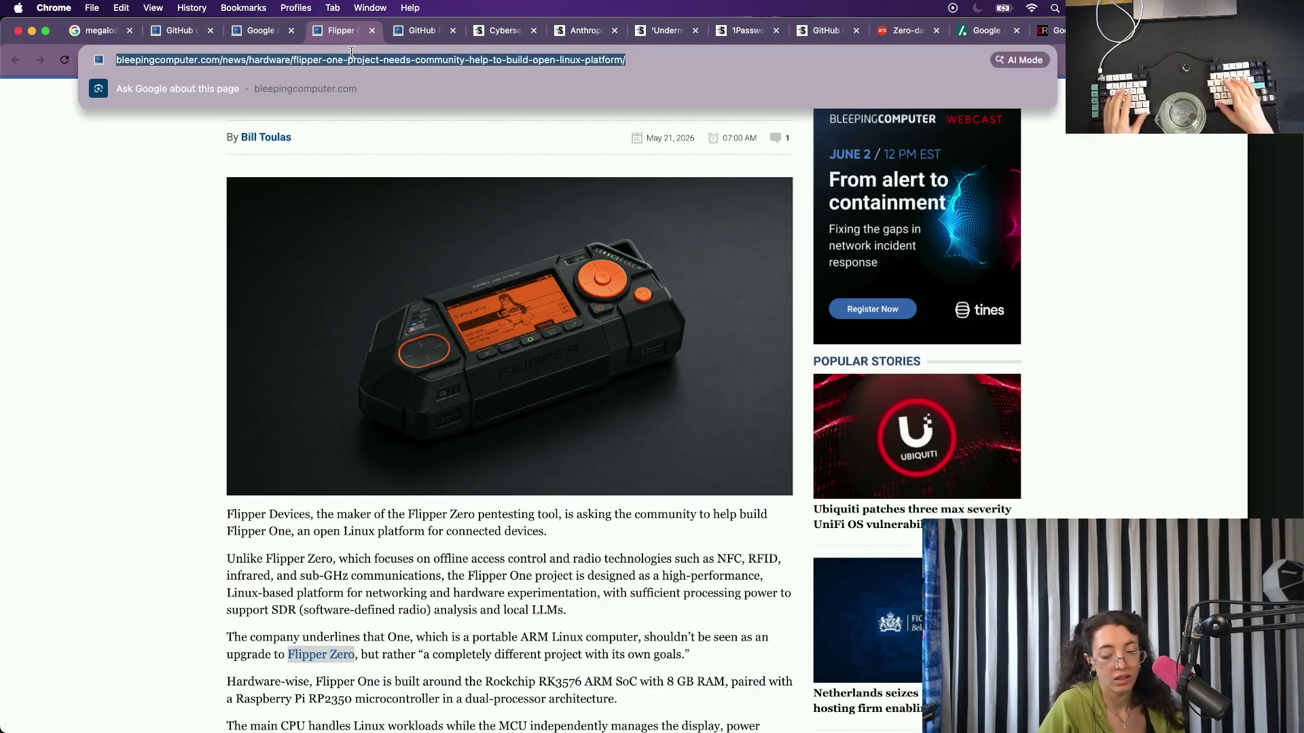
pyautogui.press('BackSpace')
pyautogui.write('fk')
pyautogui.press('BackSpace')
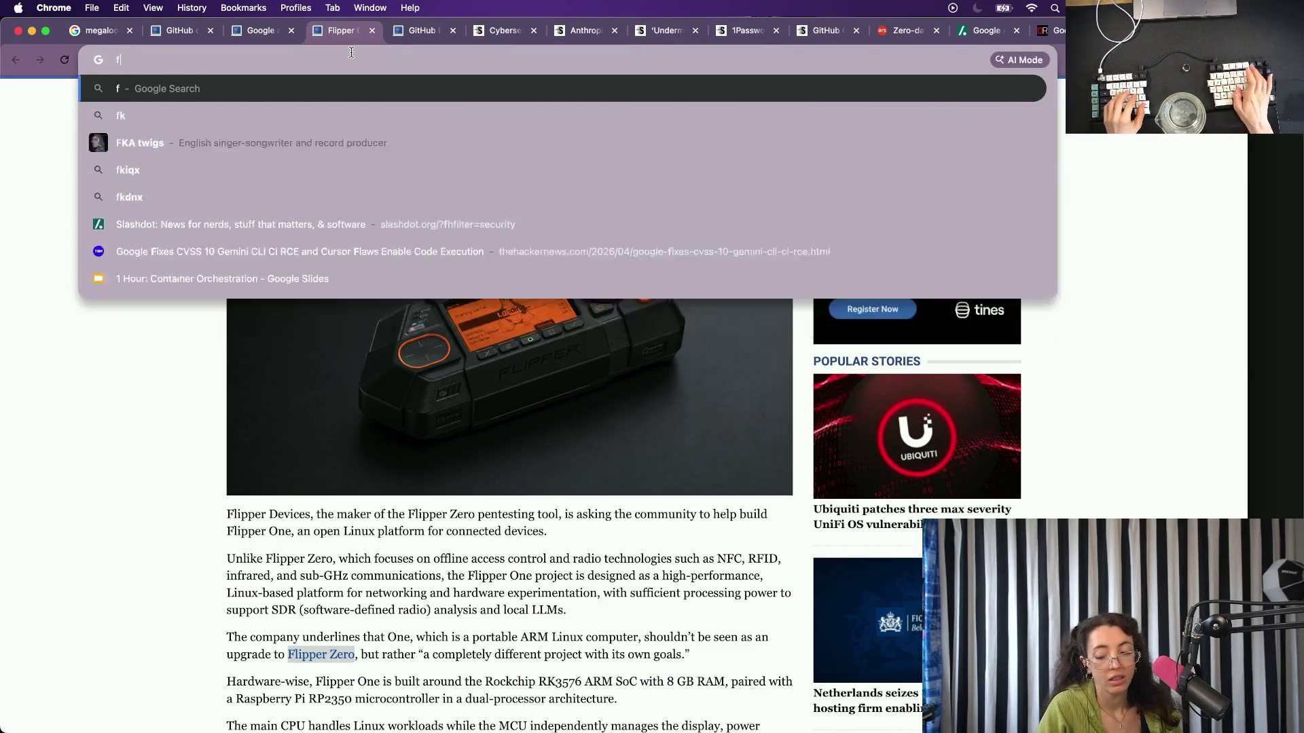
pyautogui.press('BackSpace')
pyautogui.write('li')
pyautogui.press('BackSpace')
pyautogui.press('BackSpace')
pyautogui.write('fli')
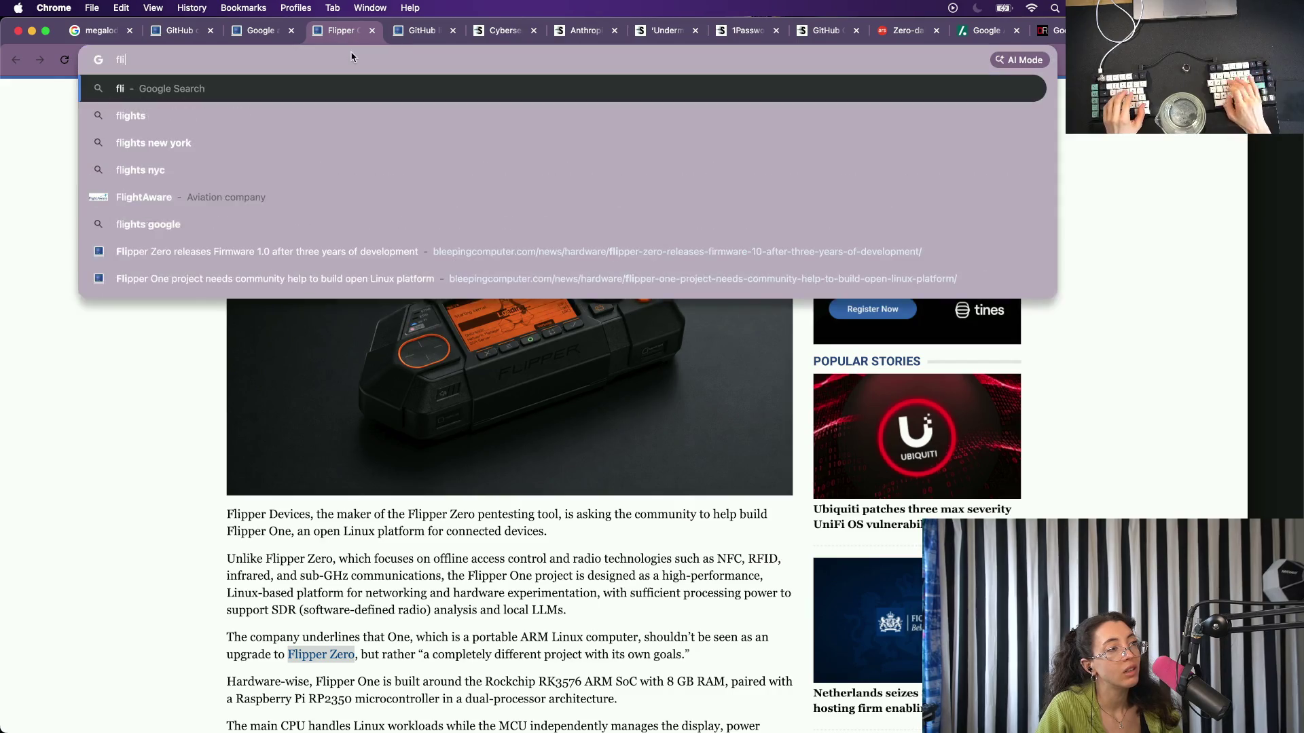
pyautogui.write('pper one')
pyautogui.press('Return')
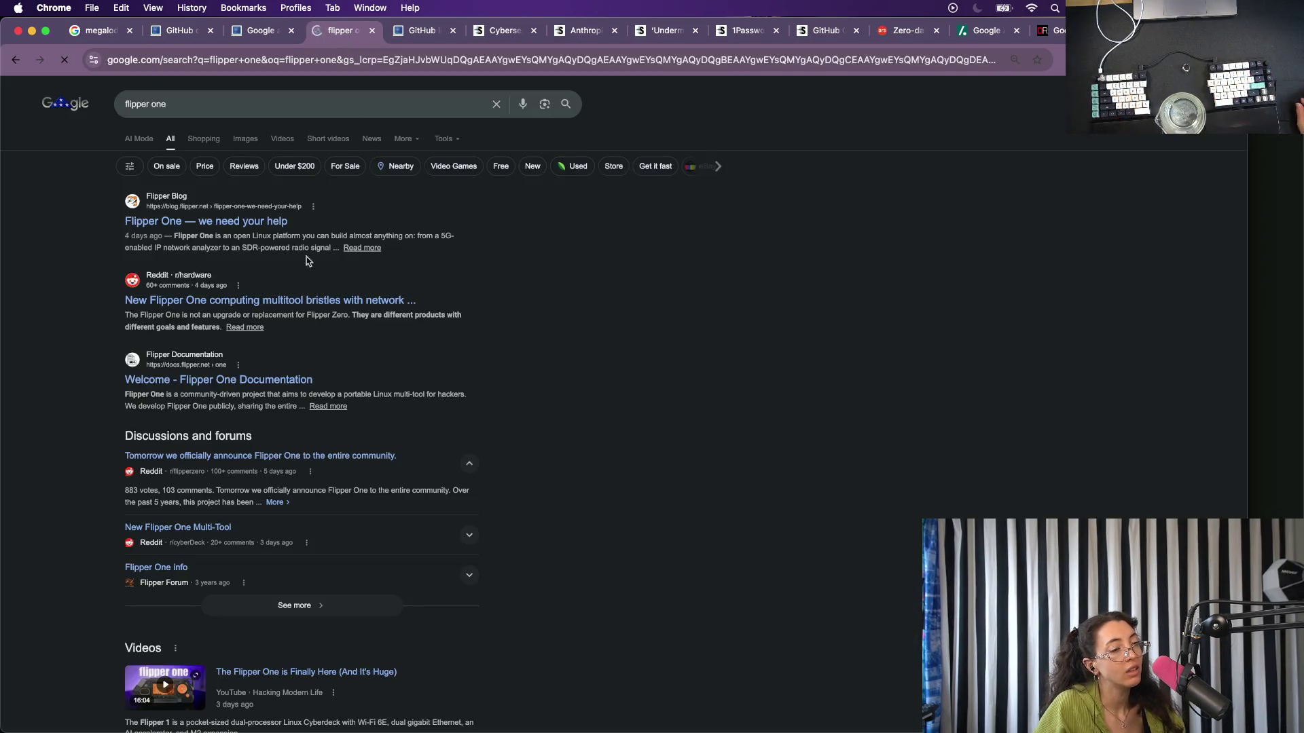
pyautogui.click(207, 220)
pyautogui.scroll(-2, 415, 399)
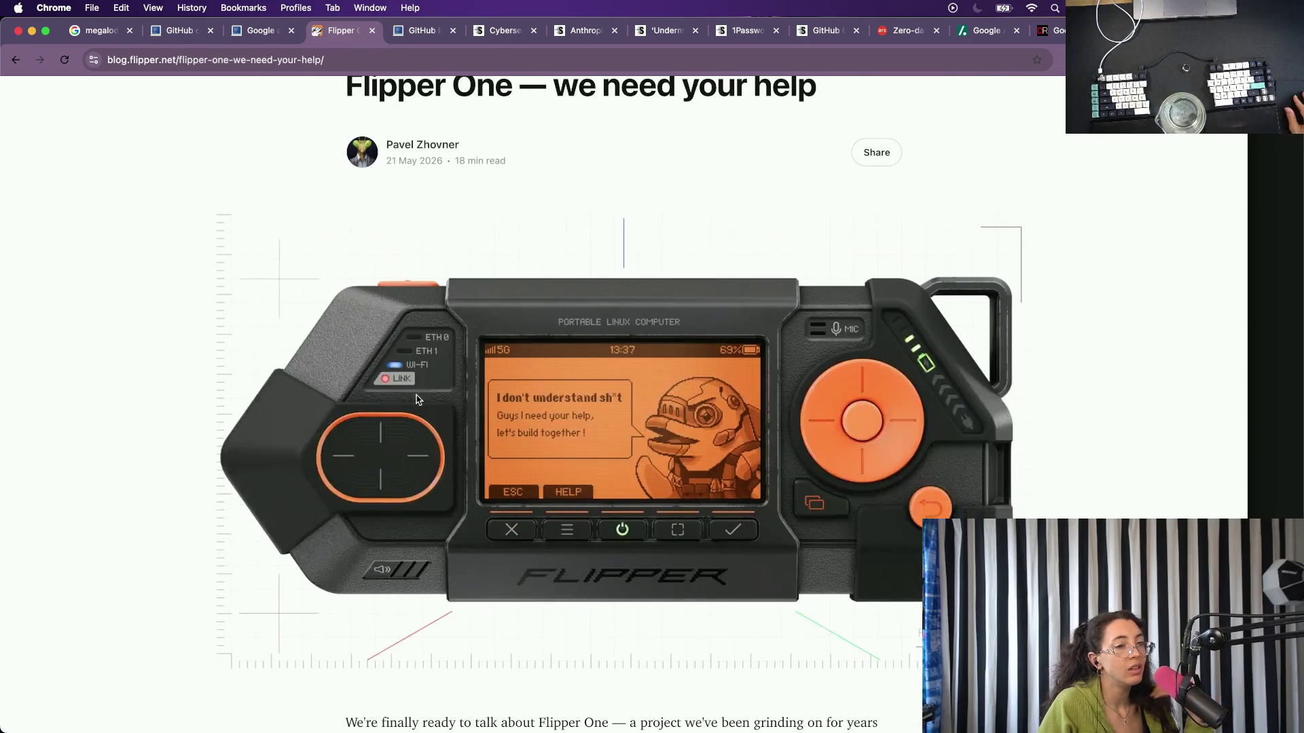
pyautogui.scroll(-2, 416, 400)
pyautogui.scroll(-1, 415, 400)
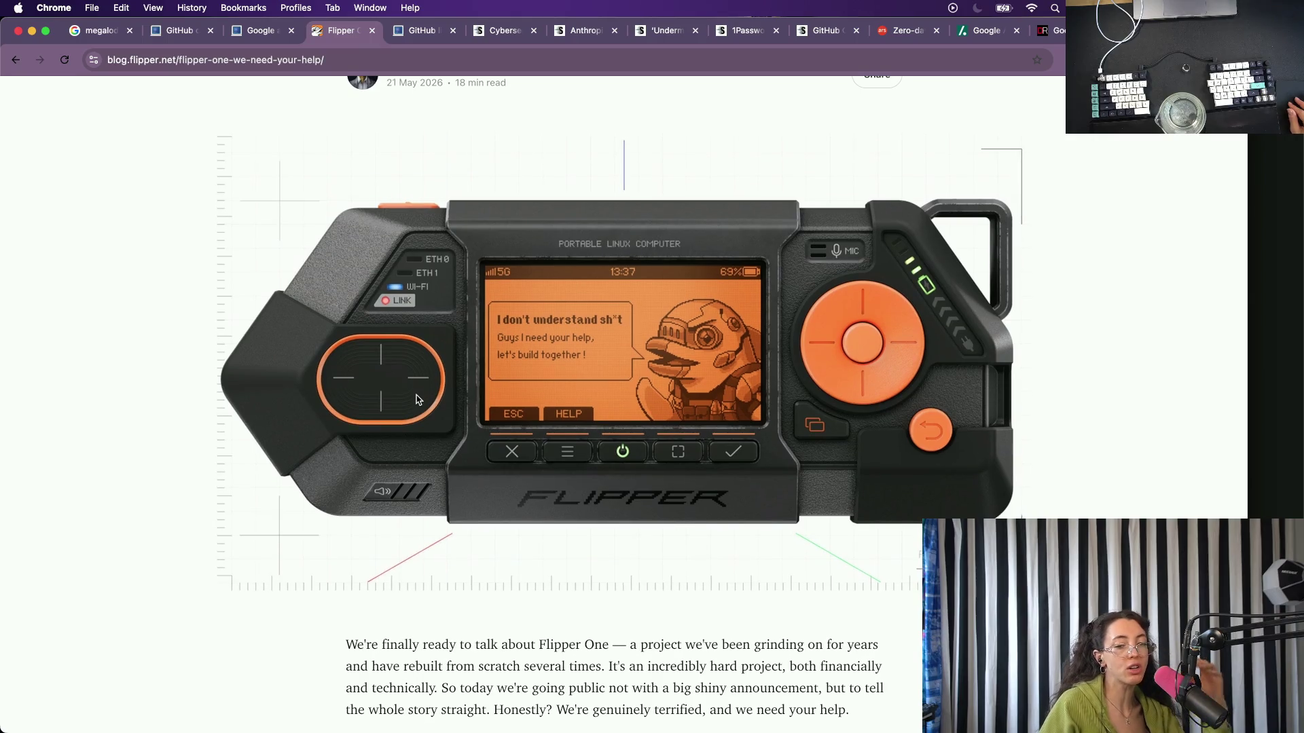
pyautogui.scroll(-1, 416, 400)
pyautogui.scroll(-2, 416, 400)
pyautogui.scroll(-2, 416, 399)
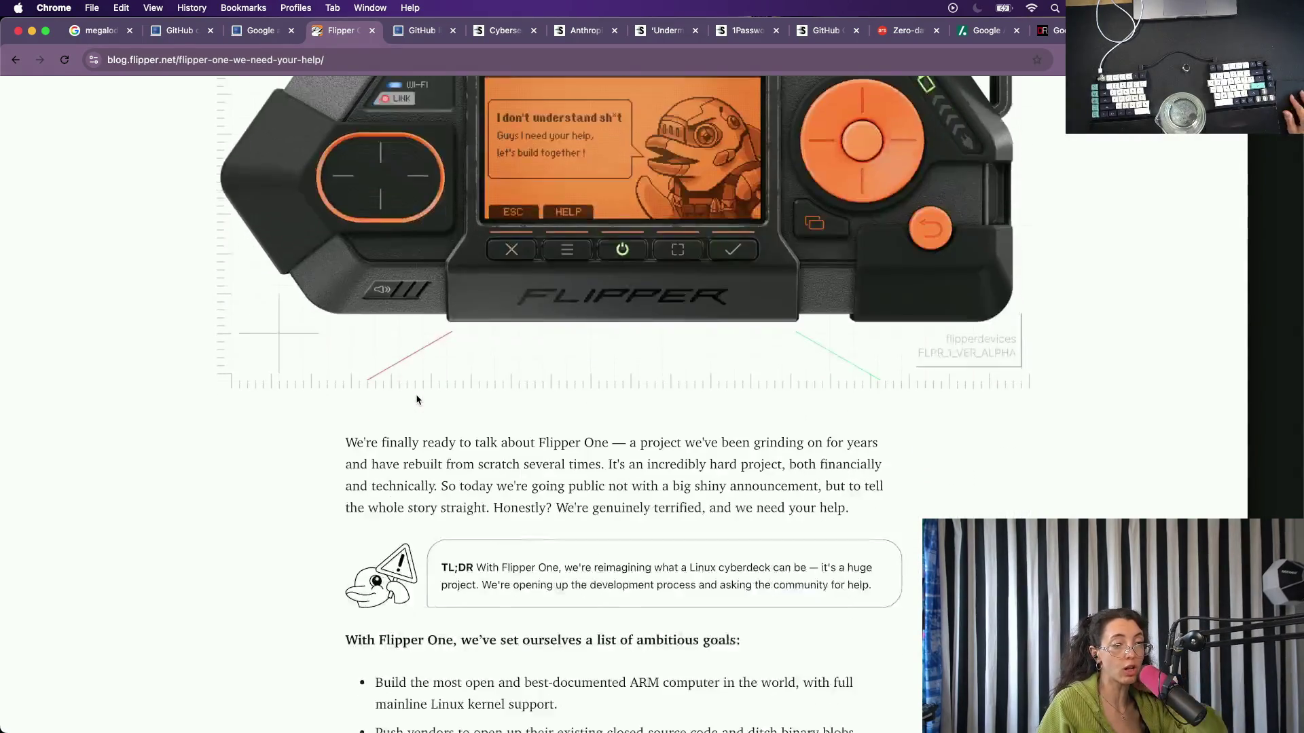
pyautogui.scroll(-1, 416, 400)
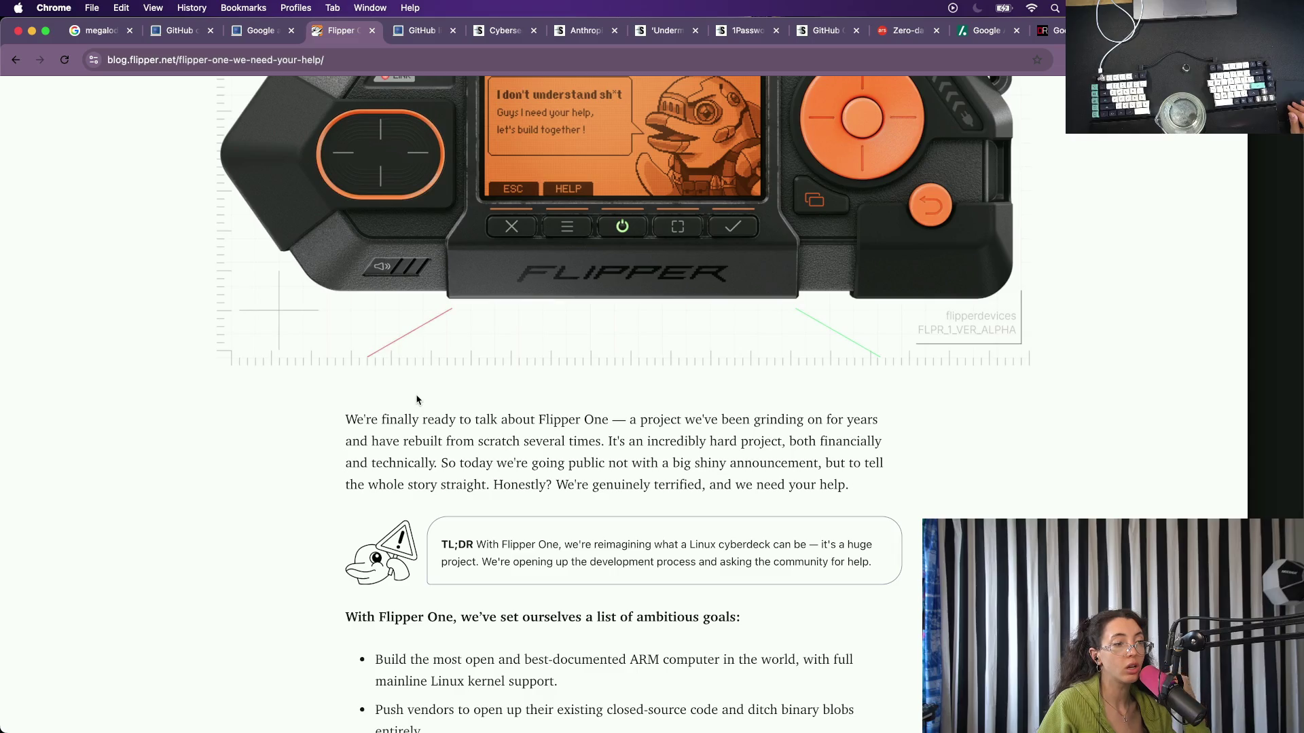
pyautogui.scroll(-1, 416, 400)
pyautogui.scroll(-2, 416, 399)
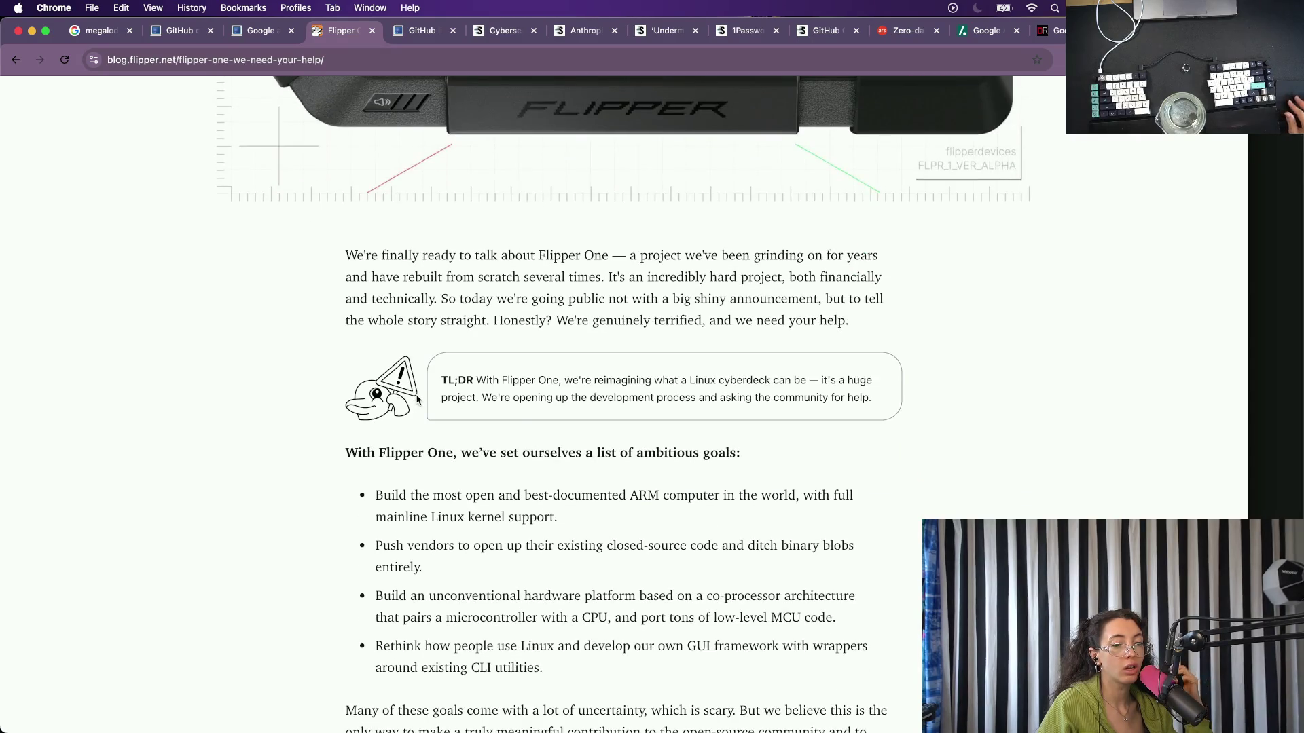
pyautogui.scroll(-2, 415, 400)
pyautogui.scroll(-2, 416, 400)
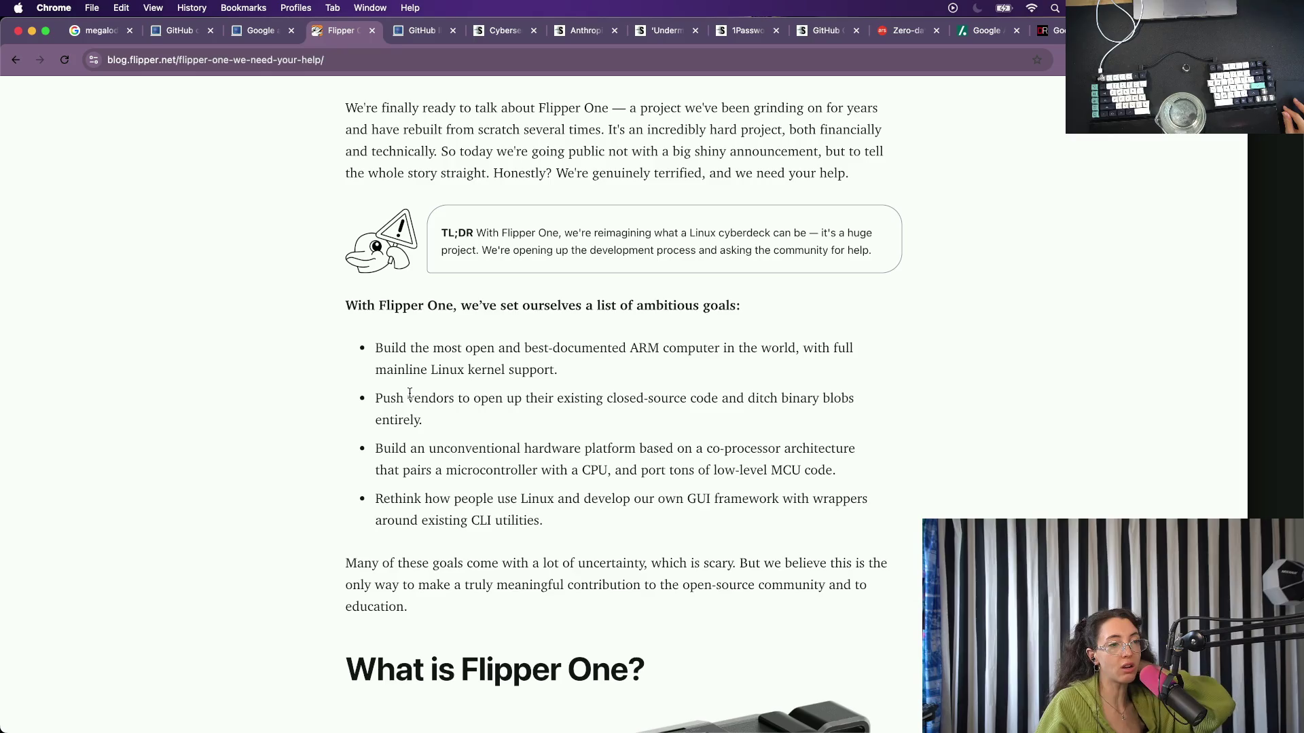
pyautogui.scroll(-1, 484, 339)
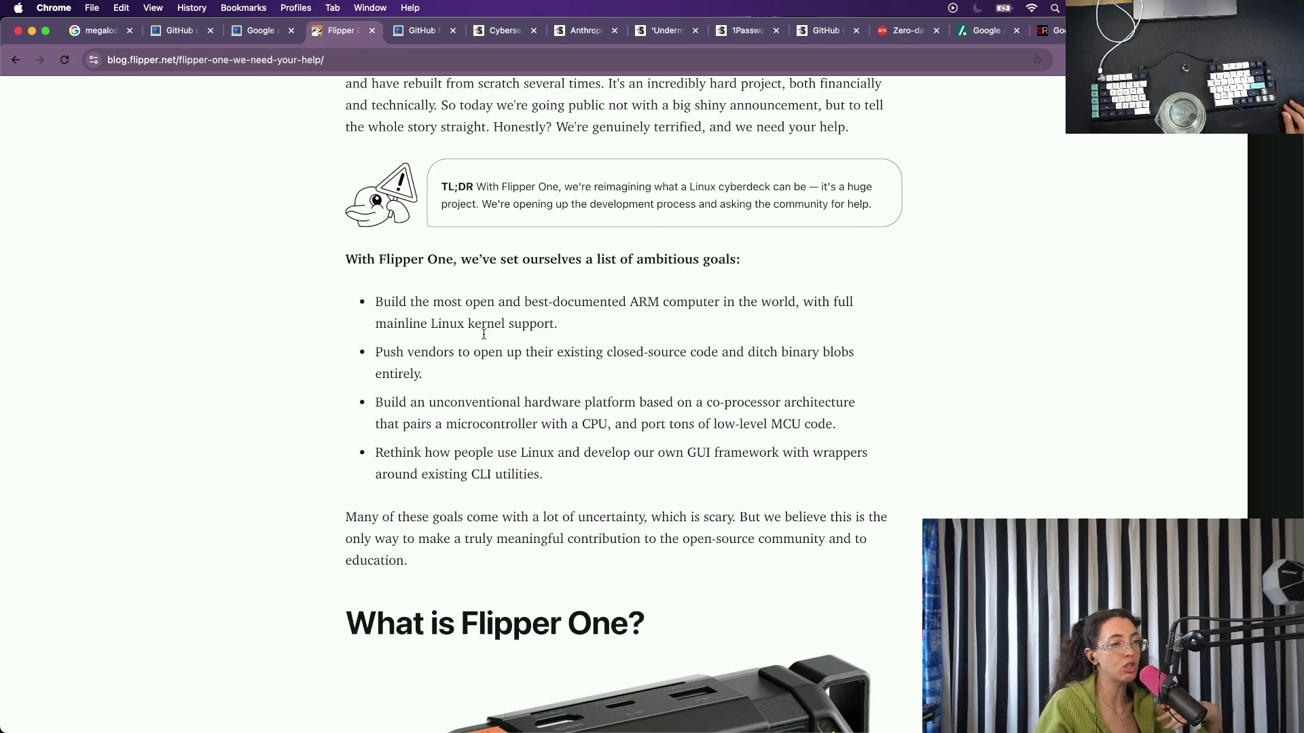
pyautogui.scroll(-3, 484, 338)
pyautogui.scroll(-1, 484, 338)
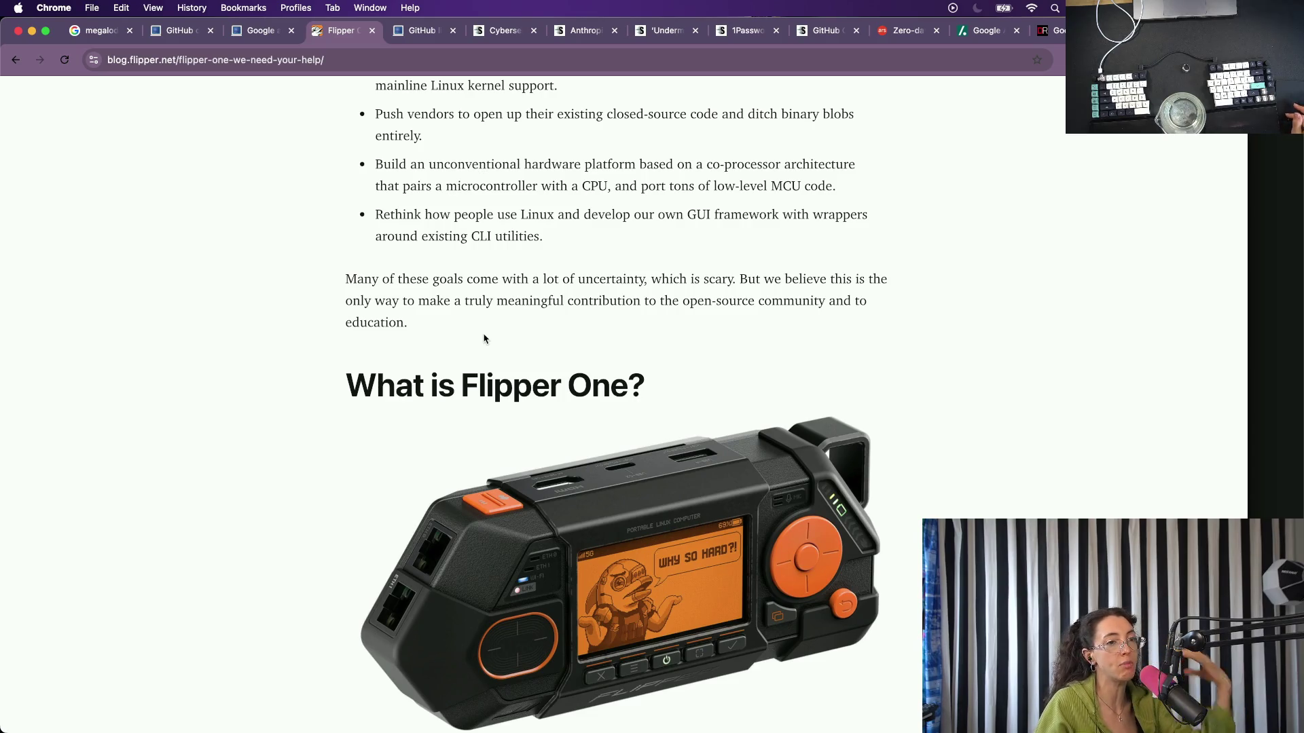
pyautogui.scroll(-3, 381, 432)
pyautogui.scroll(-1, 383, 432)
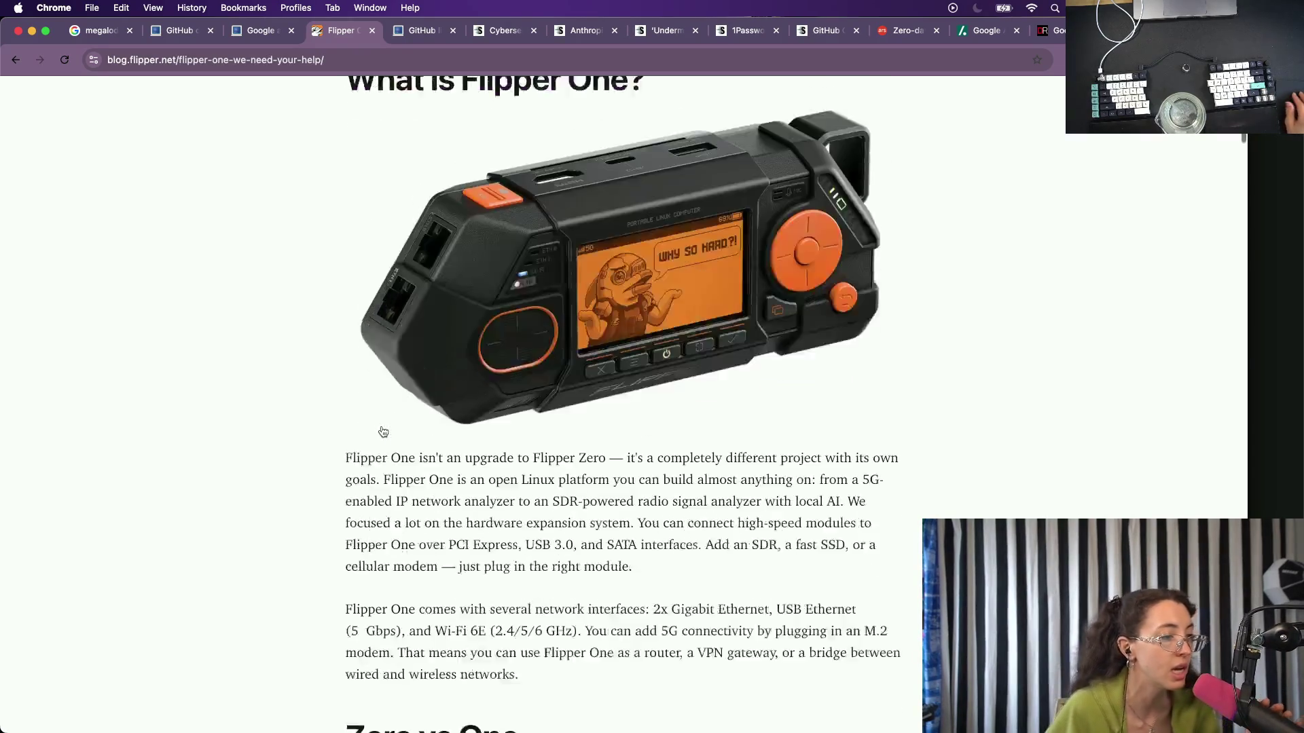
pyautogui.scroll(-1, 383, 432)
pyautogui.scroll(-1, 381, 429)
pyautogui.scroll(-4, 382, 430)
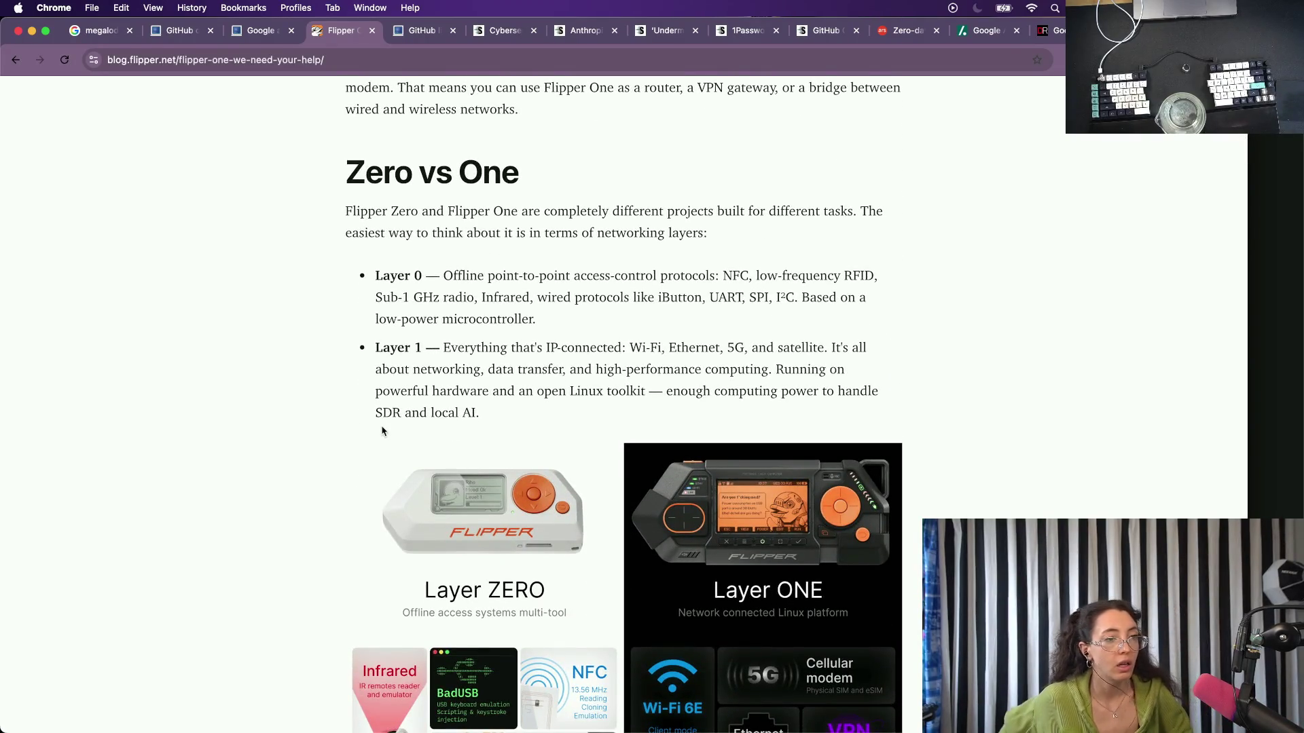
pyautogui.scroll(-1, 382, 431)
pyautogui.scroll(-2, 383, 431)
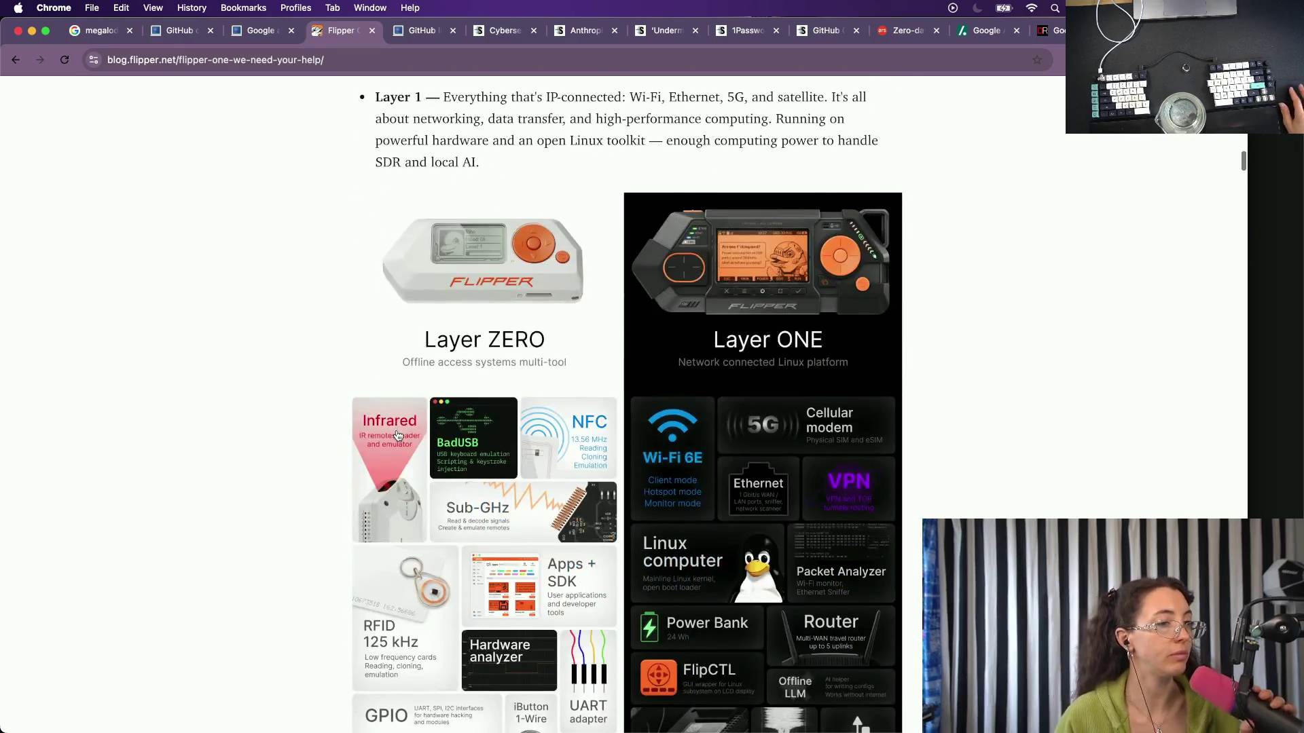
pyautogui.scroll(-2, 533, 566)
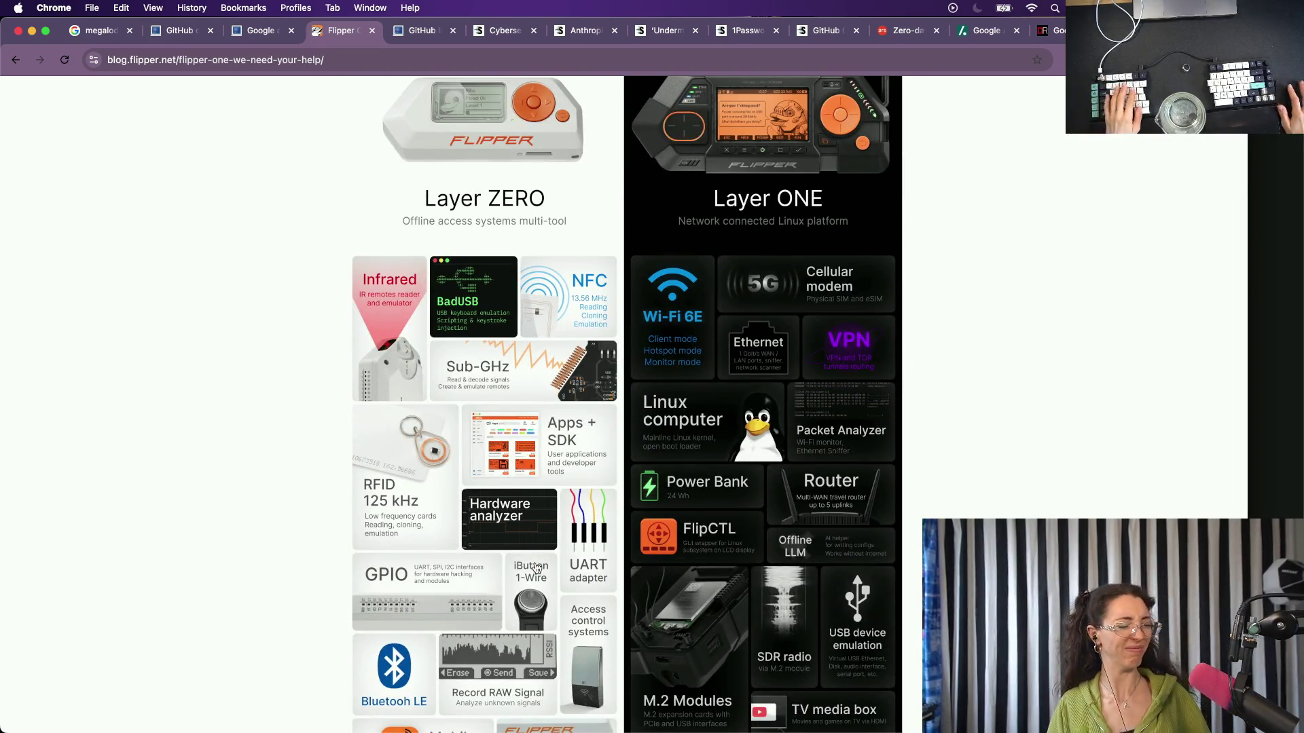
pyautogui.scroll(-3, 538, 567)
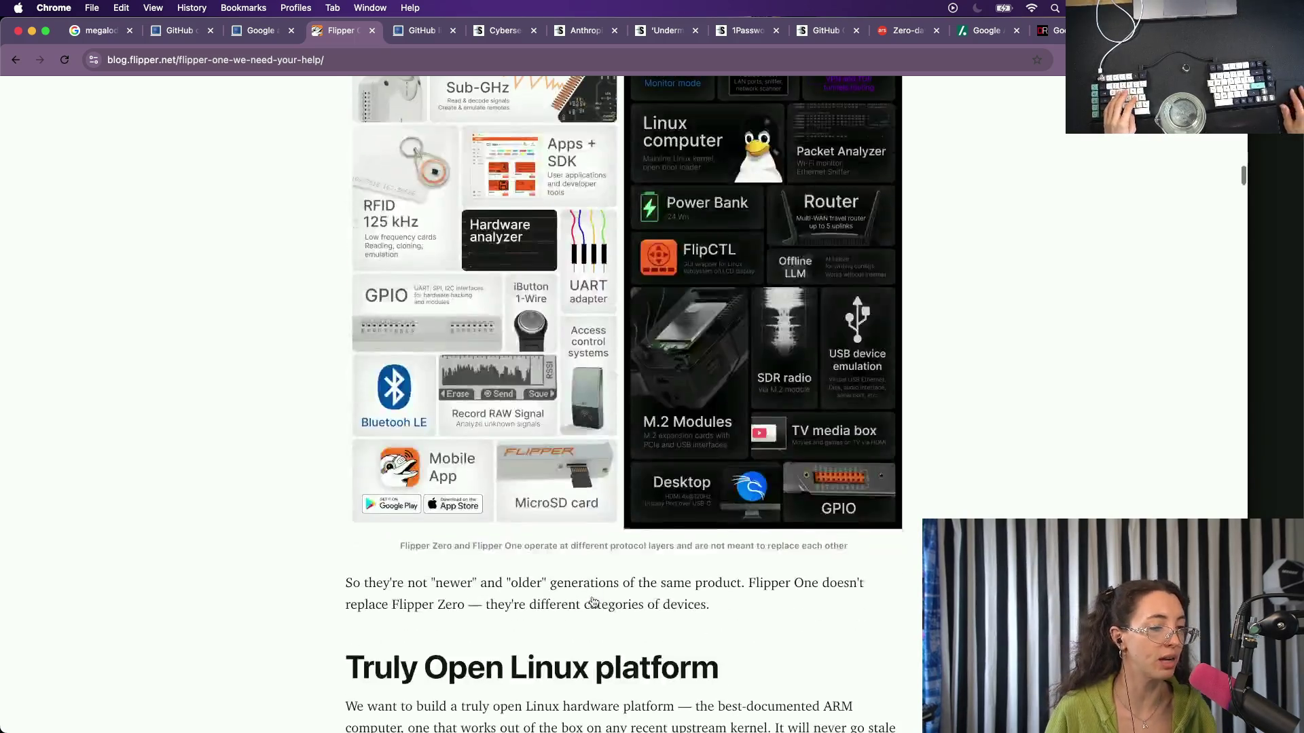
pyautogui.scroll(-3, 593, 602)
pyautogui.scroll(-4, 593, 602)
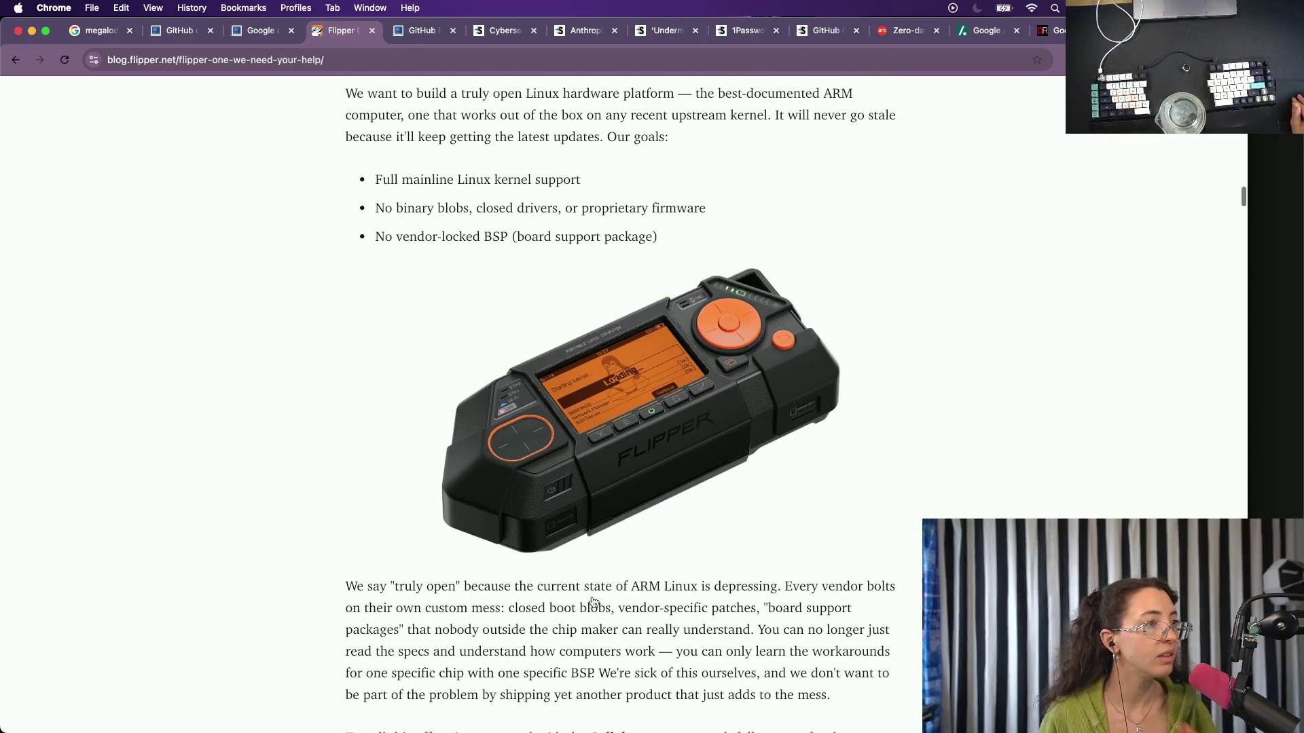
pyautogui.scroll(-5, 594, 602)
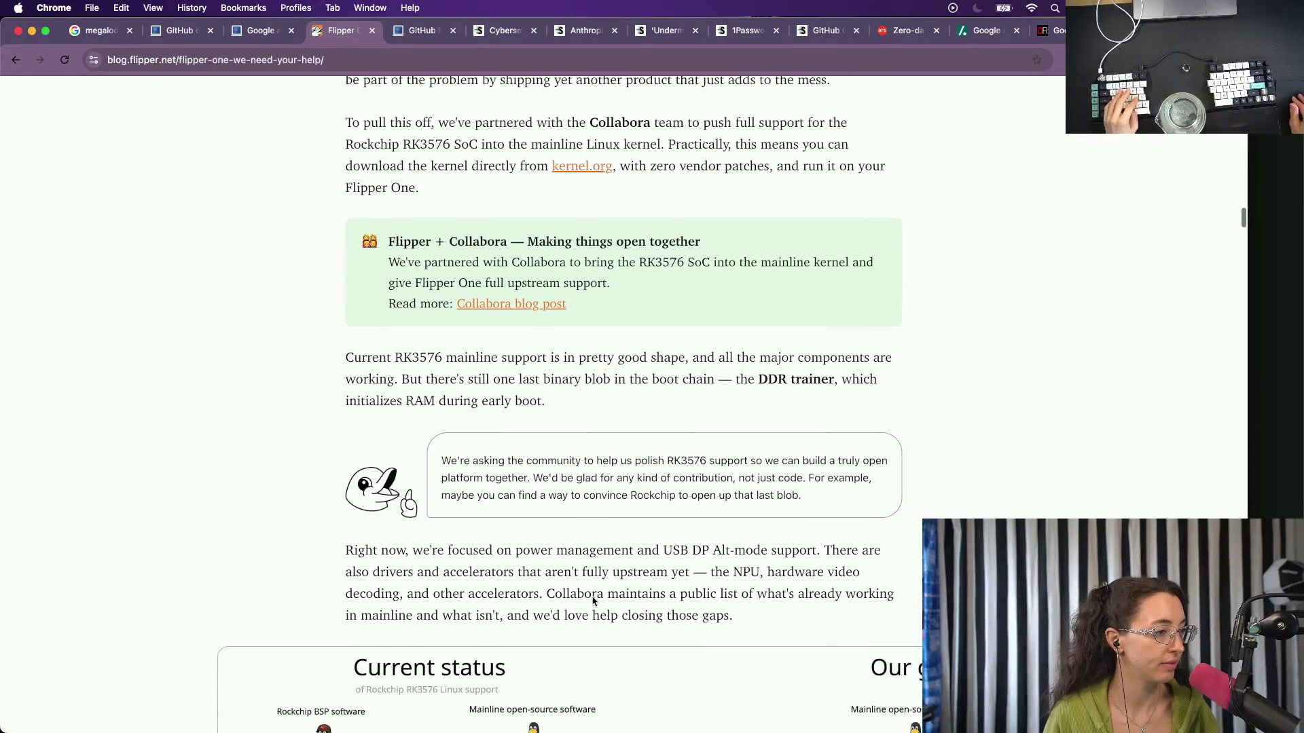
pyautogui.scroll(-4, 592, 598)
pyautogui.scroll(-2, 592, 598)
pyautogui.scroll(-1, 592, 599)
pyautogui.scroll(-7, 594, 601)
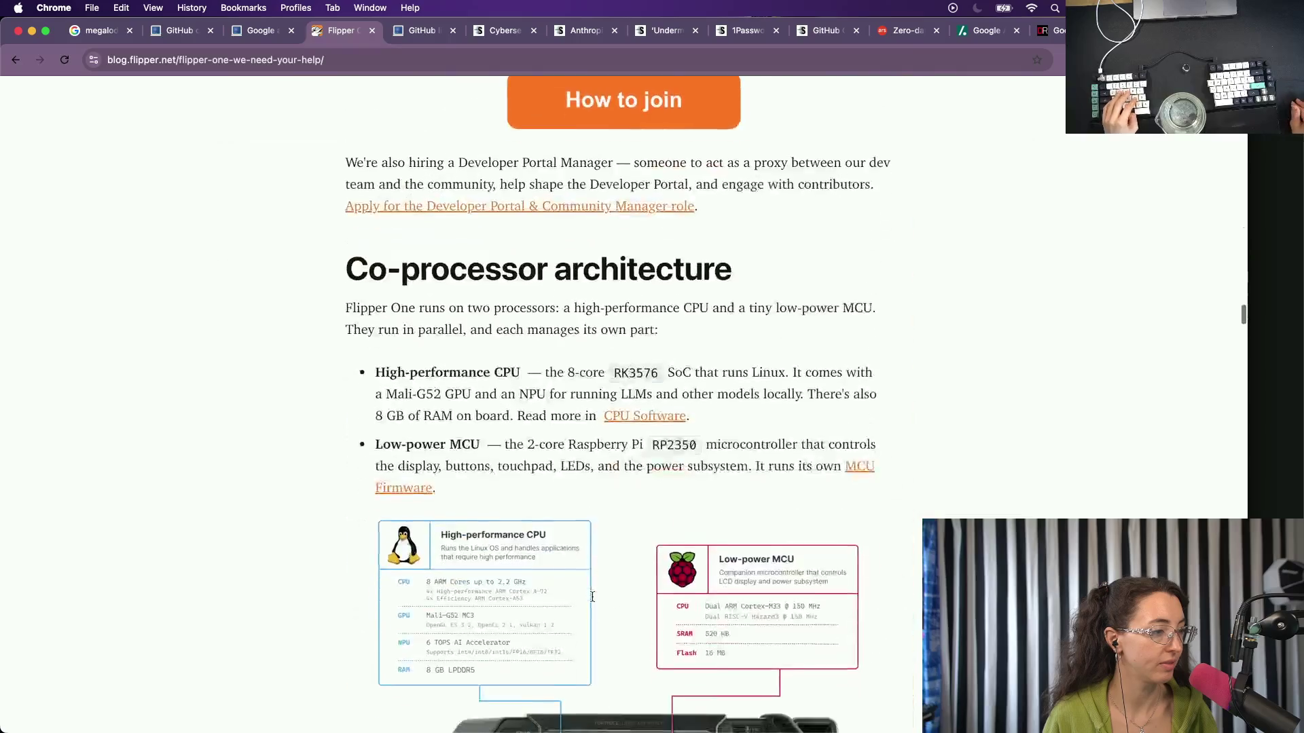
pyautogui.scroll(-1, 593, 604)
pyautogui.scroll(-10, 593, 603)
pyautogui.scroll(-10, 594, 603)
# Close the Flipper blog post and switch to the Aikido Google API keys article.
pyautogui.press('super+w')
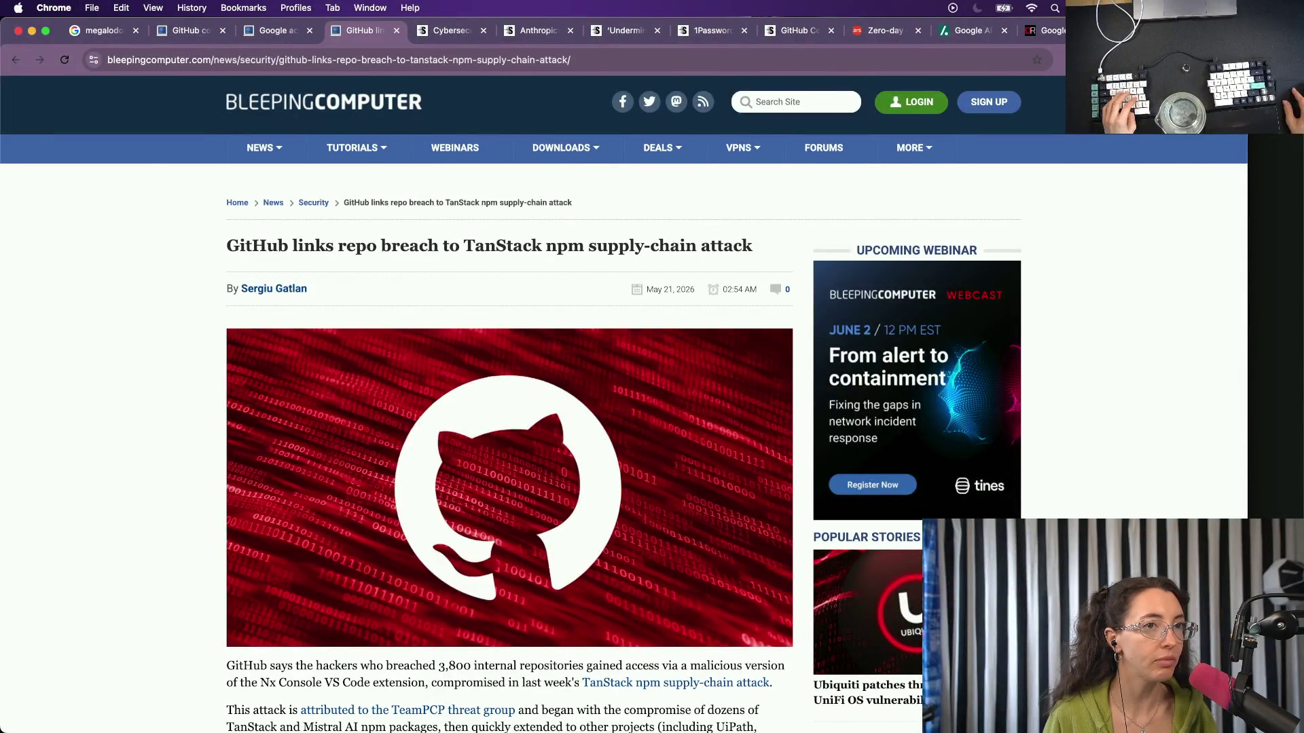
pyautogui.hotkey('ctrl', 'shift', 'Tab')
pyautogui.scroll(5, 1253, 407)
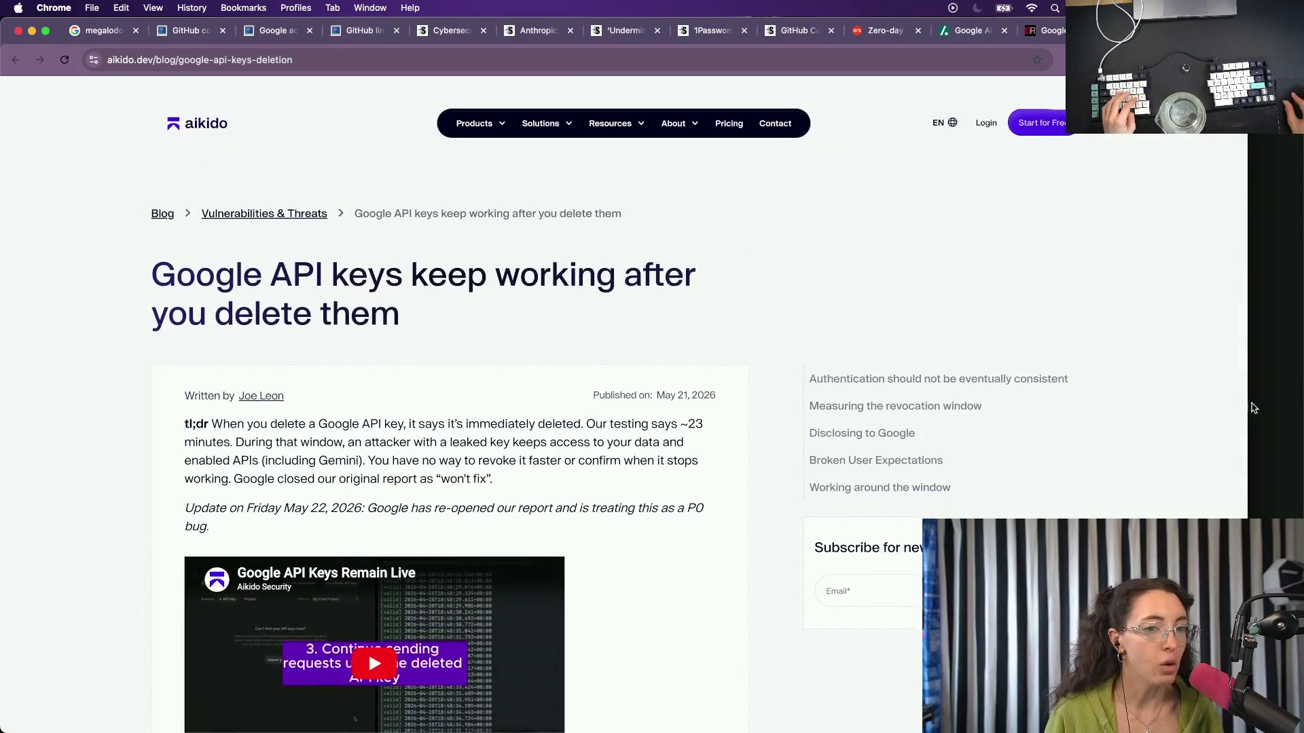
# Narrow Chrome to the left half so the Notion notes show alongside the article.
pyautogui.moveTo(1245, 408); pyautogui.dragTo(715, 480)
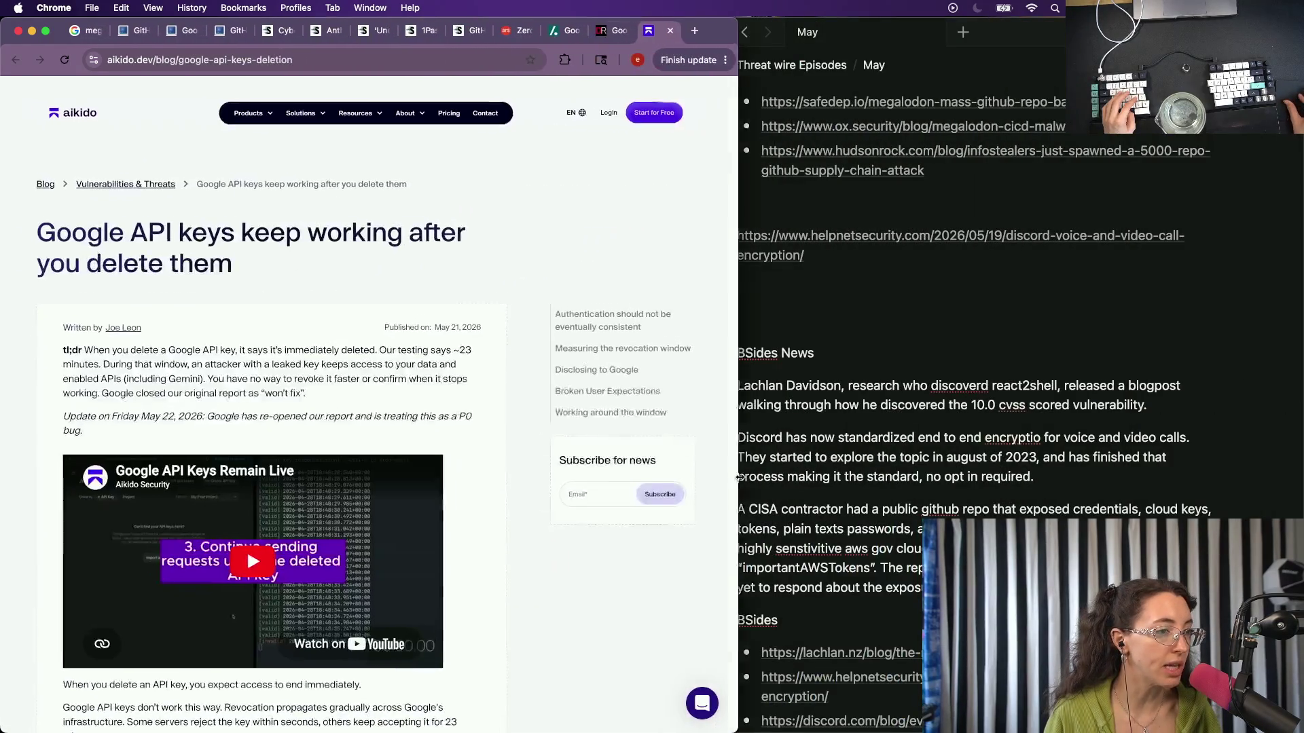
pyautogui.scroll(-5, 1018, 407)
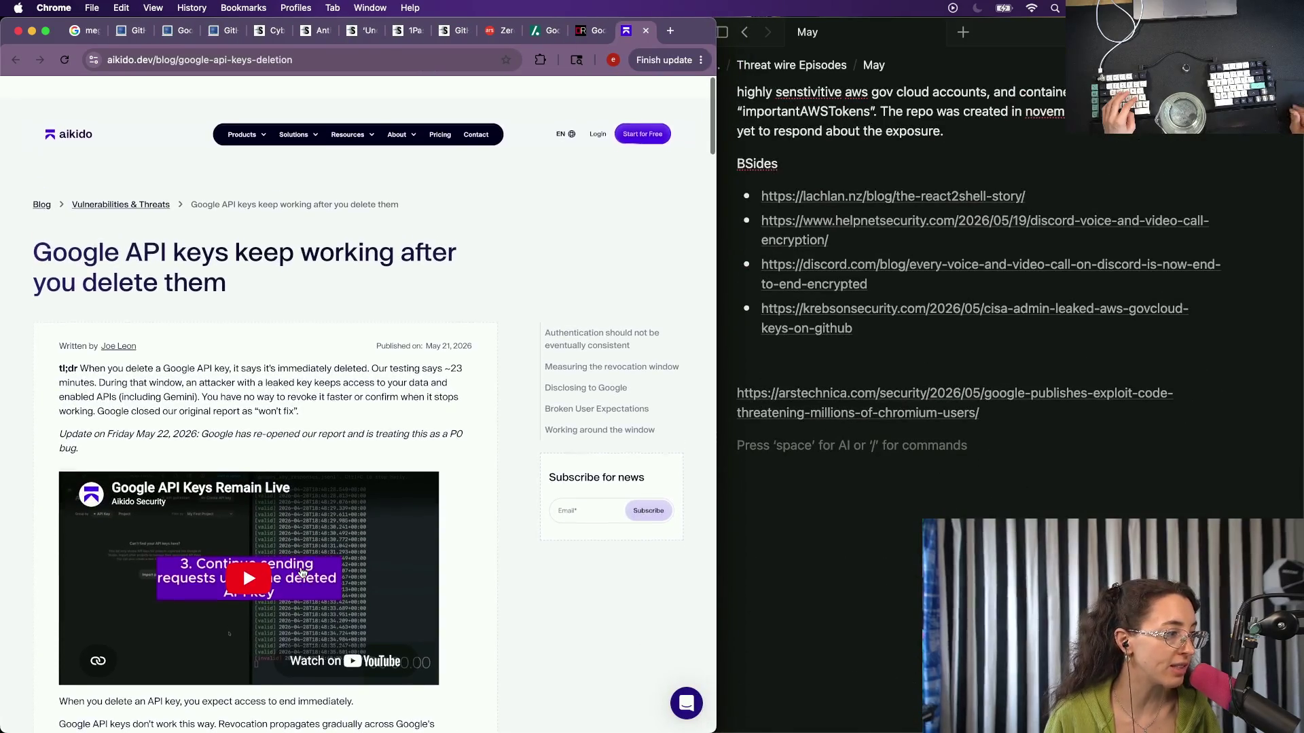
pyautogui.click(918, 445)
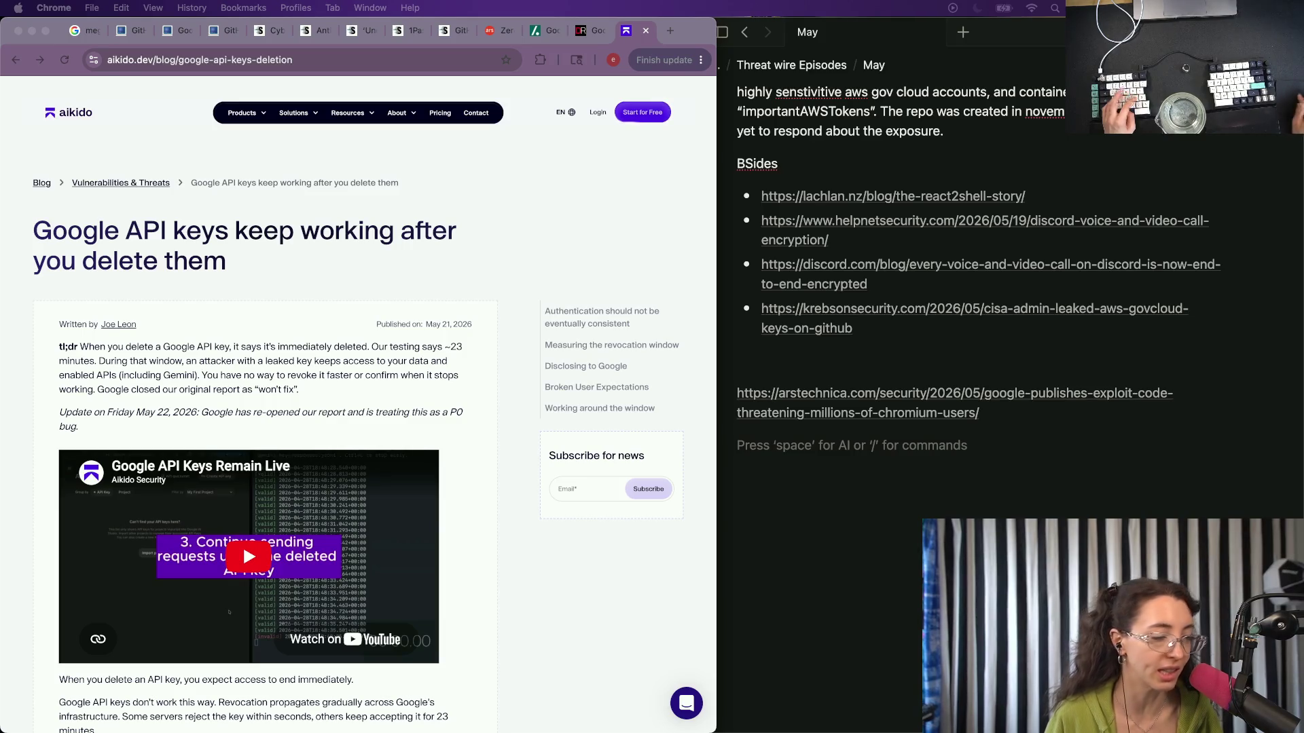
pyautogui.click(1117, 446)
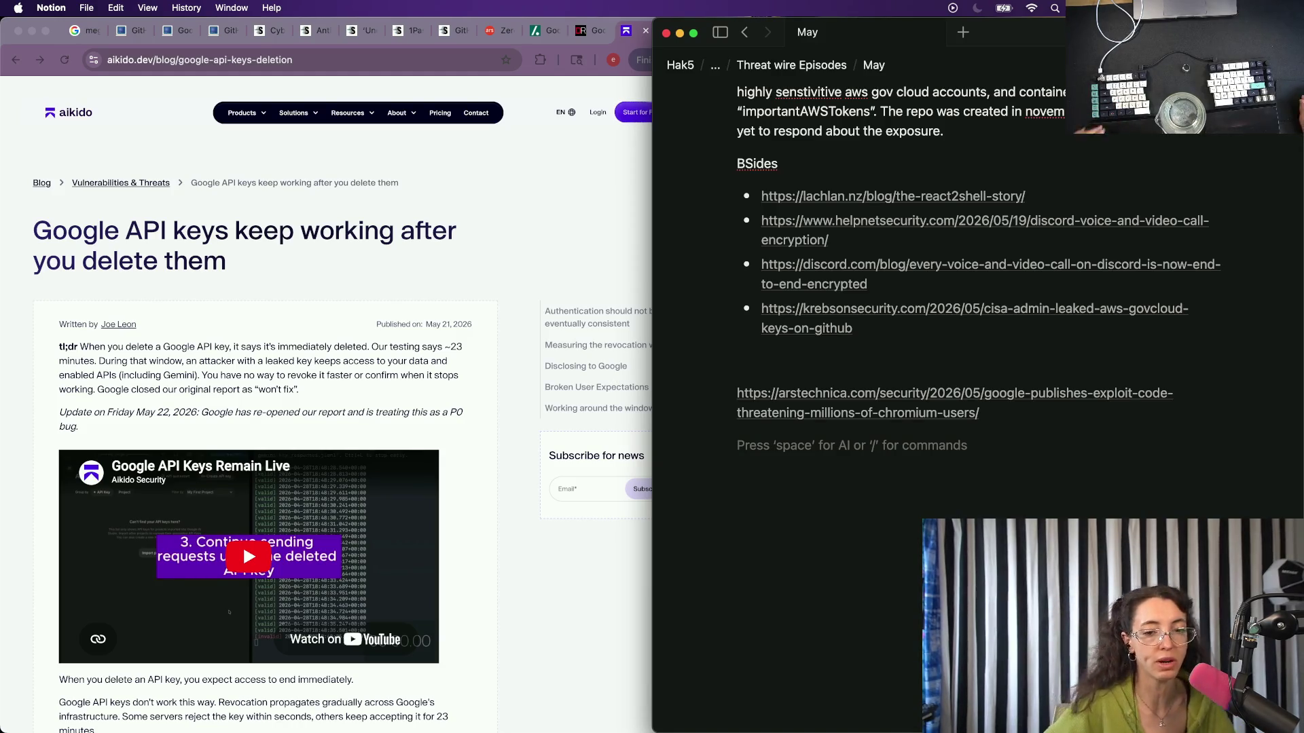
pyautogui.click(487, 388)
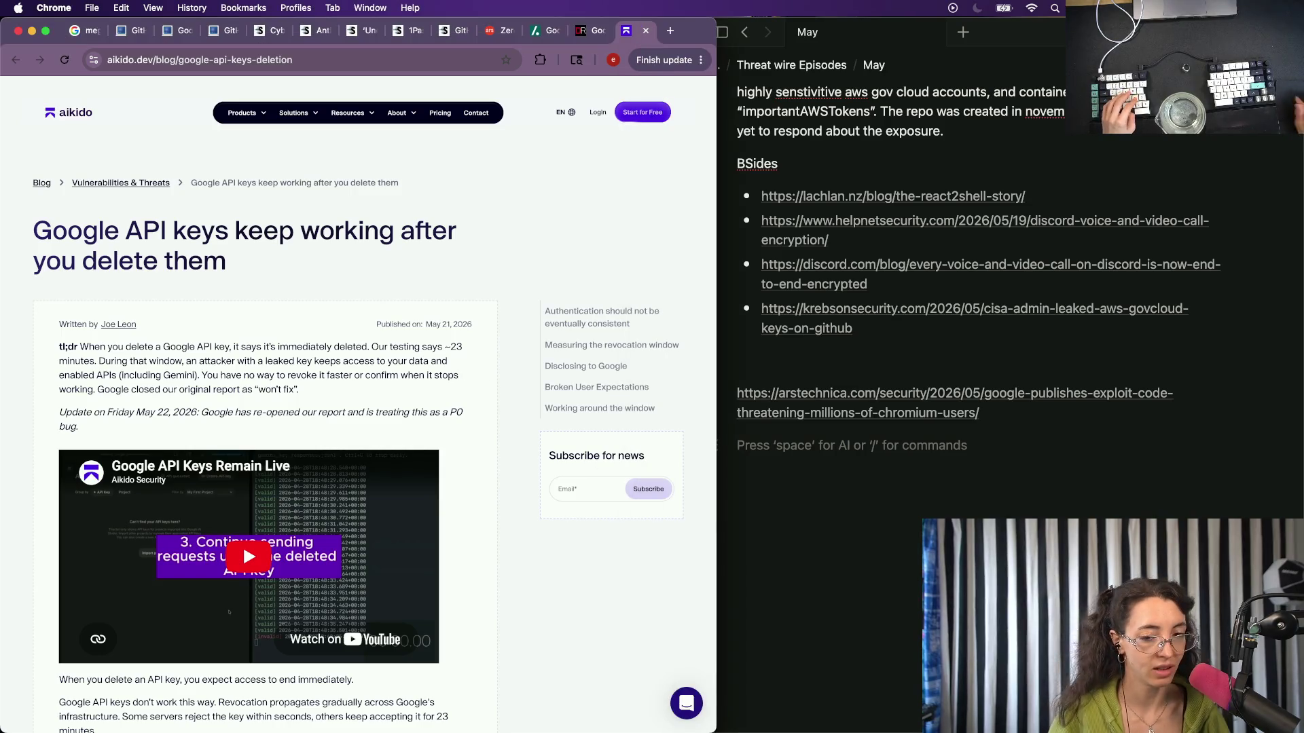
pyautogui.scroll(-2, 203, 357)
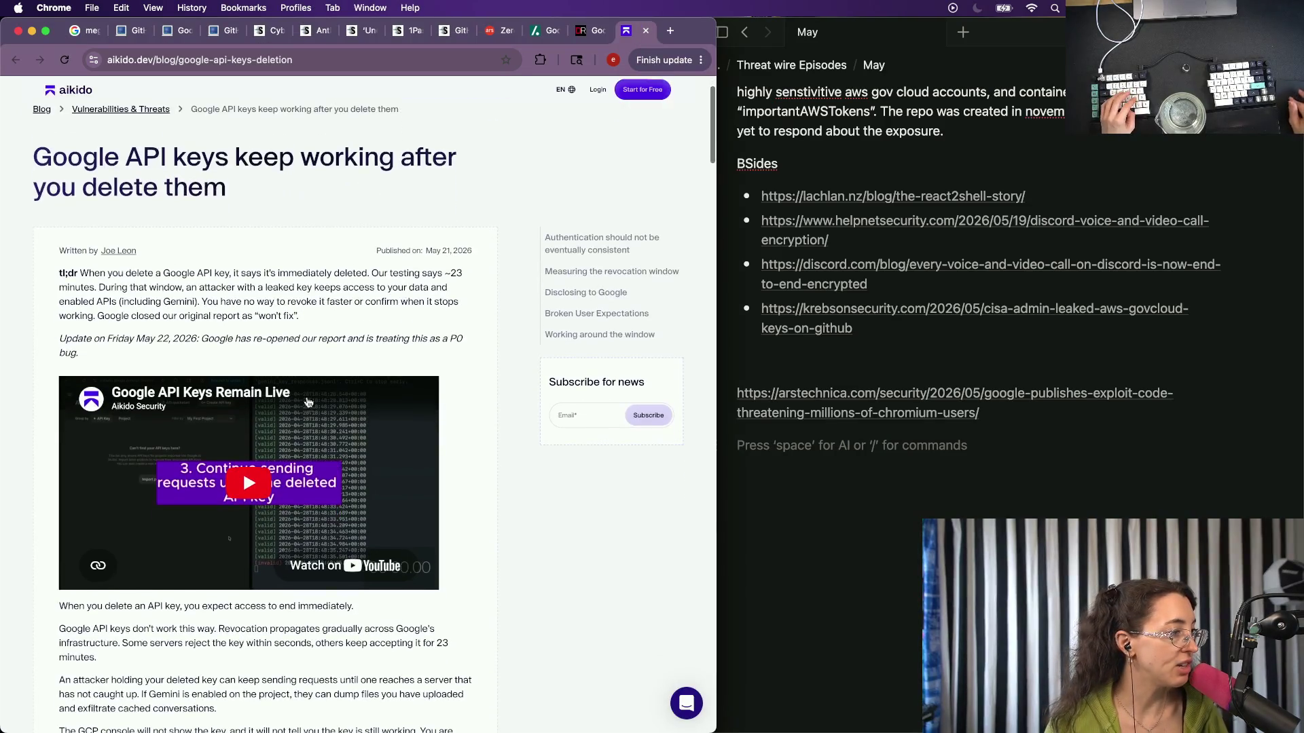
pyautogui.scroll(3, 129, 247)
pyautogui.click(841, 536)
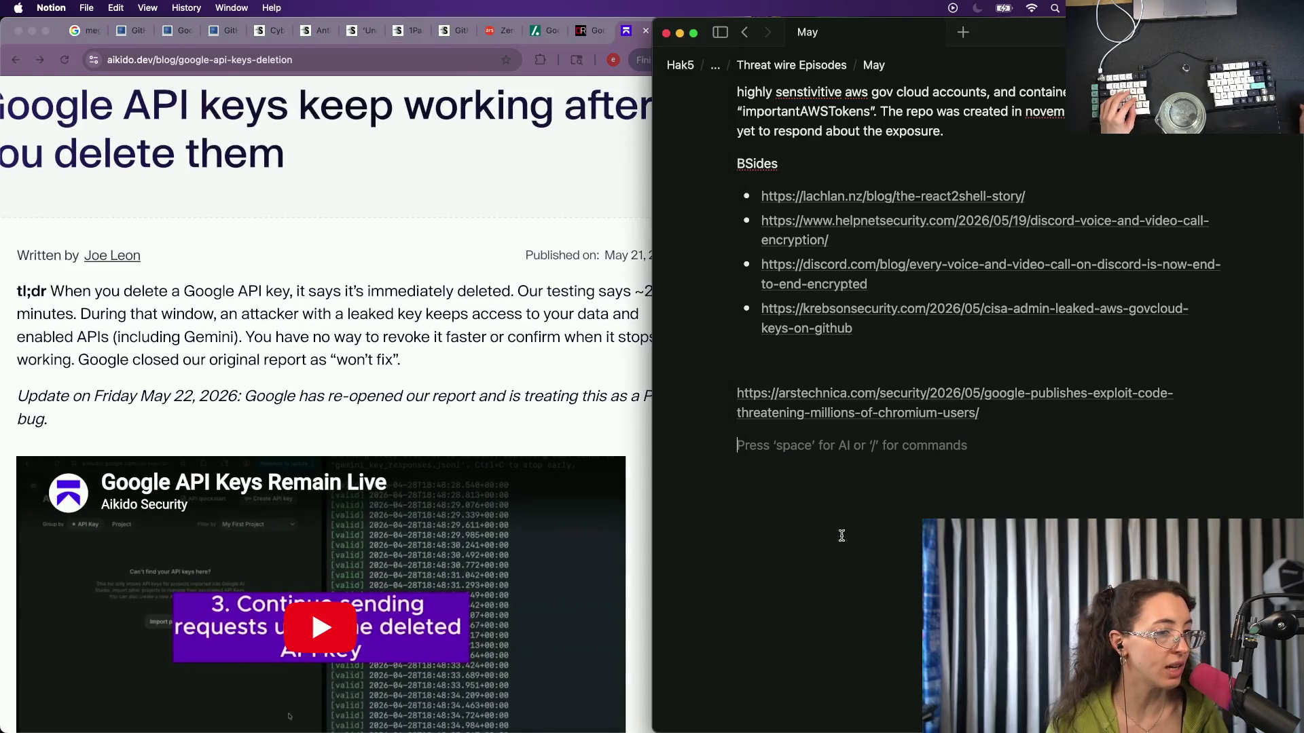
pyautogui.scroll(10, 748, 378)
pyautogui.scroll(2, 749, 378)
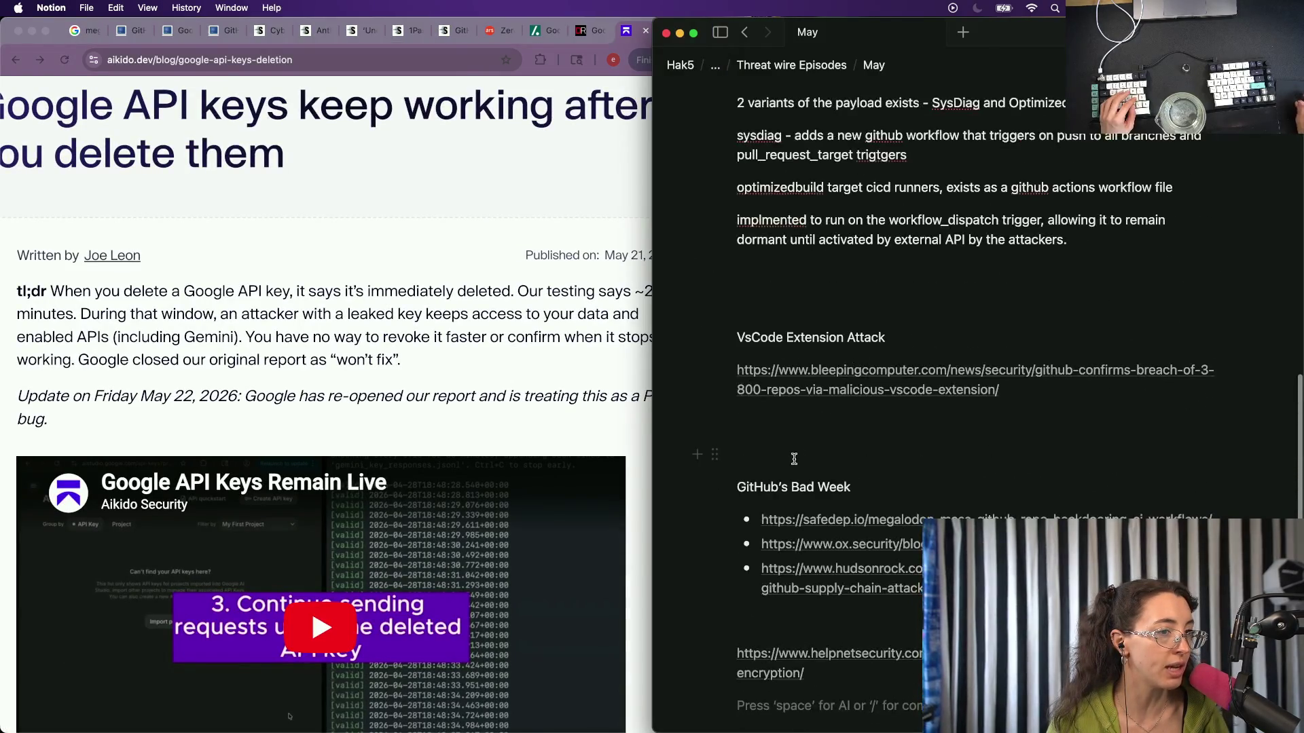
# Open the VsCode Extension Attack BleepingComputer source link from the notes.
pyautogui.click(785, 455)
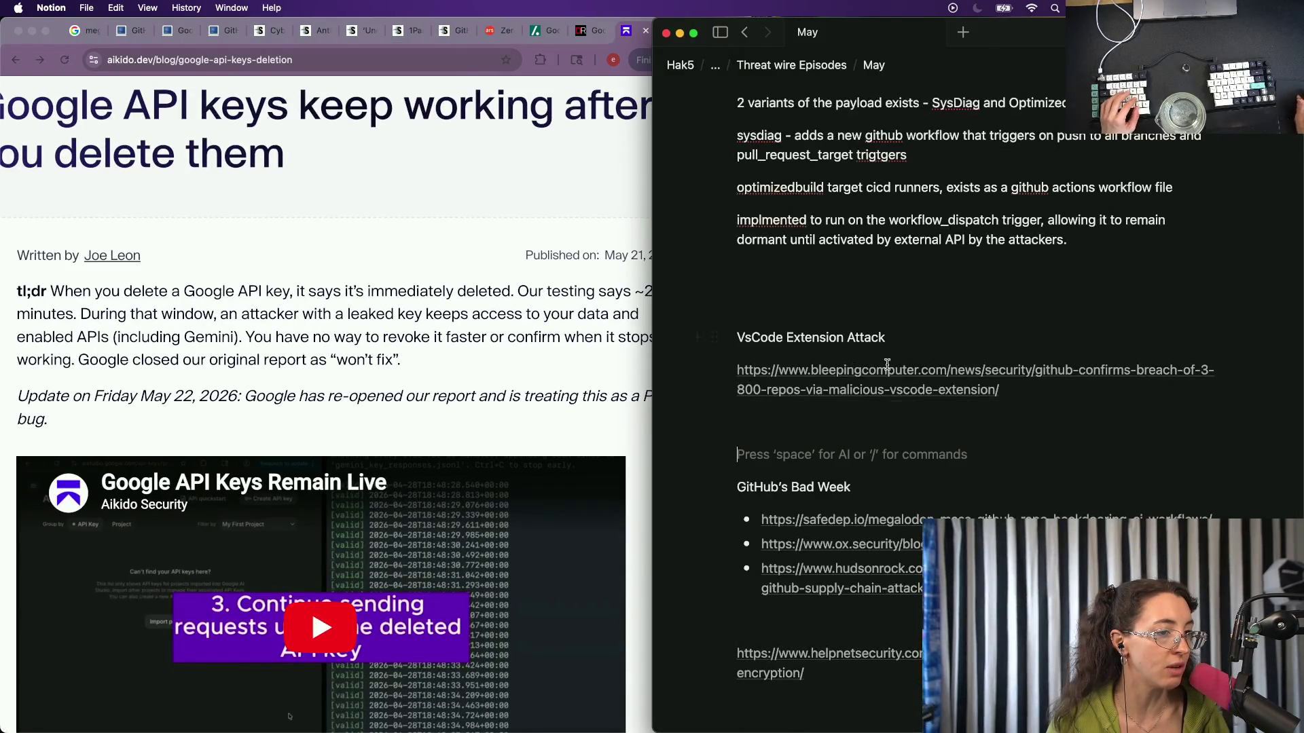
pyautogui.click(828, 378)
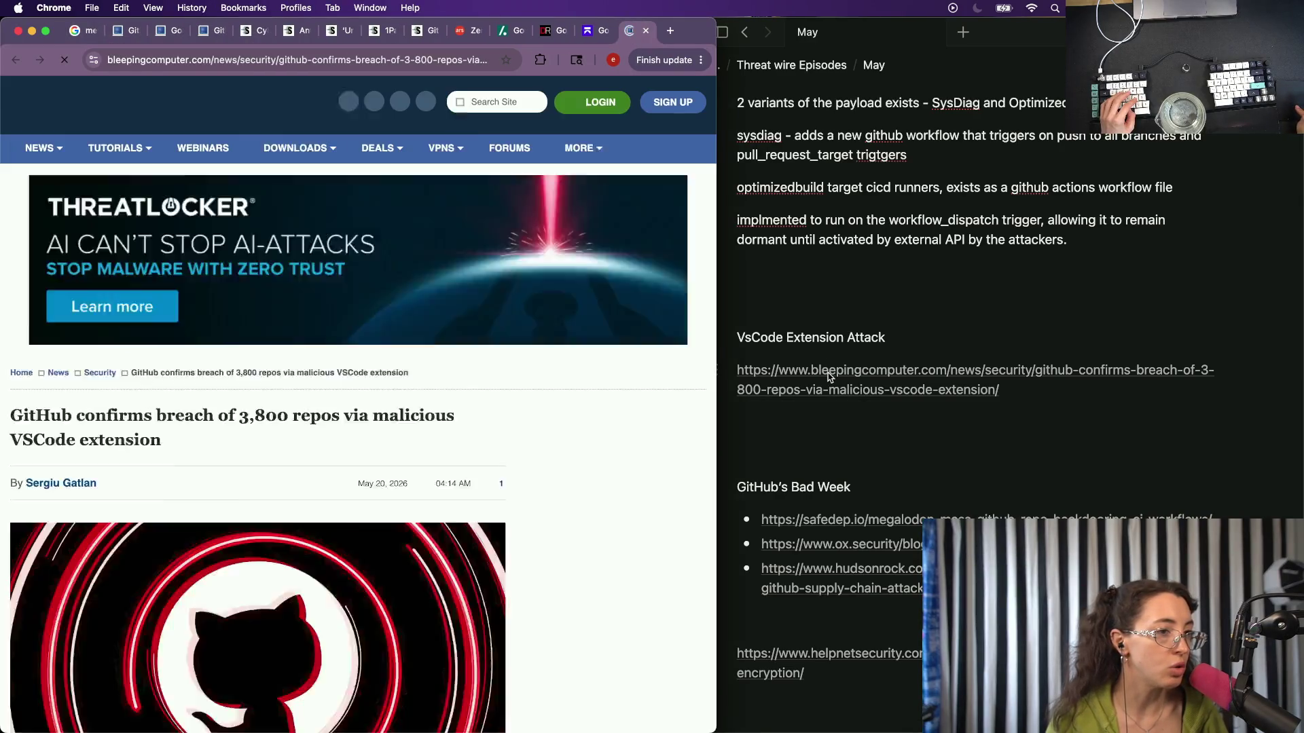
pyautogui.scroll(-1, 117, 464)
pyautogui.scroll(-3, 117, 463)
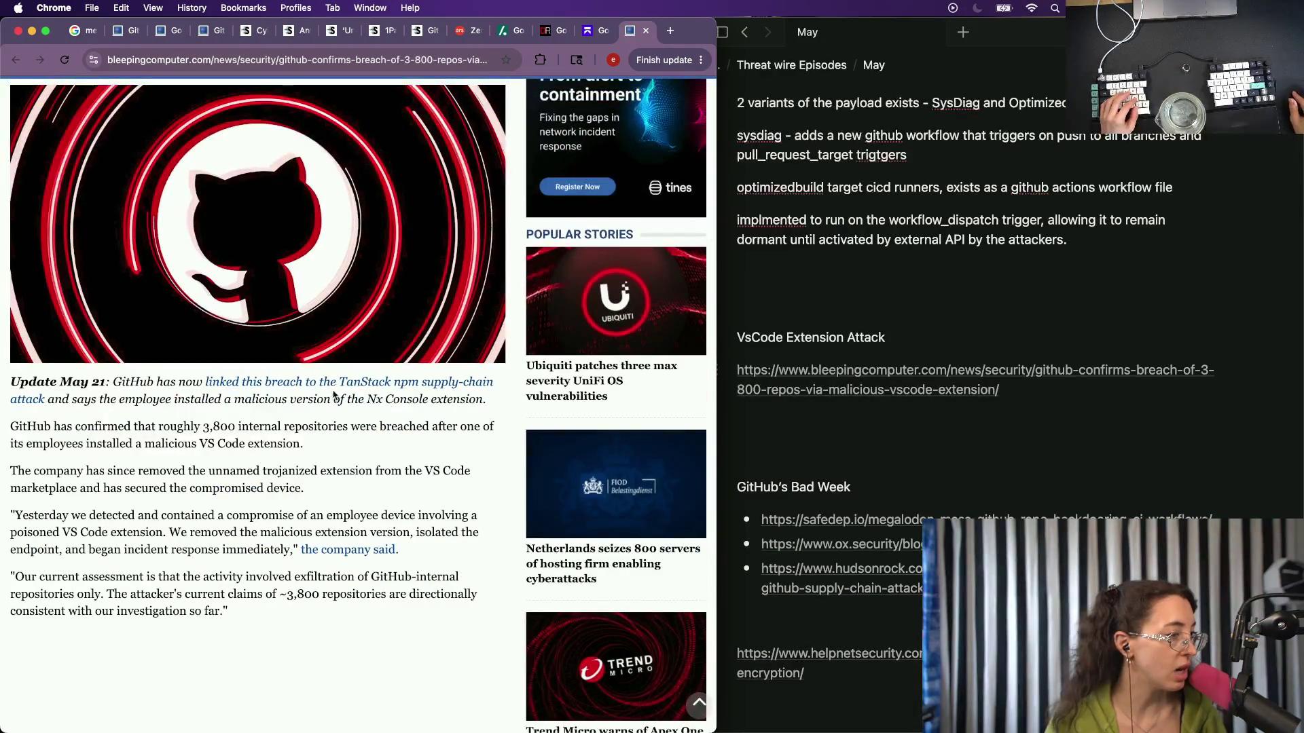
# Tidy the lines around the VsCode Extension Attack heading, discarding a half-drafted opening sentence.
pyautogui.click(864, 313)
pyautogui.press('BackSpace')
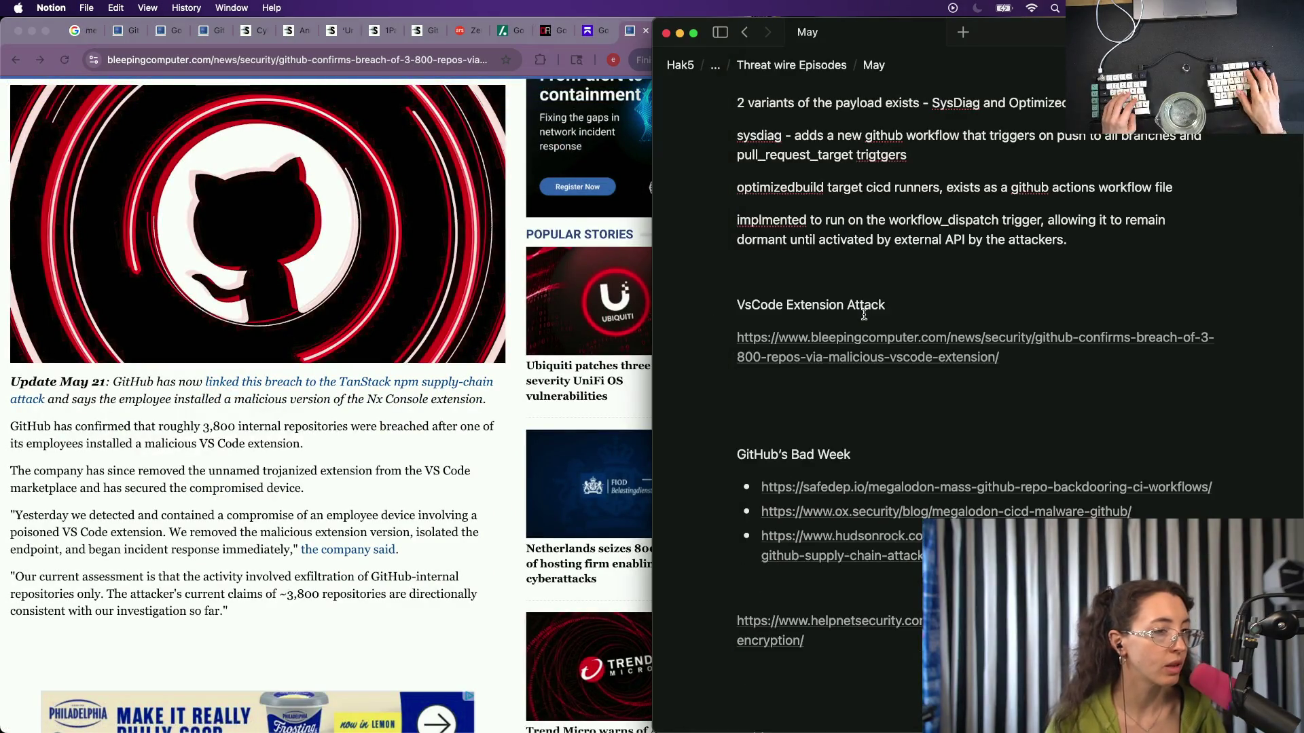
pyautogui.scroll(5, 865, 313)
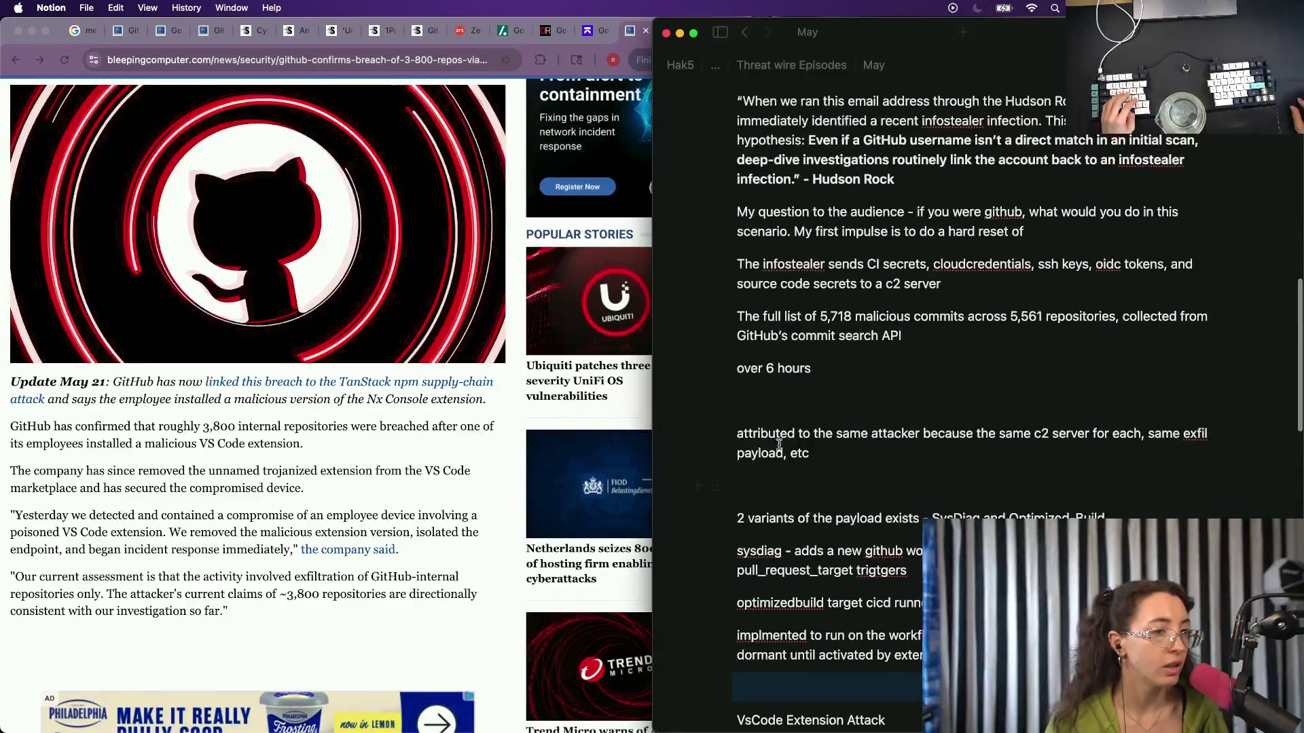
pyautogui.scroll(1, 852, 379)
pyautogui.scroll(-4, 851, 378)
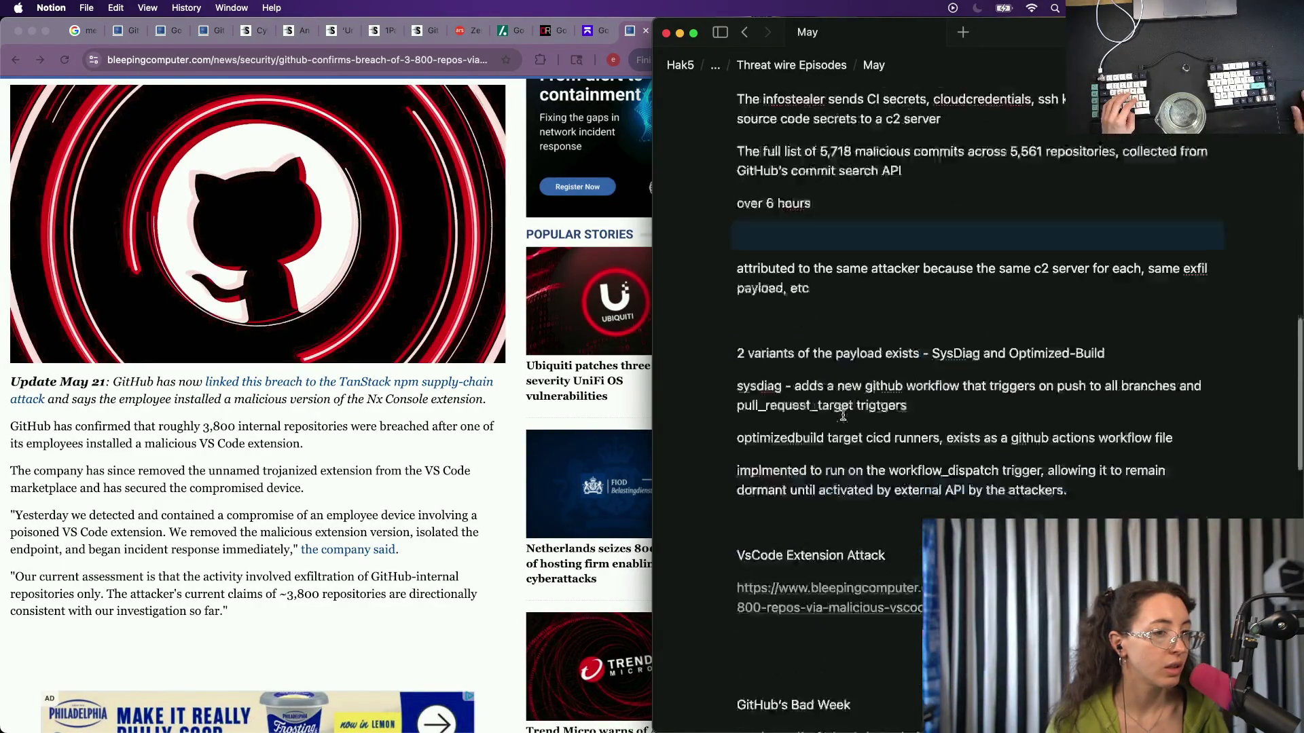
pyautogui.scroll(-2, 852, 378)
pyautogui.click(937, 398)
pyautogui.press('Return')
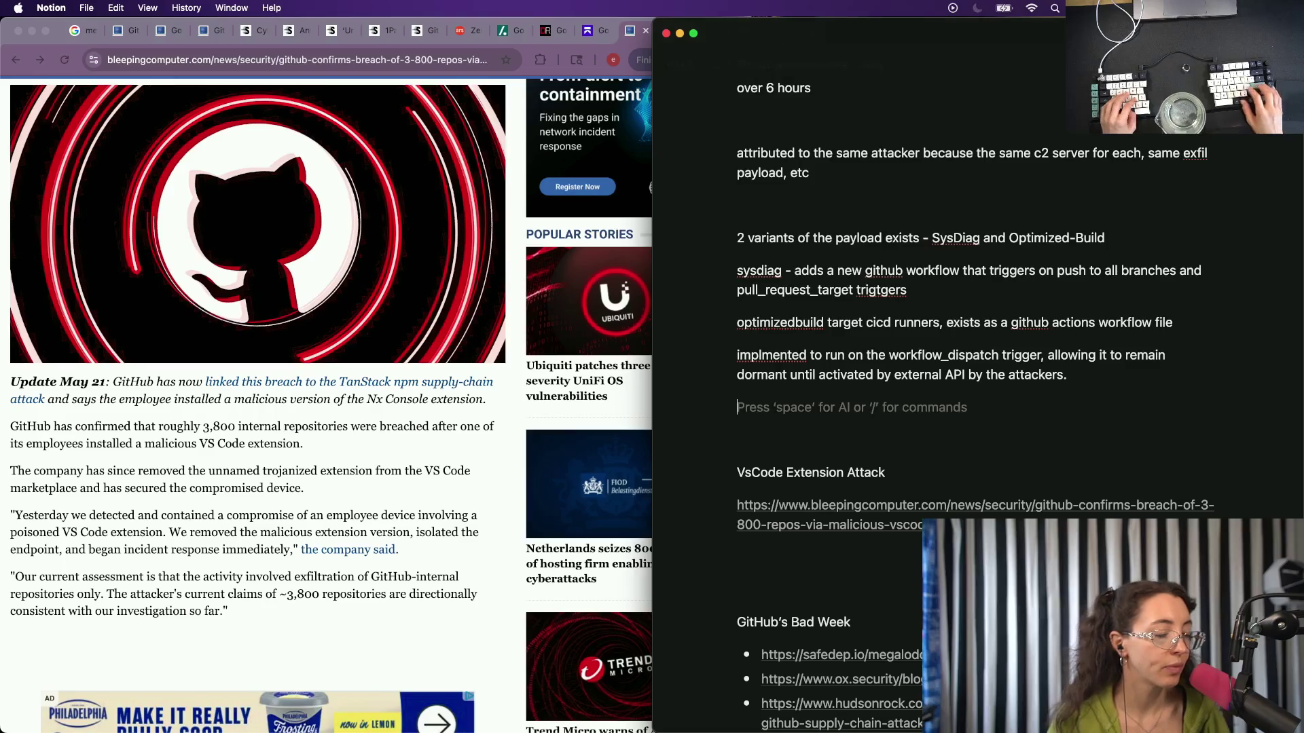
pyautogui.write('In t')
pyautogui.press('BackSpace')
pyautogui.press('BackSpace')
pyautogui.press('BackSpace')
pyautogui.press('BackSpace')
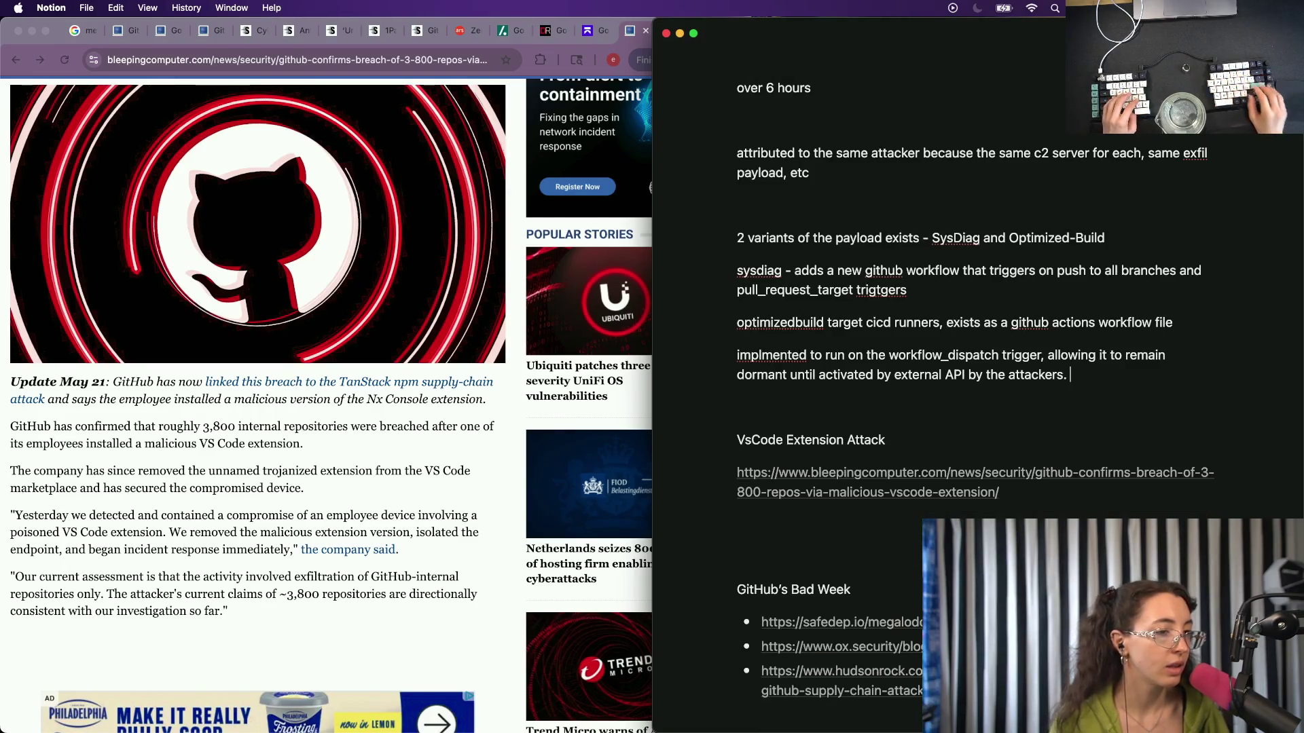
pyautogui.press('Down')
pyautogui.press('Return')
pyautogui.write('In rthe')
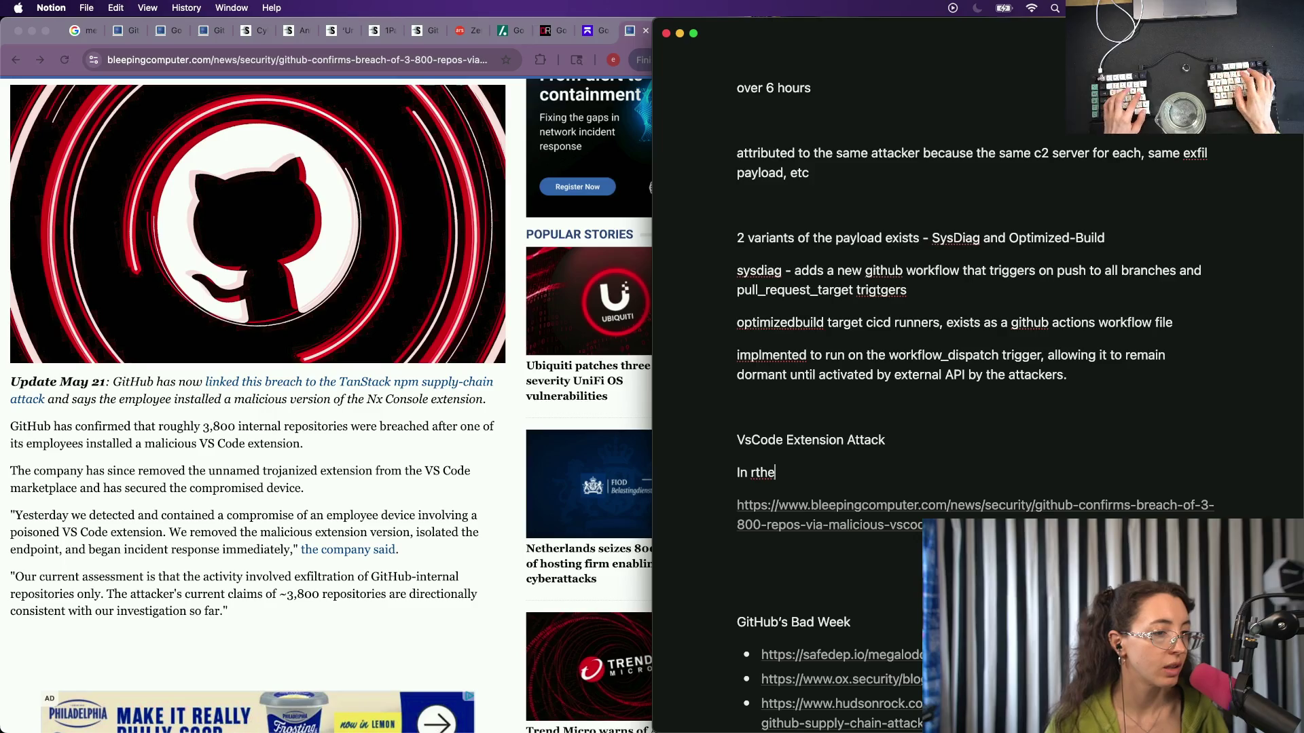
pyautogui.write('the sam')
pyautogui.write('e vein')
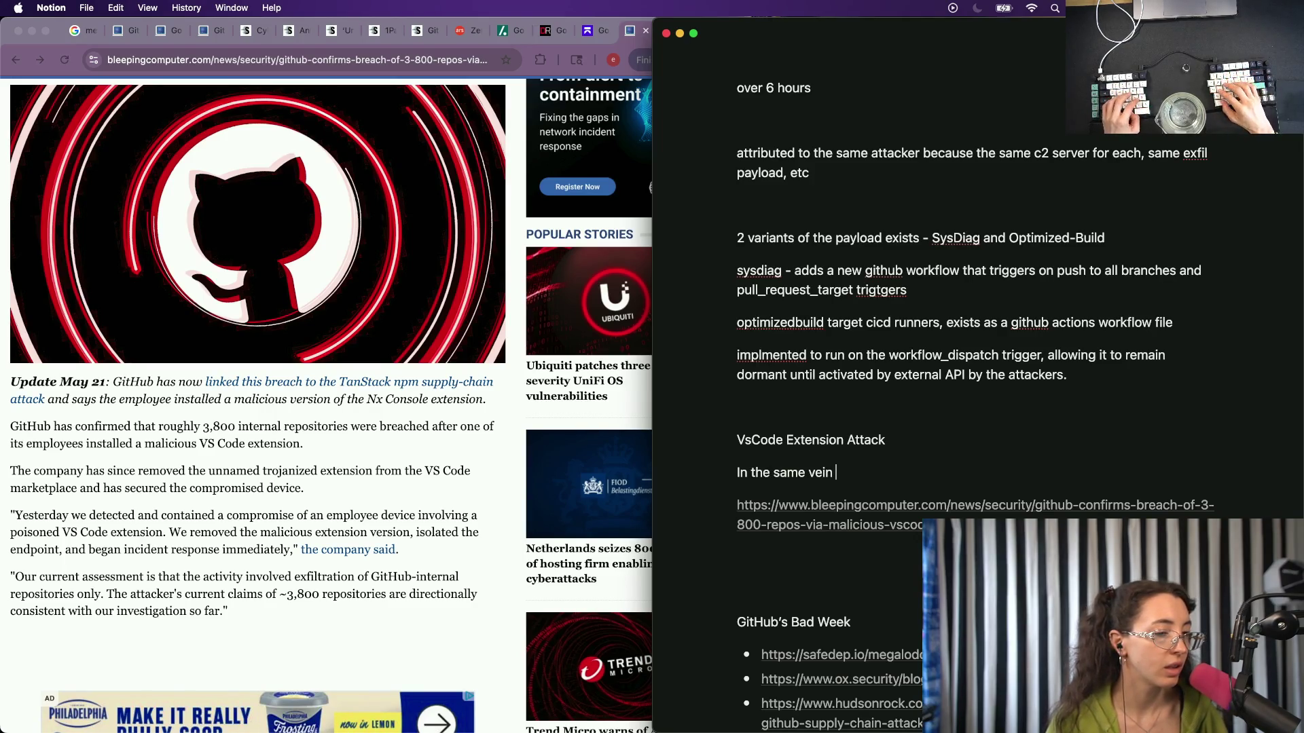
pyautogui.press('super+BackSpace')
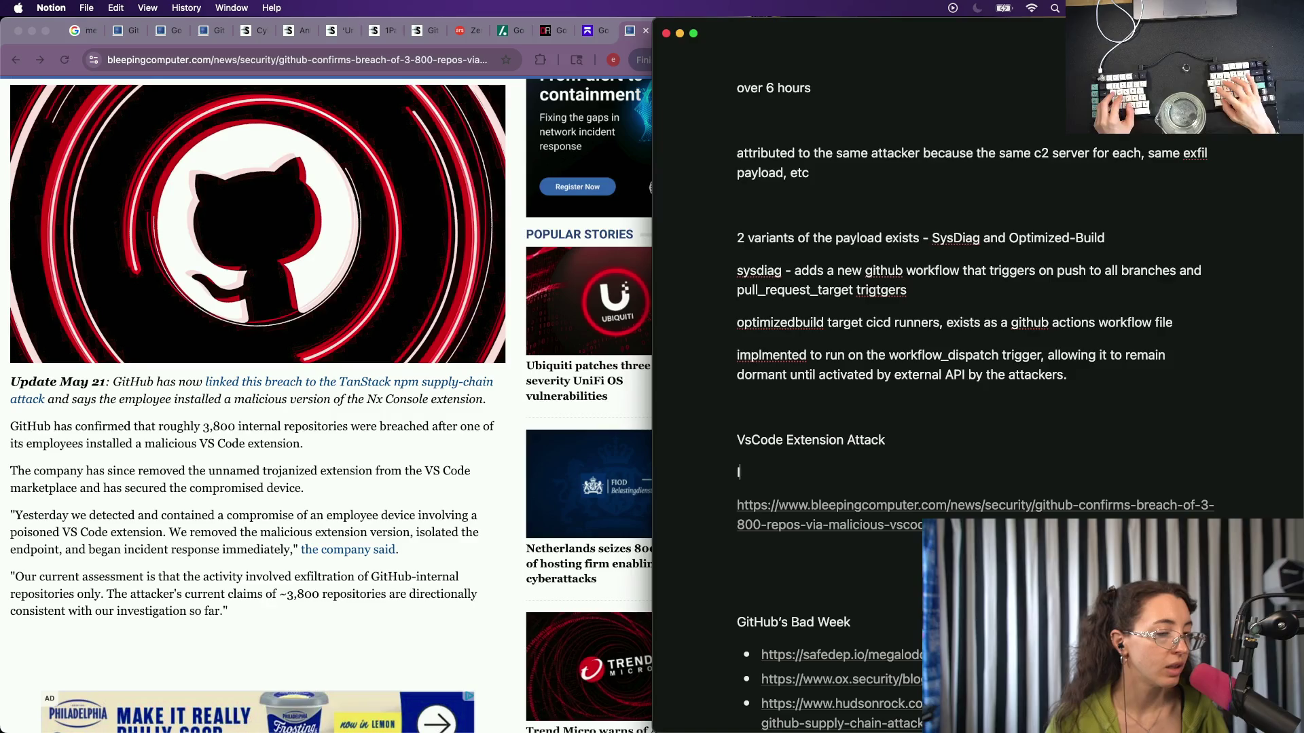
pyautogui.write('VG')
pyautogui.press('BackSpace')
pyautogui.scroll(10, 836, 175)
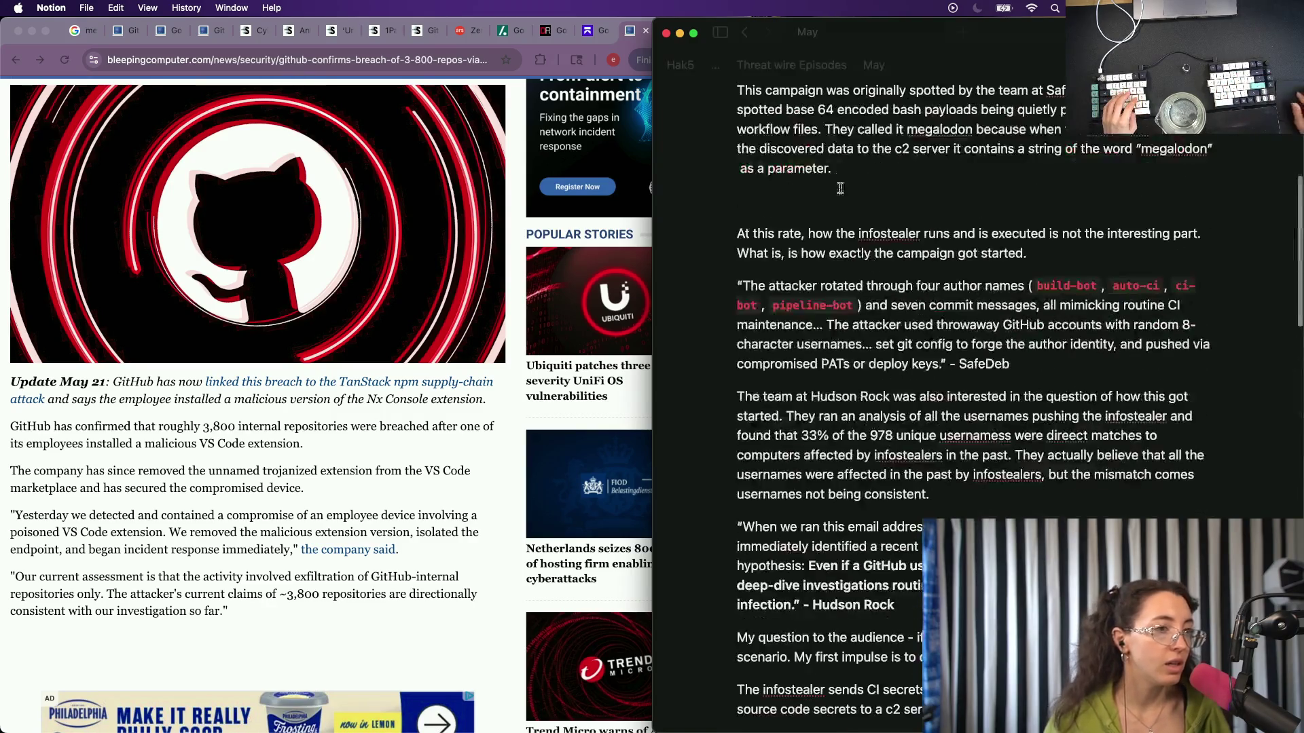
pyautogui.scroll(5, 836, 174)
# Correct the heading's lowercase s so it reads 'VSCode Extension Attack'.
pyautogui.doubleClick(772, 416)
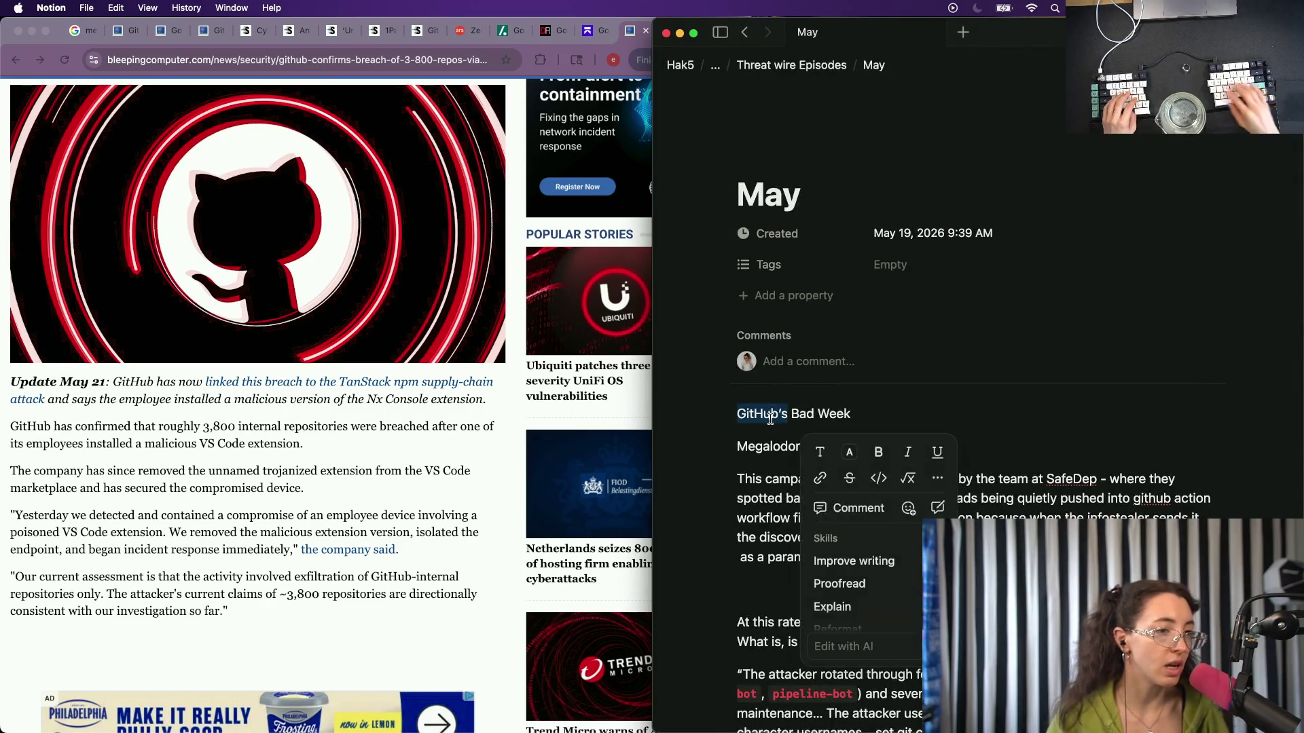
pyautogui.click(728, 479)
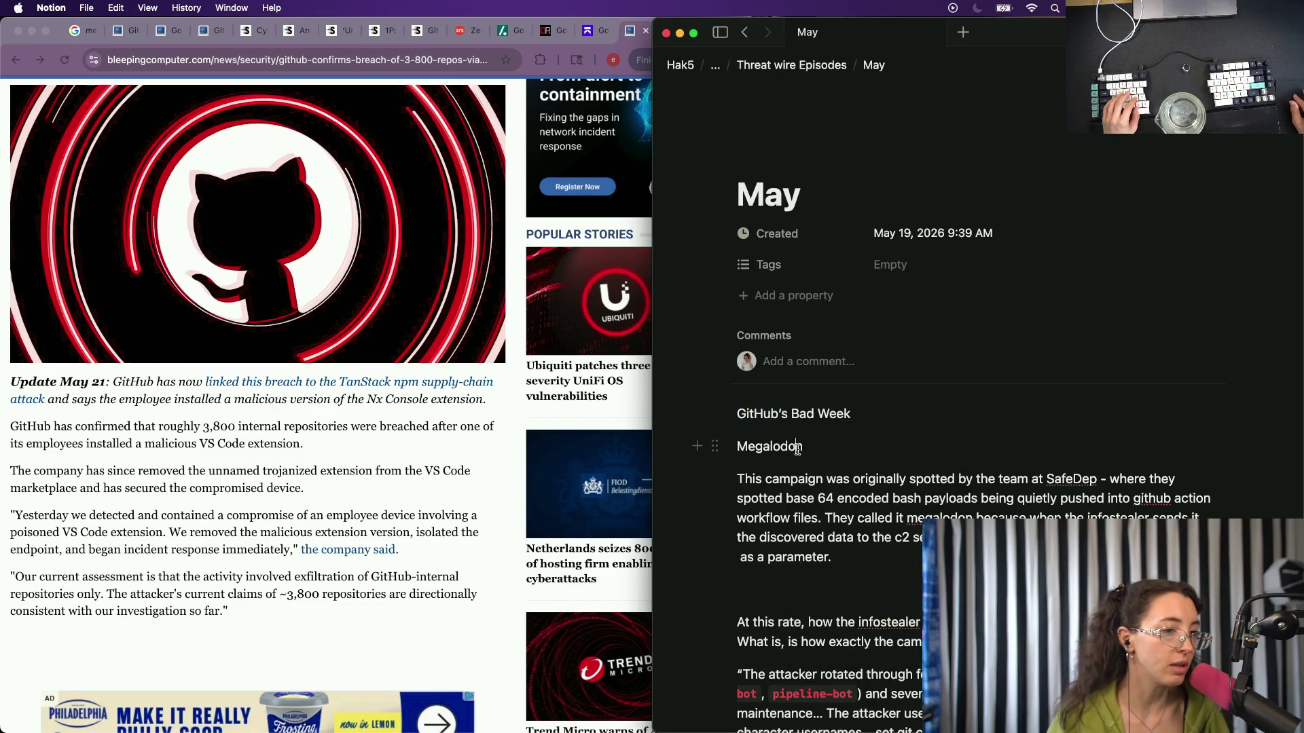
pyautogui.click(794, 589)
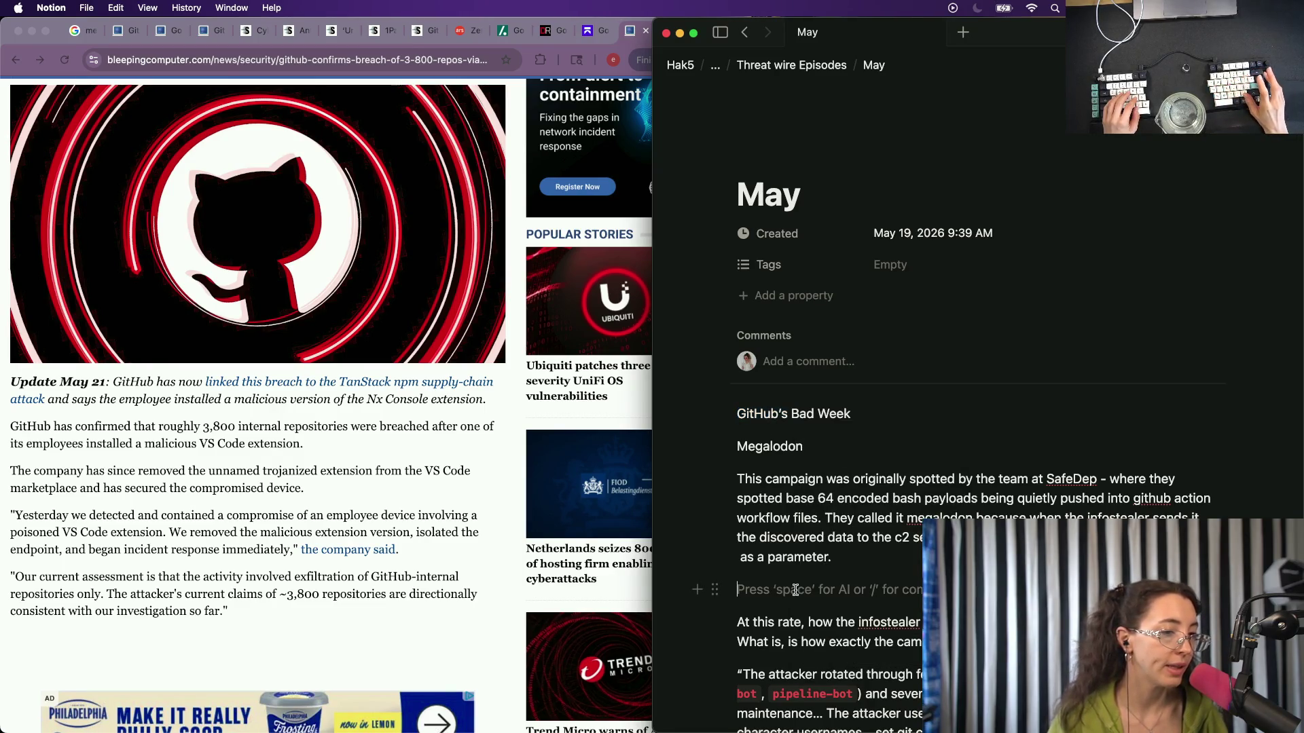
pyautogui.scroll(-10, 795, 589)
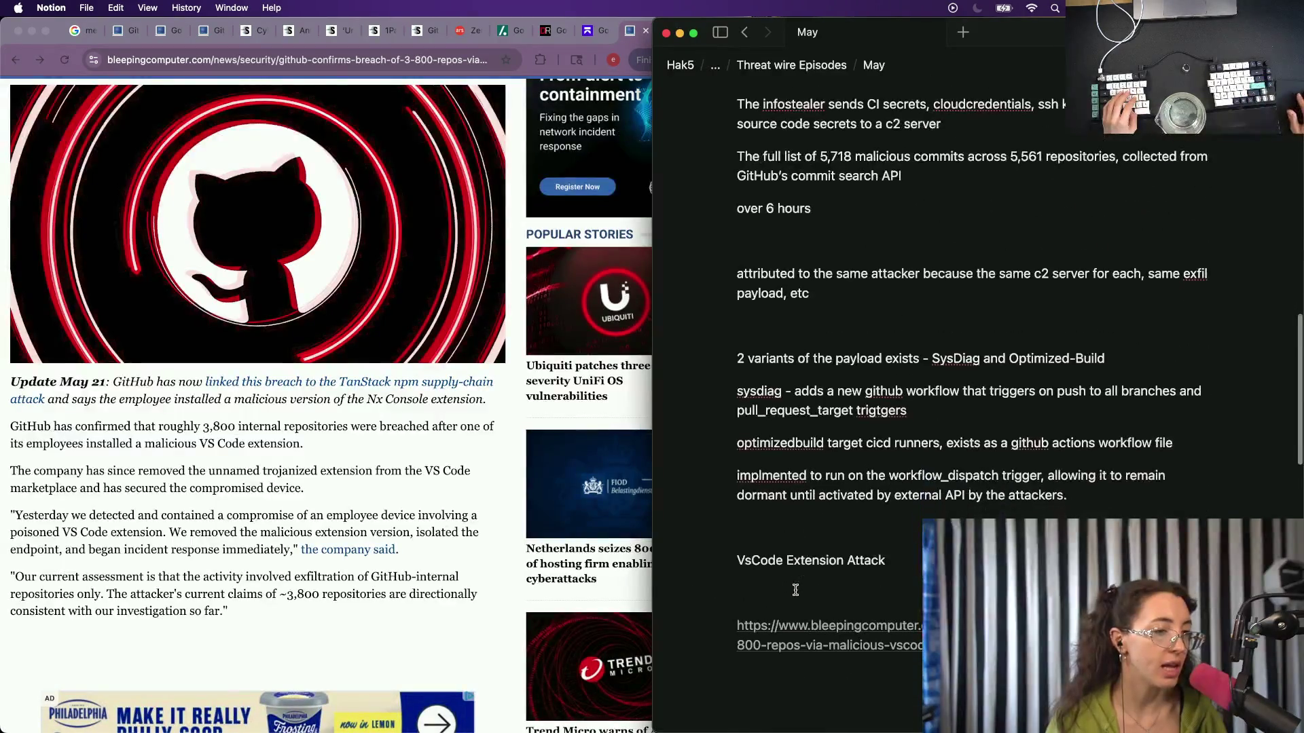
pyautogui.click(788, 578)
pyautogui.press('Up')
pyautogui.press('Right')
pyautogui.press('Delete')
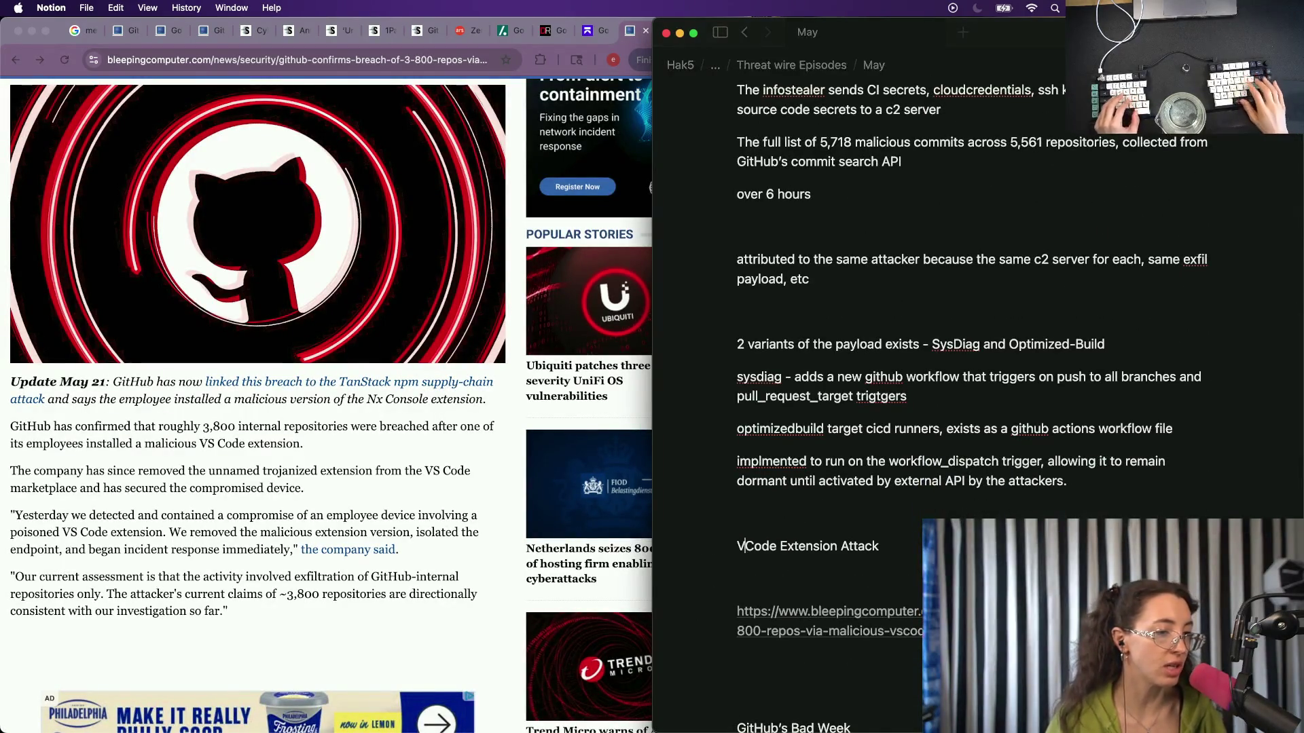
pyautogui.write('S')
pyautogui.press('End')
# Start a fresh summary line under the heading, erasing the 'Software supply' draft.
pyautogui.press('Return')
pyautogui.write('Sof')
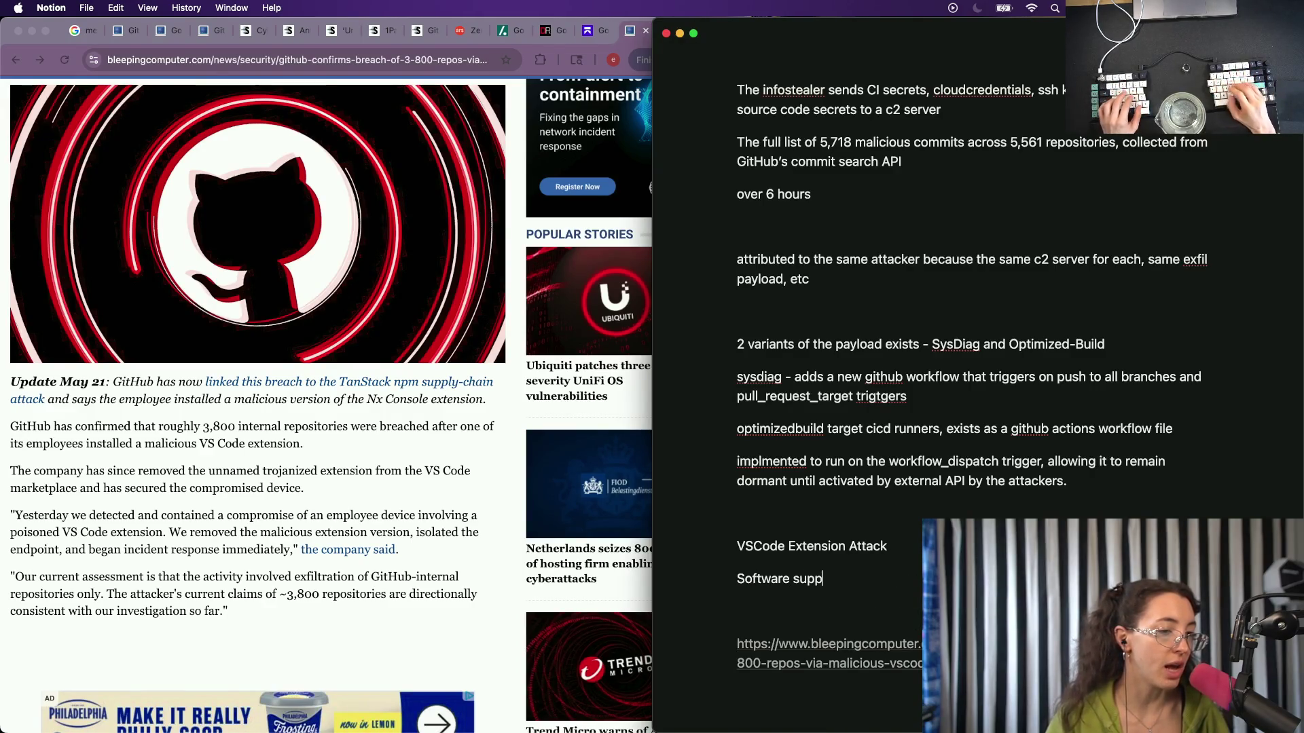
pyautogui.press('super+BackSpace')
pyautogui.write('A')
pyautogui.press('BackSpace')
pyautogui.write('As a reminder, s')
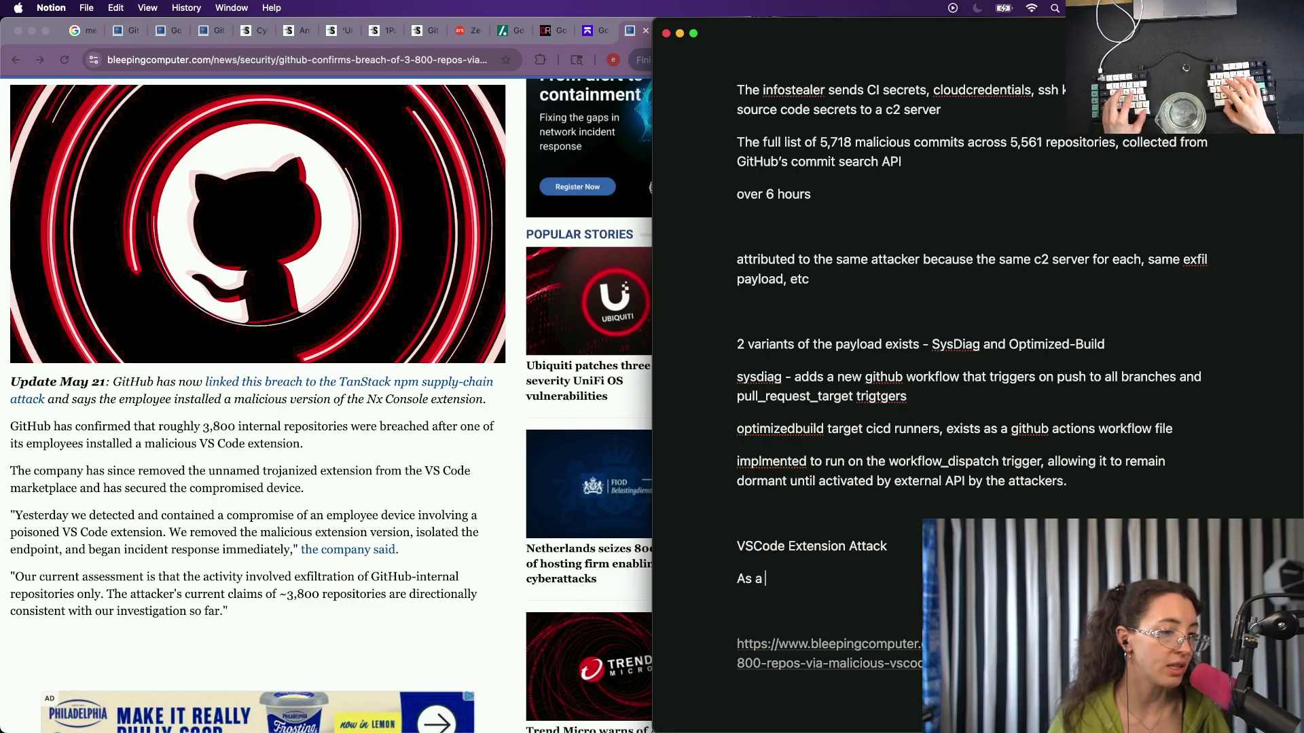
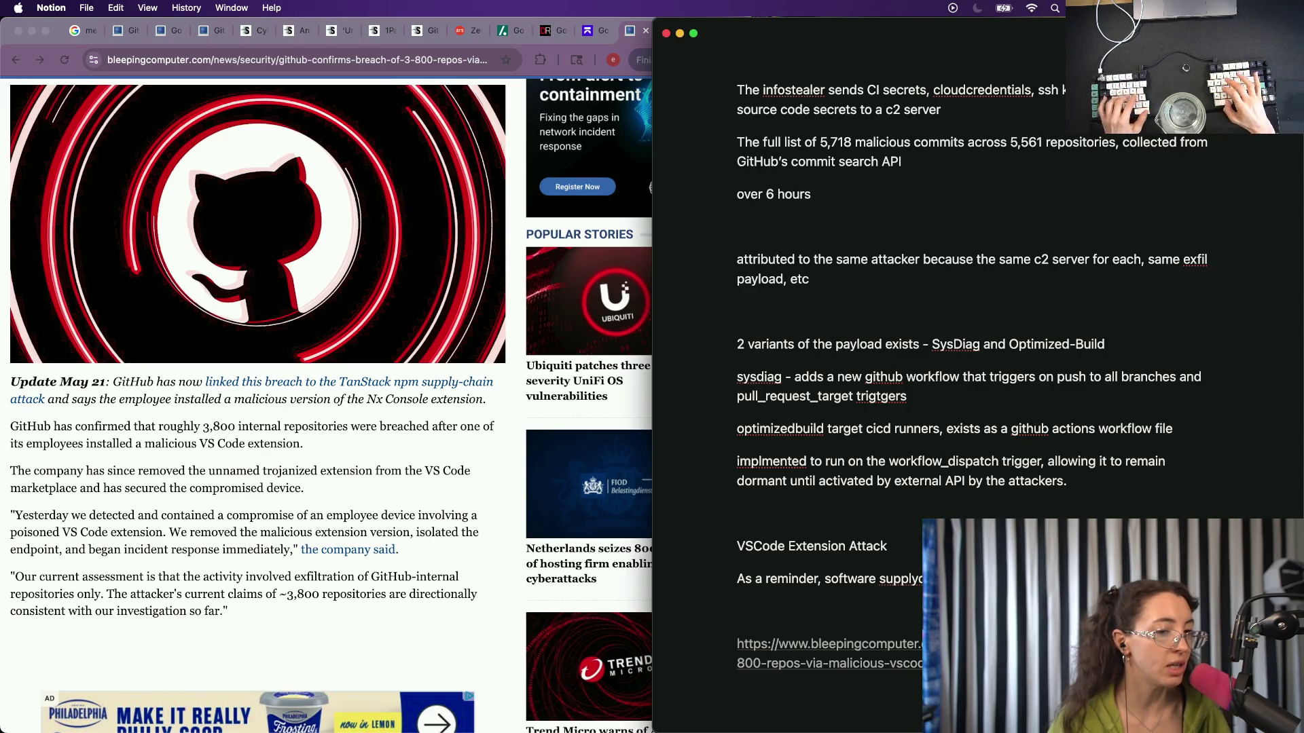
pyautogui.write('code, but')
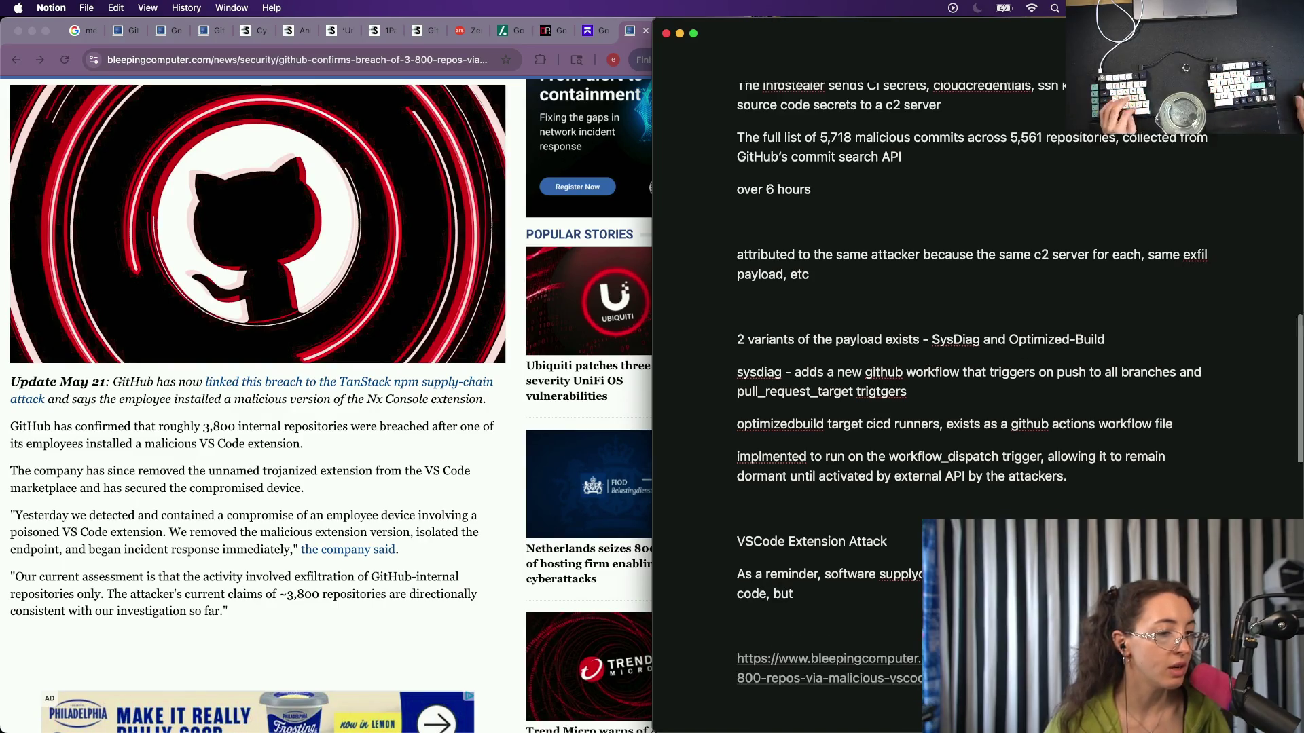
pyautogui.scroll(-10, 969, 408)
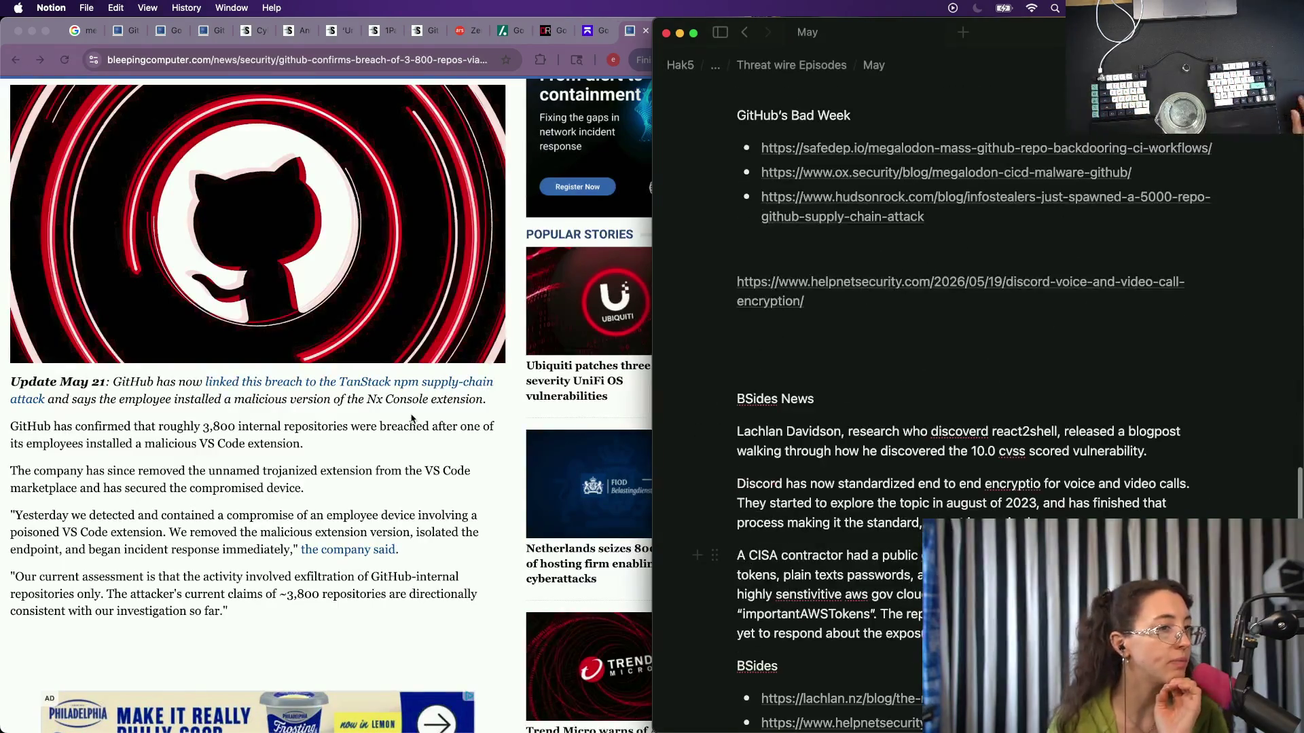
pyautogui.scroll(2, 123, 507)
pyautogui.scroll(-2, 124, 506)
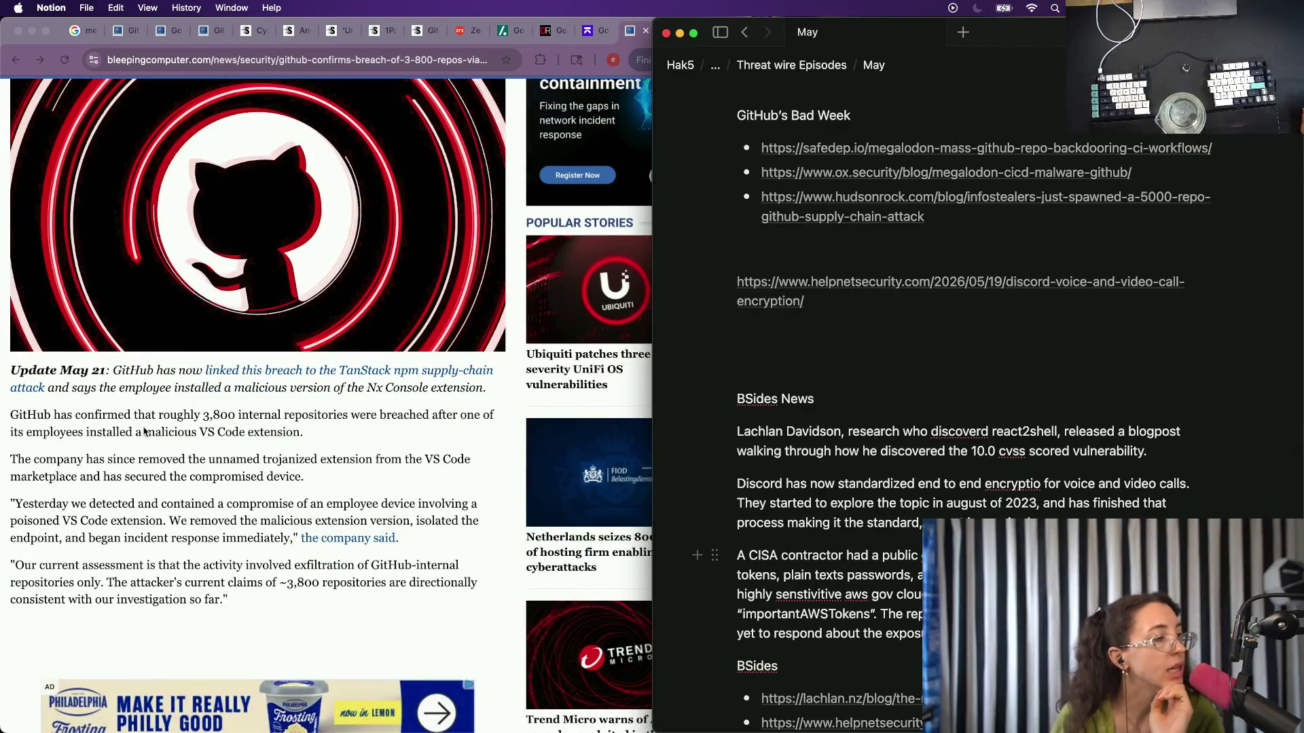
pyautogui.scroll(1, 311, 482)
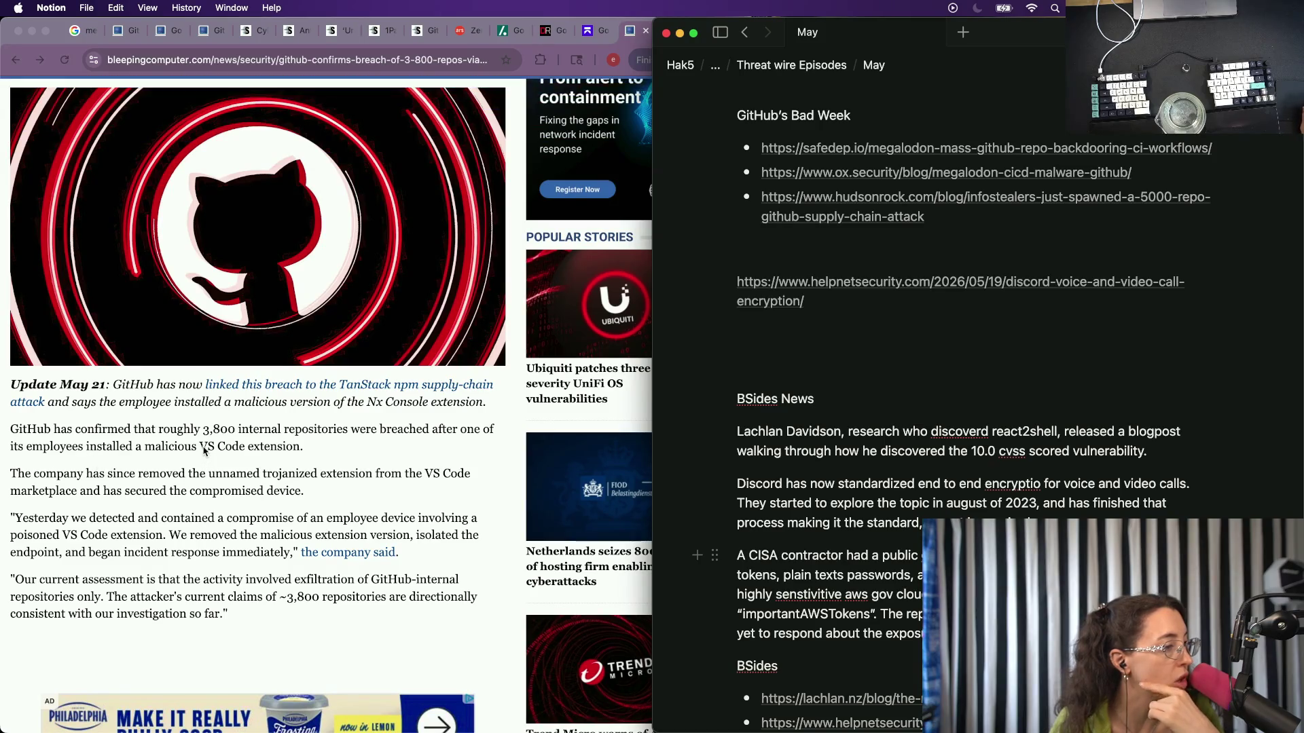
pyautogui.scroll(-1, 61, 486)
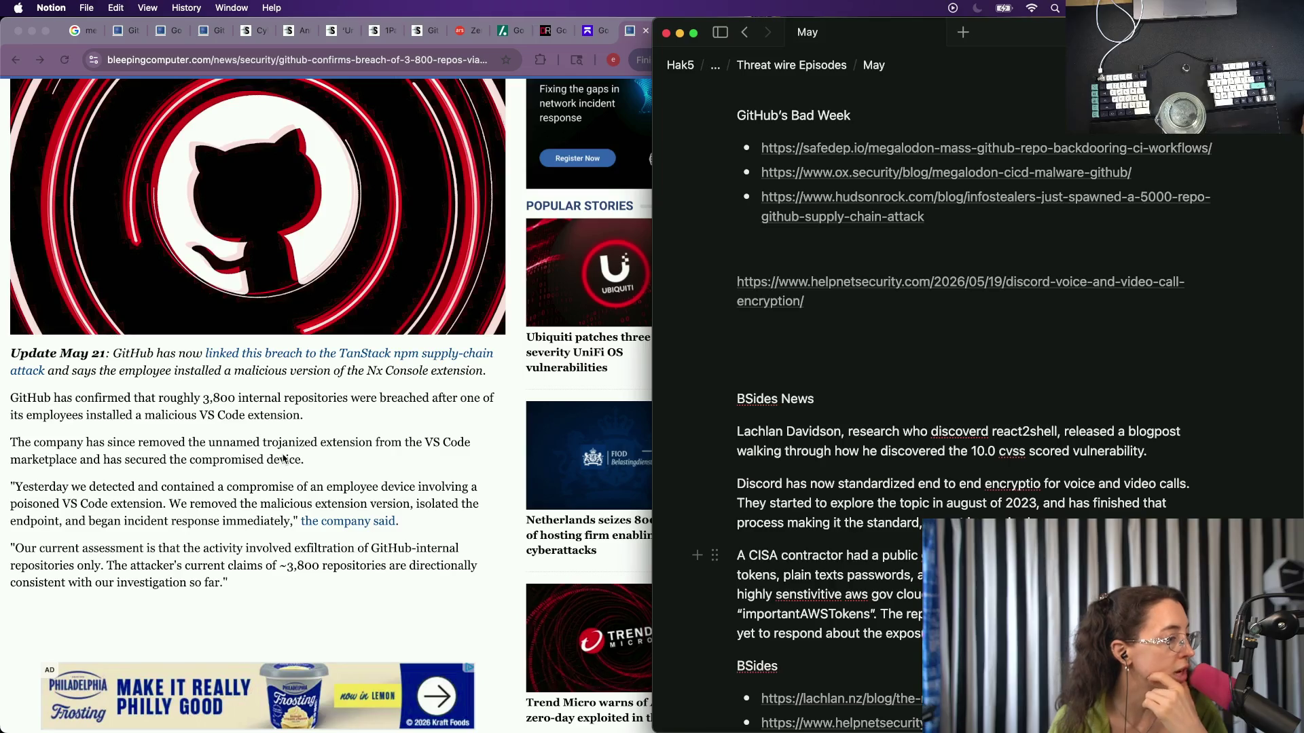
pyautogui.scroll(-2, 284, 459)
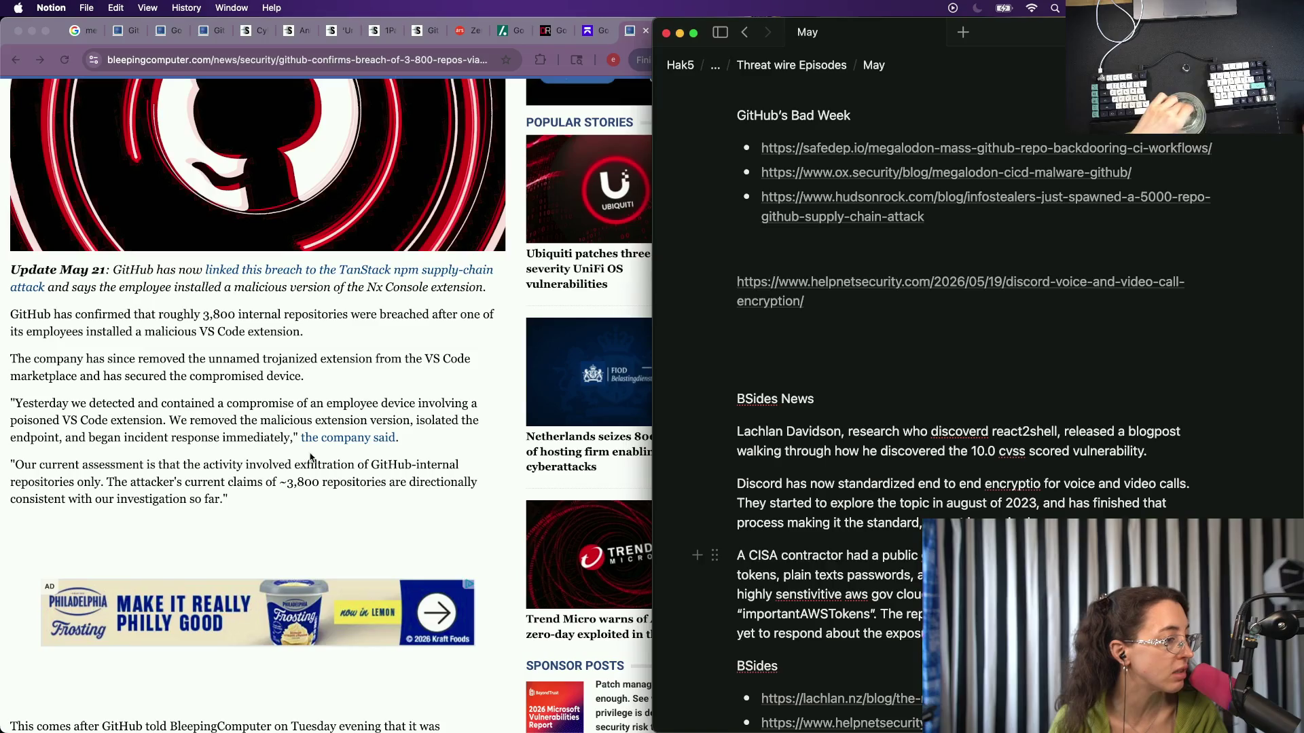
# Bring GitHub's X post about internal-repository exfiltration to the front in Chrome.
pyautogui.click(341, 441)
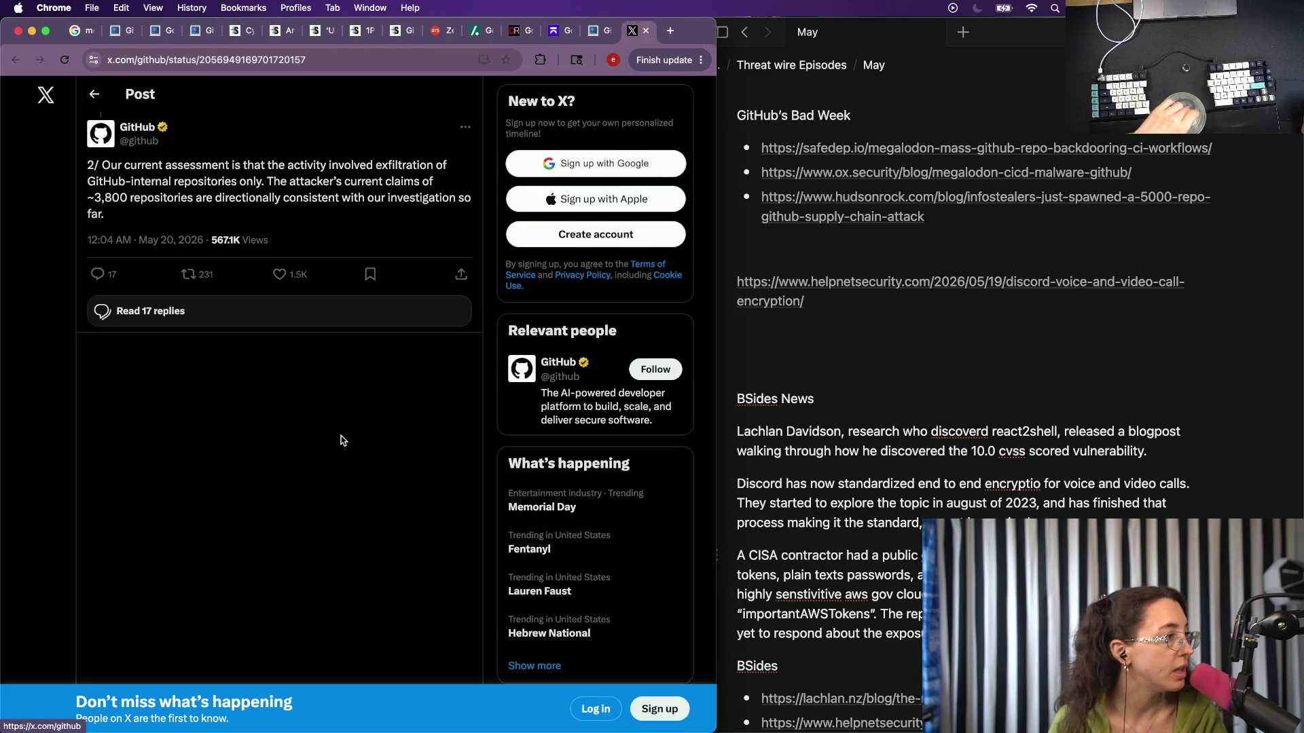
# Return to the BleepingComputer article on GitHub's 3,800-repository breach.
pyautogui.click(597, 31)
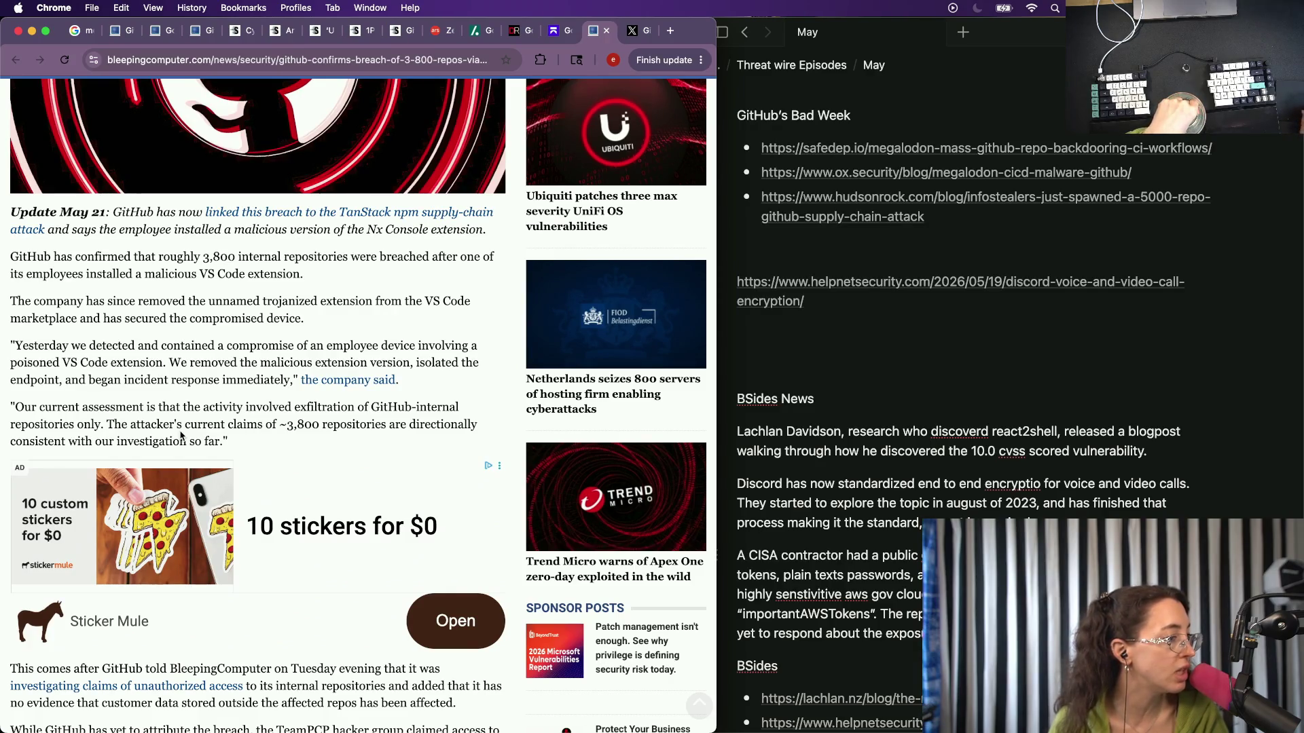
pyautogui.scroll(-1, 181, 436)
pyautogui.scroll(-1, 181, 432)
pyautogui.scroll(-3, 184, 428)
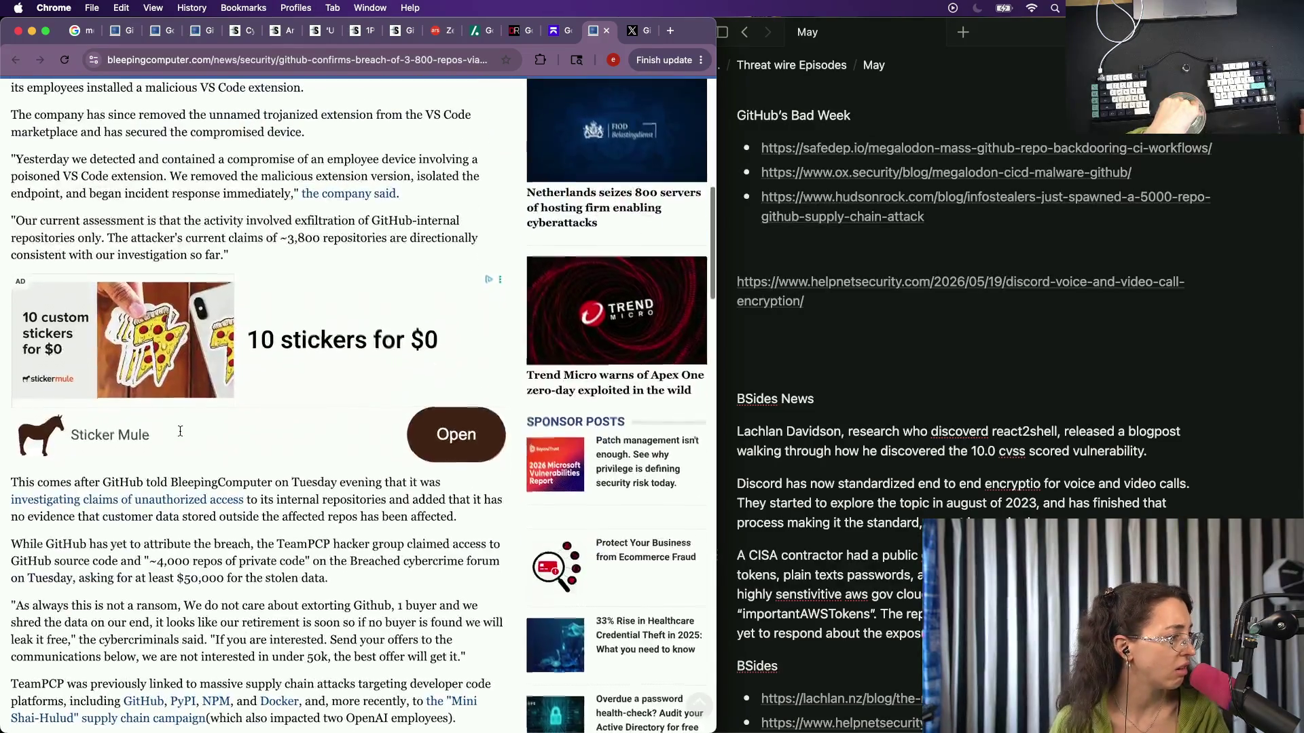
pyautogui.scroll(-2, 187, 425)
pyautogui.scroll(-1, 188, 424)
# Reopen the TeamPCP breach-claim article, highlight its 4,000 repositories figure, and peek at the confirmed-breach link.
pyautogui.press('super+shift+t')
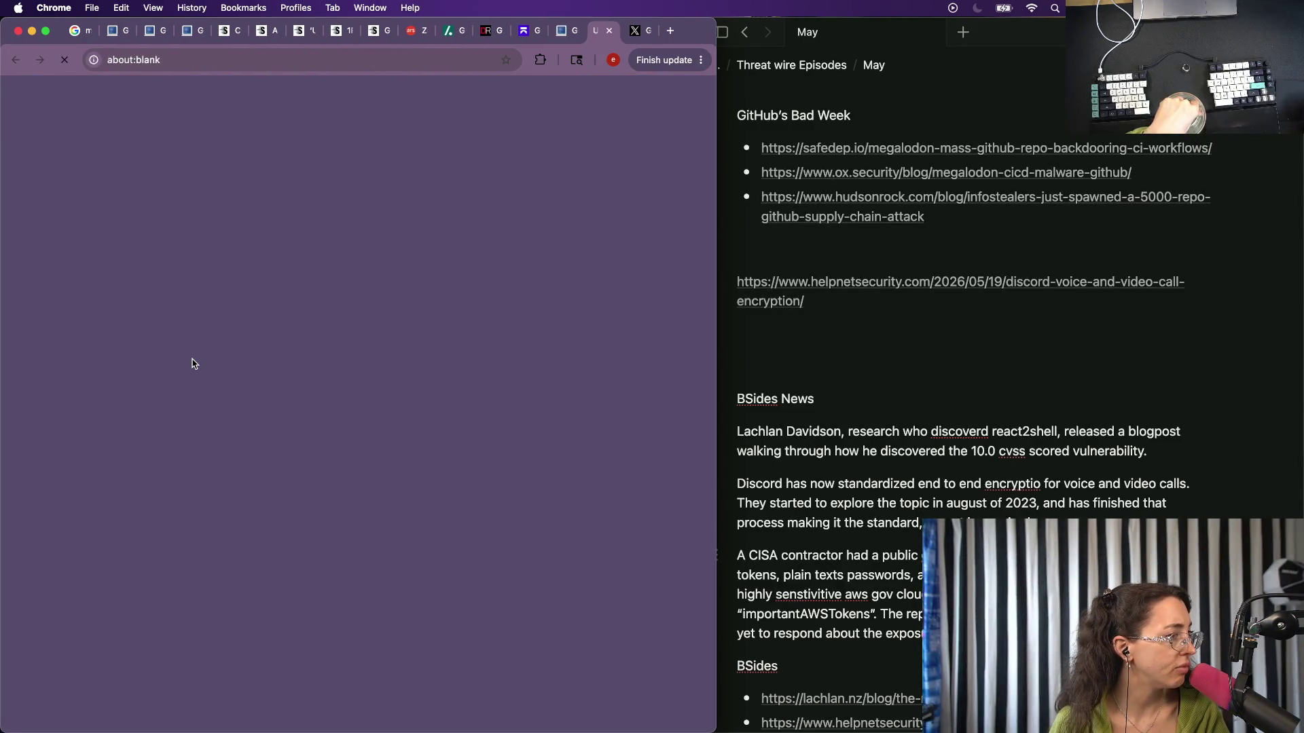
pyautogui.scroll(-3, 192, 362)
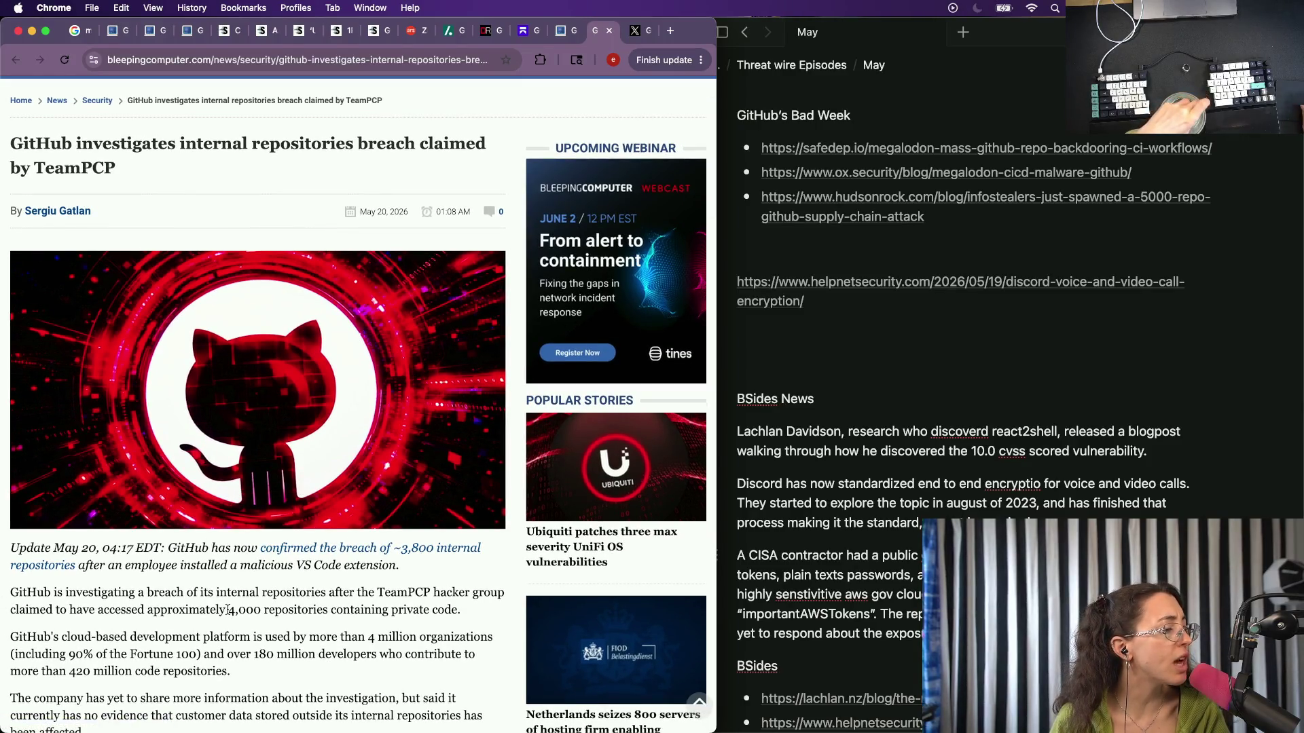
pyautogui.doubleClick(245, 610)
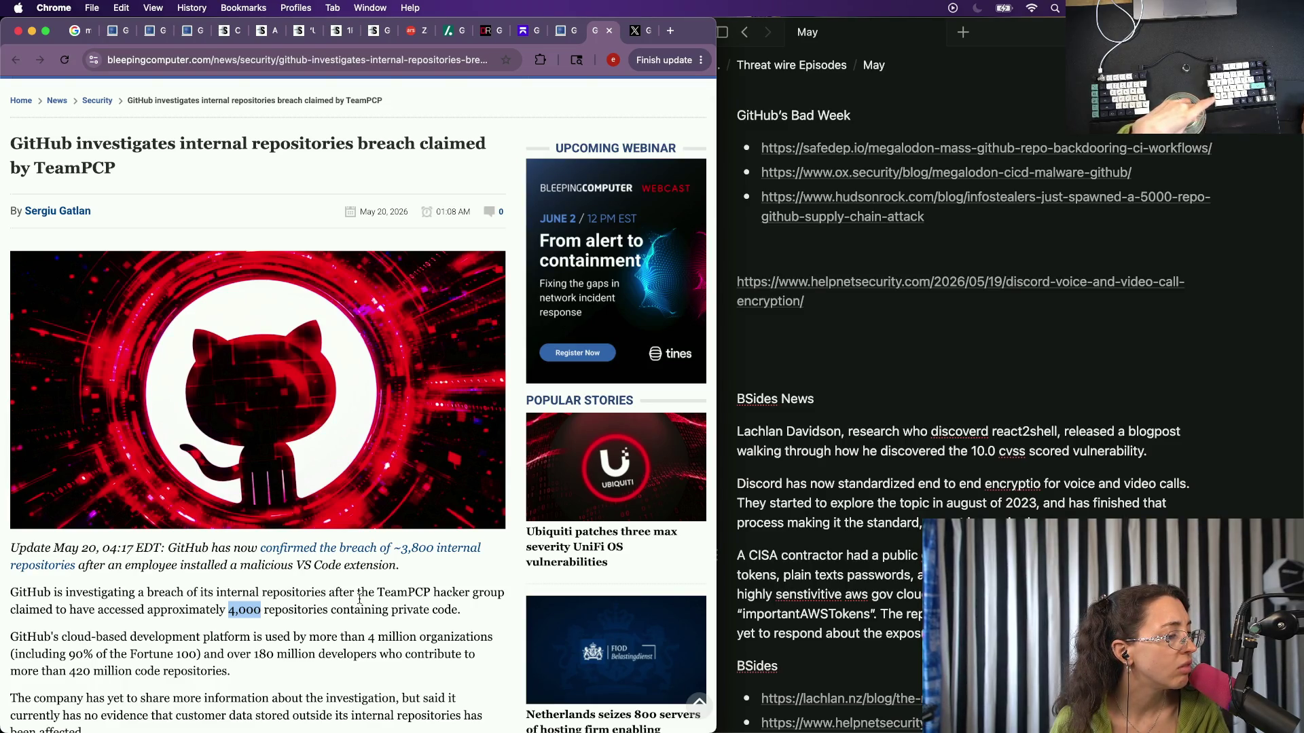
pyautogui.scroll(-5, 408, 589)
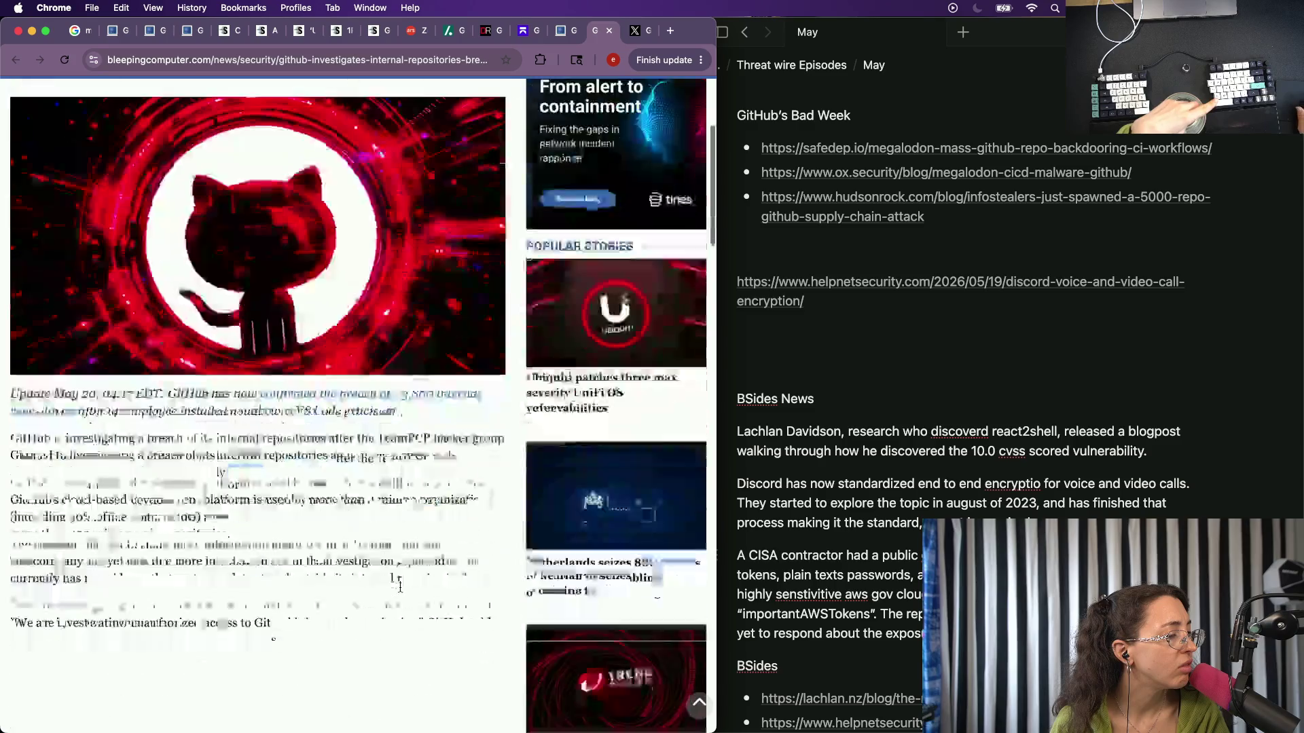
pyautogui.scroll(-1, 400, 592)
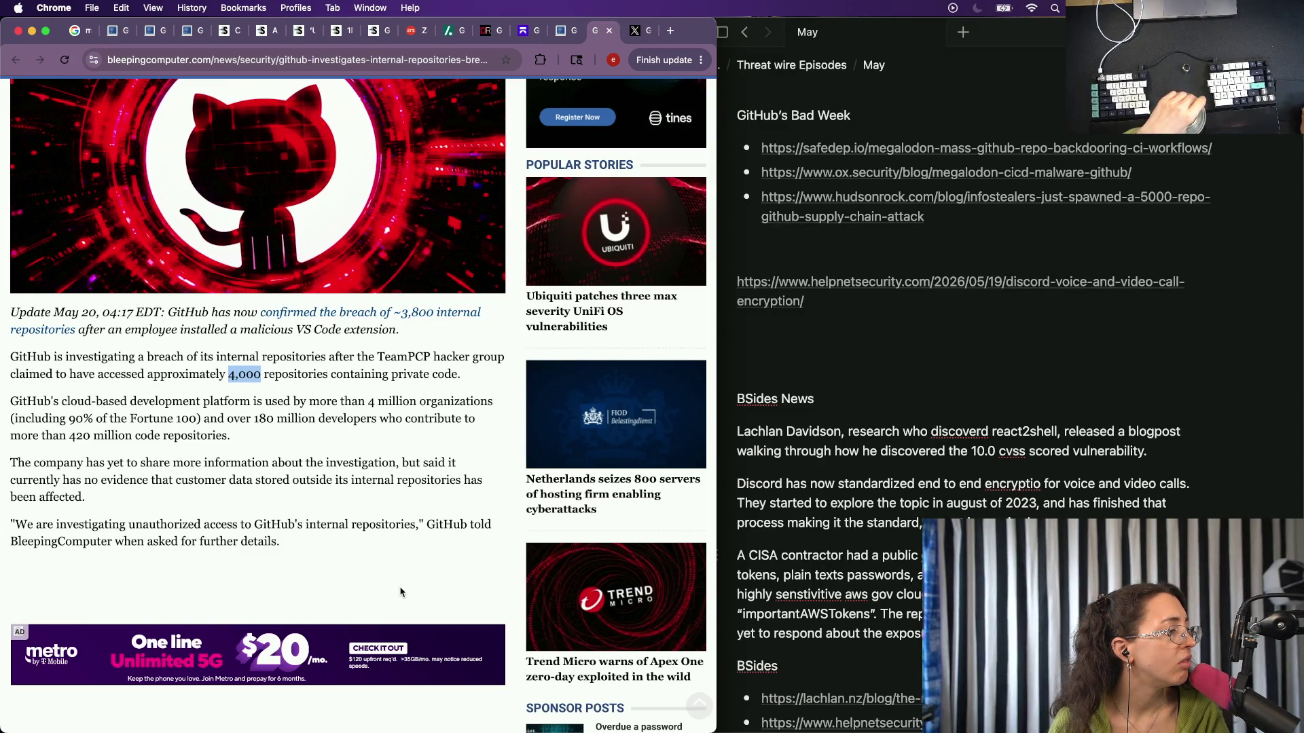
pyautogui.scroll(-1, 400, 592)
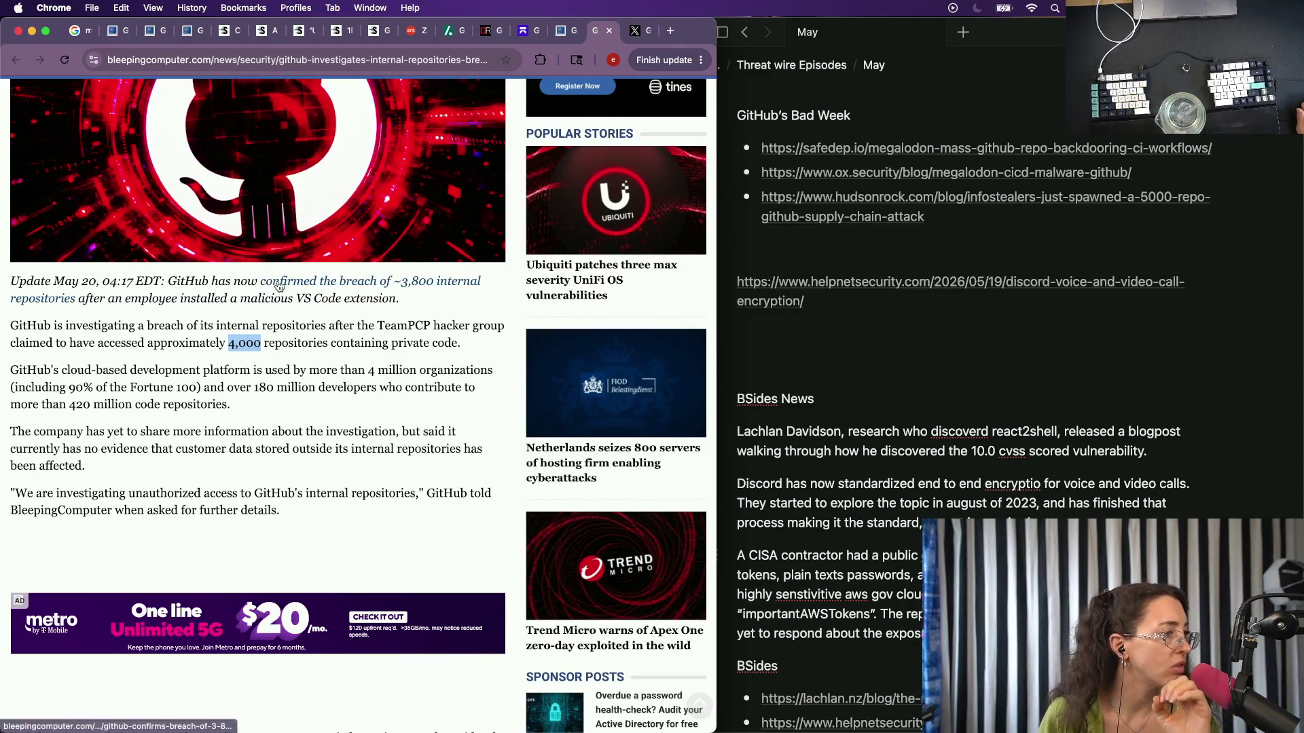
pyautogui.click(275, 286)
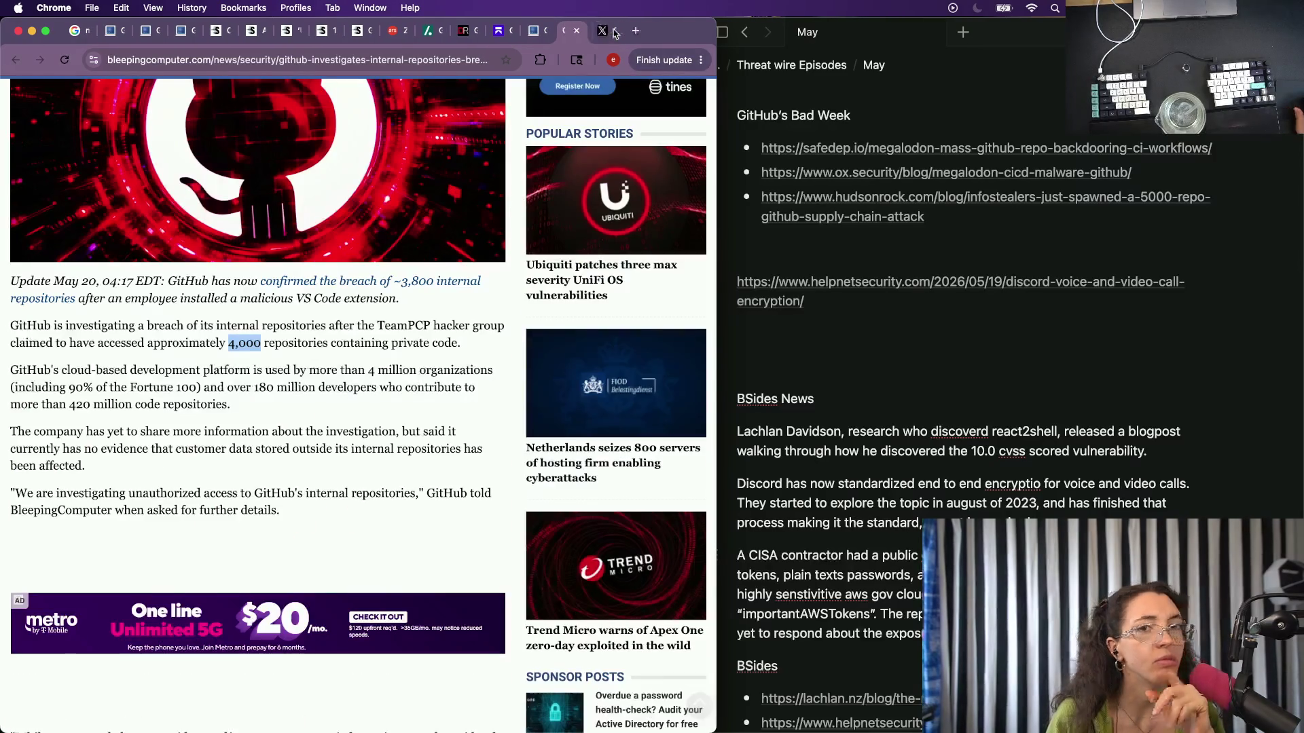
pyautogui.click(610, 31)
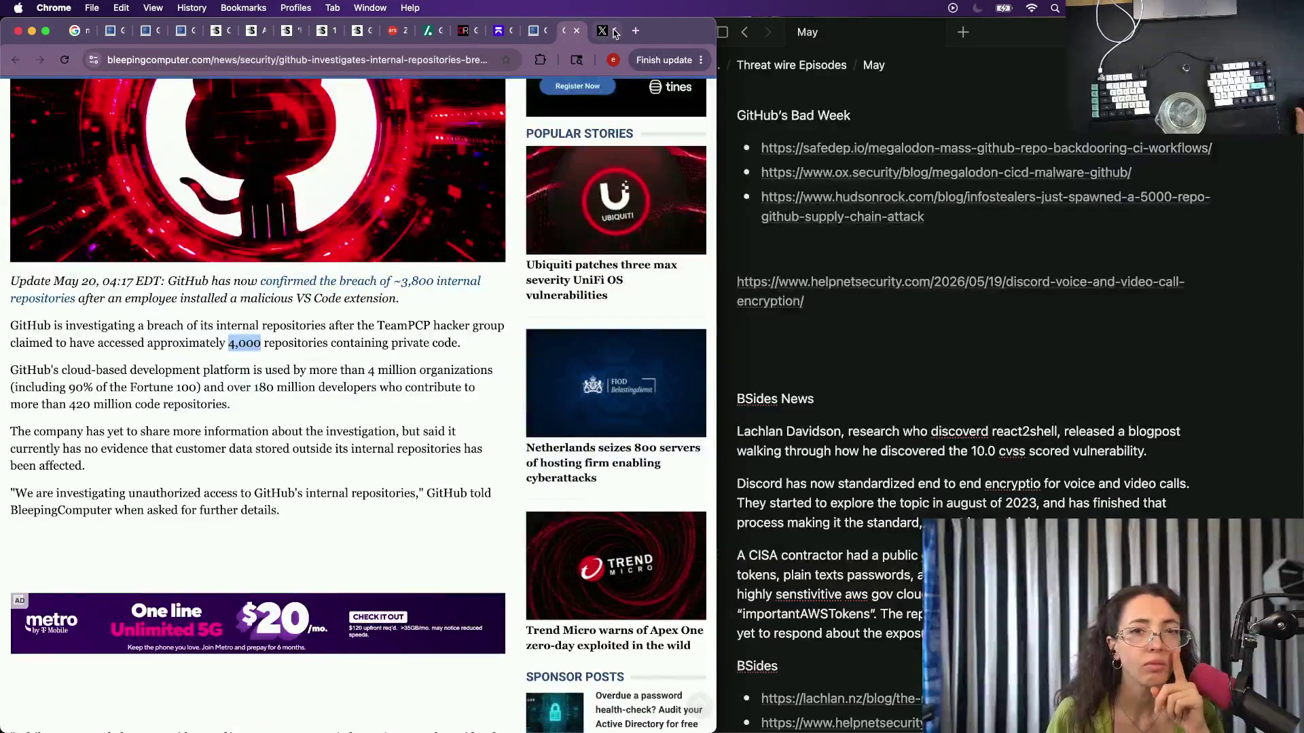
pyautogui.scroll(-3, 430, 182)
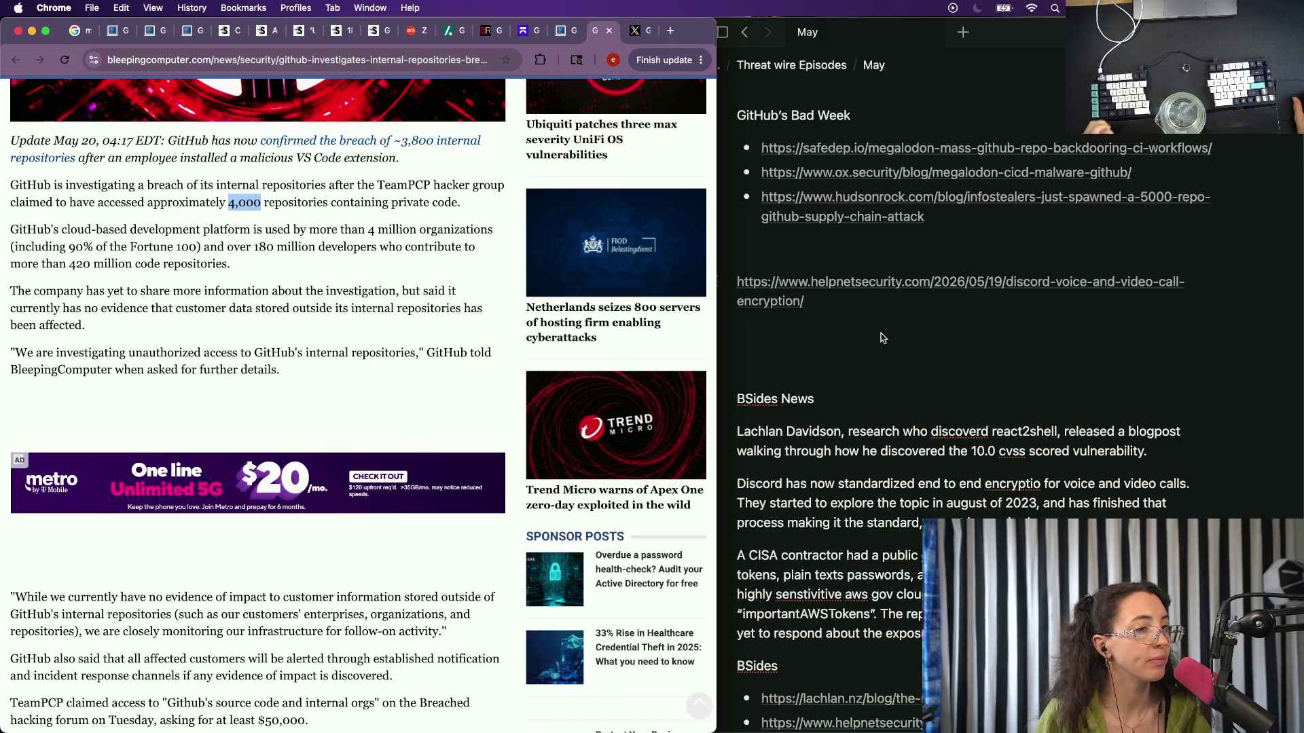
# Switch from Chrome back to the Notion episode notes.
pyautogui.press('super+Tab')
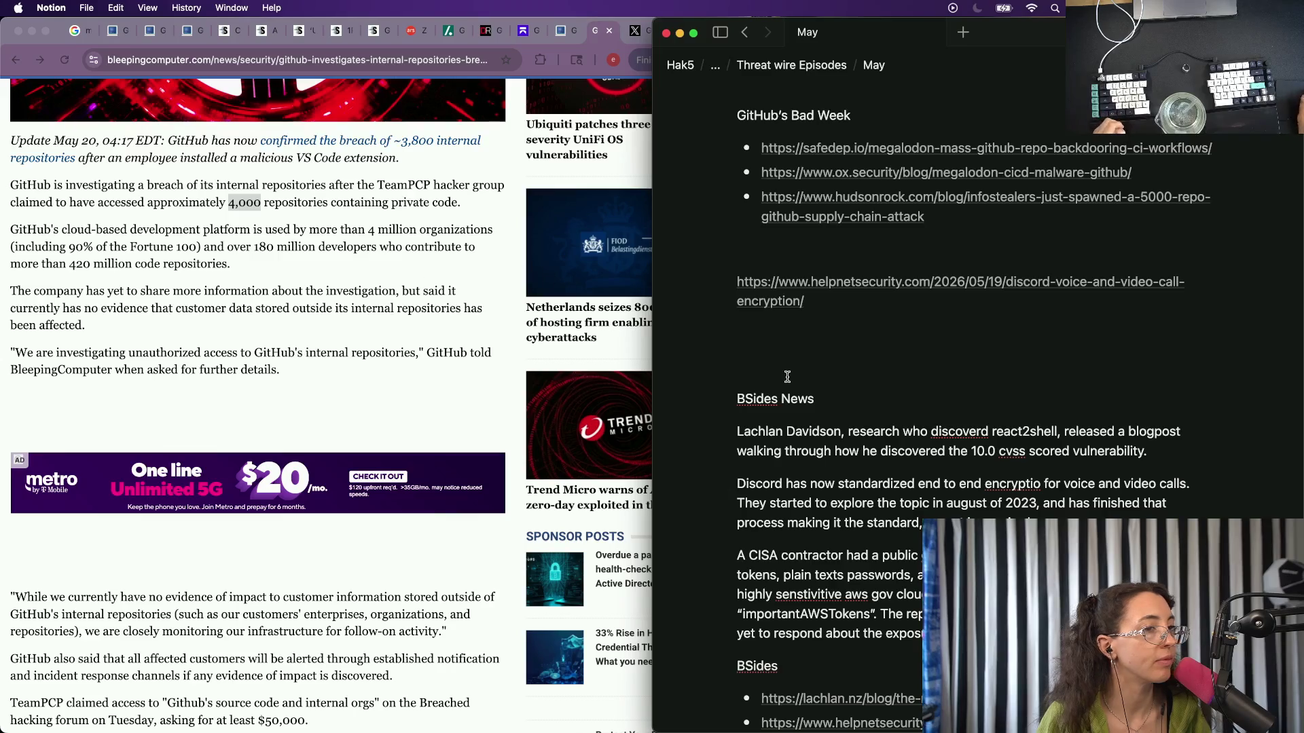
pyautogui.scroll(5, 781, 413)
# Clear the old VSCode Extension Attack reminder and begin the Ox security attribution sentence.
pyautogui.moveTo(781, 415); pyautogui.dragTo(861, 296)
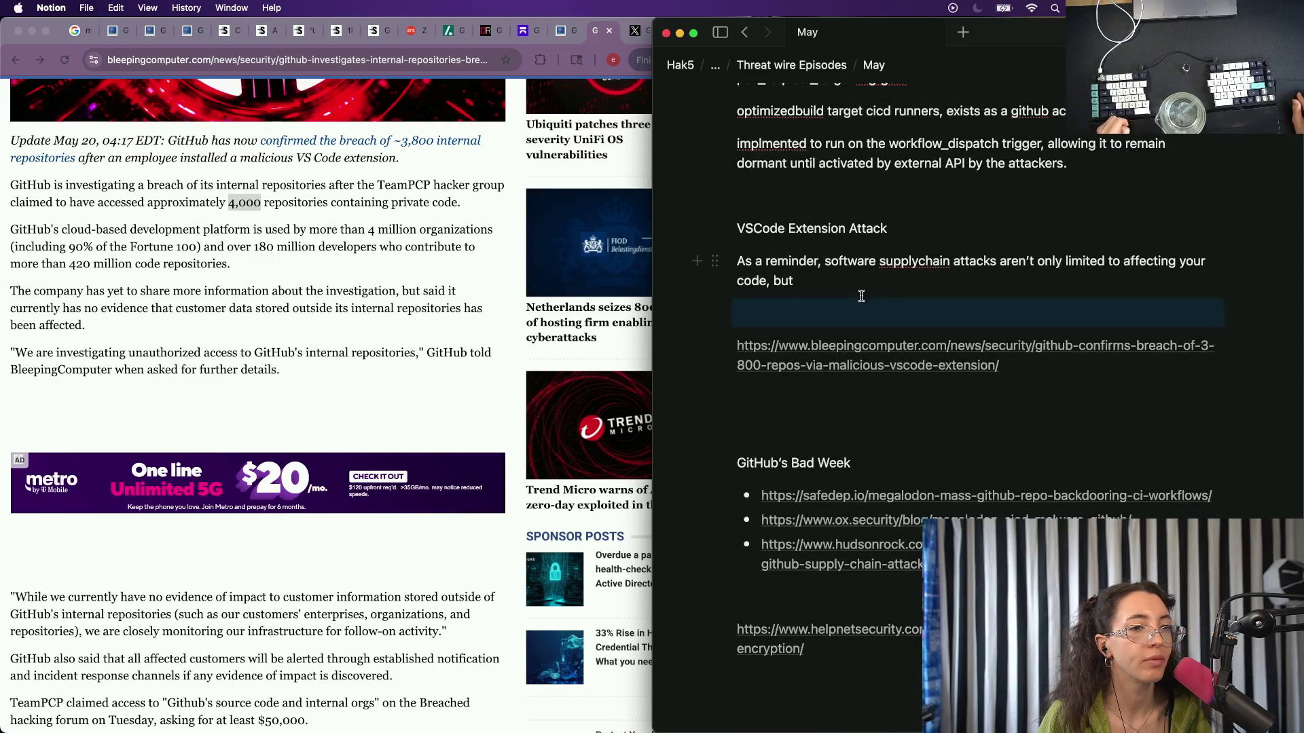
pyautogui.click(895, 281)
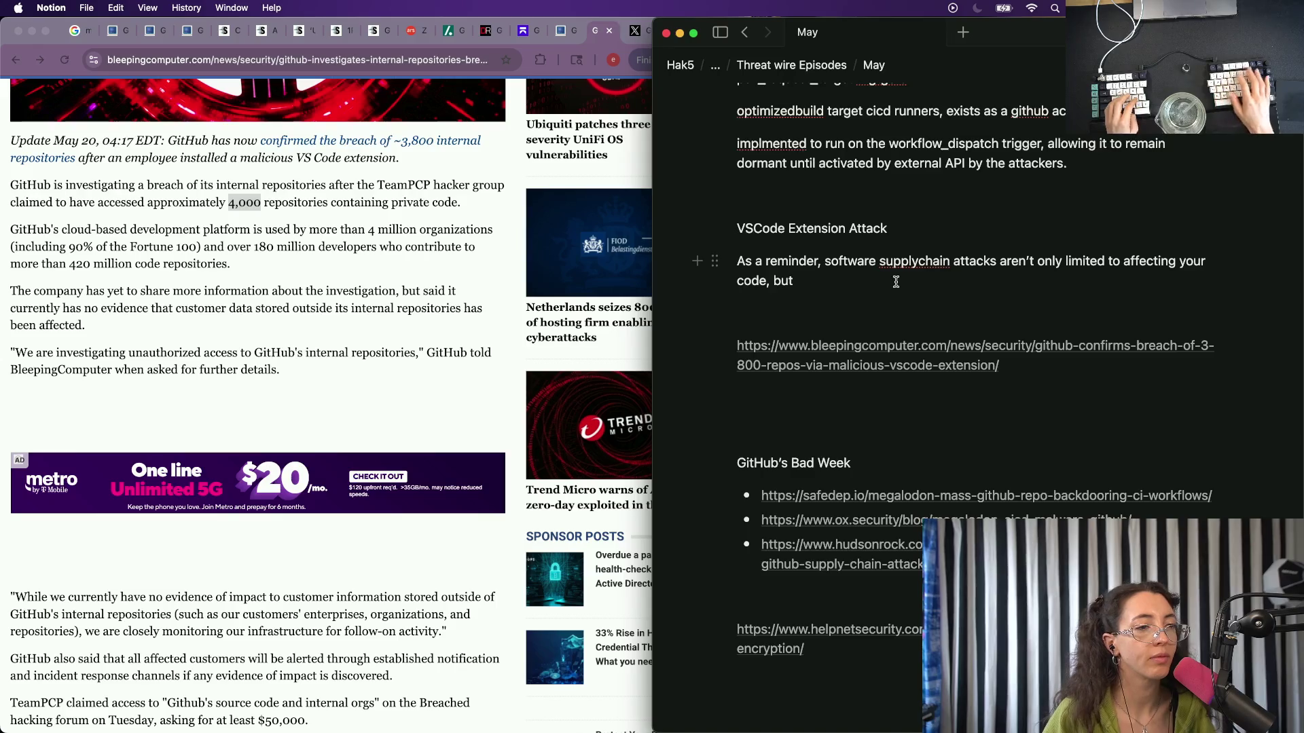
pyautogui.press('super+BackSpace')
pyautogui.press('super+BackSpace')
pyautogui.write('While')
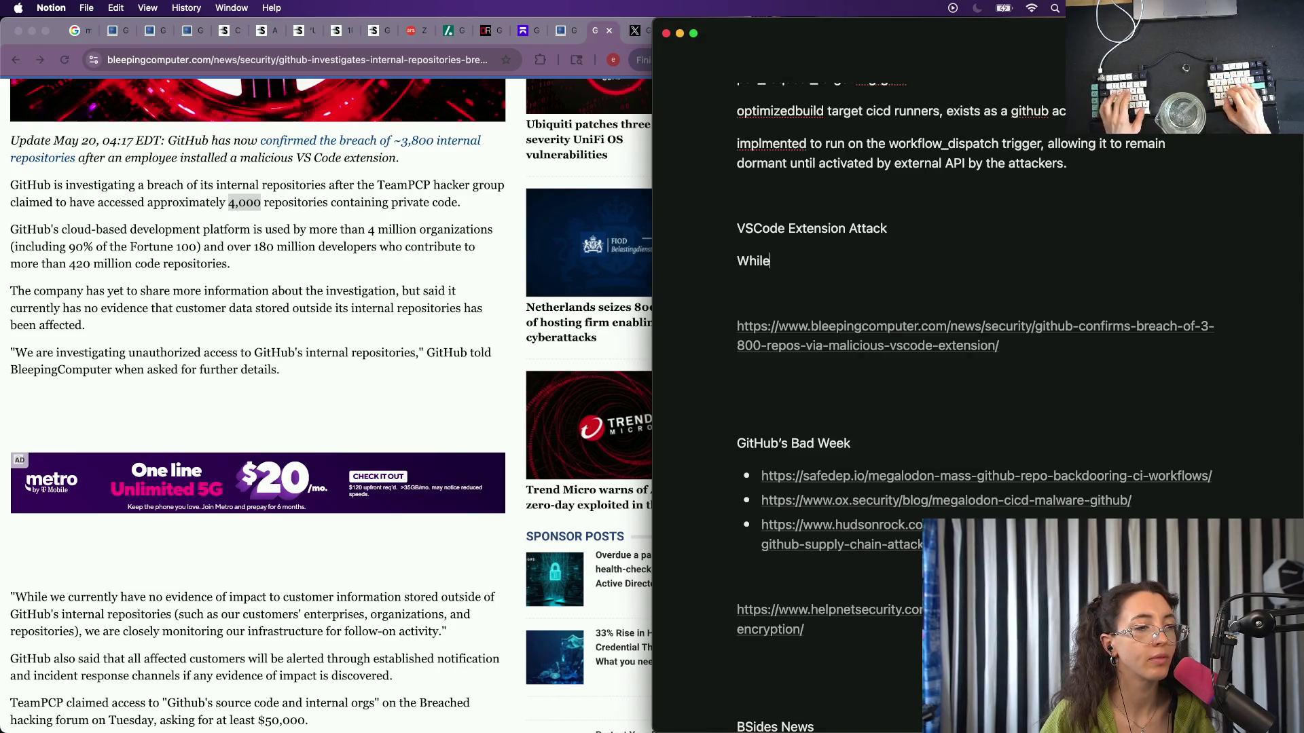
pyautogui.write(' the')
pyautogui.press('super+BackSpace')
pyautogui.write('Whi')
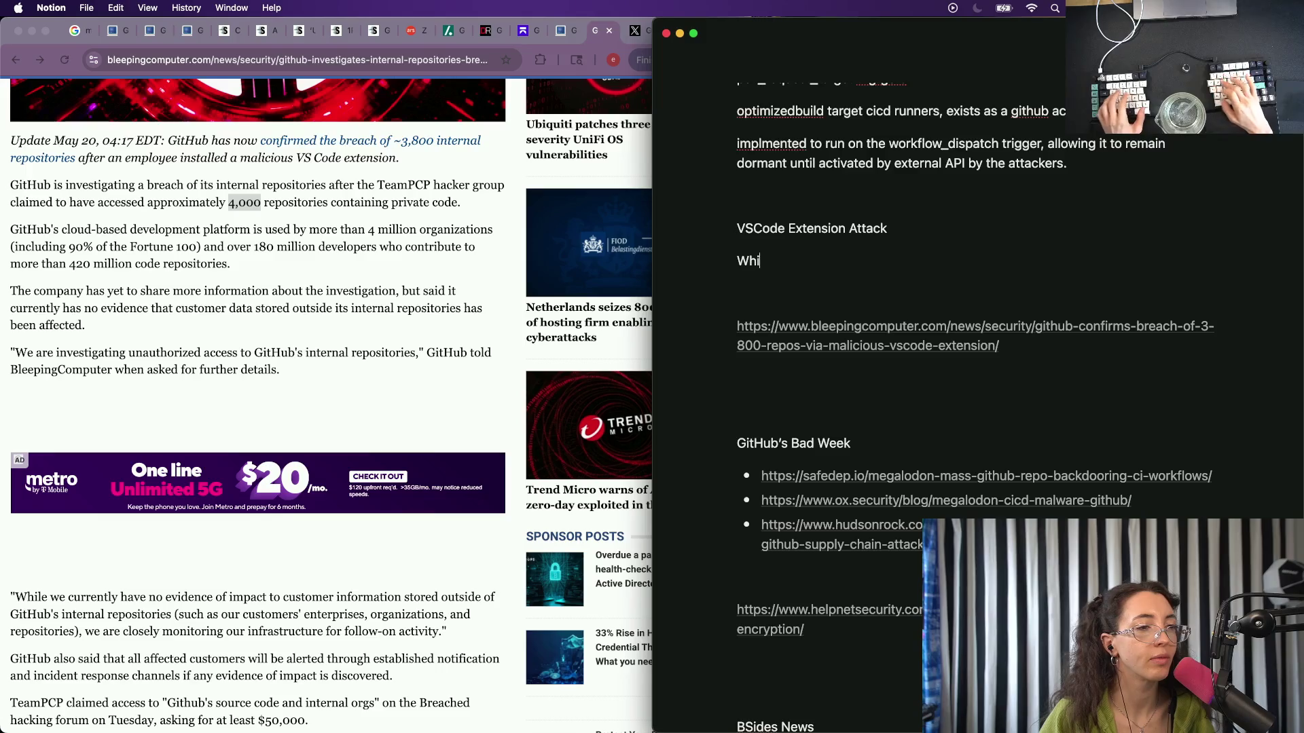
pyautogui.write('n has')
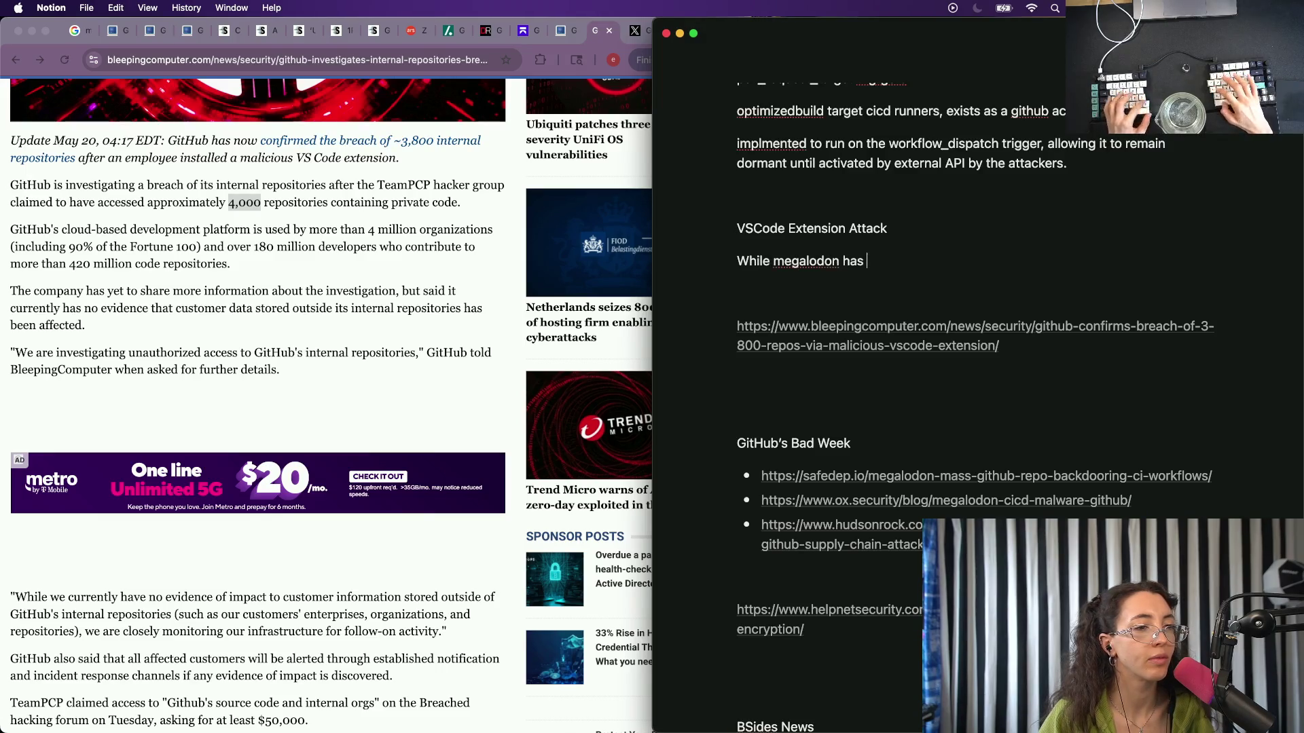
pyautogui.press('super+BackSpace')
pyautogui.write('Megalod')
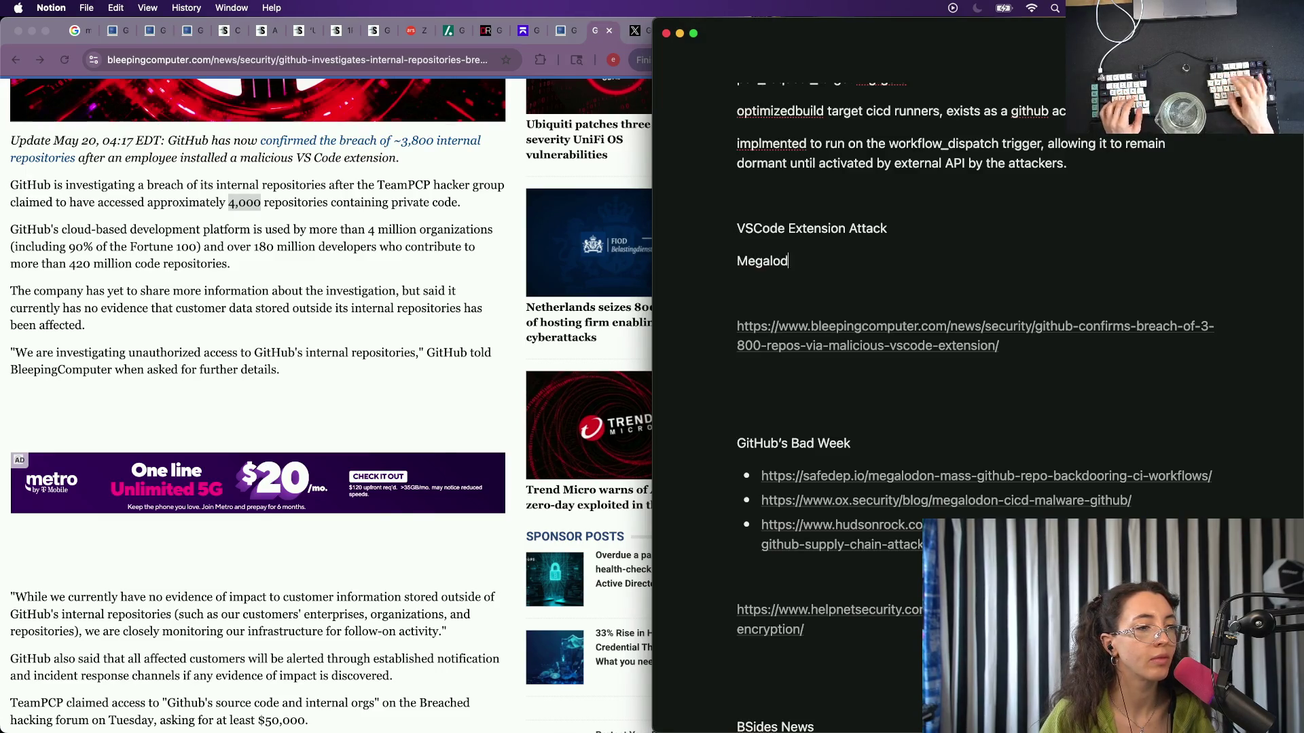
pyautogui.write('on has been')
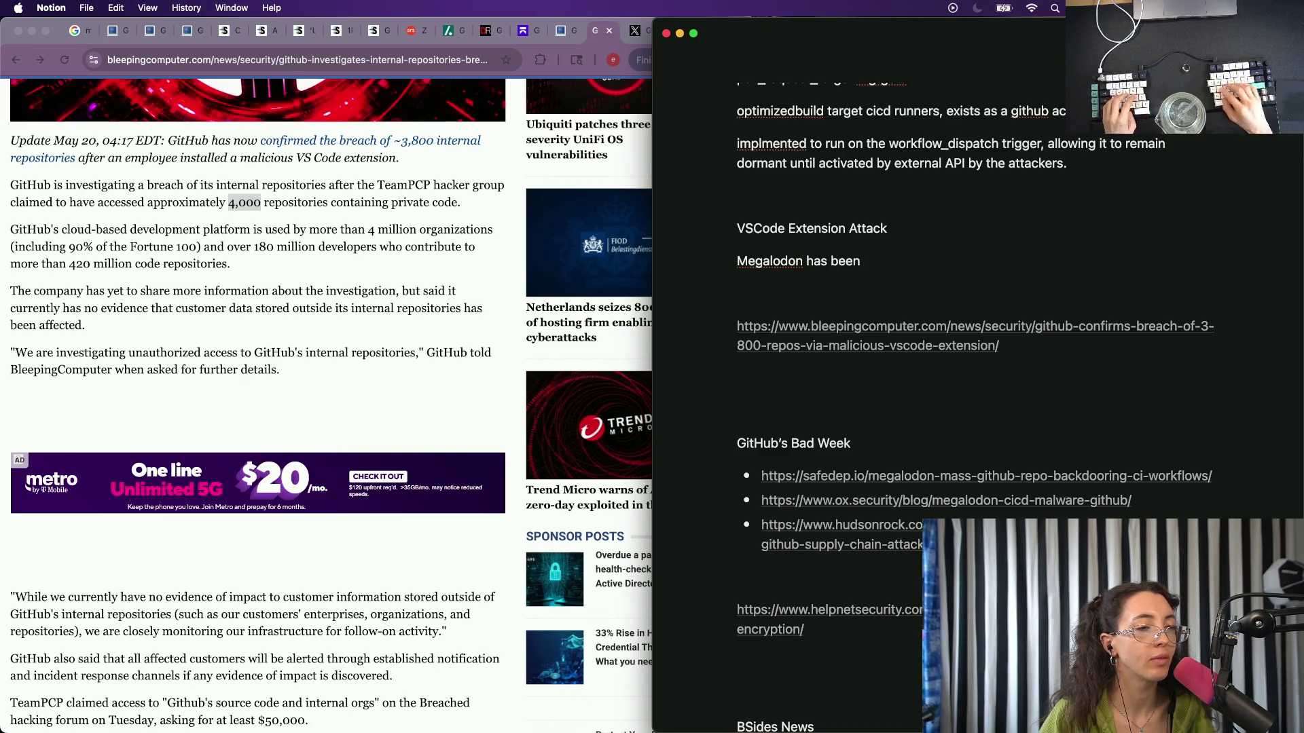
pyautogui.press('super+BackSpace')
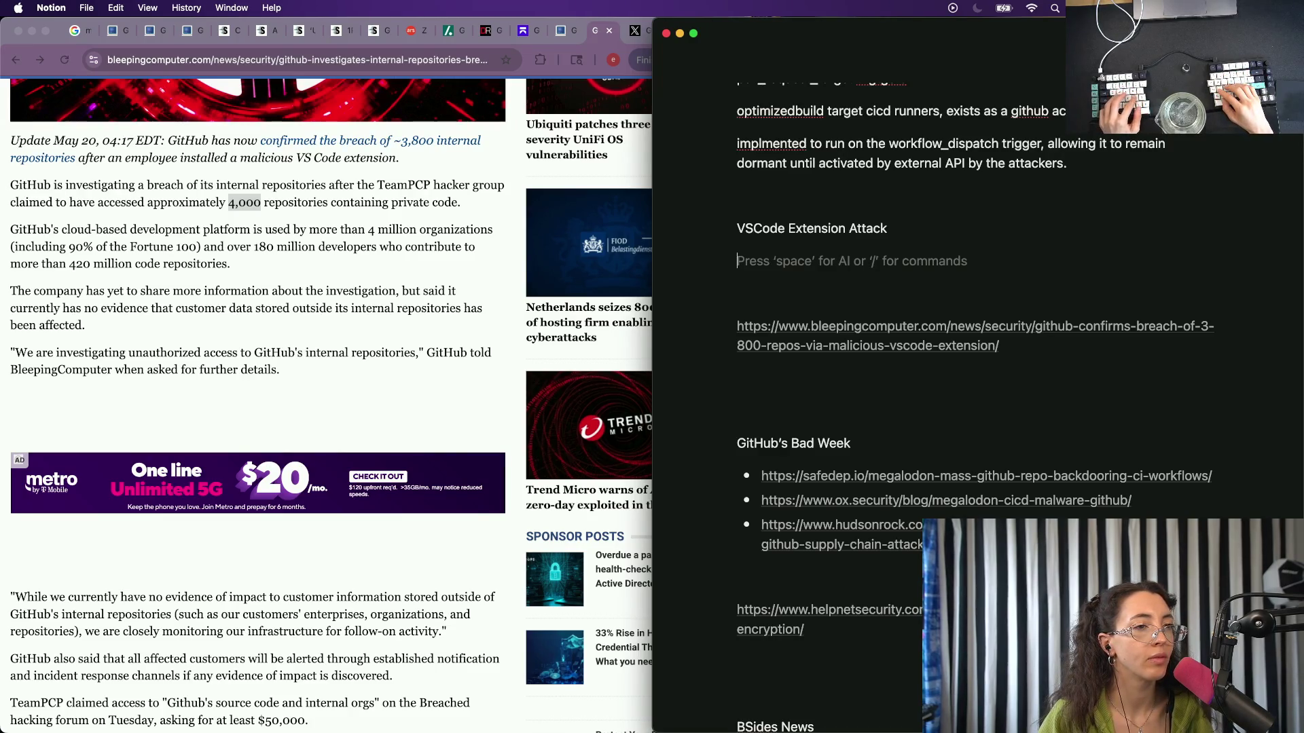
pyautogui.write('T')
pyautogui.scroll(5, 978, 408)
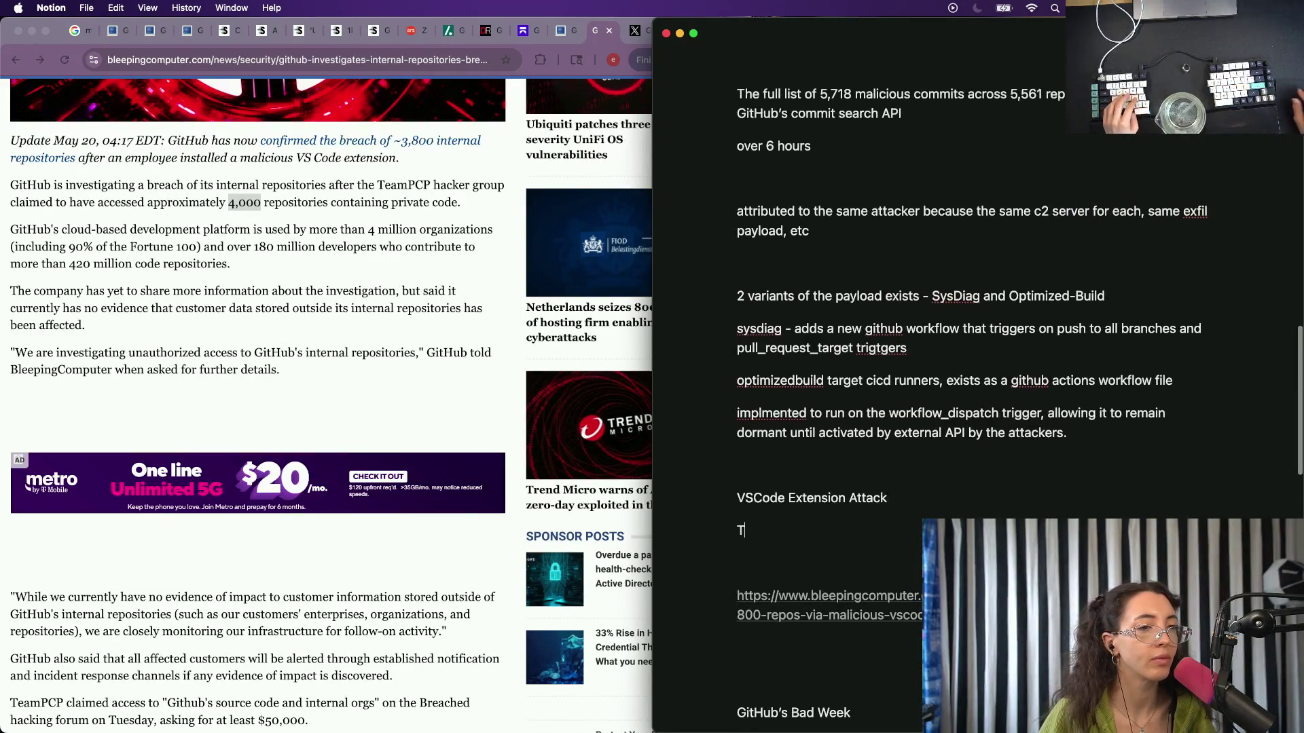
pyautogui.write('A')
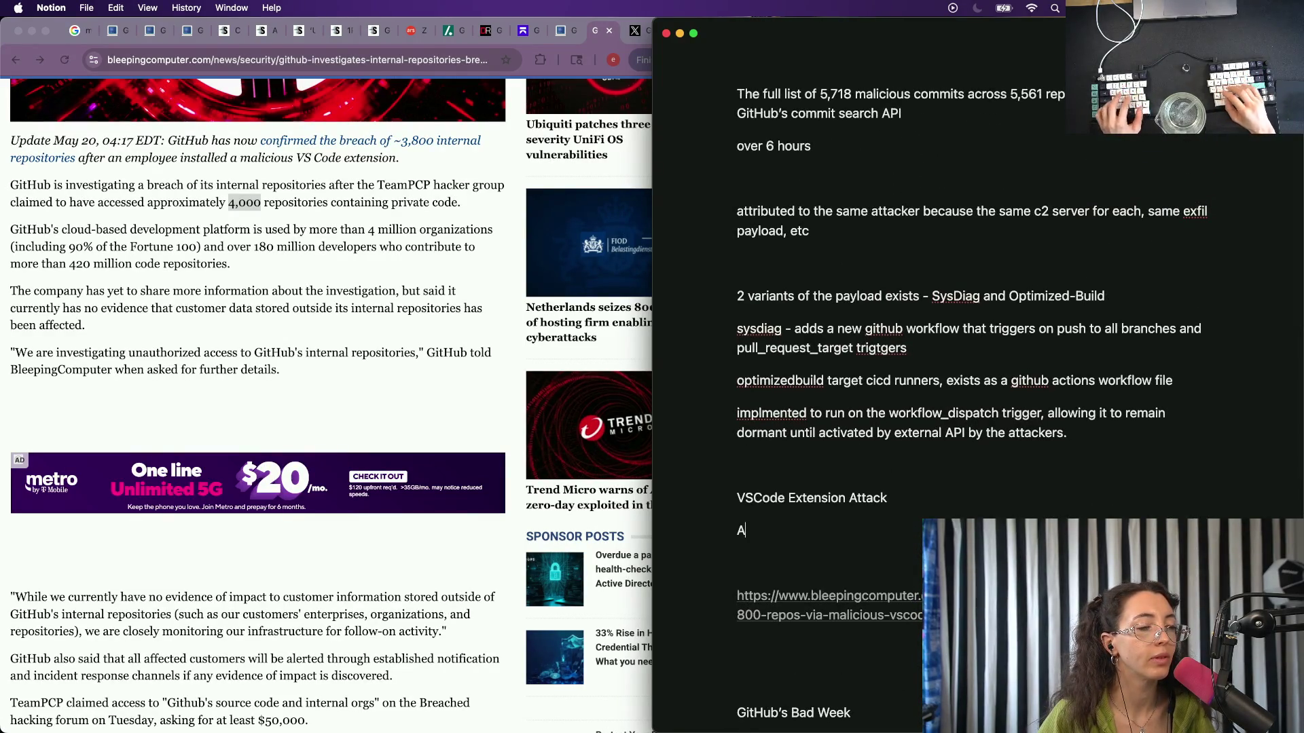
pyautogui.write('d')
pyautogui.press('BackSpace')
pyautogui.press('BackSpace')
pyautogui.write('T')
pyautogui.press('BackSpace')
pyautogui.write('Ox')
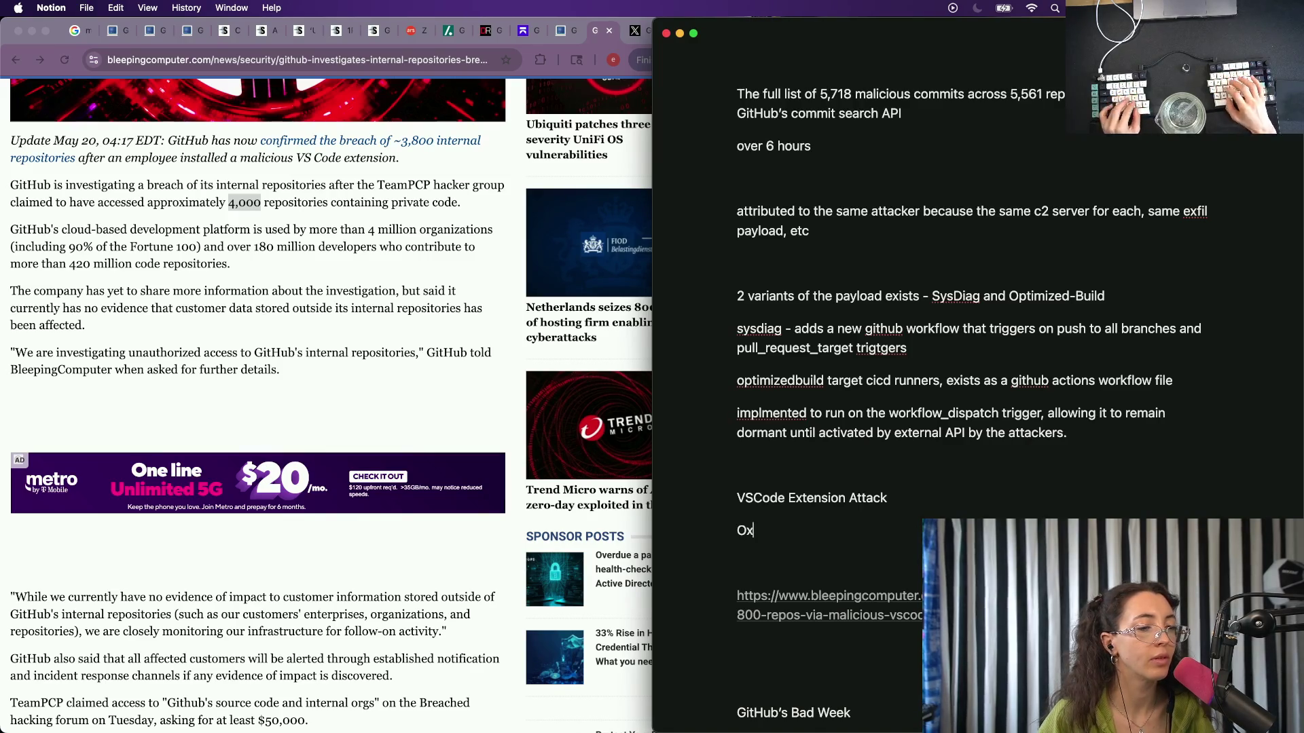
pyautogui.write(' security')
pyautogui.write(' fed')
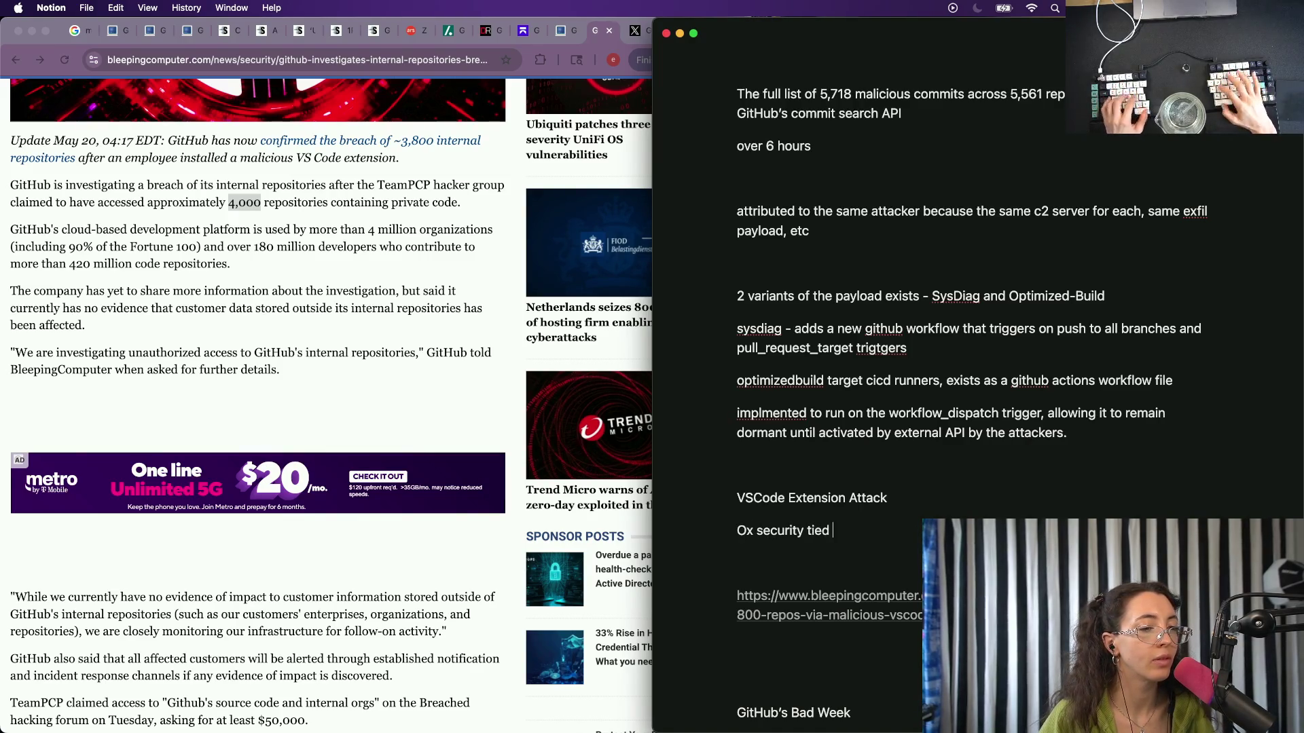
pyautogui.press('BackSpace')
pyautogui.press('BackSpace')
pyautogui.press('BackSpace')
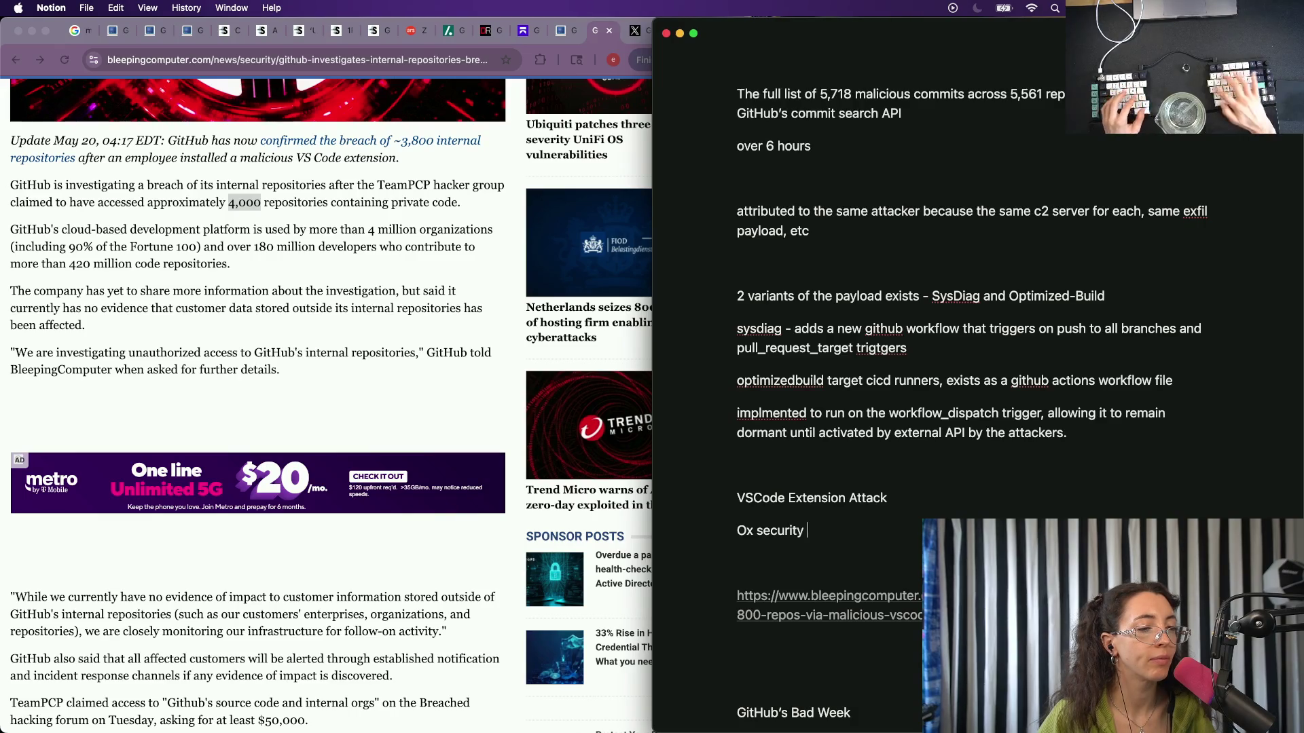
pyautogui.write('has attributed the m')
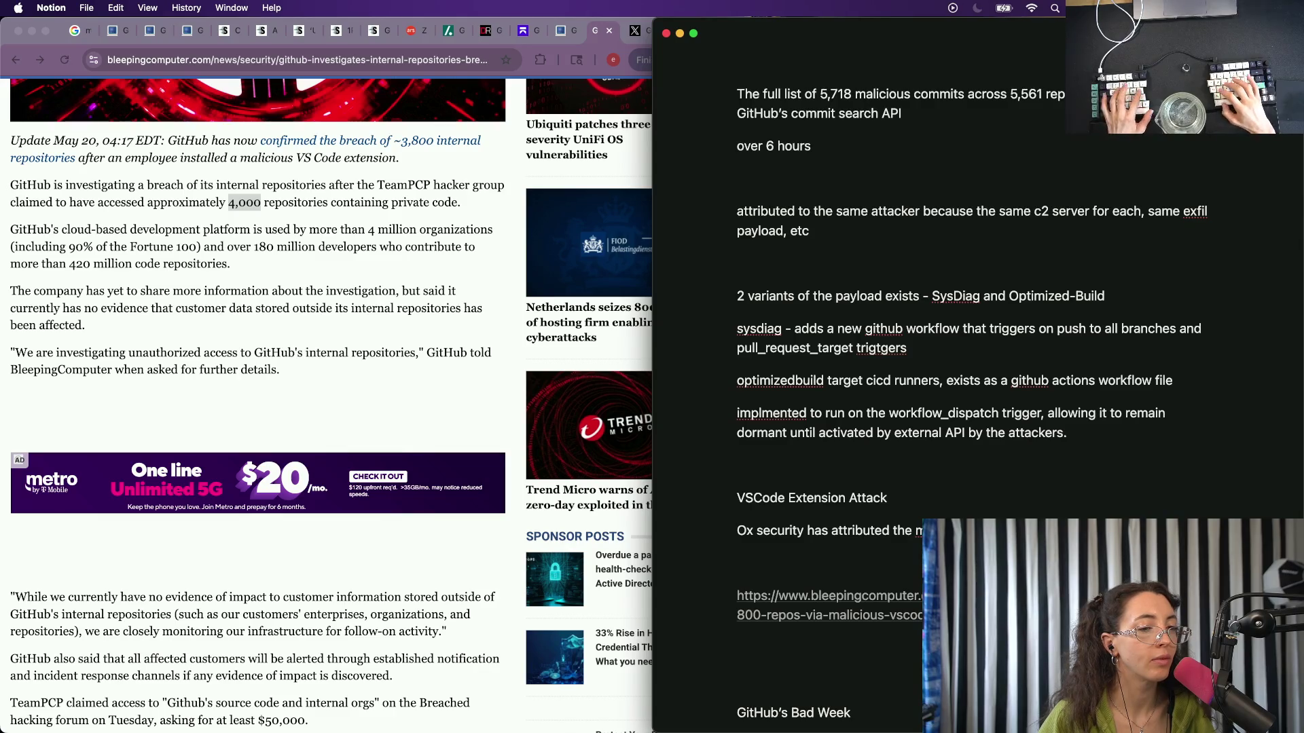
pyautogui.scroll(-5, 977, 408)
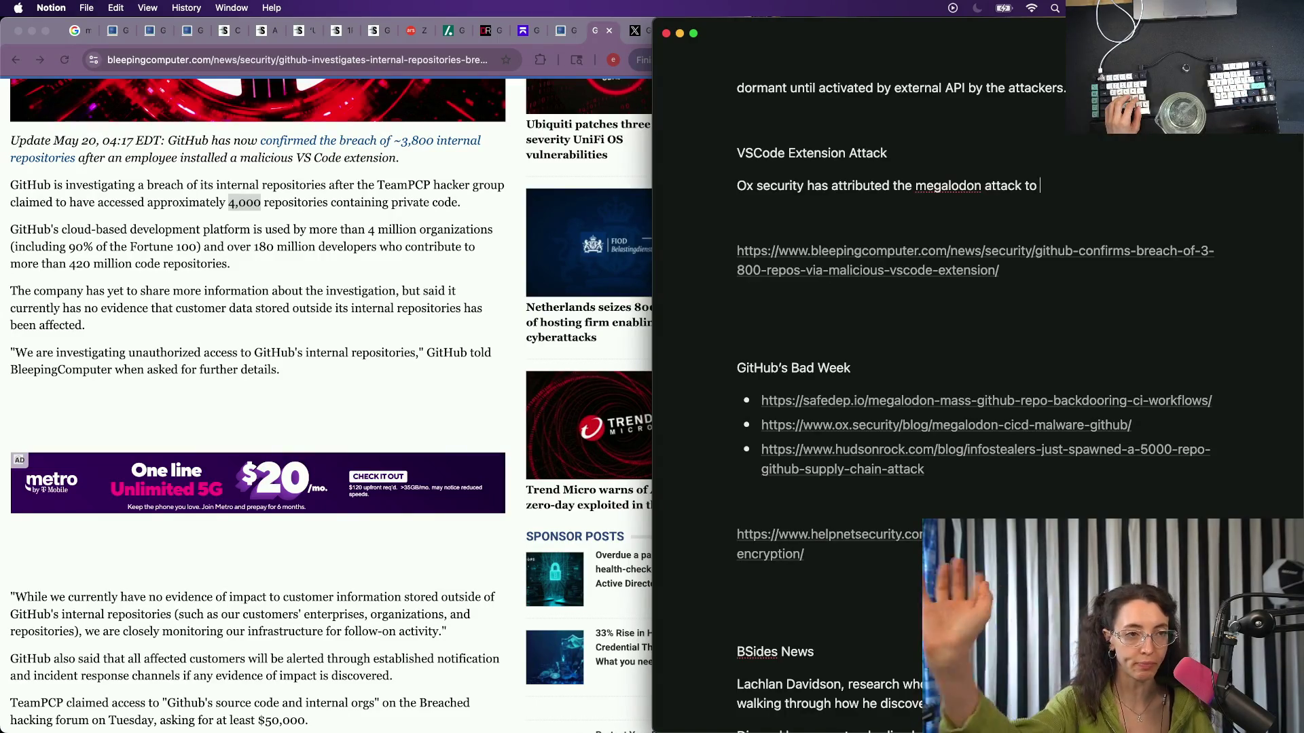
pyautogui.write('te')
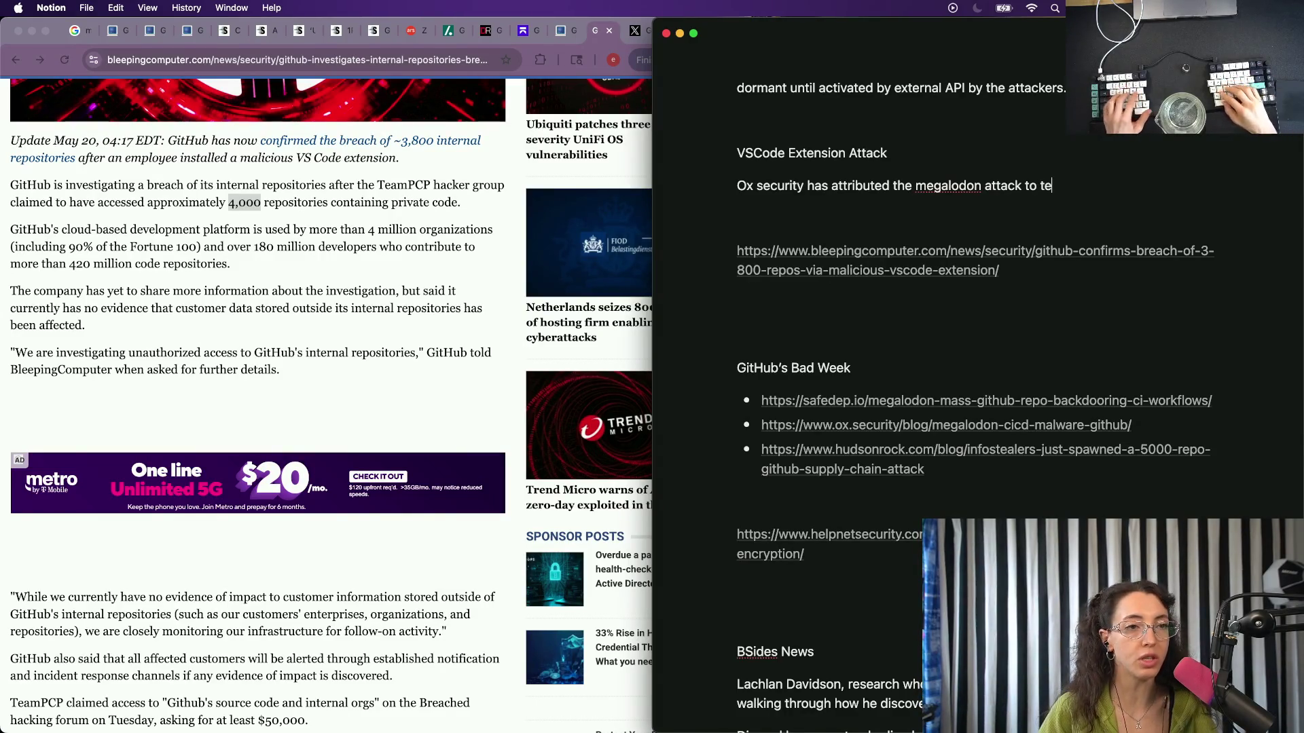
pyautogui.write('am pc')
# Finish the paragraph attributing megalodon to TeamPCP, ending with terrorizing the internet.
pyautogui.press('BackSpace')
pyautogui.press('BackSpace')
pyautogui.press('BackSpace')
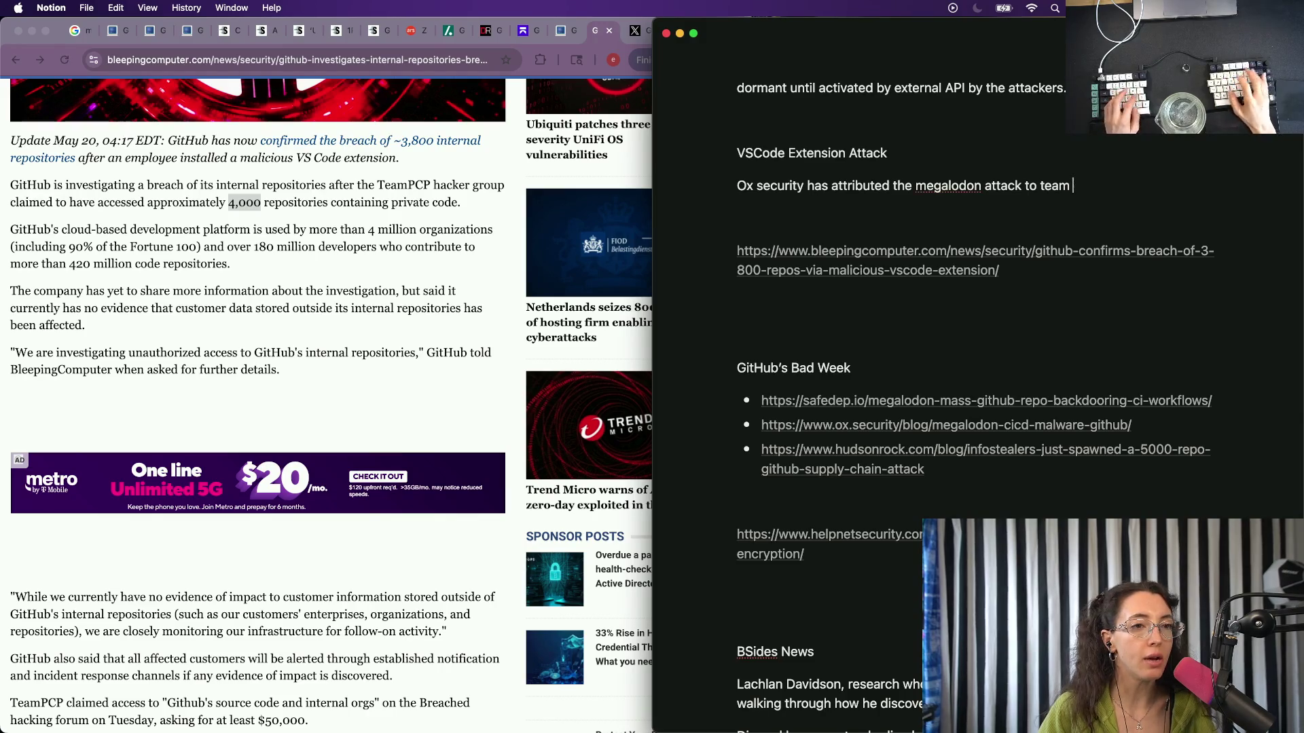
pyautogui.write('pcp')
pyautogui.press('BackSpace')
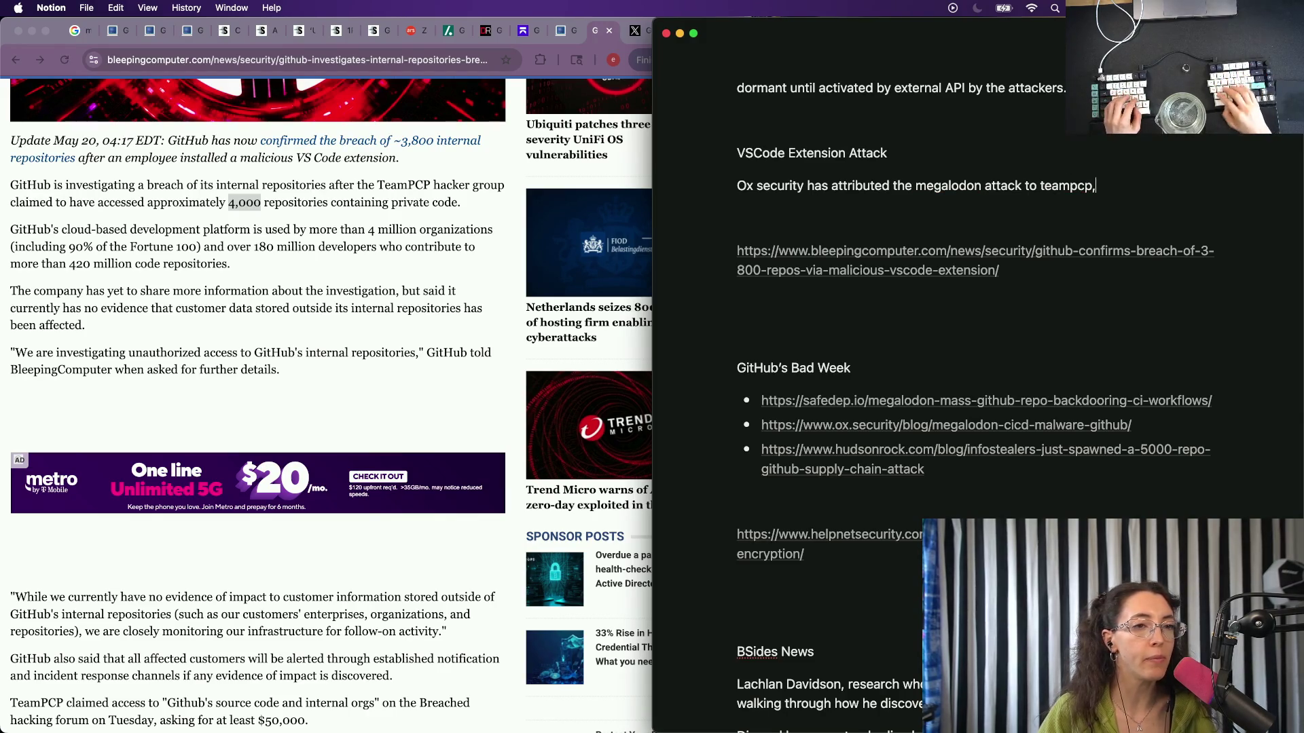
pyautogui.press('BackSpace')
pyautogui.write('. A')
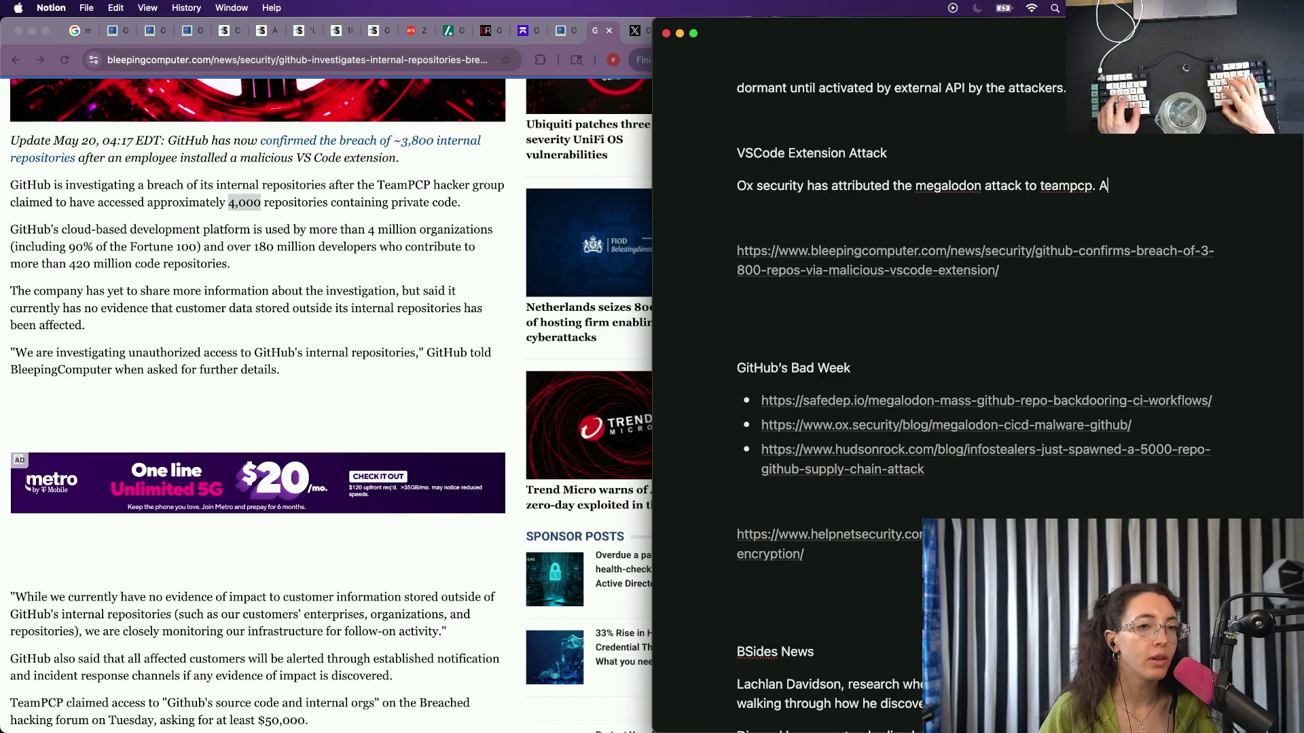
pyautogui.write(' few of the pat')
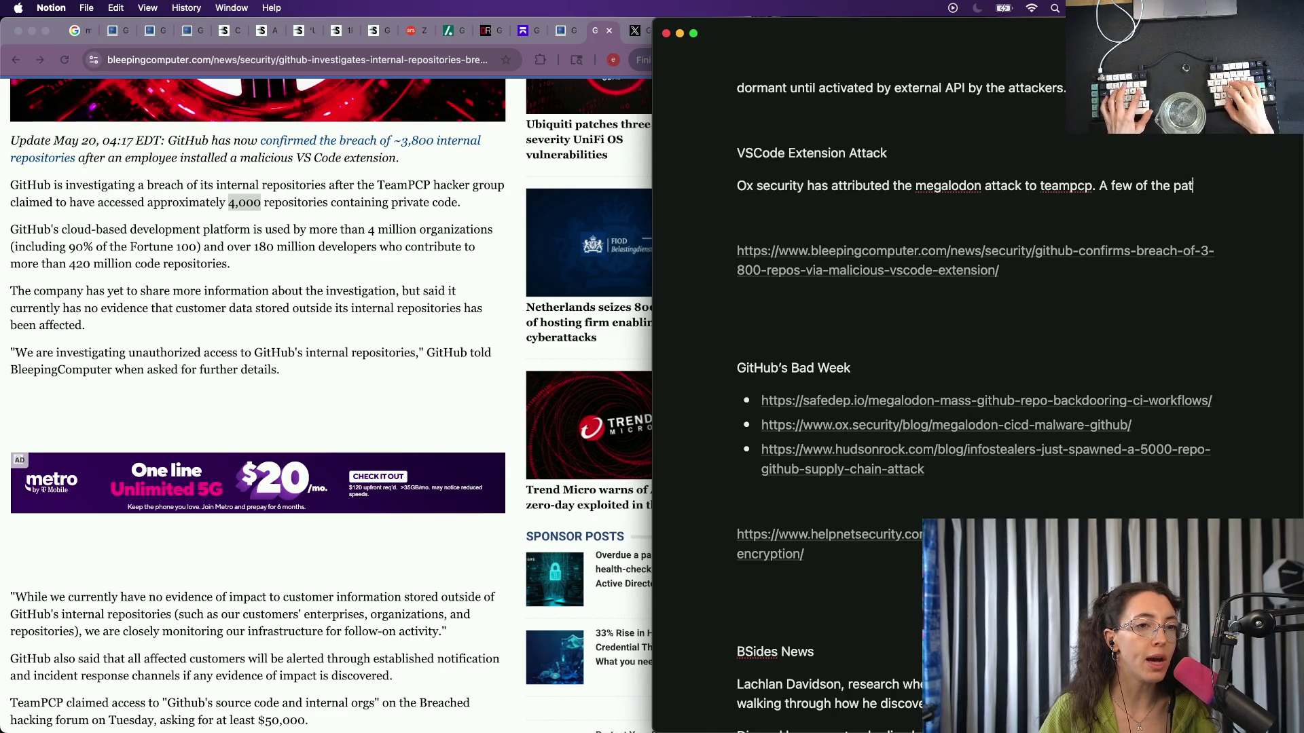
pyautogui.write('terns and tell ')
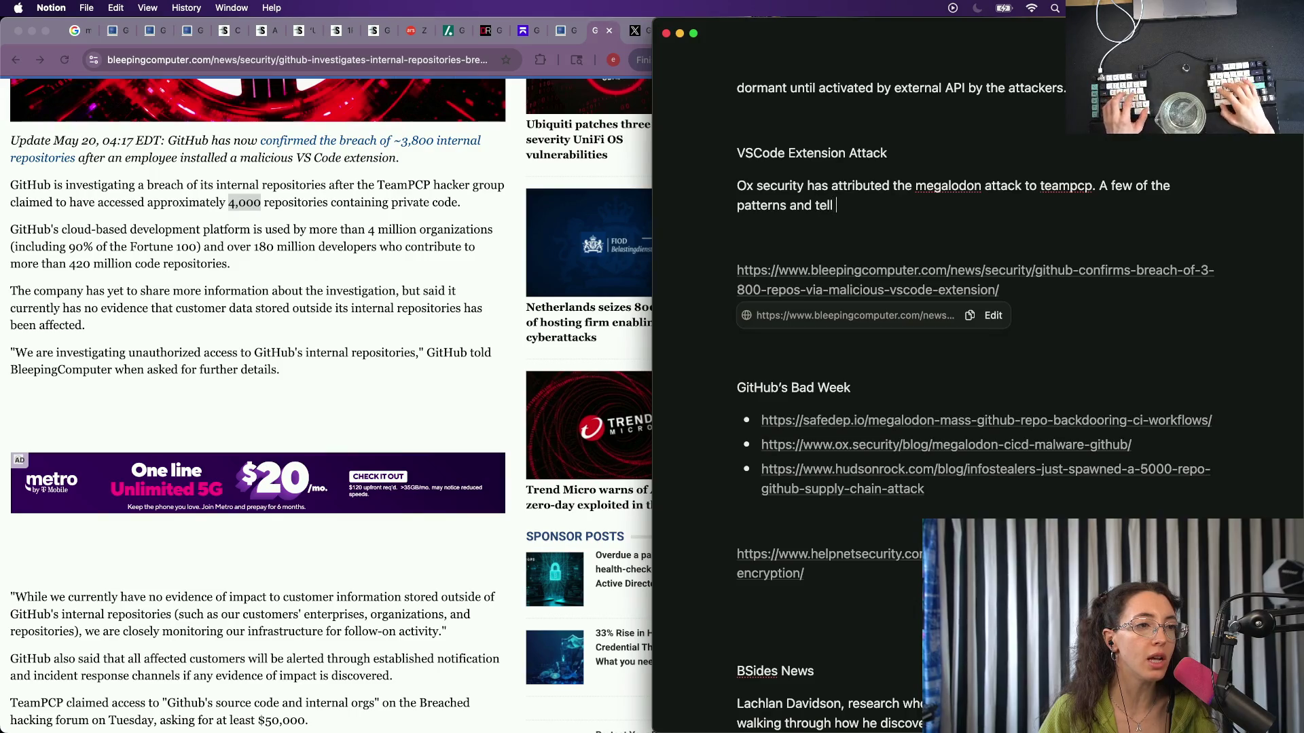
pyautogui.write('signs of w')
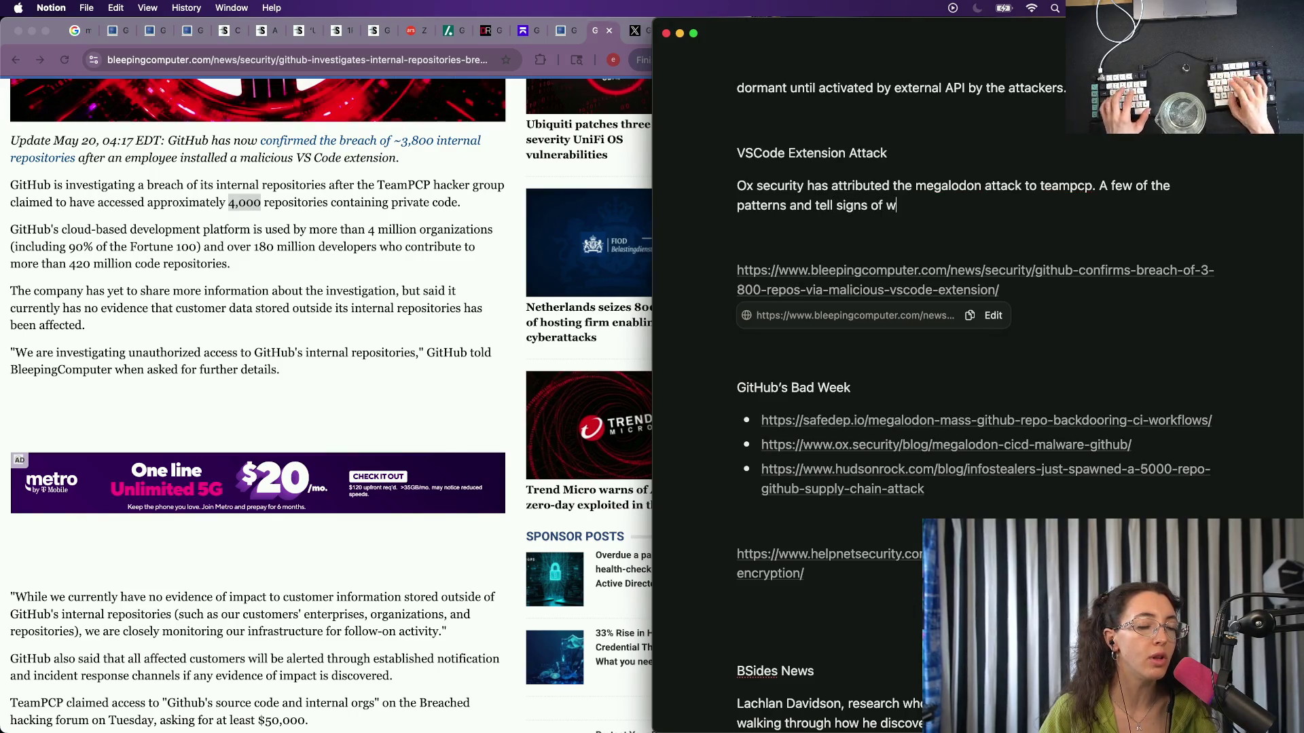
pyautogui.press('BackSpace')
pyautogui.write('their work')
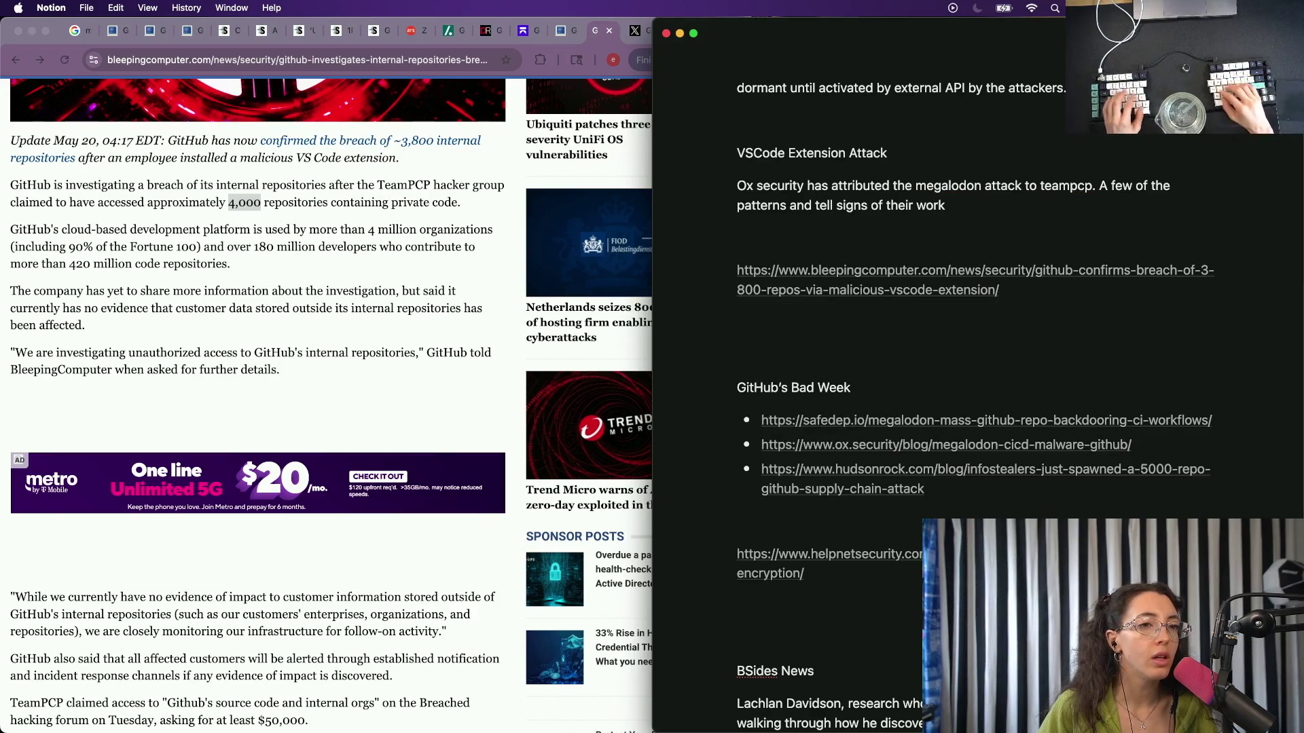
pyautogui.write('lead them ')
pyautogui.write('to ma')
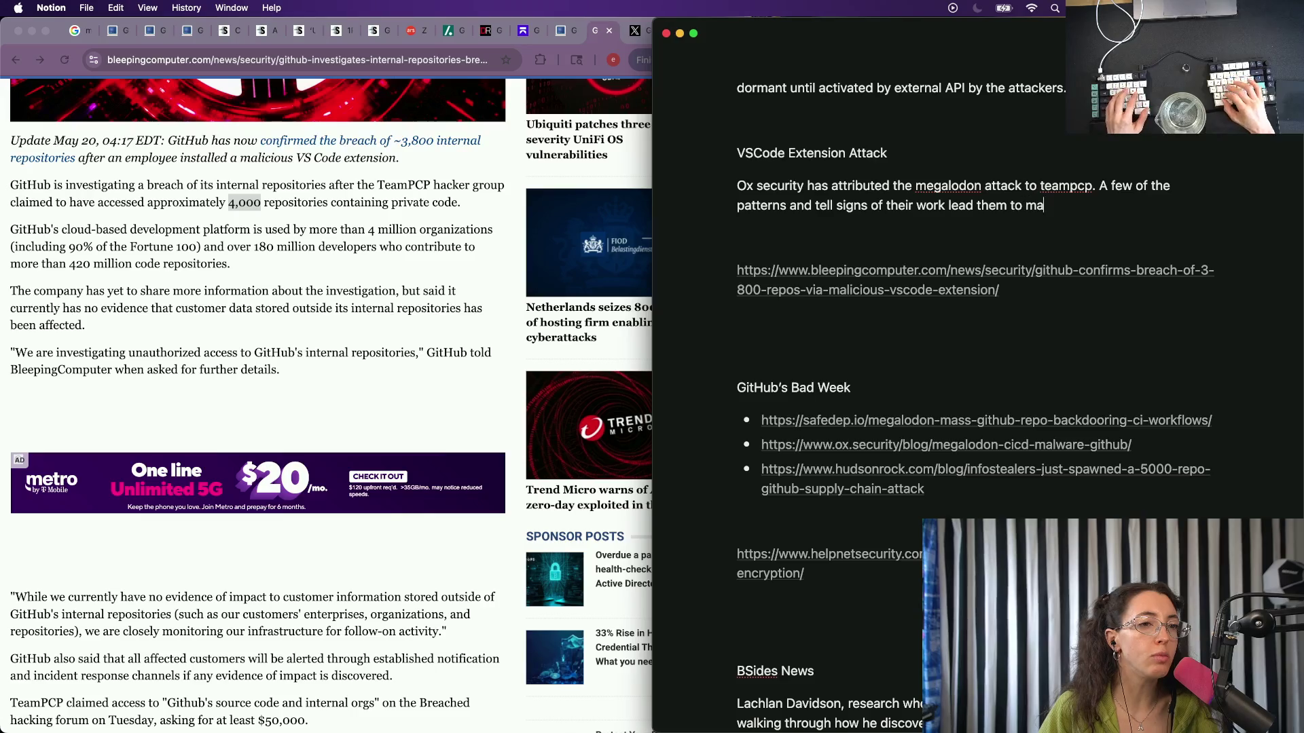
pyautogui.write('ke tha')
pyautogui.write('duc')
pyautogui.press('BackSpace')
pyautogui.press('BackSpace')
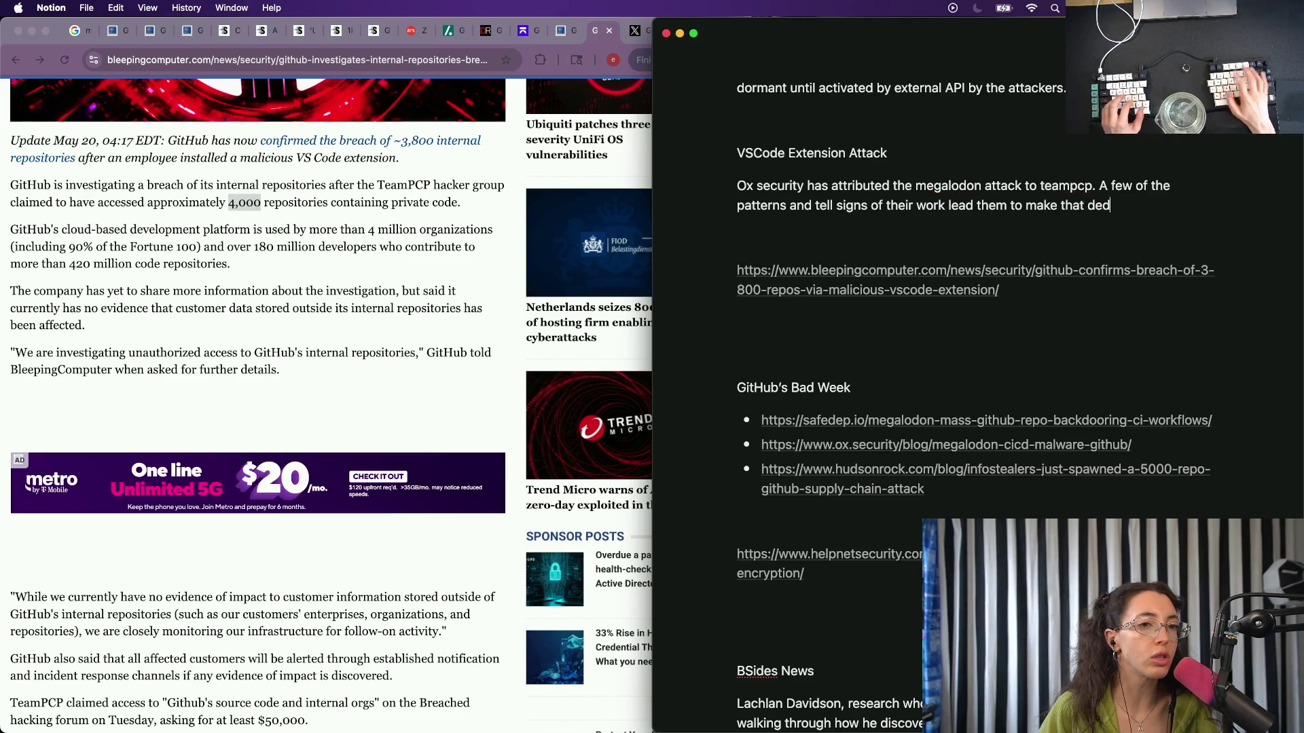
pyautogui.write('uction.')
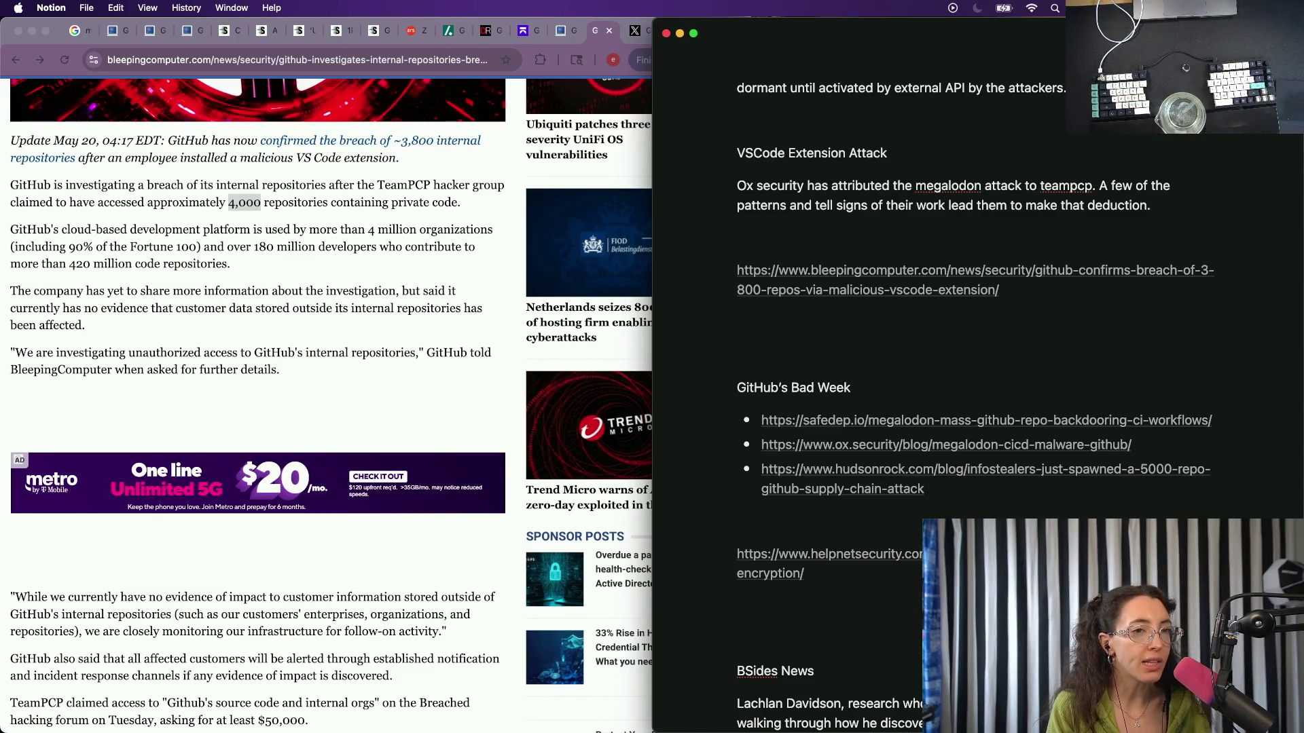
pyautogui.write('G')
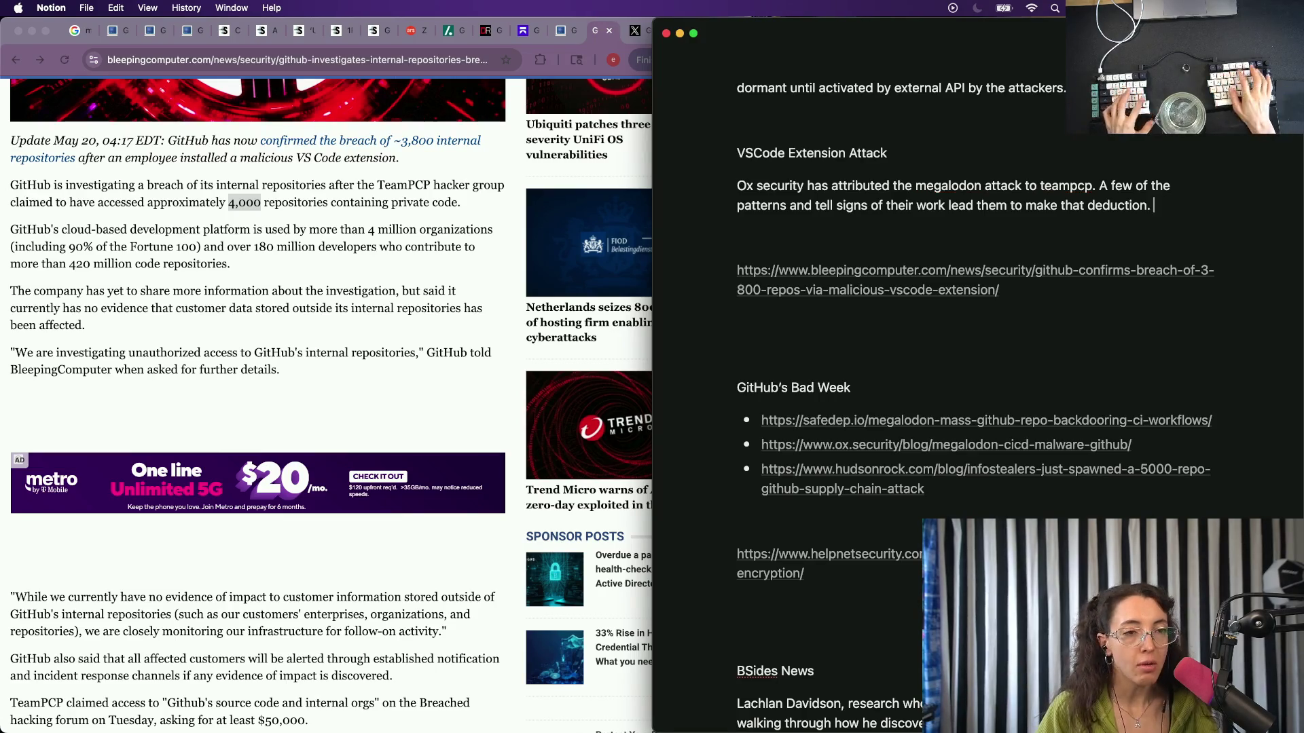
pyautogui.write('But')
pyautogui.press('BackSpace')
pyautogui.press('BackSpace')
pyautogui.press('BackSpace')
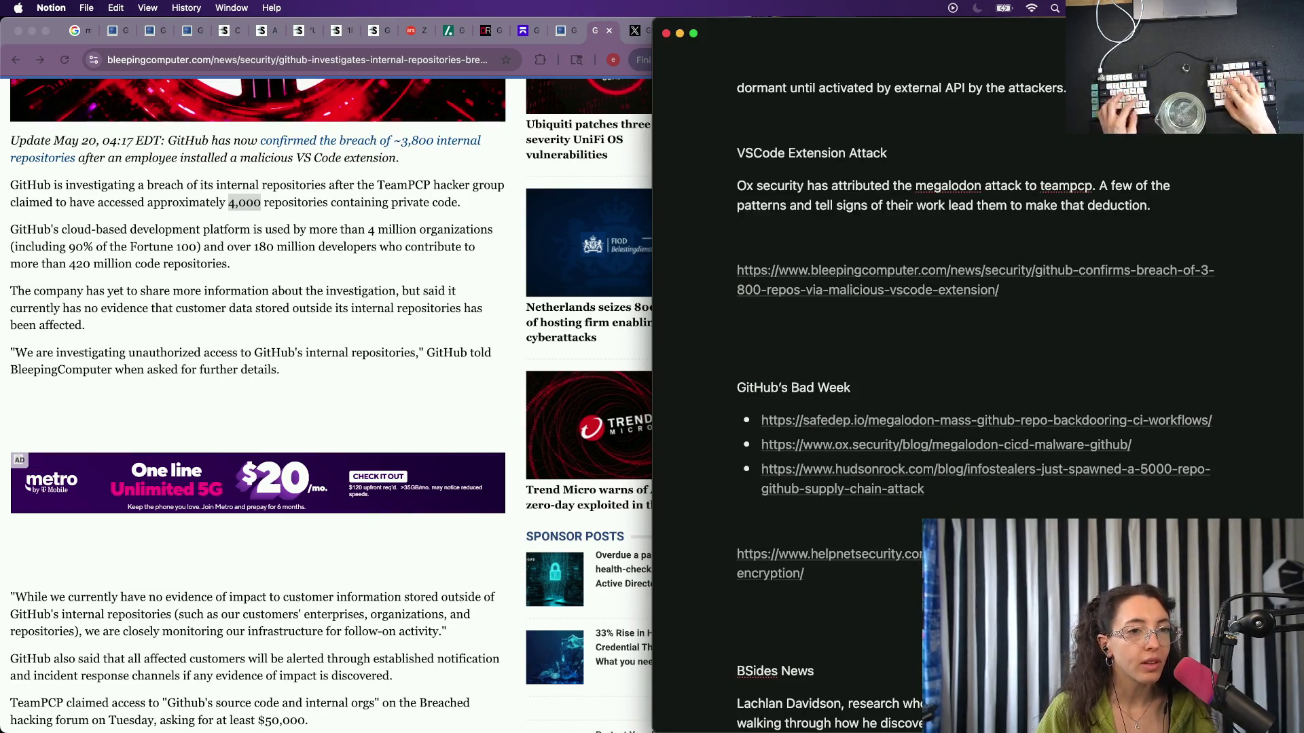
pyautogui.write('But this is not the')
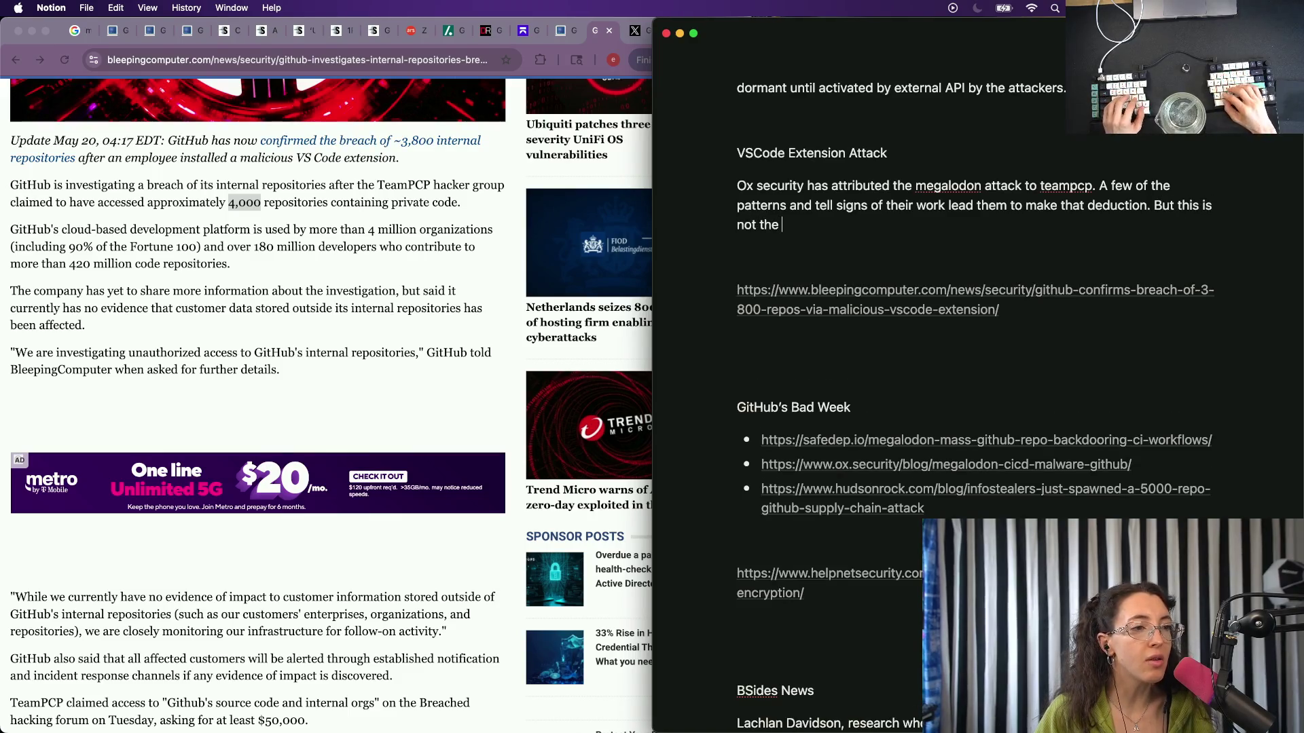
pyautogui.press('BackSpace')
pyautogui.press('BackSpace')
pyautogui.press('BackSpace')
pyautogui.write('h')
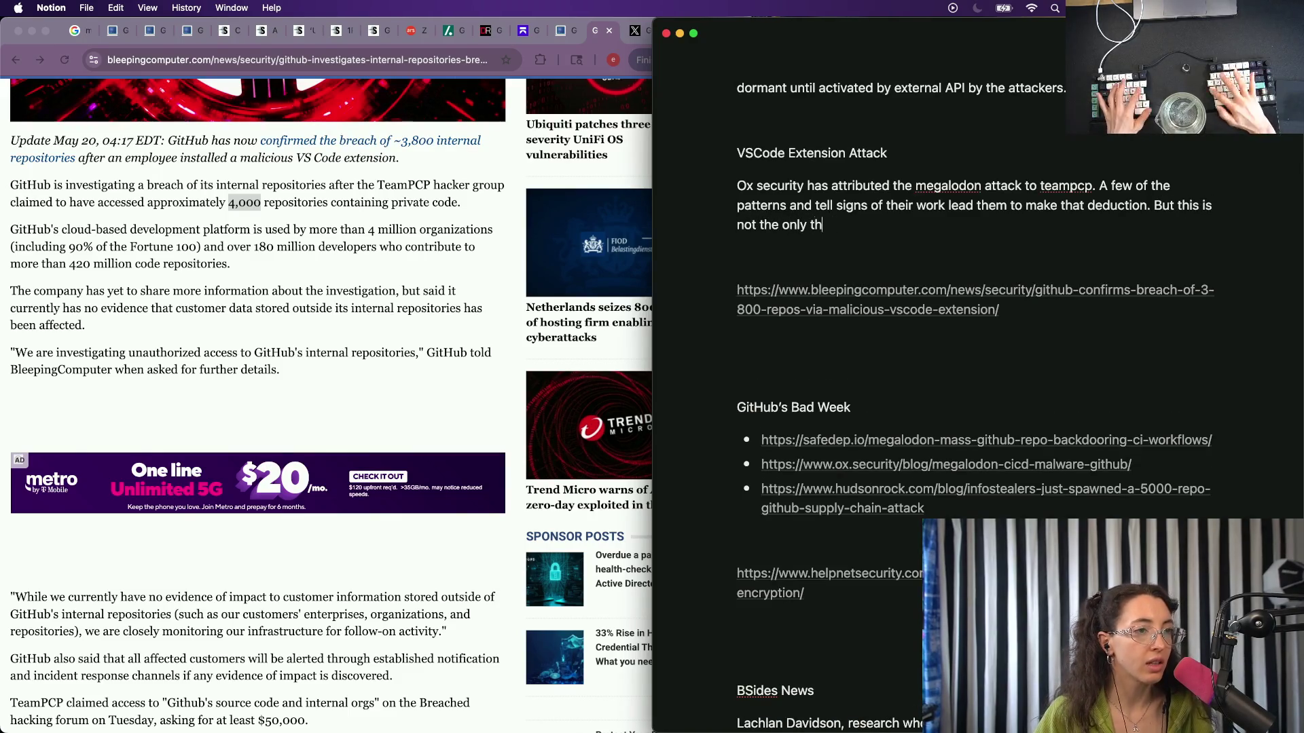
pyautogui.write('ing that TeamPCP')
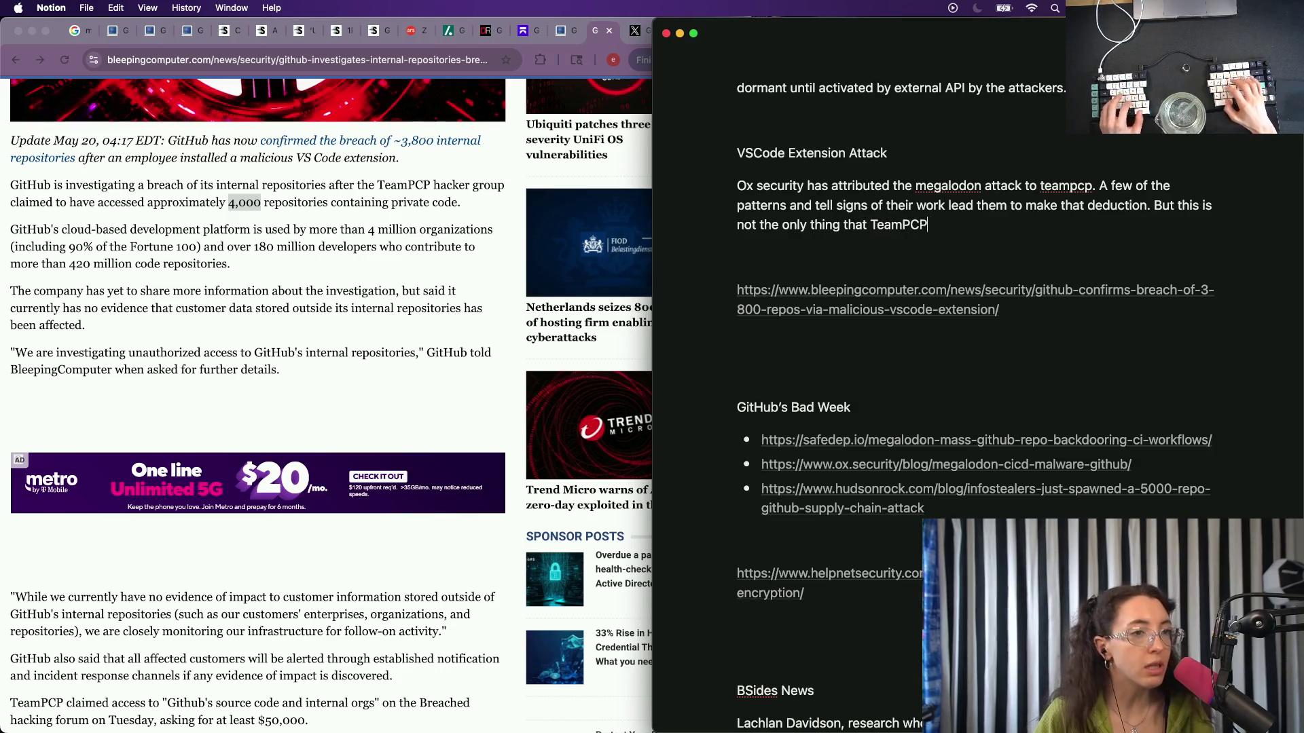
pyautogui.write(' has ')
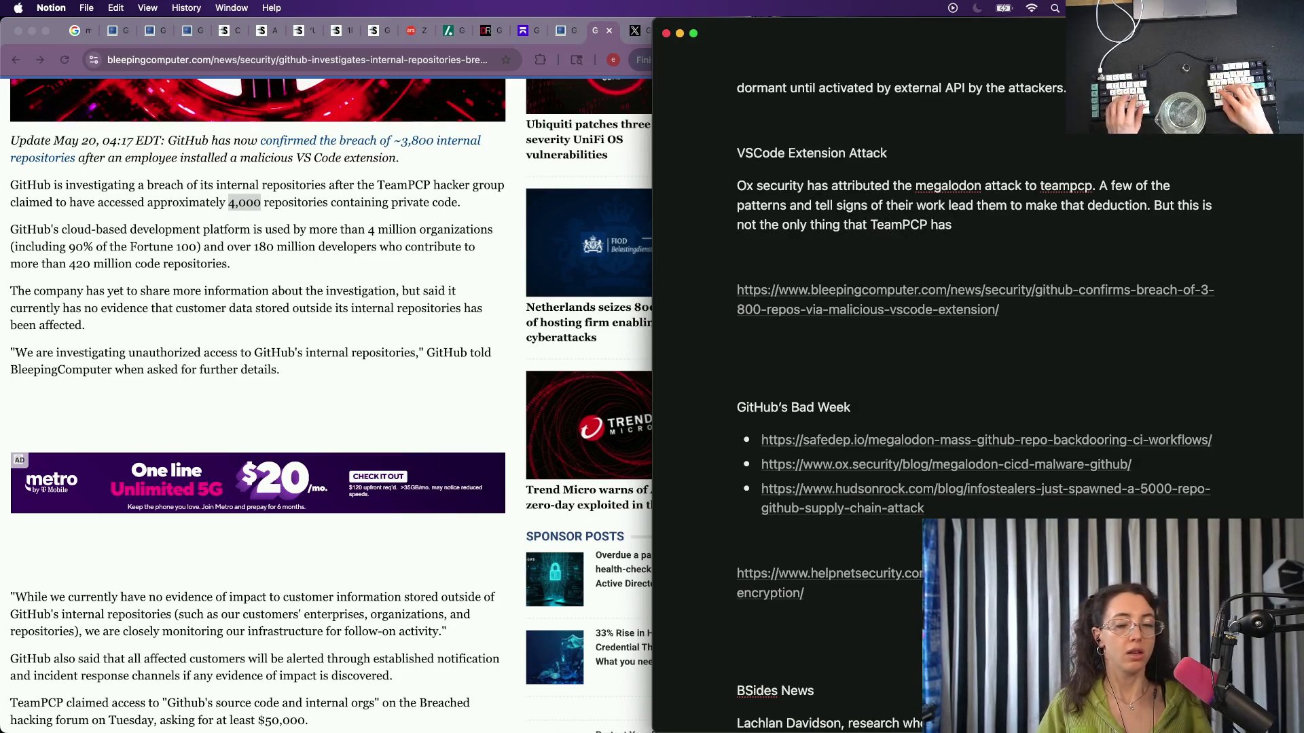
pyautogui.write('t')
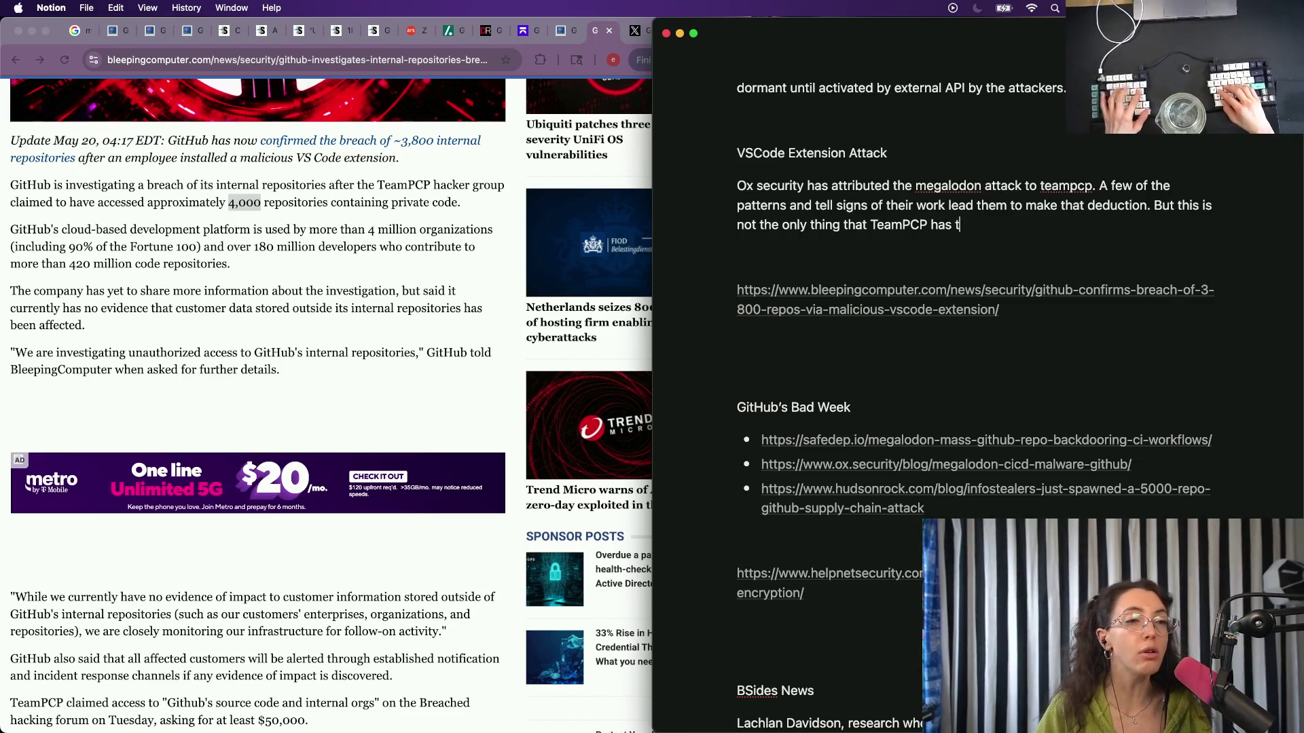
pyautogui.write('errorized')
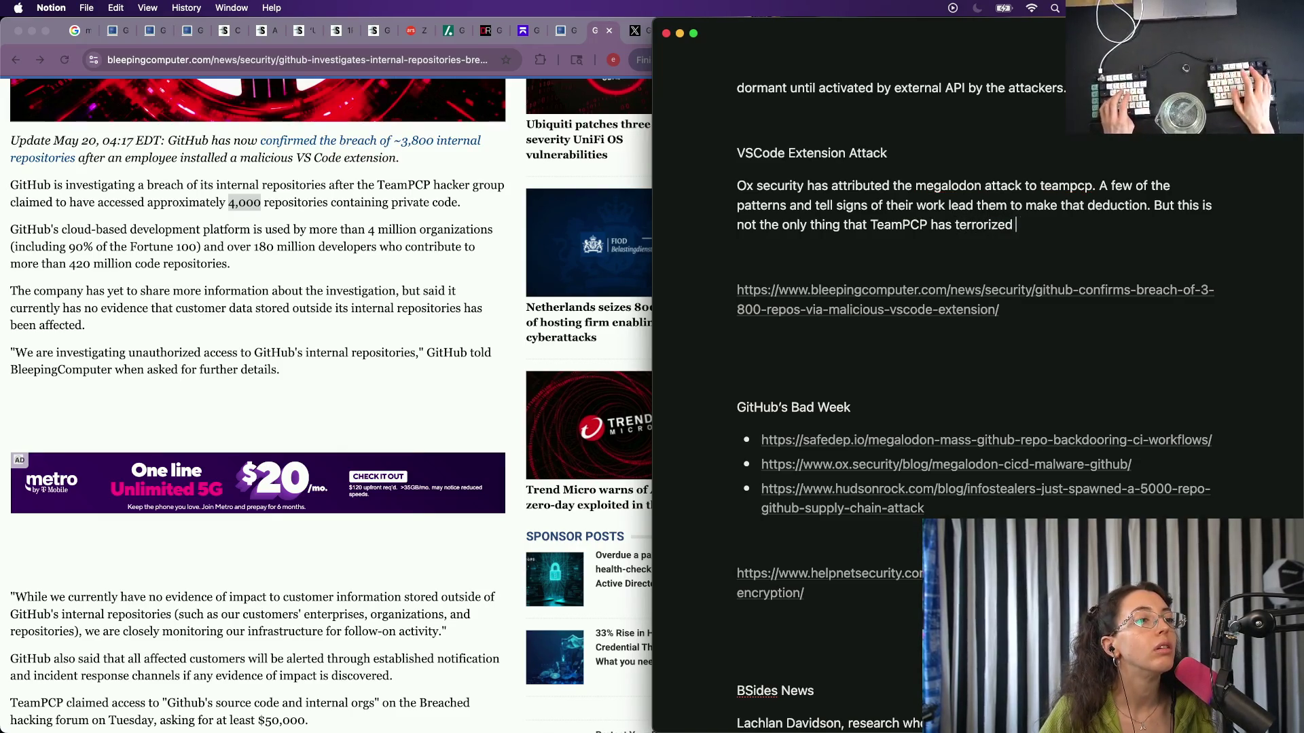
pyautogui.hotkey('alt', 'Left')
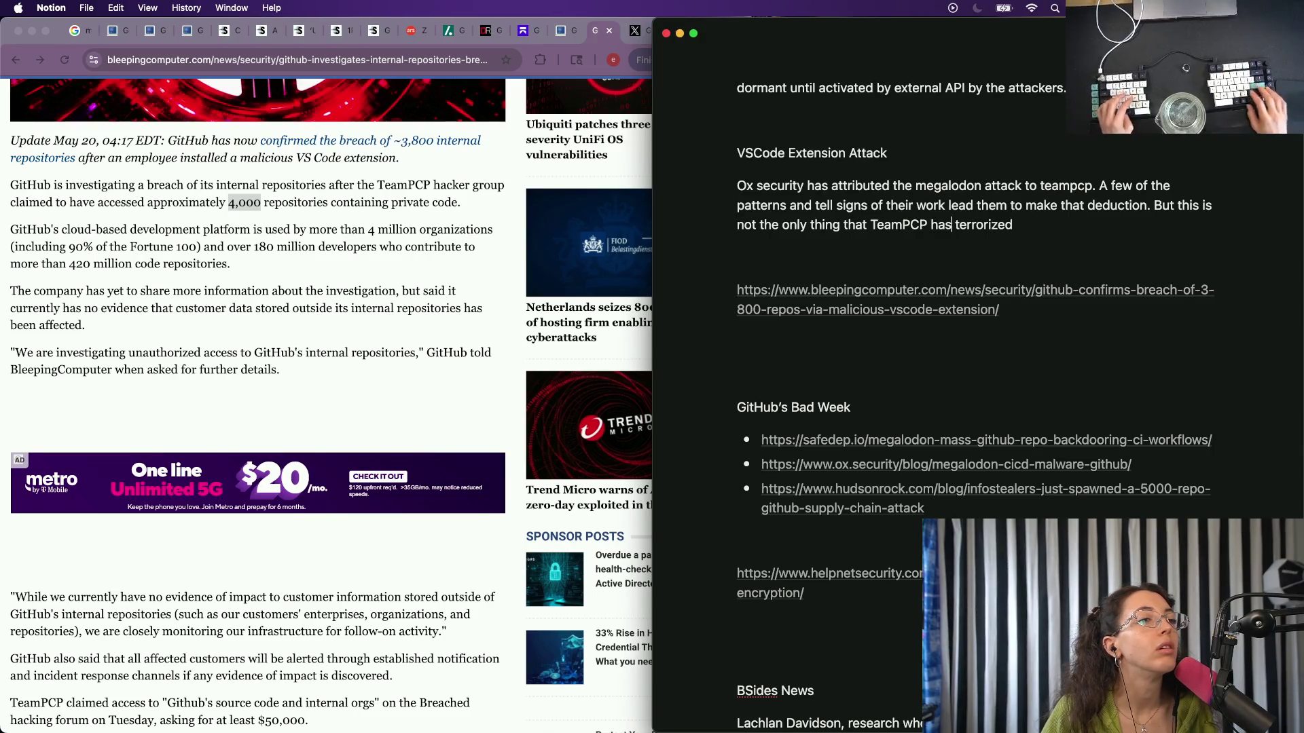
pyautogui.write('d')
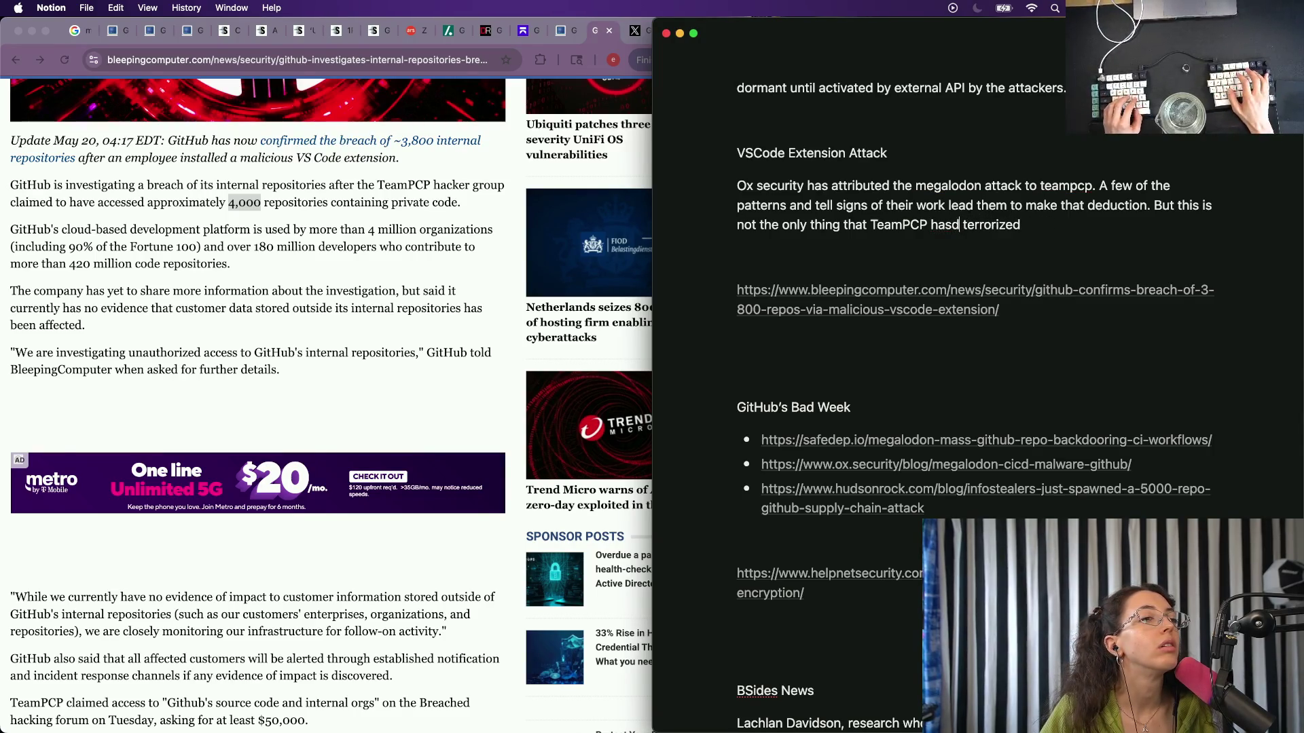
pyautogui.write('one this week to')
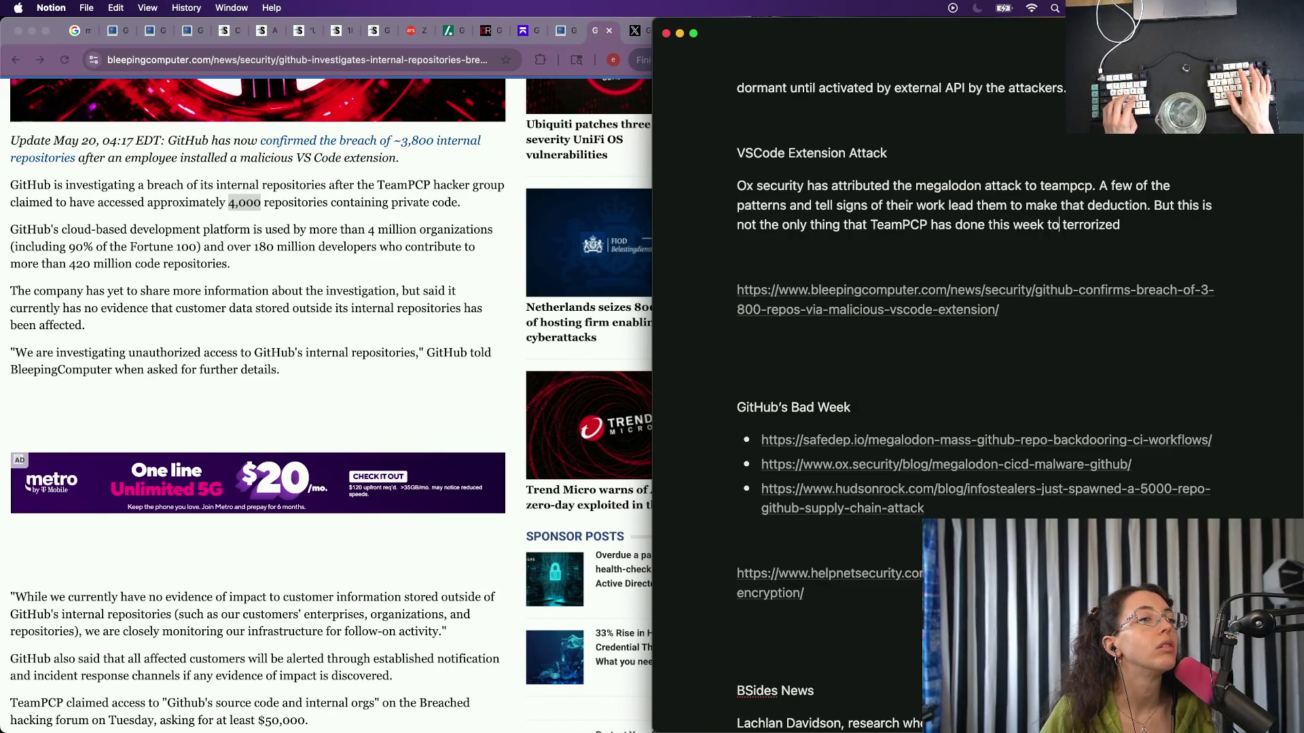
pyautogui.hotkey('alt', 'Right')
pyautogui.press('BackSpace')
pyautogui.write('the')
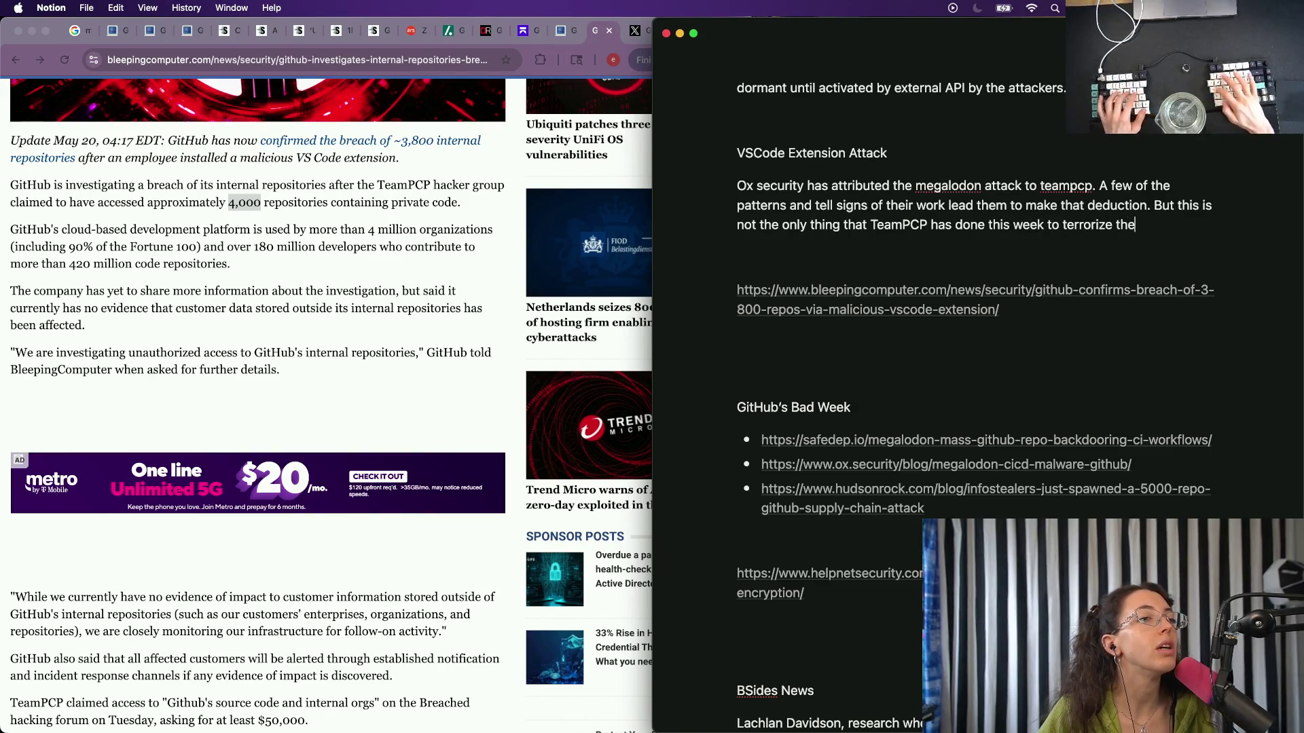
pyautogui.write(' internet.')
# Start a new line below the paragraph beginning with 'TeamPCP'.
pyautogui.press('Return')
pyautogui.write('T')
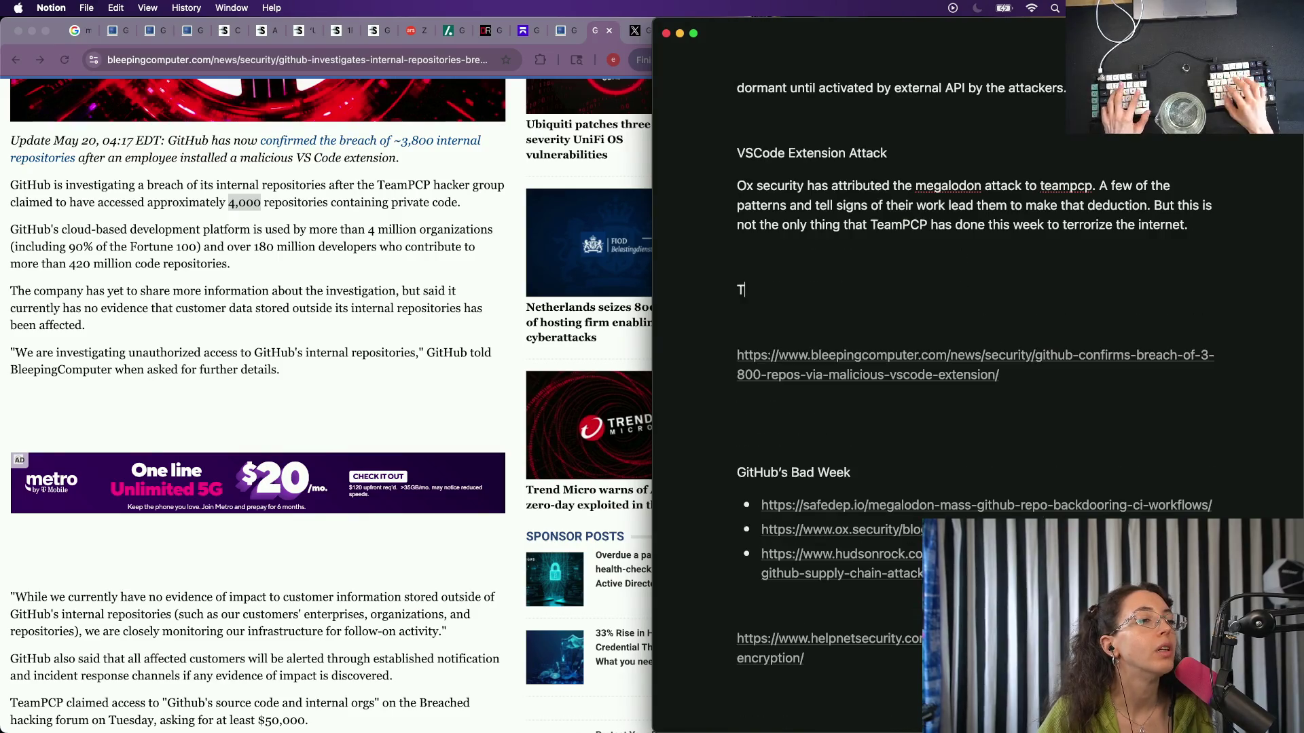
pyautogui.write('eam')
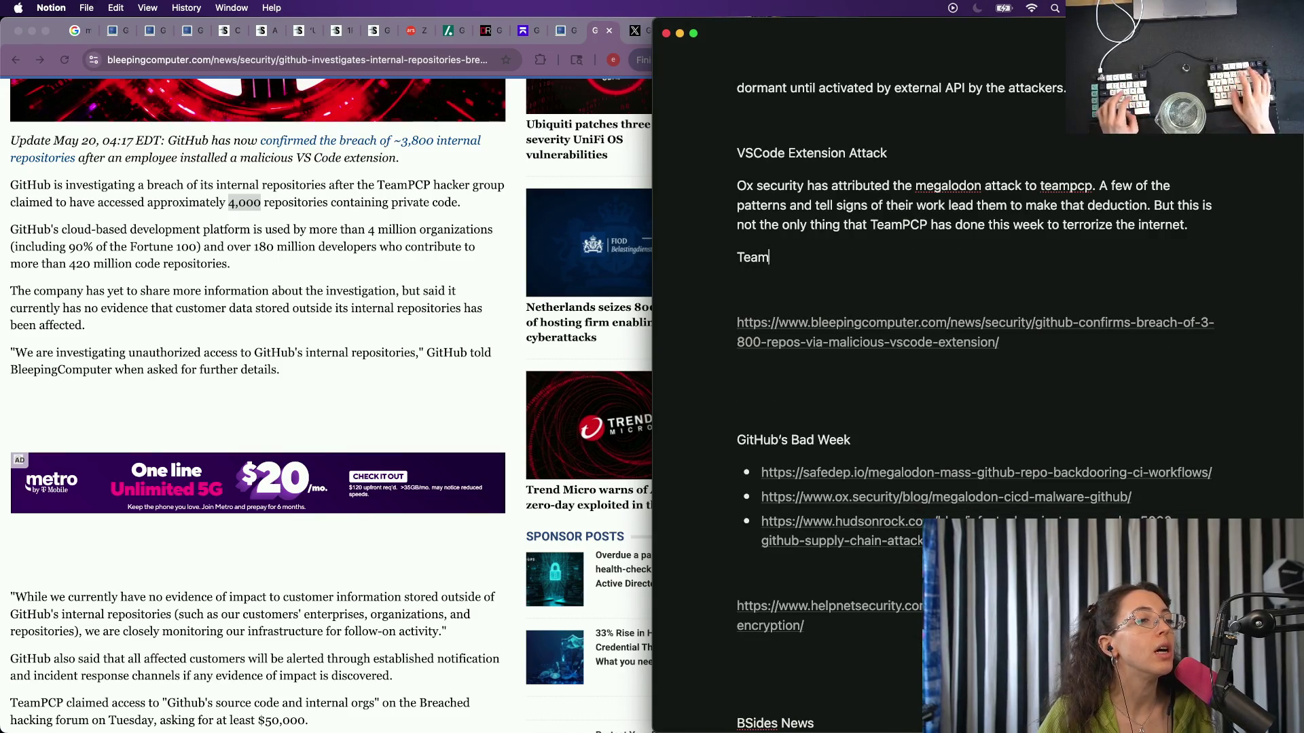
pyautogui.hotkey('alt', 'BackSpace')
pyautogui.write('Githu')
pyautogui.write('Hub')
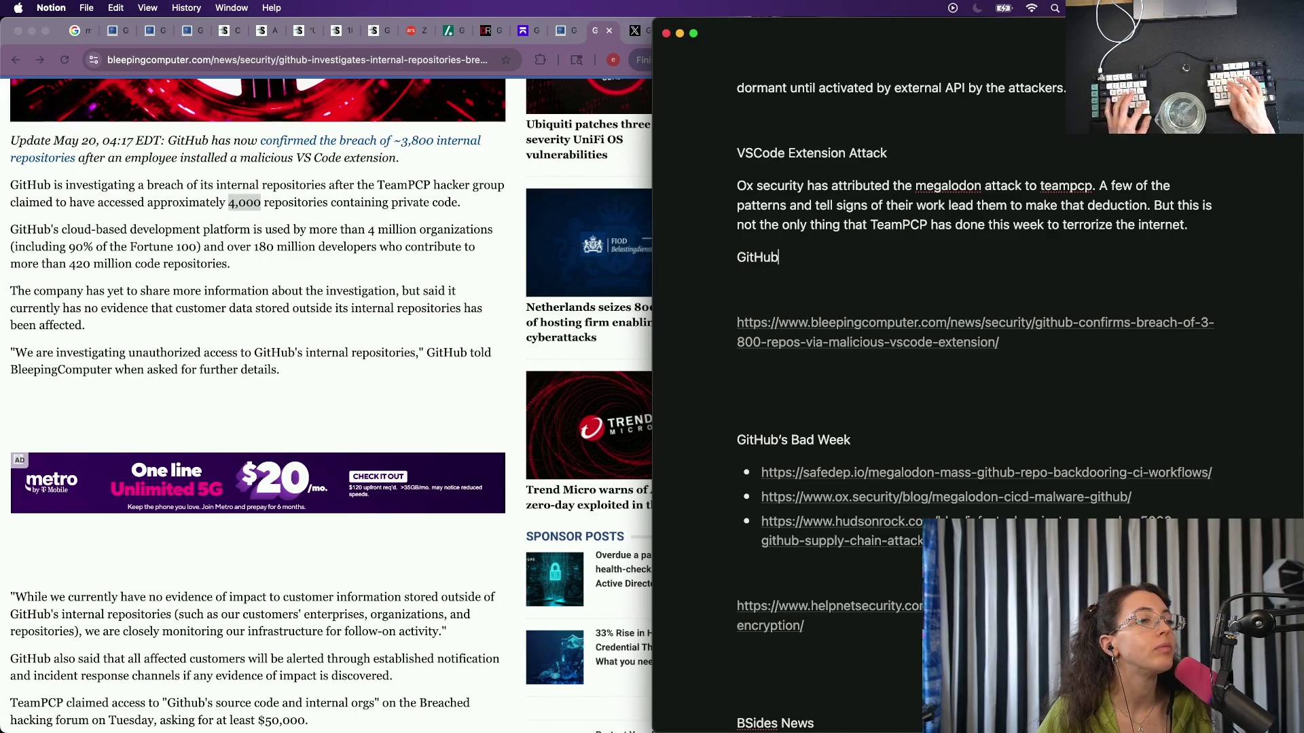
pyautogui.hotkey('alt', 'BackSpace')
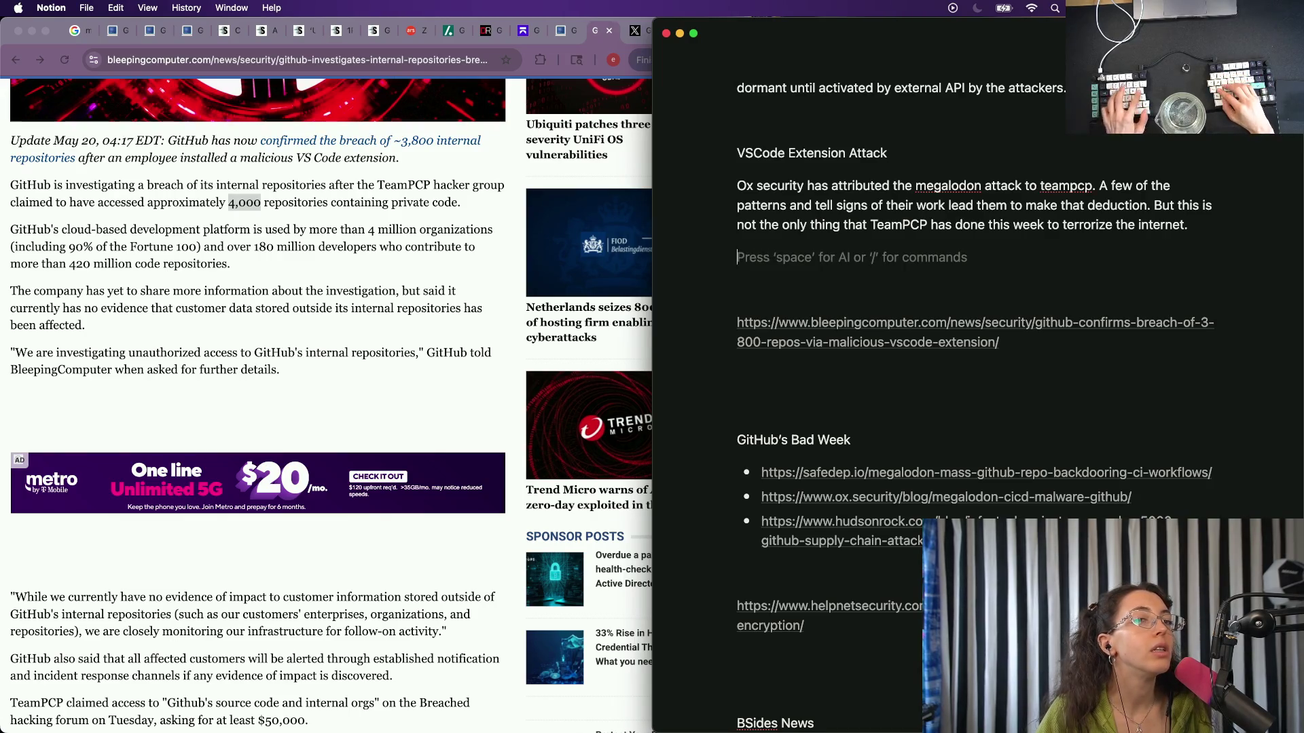
pyautogui.write('TeamPCP')
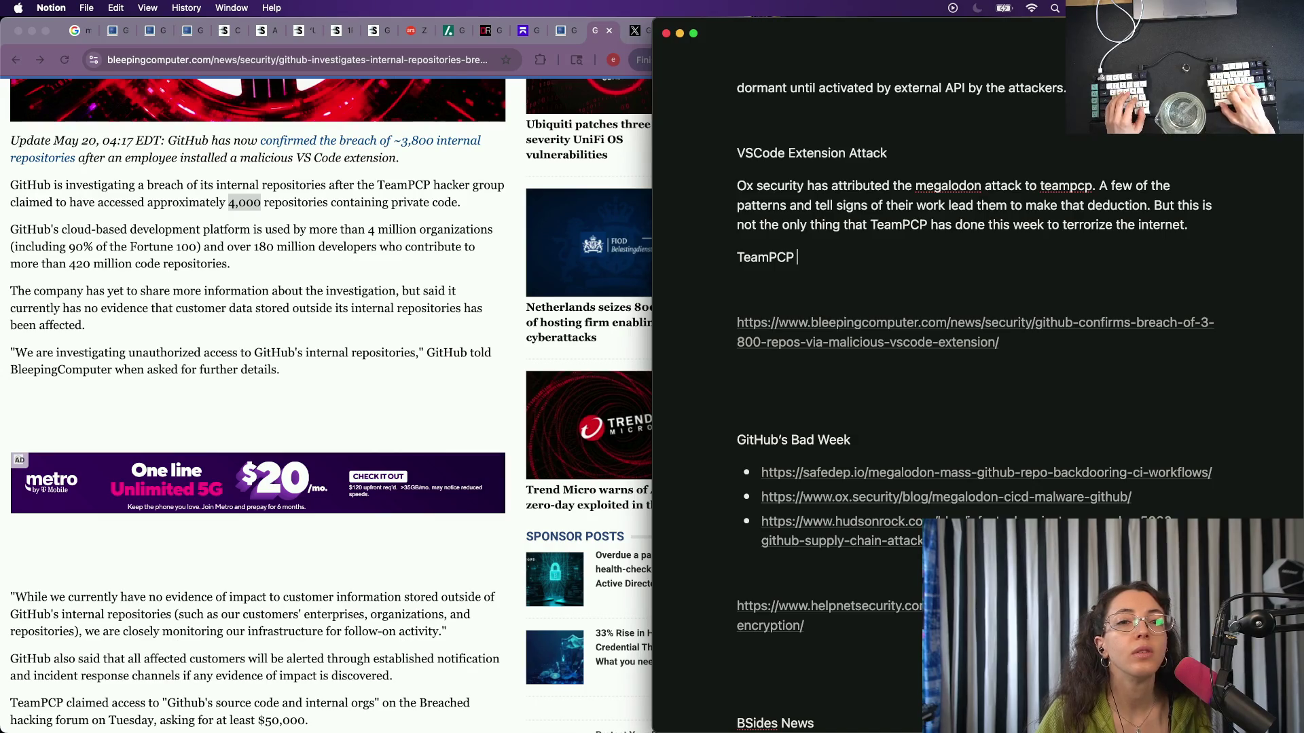
# Replace 'deduction' with 'determination' and write that TeamPCP is attributed to leaking around 3800 private repos.
pyautogui.doubleClick(1117, 205)
pyautogui.write('determination')
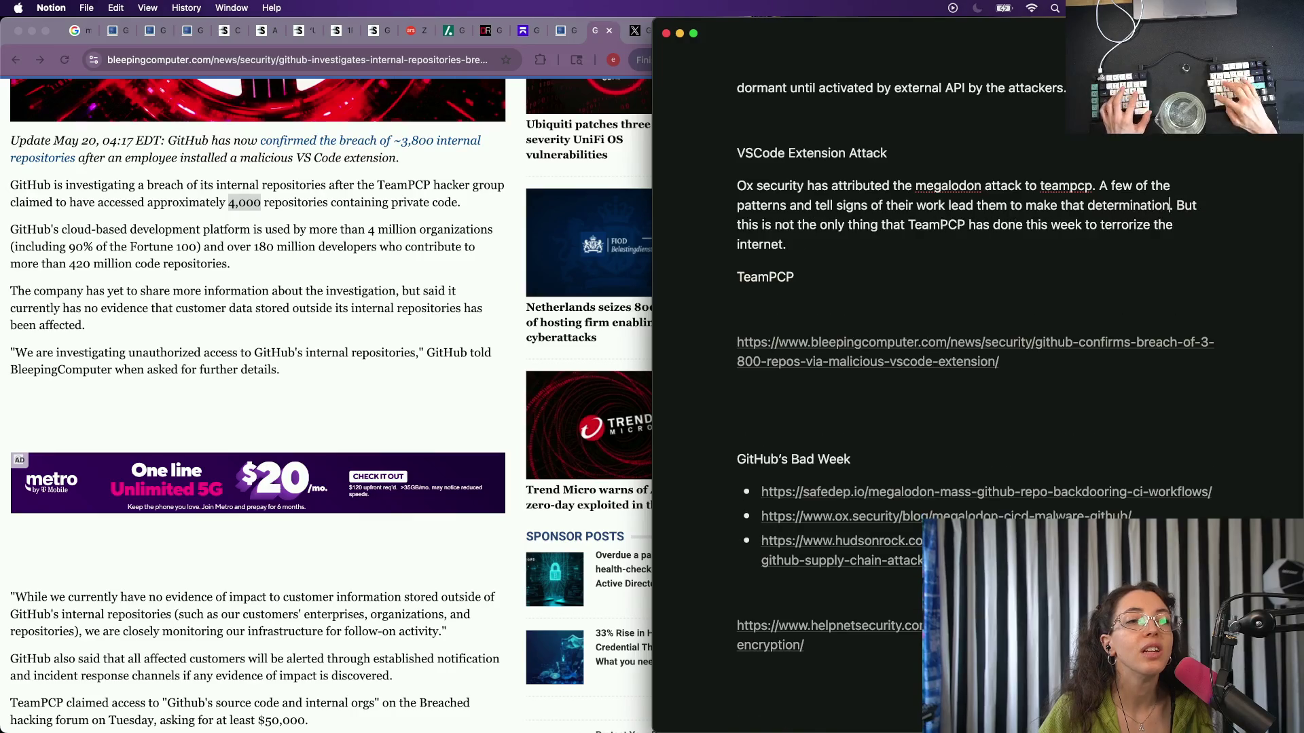
pyautogui.press('Down')
pyautogui.press('Down')
pyautogui.press('Down')
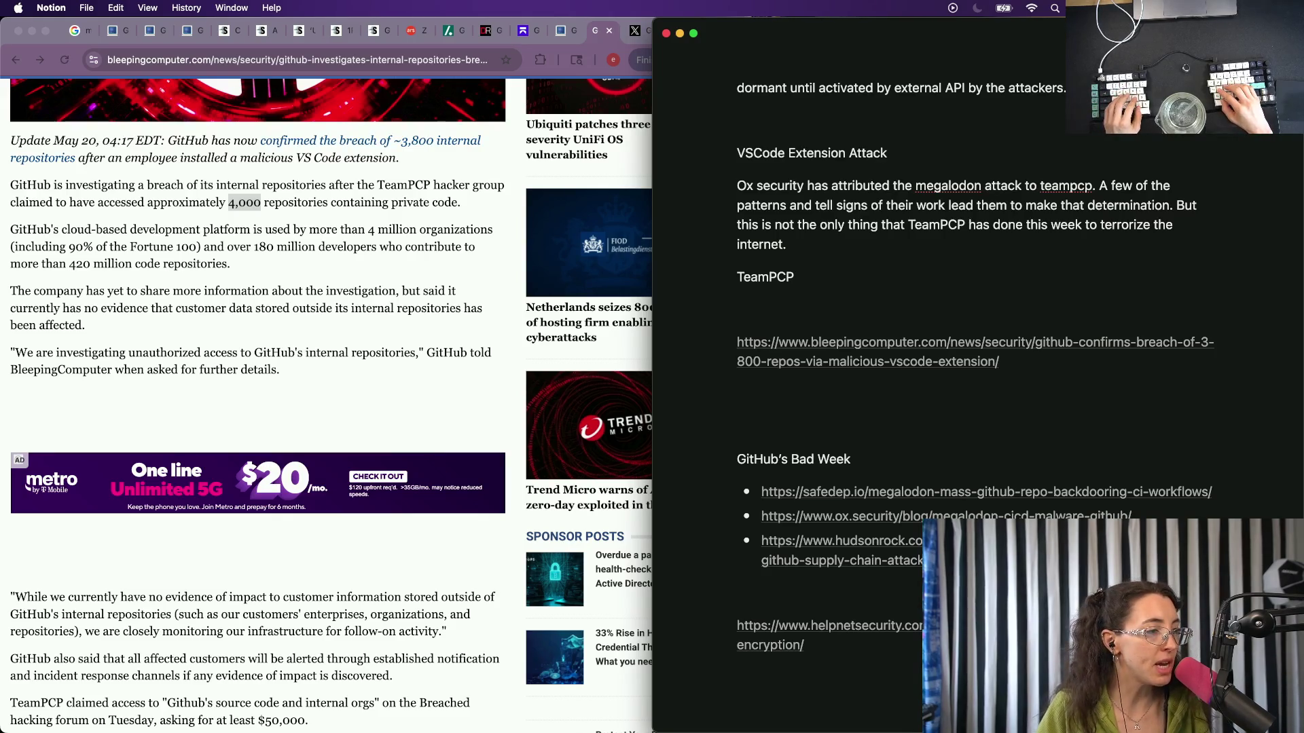
pyautogui.write(' has been at')
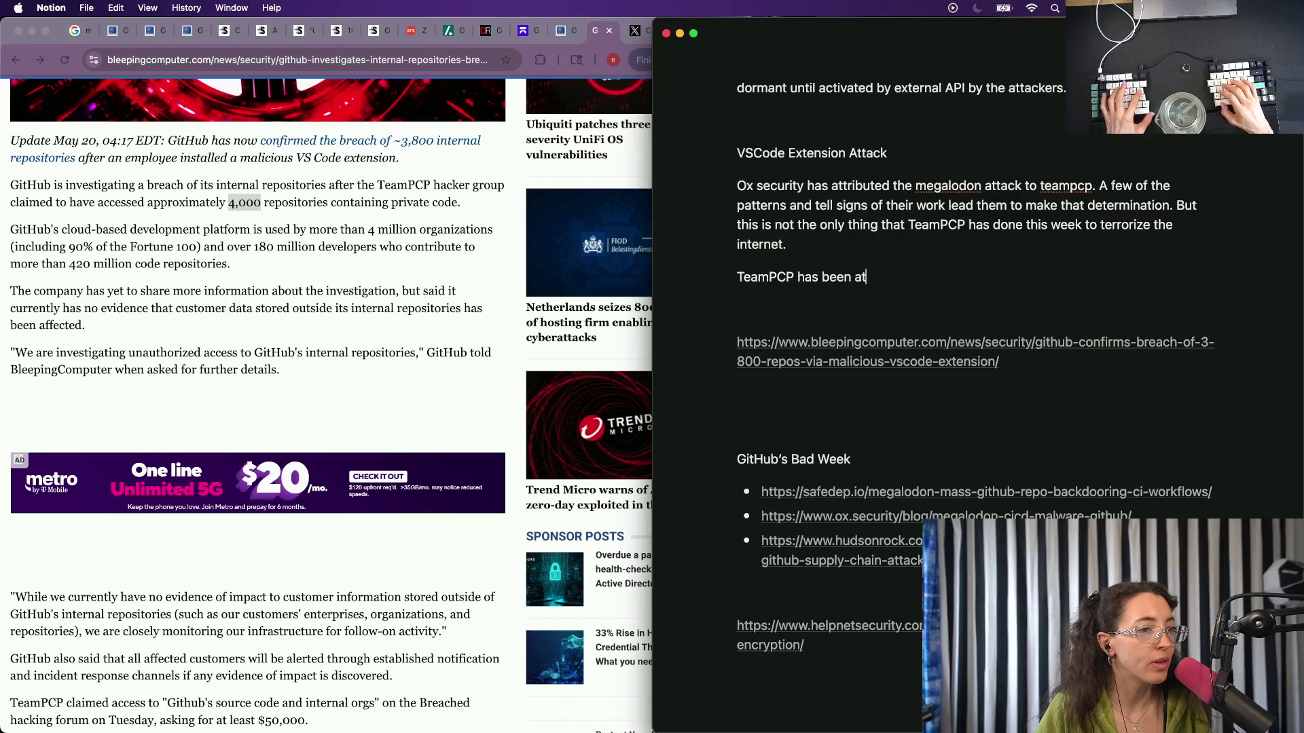
pyautogui.press('BackSpace')
pyautogui.press('BackSpace')
pyautogui.press('BackSpace')
pyautogui.write('also been a')
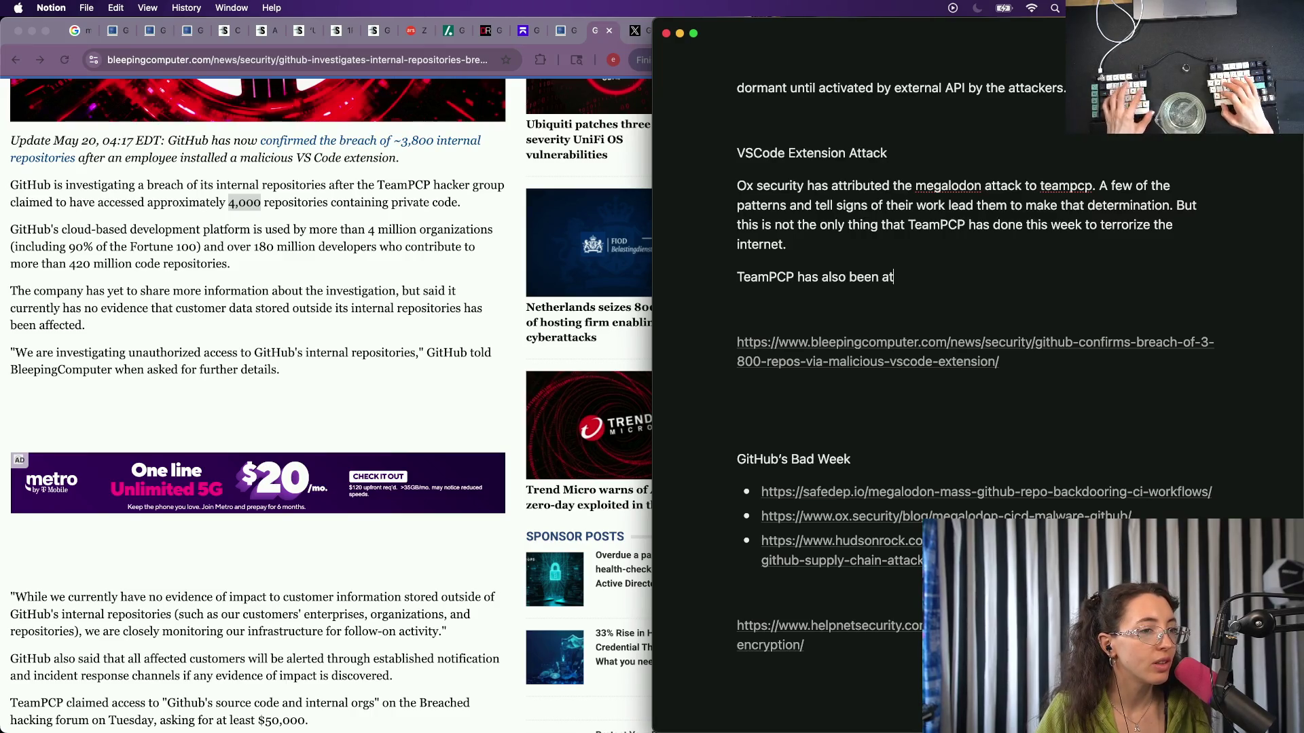
pyautogui.write('ttributed to the')
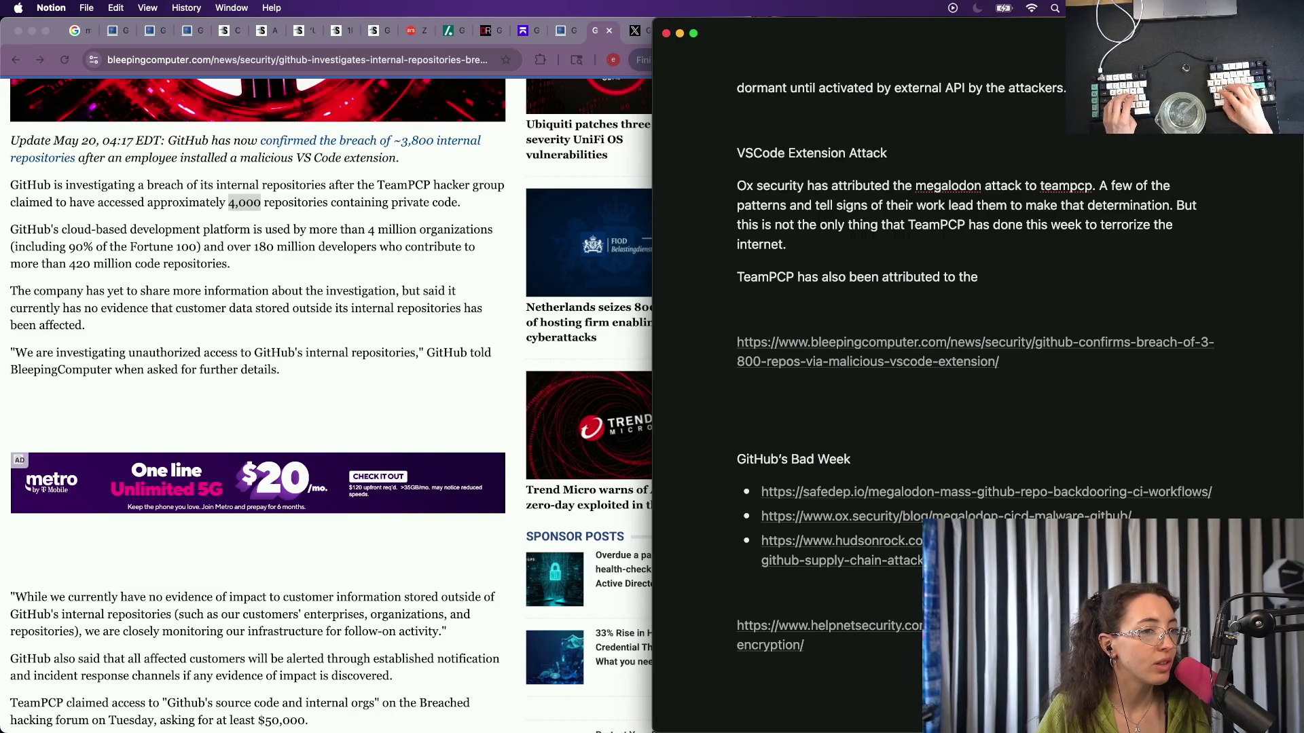
pyautogui.press('BackSpace')
pyautogui.press('BackSpace')
pyautogui.press('BackSpace')
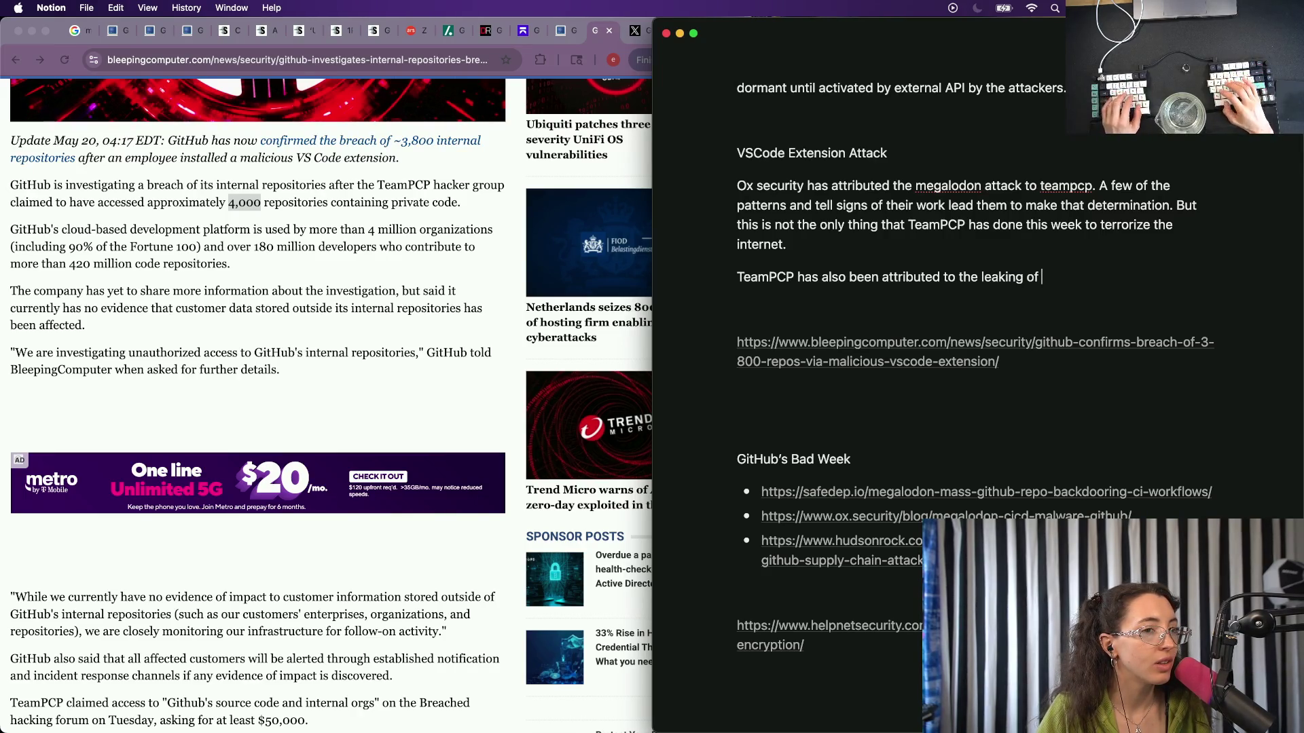
pyautogui.write('vate')
pyautogui.press('BackSpace')
pyautogui.press('BackSpace')
pyautogui.press('BackSpace')
pyautogui.write('over')
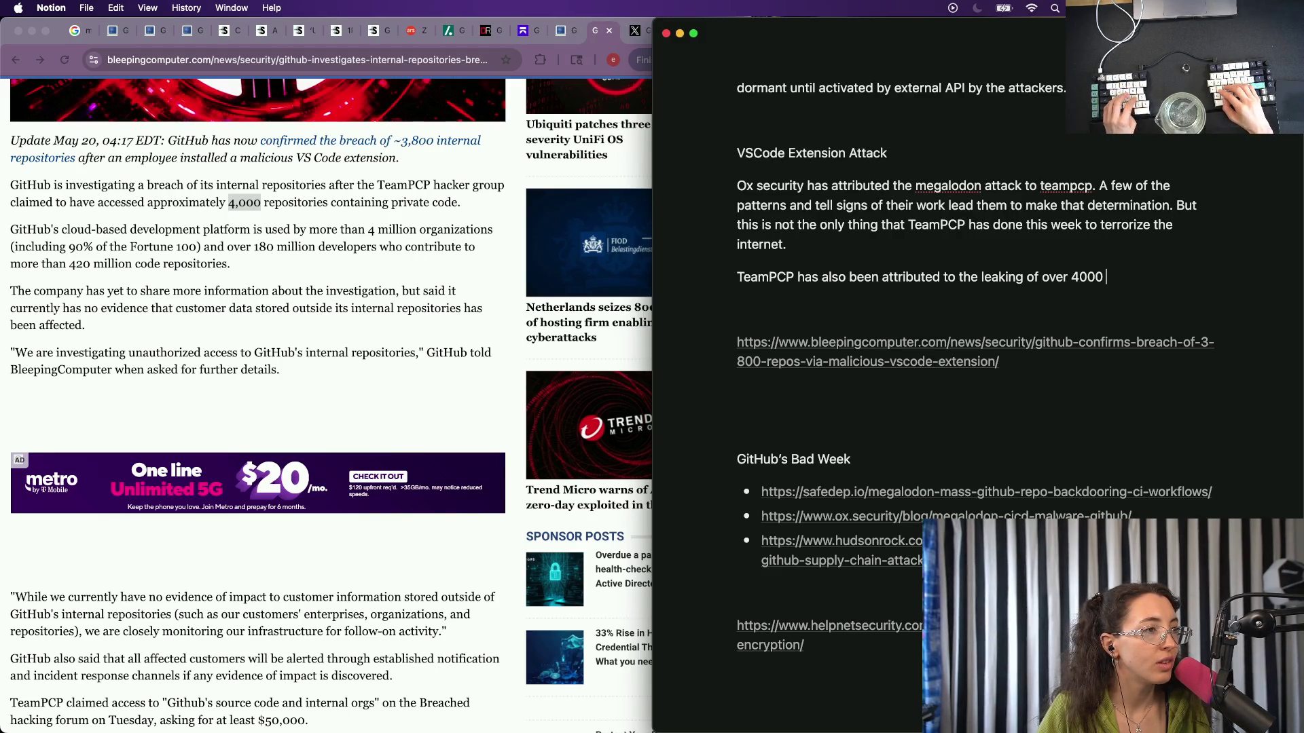
pyautogui.press('BackSpace')
pyautogui.press('BackSpace')
pyautogui.press('BackSpace')
pyautogui.press('BackSpace')
pyautogui.press('BackSpace')
pyautogui.press('BackSpace')
pyautogui.write('around 3')
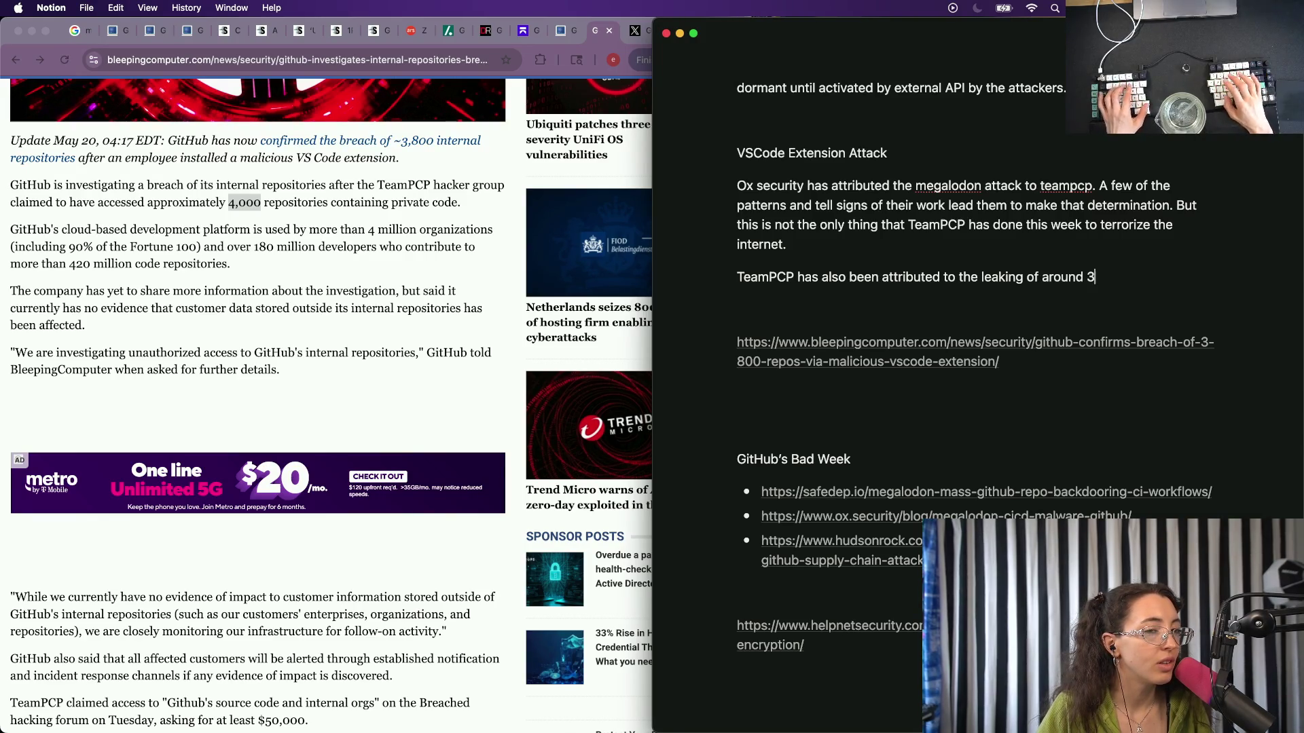
pyautogui.write('800 repos')
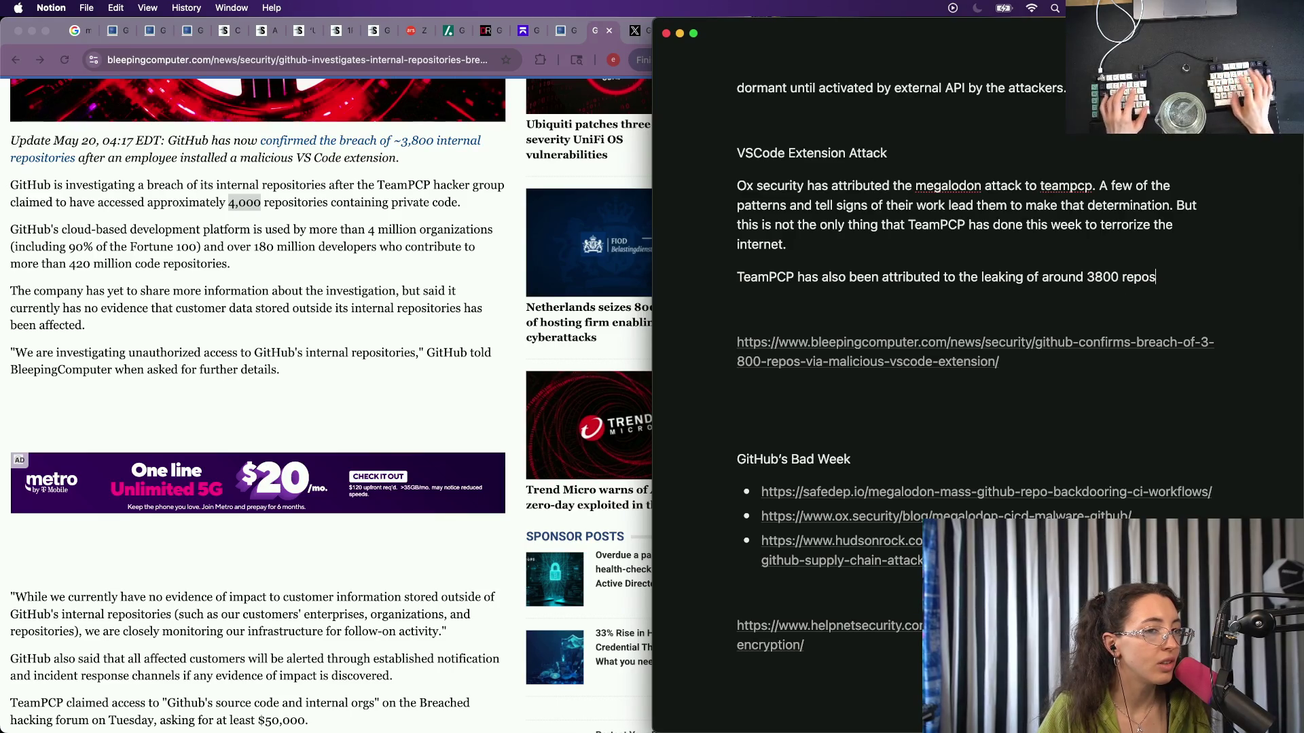
pyautogui.hotkey('alt', 'BackSpace')
pyautogui.hotkey('alt', 'BackSpace')
pyautogui.write('privat')
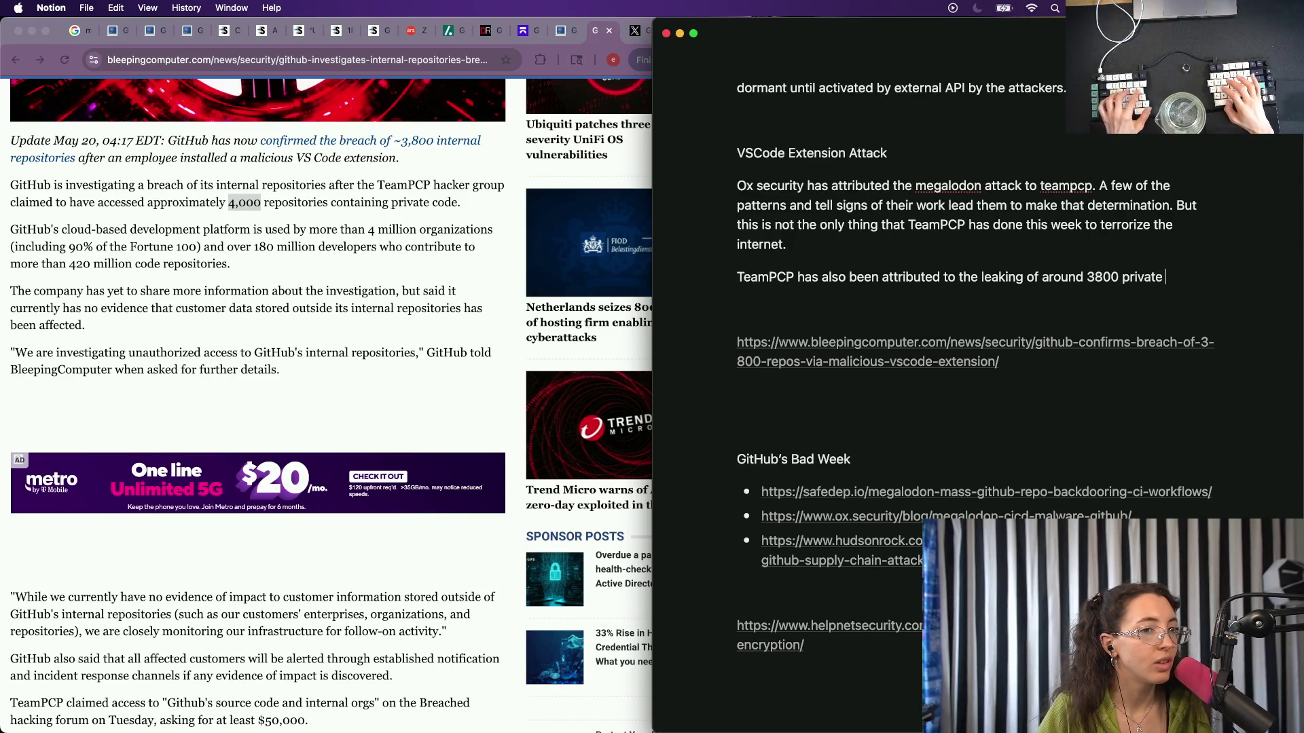
pyautogui.write(' github.')
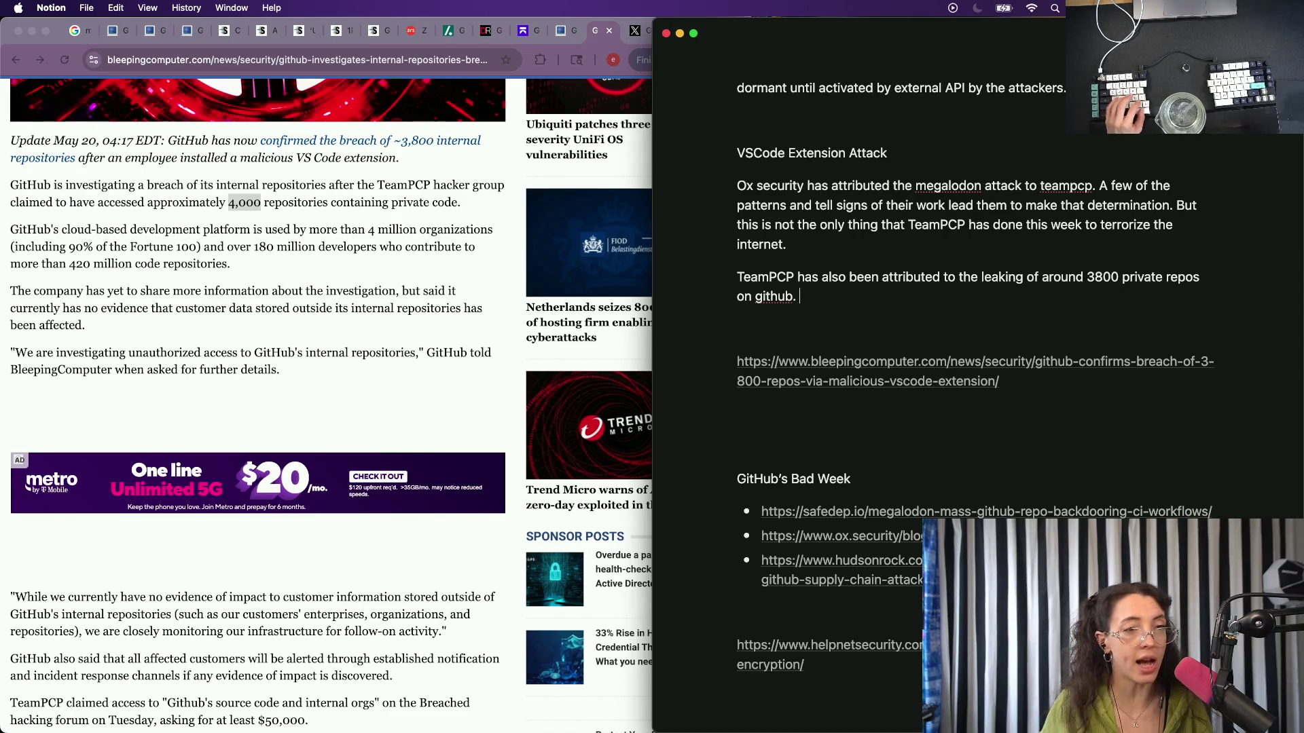
# Reword the sentence to getting access to the repos after a GitHub employee downloaded a malicious vscode extension.
pyautogui.doubleClick(993, 276)
pyautogui.press('BackSpace')
pyautogui.press('BackSpace')
pyautogui.press('BackSpace')
pyautogui.write('g')
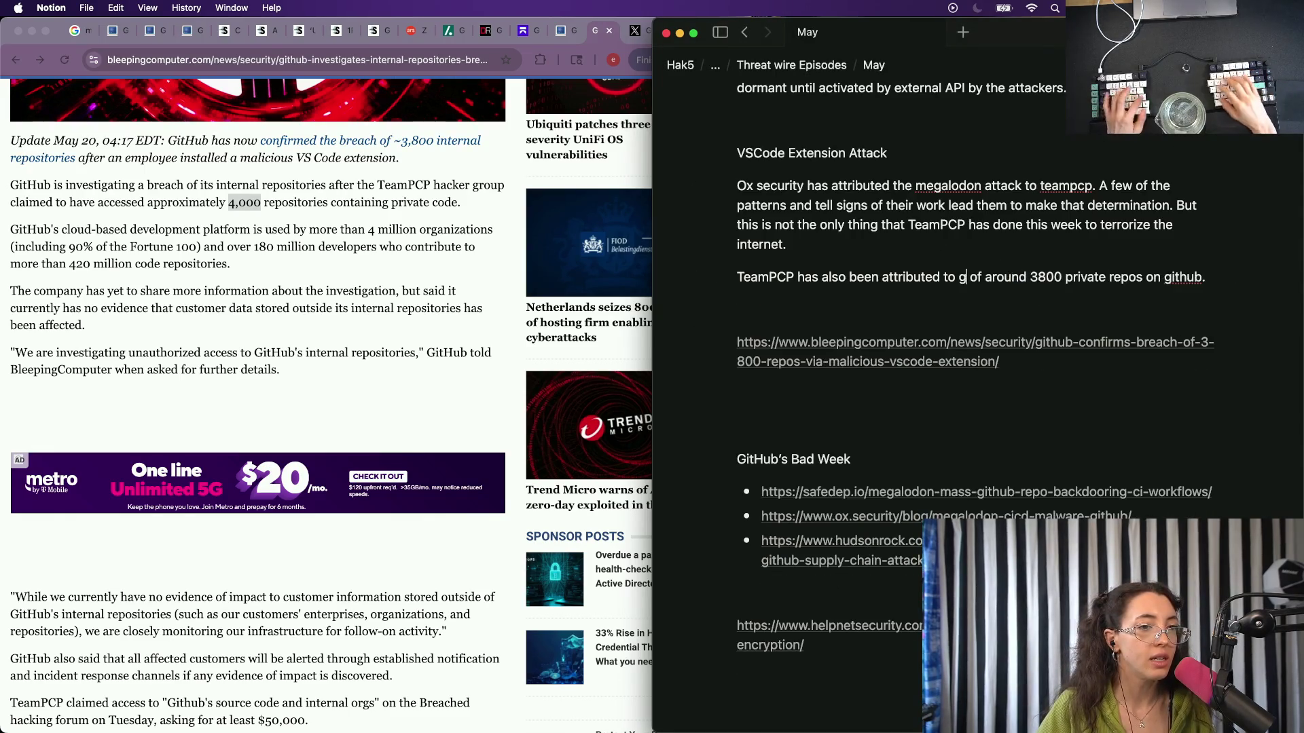
pyautogui.write('ett acces to')
pyautogui.doubleClick(1034, 277)
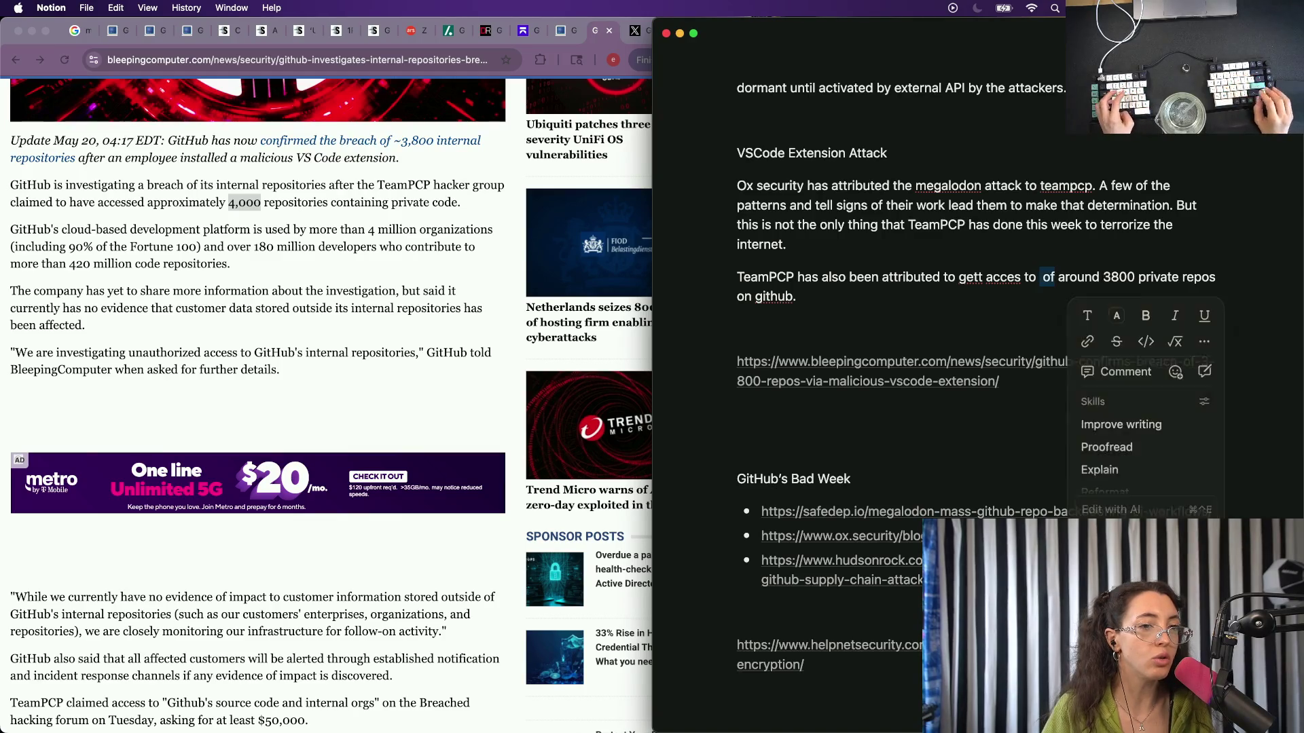
pyautogui.write('te repos on github. This ste')
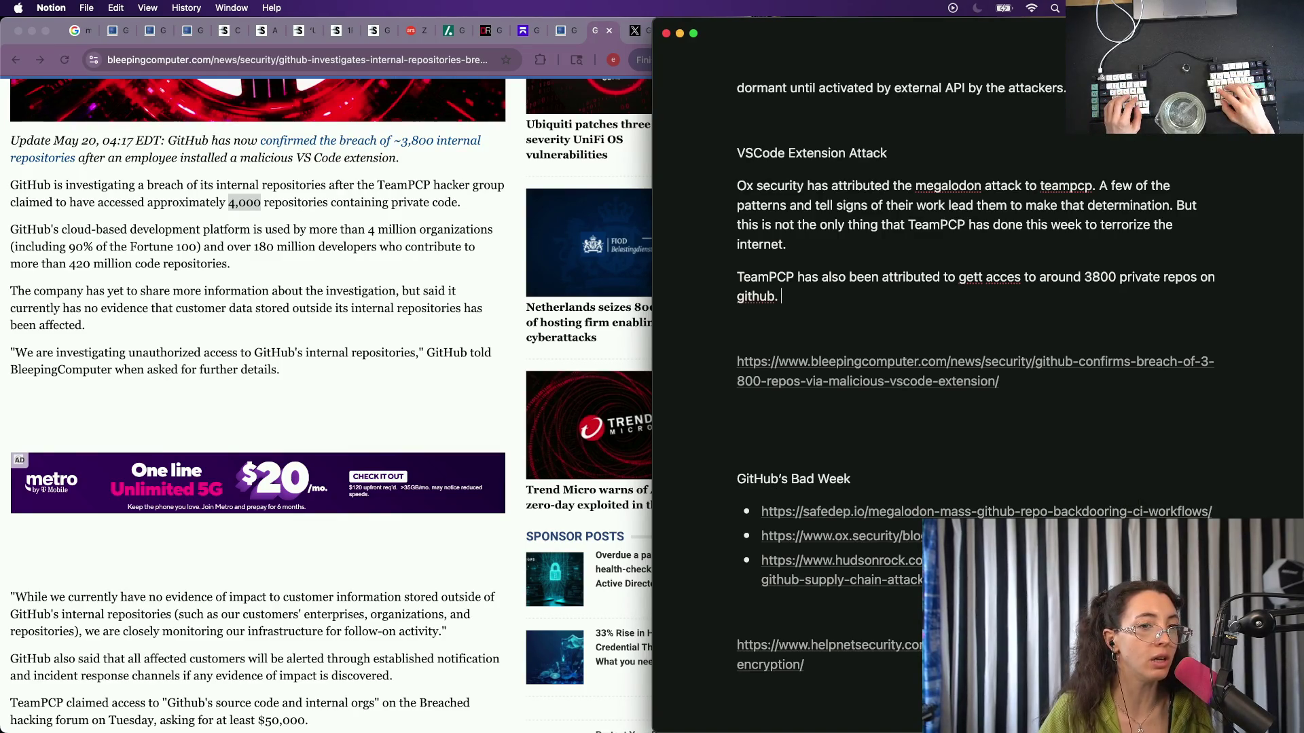
pyautogui.write('ms fro')
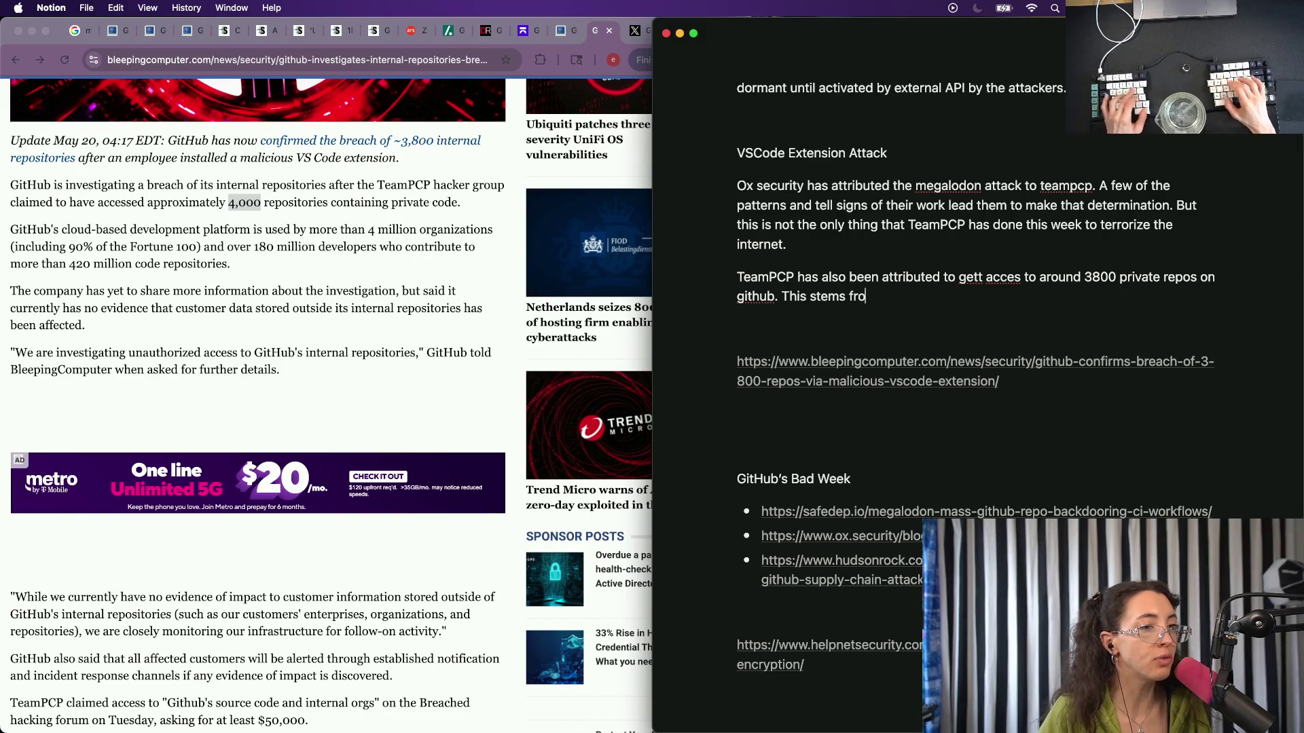
pyautogui.write('m a github employee ')
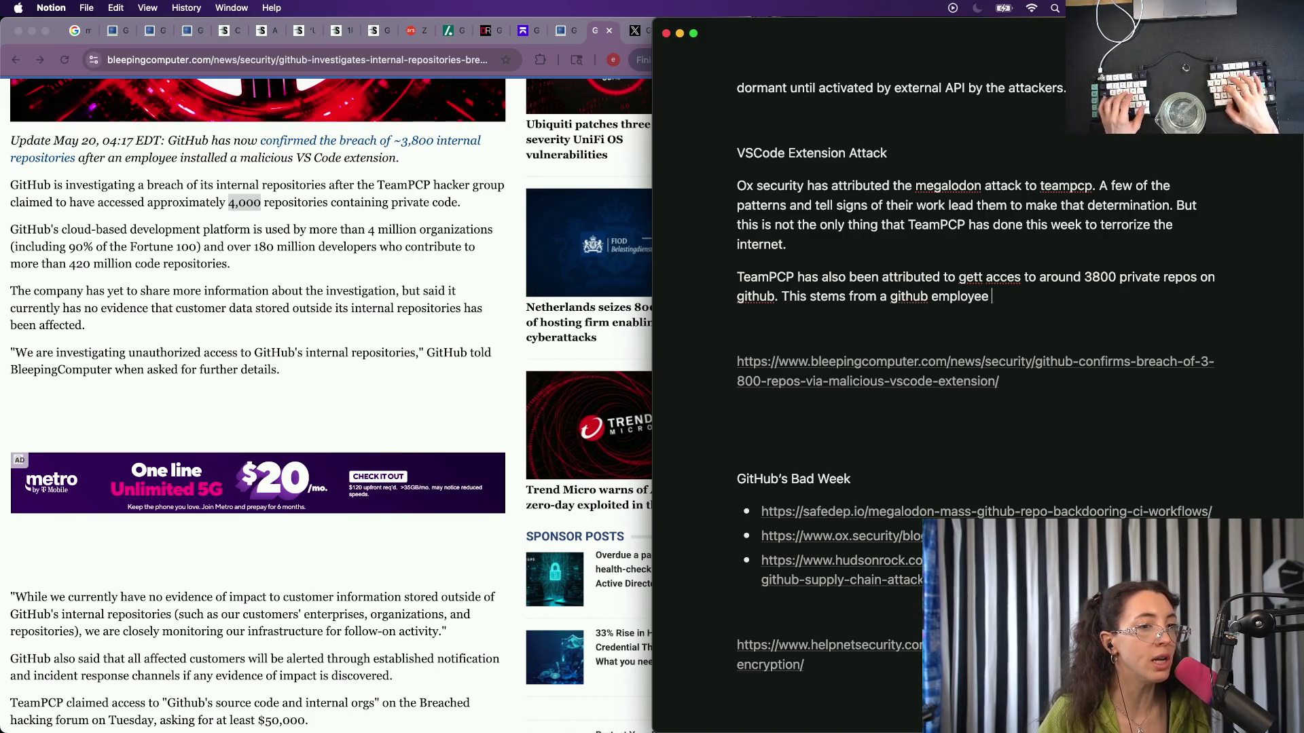
pyautogui.write('downloading a mac')
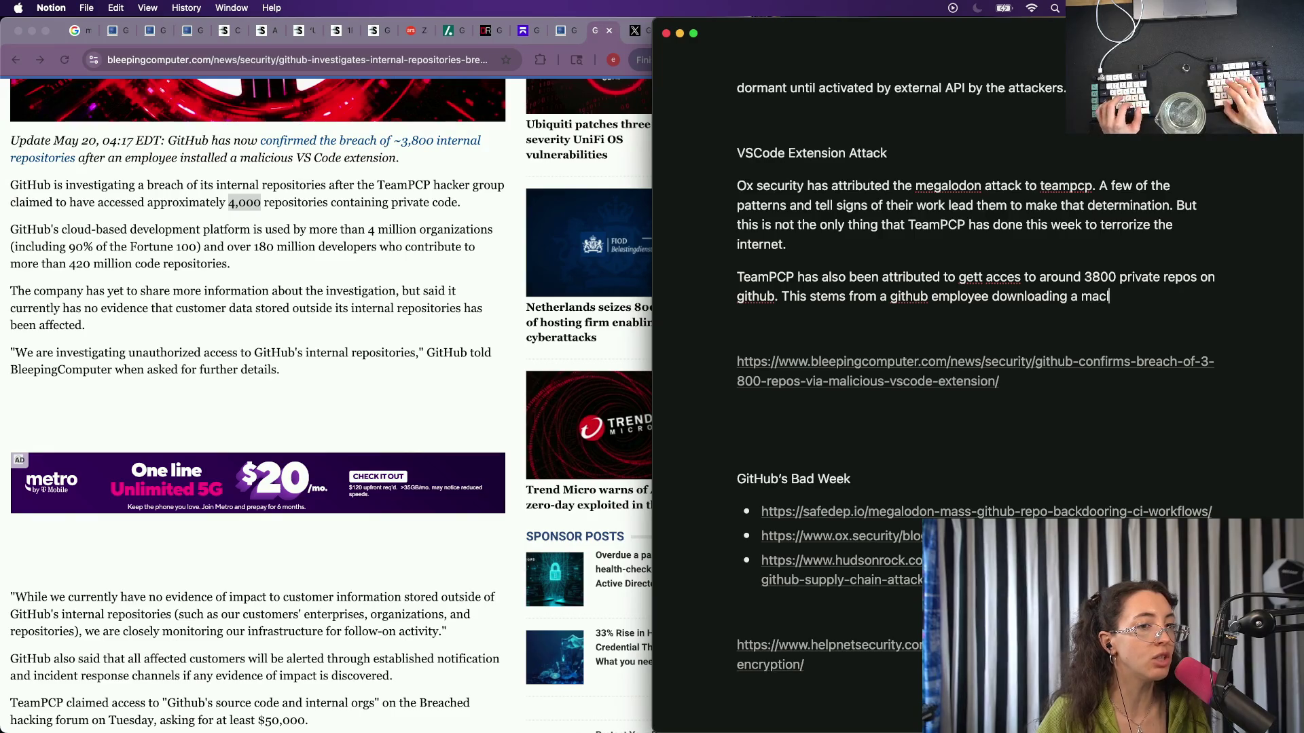
pyautogui.press('BackSpace')
pyautogui.press('BackSpace')
pyautogui.press('BackSpace')
pyautogui.press('BackSpace')
pyautogui.write('icious ')
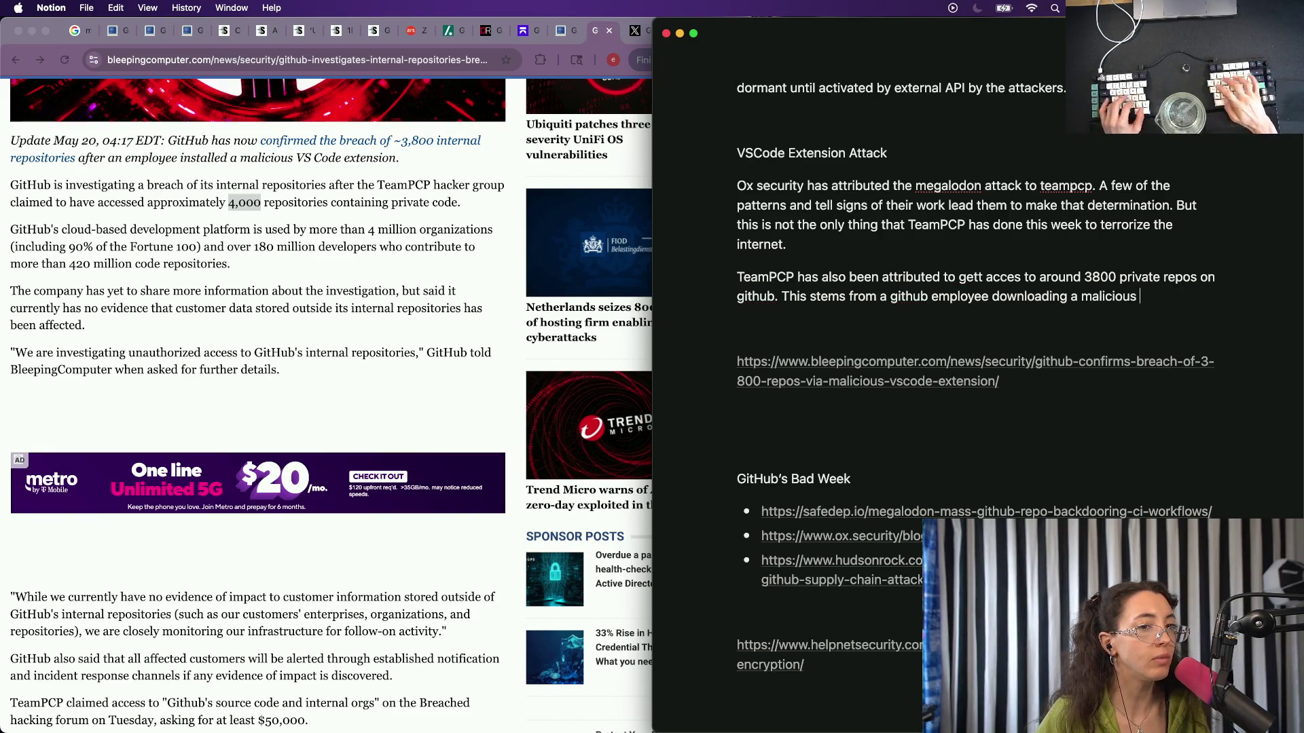
pyautogui.write('vscode extension.')
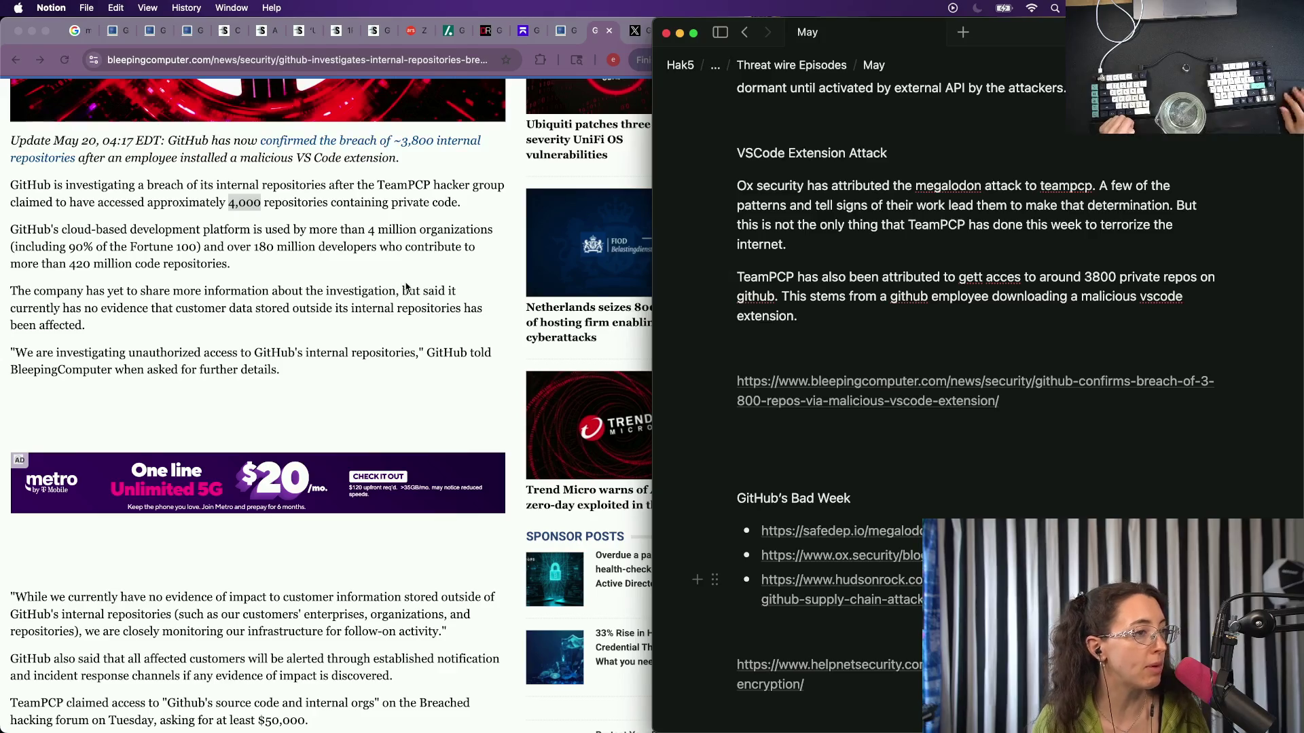
pyautogui.press('super+Tab')
pyautogui.press('super+Tab')
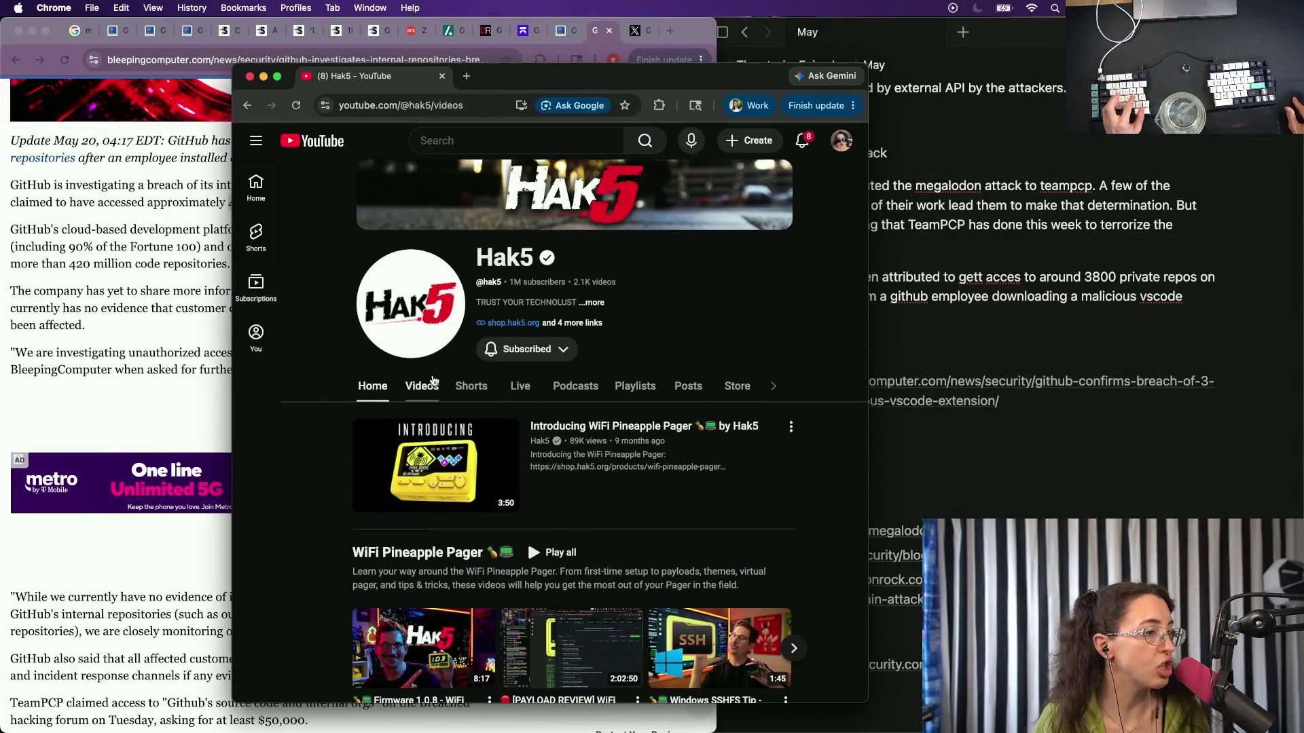
# Open Hak5's latest Threat Wire video and maximize the Chrome window to its comments.
pyautogui.click(426, 463)
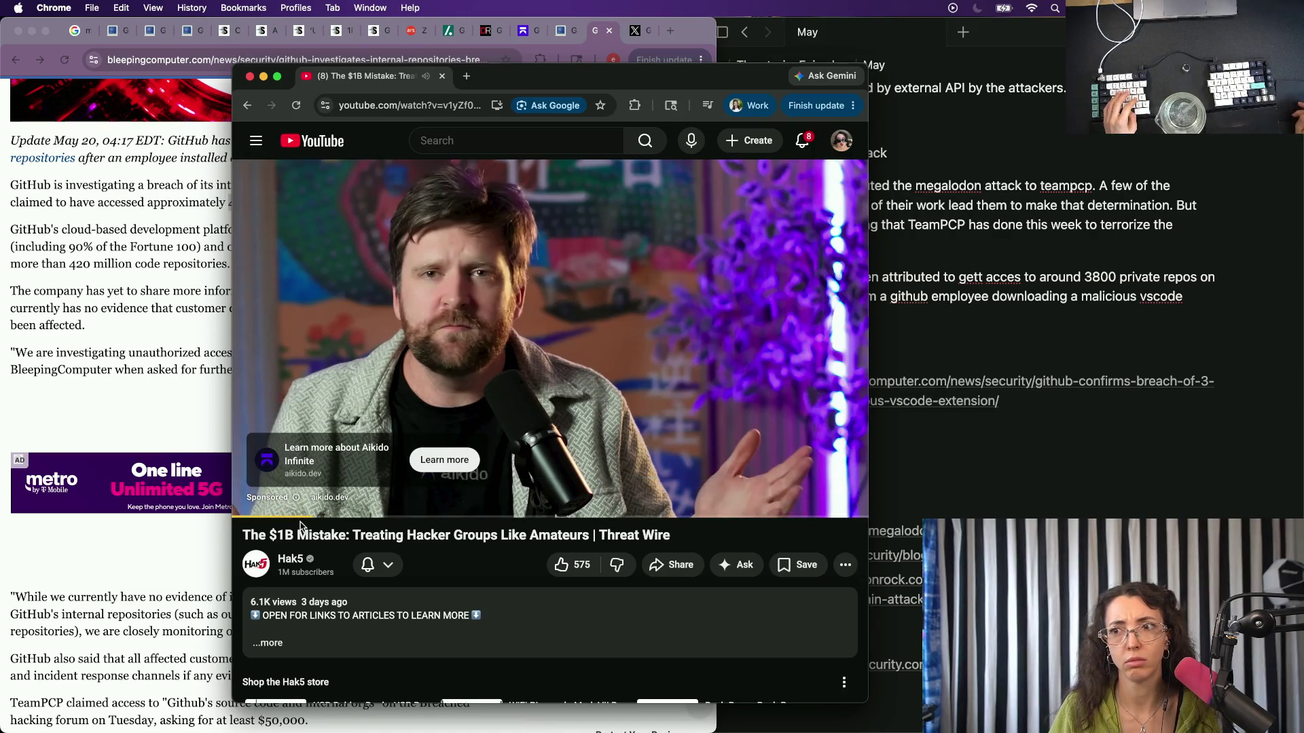
pyautogui.scroll(-5, 300, 526)
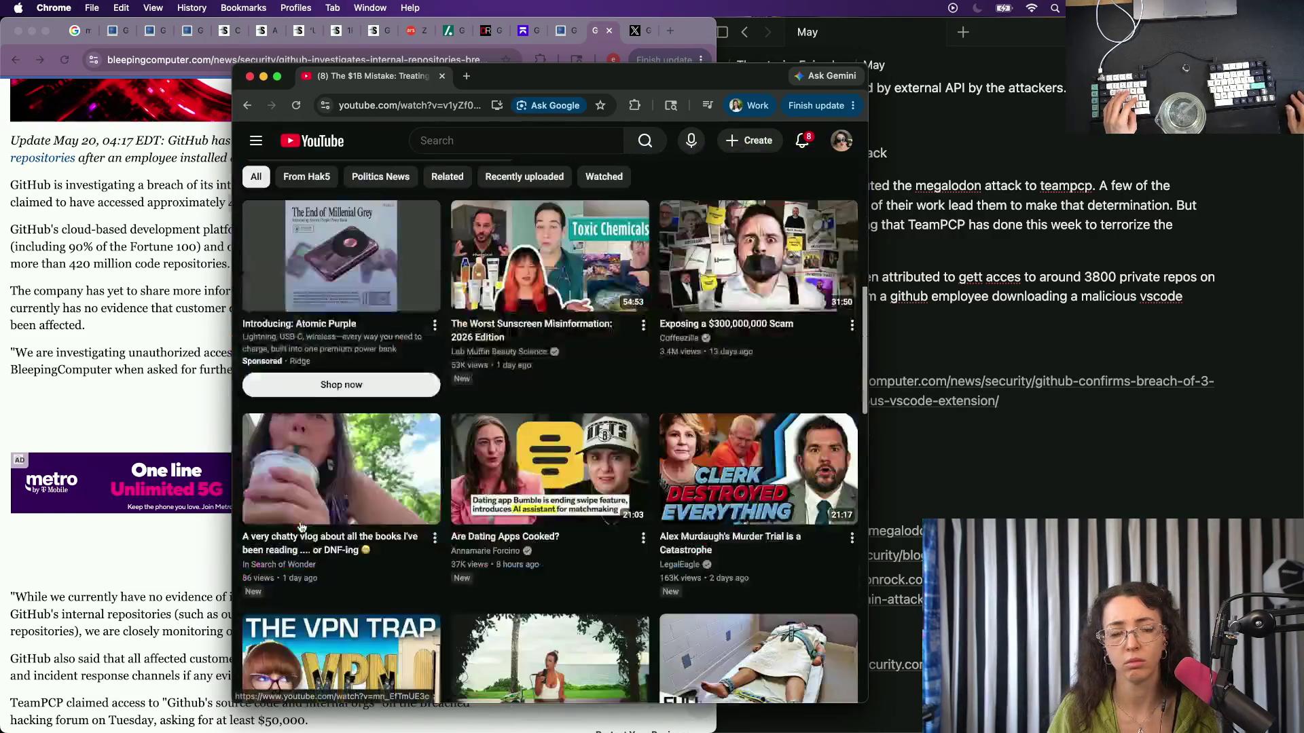
pyautogui.doubleClick(678, 87)
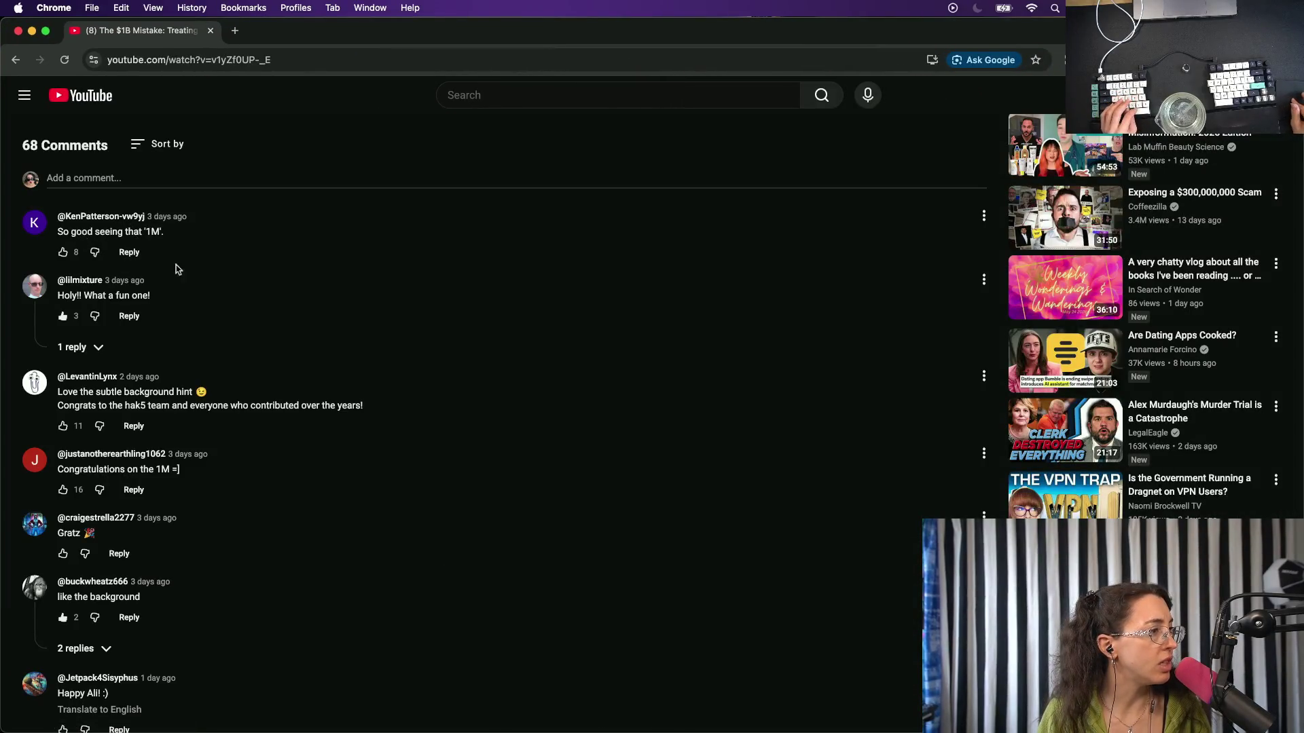
pyautogui.scroll(3, 175, 275)
pyautogui.scroll(-3, 175, 282)
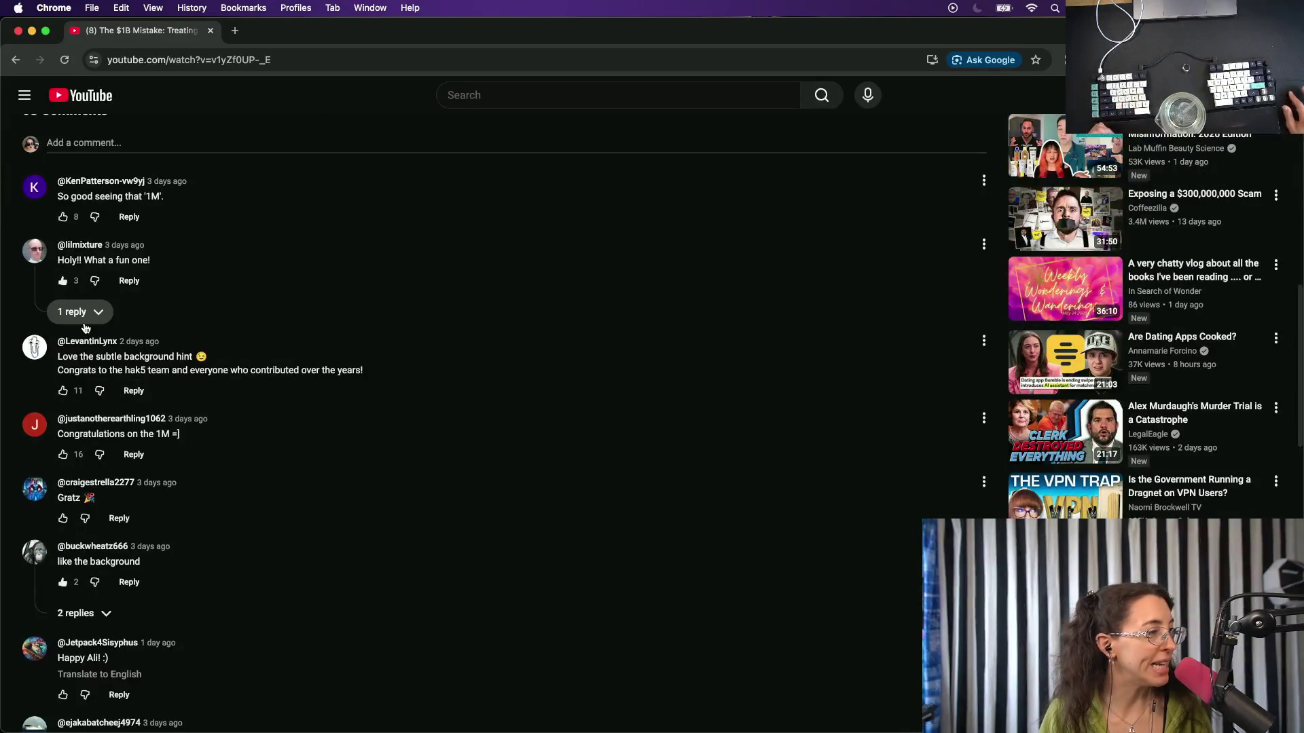
# Reply 'thank you!!!' to the background-hint and 1M congratulations comments and 'YEEEEEE' to the Gratz comment.
pyautogui.click(74, 311)
pyautogui.scroll(-1, 84, 316)
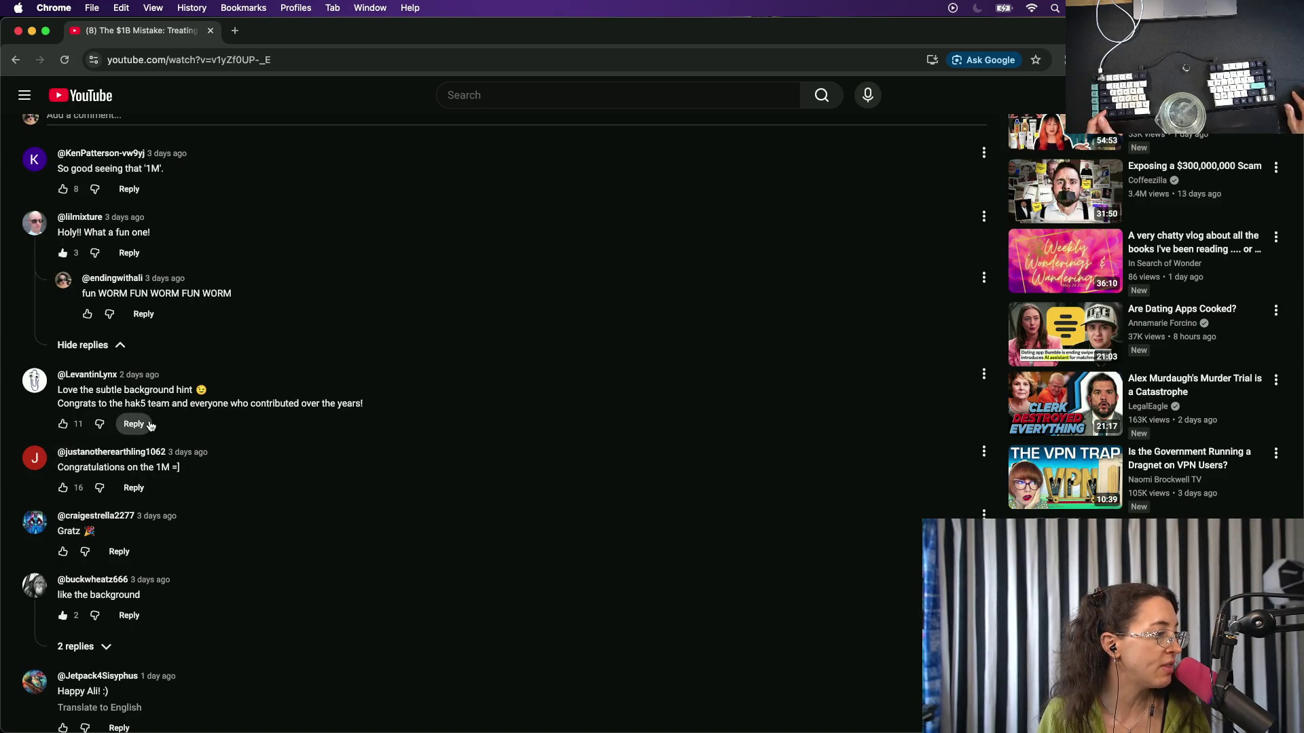
pyautogui.click(134, 423)
pyautogui.write('thann')
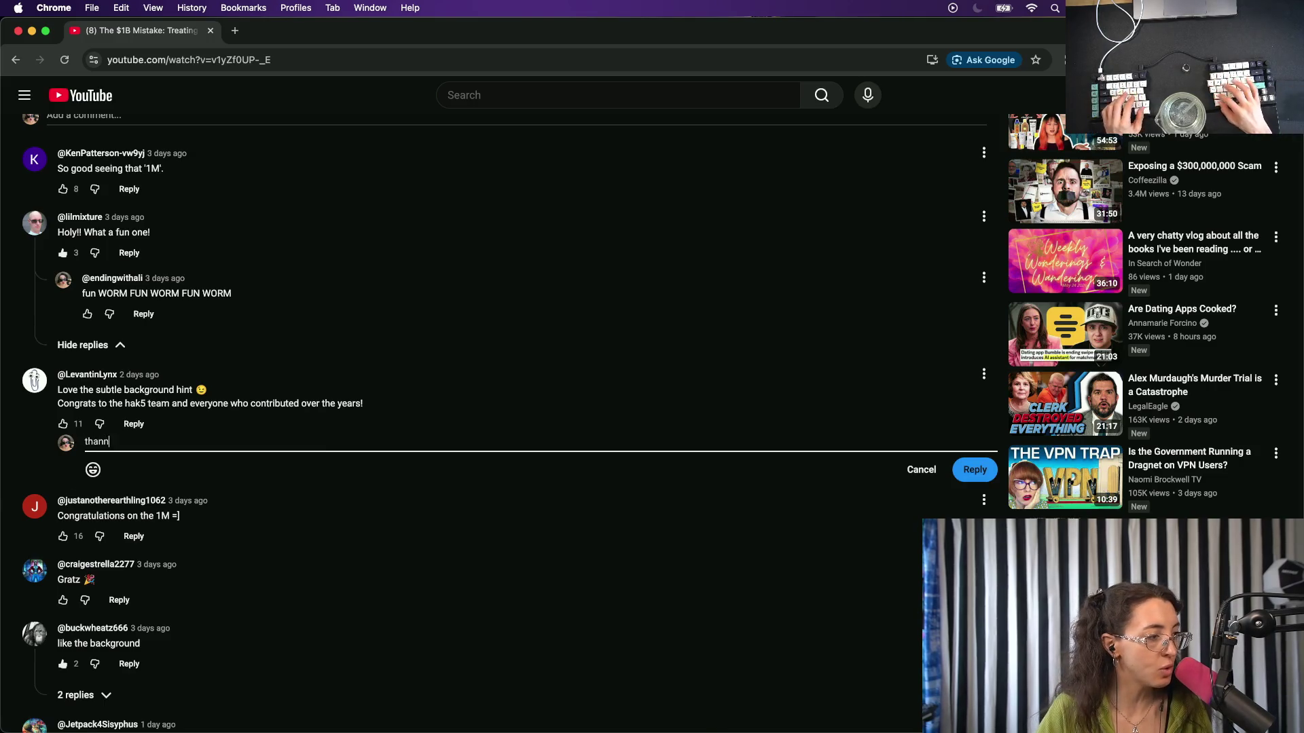
pyautogui.press('BackSpace')
pyautogui.write('k you!')
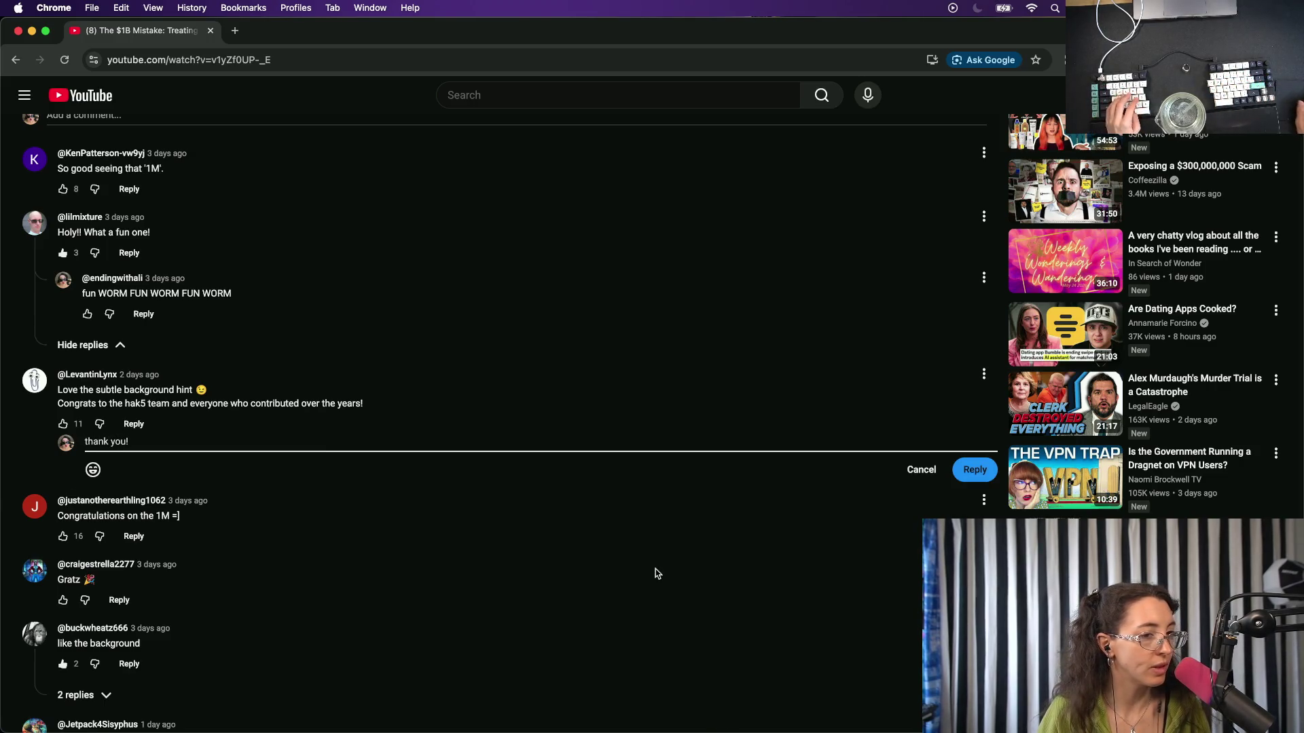
pyautogui.press('super+Return')
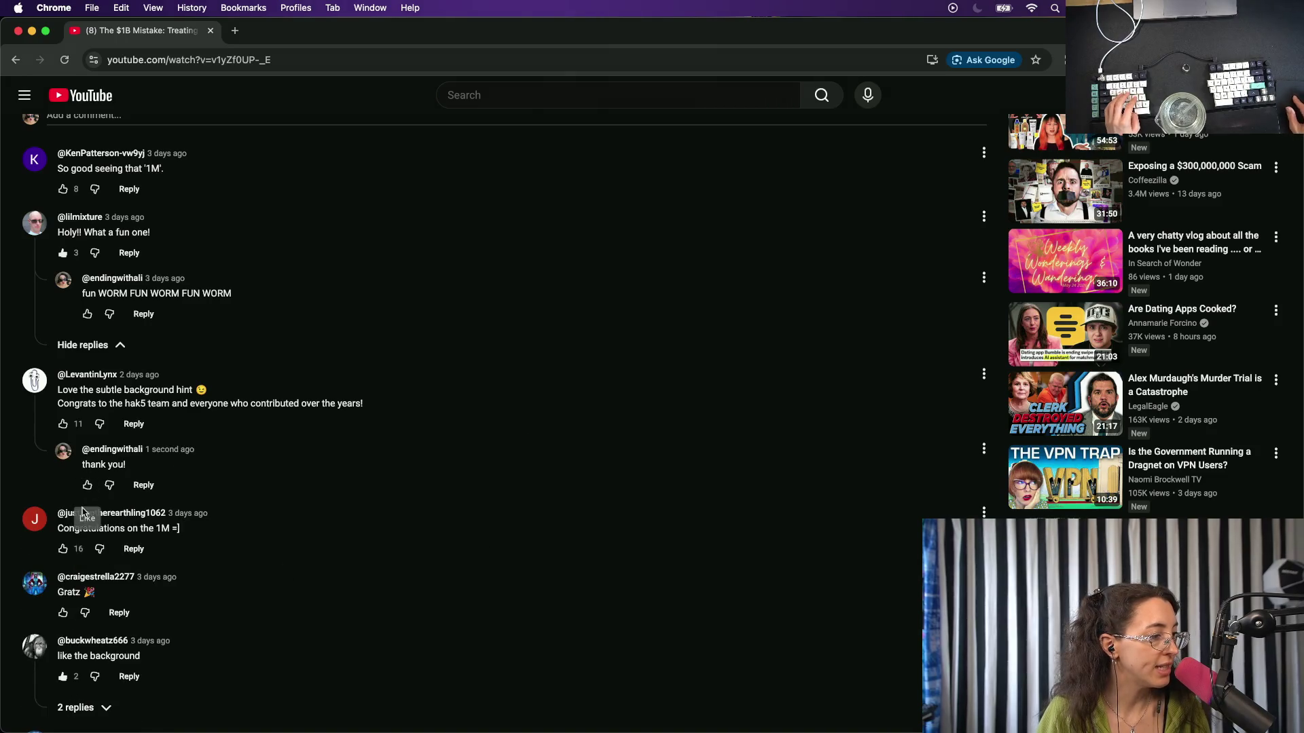
pyautogui.click(133, 548)
pyautogui.write('yhee')
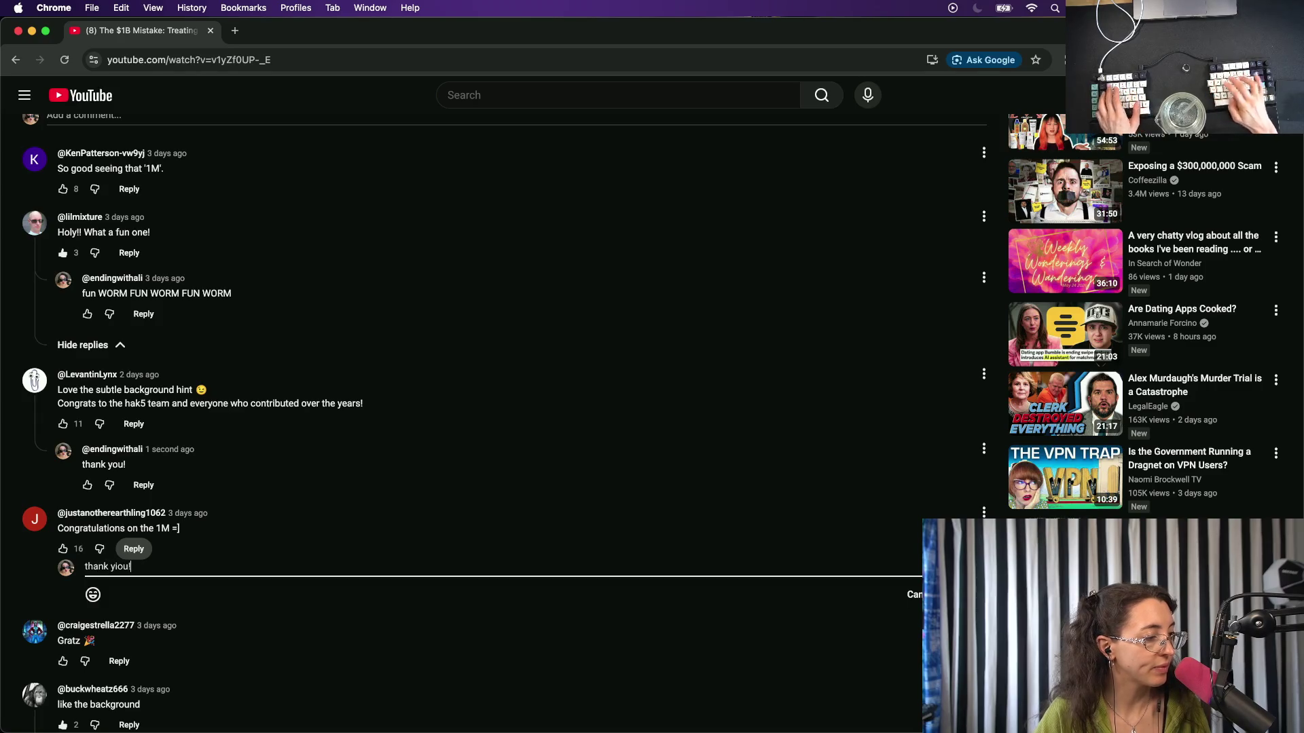
pyautogui.write('!!!')
pyautogui.press('super+space')
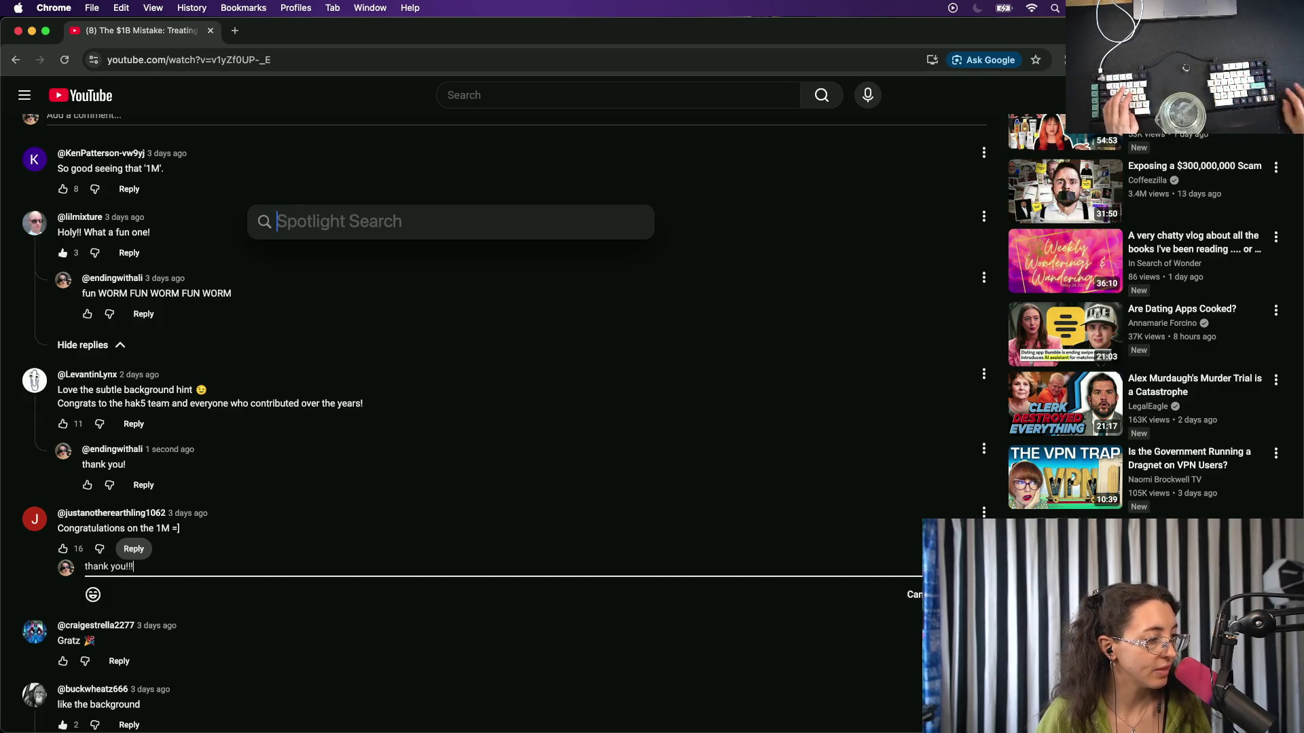
pyautogui.press('Escape')
pyautogui.press('super+a')
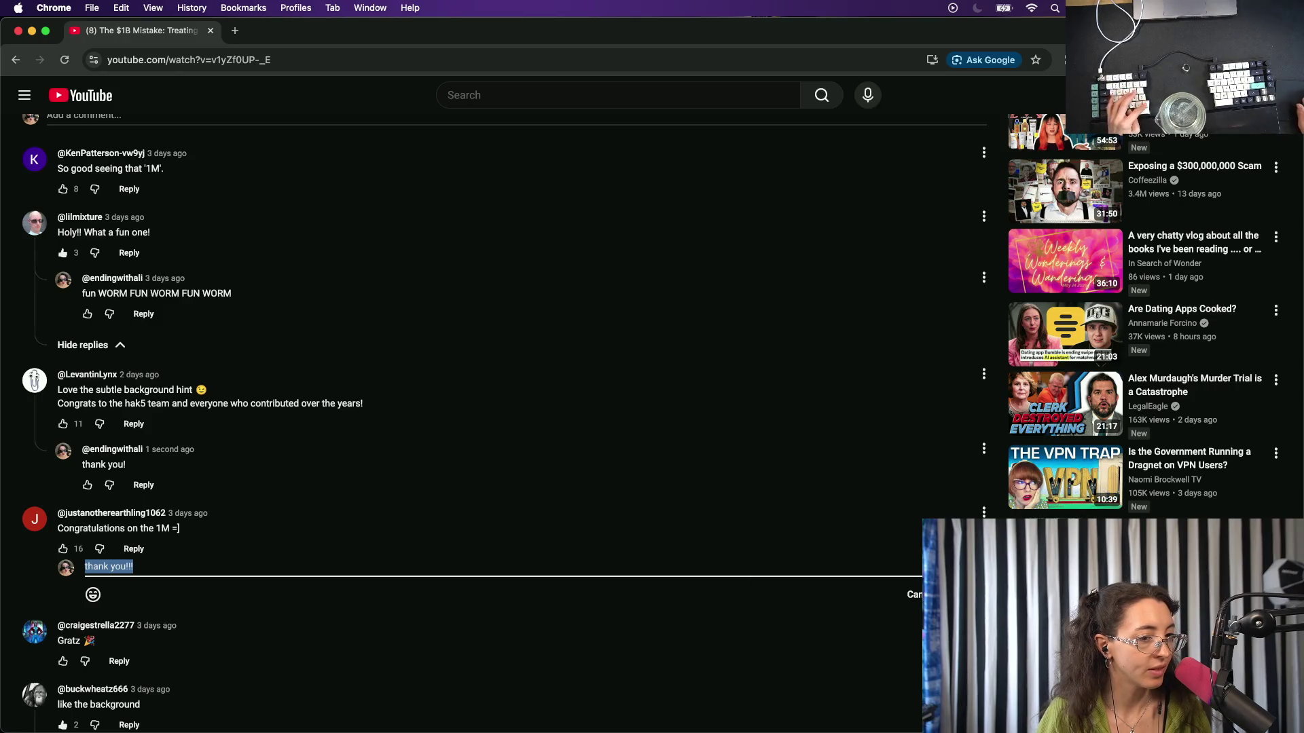
pyautogui.press('super+Return')
pyautogui.scroll(-2, 509, 545)
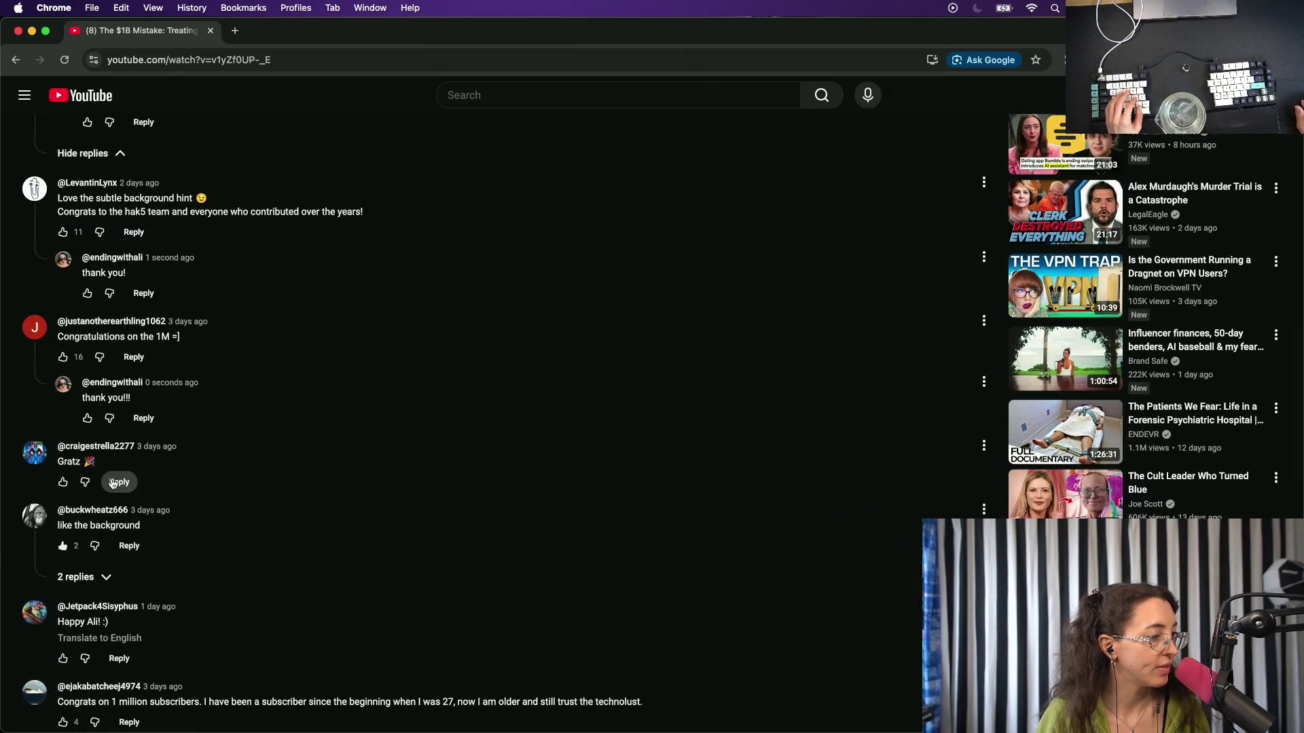
pyautogui.click(118, 482)
pyautogui.write('YEEEEEE')
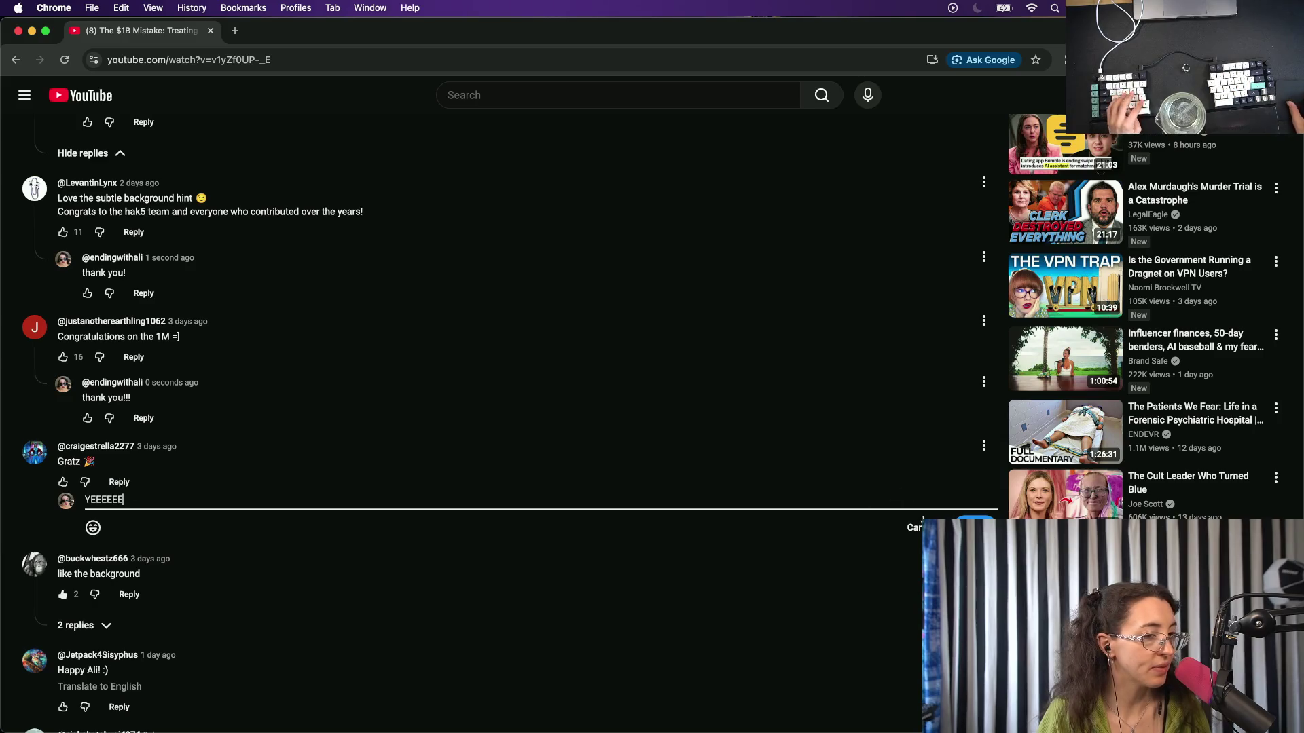
pyautogui.press('super+Return')
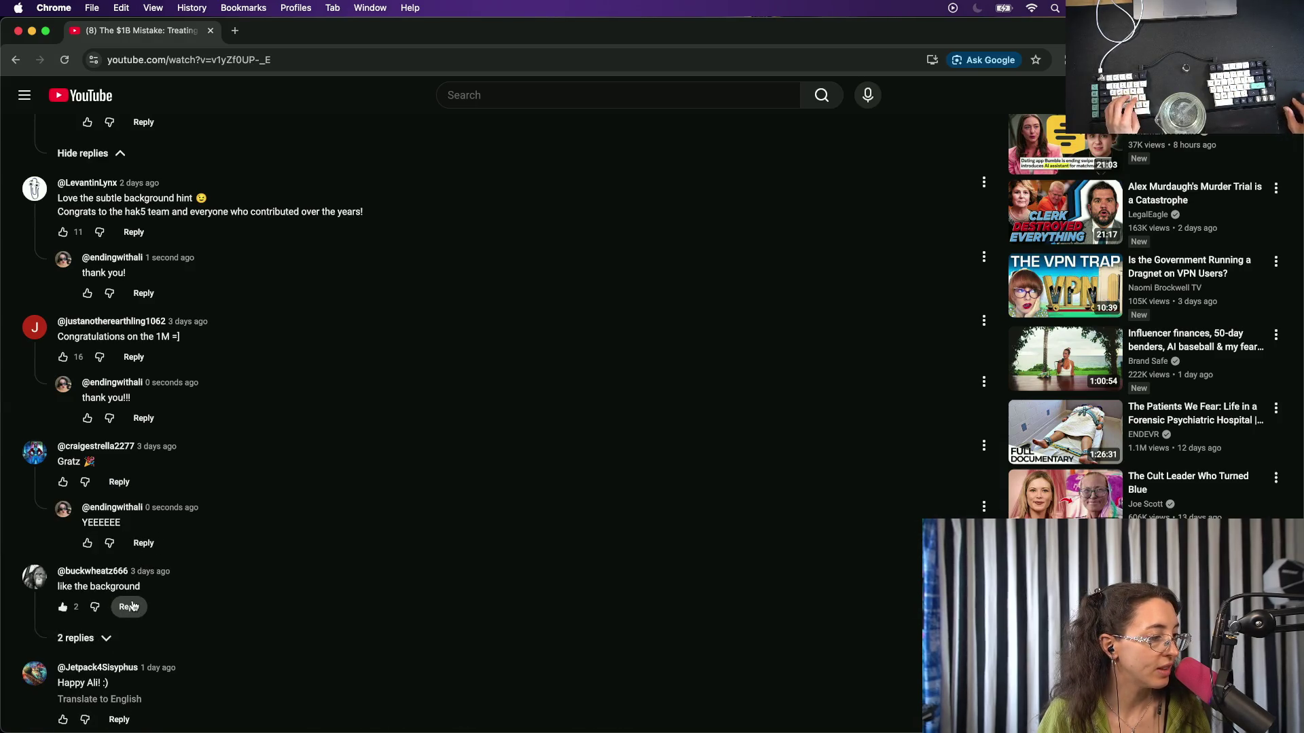
# Reply 'shoutout to our editor!!!', a thank-you, and 'heard, we're trying things out' to the next three comments.
pyautogui.click(128, 606)
pyautogui.write('s')
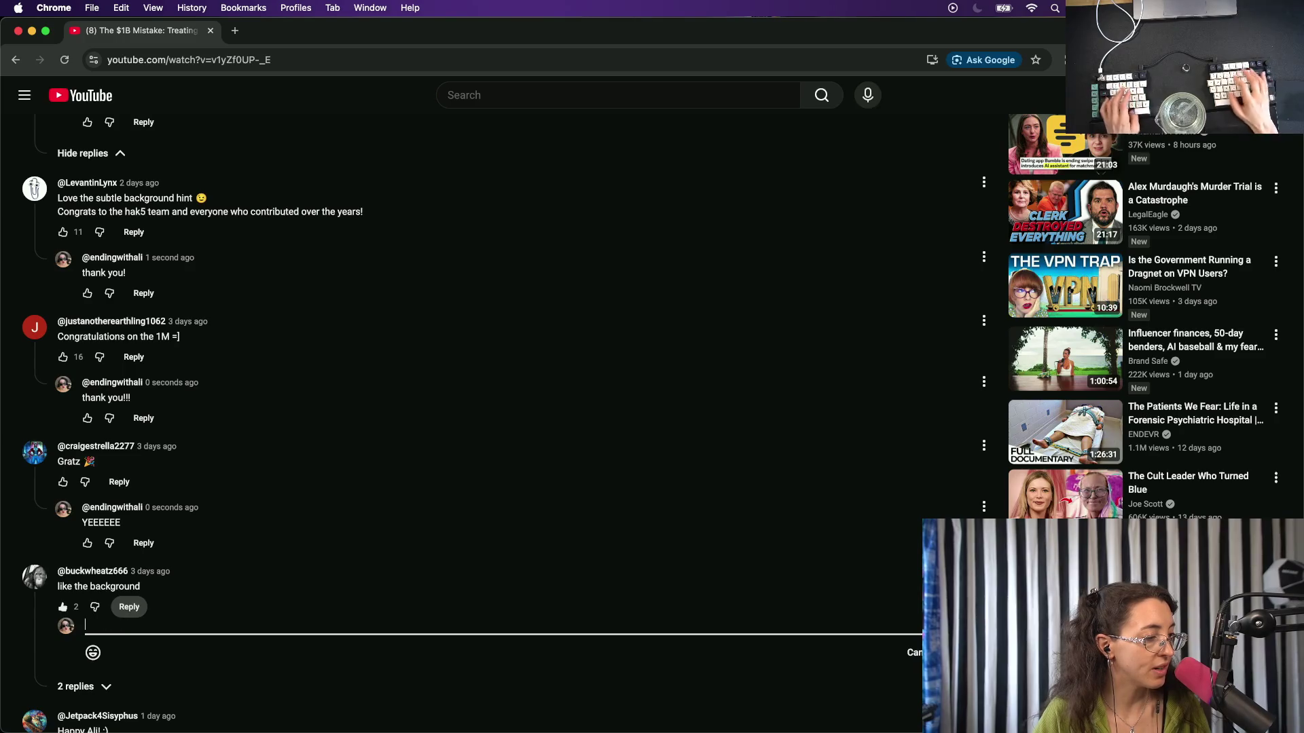
pyautogui.write('shoutout to')
pyautogui.press('BackSpace')
pyautogui.press('BackSpace')
pyautogui.write('i')
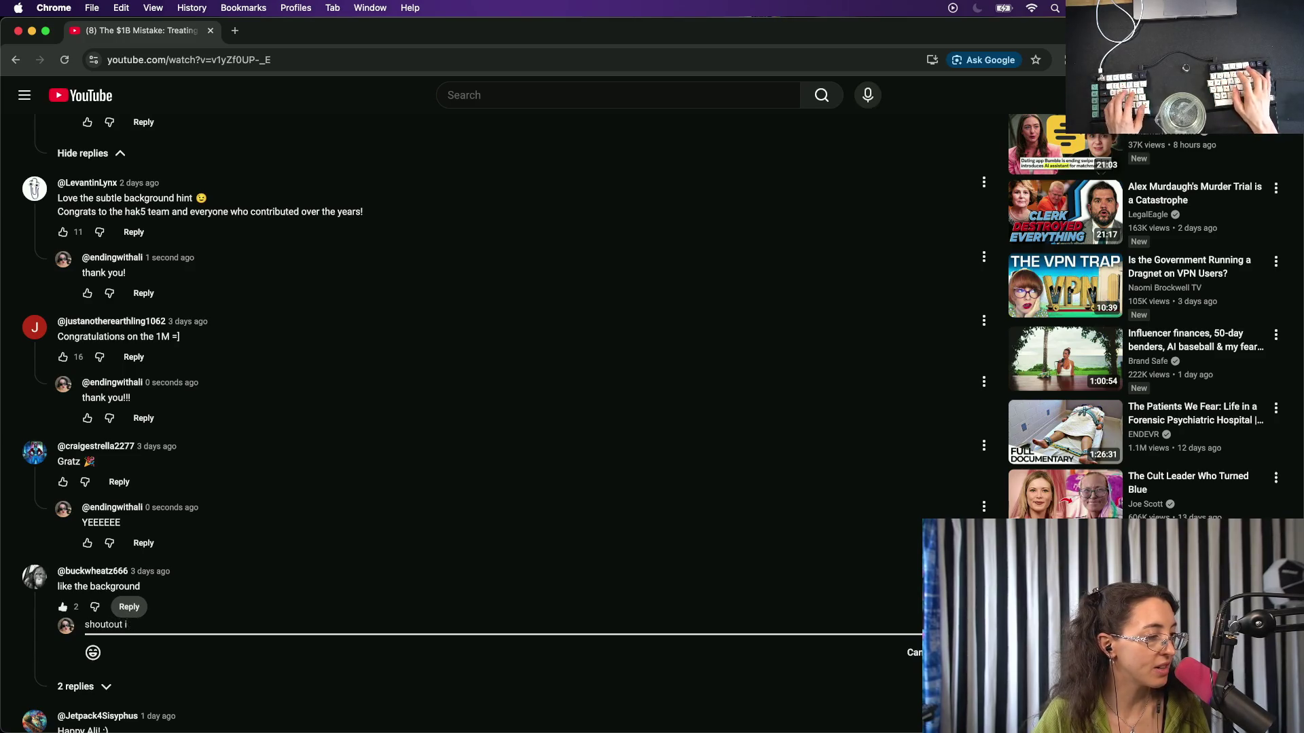
pyautogui.write('nst')
pyautogui.press('BackSpace')
pyautogui.press('BackSpace')
pyautogui.press('BackSpace')
pyautogui.press('BackSpace')
pyautogui.write('t')
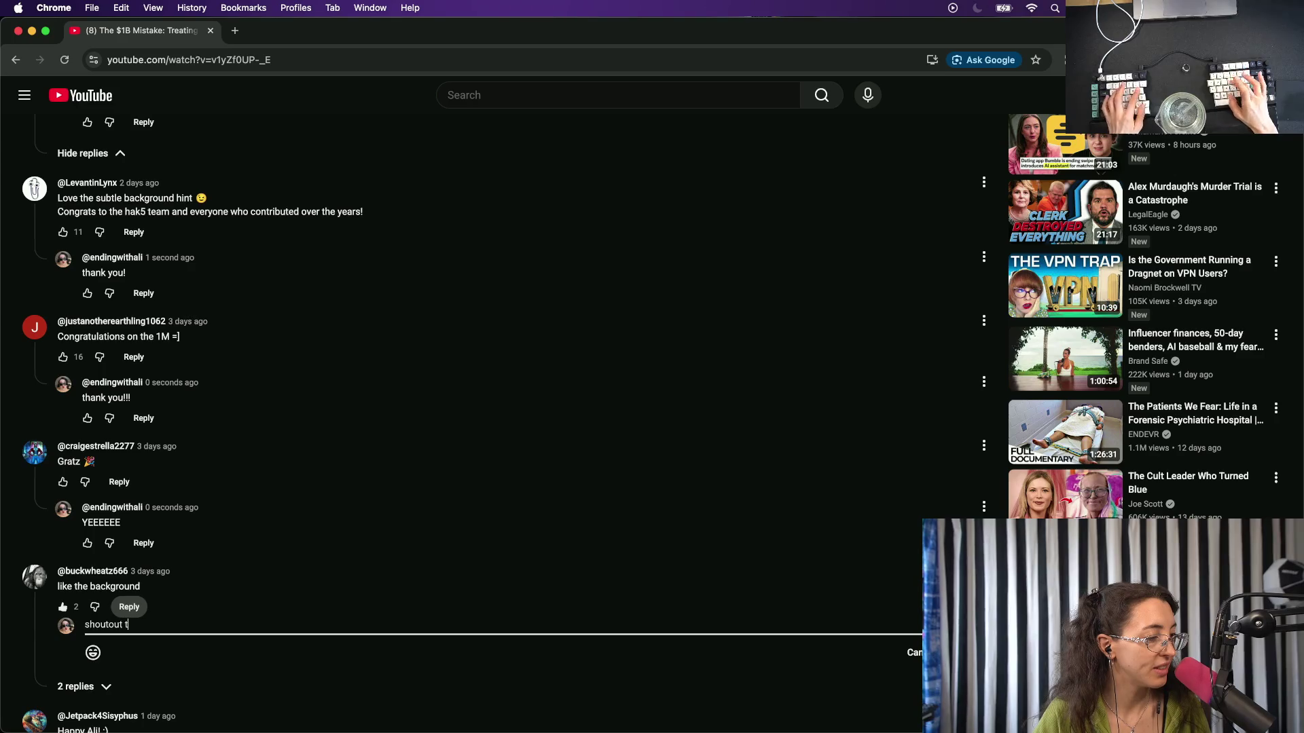
pyautogui.write('o our editor')
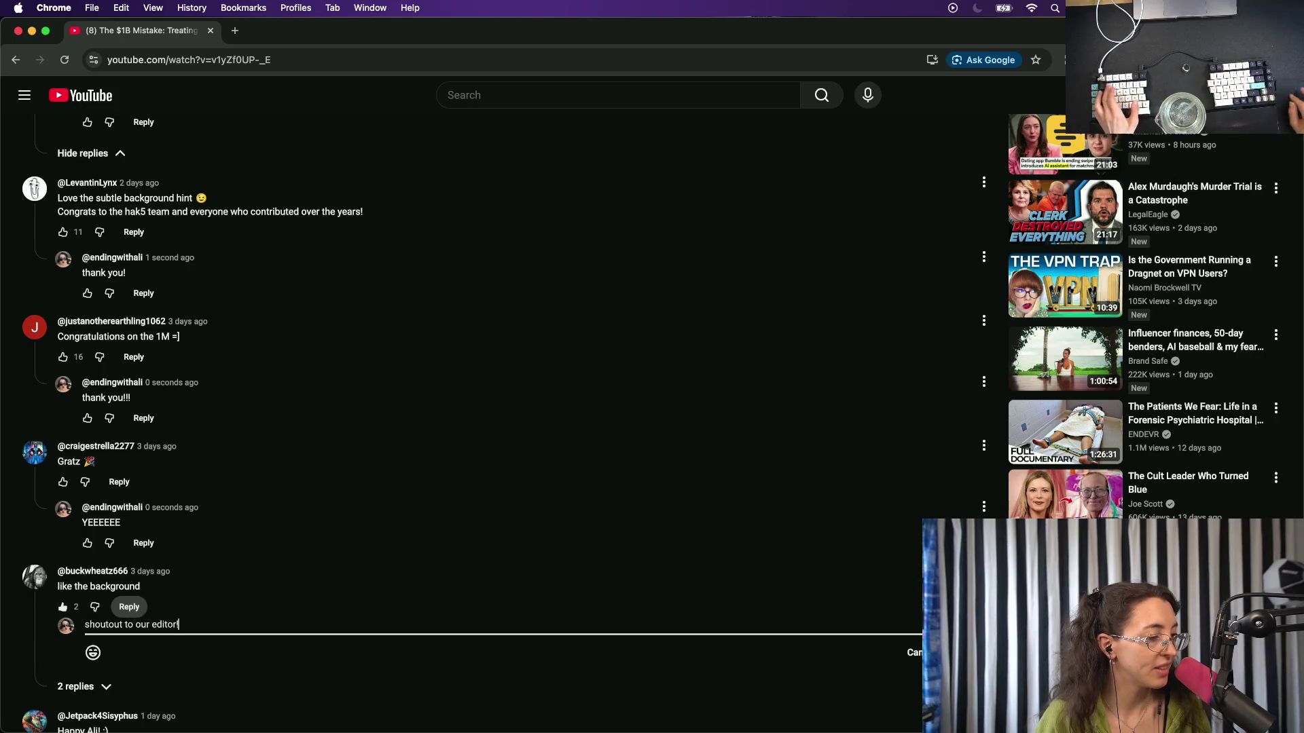
pyautogui.write('!!')
pyautogui.scroll(-5, 792, 311)
pyautogui.scroll(-1, 791, 312)
pyautogui.click(977, 344)
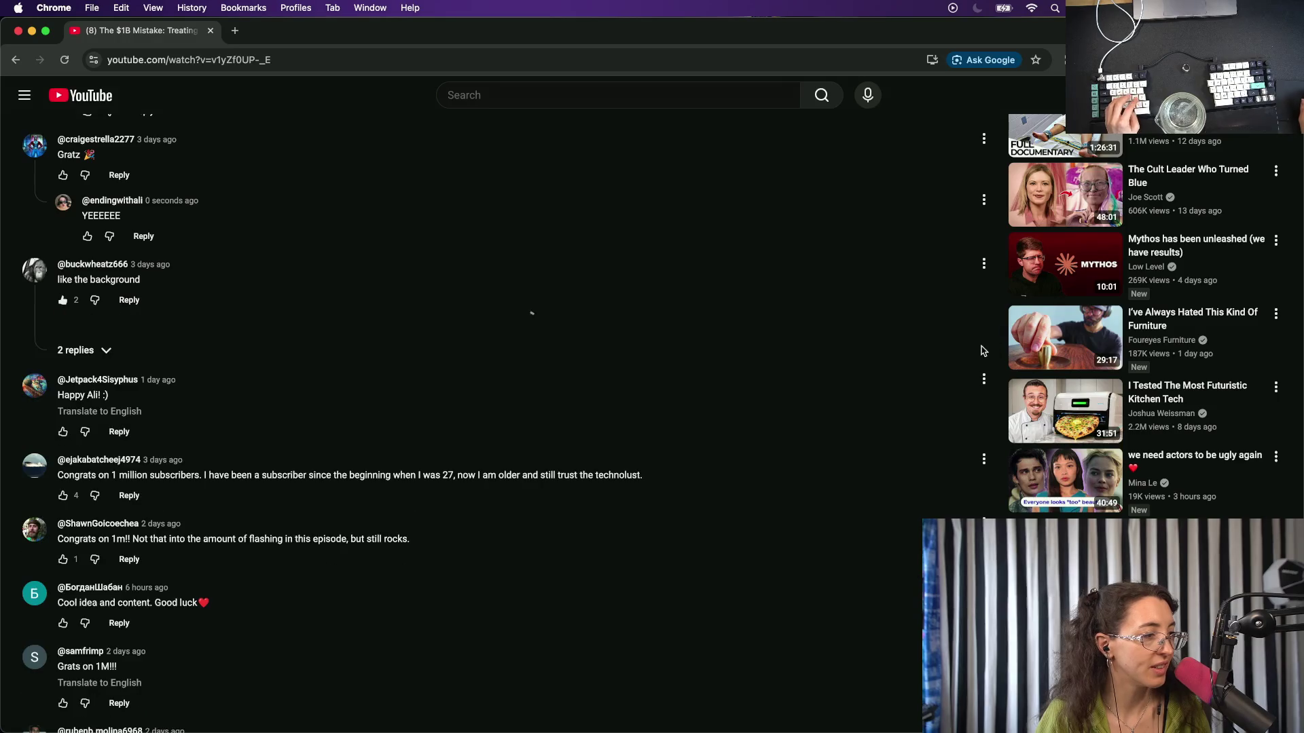
pyautogui.scroll(-2, 134, 526)
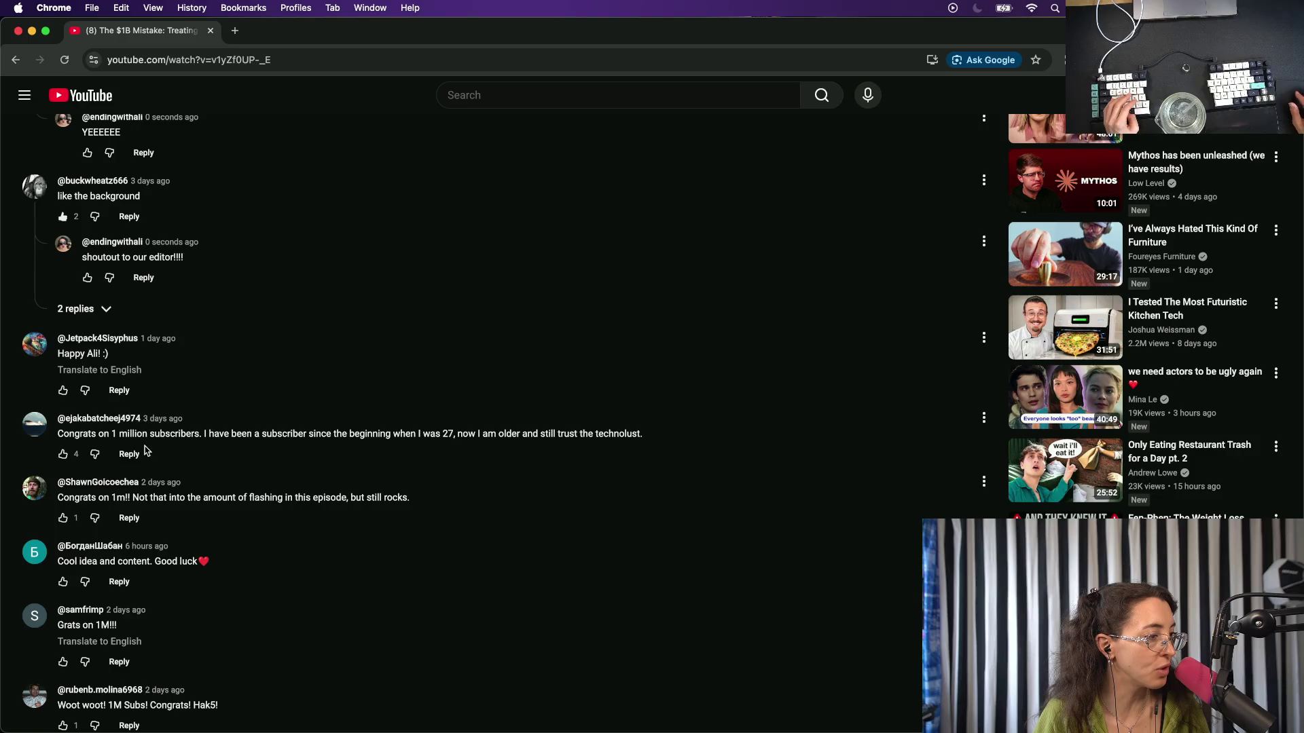
pyautogui.click(129, 453)
pyautogui.write('thank you!!!')
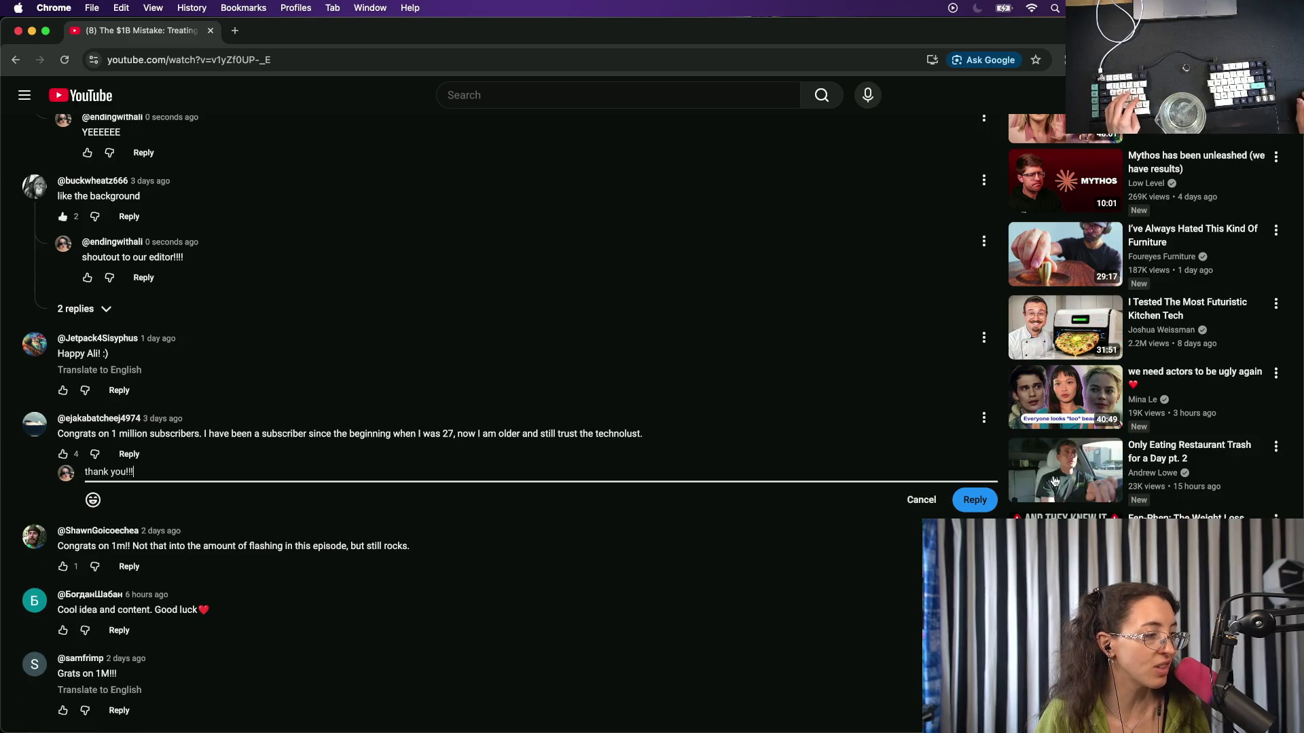
pyautogui.click(975, 500)
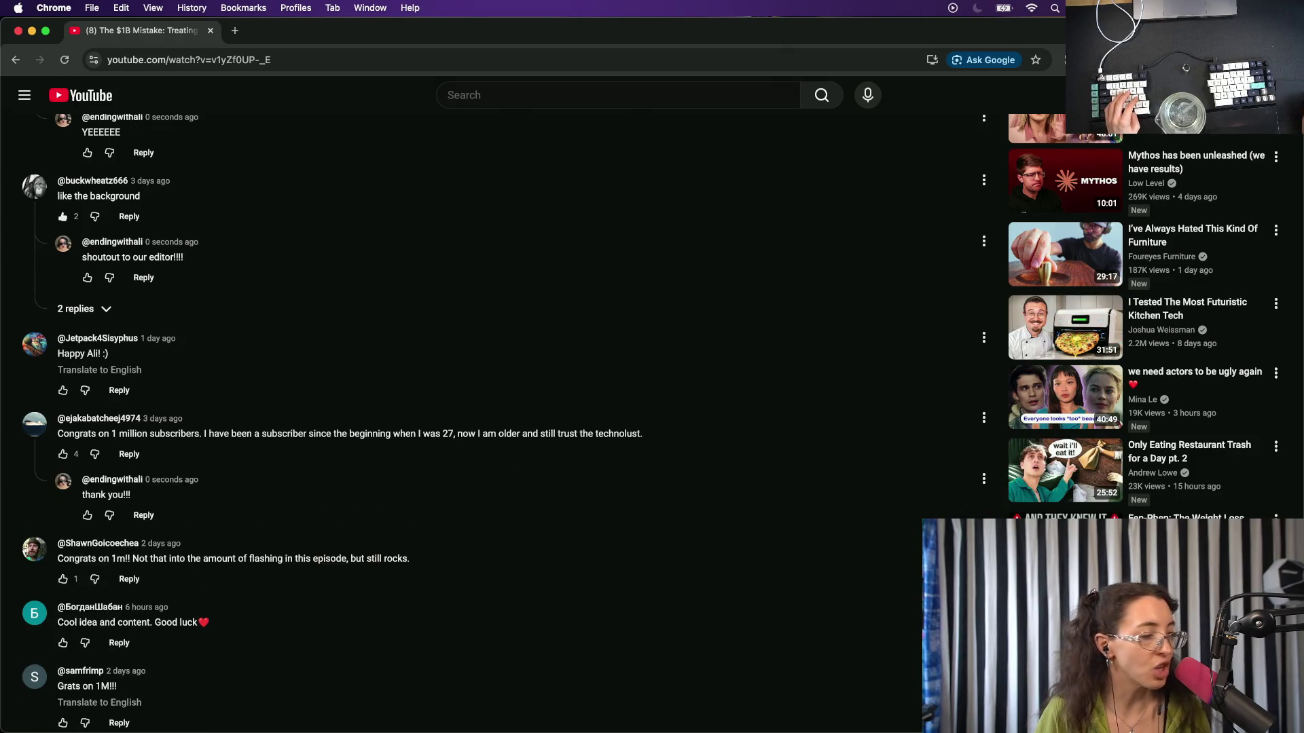
pyautogui.scroll(-3, 607, 576)
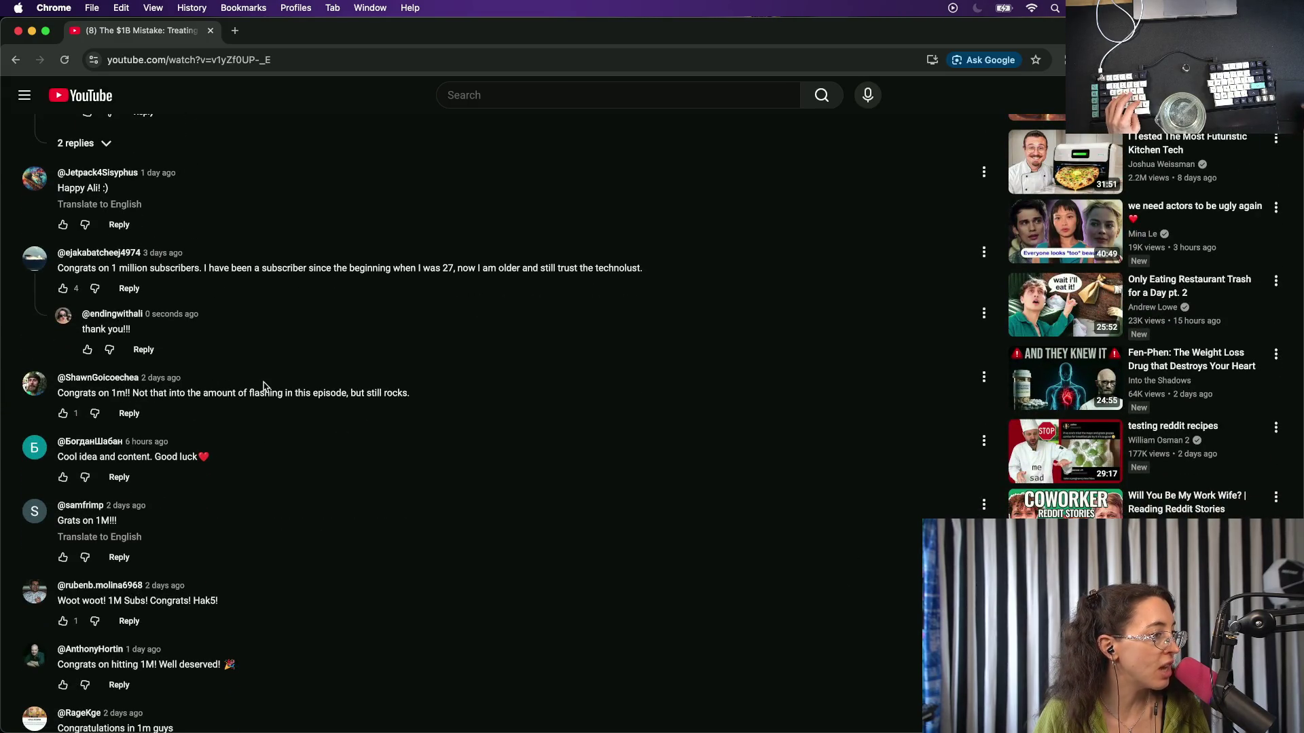
pyautogui.click(131, 414)
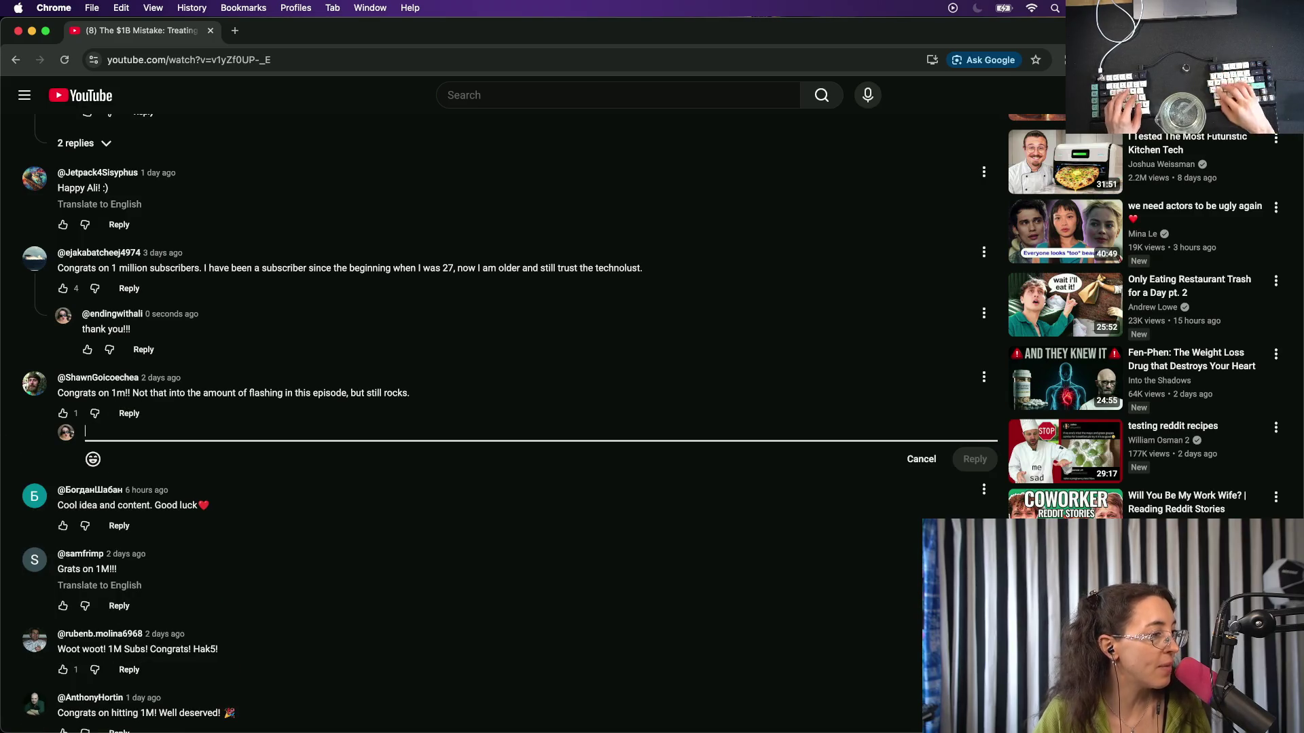
pyautogui.write("heard - we;'r")
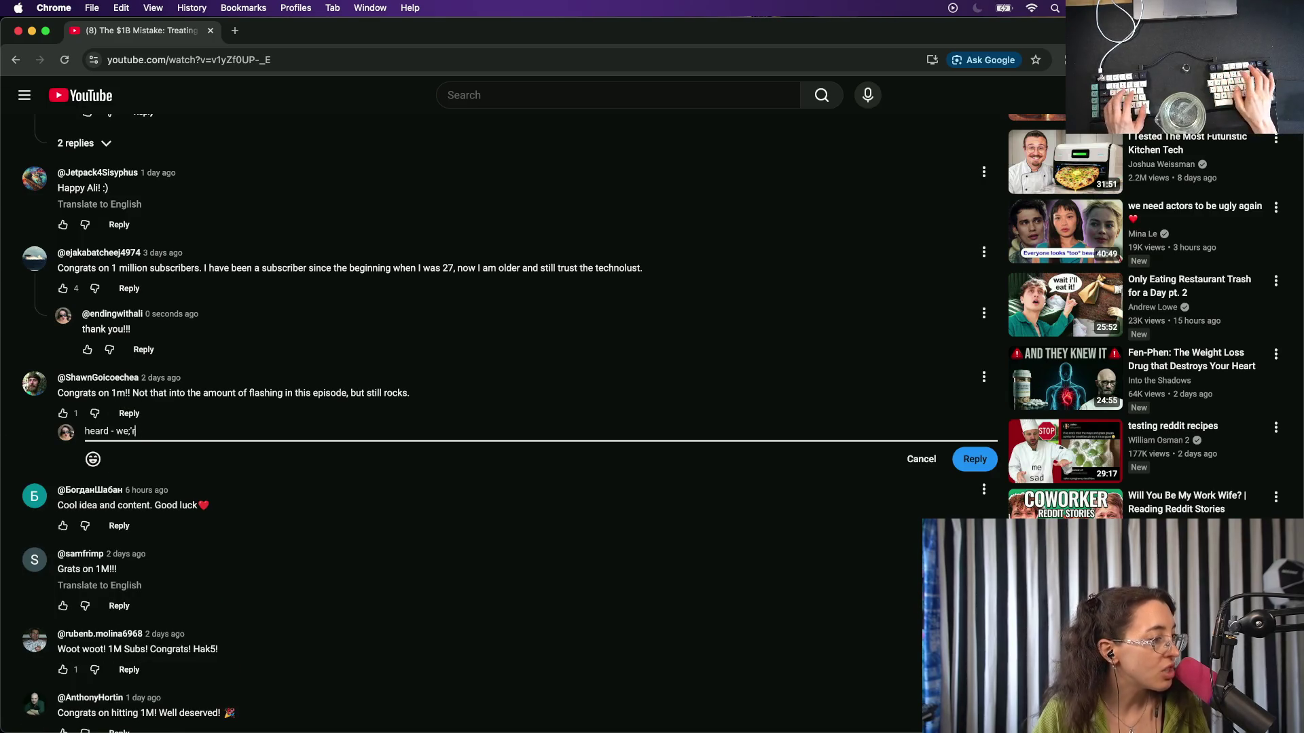
pyautogui.press('BackSpace')
pyautogui.press('BackSpace')
pyautogui.press('BackSpace')
pyautogui.write("'re tryi")
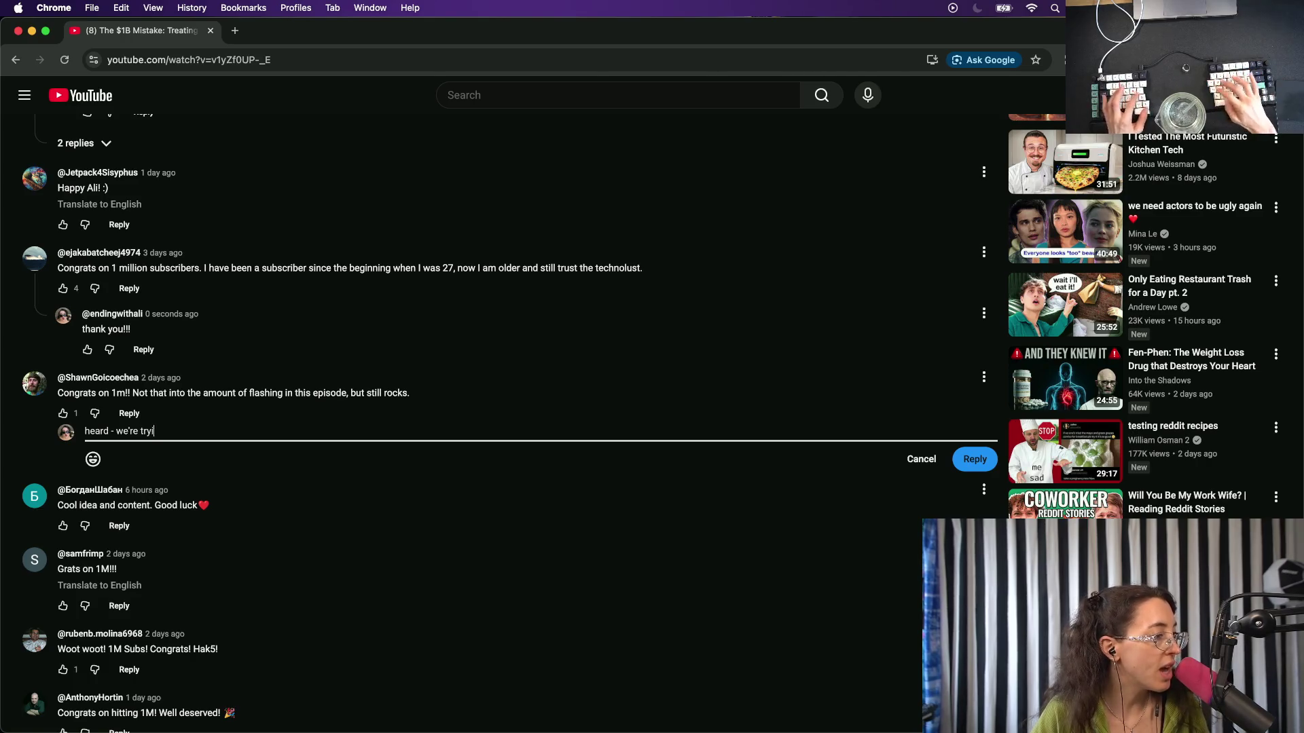
pyautogui.write('ng things out!')
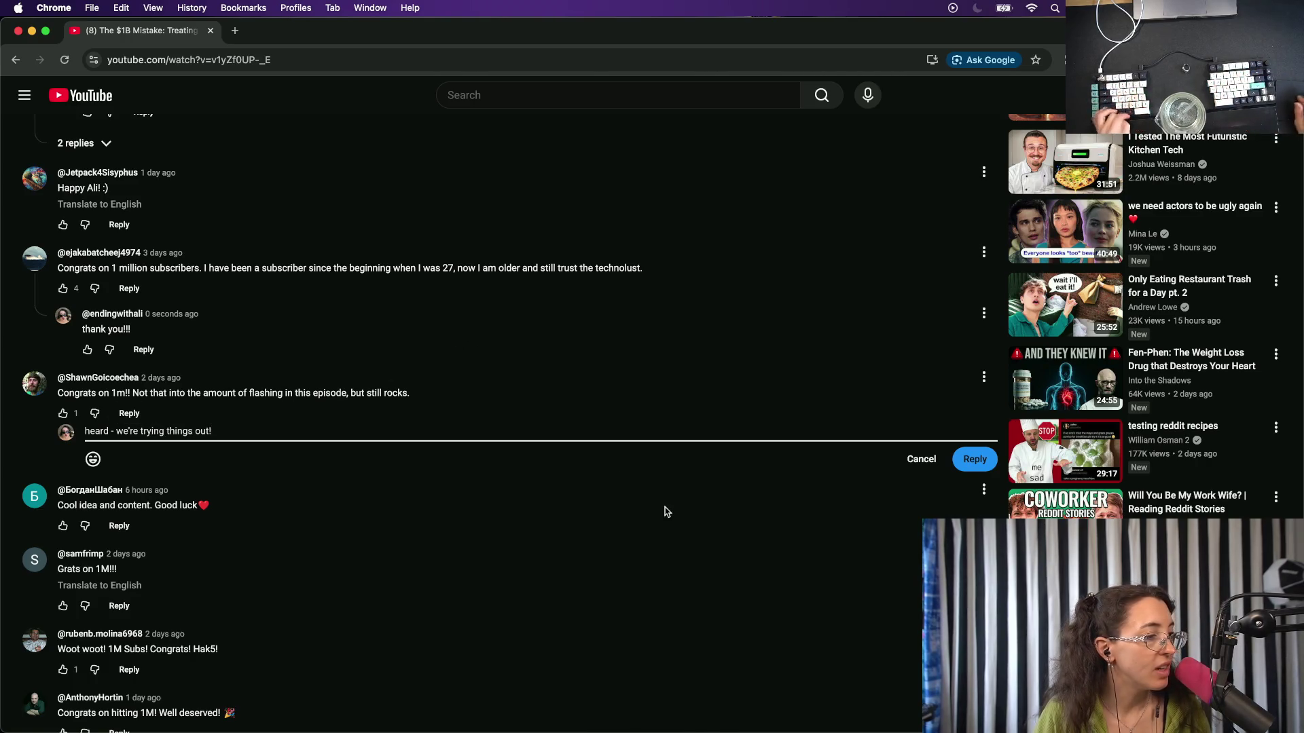
pyautogui.click(973, 459)
pyautogui.scroll(-3, 530, 433)
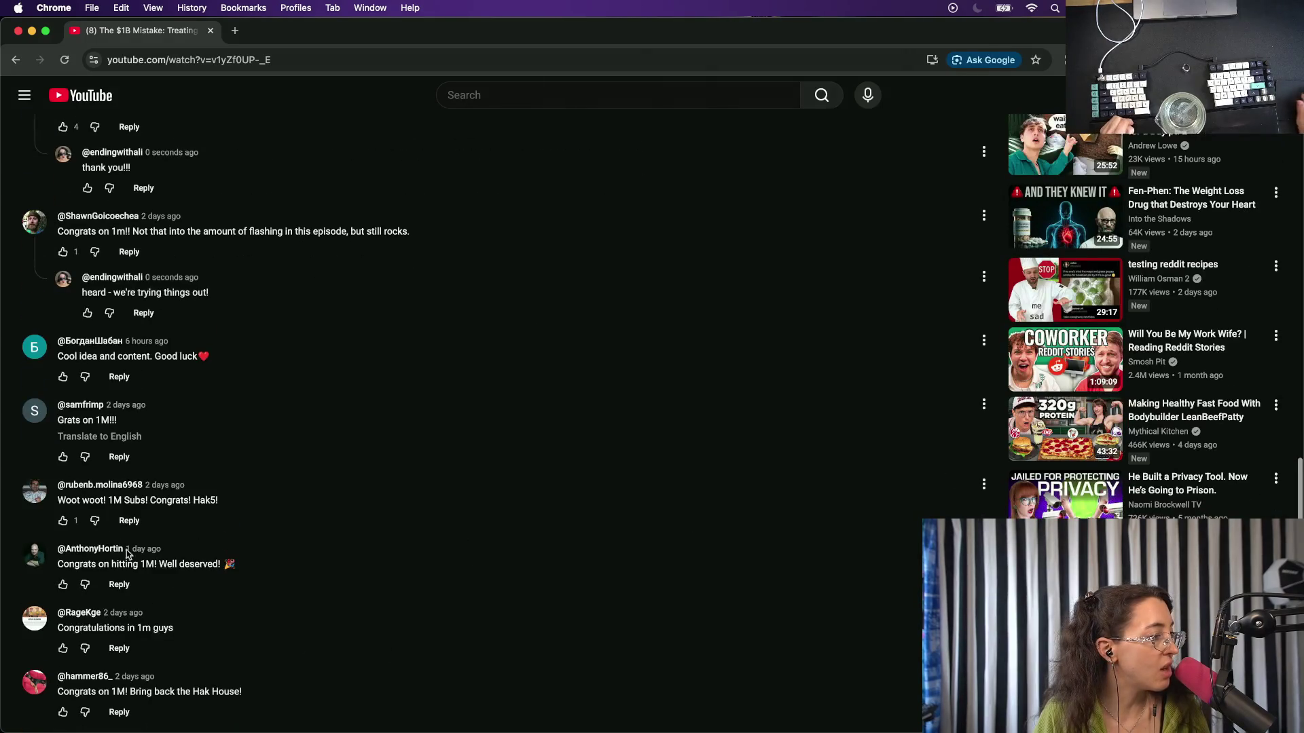
# Post thank-you replies under the Grats, Cool idea, Woot woot, Well deserved and Congratulations comments.
pyautogui.click(120, 456)
pyautogui.write('thank you!!!')
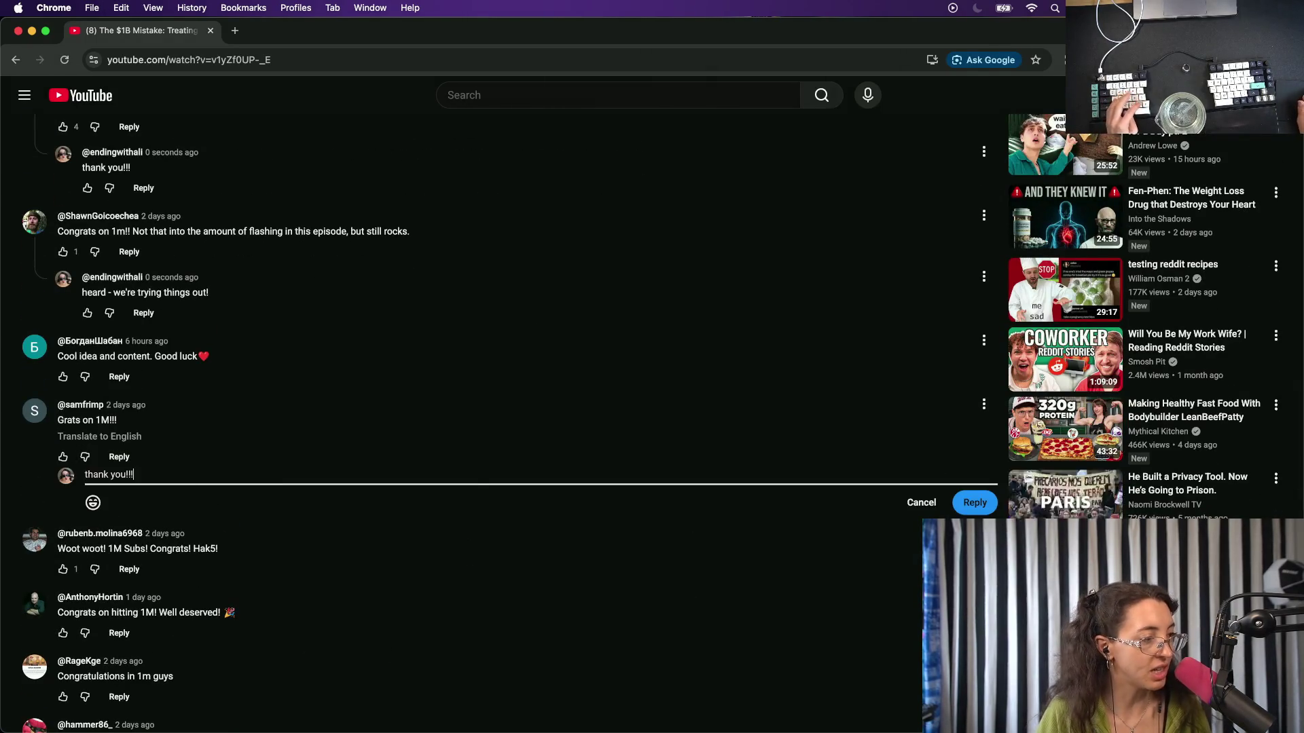
pyautogui.click(975, 502)
pyautogui.click(119, 376)
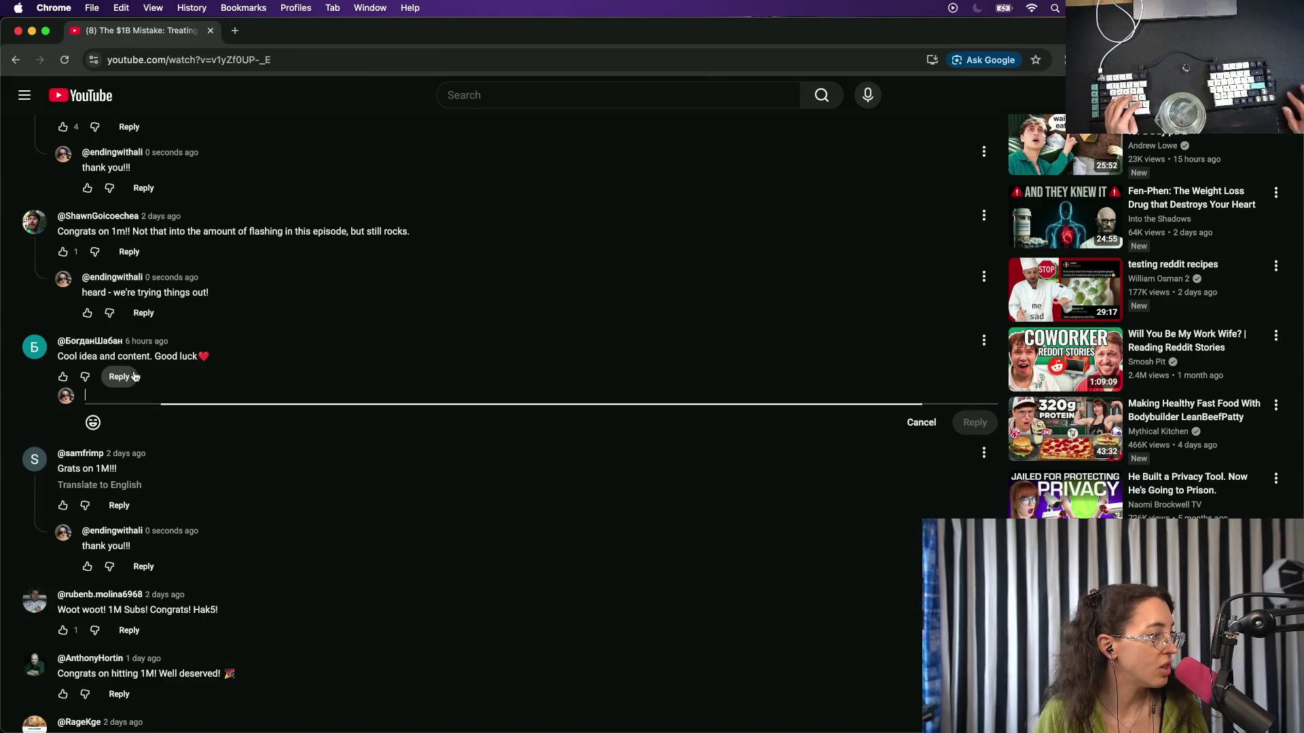
pyautogui.scroll(-4, 414, 527)
pyautogui.write('thank you!!!')
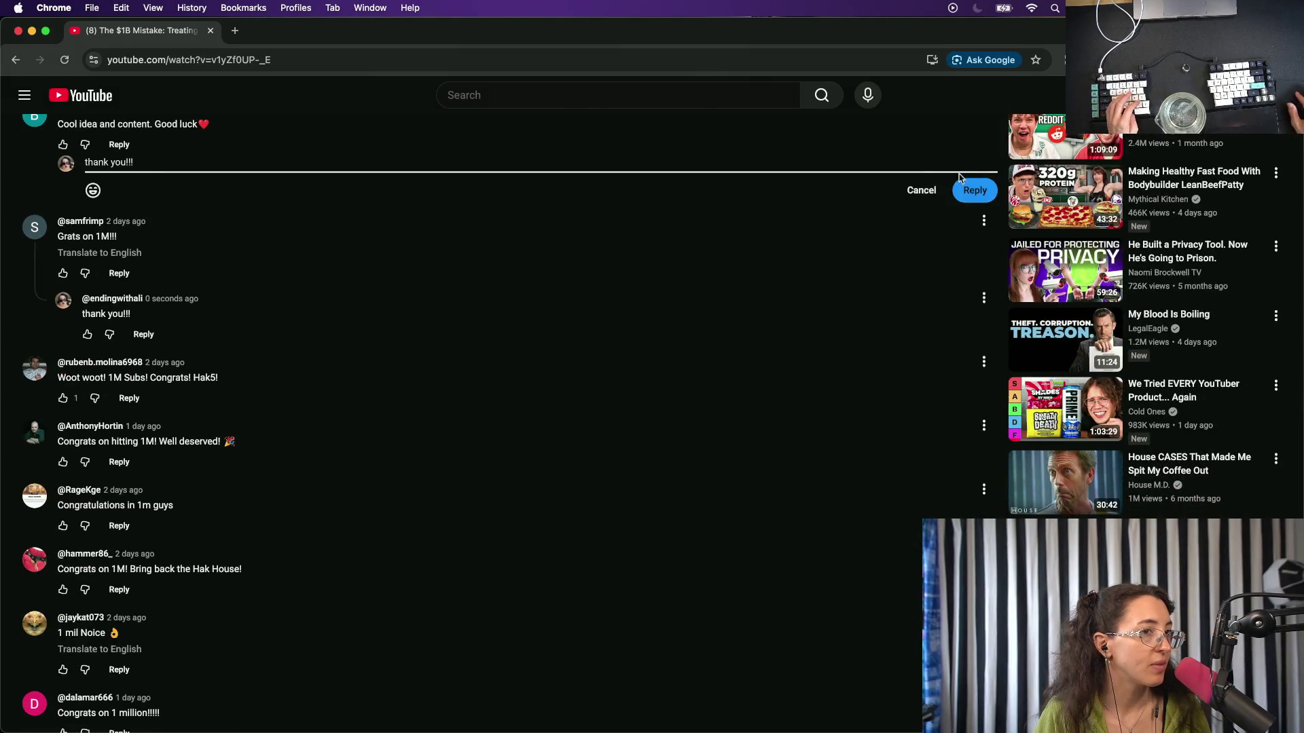
pyautogui.click(973, 190)
pyautogui.click(129, 413)
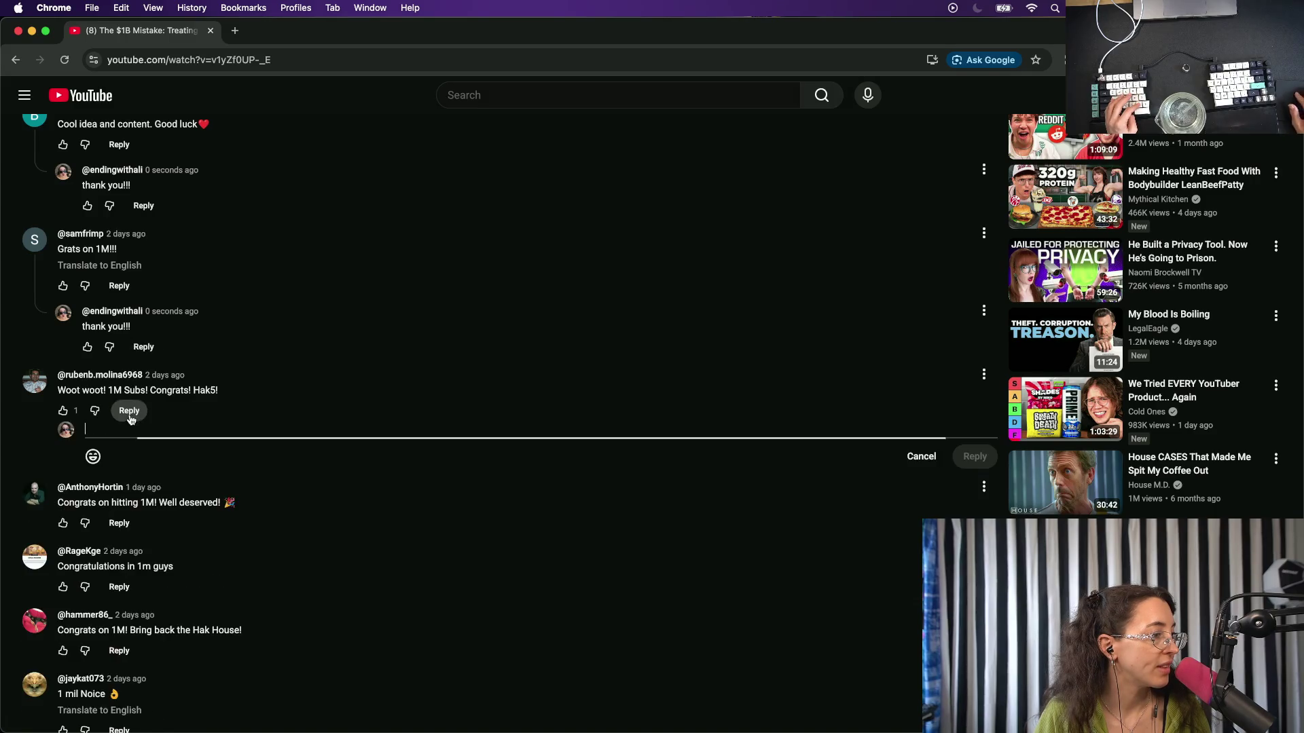
pyautogui.write('thank you!!!')
pyautogui.click(976, 457)
pyautogui.scroll(-3, 142, 396)
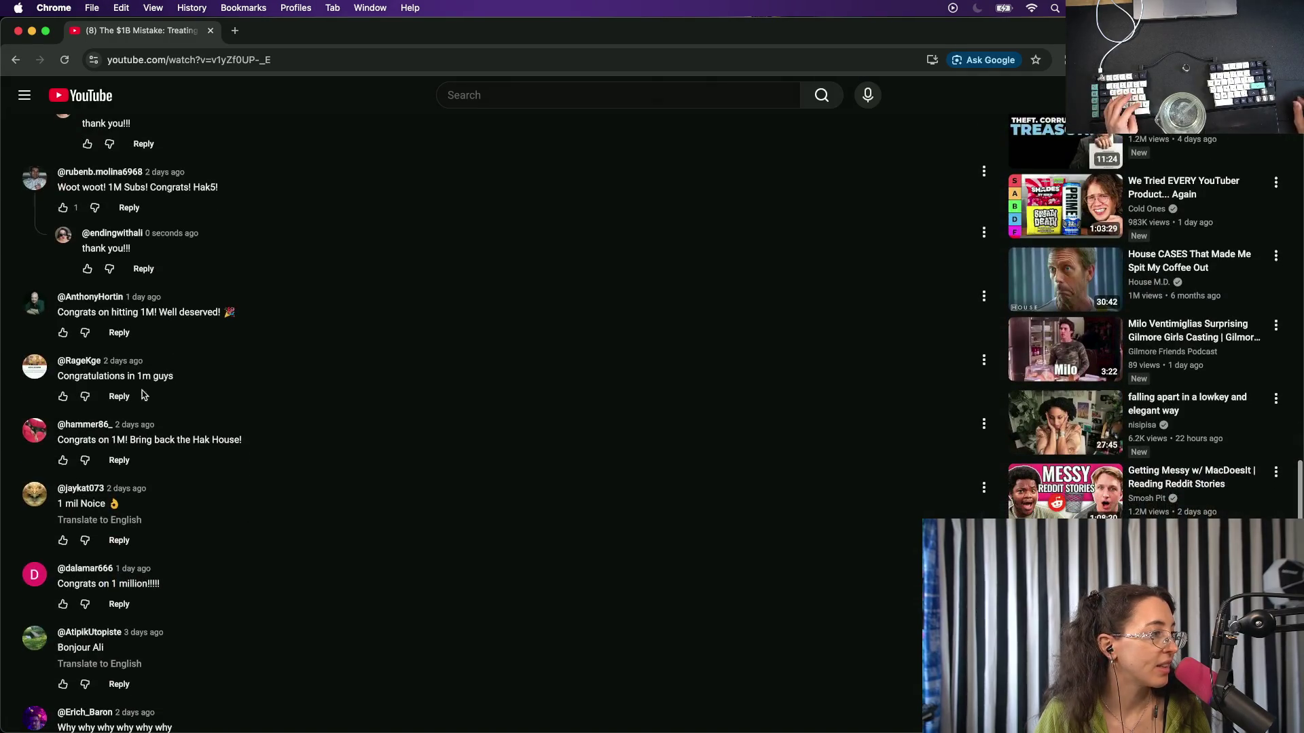
pyautogui.click(120, 333)
pyautogui.write('thank you!!!')
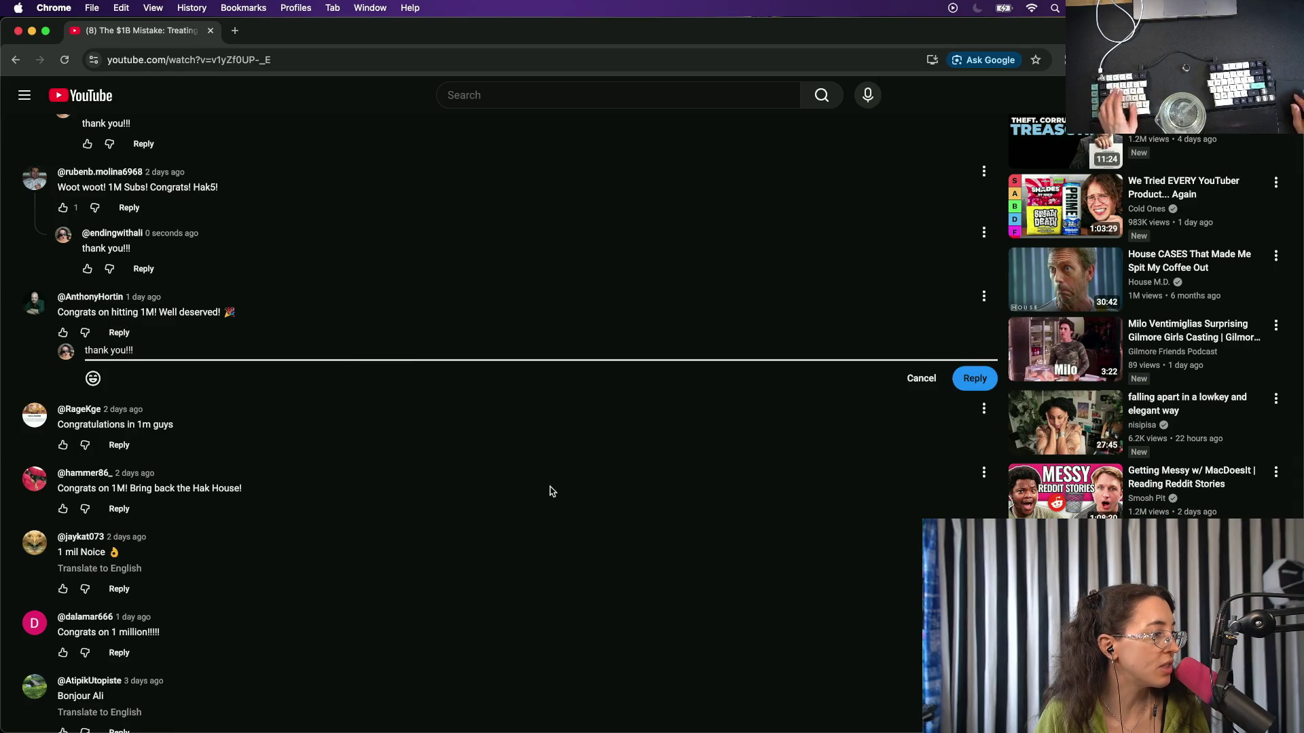
pyautogui.click(973, 379)
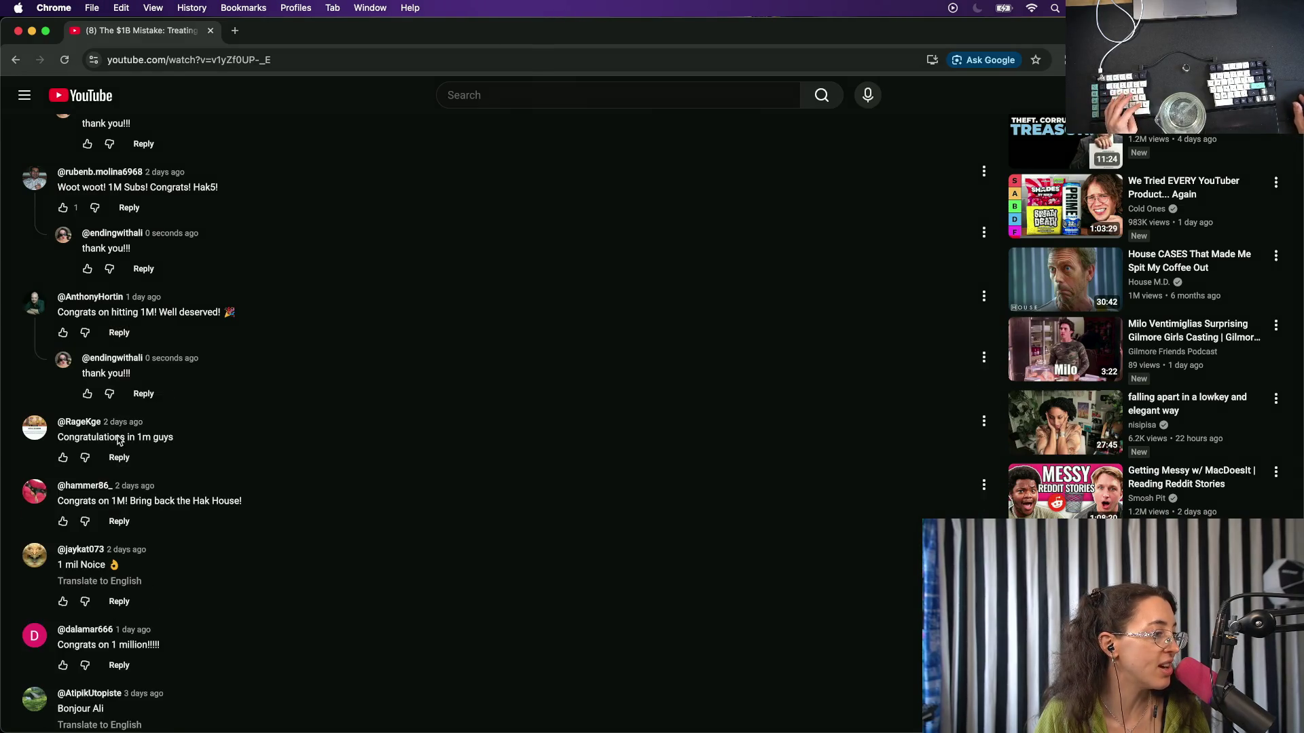
pyautogui.click(120, 458)
pyautogui.write('thank you!!!')
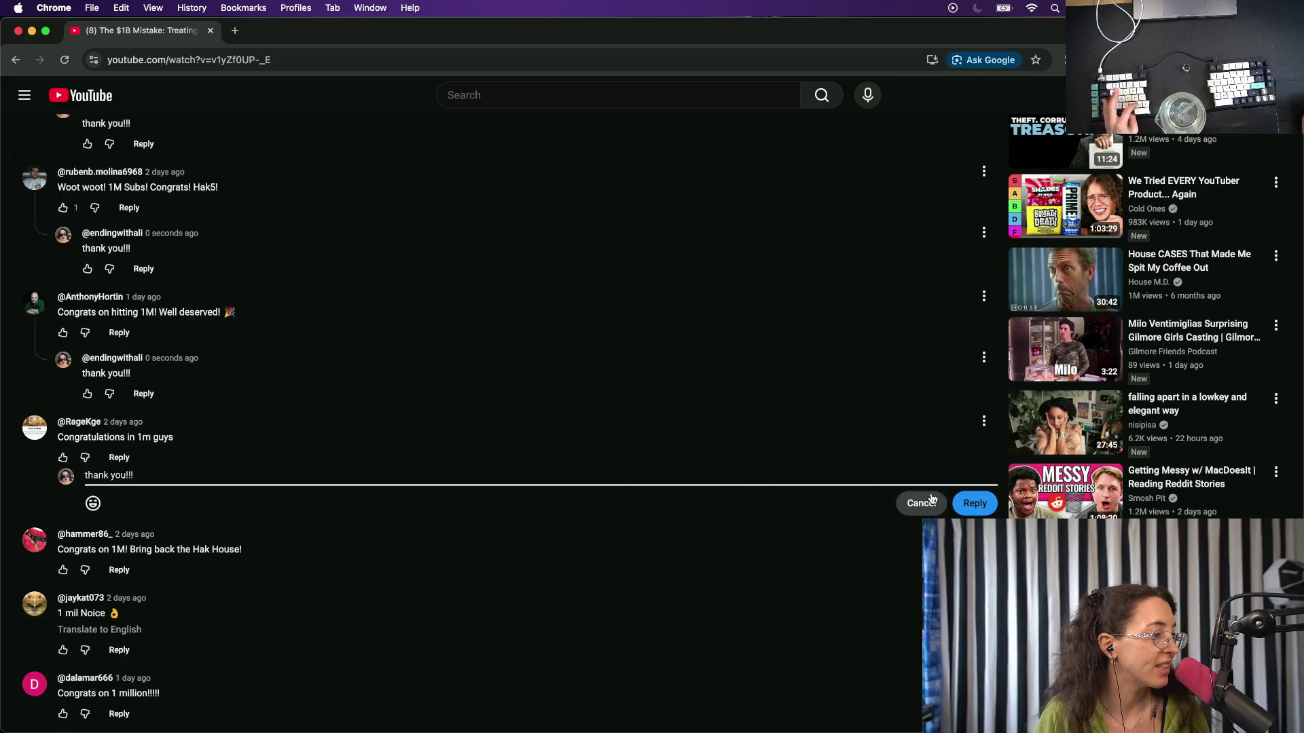
pyautogui.click(967, 505)
pyautogui.write('thank you!!!')
pyautogui.click(973, 503)
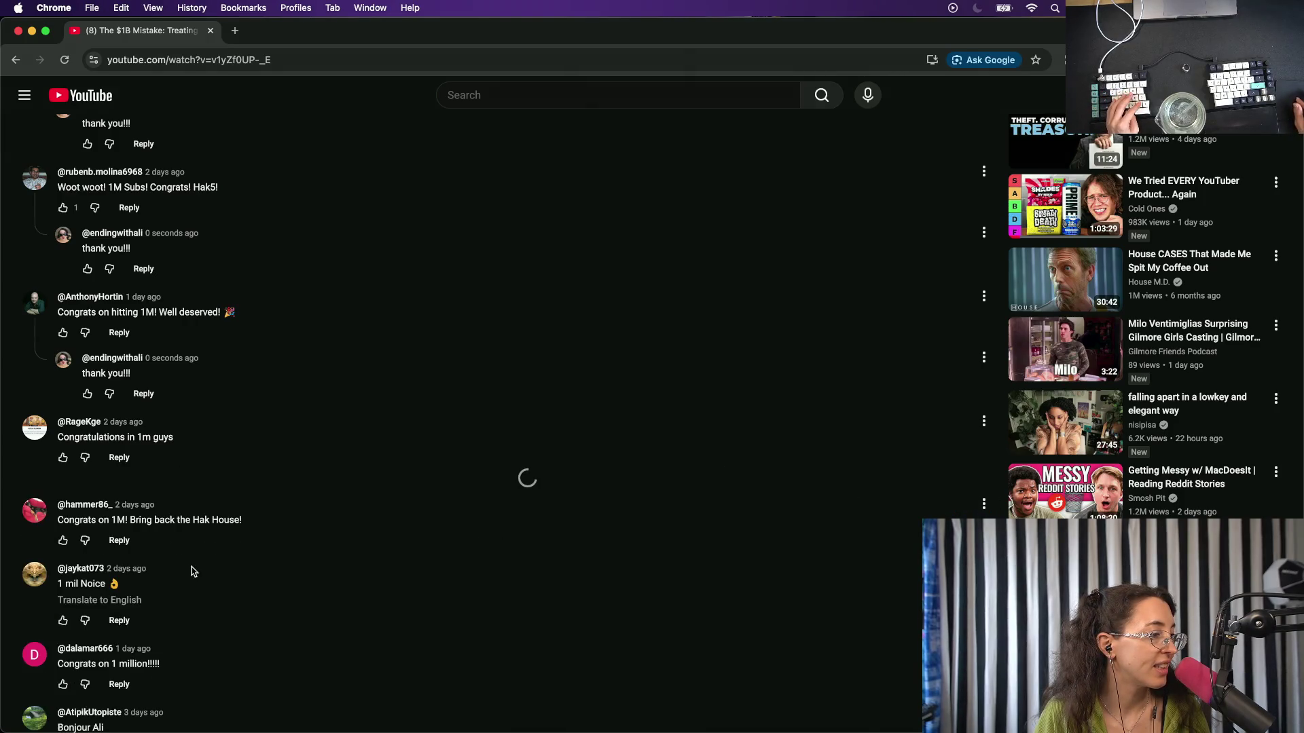
pyautogui.click(120, 582)
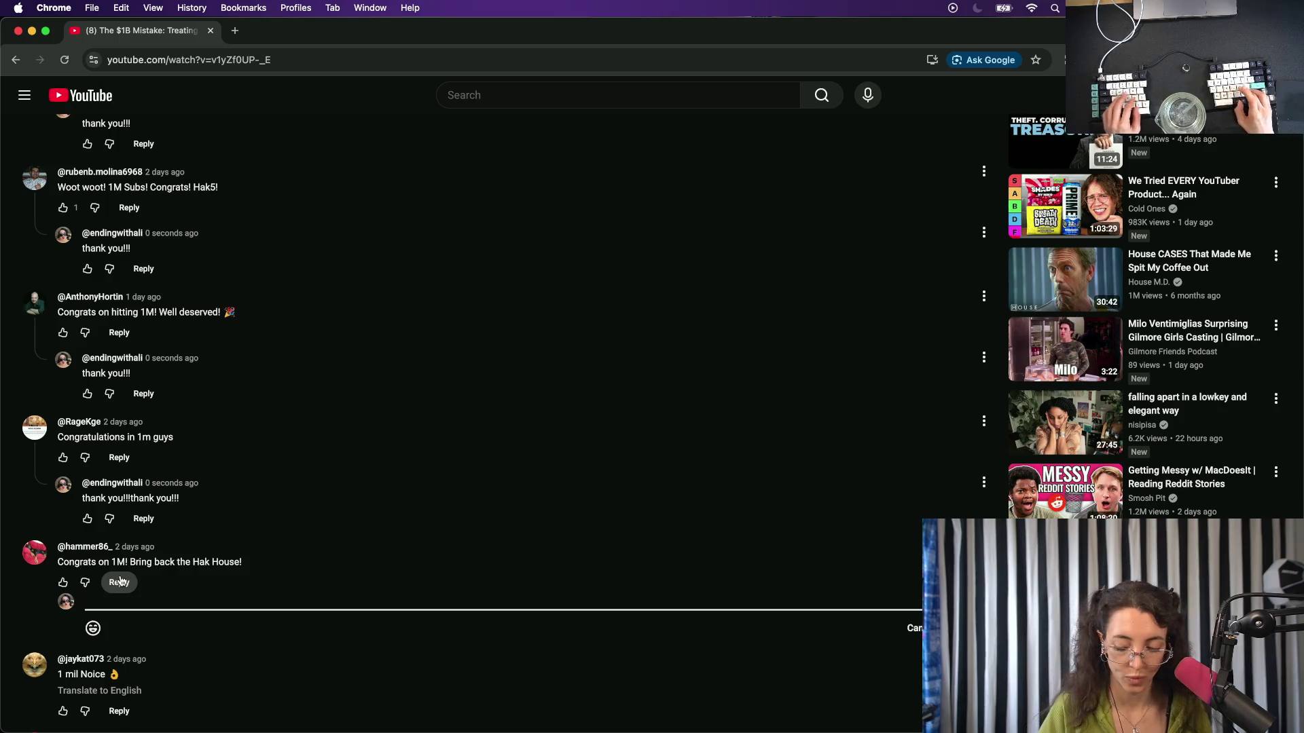
pyautogui.write(':0')
# Post the ':0' and thank-you replies, then discard an unsent reply under the 1 mil Noice comment.
pyautogui.click(973, 628)
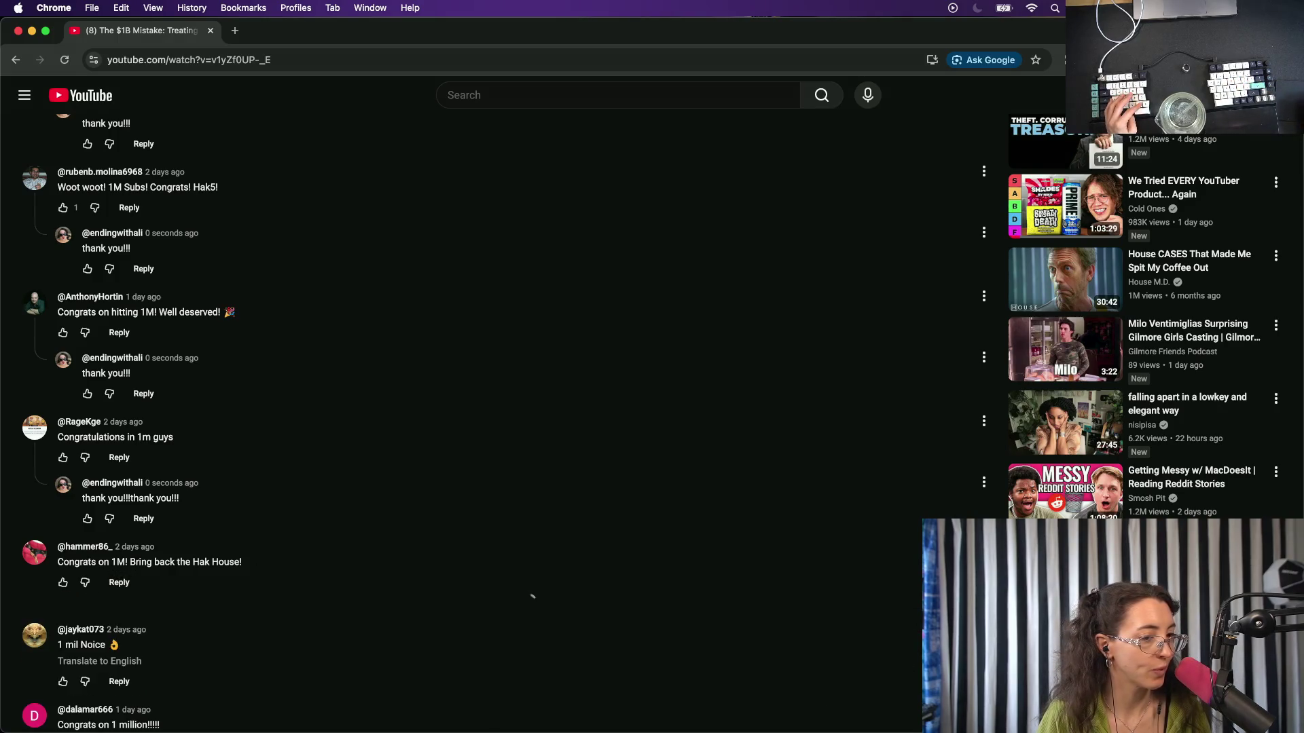
pyautogui.scroll(-5, 348, 532)
pyautogui.scroll(-2, 348, 532)
pyautogui.scroll(-1, 125, 431)
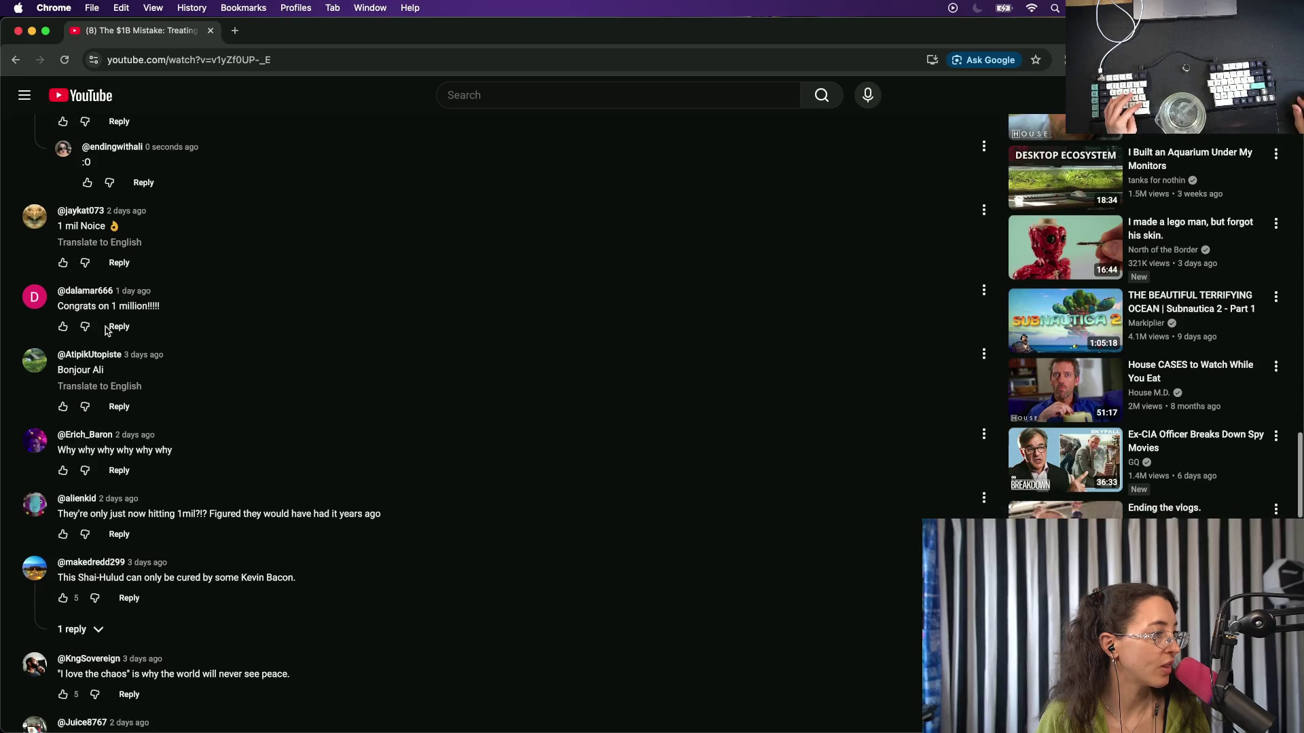
pyautogui.click(115, 326)
pyautogui.write('thank you!!!')
pyautogui.click(973, 370)
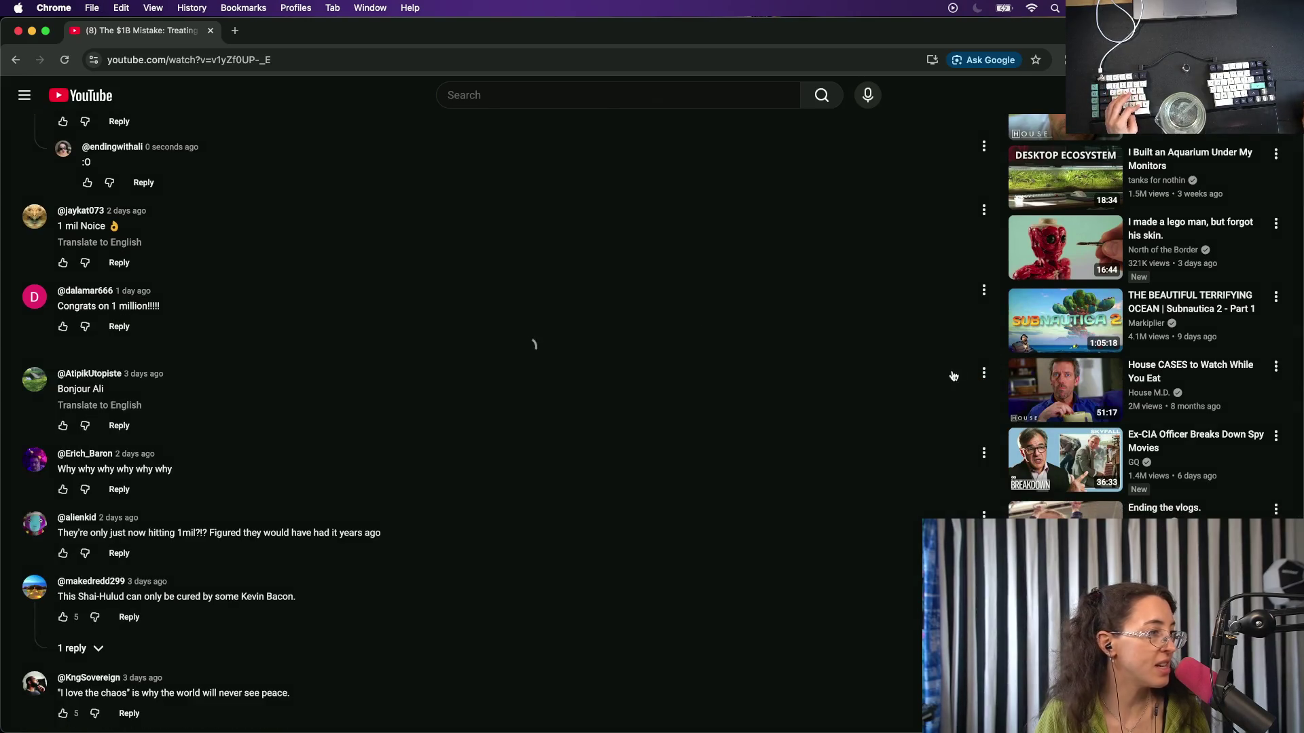
pyautogui.click(120, 263)
pyautogui.write('thank you!!!')
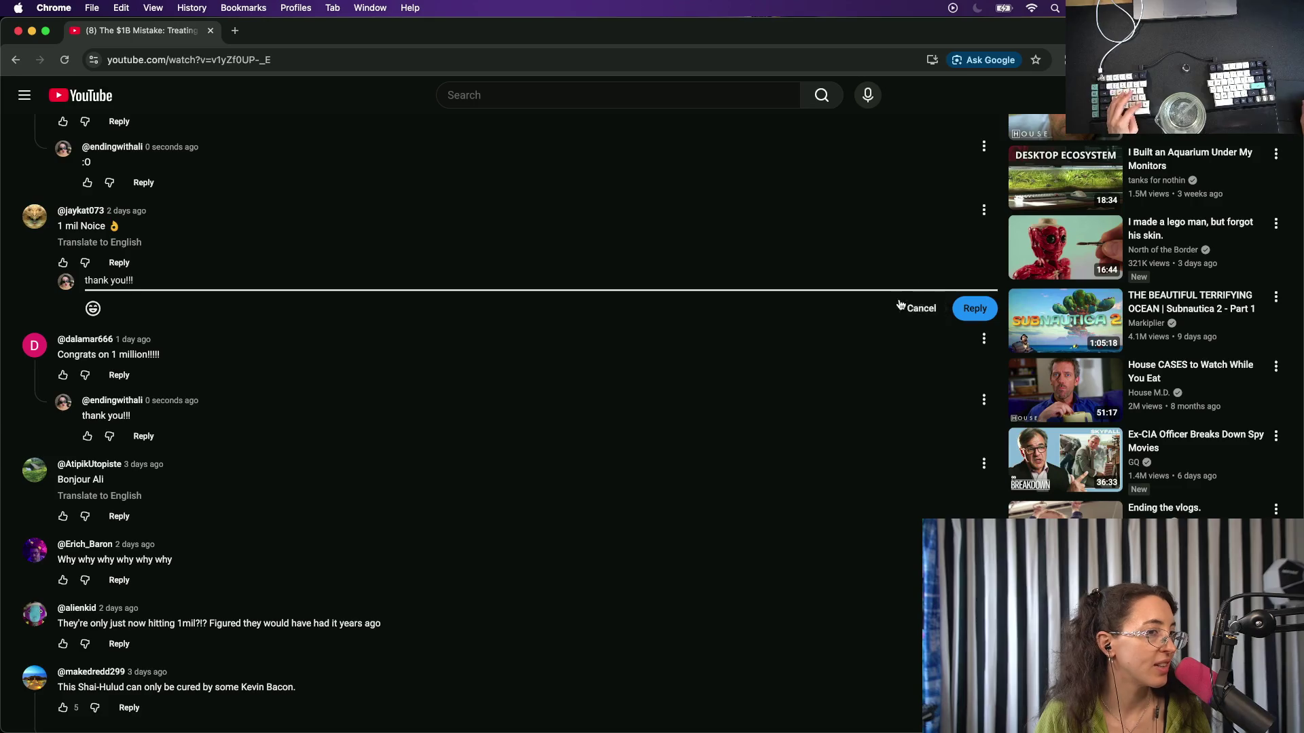
pyautogui.click(973, 308)
pyautogui.scroll(-2, 469, 533)
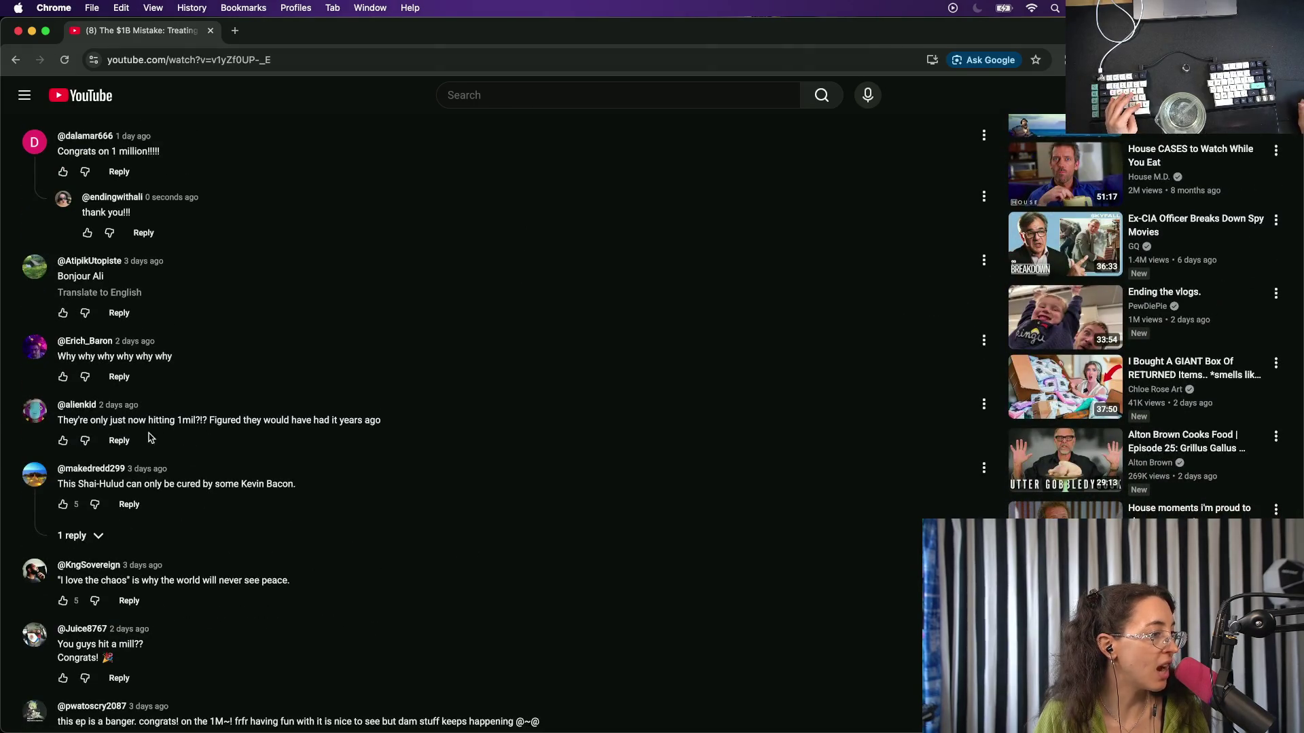
# Reply 'its a niche! its a while!' under the only-now-hitting-1mil comment.
pyautogui.click(120, 440)
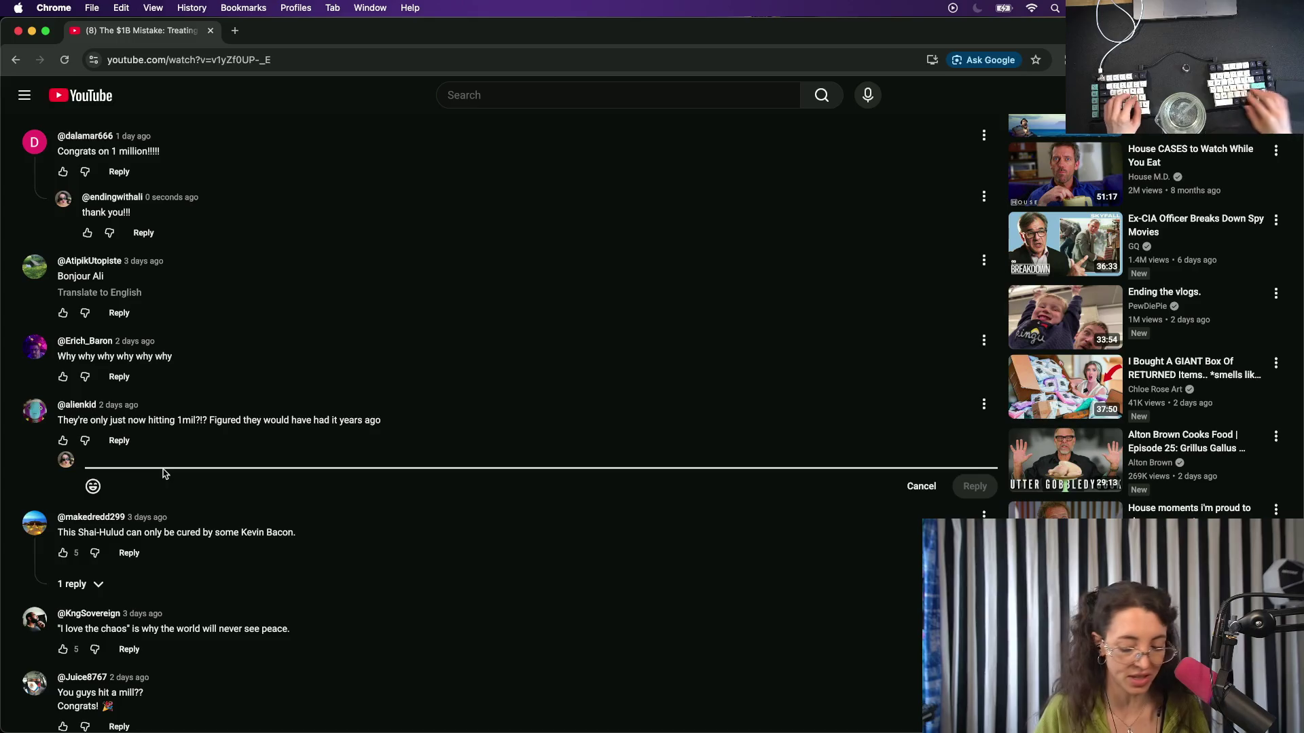
pyautogui.write('its a niche')
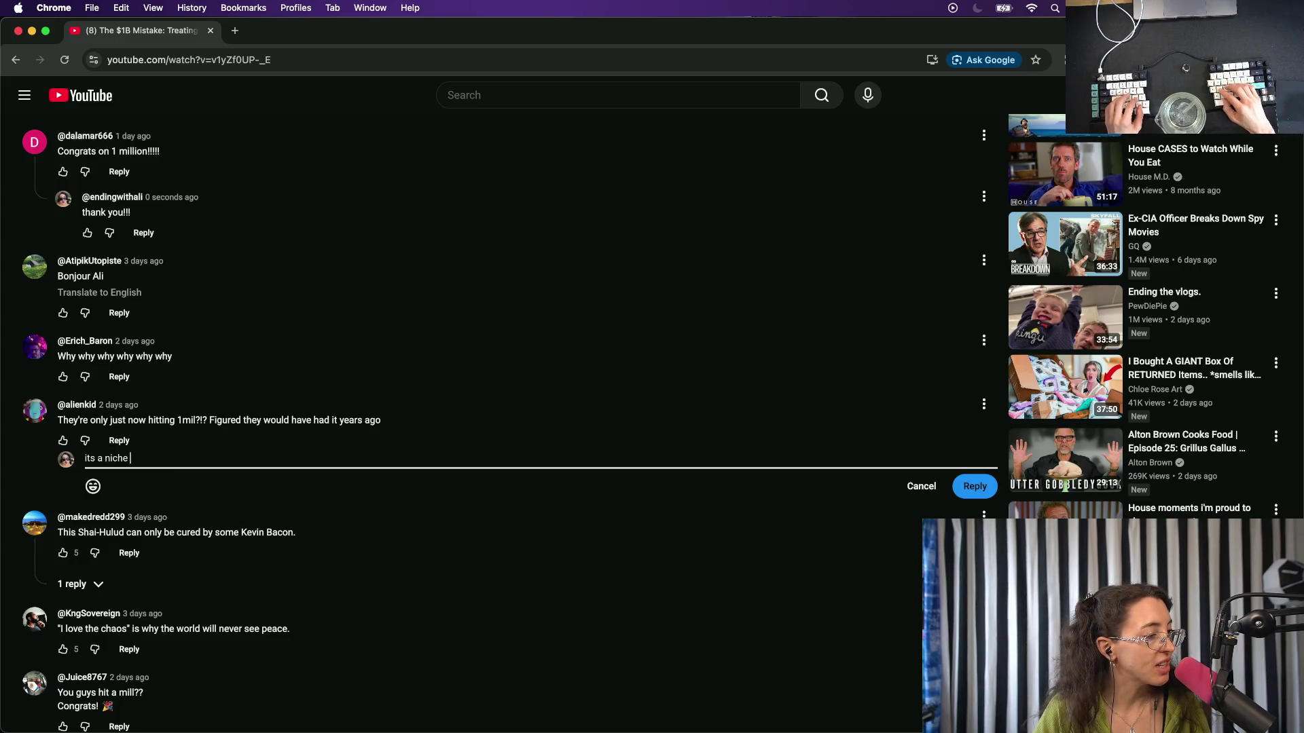
pyautogui.write('! its a whil')
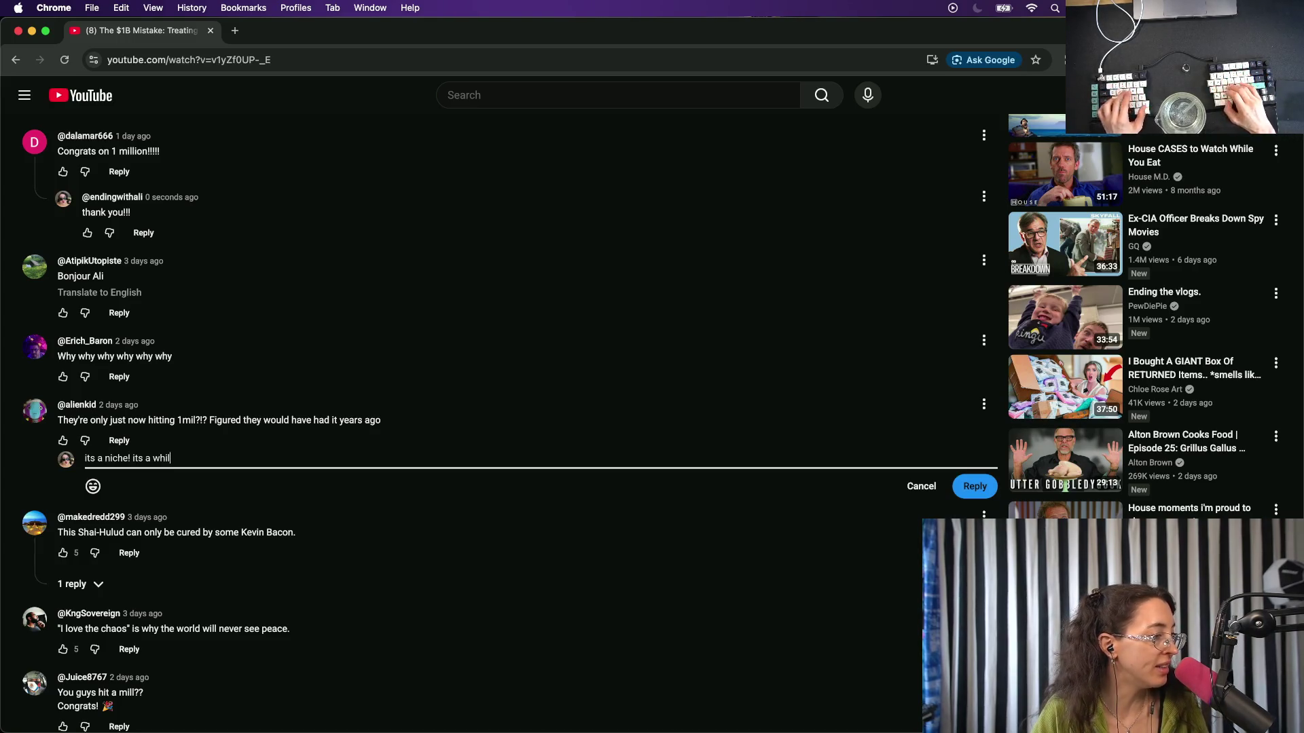
pyautogui.write('e!')
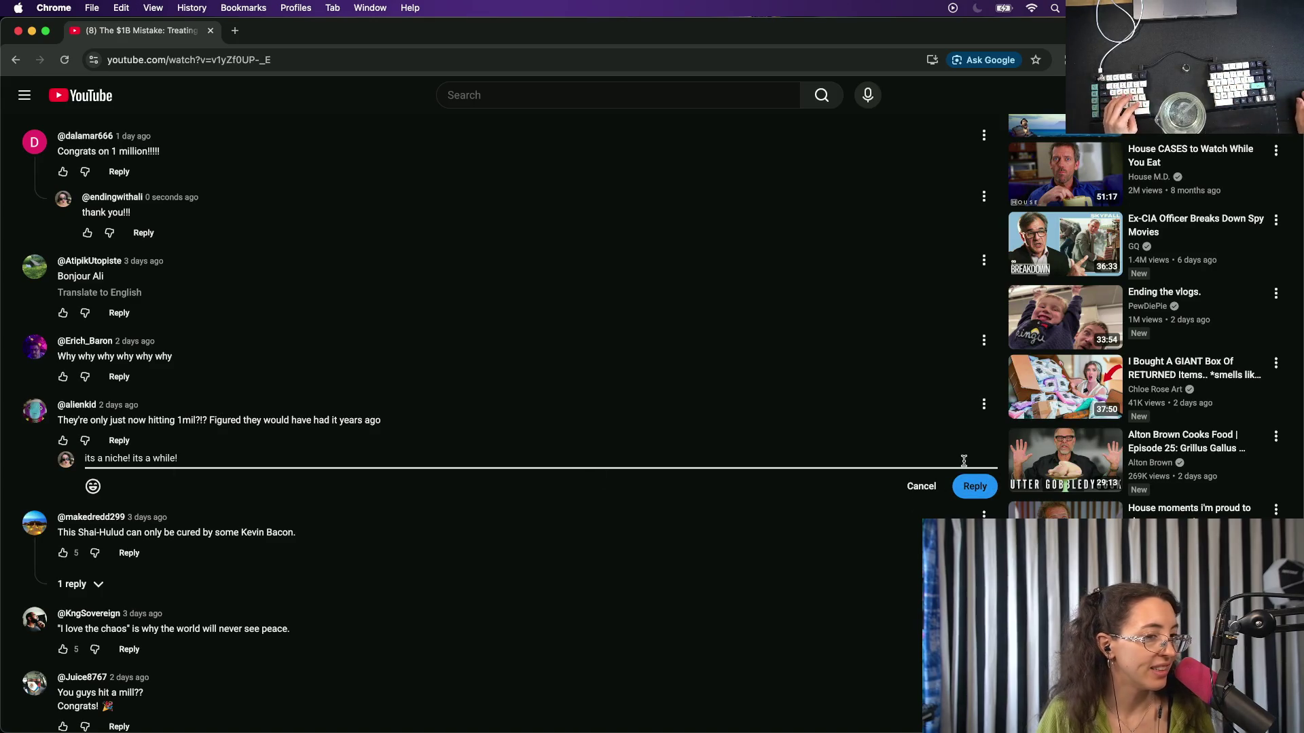
pyautogui.click(976, 486)
pyautogui.scroll(-1, 525, 578)
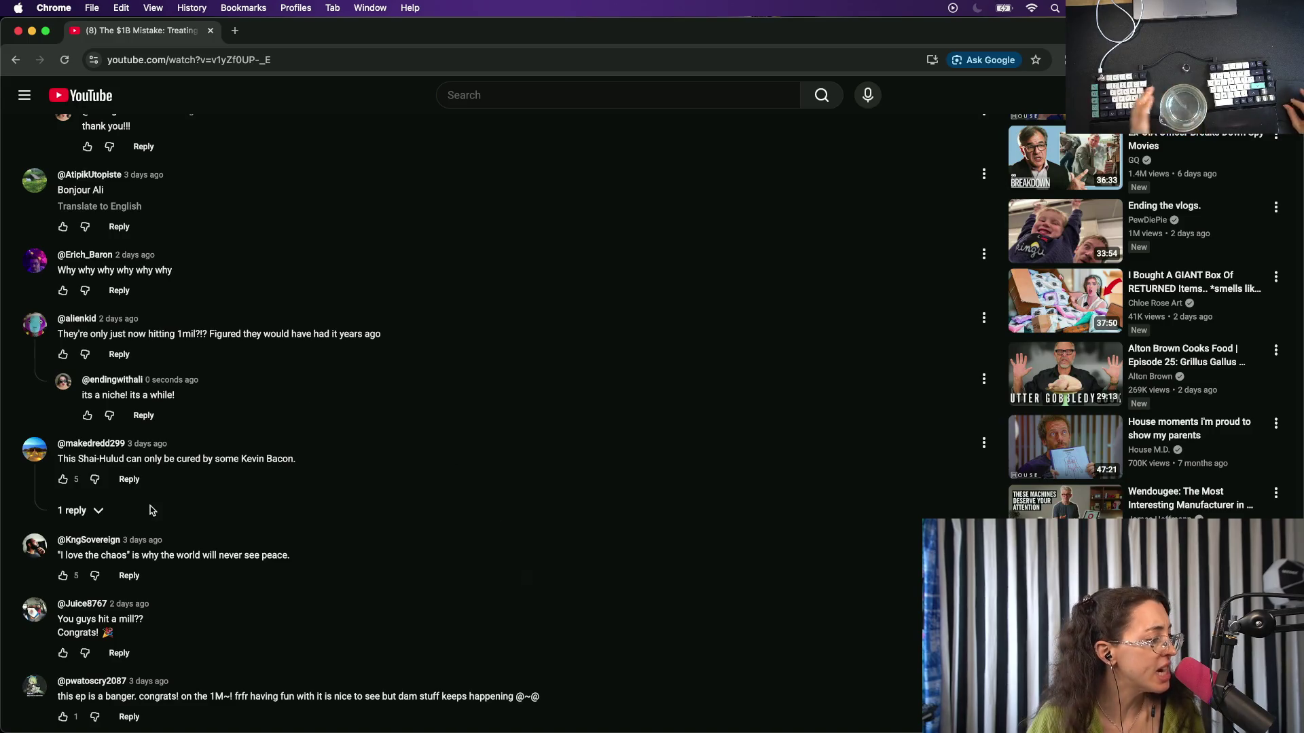
# Post a 'thank you!!!' reply to the hit-a-mill comment and start replying to the no-cyber-security comment.
pyautogui.click(119, 653)
pyautogui.scroll(-4, 799, 427)
pyautogui.write('thank you!!!')
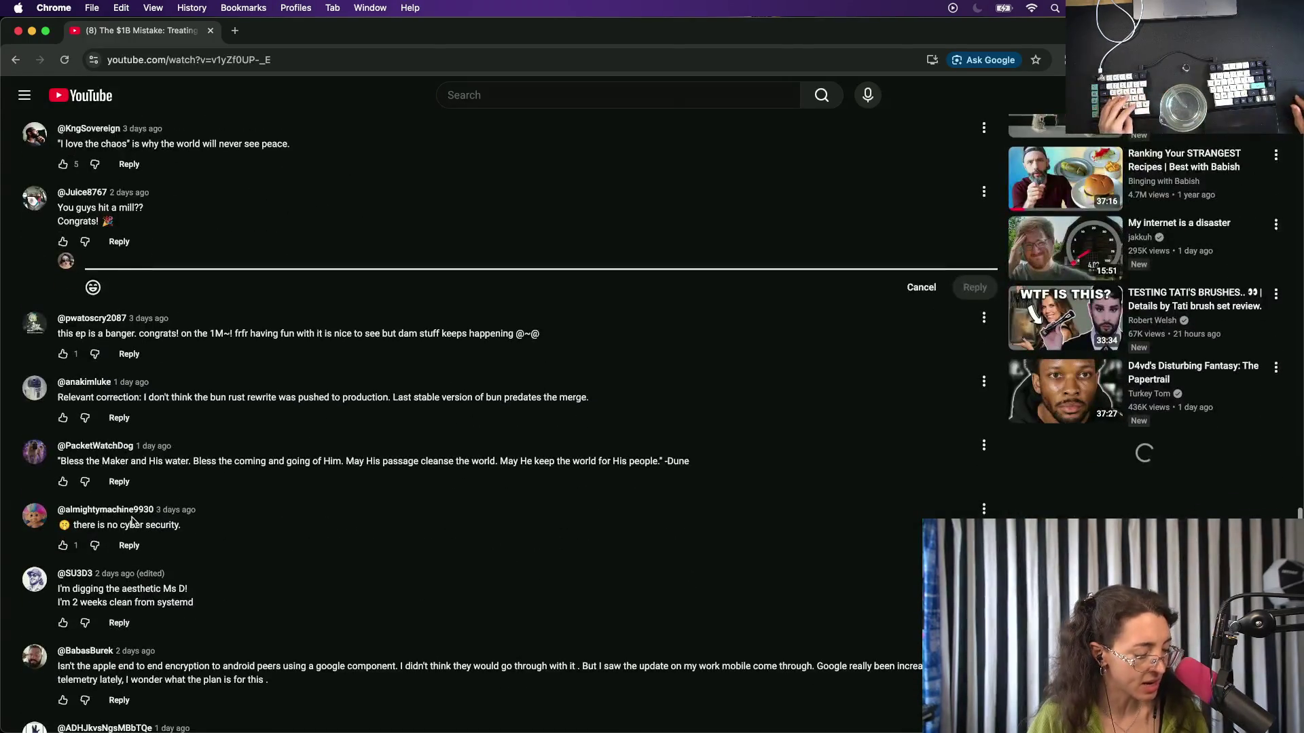
pyautogui.press('super+Return')
pyautogui.scroll(1, 679, 364)
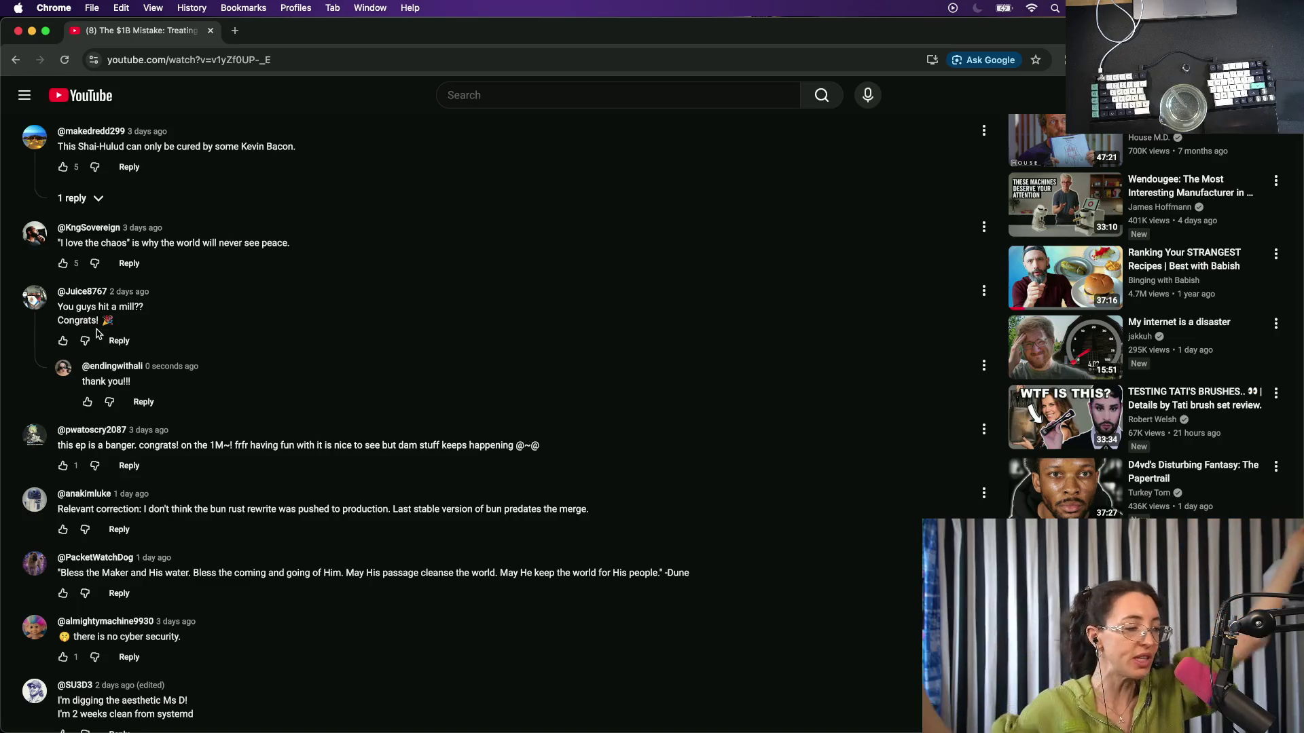
pyautogui.click(129, 657)
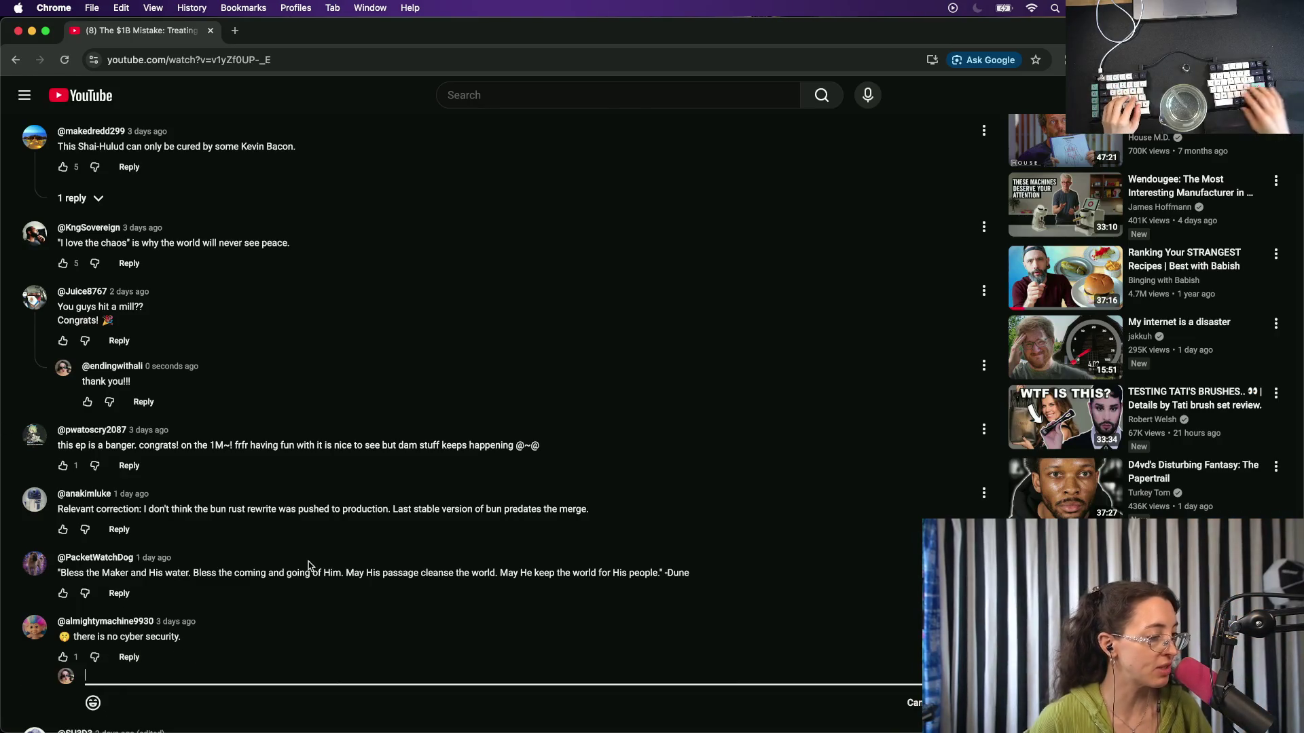
pyautogui.scroll(-3, 308, 566)
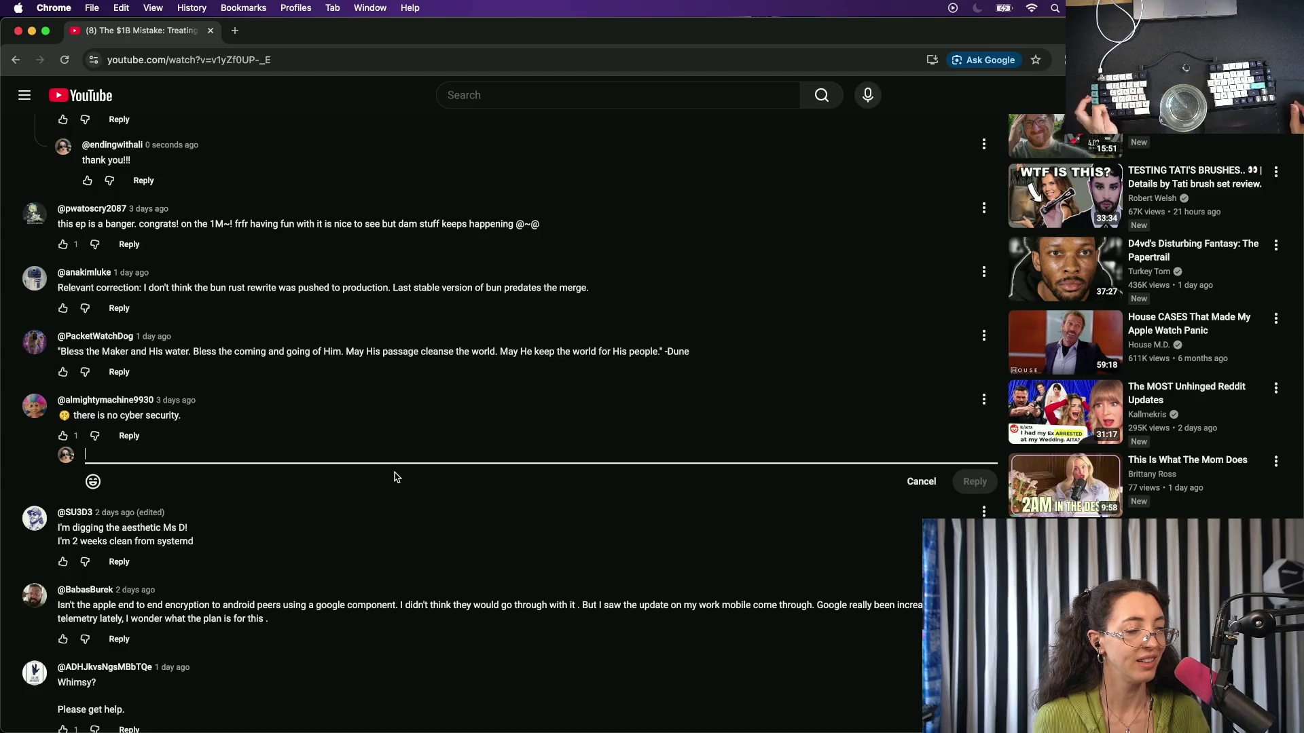
pyautogui.write('thank you!!!')
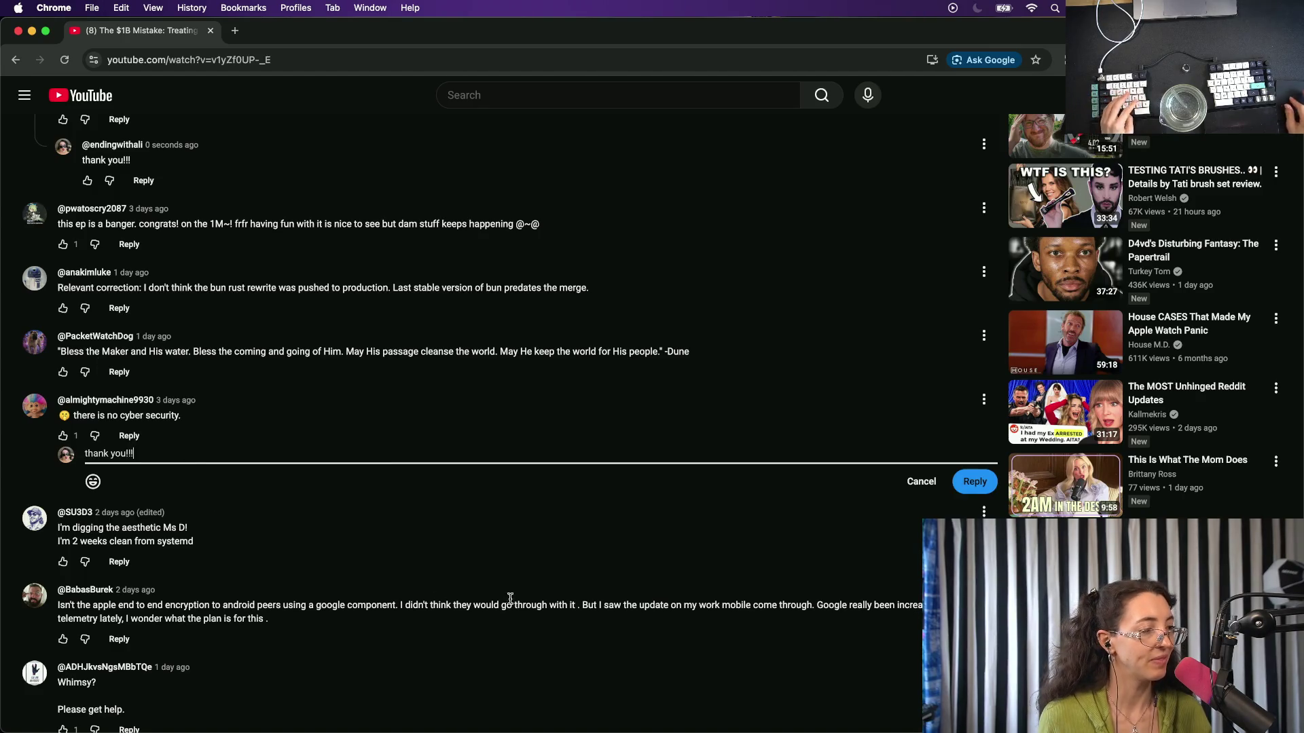
pyautogui.scroll(-2, 16, 514)
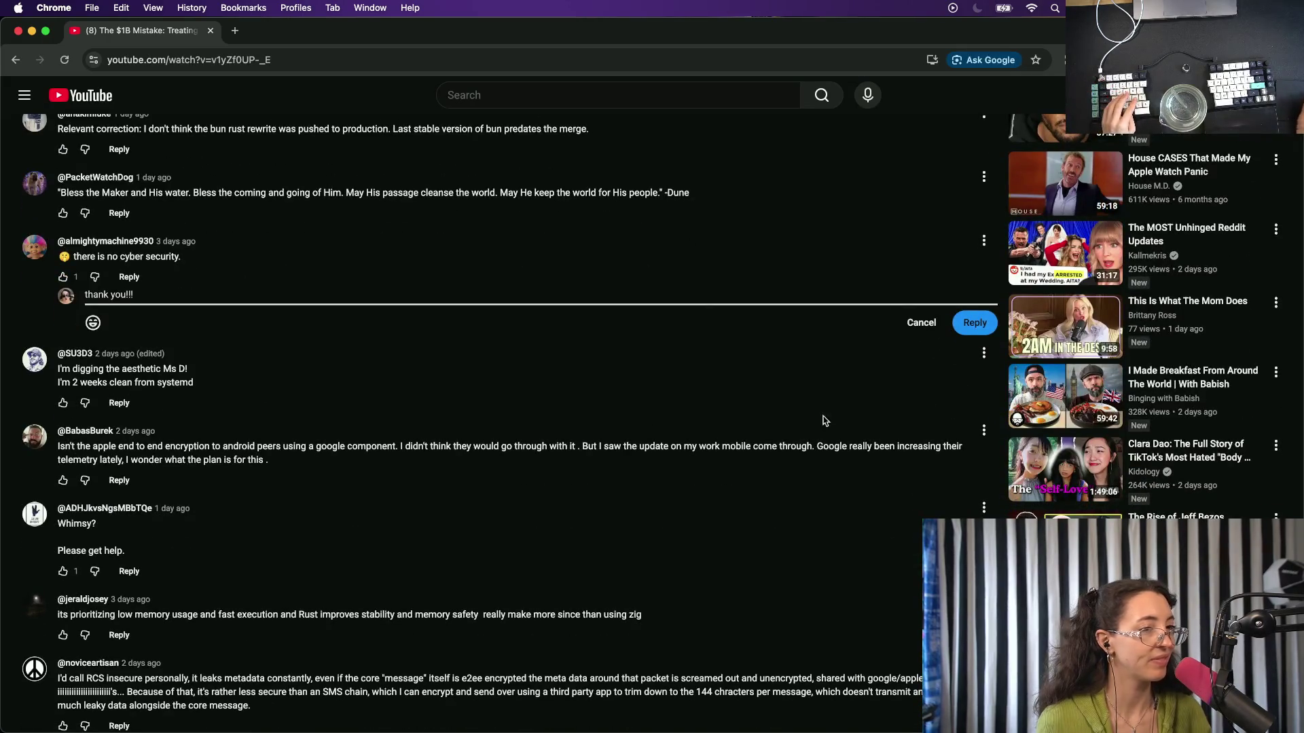
# Discard the unsent reply, expand the flashing-complaint thread and like the editor's reply.
pyautogui.click(921, 322)
pyautogui.scroll(-5, 618, 510)
pyautogui.scroll(-2, 480, 567)
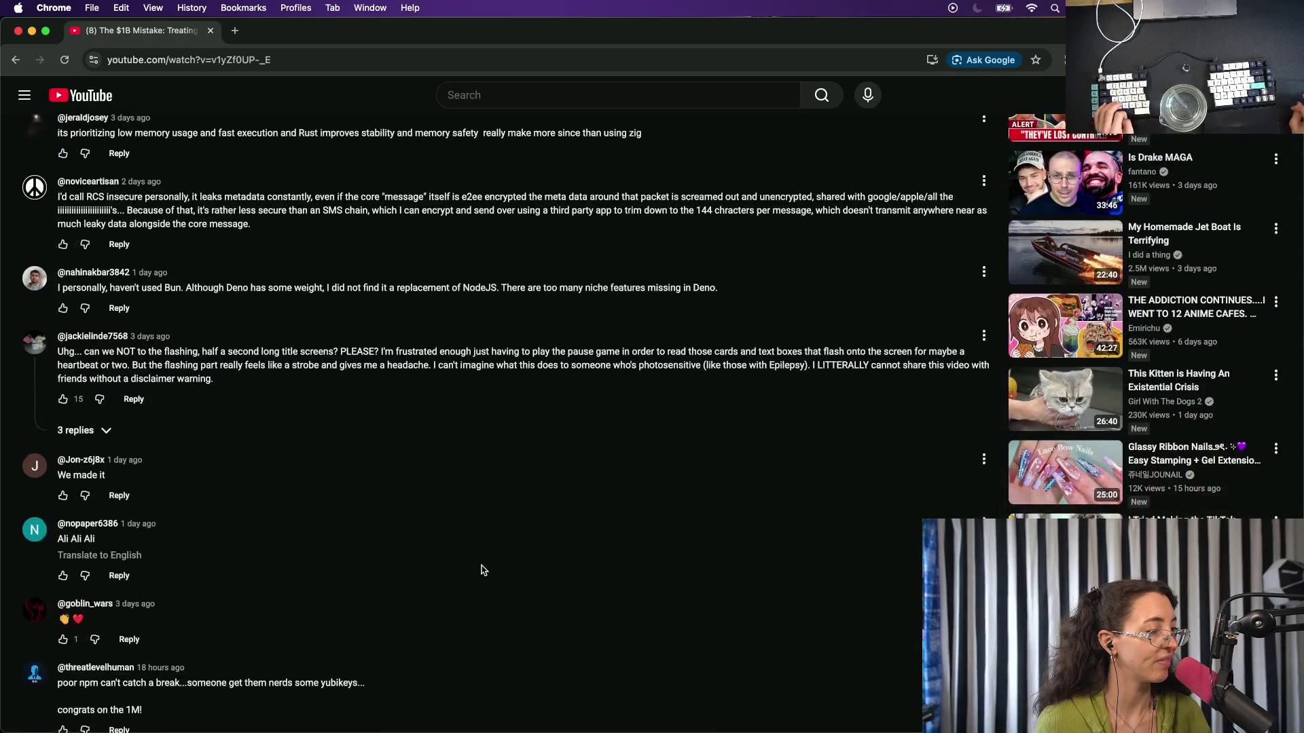
pyautogui.scroll(-1, 482, 569)
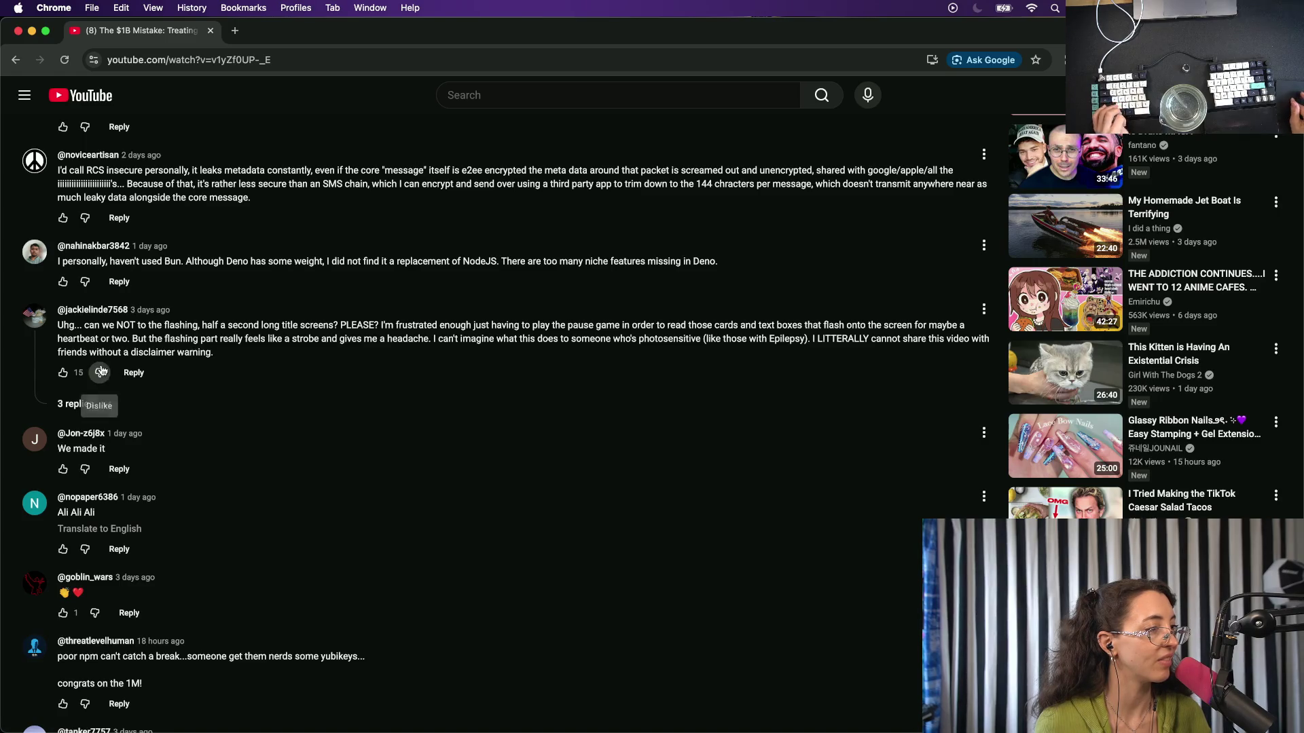
pyautogui.click(92, 403)
pyautogui.click(135, 374)
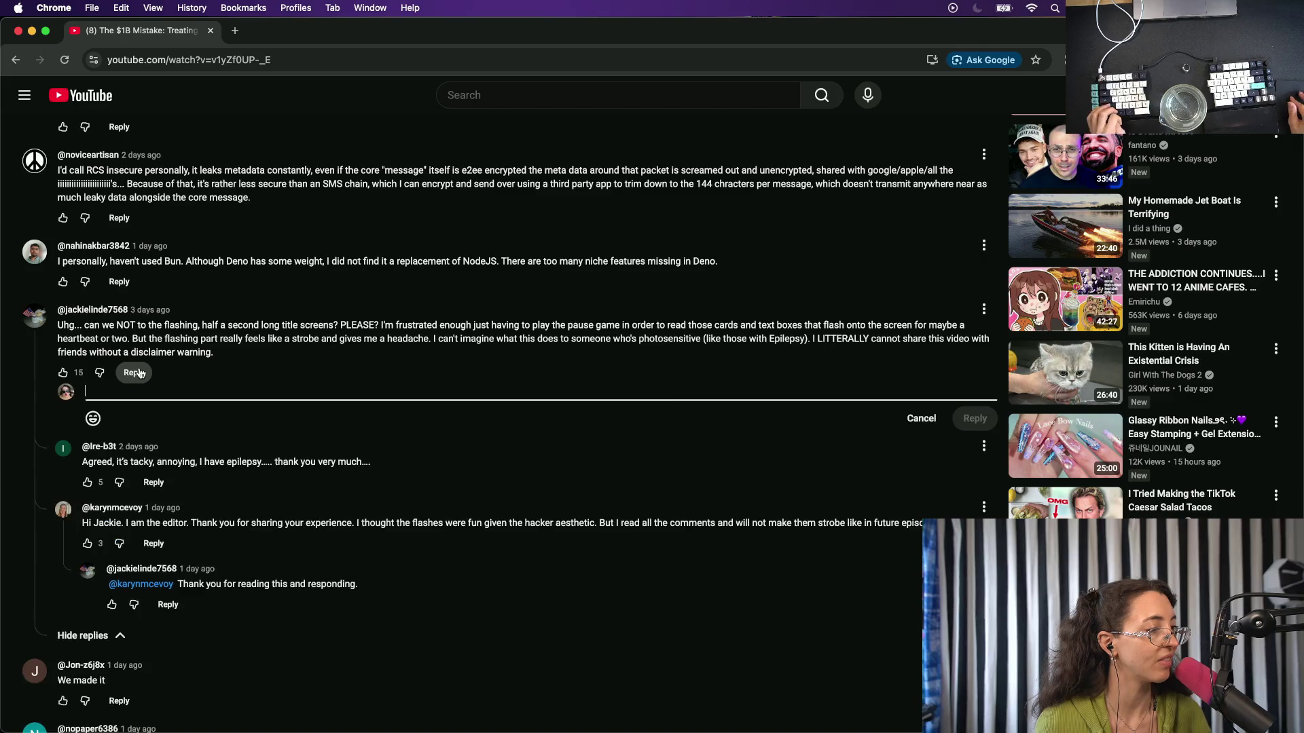
pyautogui.click(87, 544)
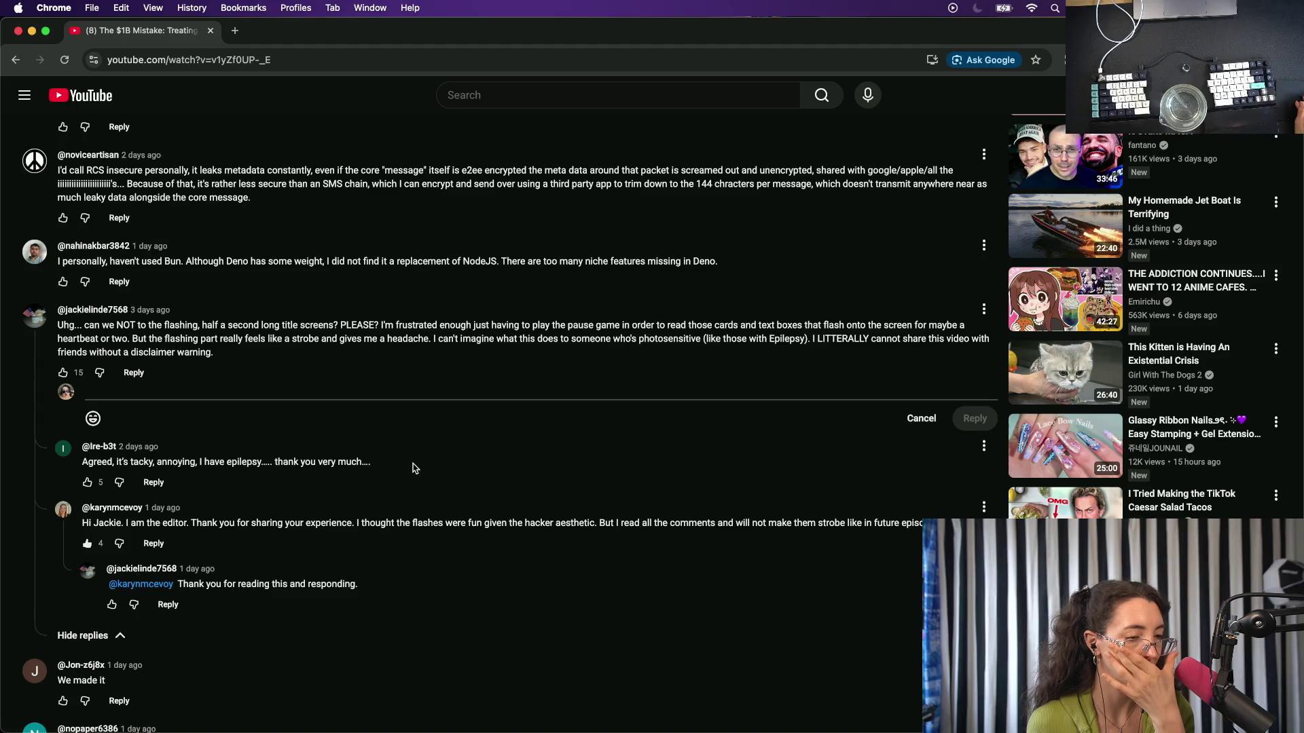
pyautogui.scroll(-2, 412, 468)
pyautogui.scroll(-2, 412, 468)
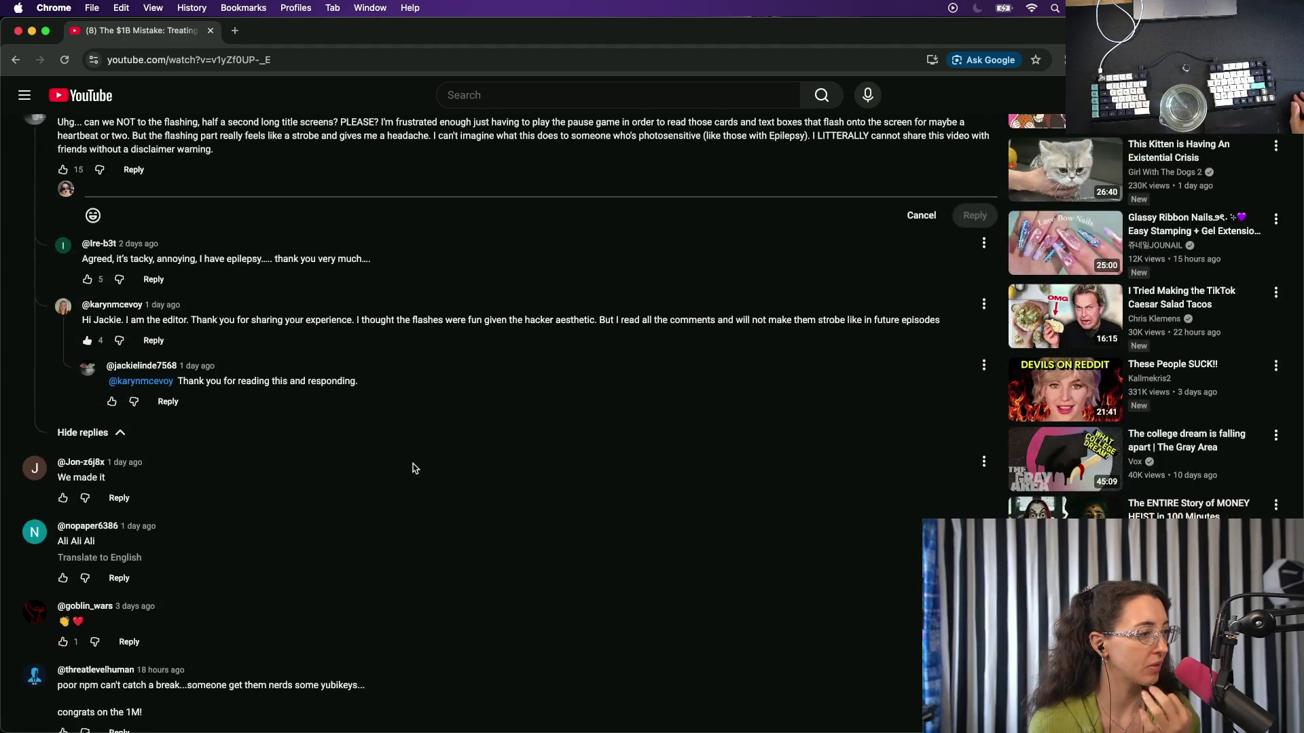
pyautogui.scroll(-1, 117, 337)
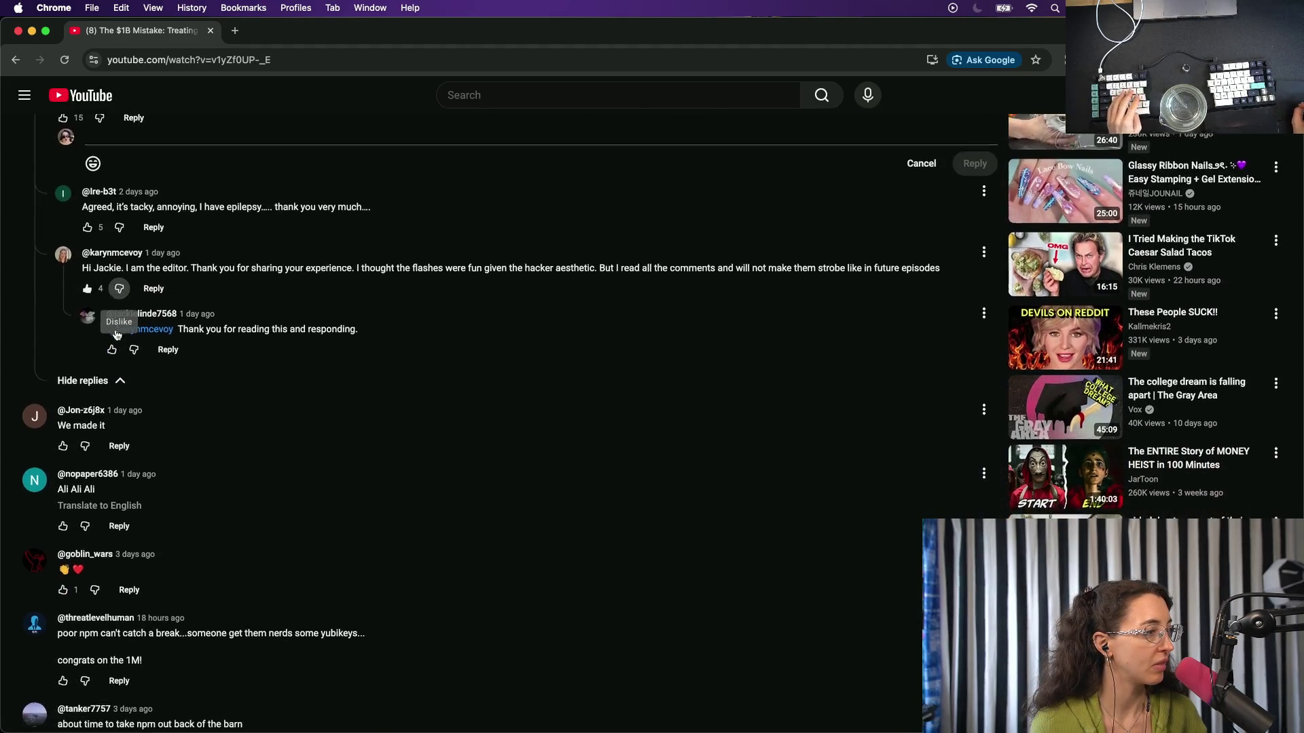
pyautogui.scroll(-6, 114, 334)
pyautogui.scroll(-2, 116, 334)
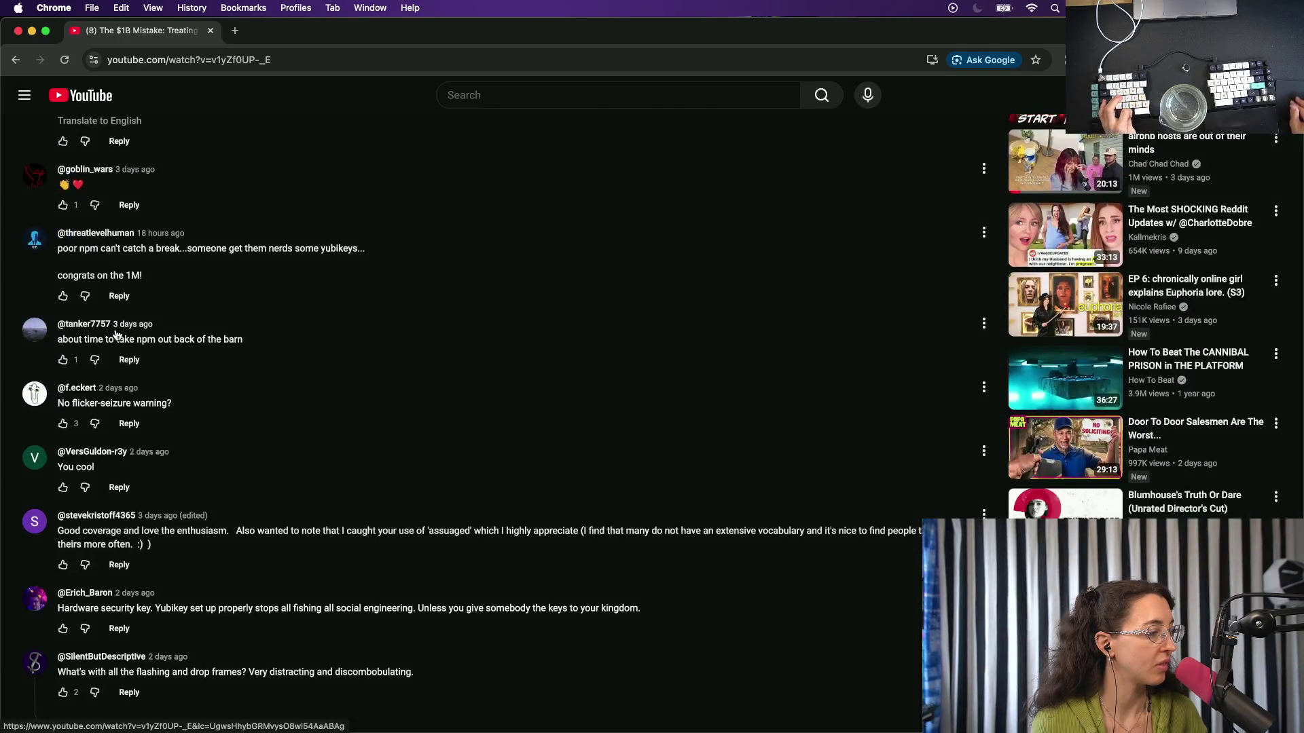
pyautogui.scroll(-4, 117, 332)
pyautogui.scroll(-7, 117, 332)
pyautogui.scroll(-1, 114, 334)
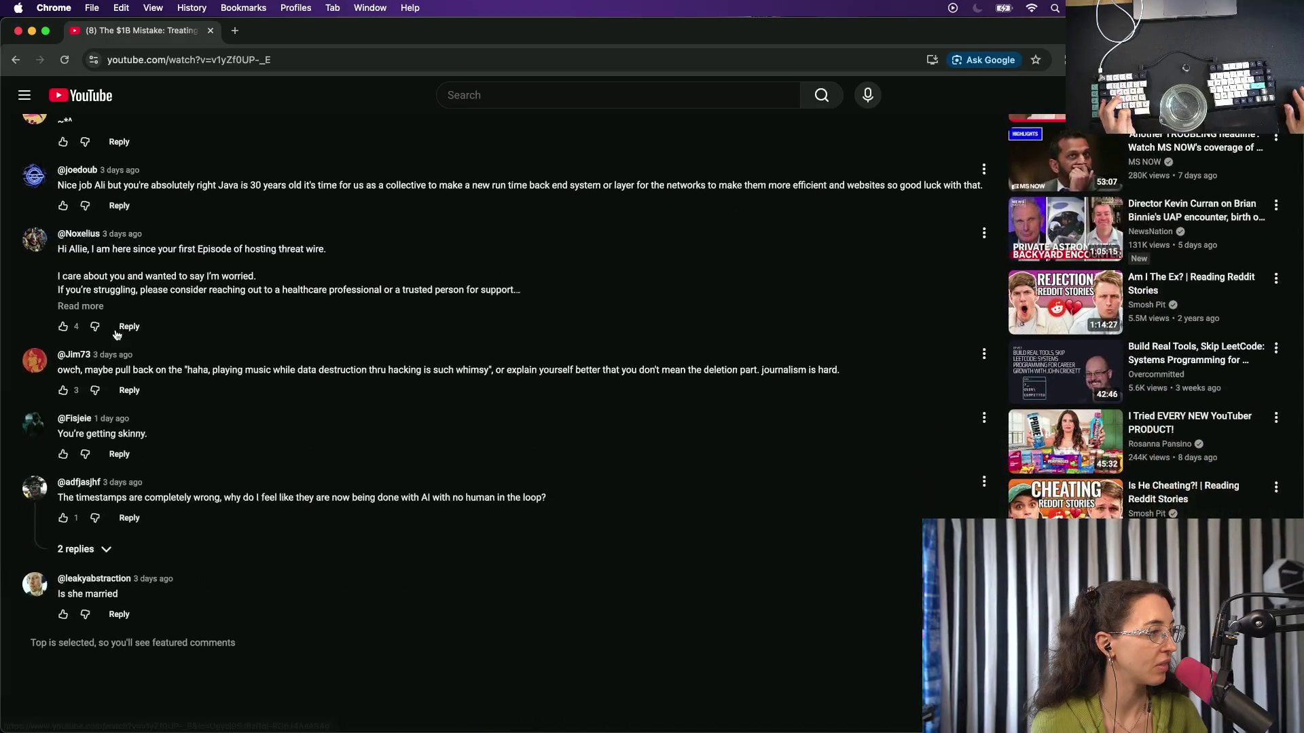
# Expand the long worried comment and select the whole passage about pulling back on whimsy.
pyautogui.click(68, 307)
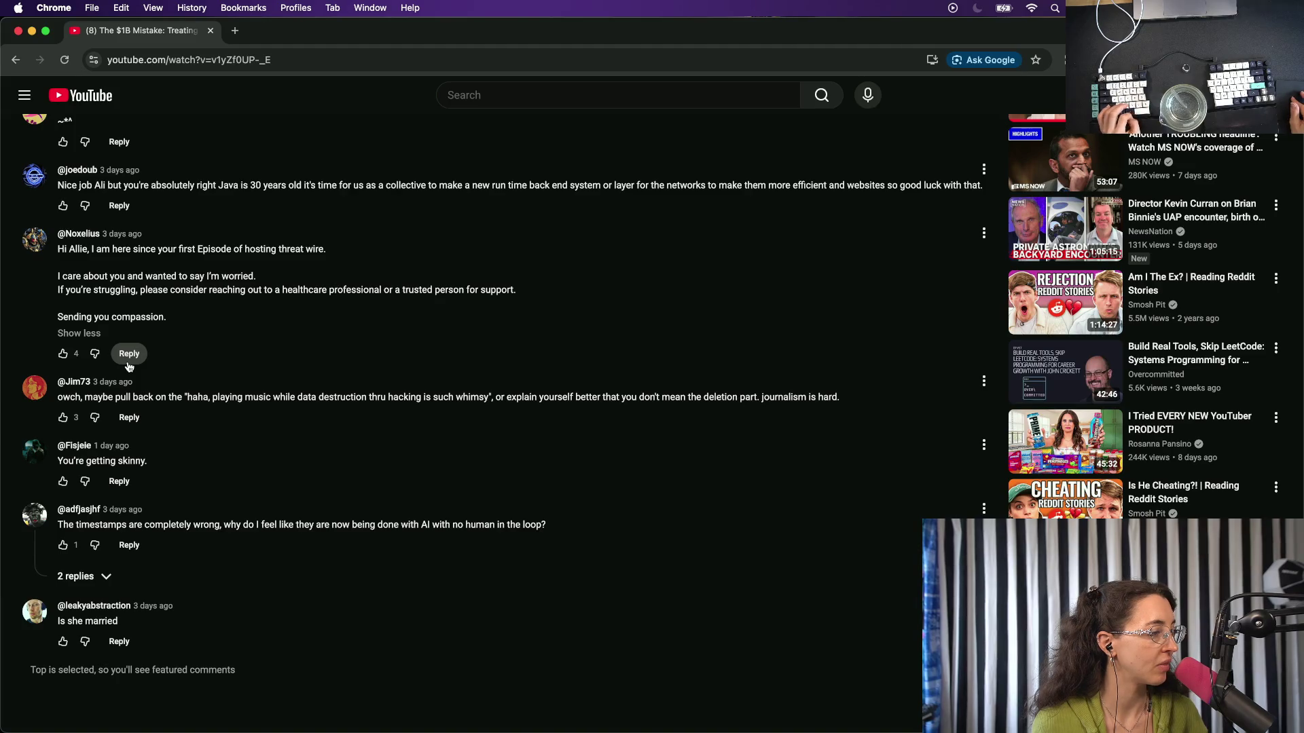
pyautogui.scroll(-4, 89, 319)
pyautogui.scroll(-1, 102, 336)
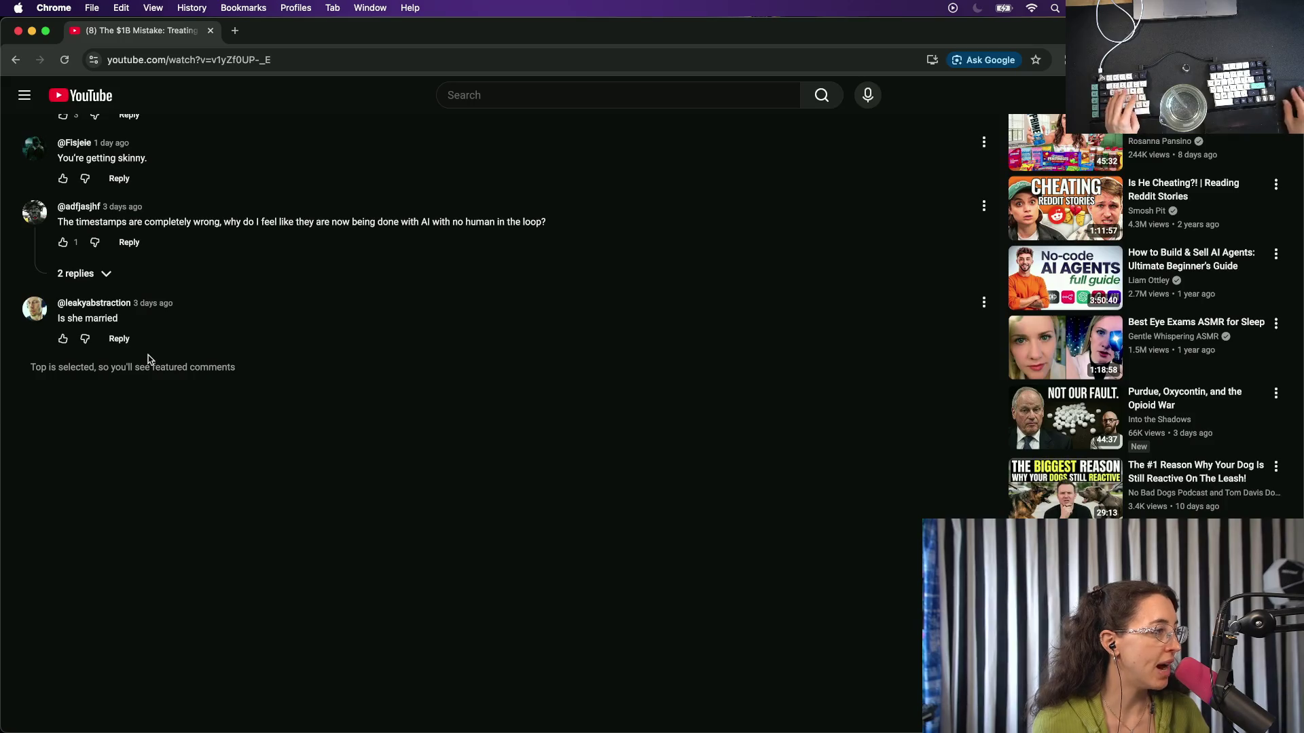
pyautogui.scroll(3, 143, 358)
pyautogui.tripleClick(150, 358)
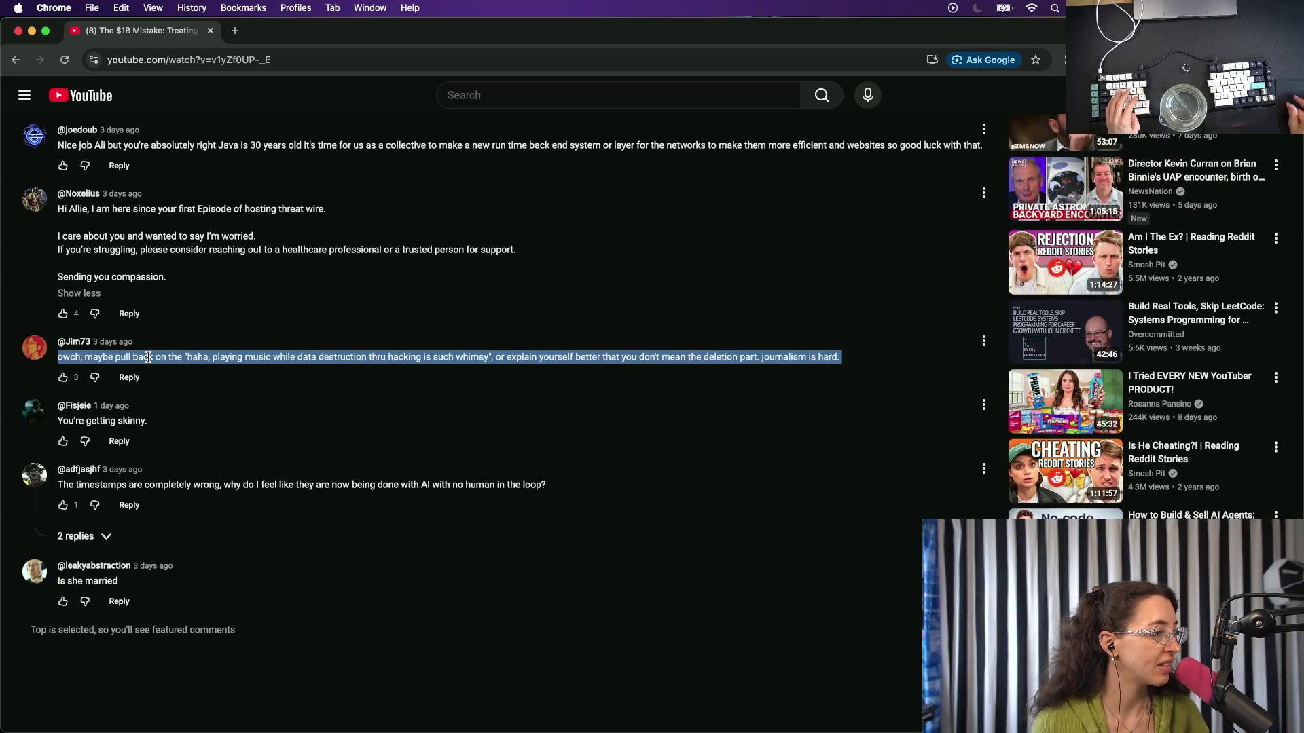
pyautogui.scroll(2, 188, 261)
pyautogui.scroll(1, 187, 260)
pyautogui.scroll(3, 188, 261)
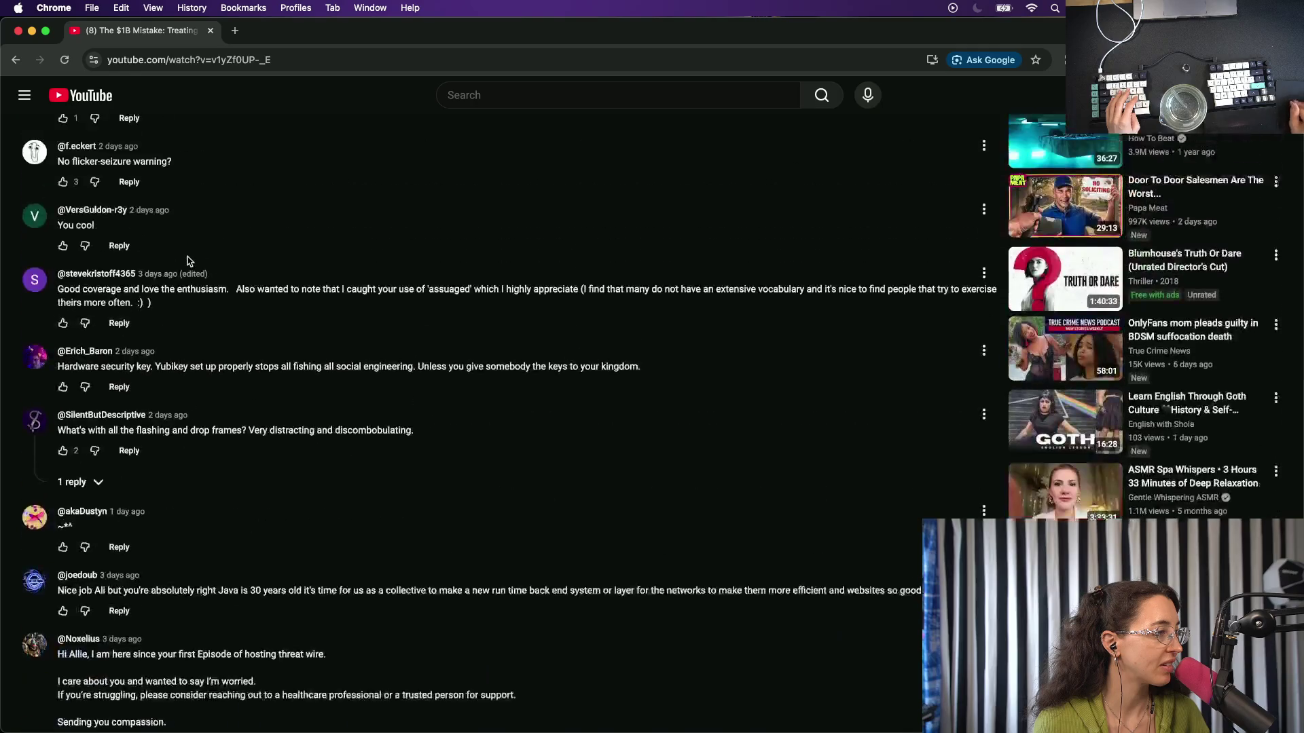
pyautogui.scroll(2, 187, 259)
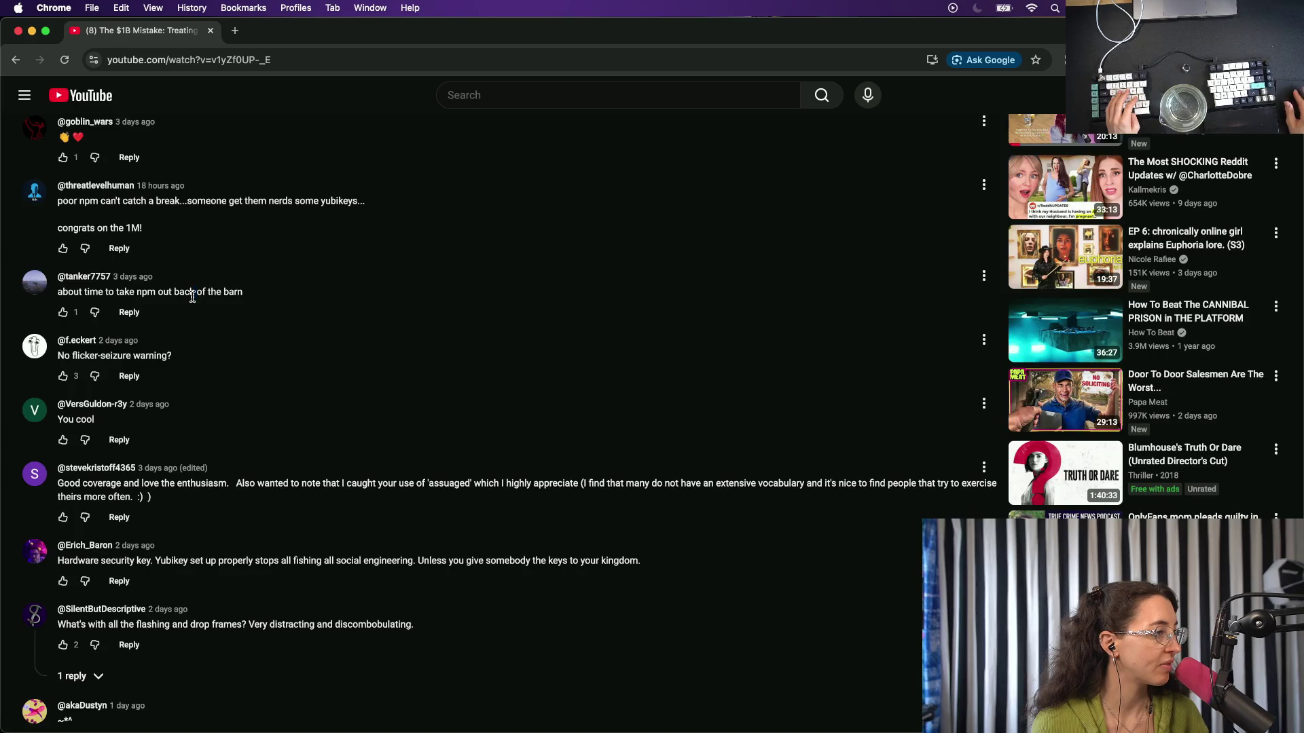
pyautogui.scroll(5, 191, 297)
pyautogui.scroll(5, 192, 298)
pyautogui.scroll(10, 192, 300)
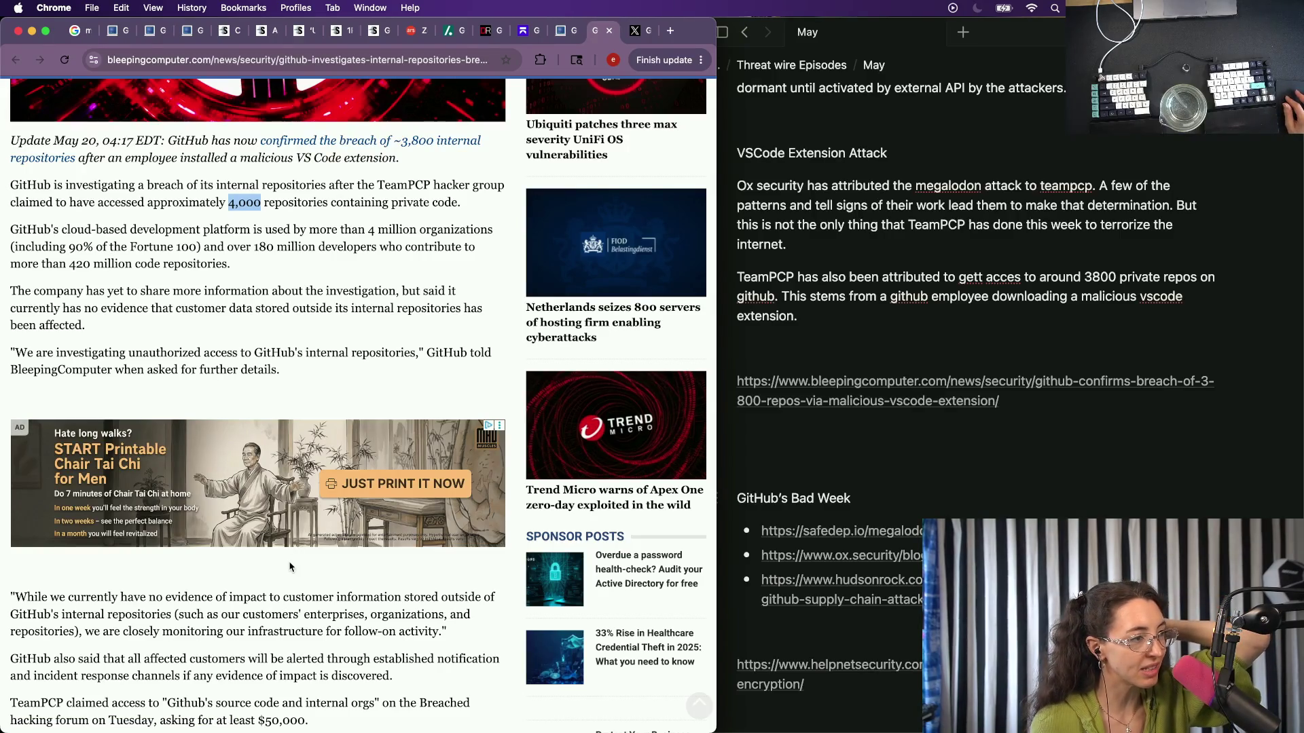
# Switch to the browser and search 'github 38000' in a new tab.
pyautogui.click(914, 228)
pyautogui.scroll(1, 914, 228)
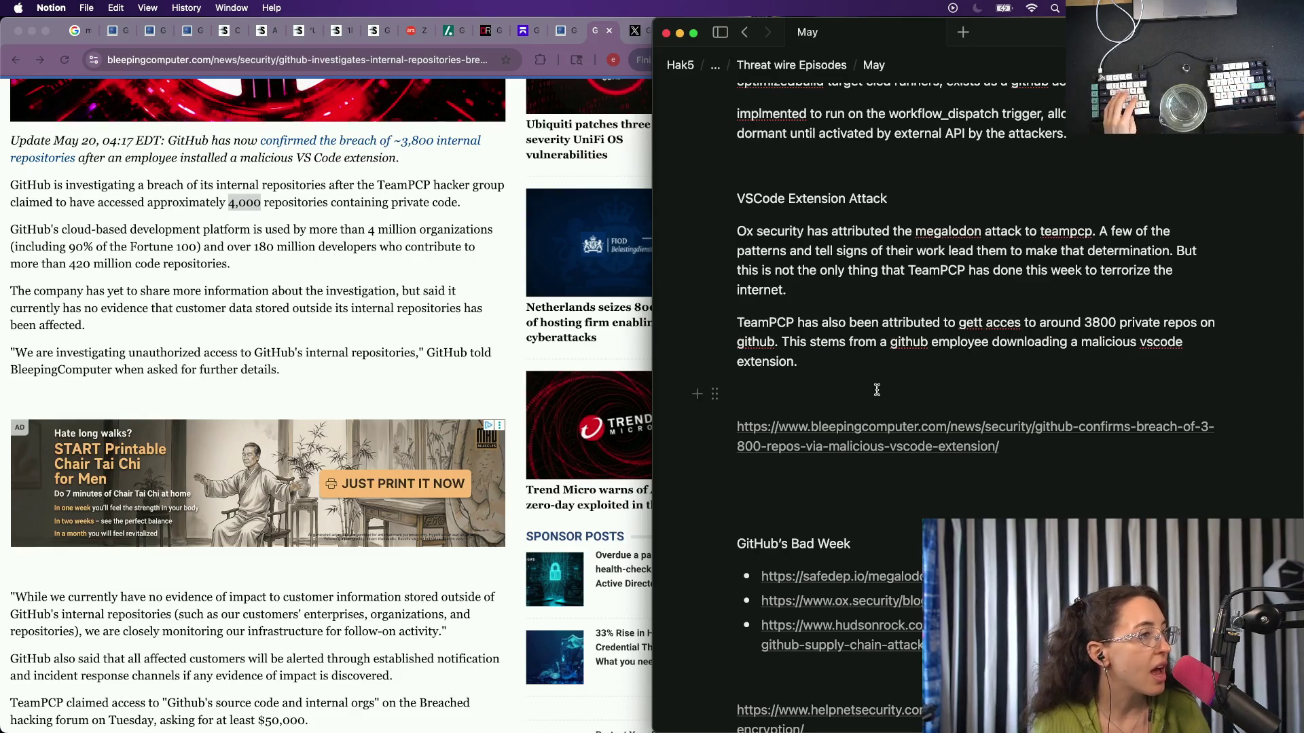
pyautogui.click(387, 213)
pyautogui.press('super+t')
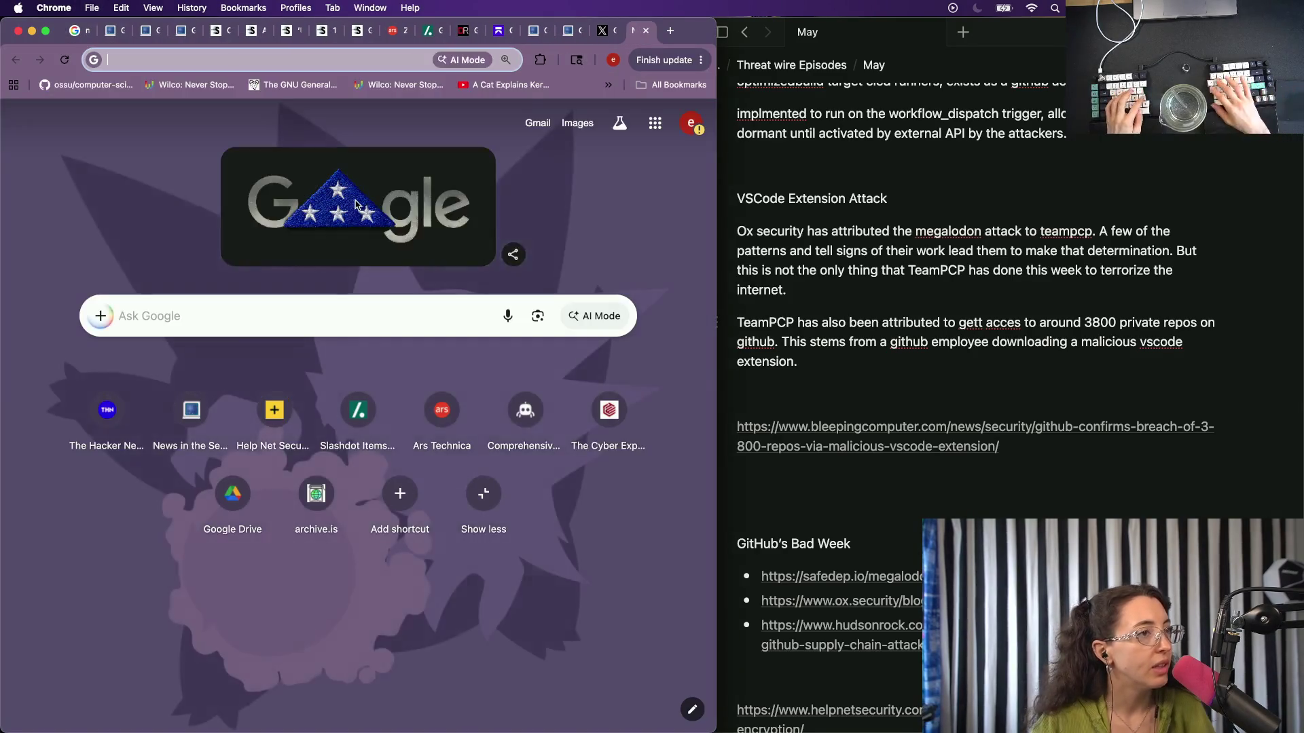
pyautogui.write('github ')
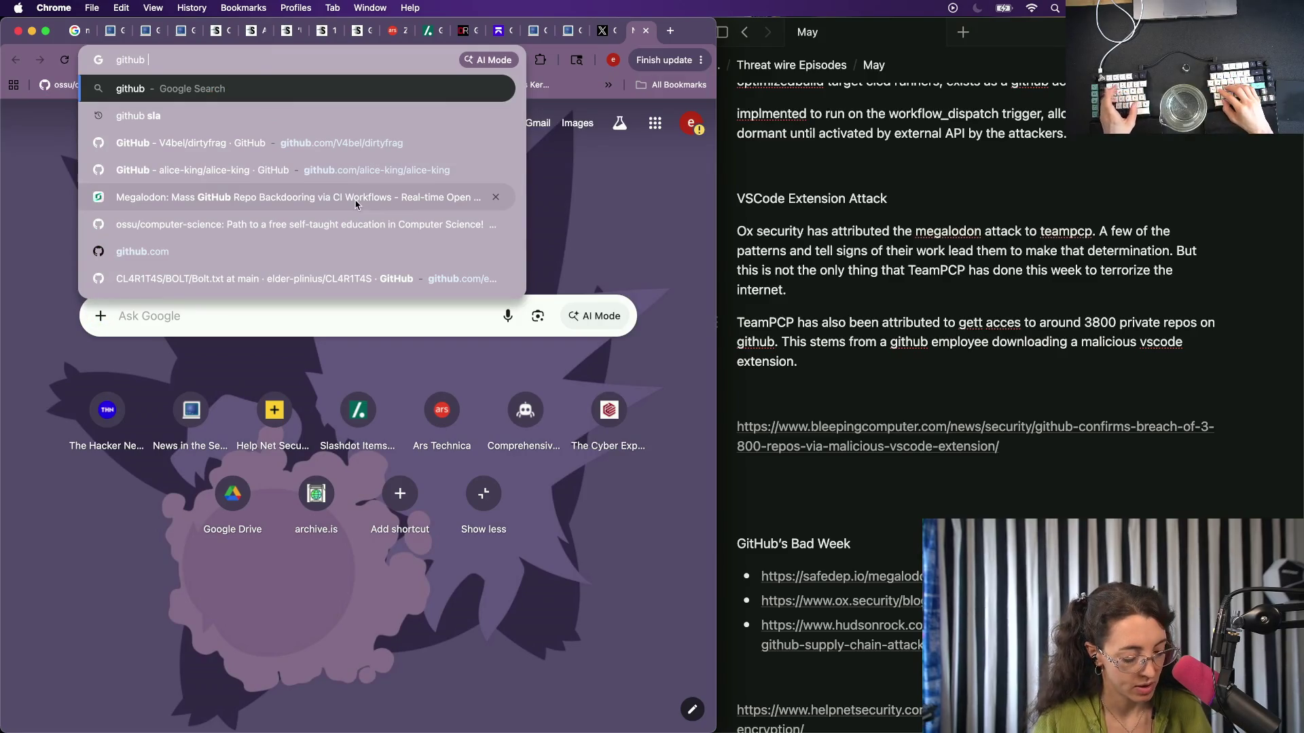
pyautogui.write('38000')
pyautogui.press('Return')
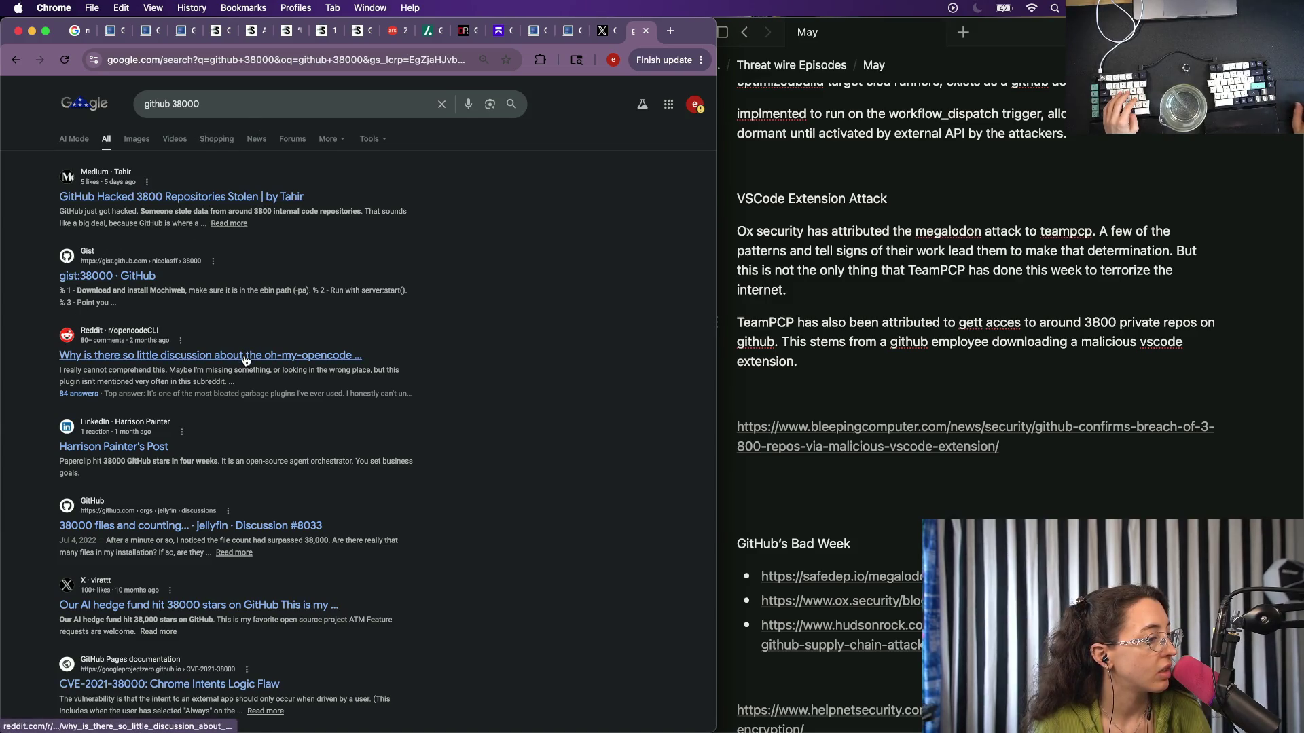
# Correct the query to 'github 3800' and rerun the search.
pyautogui.click(274, 110)
pyautogui.press('BackSpace')
pyautogui.press('Return')
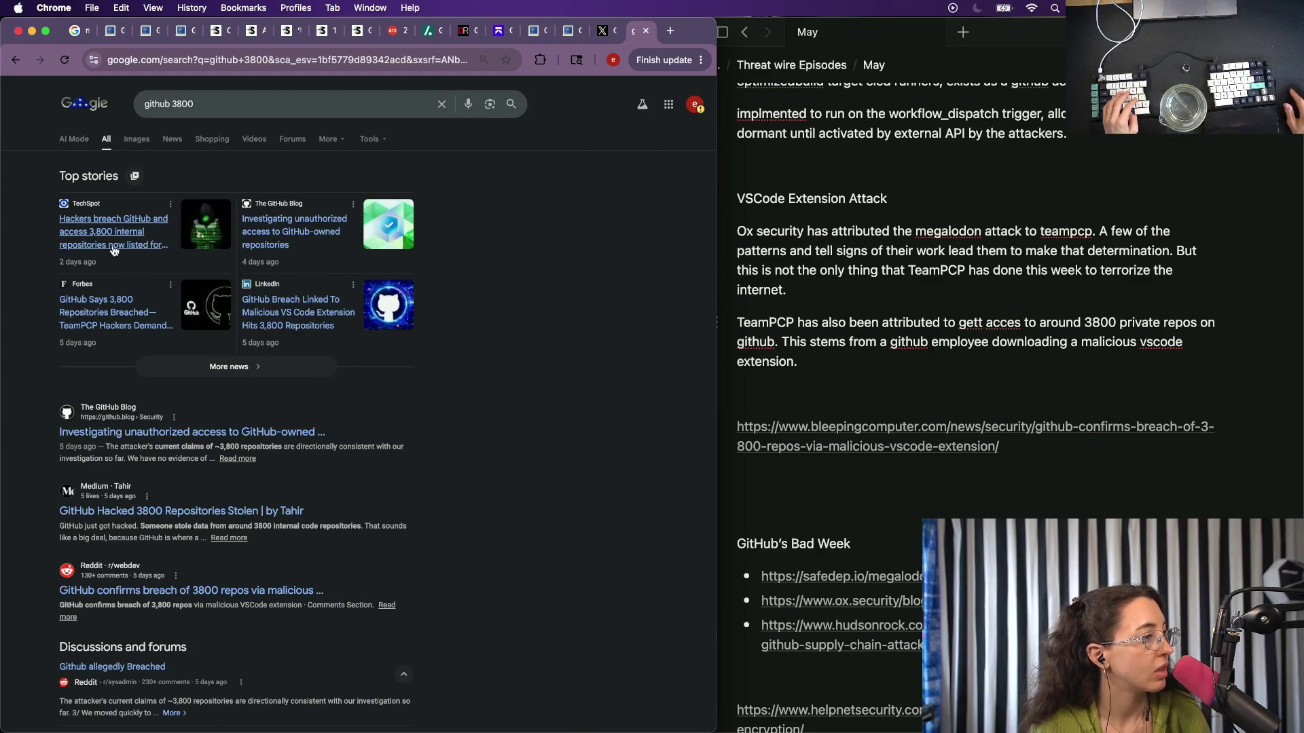
# Read the GitHub Blog post on unauthorized access, then return to the episode notes.
pyautogui.click(117, 432)
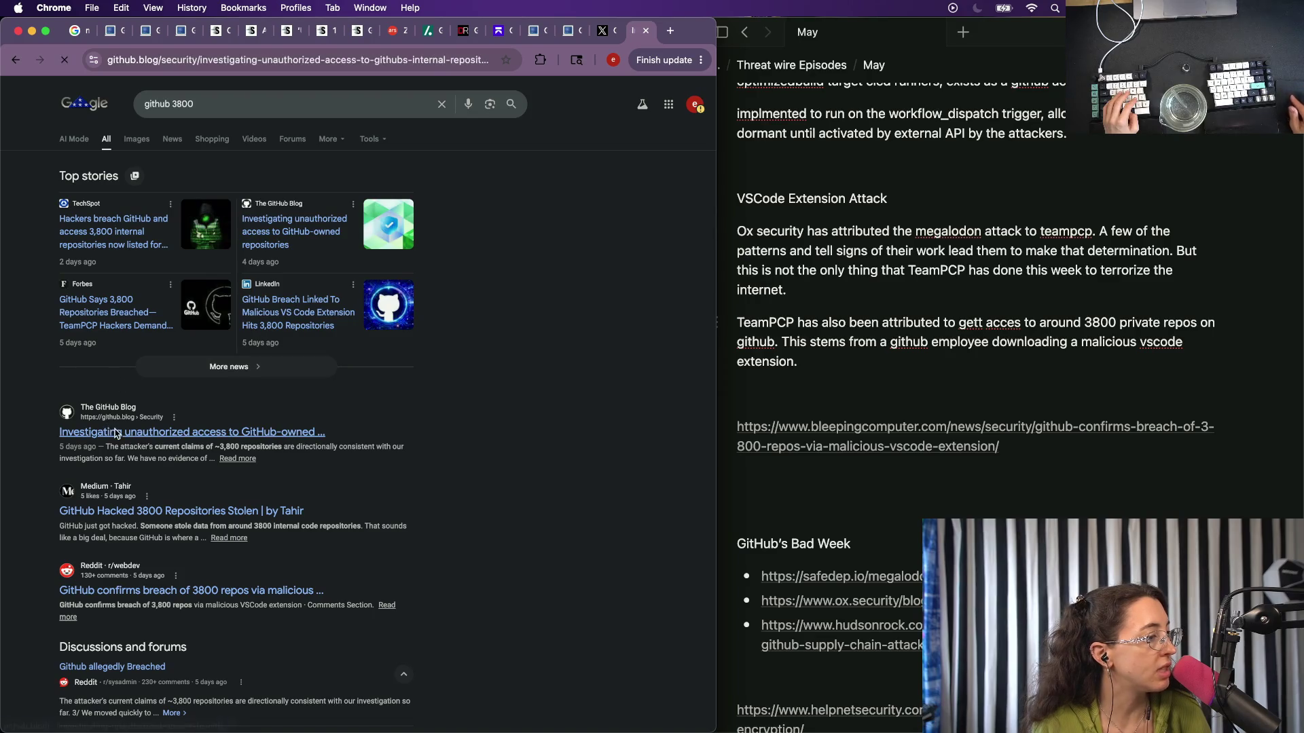
pyautogui.scroll(-2, 192, 490)
pyautogui.scroll(-2, 204, 428)
pyautogui.scroll(-1, 214, 357)
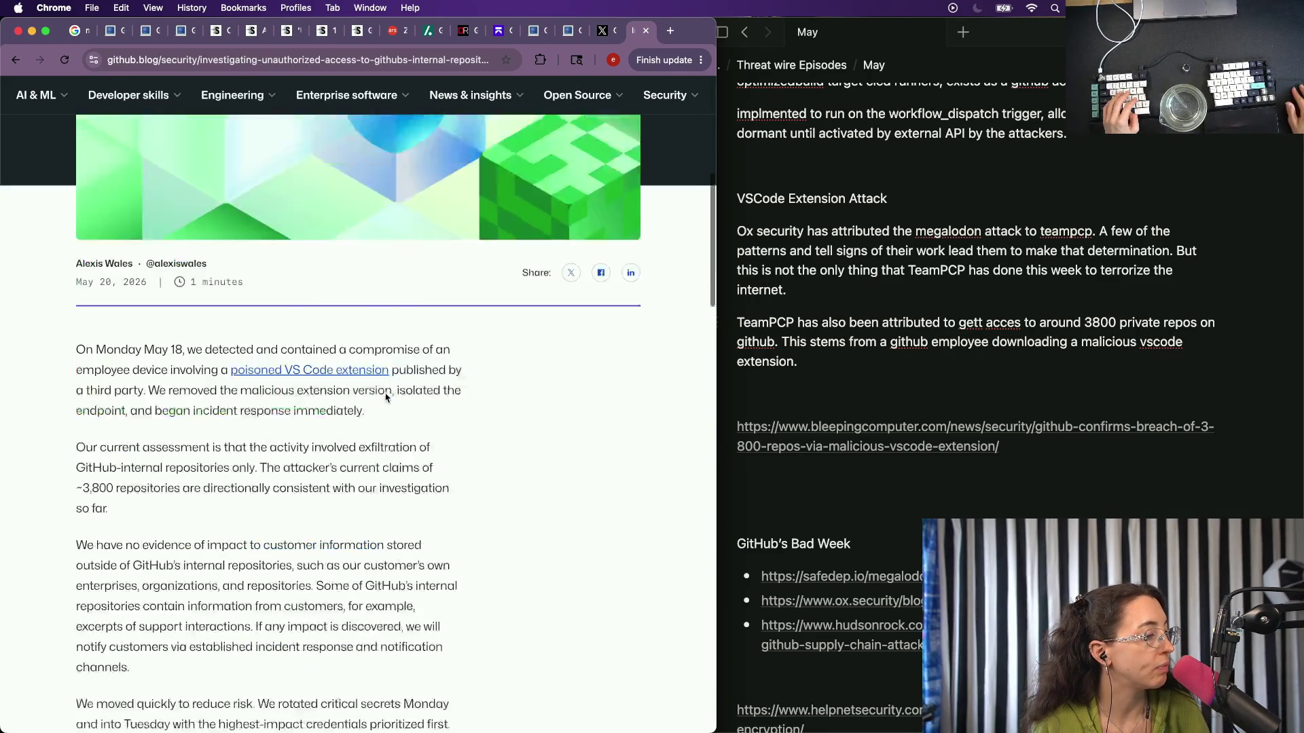
pyautogui.scroll(-1, 234, 240)
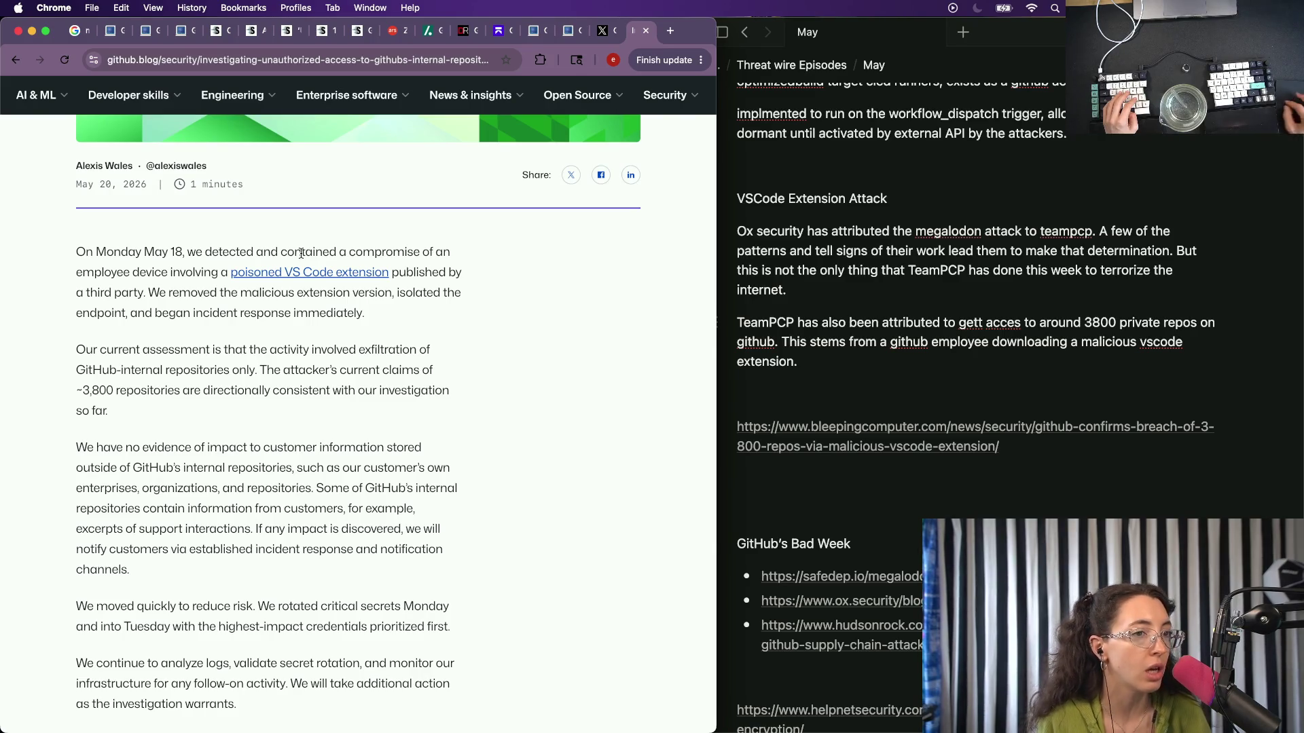
pyautogui.click(1110, 340)
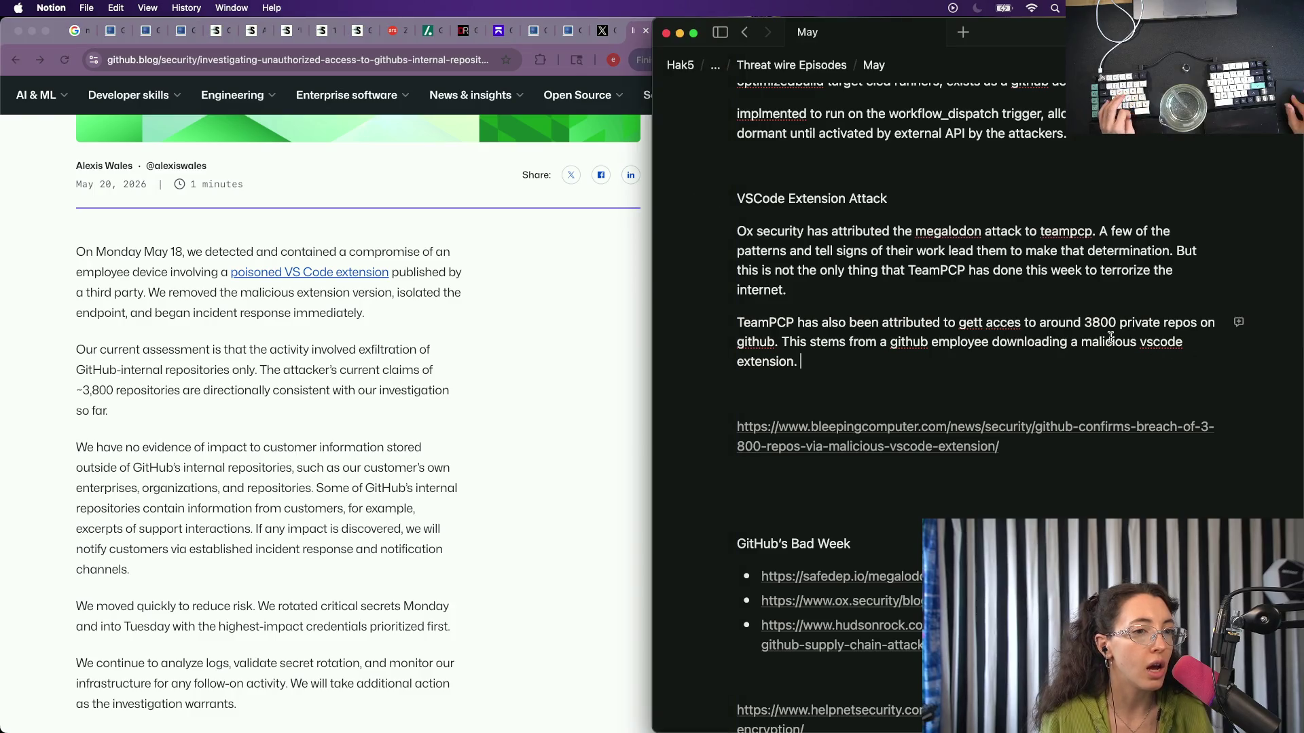
# Add that only GitHub internal repos were affected and move the 'This stems' sentence to its own paragraph.
pyautogui.click(783, 342)
pyautogui.write('In their a')
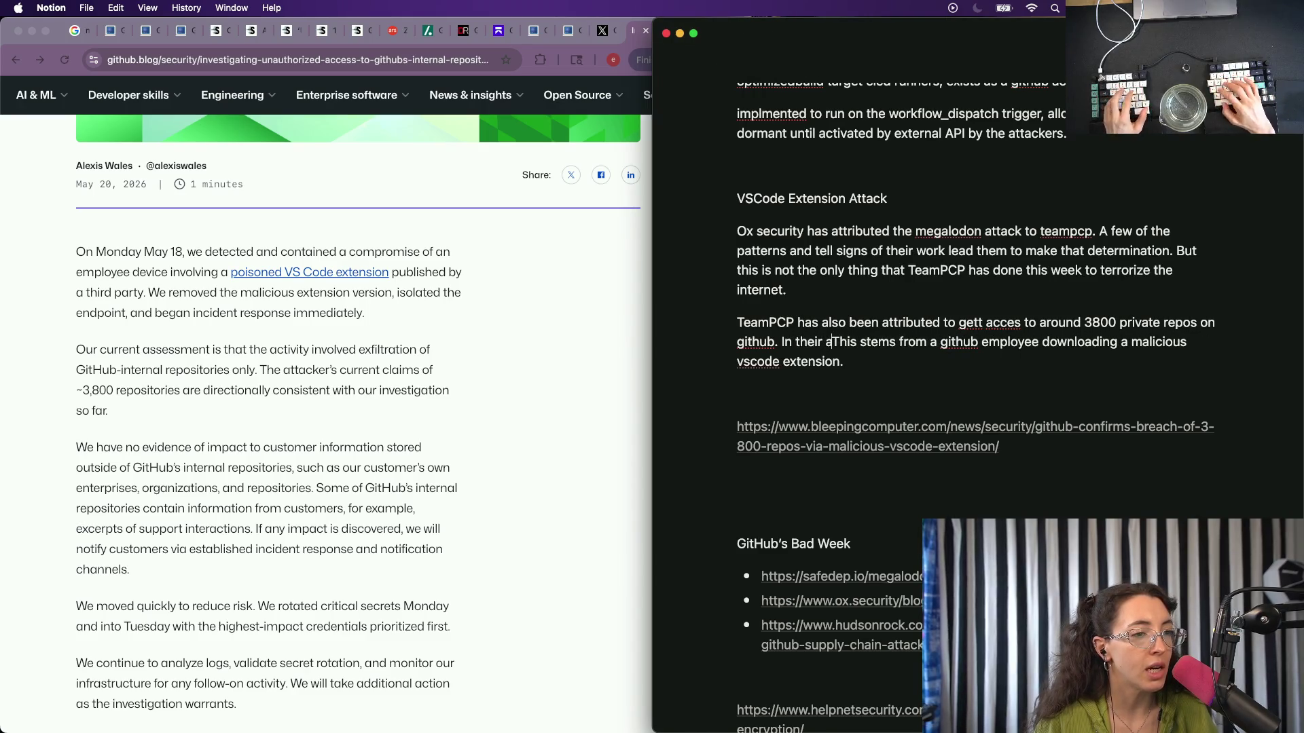
pyautogui.write('nalysis of th')
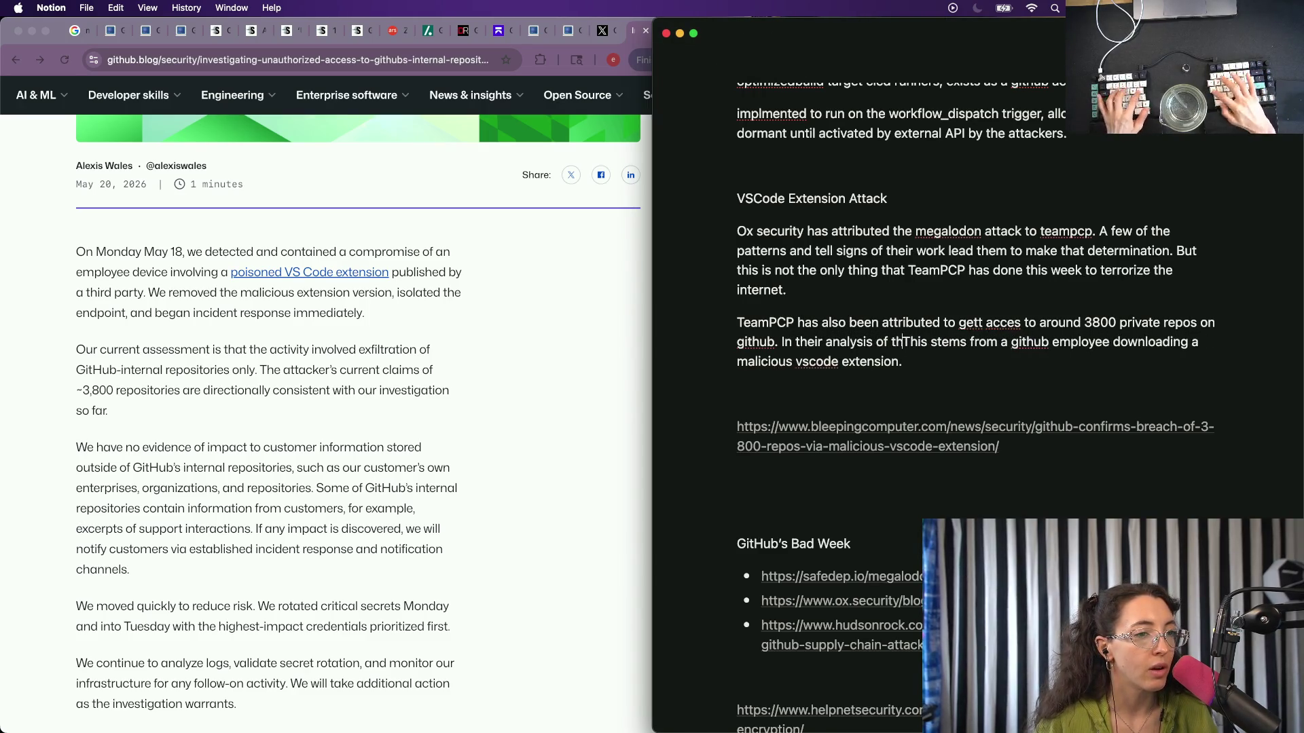
pyautogui.write('e ')
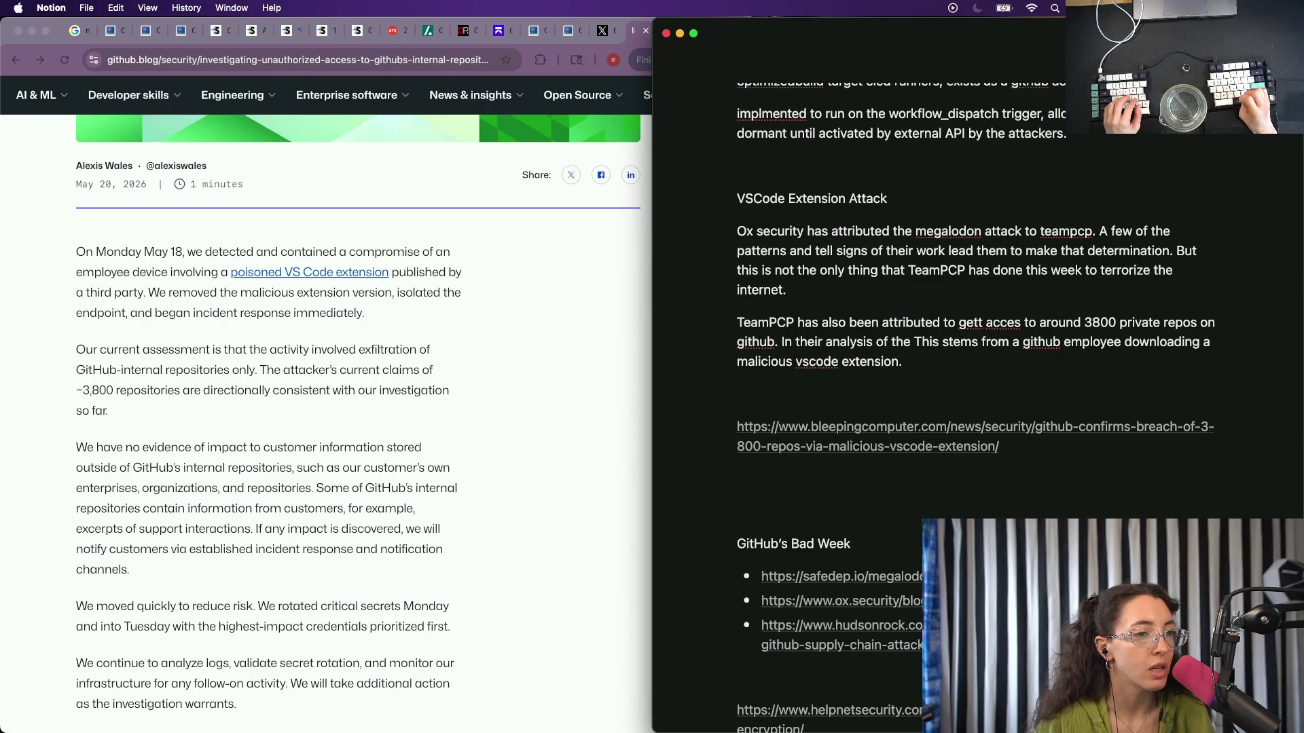
pyautogui.write('e')
pyautogui.press('BackSpace')
pyautogui.press('BackSpace')
pyautogui.press('BackSpace')
pyautogui.press('BackSpace')
pyautogui.press('BackSpace')
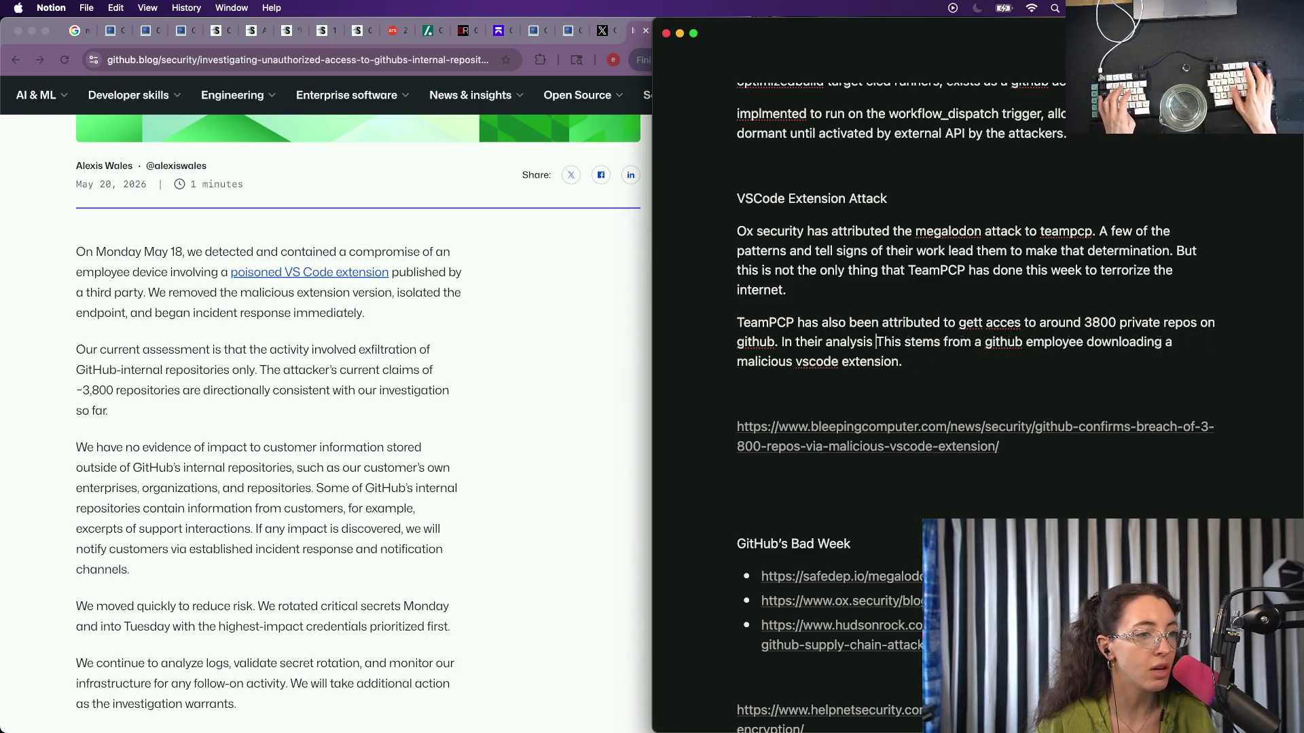
pyautogui.press('BackSpace')
pyautogui.write(', they co')
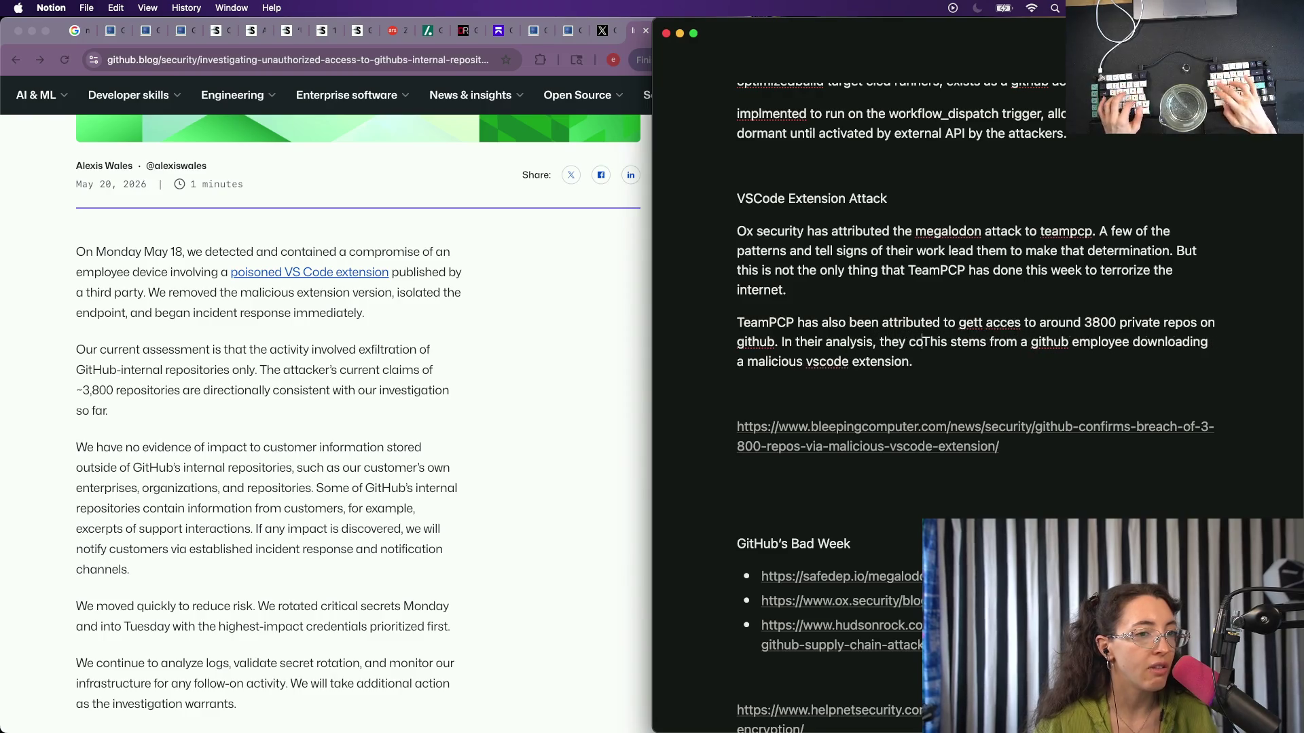
pyautogui.write('und that ')
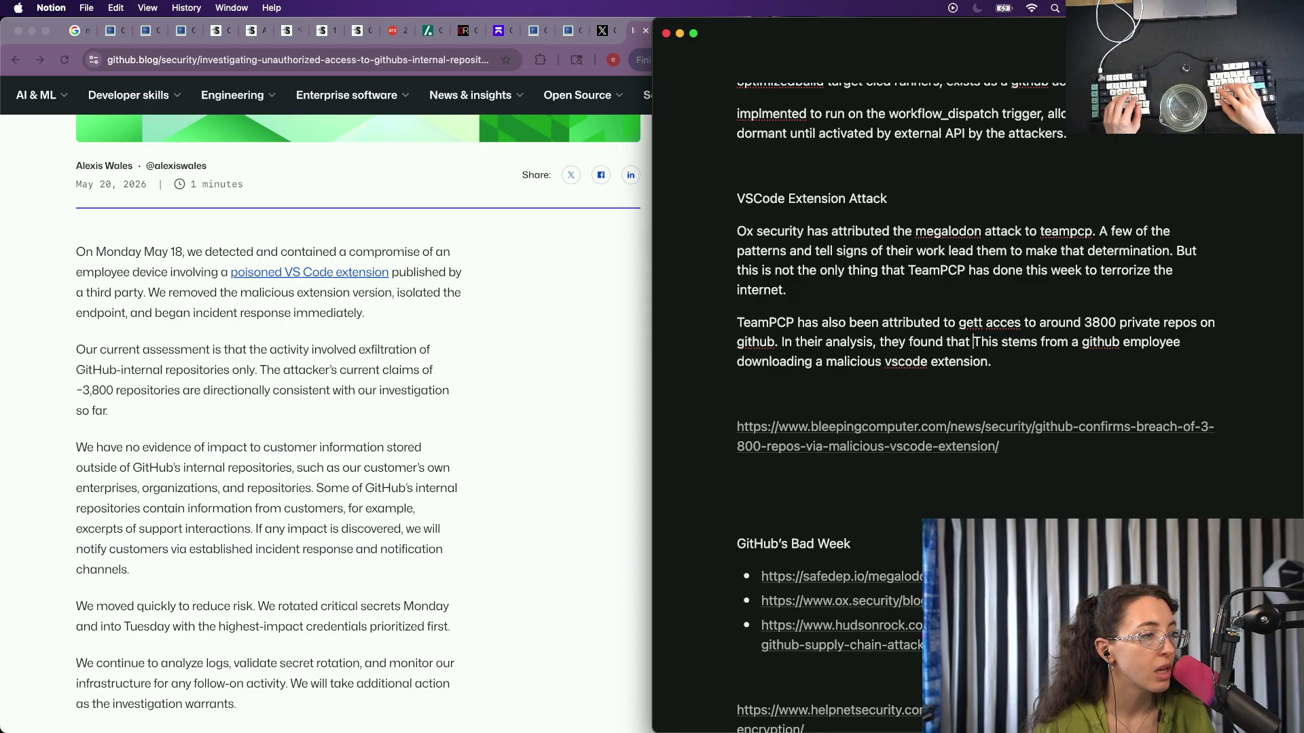
pyautogui.write('only github ')
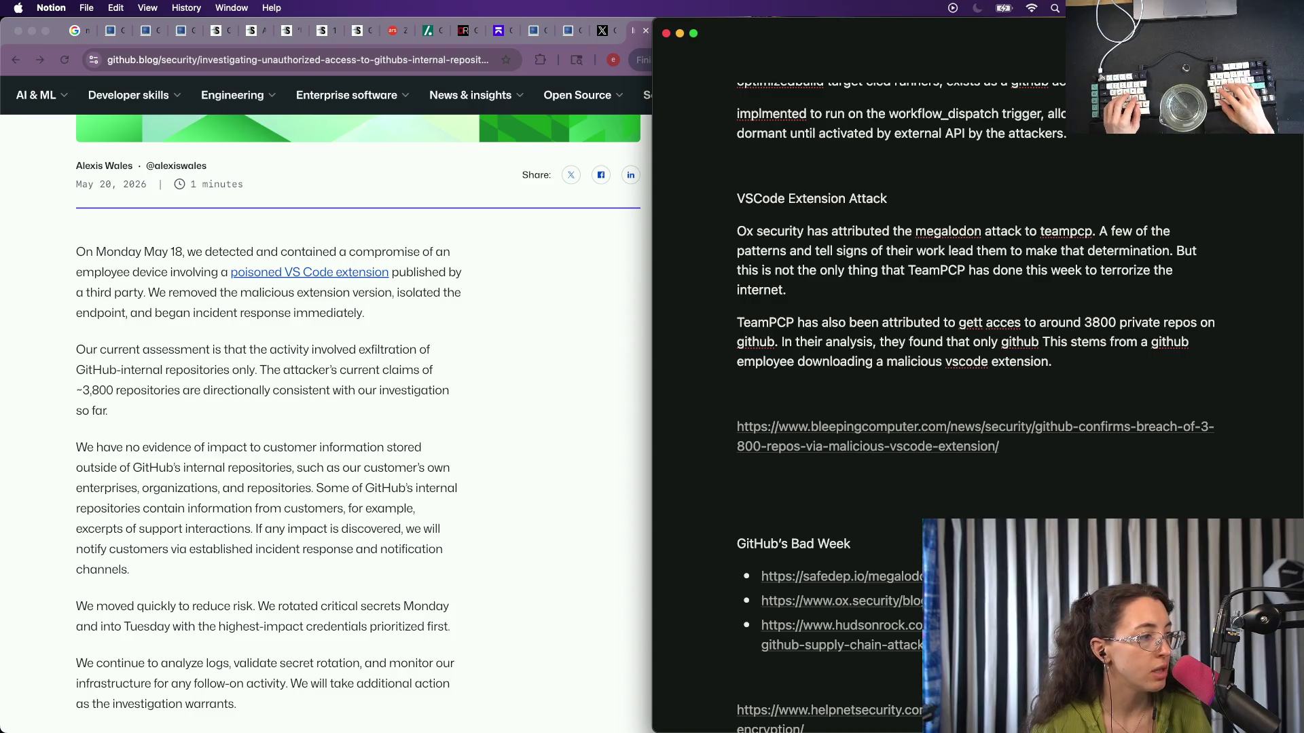
pyautogui.write('internal repos we')
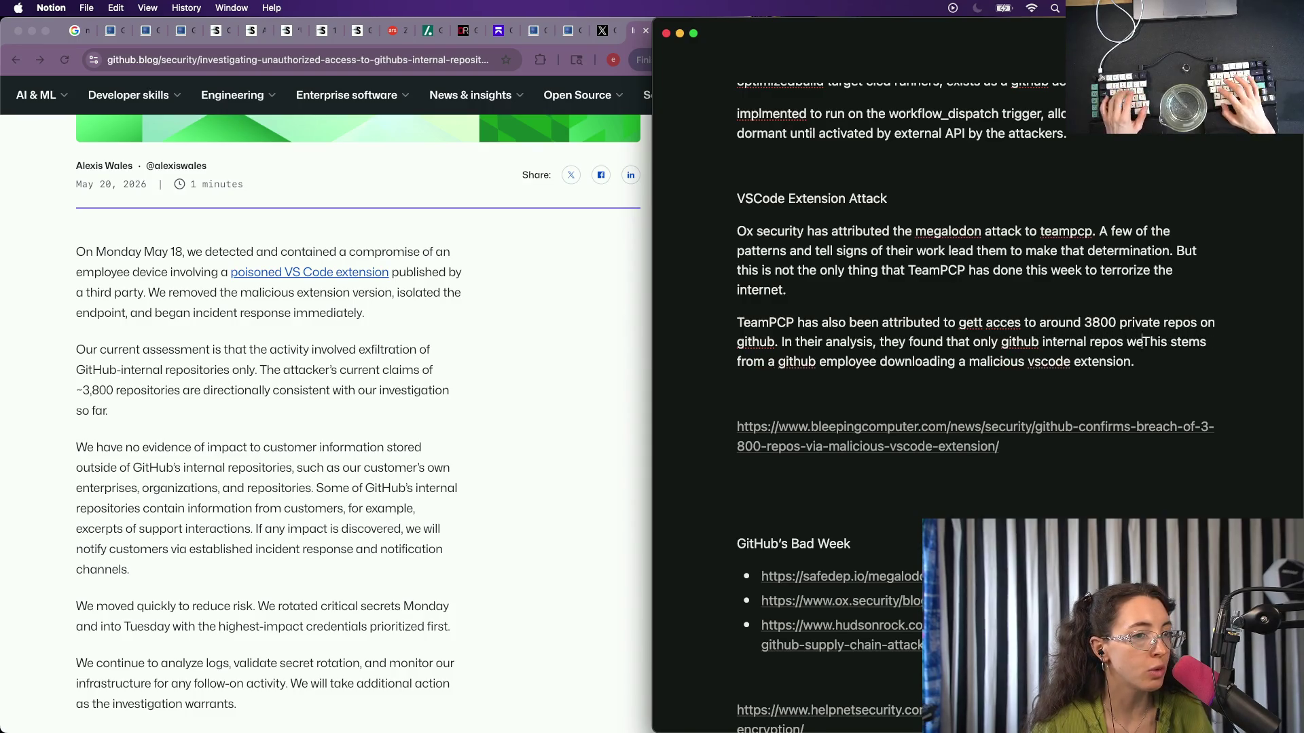
pyautogui.write('re affected.')
pyautogui.press('Return')
pyautogui.press('Return')
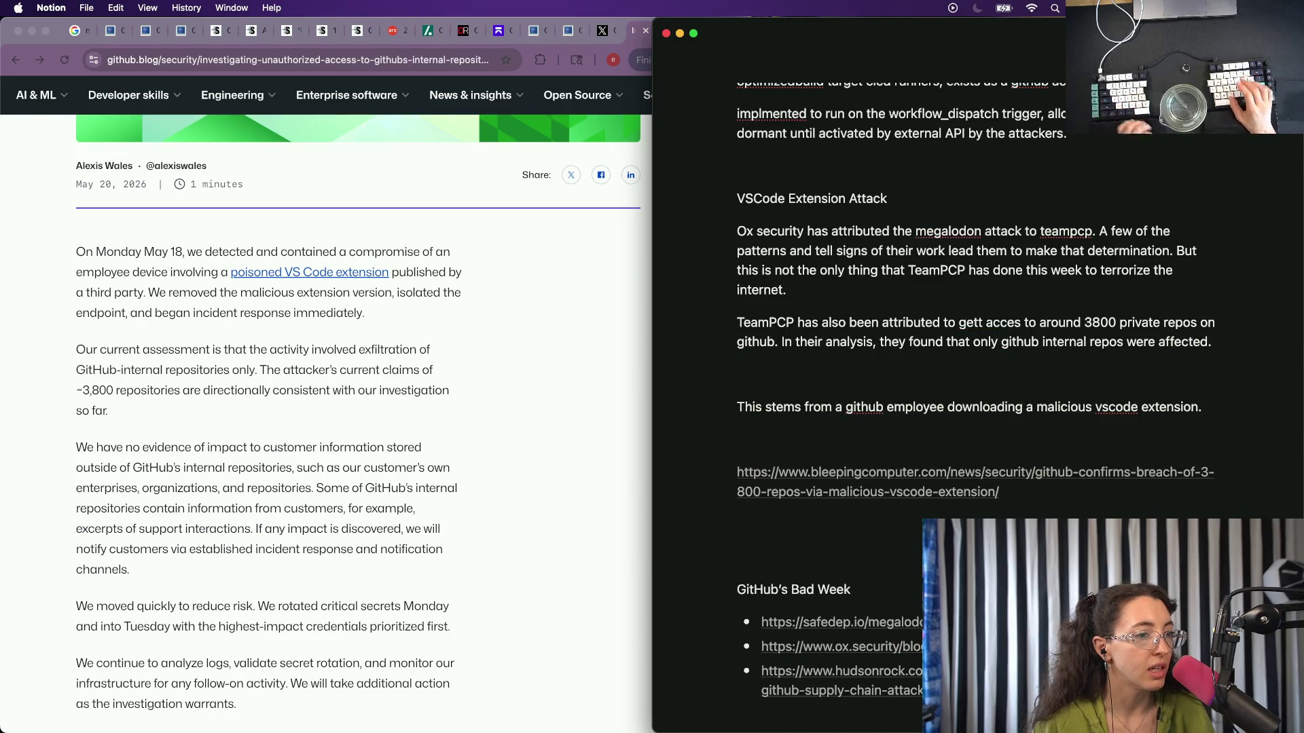
pyautogui.press('BackSpace')
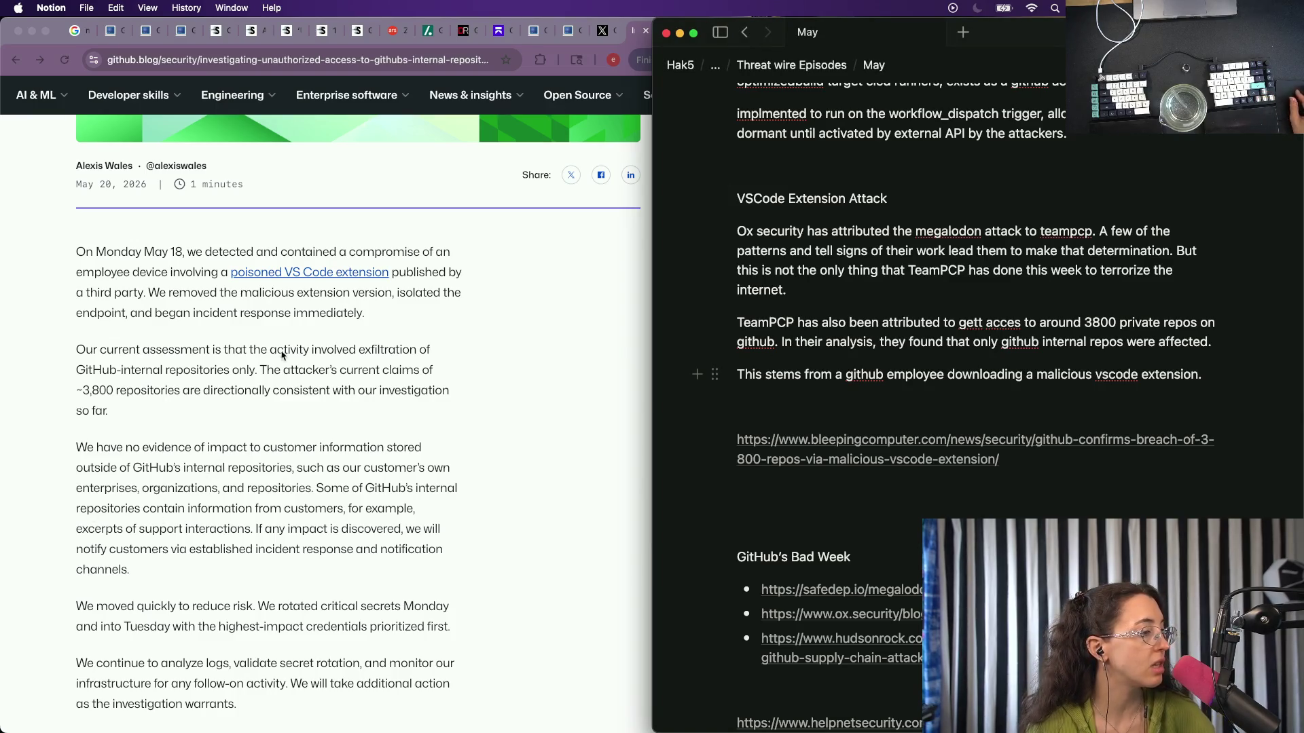
pyautogui.scroll(-1, 201, 447)
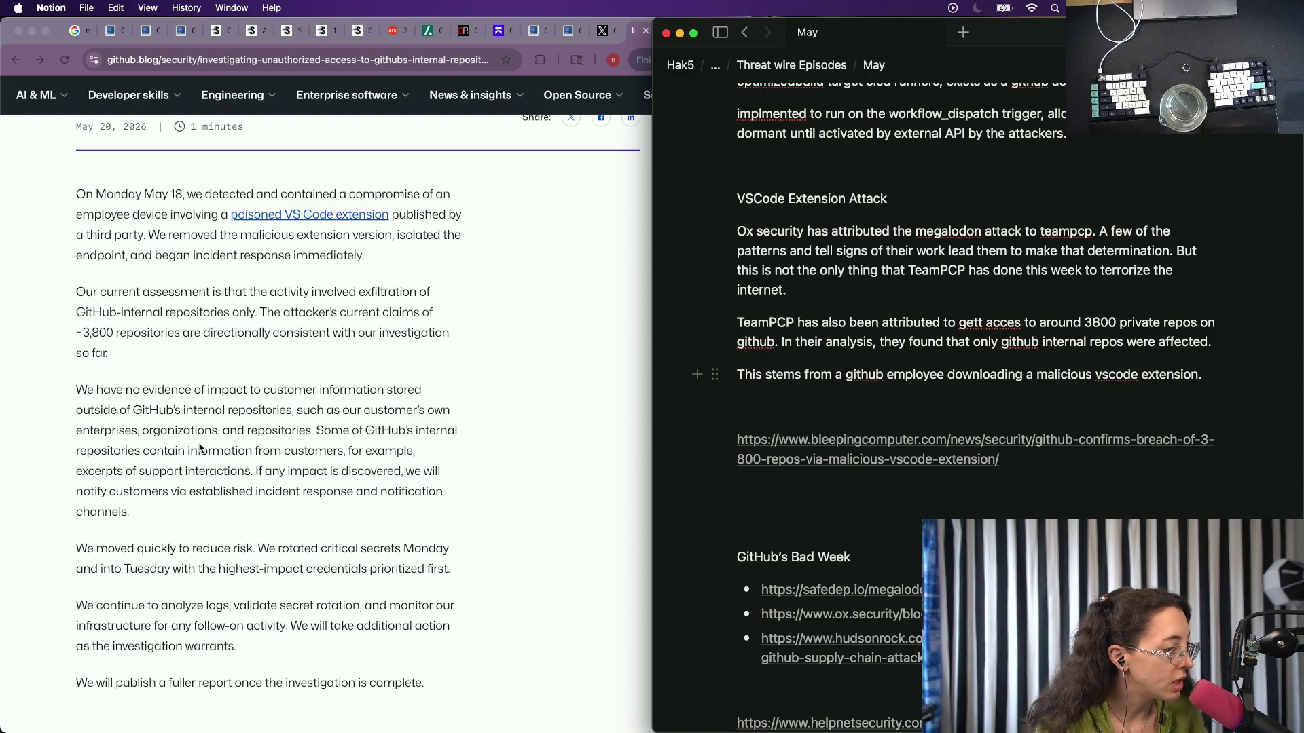
pyautogui.scroll(-4, 199, 449)
pyautogui.scroll(-1, 178, 578)
pyautogui.scroll(-5, 179, 577)
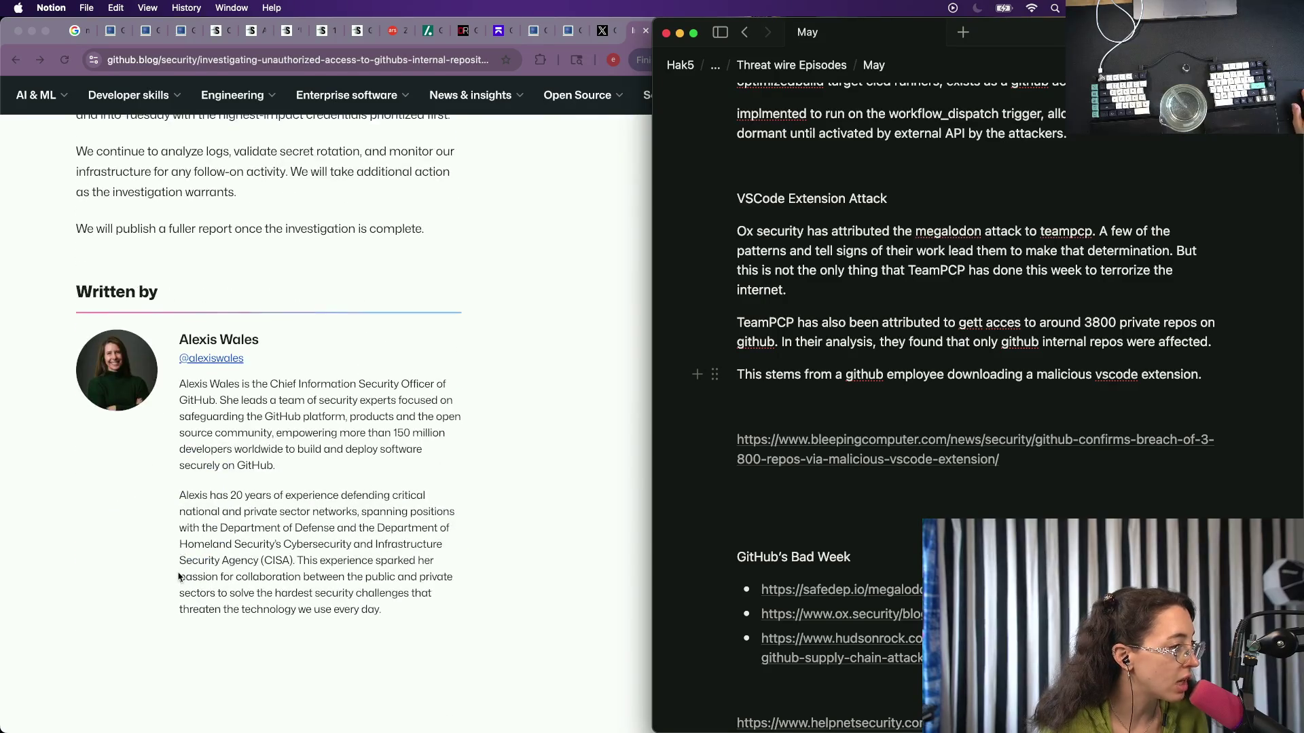
pyautogui.scroll(10, 269, 362)
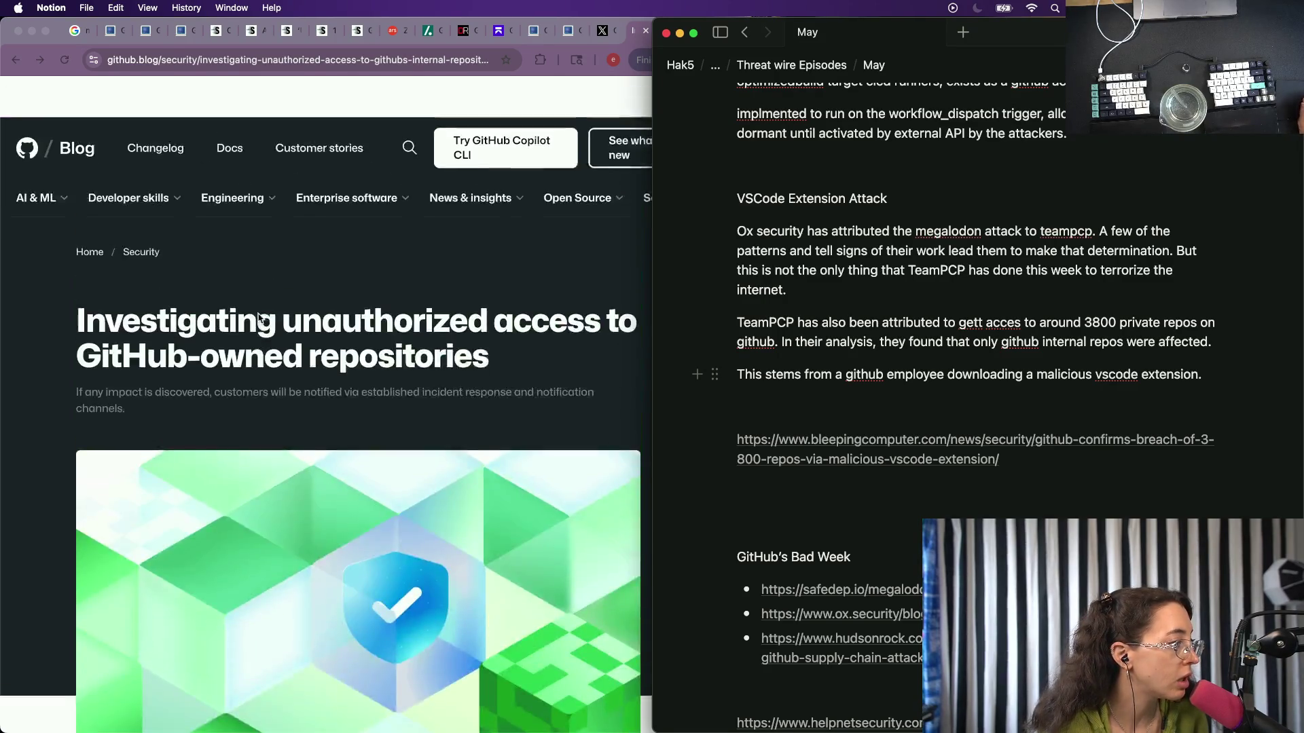
# Navigate via the blog's Security section back to the unauthorized-access post and open the poisoned VS Code extension advisory.
pyautogui.click(92, 211)
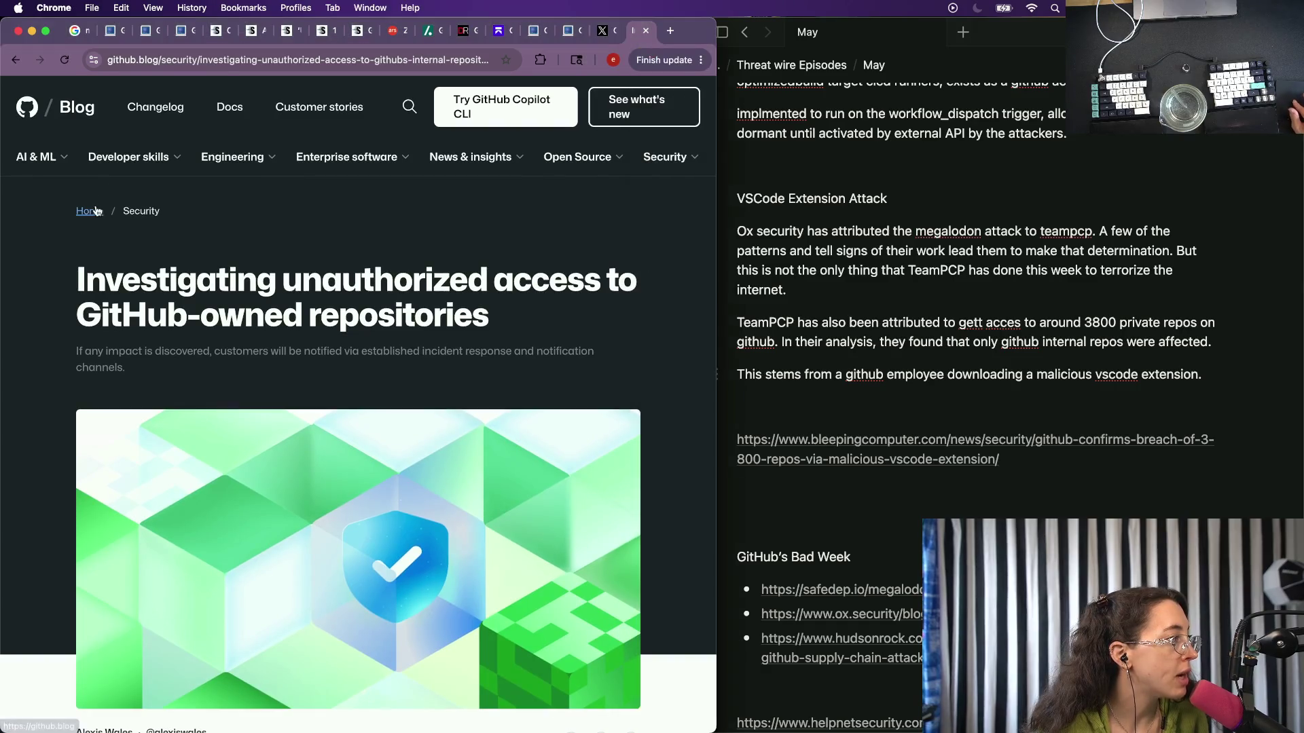
pyautogui.scroll(-1, 224, 385)
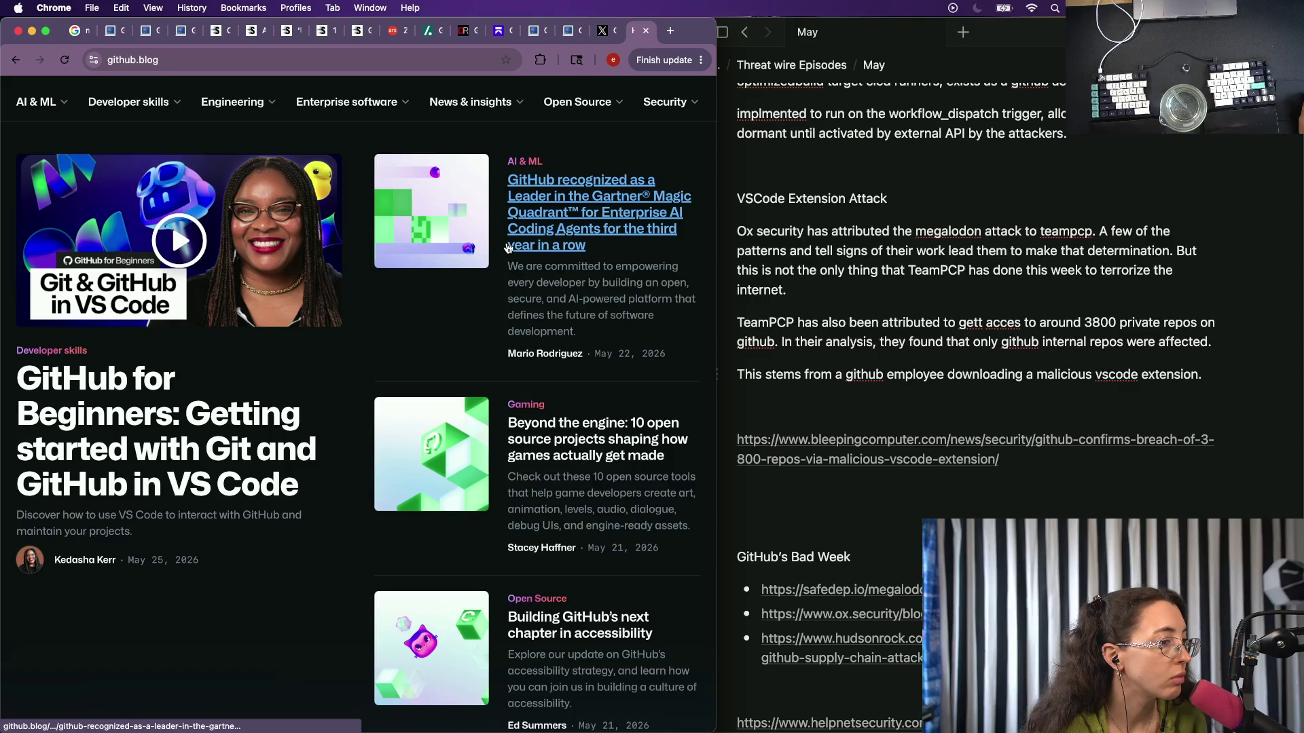
pyautogui.scroll(-2, 474, 344)
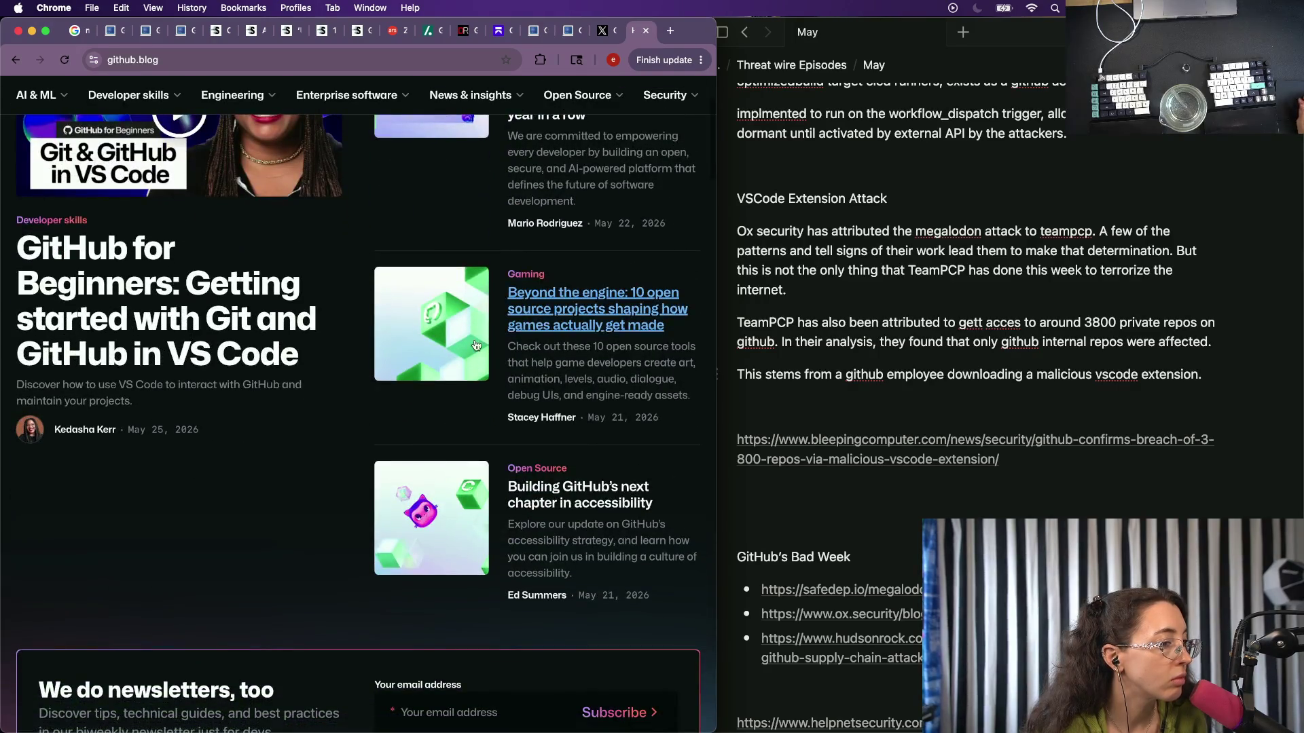
pyautogui.scroll(-3, 476, 343)
pyautogui.scroll(5, 475, 346)
pyautogui.press('super+bracketleft')
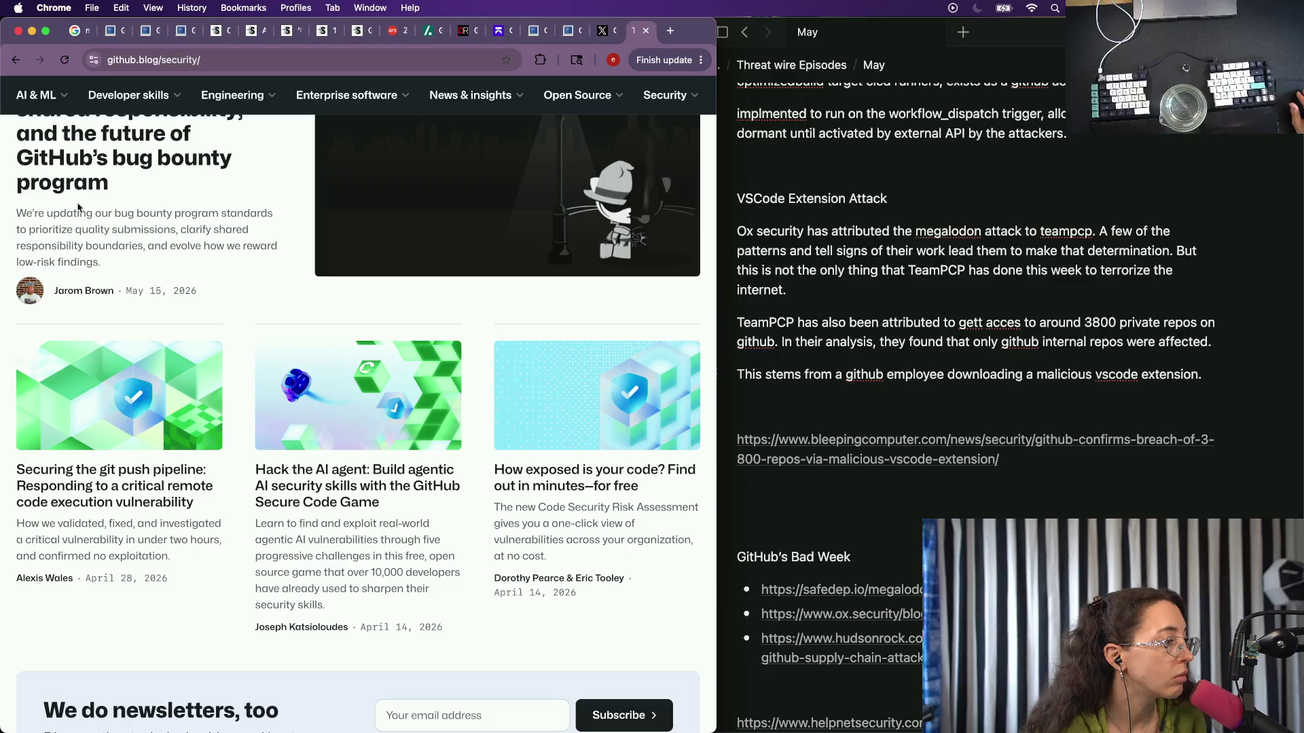
pyautogui.scroll(-3, 128, 461)
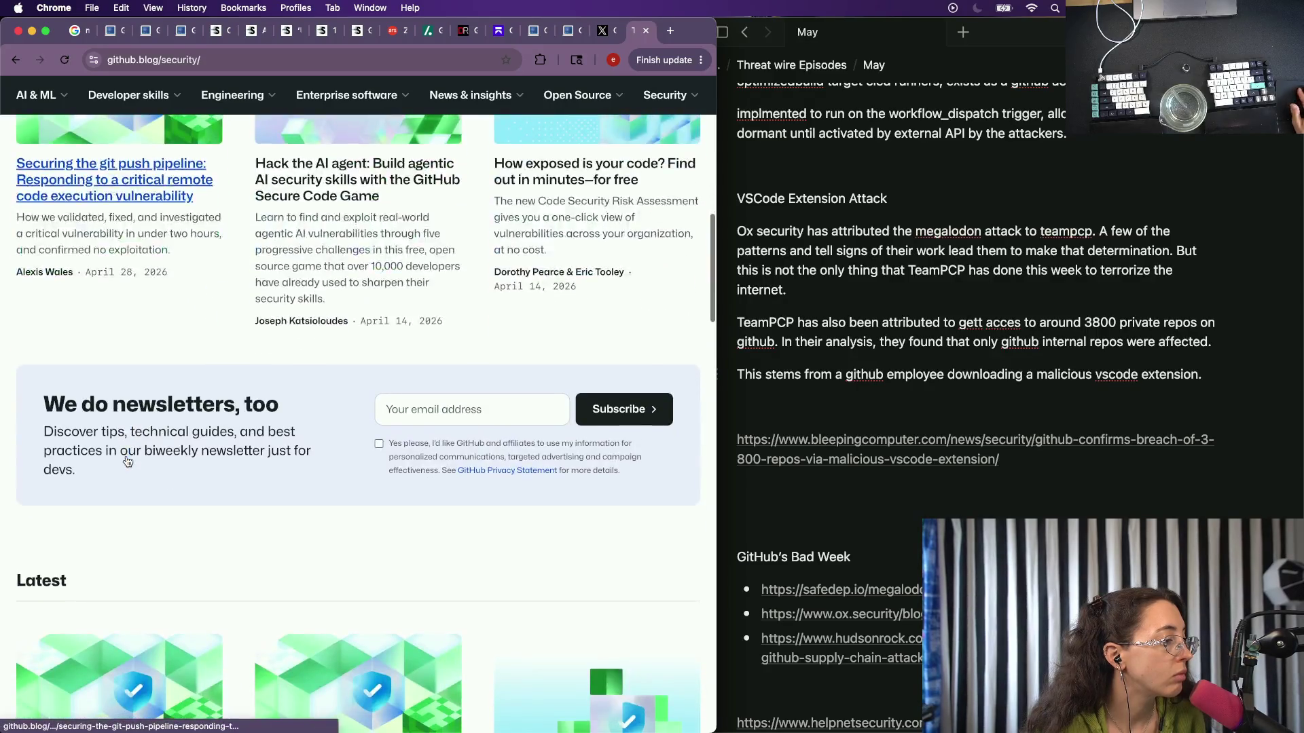
pyautogui.scroll(-3, 127, 462)
pyautogui.scroll(-1, 128, 461)
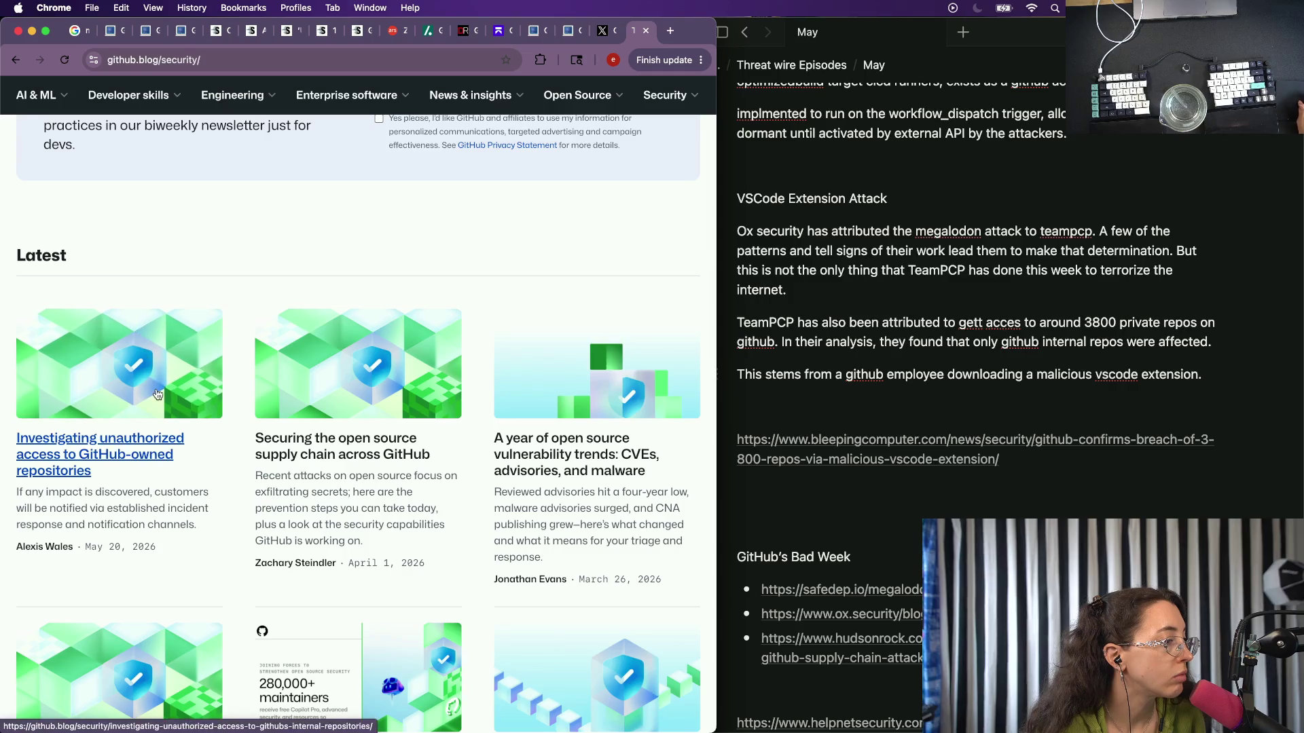
pyautogui.click(113, 408)
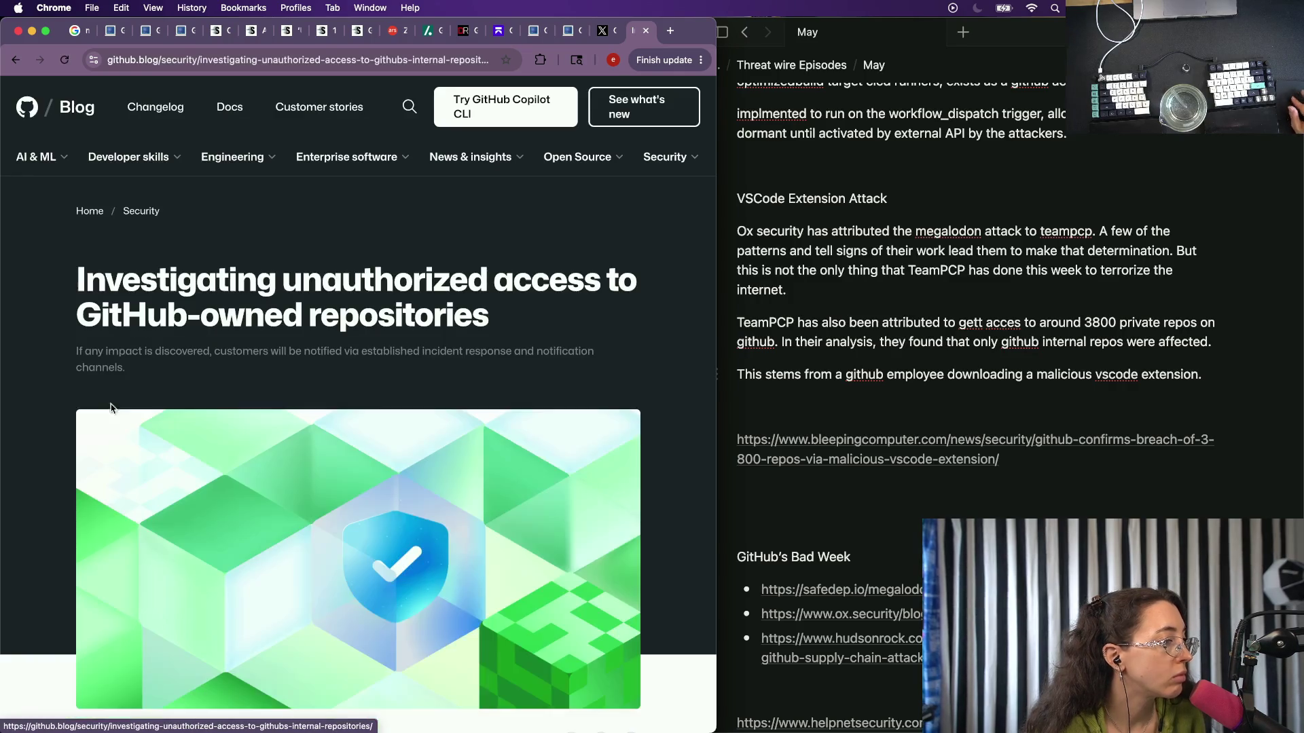
pyautogui.scroll(-5, 271, 553)
pyautogui.scroll(-3, 272, 553)
pyautogui.scroll(-2, 271, 552)
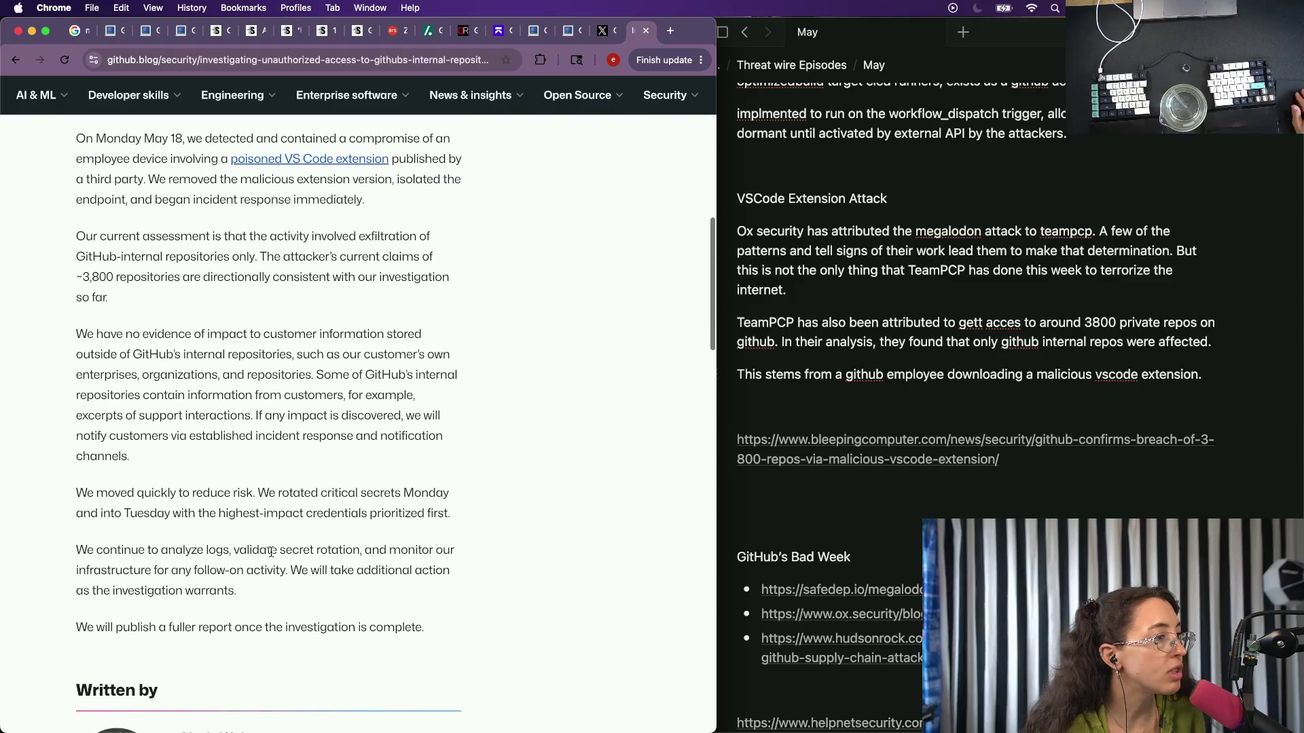
pyautogui.click(332, 152)
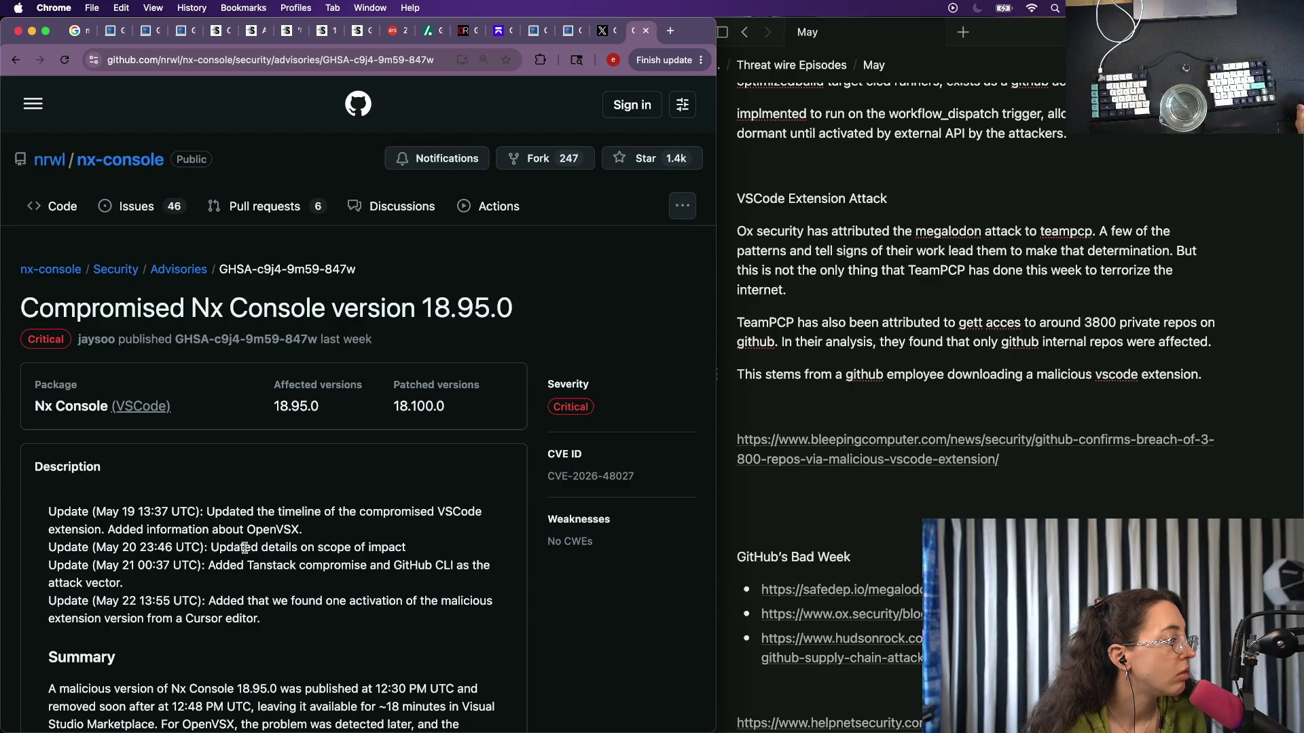
pyautogui.scroll(-3, 246, 548)
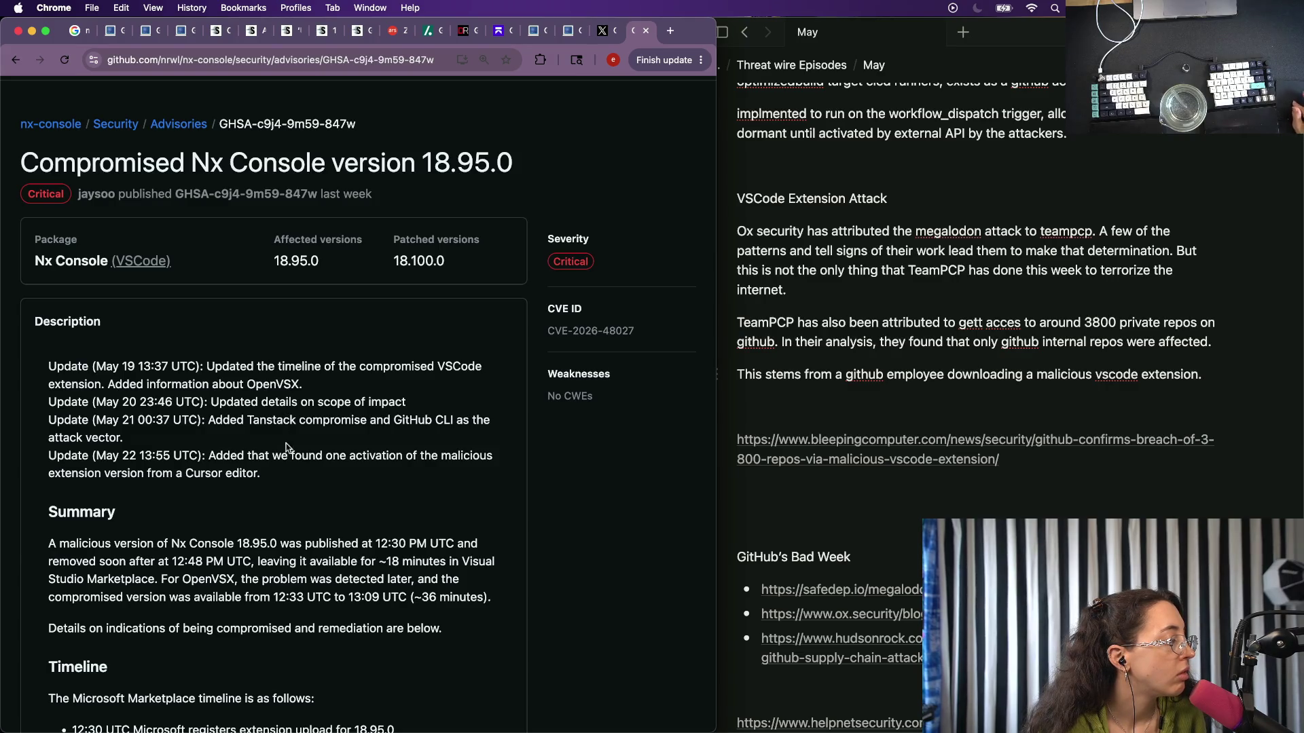
pyautogui.scroll(-3, 287, 449)
pyautogui.scroll(-1, 288, 448)
# Review the Nx Console 18.95.0 advisory, then switch to GitHub's post on X.
pyautogui.hotkey('ctrl', 'Tab')
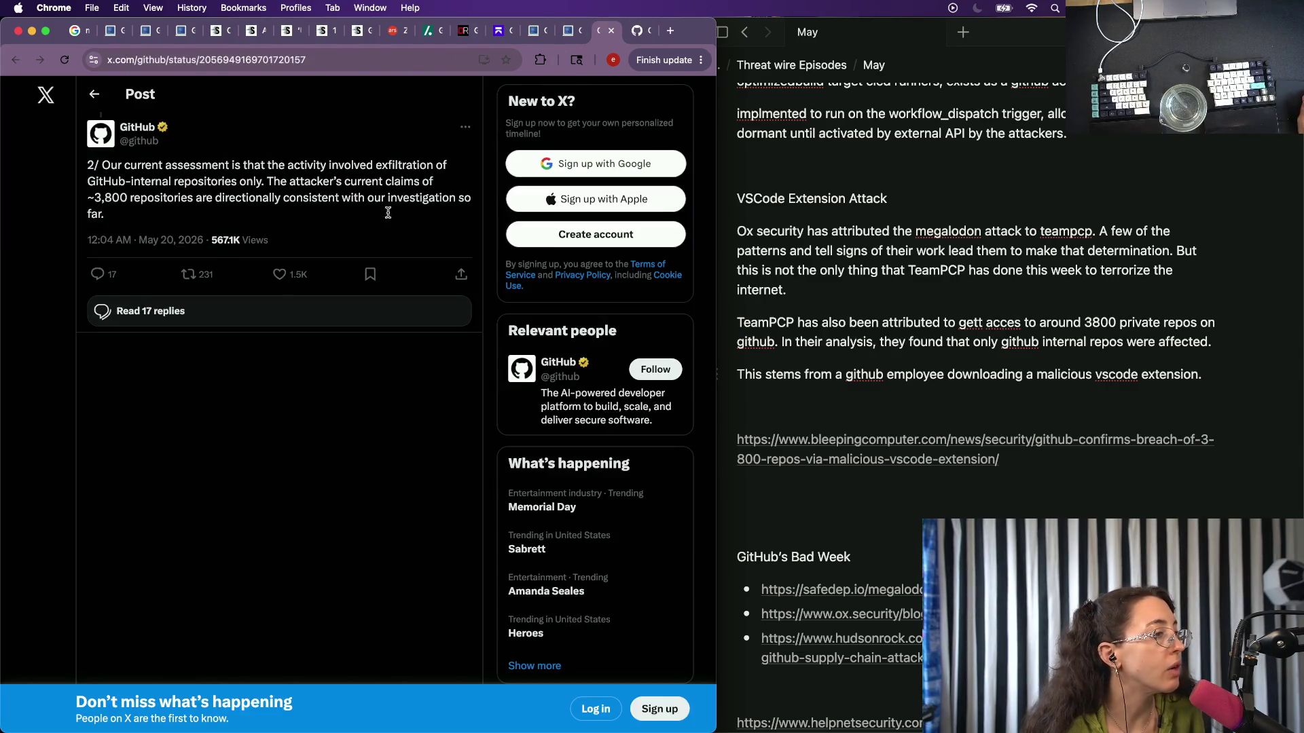
# Close the X post to reveal the BleepingComputer breach article and return to the episode notes.
pyautogui.click(607, 32)
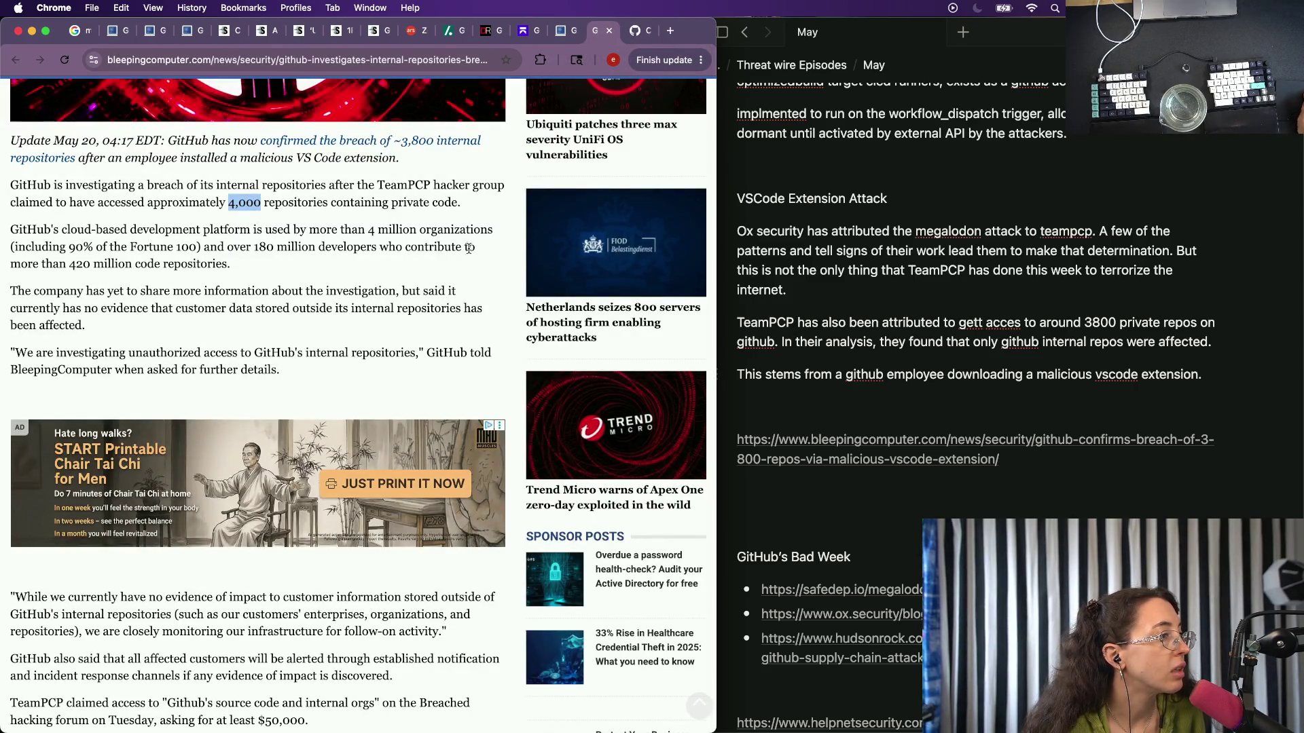
pyautogui.scroll(-5, 141, 424)
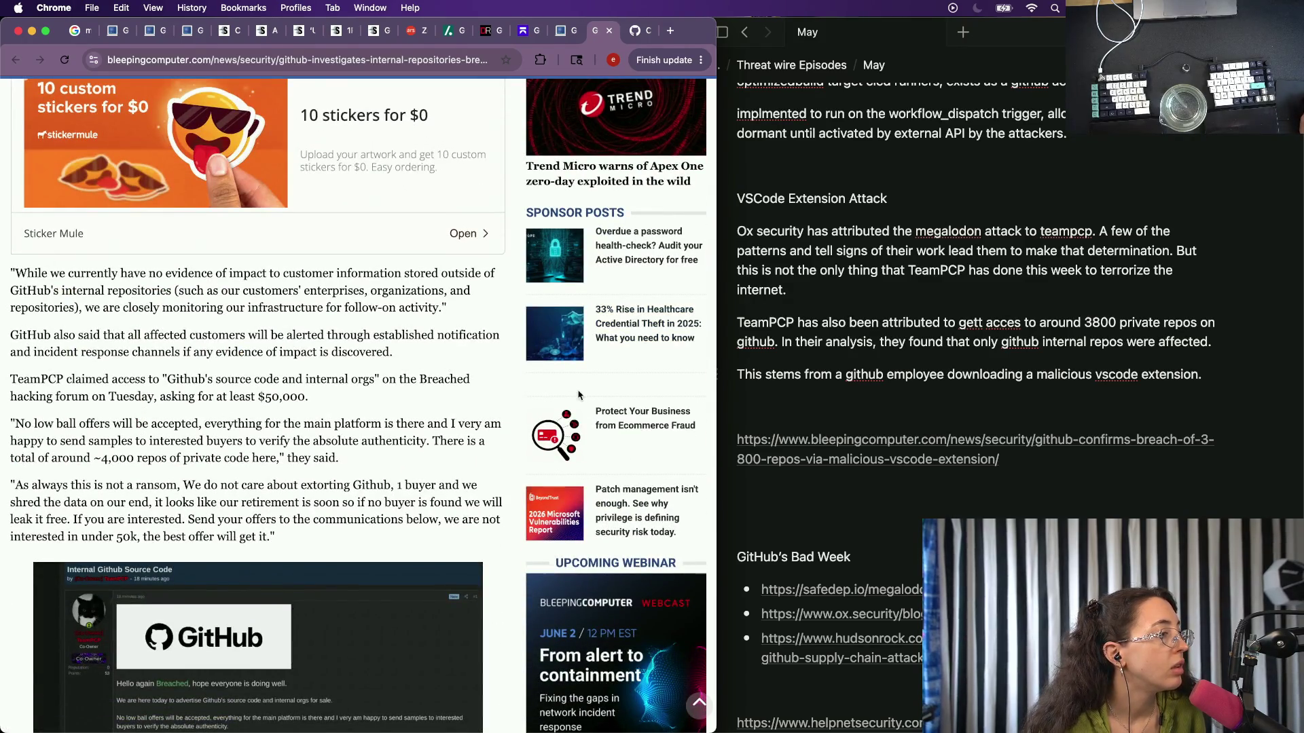
pyautogui.scroll(-3, 577, 395)
pyautogui.click(1174, 380)
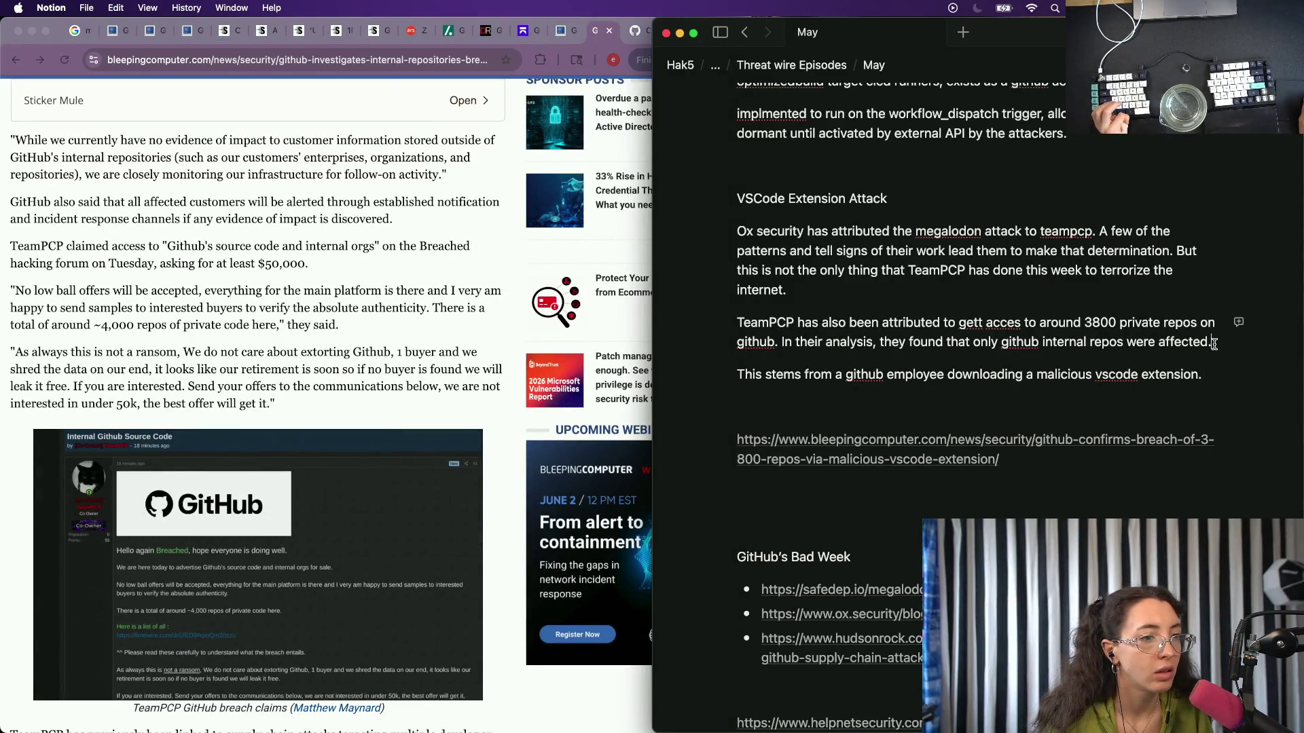
# Start and abandon a new paragraph after the vscode extension sentence, removing the empty block.
pyautogui.tripleClick(1212, 383)
pyautogui.click(1207, 379)
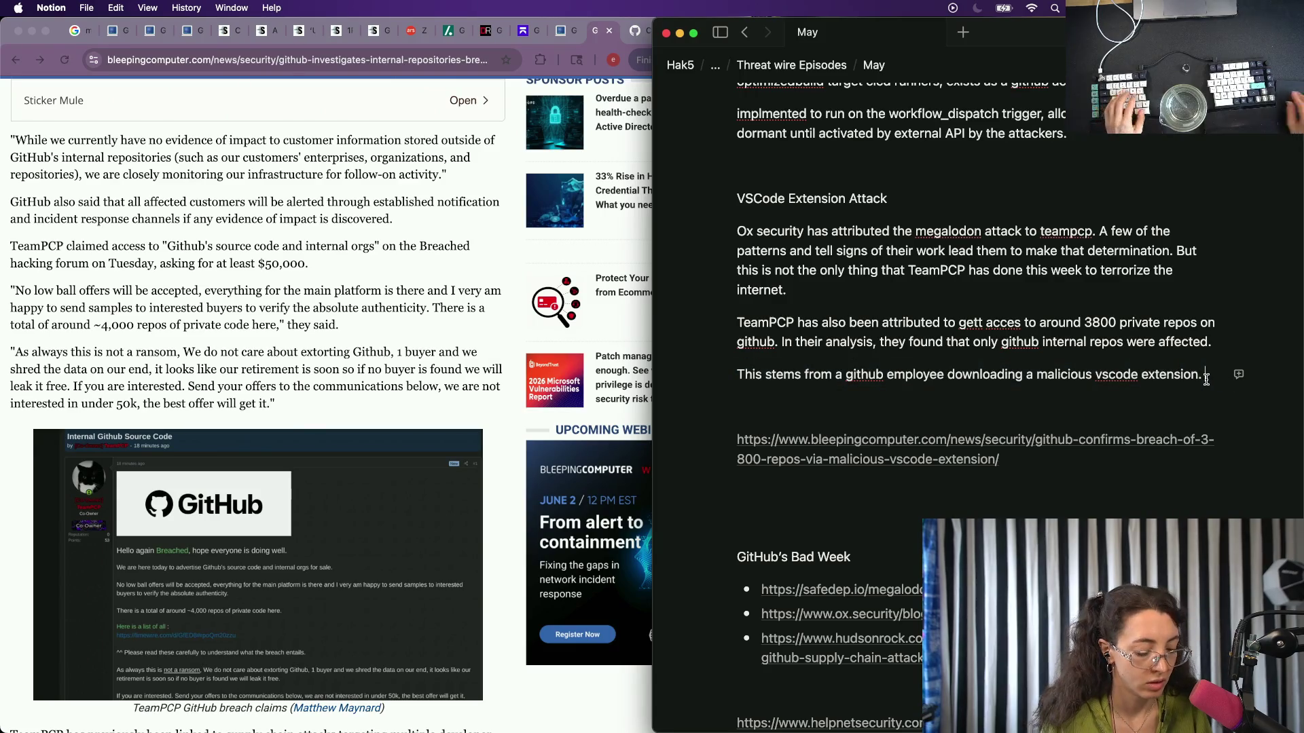
pyautogui.press('Return')
pyautogui.write('TeamPCP')
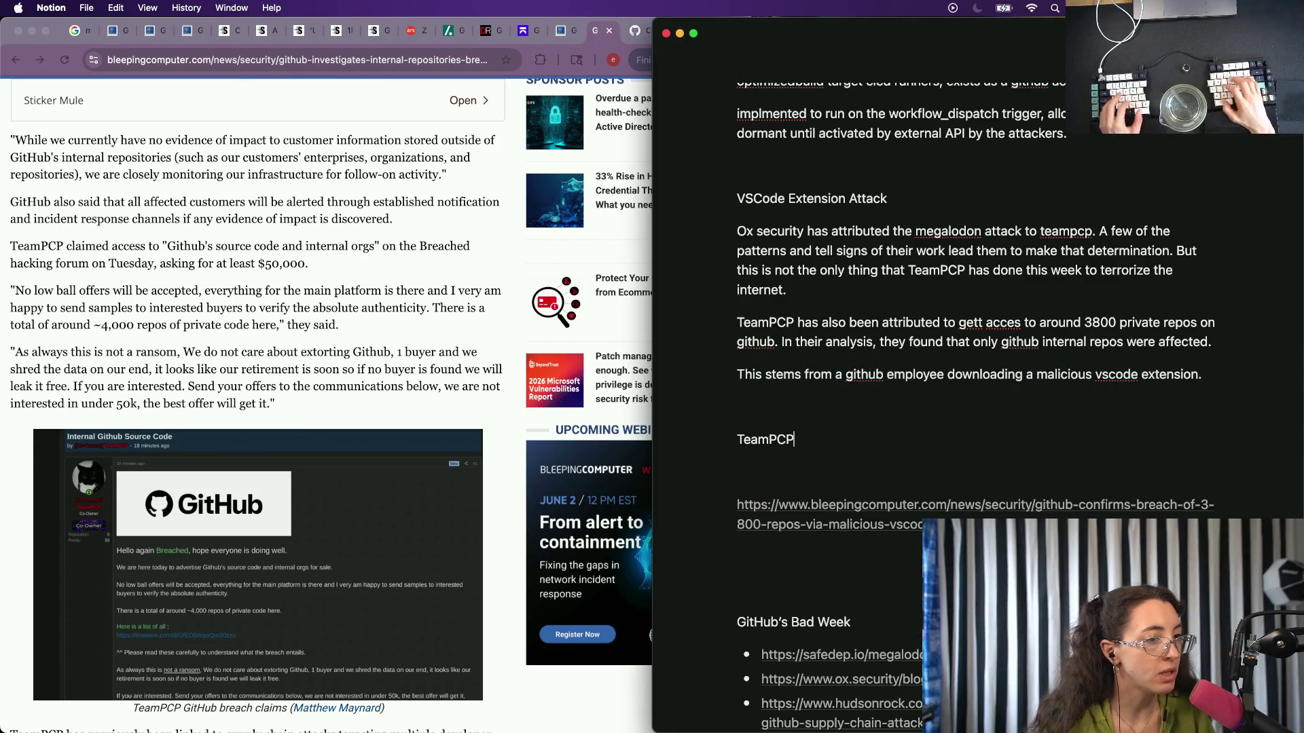
pyautogui.write(' has')
pyautogui.press('BackSpace')
pyautogui.press('BackSpace')
pyautogui.press('BackSpace')
pyautogui.press('BackSpace')
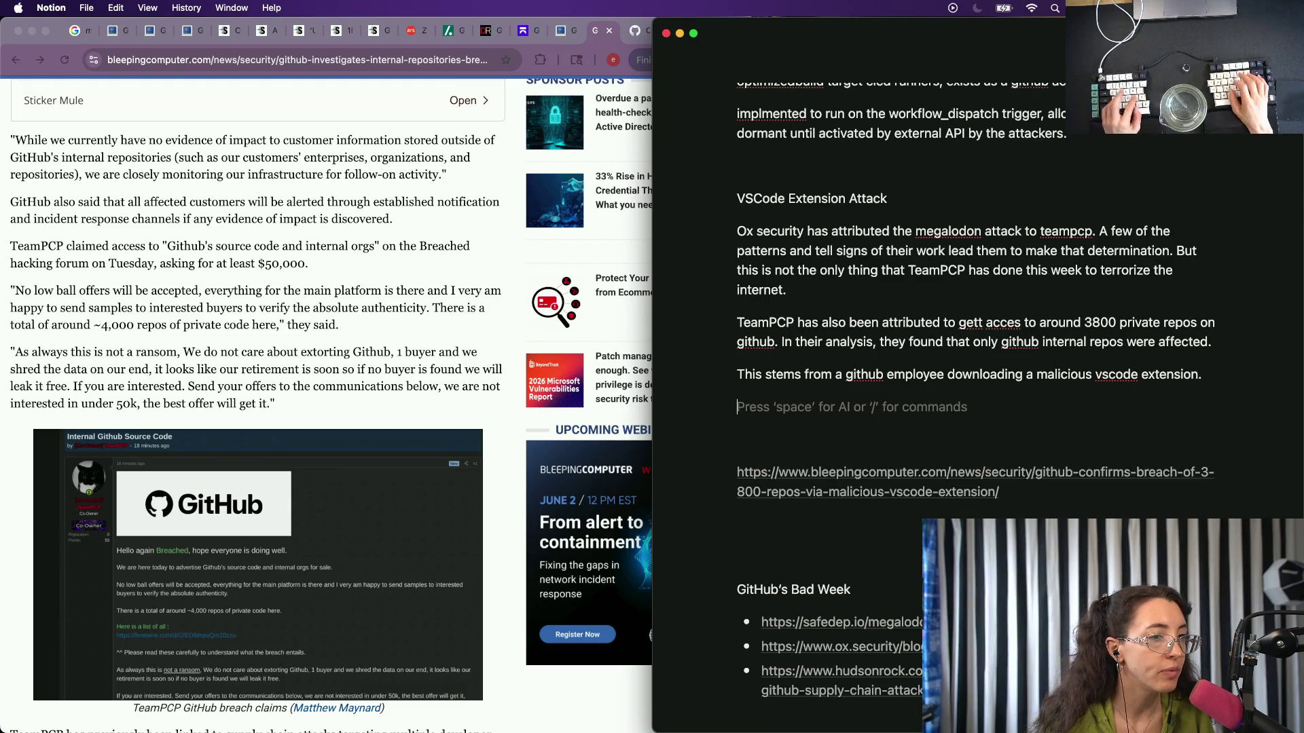
pyautogui.press('BackSpace')
pyautogui.press('Up')
pyautogui.press('Up')
pyautogui.press('Up')
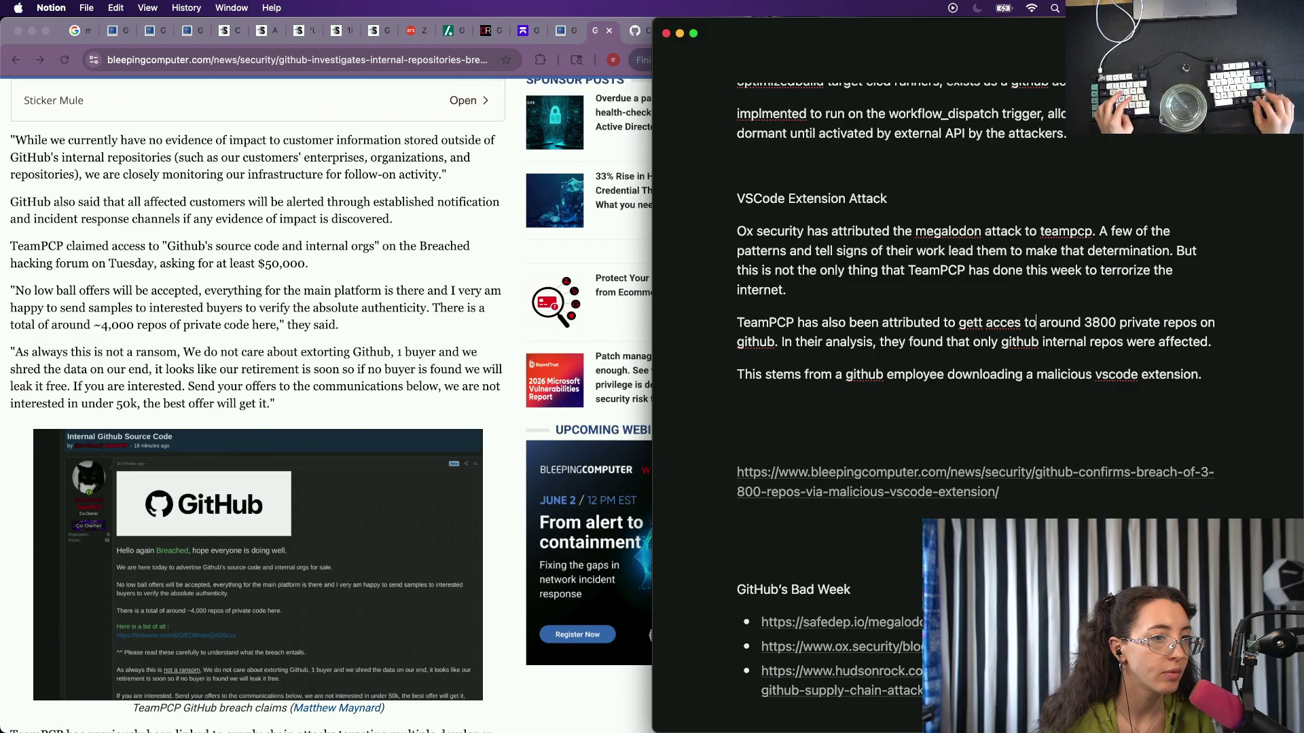
# Replace 'TeamPCP has also been attributed to gett acces' with 'In their rampage, teamPCP managed to get access'.
pyautogui.hotkey('alt', 'Left')
pyautogui.hotkey('shift', 'alt', 'Right')
pyautogui.hotkey('shift', 'alt', 'Right')
pyautogui.hotkey('shift', 'alt', 'Right')
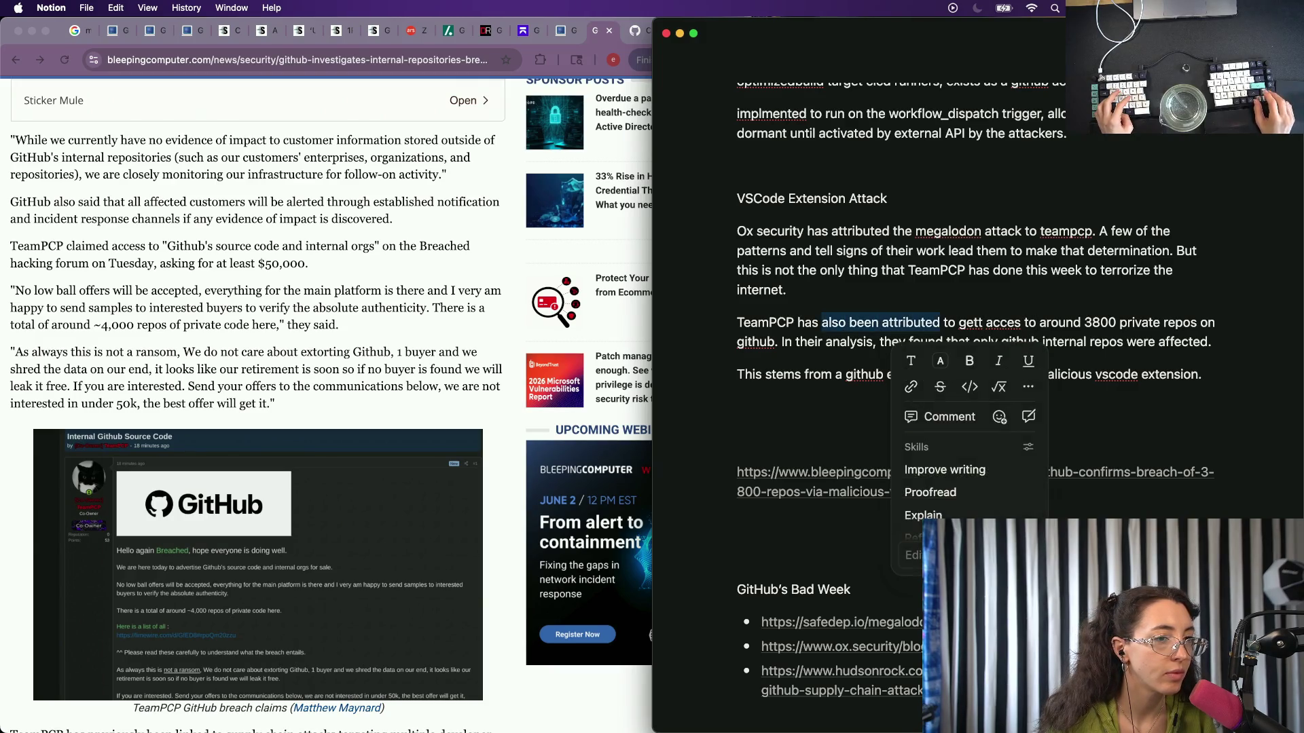
pyautogui.hotkey('shift', 'alt', 'Right')
pyautogui.hotkey('shift', 'alt', 'Right')
pyautogui.hotkey('shift', 'alt', 'Right')
pyautogui.press('BackSpace')
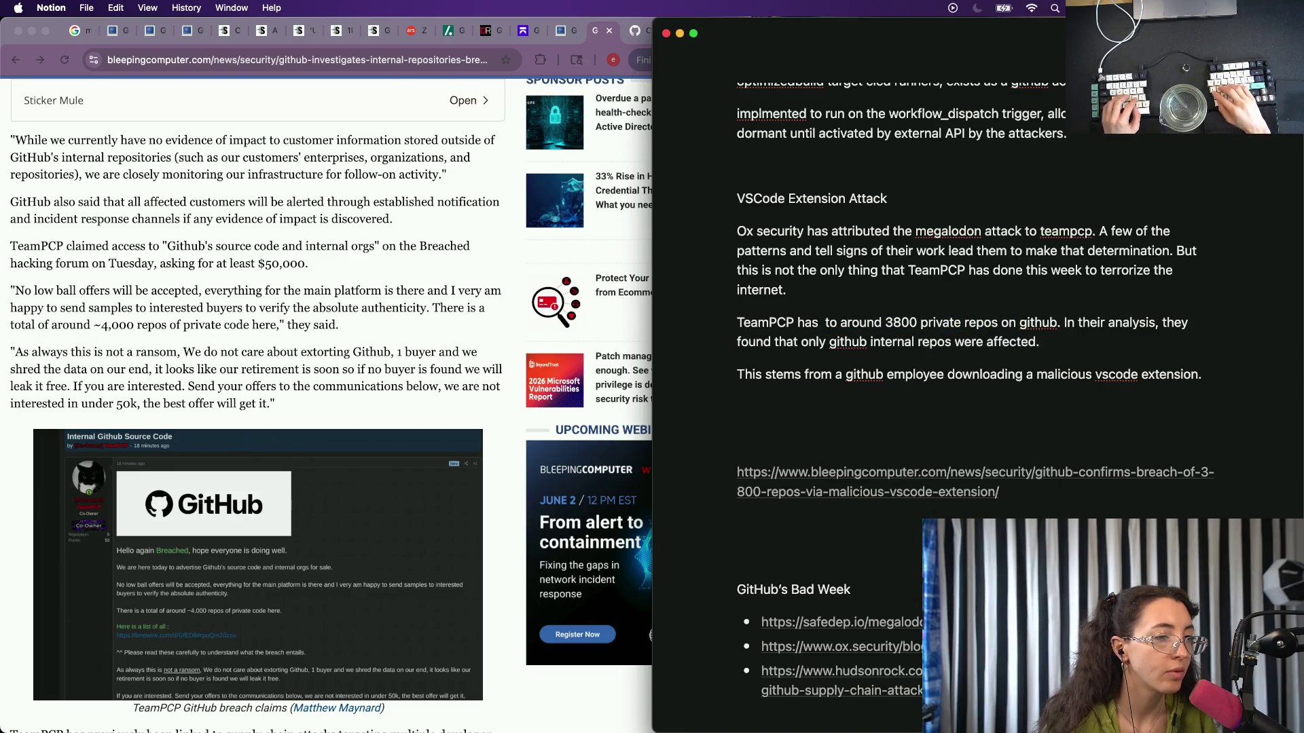
pyautogui.hotkey('alt', 'BackSpace')
pyautogui.hotkey('alt', 'BackSpace')
pyautogui.write('In ')
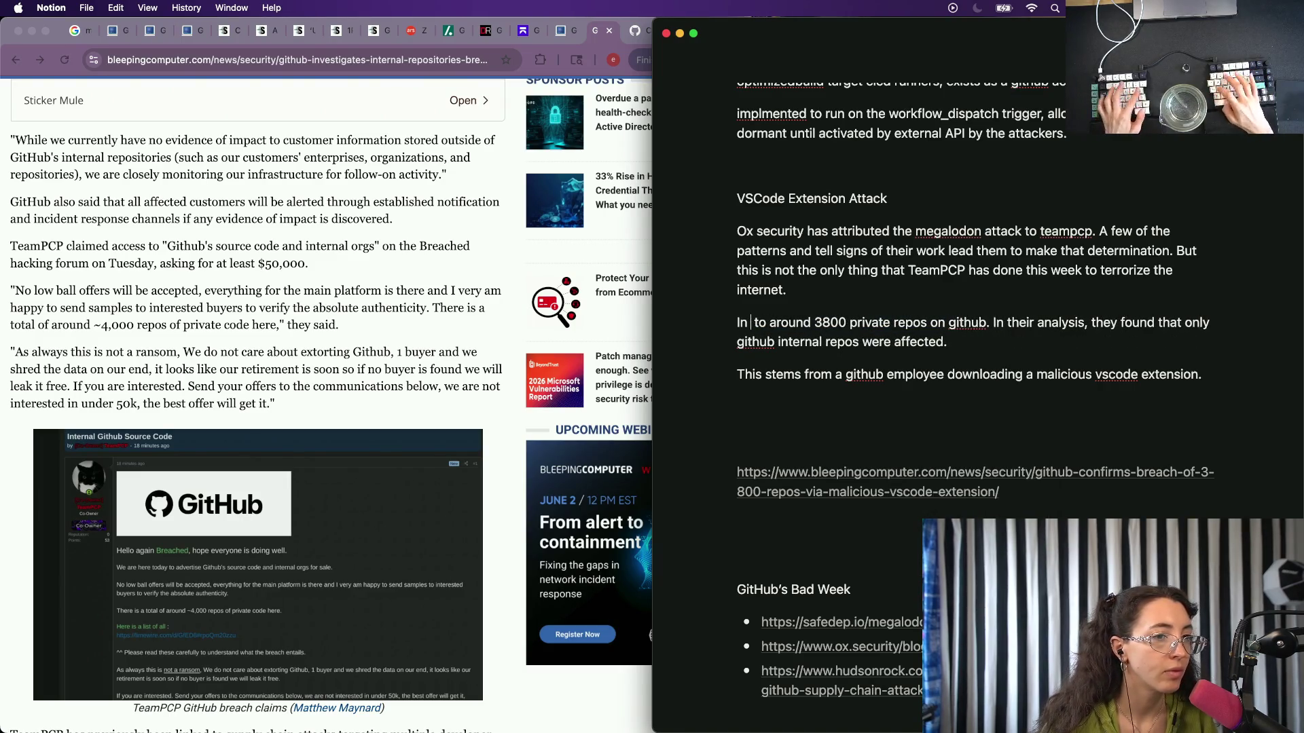
pyautogui.write('the')
pyautogui.hotkey('alt', 'BackSpace')
pyautogui.write('their')
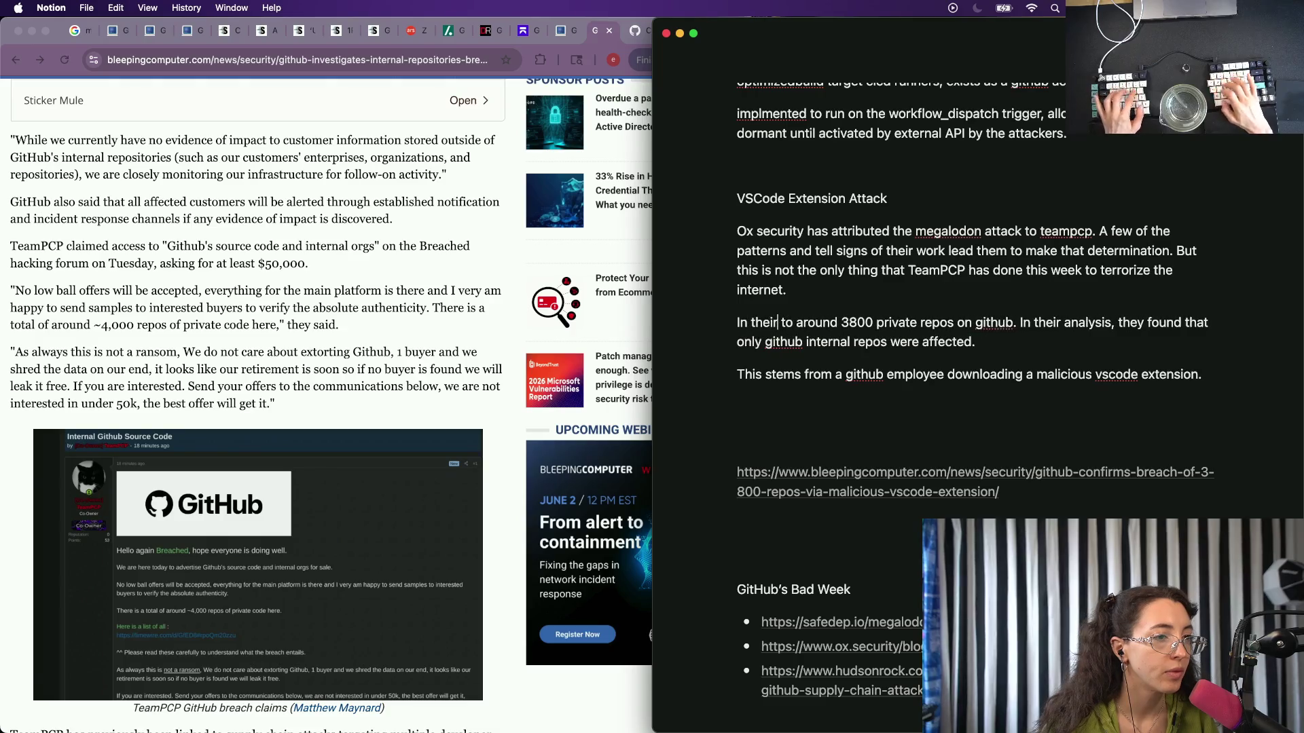
pyautogui.write(' rampage')
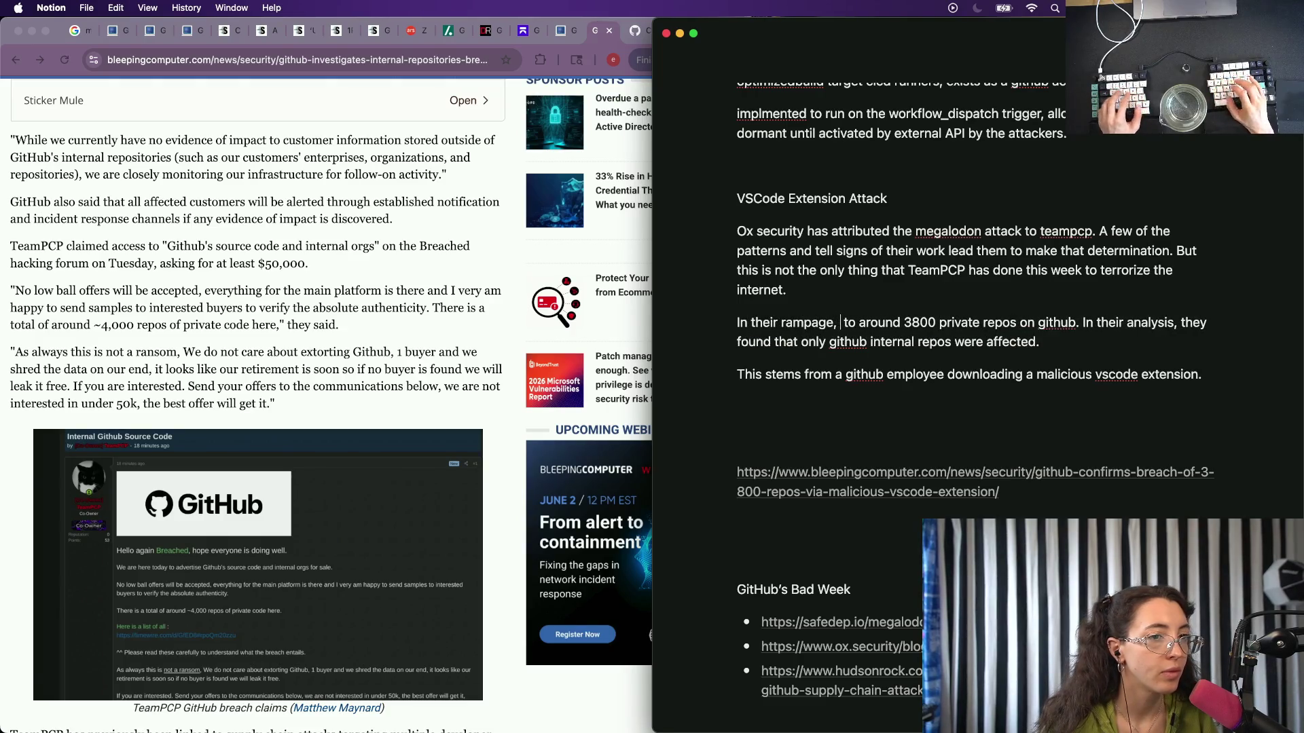
pyautogui.write(', teamPCP has')
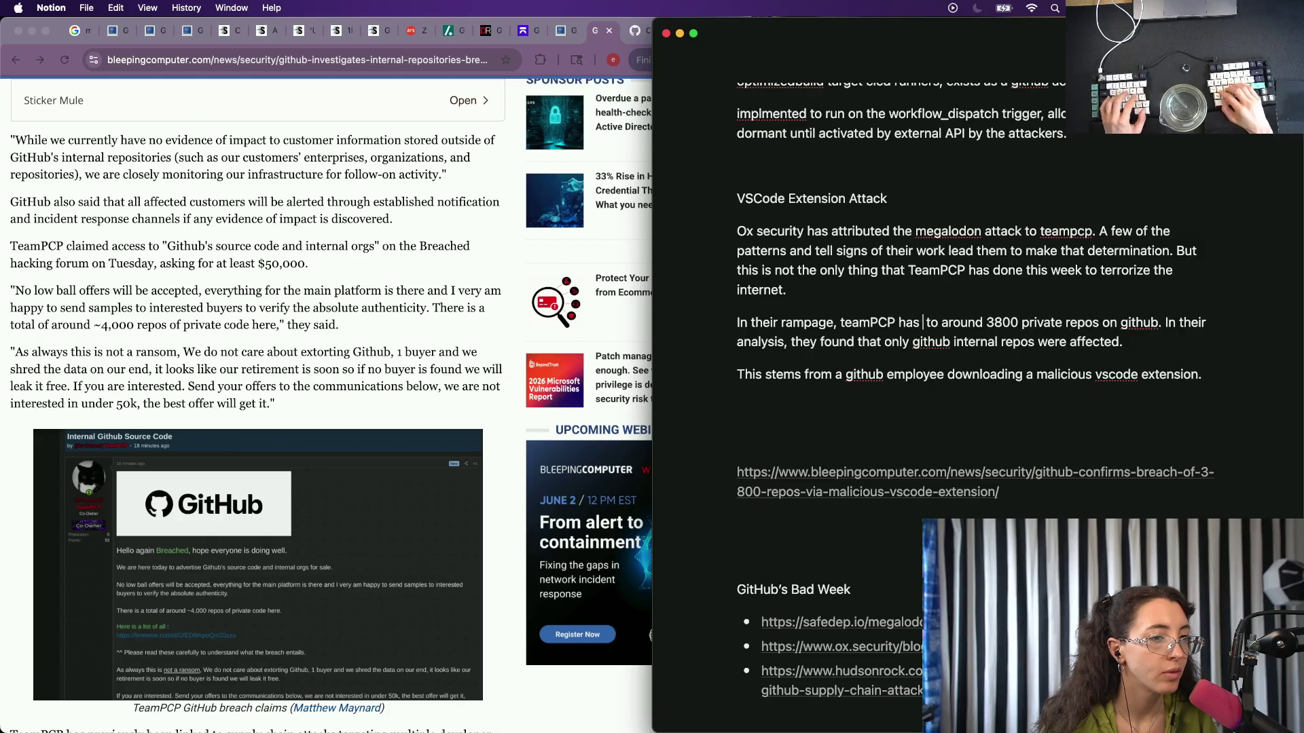
pyautogui.press('BackSpace')
pyautogui.press('BackSpace')
pyautogui.press('BackSpace')
pyautogui.write('mange')
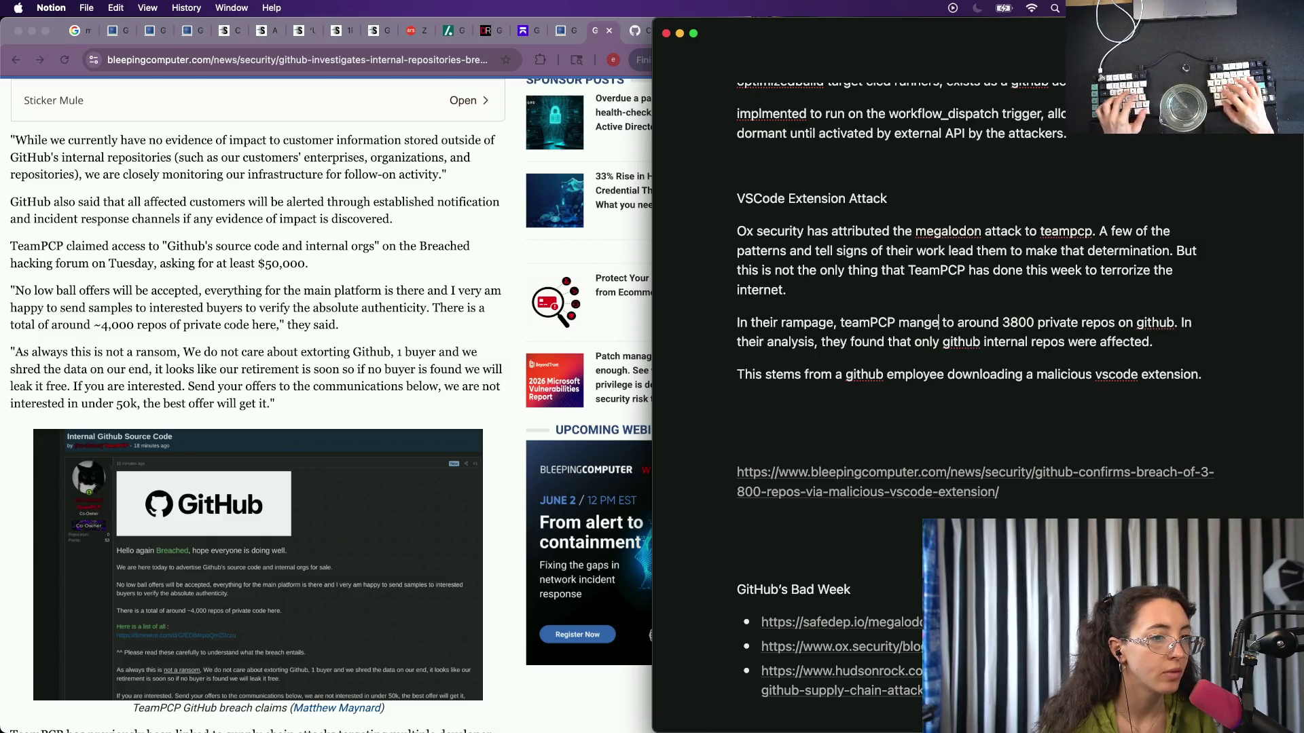
pyautogui.write('managed to get ')
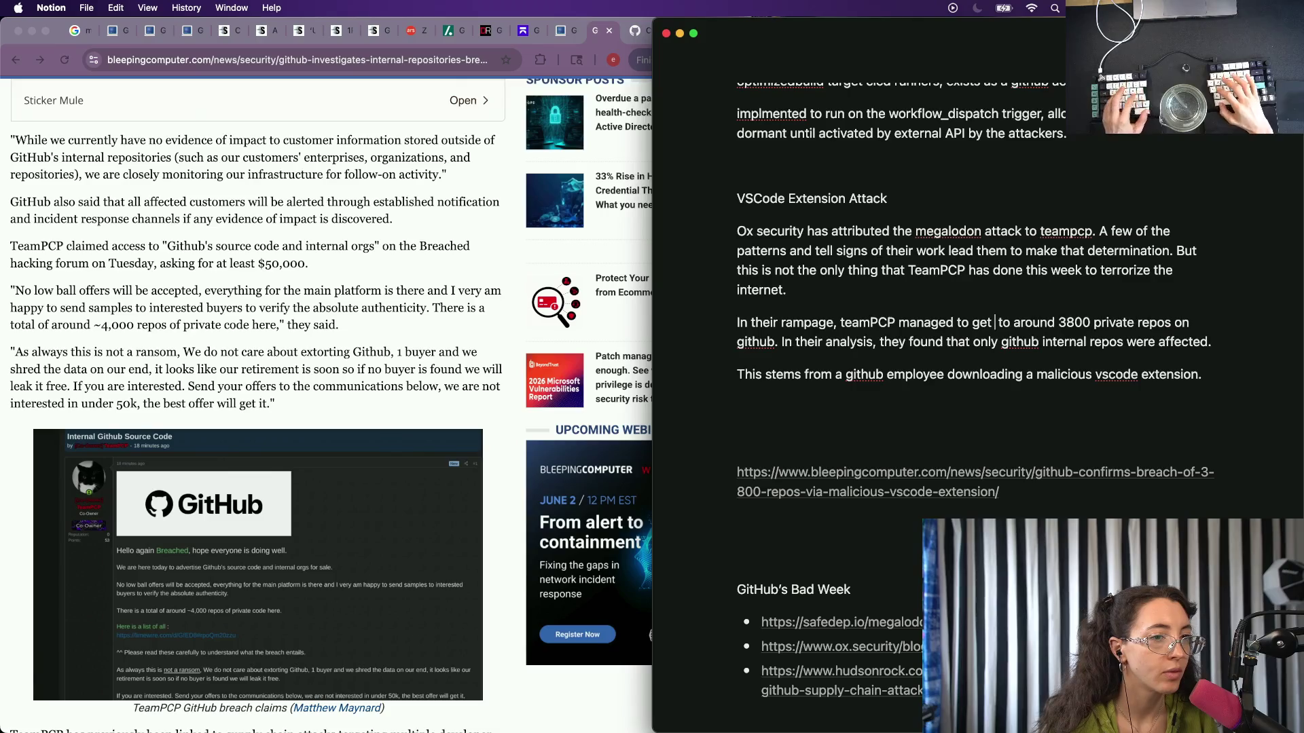
pyautogui.write('access')
pyautogui.press('Down')
pyautogui.press('Down')
pyautogui.press('Down')
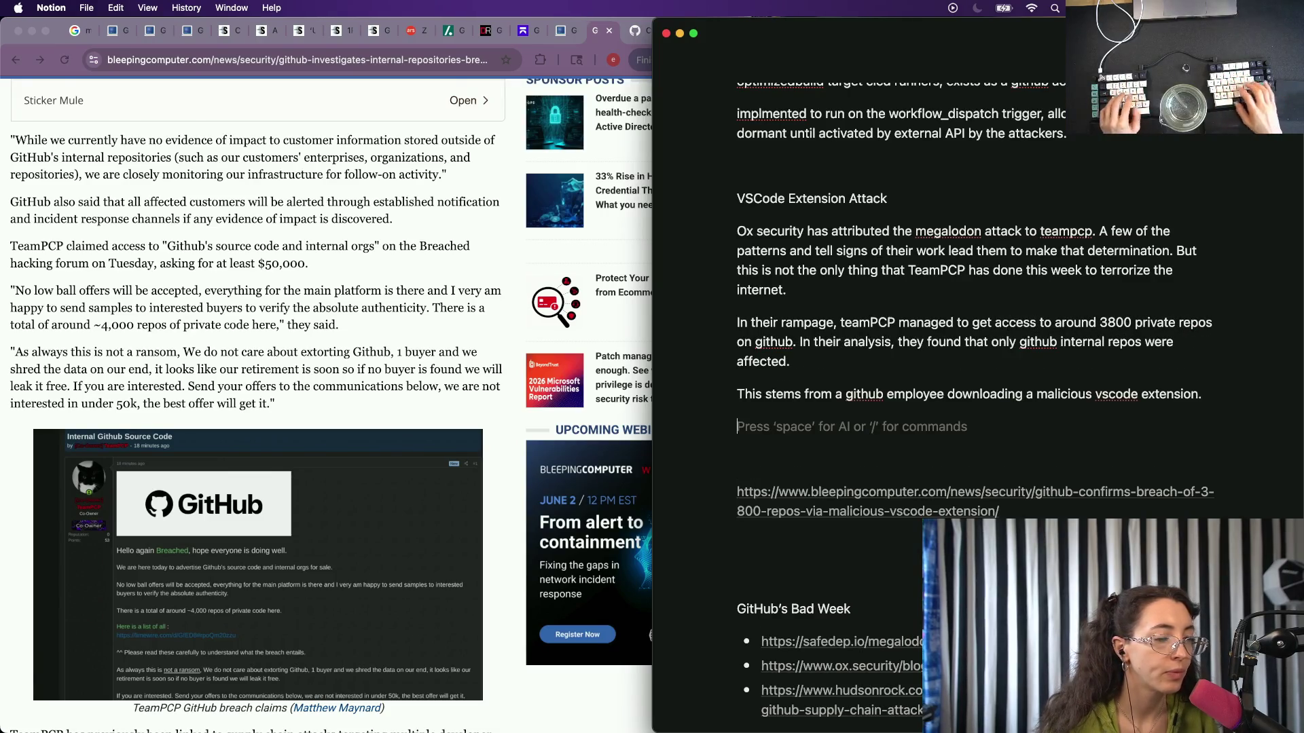
pyautogui.write('PCP')
pyautogui.press('BackSpace')
pyautogui.press('BackSpace')
pyautogui.press('BackSpace')
pyautogui.write('TeamPCP went onto br')
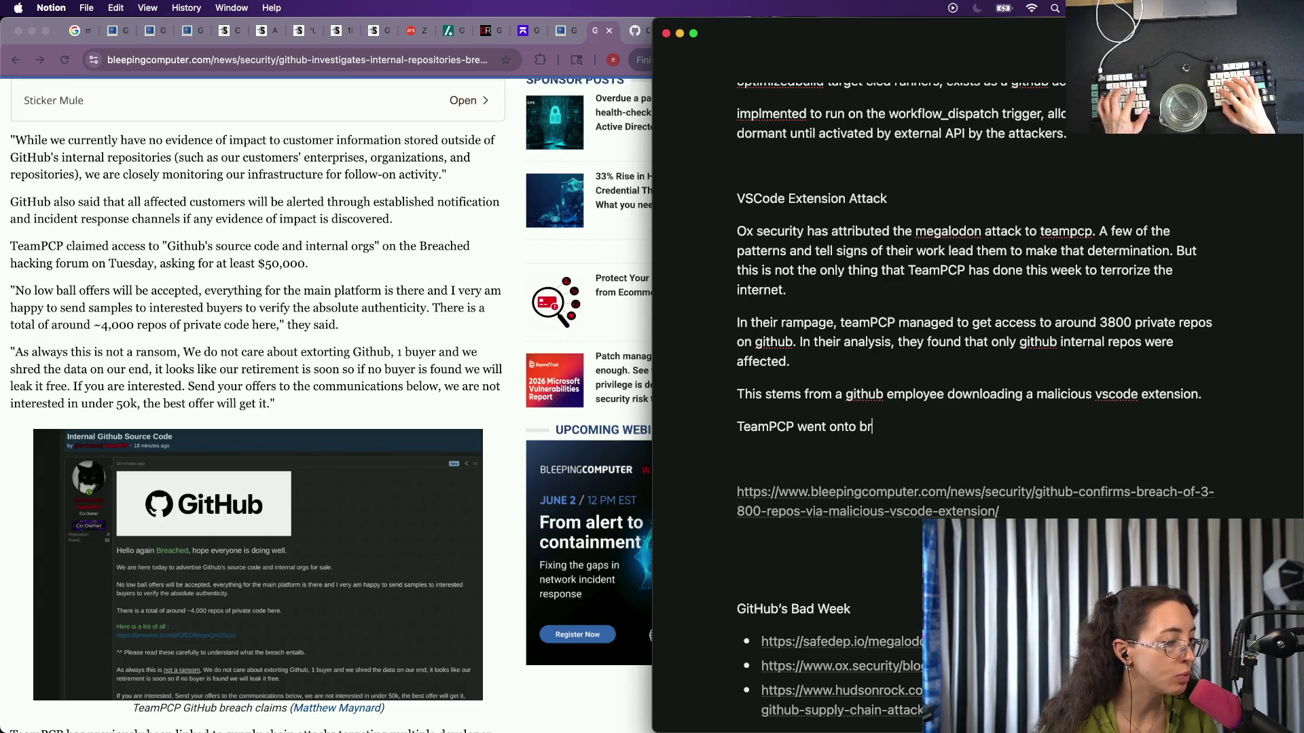
pyautogui.write('eachfocum')
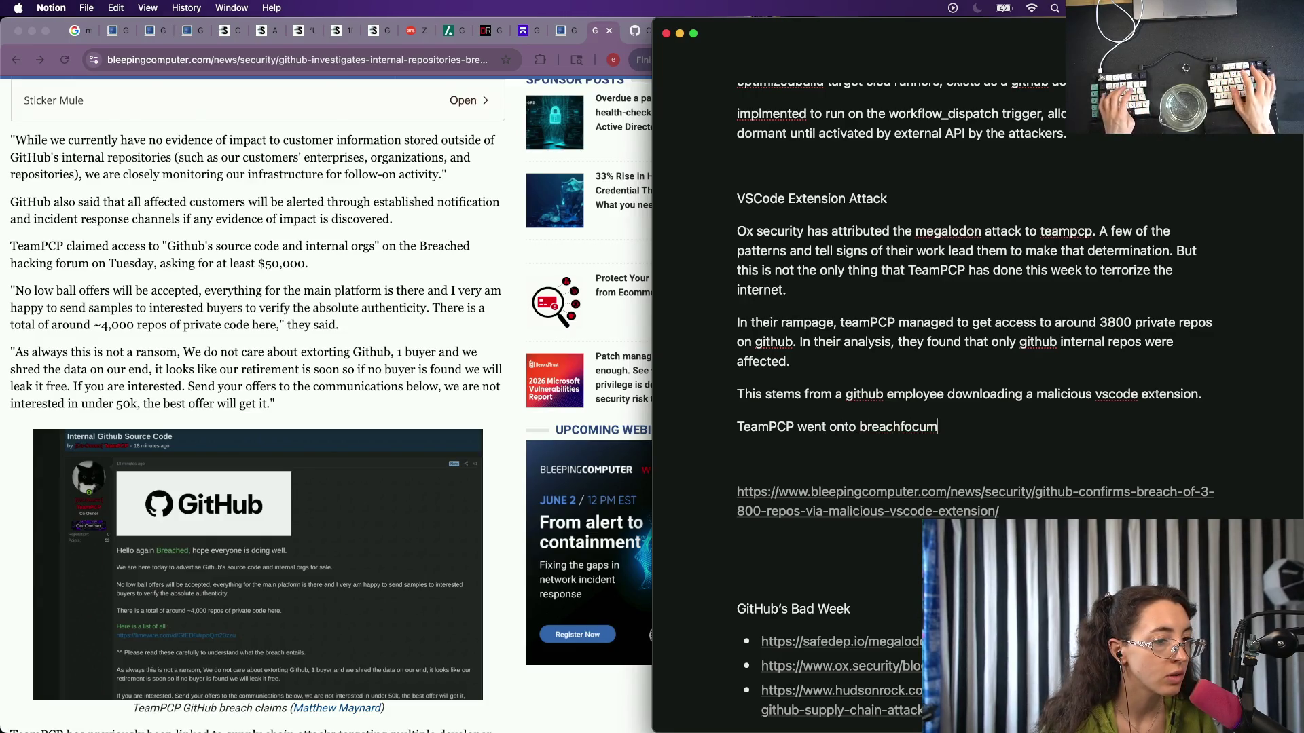
# Write the paragraph saying TeamPCP posted on breachforums selling github source code, fixing typos.
pyautogui.hotkey('alt', 'BackSpace')
pyautogui.write('b')
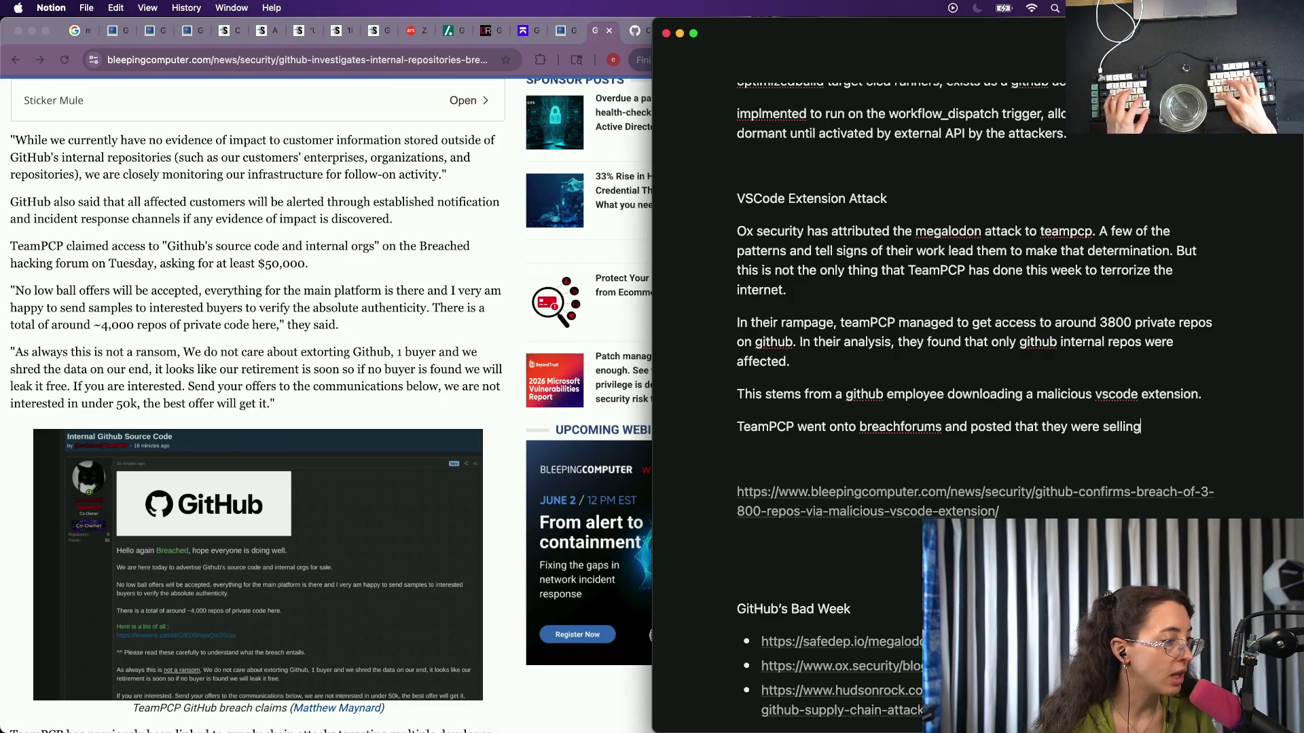
pyautogui.write('github')
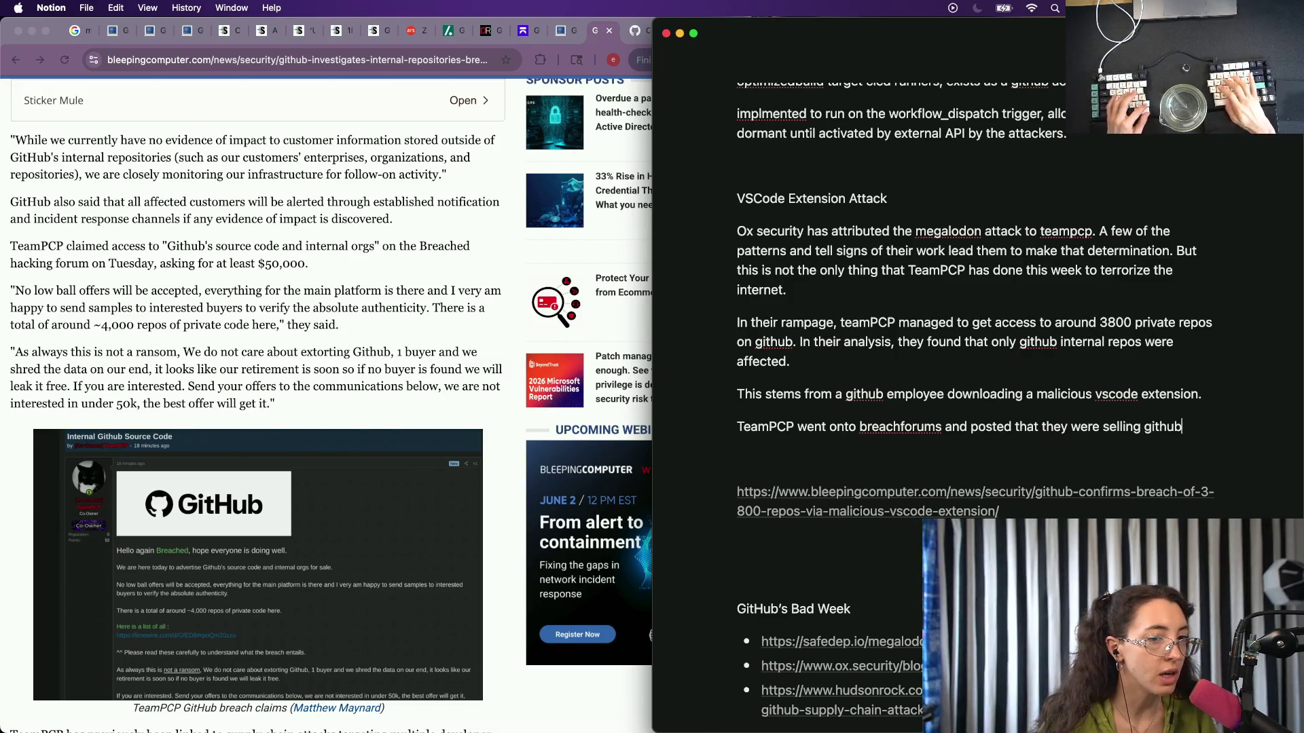
pyautogui.write(' sourced')
pyautogui.press('BackSpace')
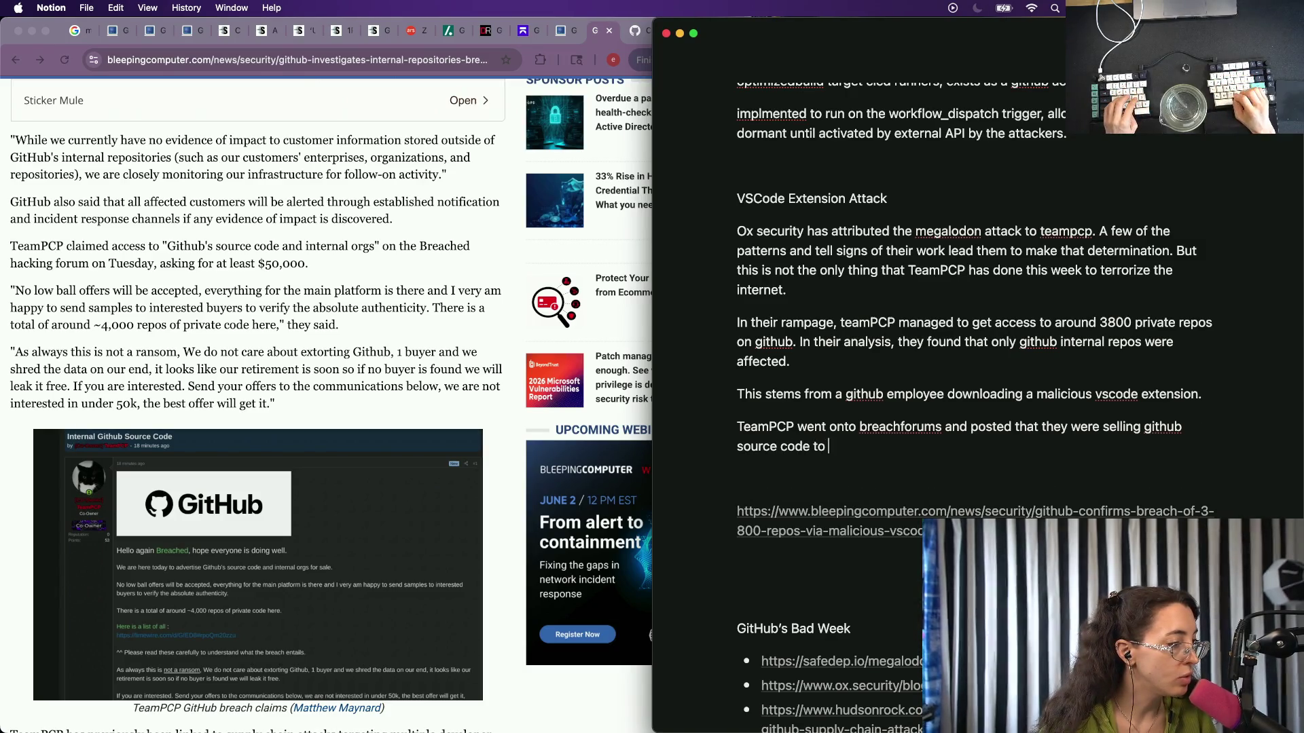
pyautogui.hotkey('alt', 'BackSpace')
pyautogui.hotkey('alt', 'BackSpace')
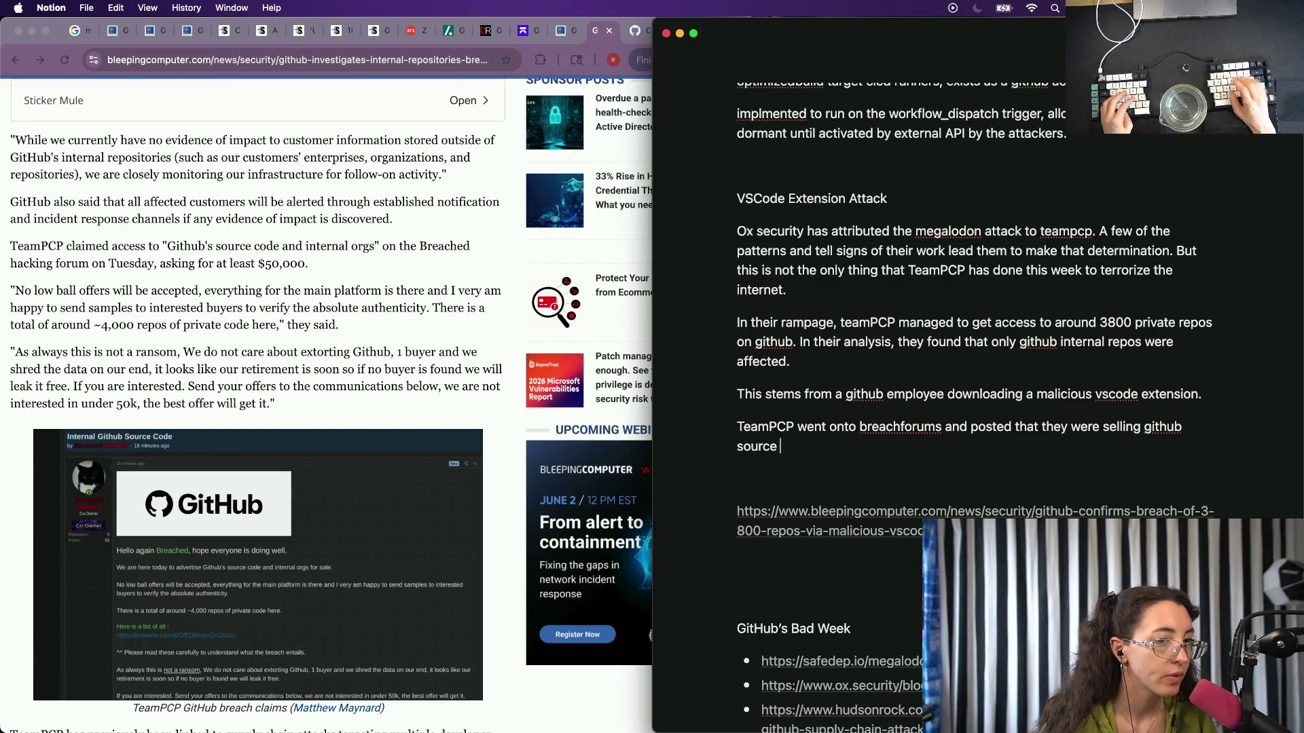
pyautogui.write('code, co')
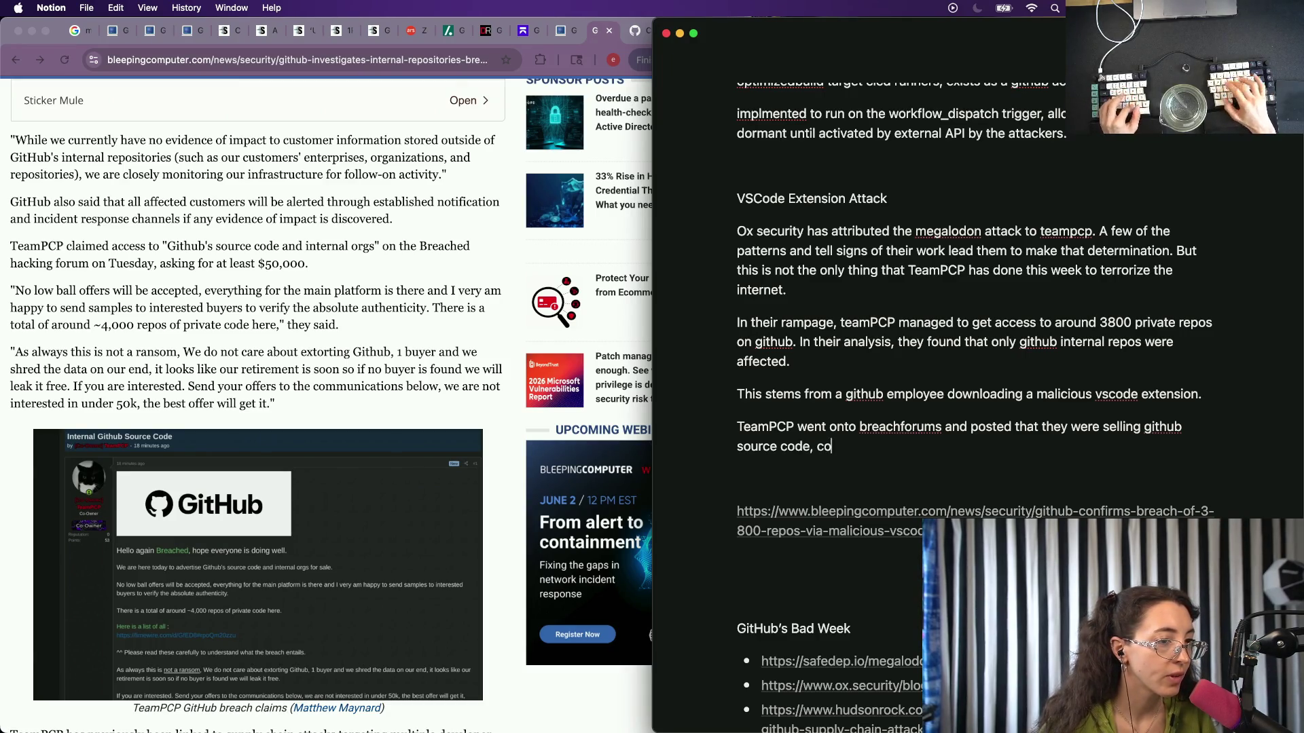
pyautogui.write('nfirming the')
pyautogui.write(' breach')
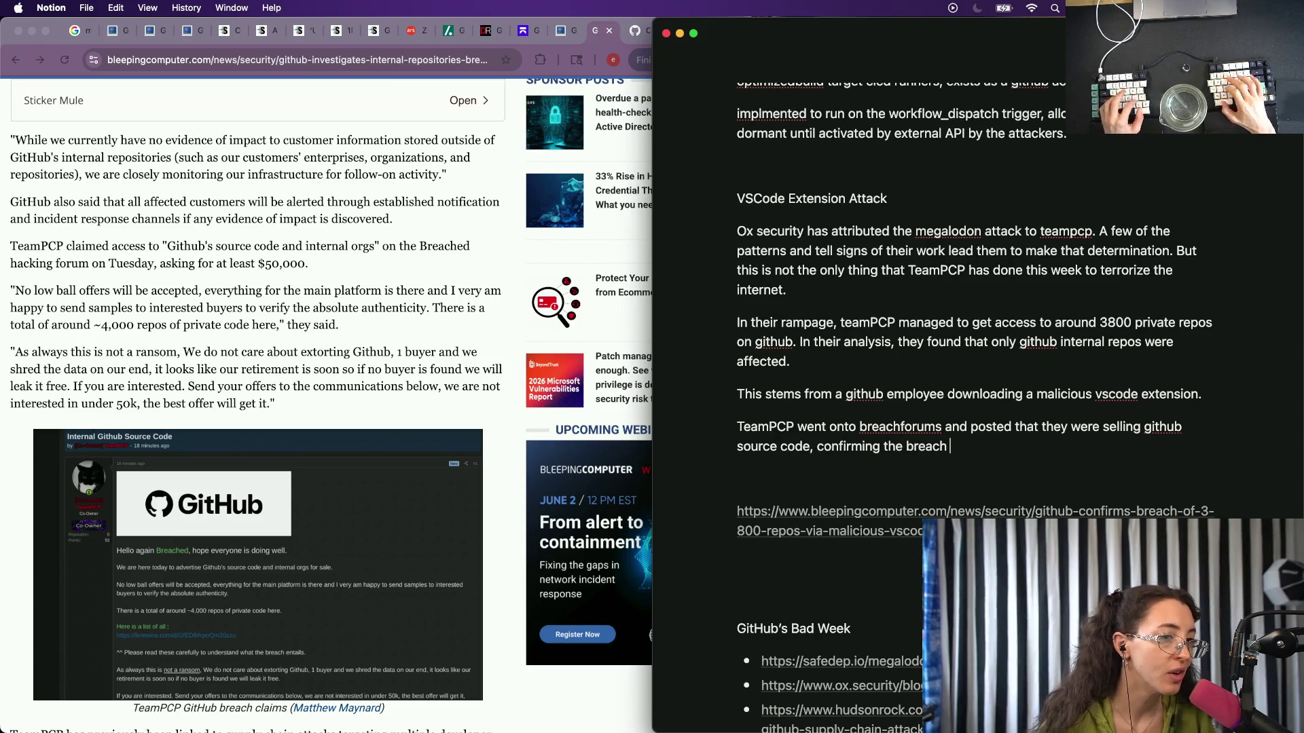
pyautogui.write(' from the team ')
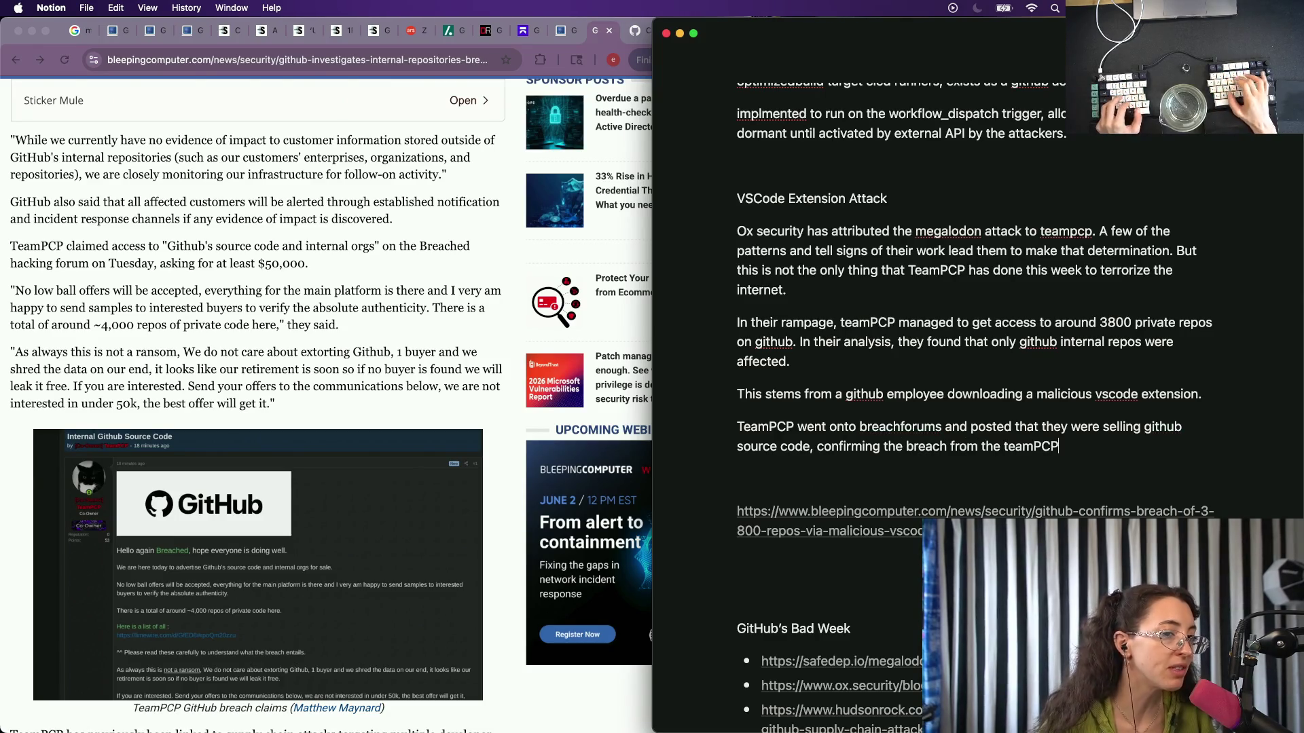
pyautogui.write(' sid')
pyautogui.write('e of things.')
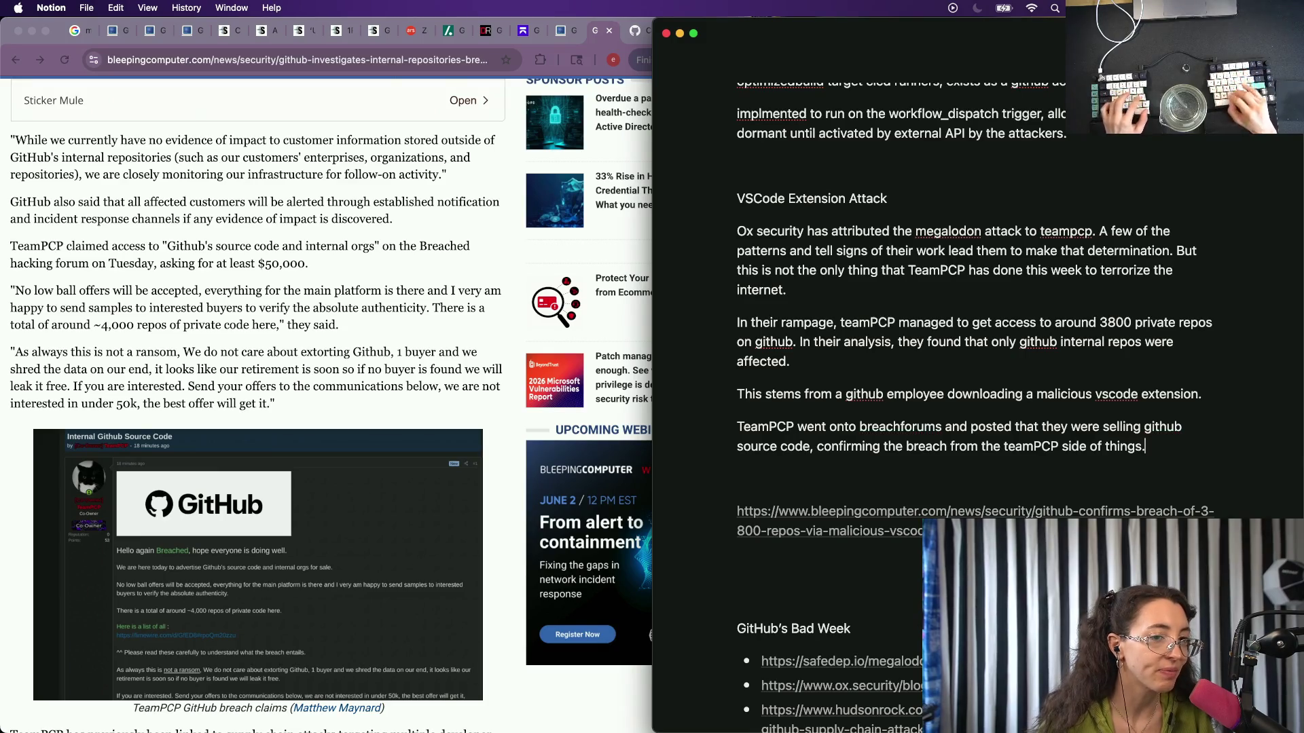
# Move to the start of the BleepingComputer link line to turn it into a bullet.
pyautogui.press('Up')
pyautogui.press('Up')
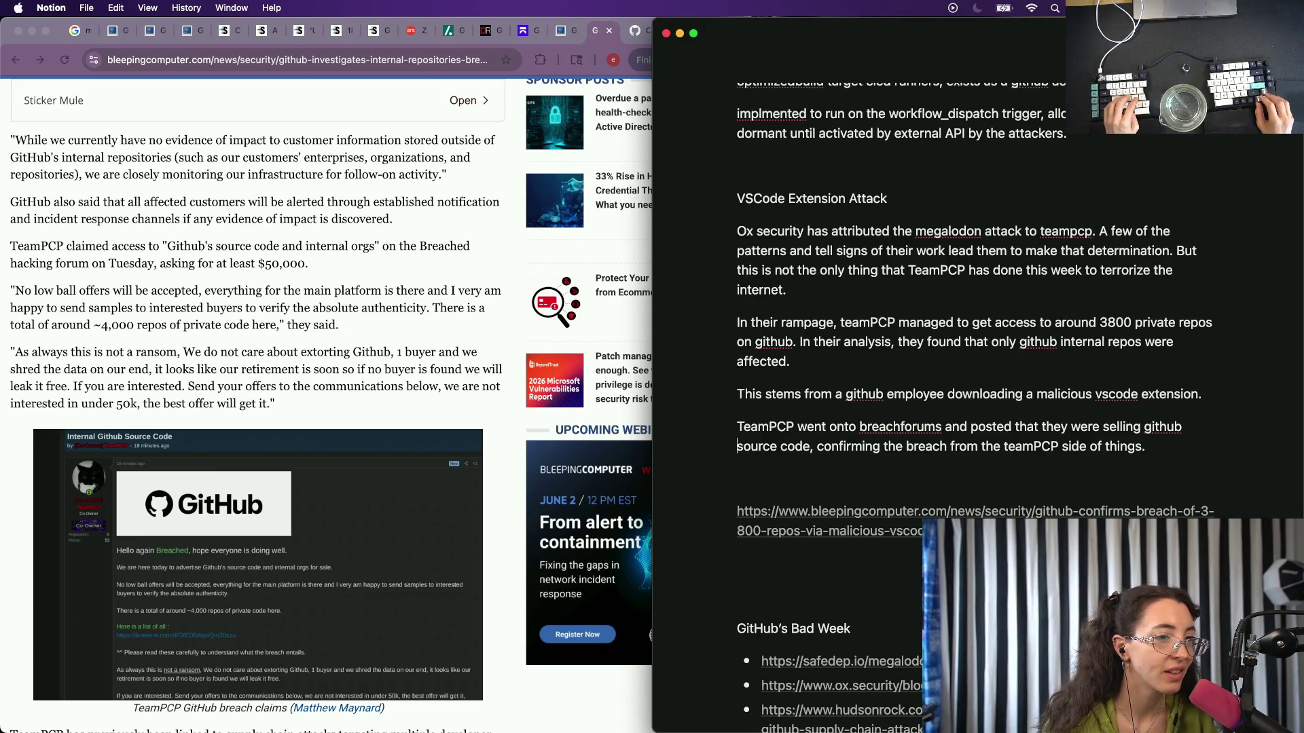
pyautogui.press('Down')
pyautogui.press('Down')
pyautogui.press('Up')
pyautogui.press('Down')
pyautogui.press('Down')
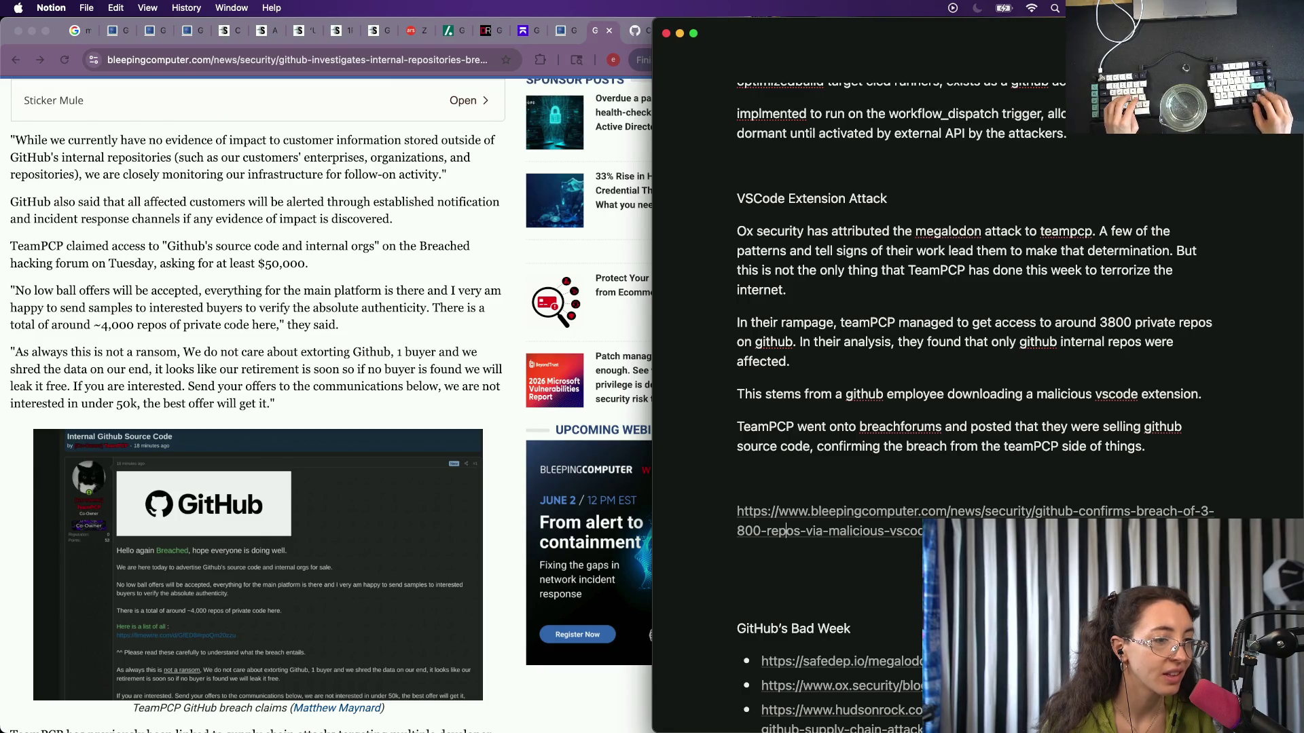
pyautogui.press('Up')
pyautogui.press('super+Left')
pyautogui.write('-')
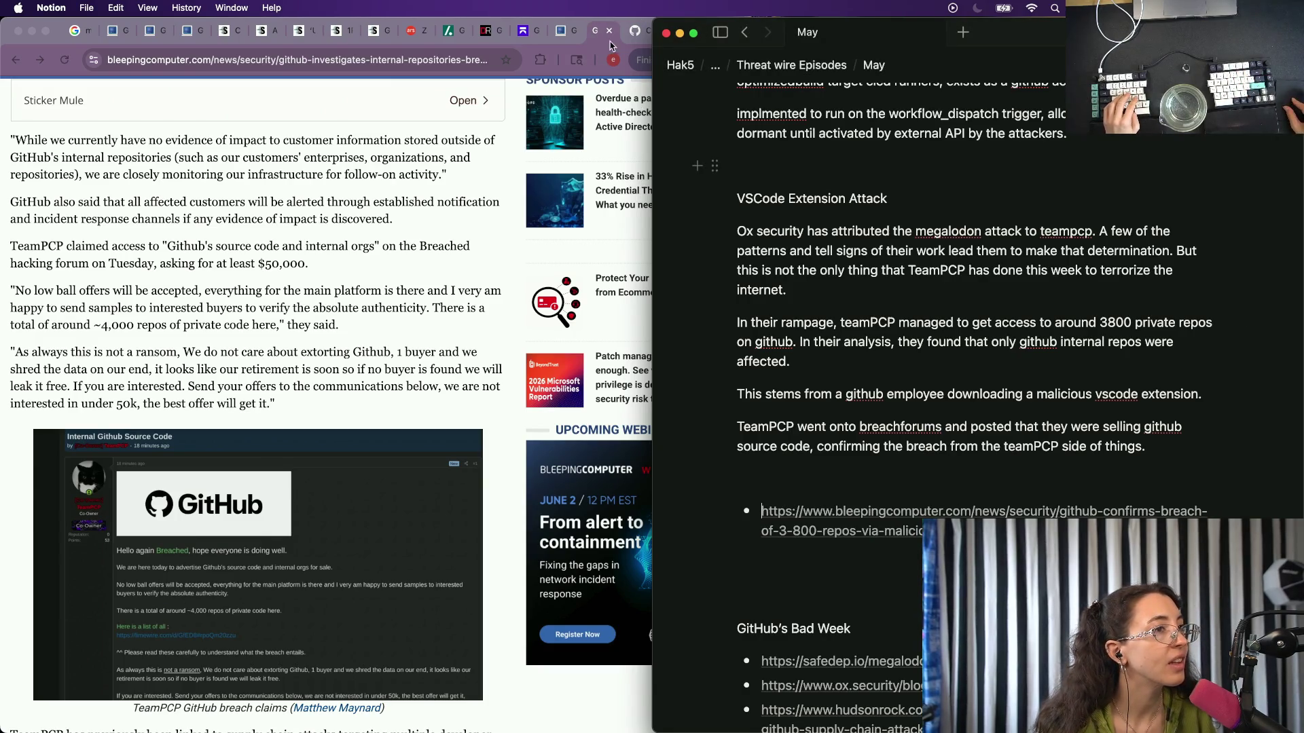
# Grab the GitHub blog unauthorized-access article link from the browser and return to the notes.
pyautogui.click(614, 45)
pyautogui.click(623, 30)
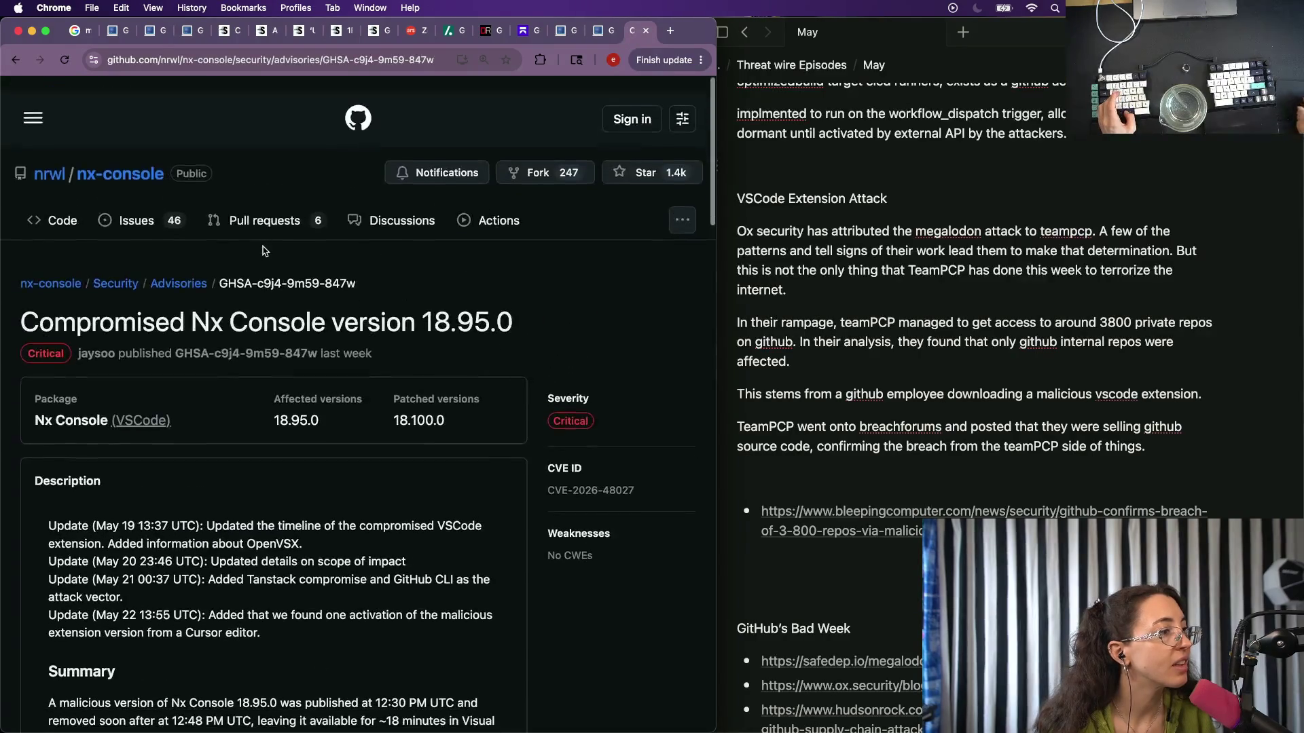
pyautogui.press('super+Left')
pyautogui.scroll(10, 238, 263)
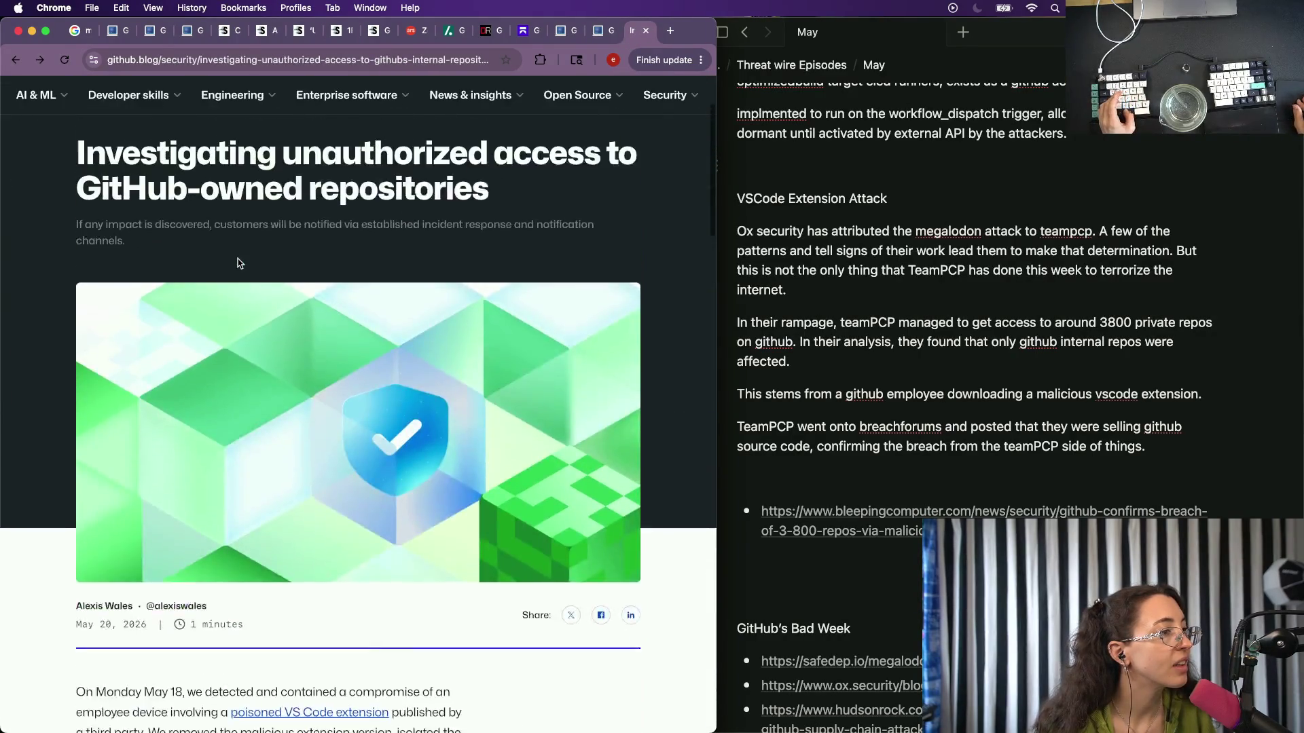
pyautogui.moveTo(53, 183); pyautogui.dragTo(664, 719)
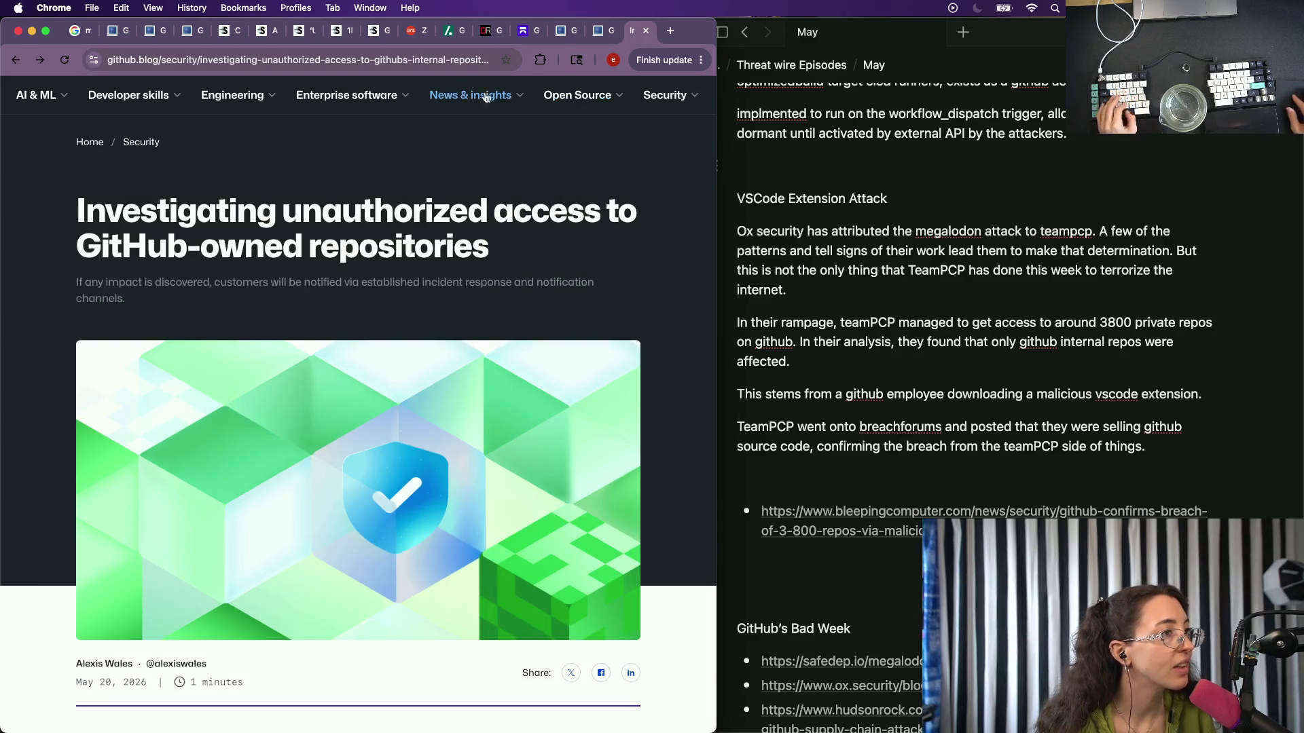
pyautogui.click(295, 59)
pyautogui.scroll(-2, 916, 548)
# Paste the github.blog article URL as a second bullet under the BleepingComputer link.
pyautogui.click(852, 461)
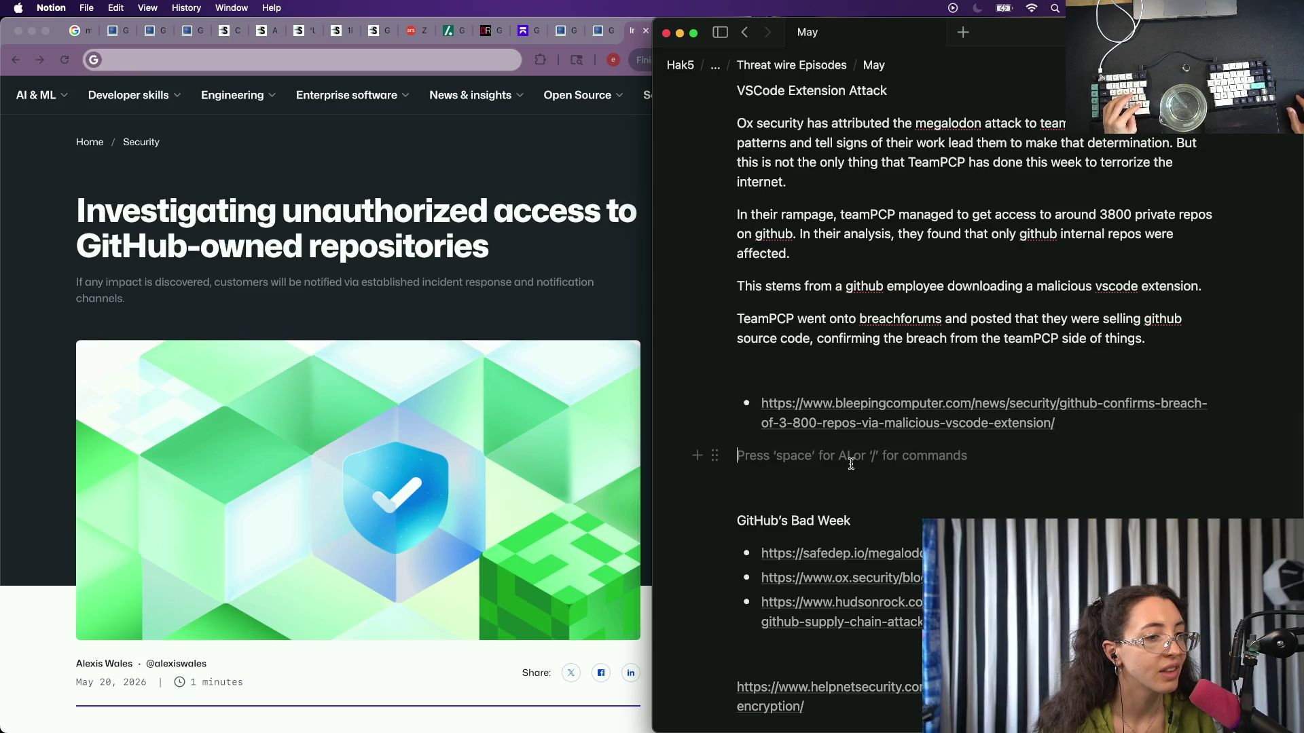
pyautogui.write('-')
pyautogui.write('https://github.blog/security/investigating-unauthorized-access-to-githubs-internal-repositories/')
pyautogui.click(373, 315)
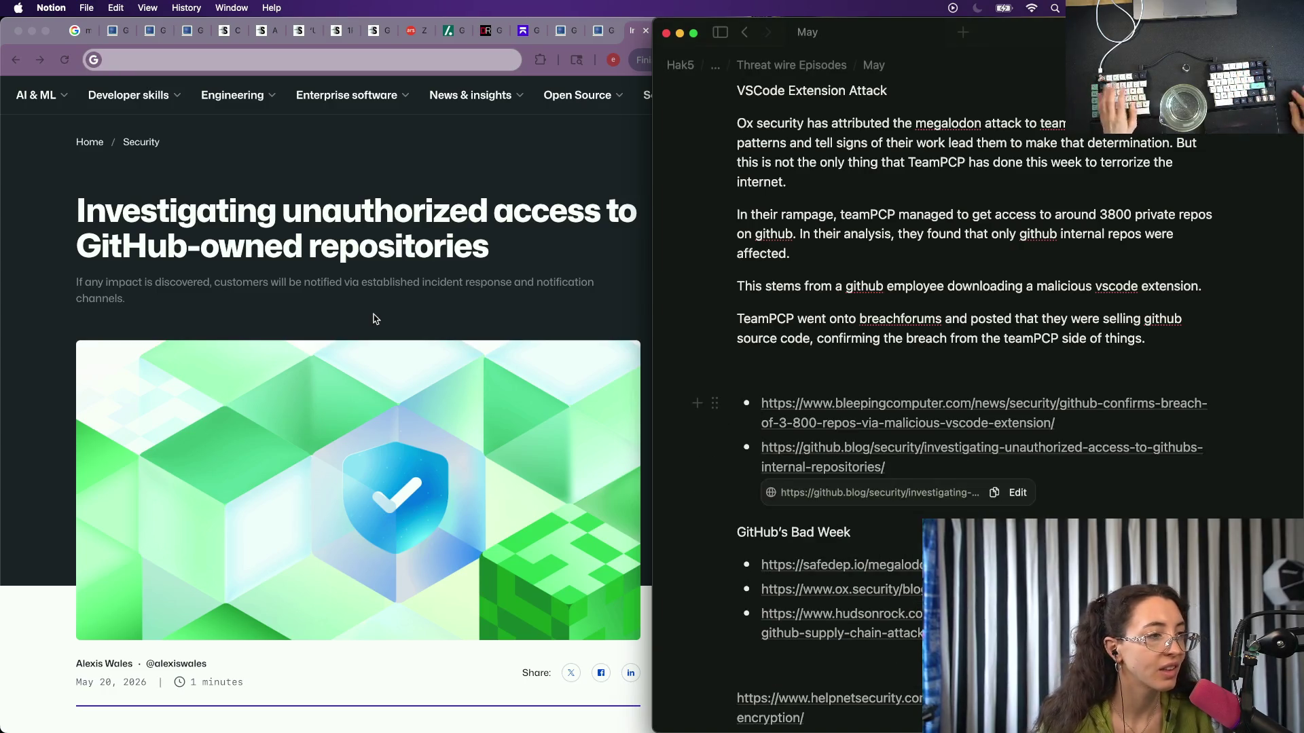
pyautogui.scroll(-3, 373, 315)
pyautogui.scroll(3, 833, 301)
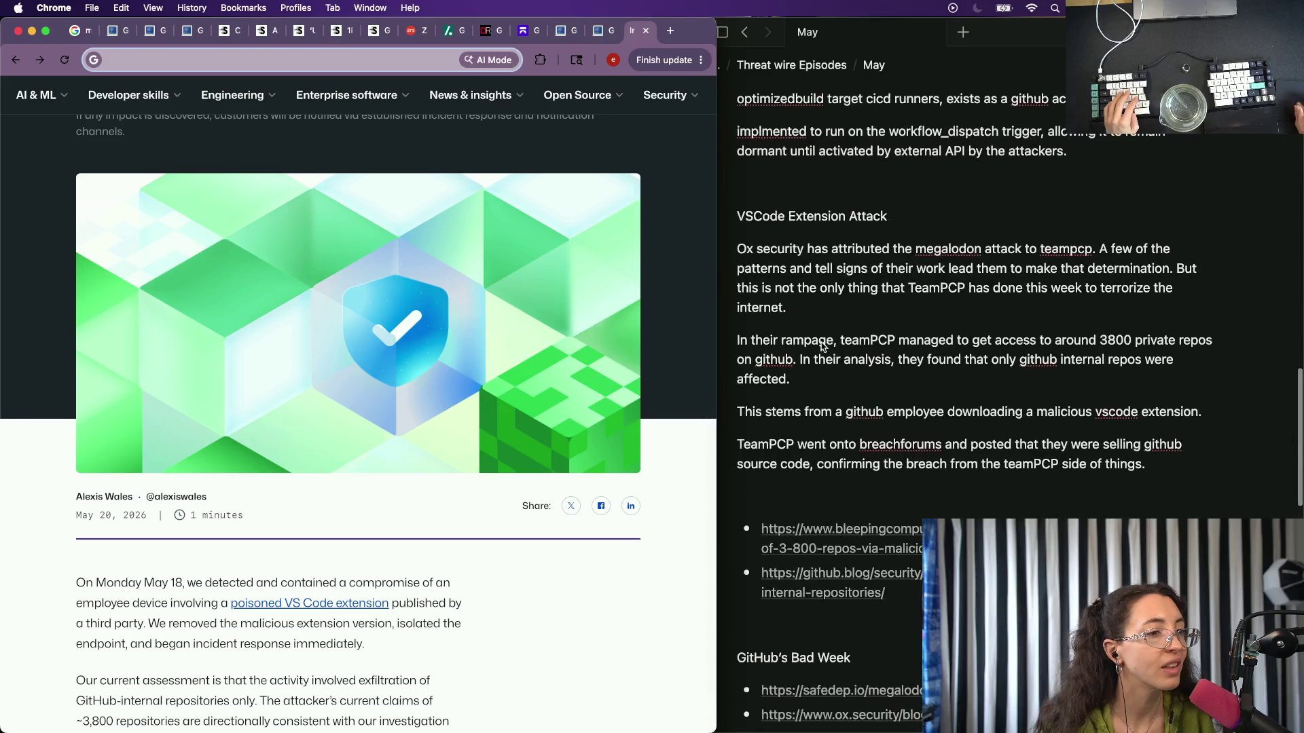
pyautogui.click(800, 380)
# Write that Github identified the compromise on may 18, 2026 after the vscode extension sentence.
pyautogui.press('Right')
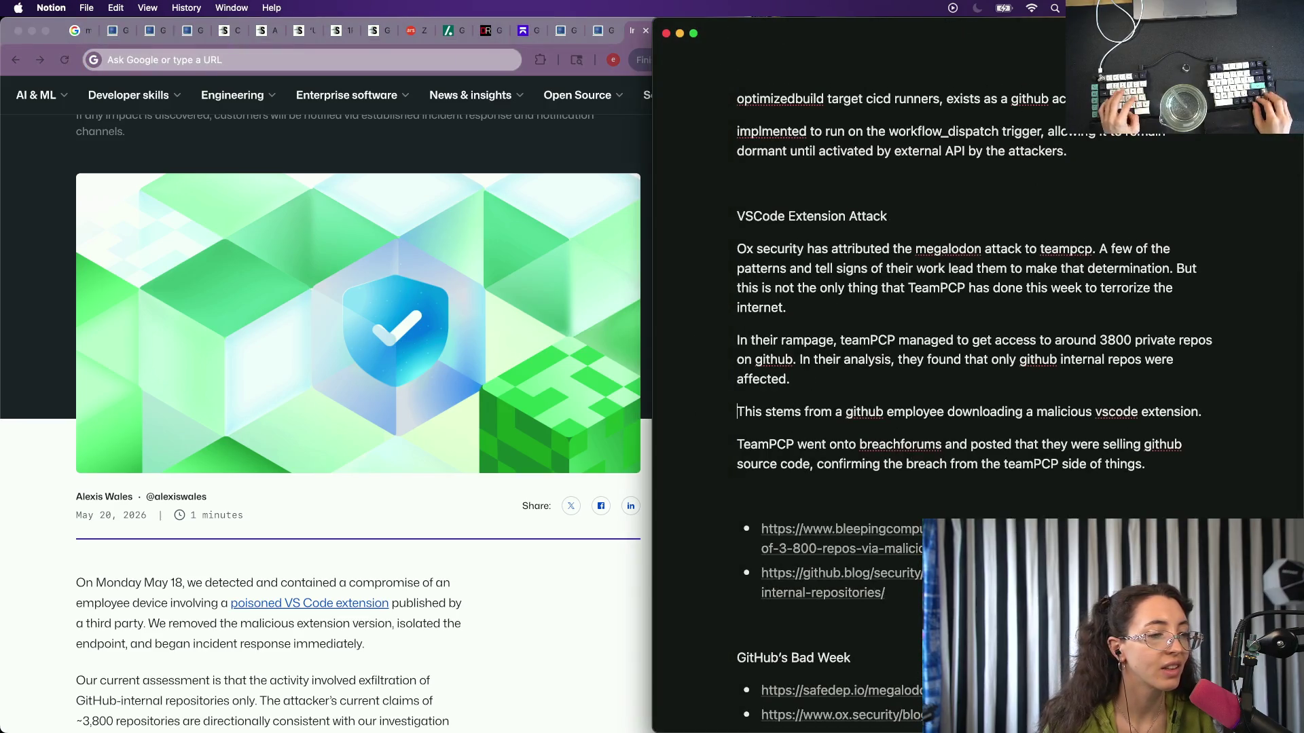
pyautogui.write('Gi')
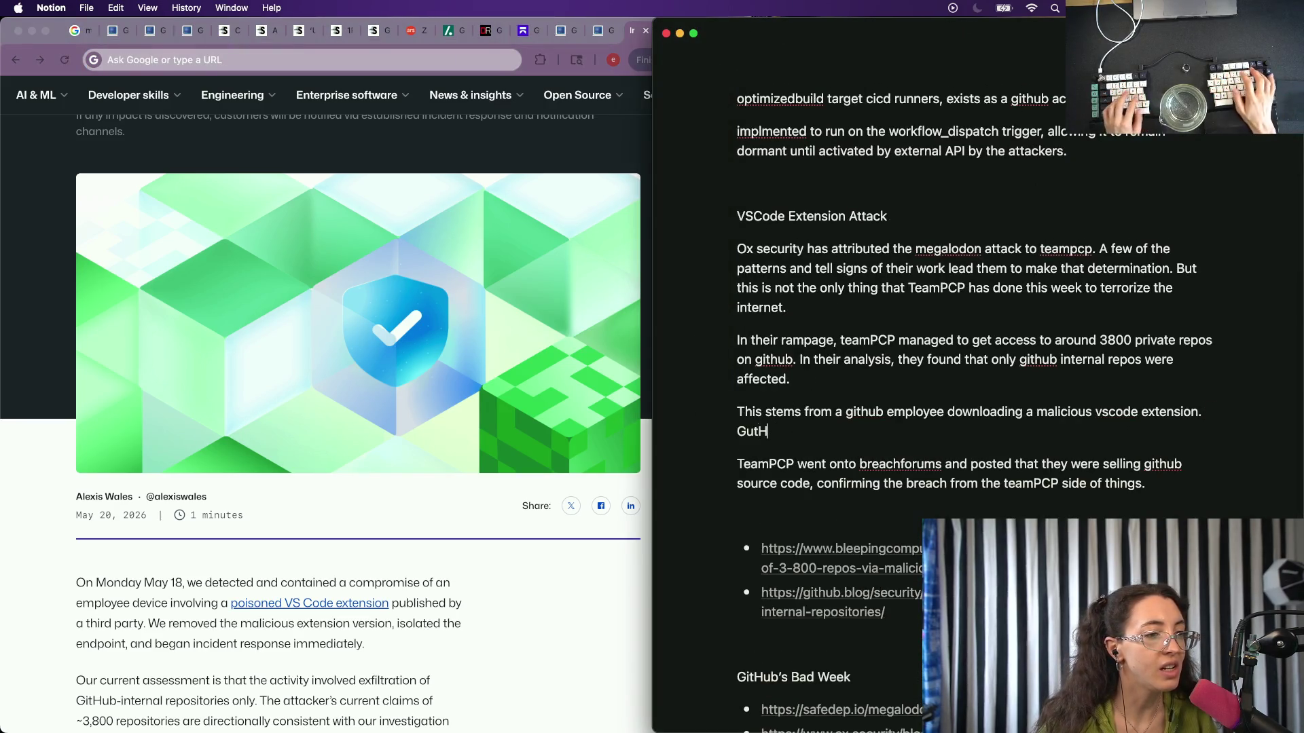
pyautogui.write('ht')
pyautogui.write('hub')
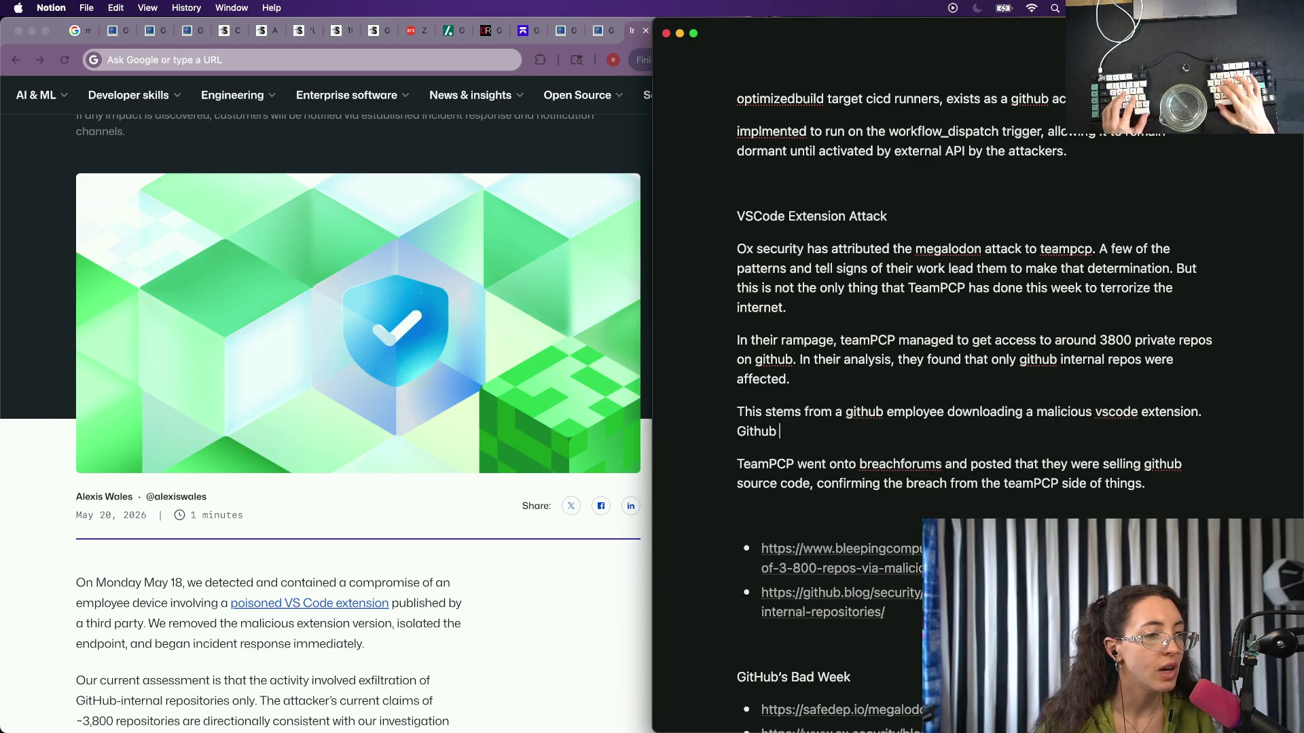
pyautogui.write(' ident')
pyautogui.write('ified the')
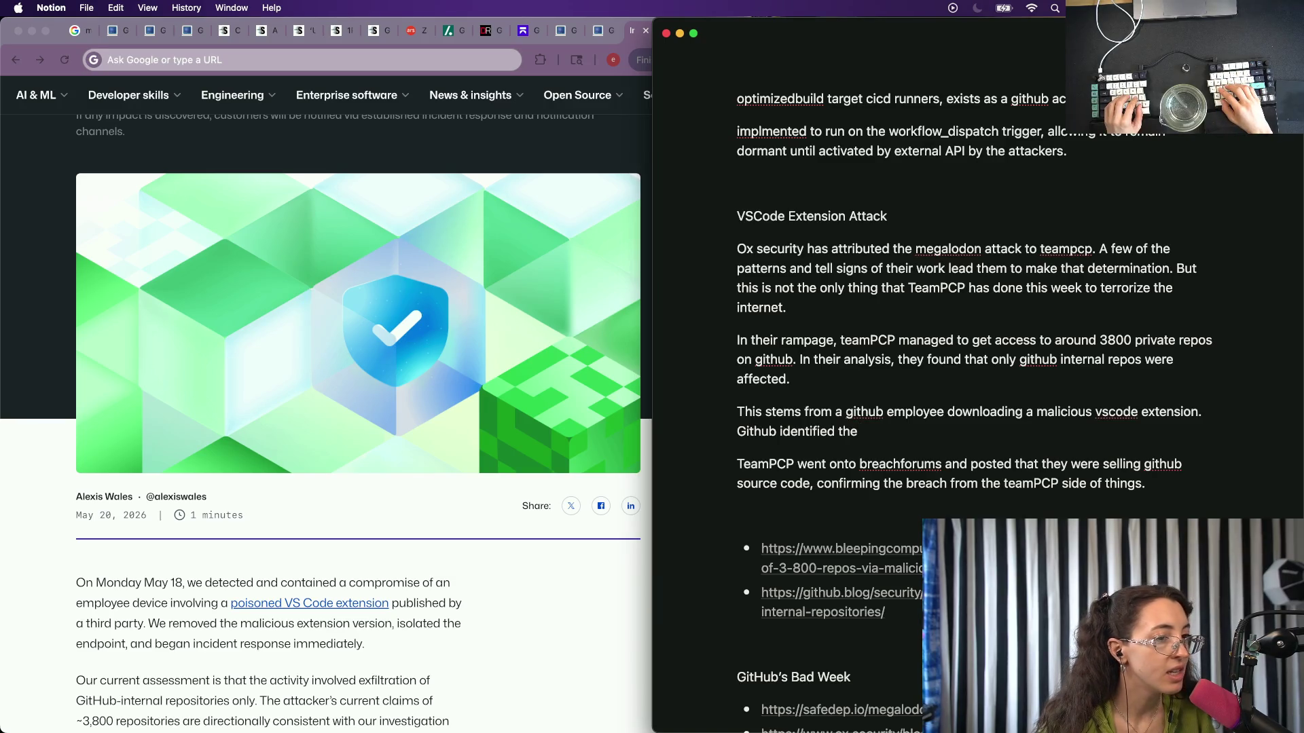
pyautogui.write(' vcompromis')
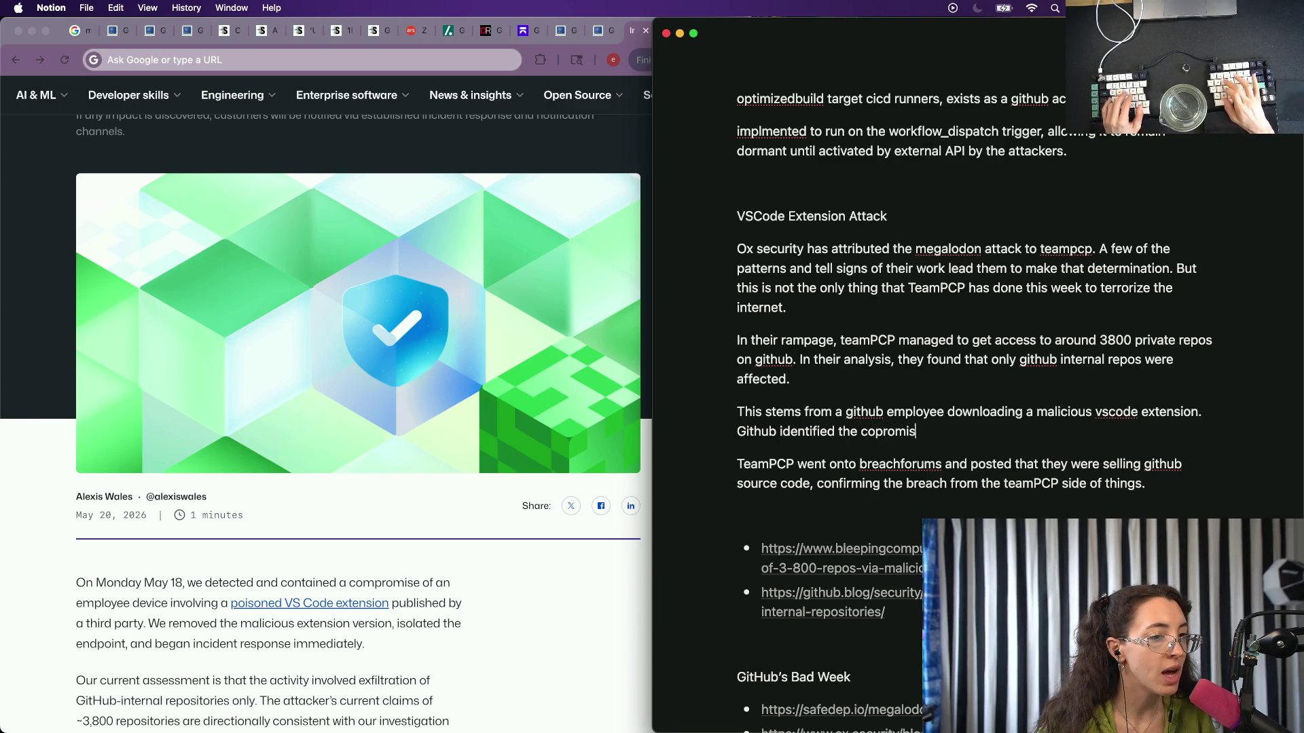
pyautogui.write('m')
pyautogui.hotkey('alt', 'BackSpace')
pyautogui.write('cmp')
pyautogui.press('BackSpace')
pyautogui.press('BackSpace')
pyautogui.press('BackSpace')
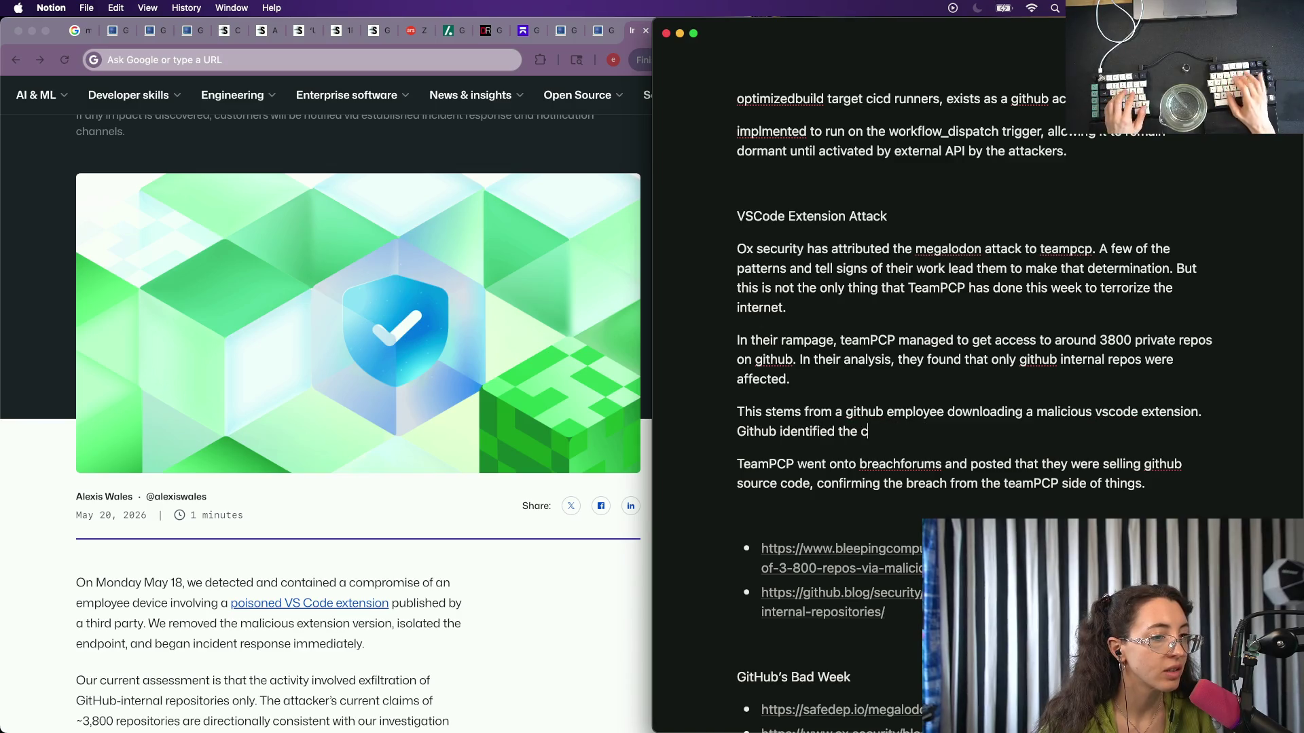
pyautogui.write('ompromise on Mo')
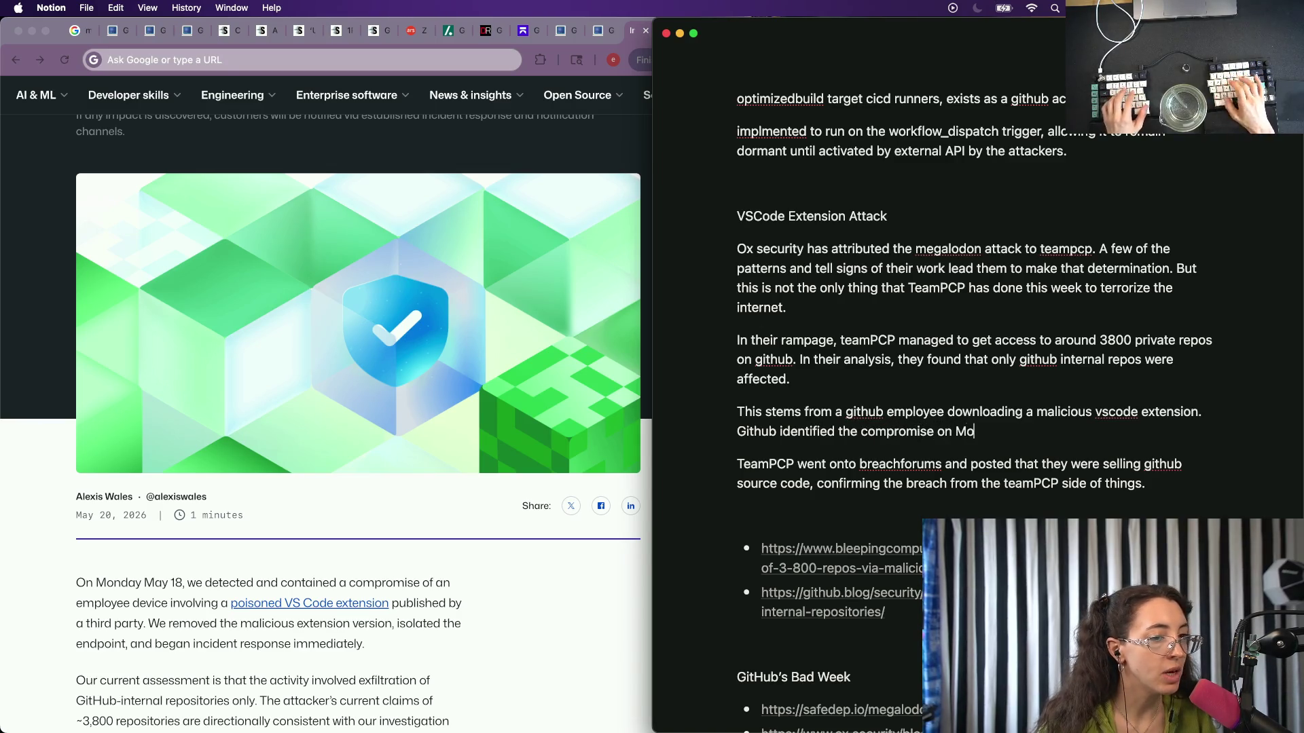
pyautogui.write('nday mar')
pyautogui.press('BackSpace')
pyautogui.press('BackSpace')
pyautogui.press('BackSpace')
pyautogui.hotkey('alt', 'BackSpace')
pyautogui.write('m')
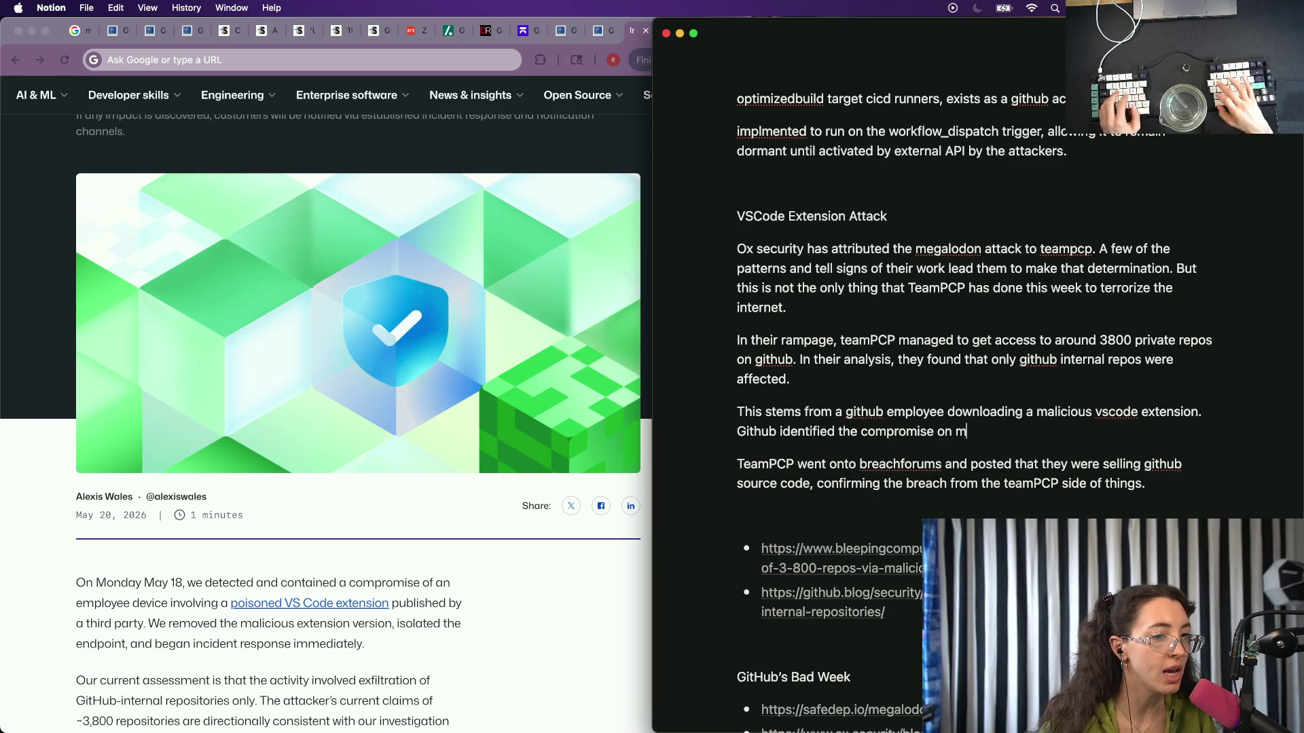
pyautogui.write('ay 18')
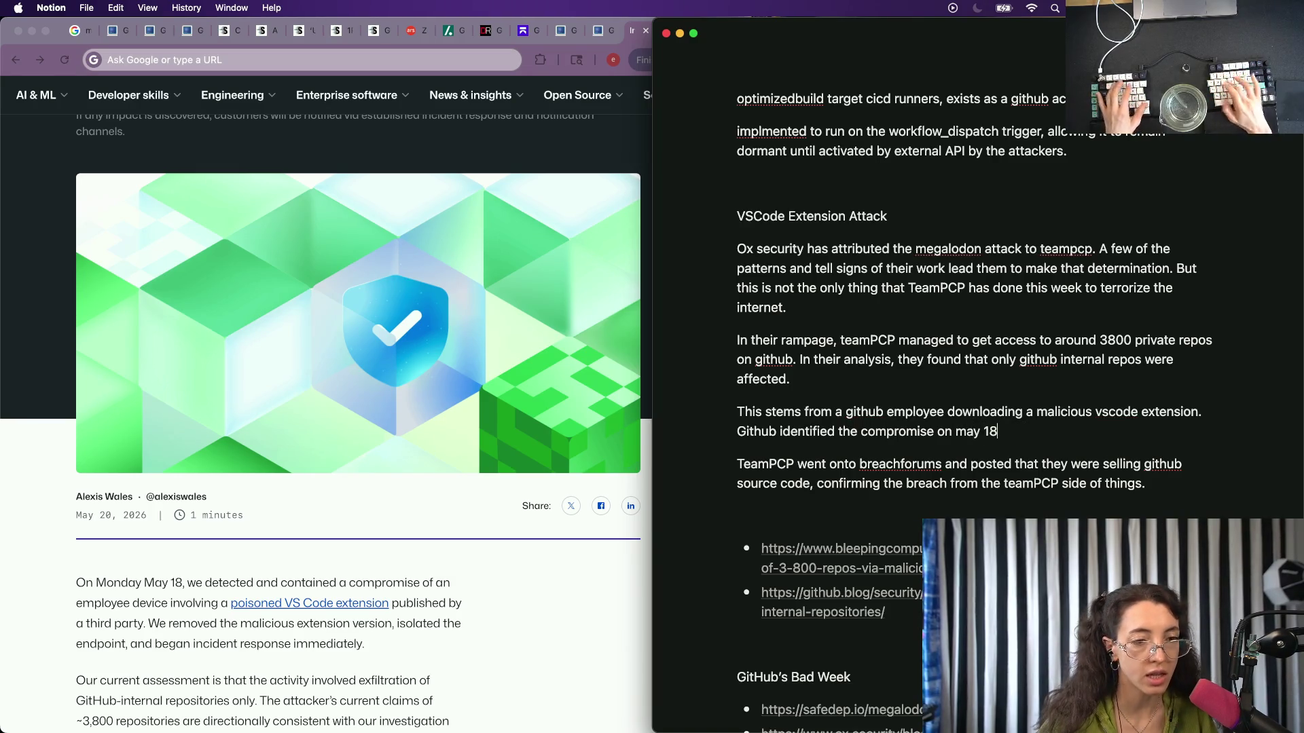
pyautogui.write('.')
pyautogui.press('BackSpace')
pyautogui.press('BackSpace')
pyautogui.write(',')
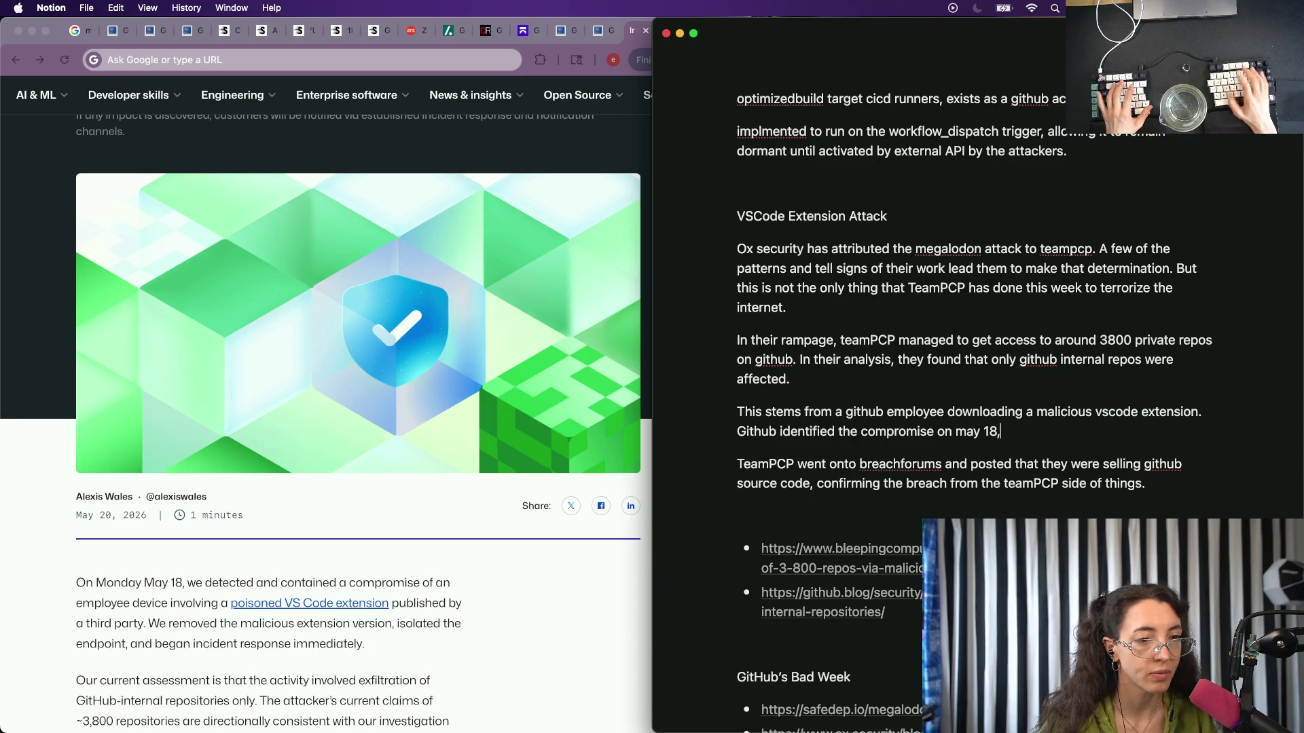
pyautogui.write(' 2026, and began to f')
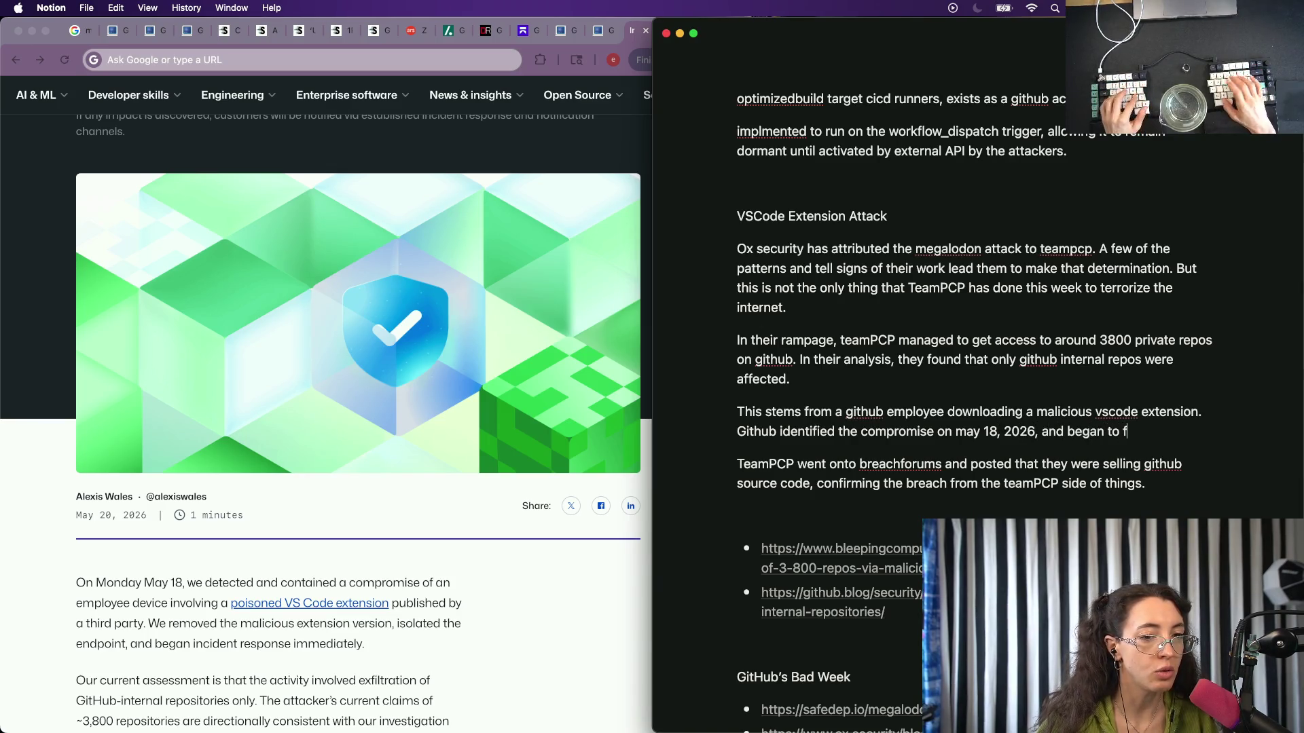
# Continue: and began remediation including rotating of high impact credentials.
pyautogui.press('BackSpace')
pyautogui.write('roll out')
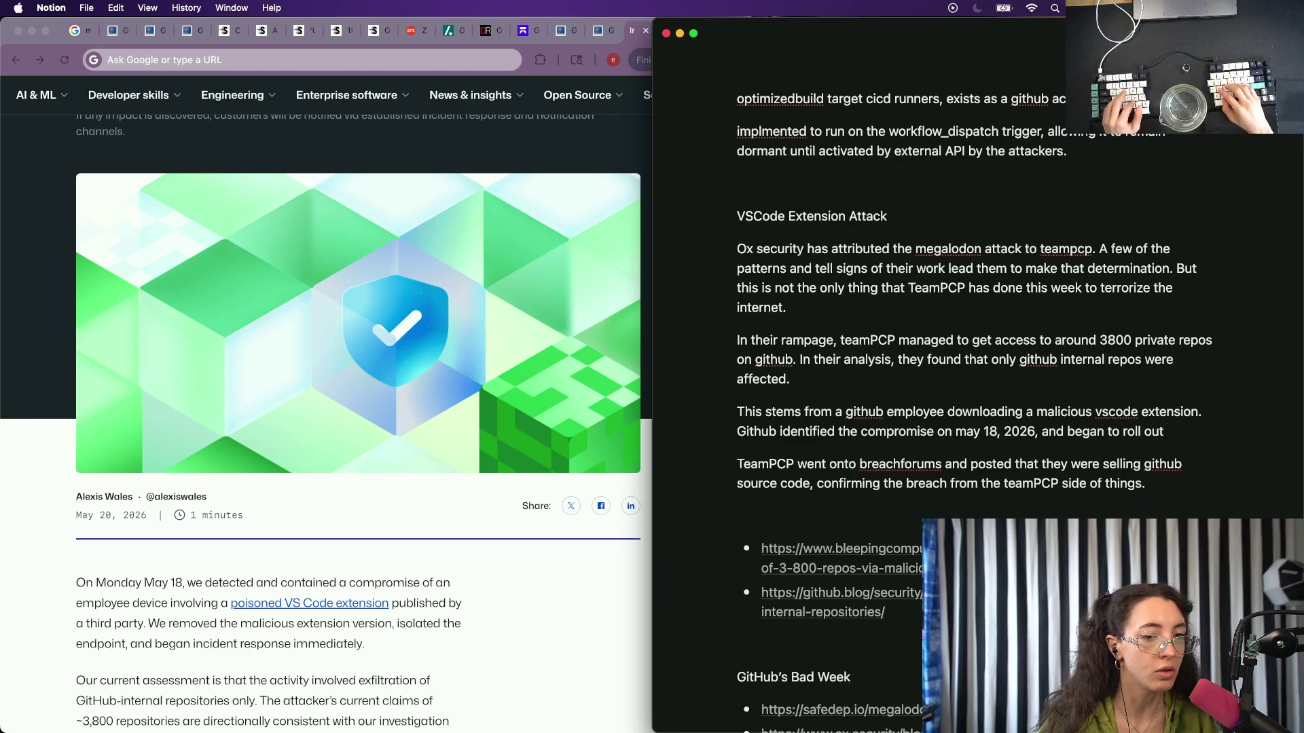
pyautogui.hotkey('alt', 'BackSpace')
pyautogui.hotkey('alt', 'BackSpace')
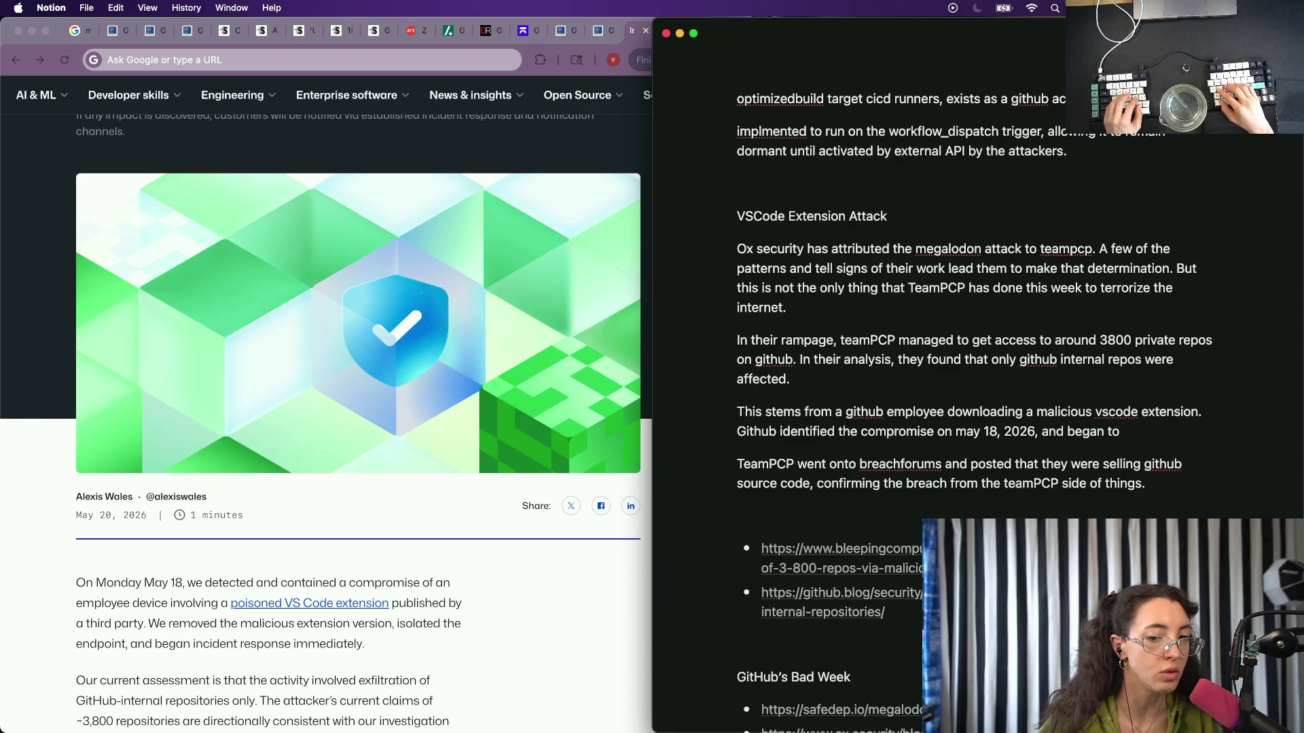
pyautogui.scroll(-5, 163, 556)
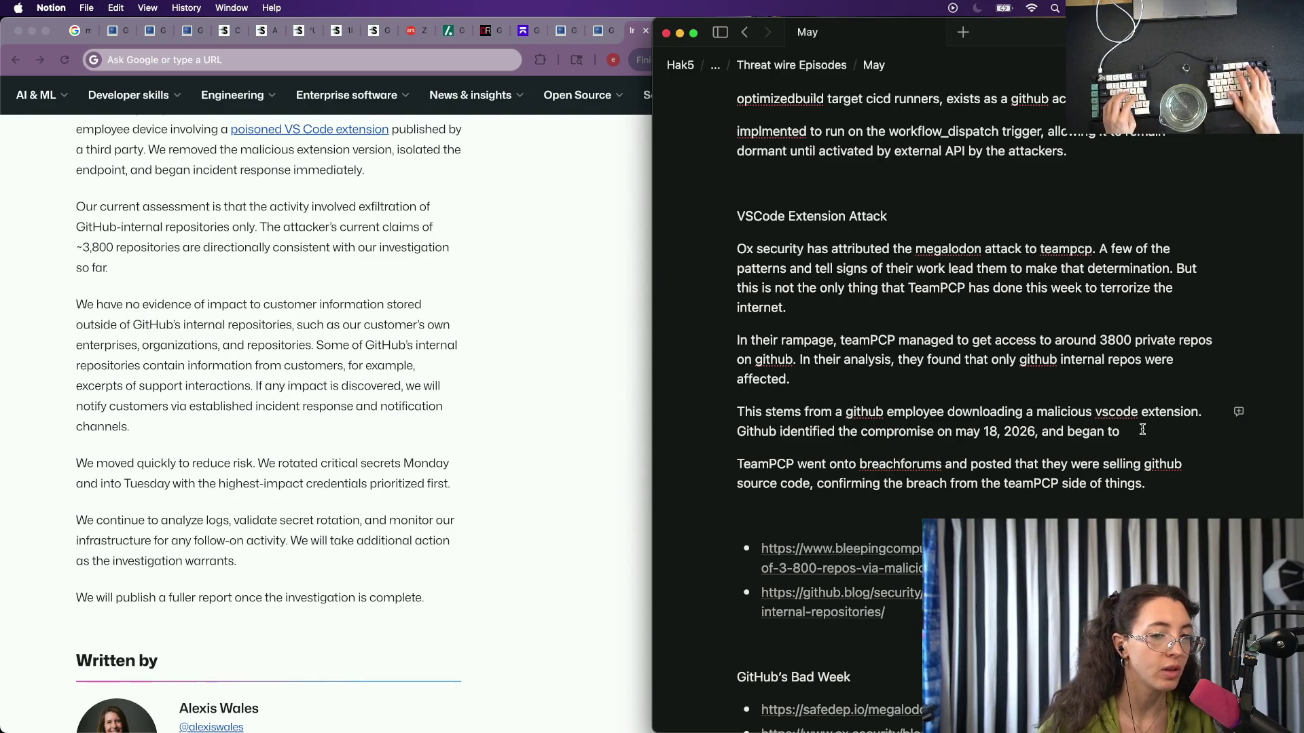
pyautogui.press('BackSpace')
pyautogui.press('BackSpace')
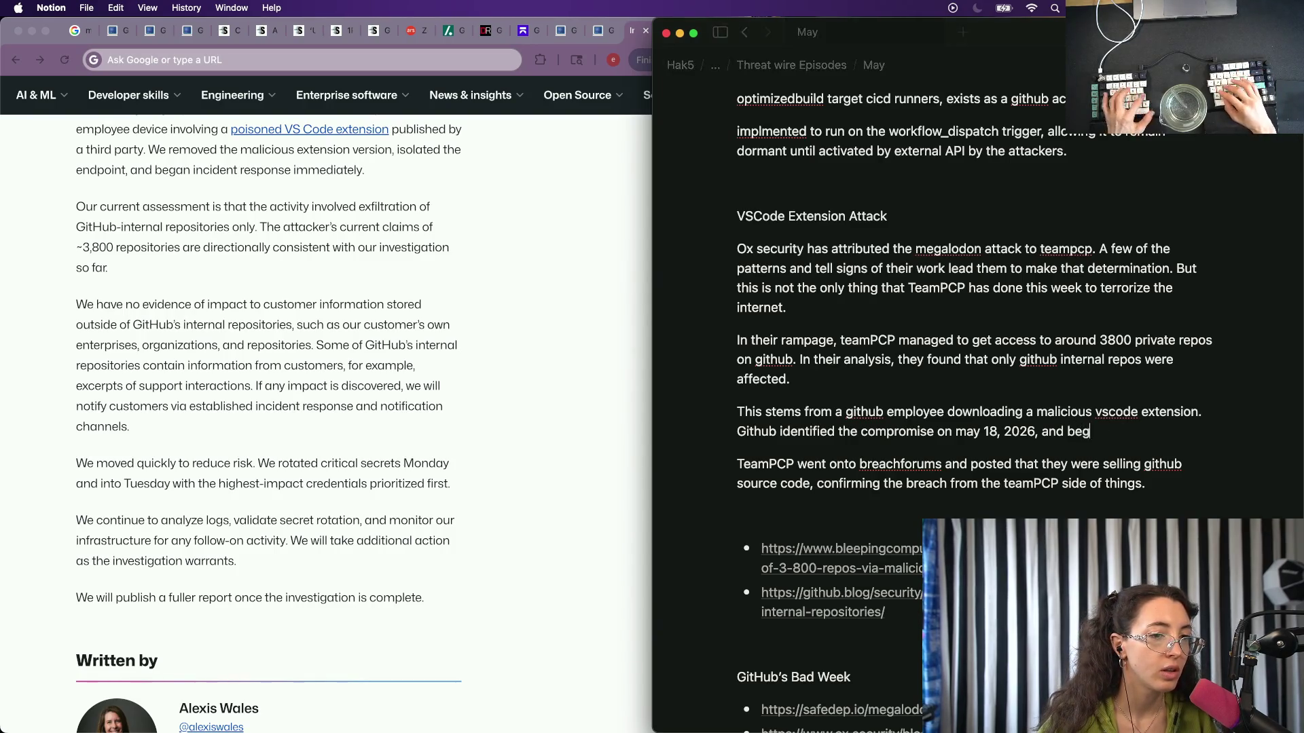
pyautogui.write('remedi')
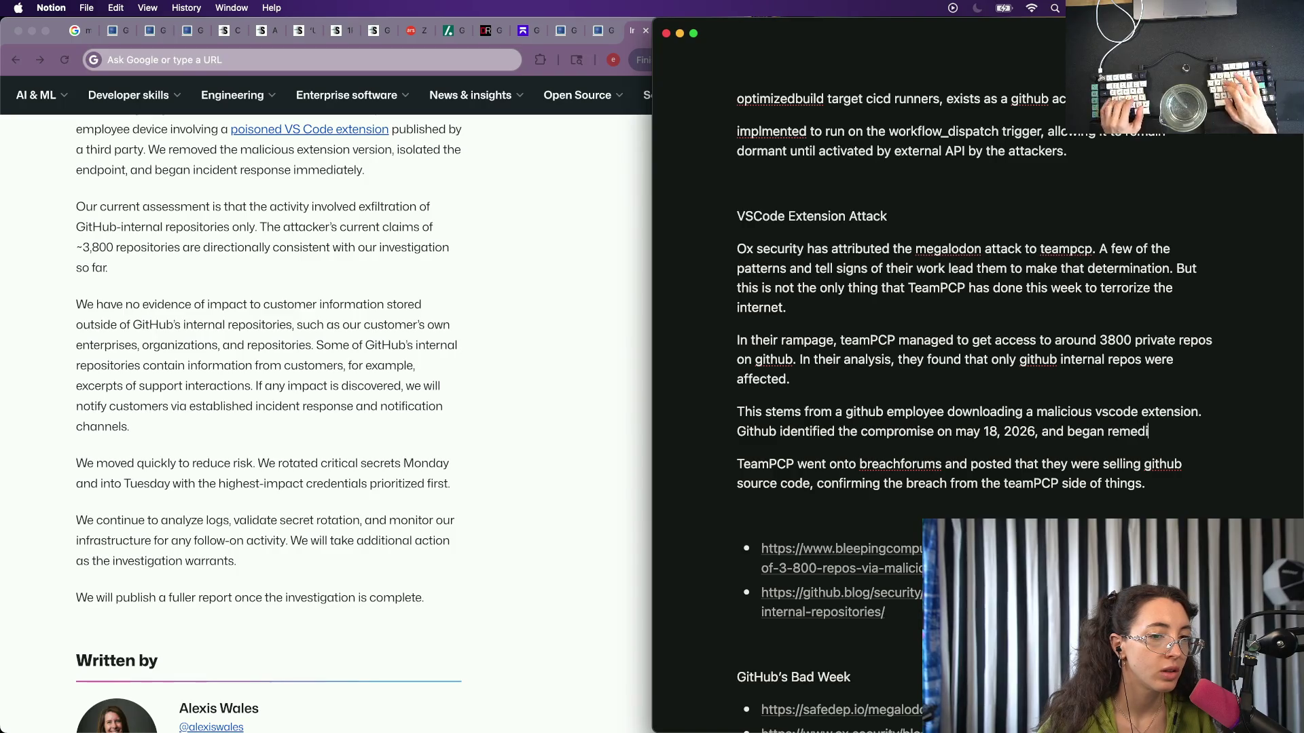
pyautogui.press('BackSpace')
pyautogui.press('BackSpace')
pyautogui.write('ationm')
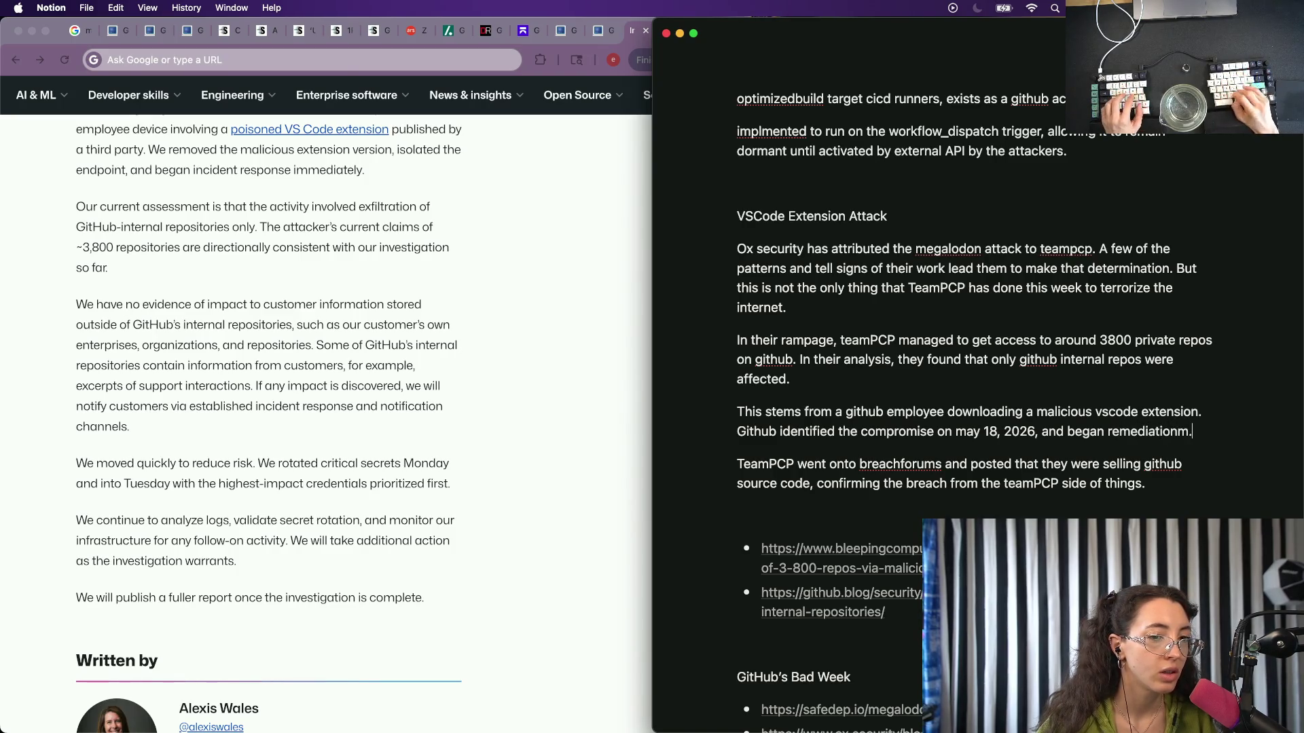
pyautogui.write('. They')
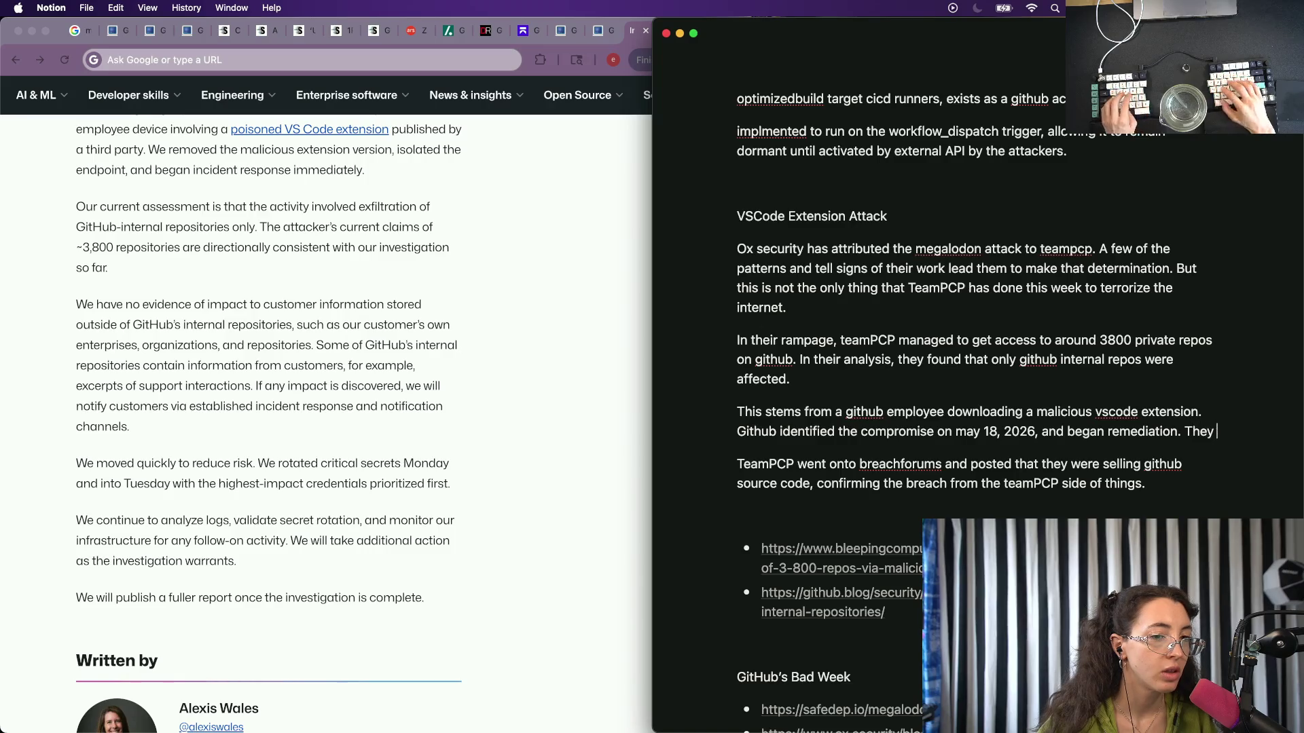
pyautogui.write('h')
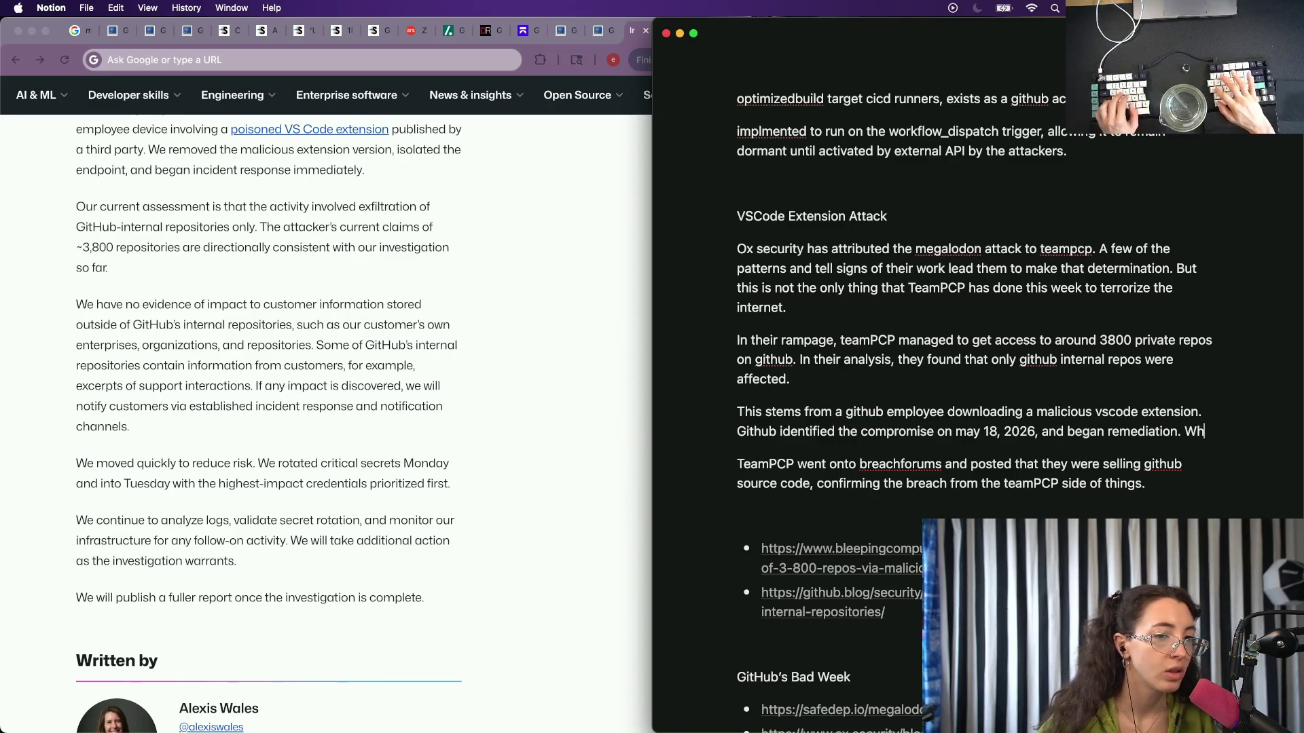
pyautogui.write(' i')
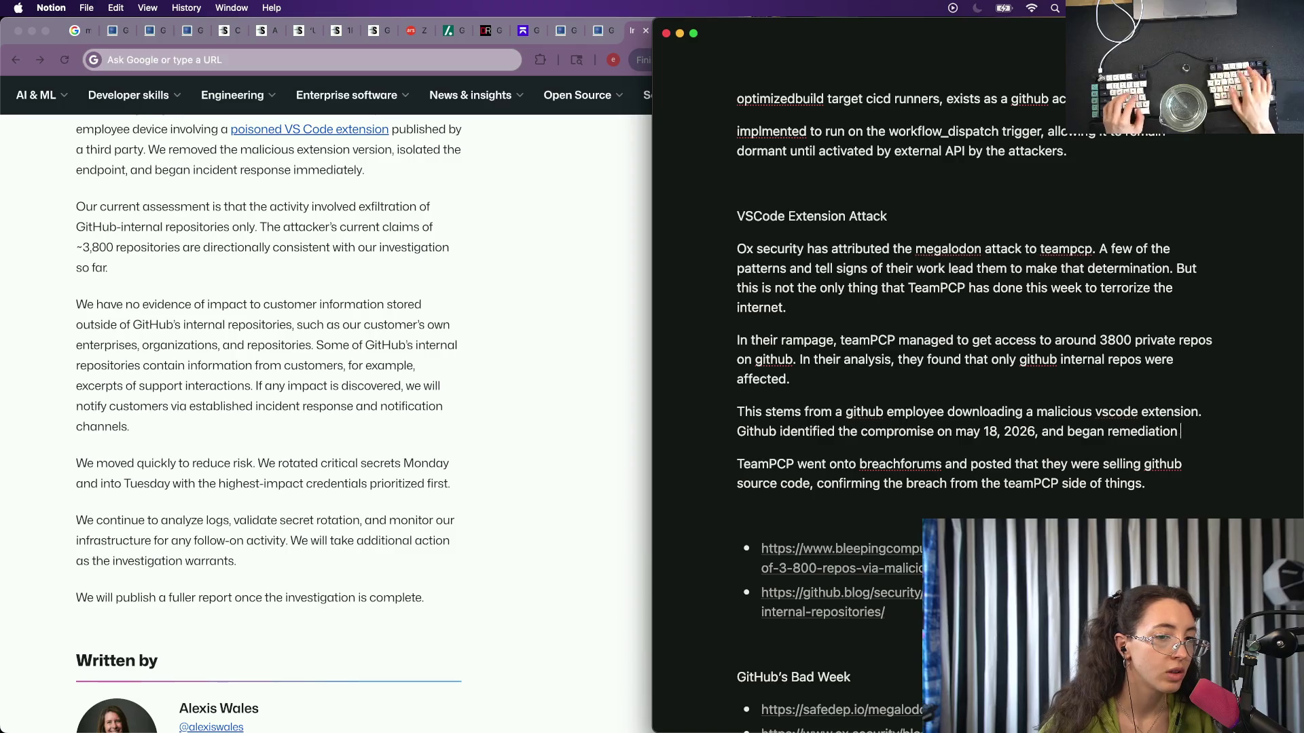
pyautogui.write('ncluding rotating')
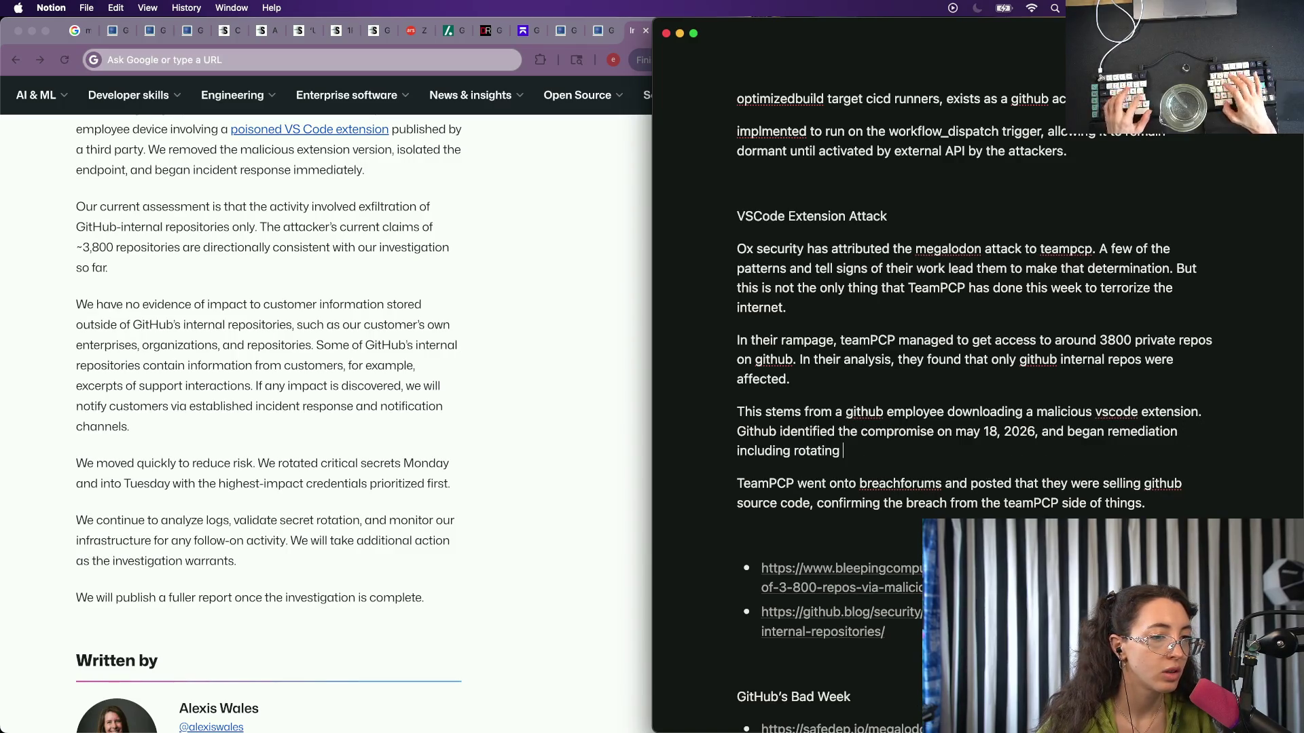
pyautogui.write('edentials')
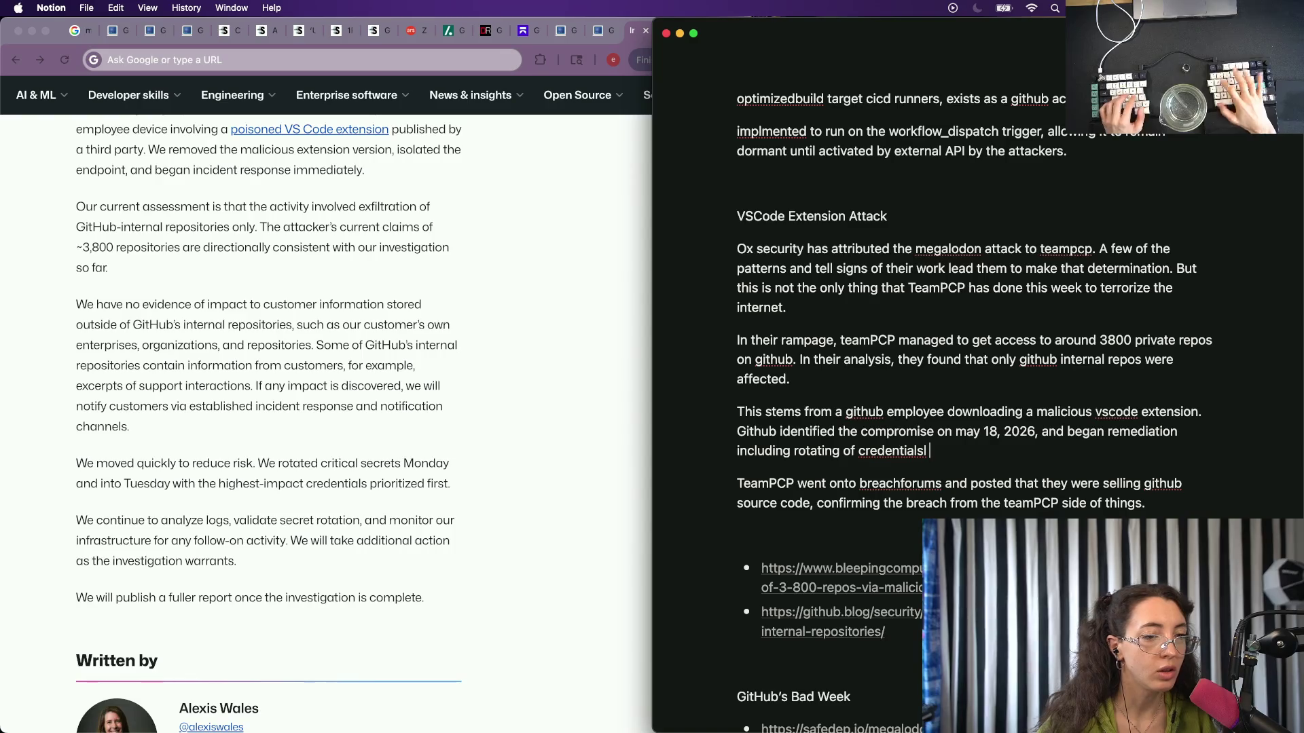
pyautogui.press('BackSpace')
pyautogui.hotkey('alt', 'BackSpace')
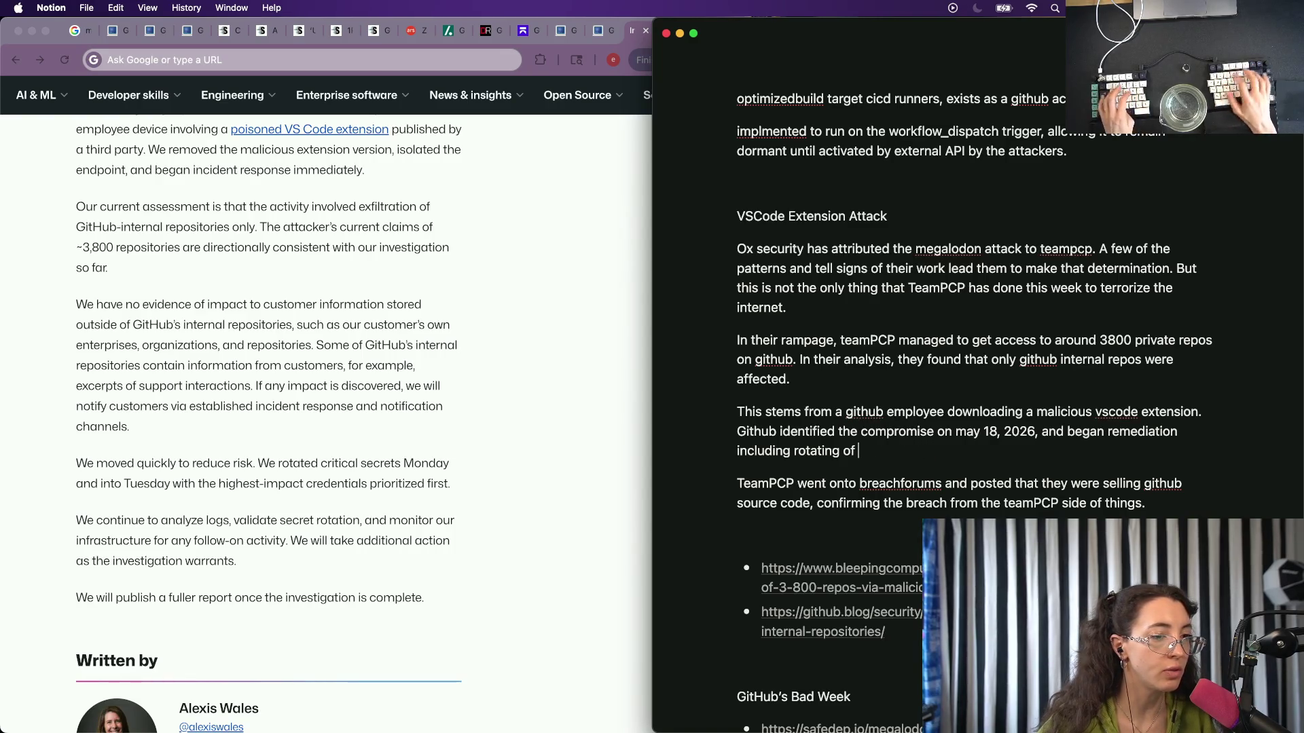
pyautogui.write('hig')
pyautogui.press('BackSpace')
pyautogui.write('impac')
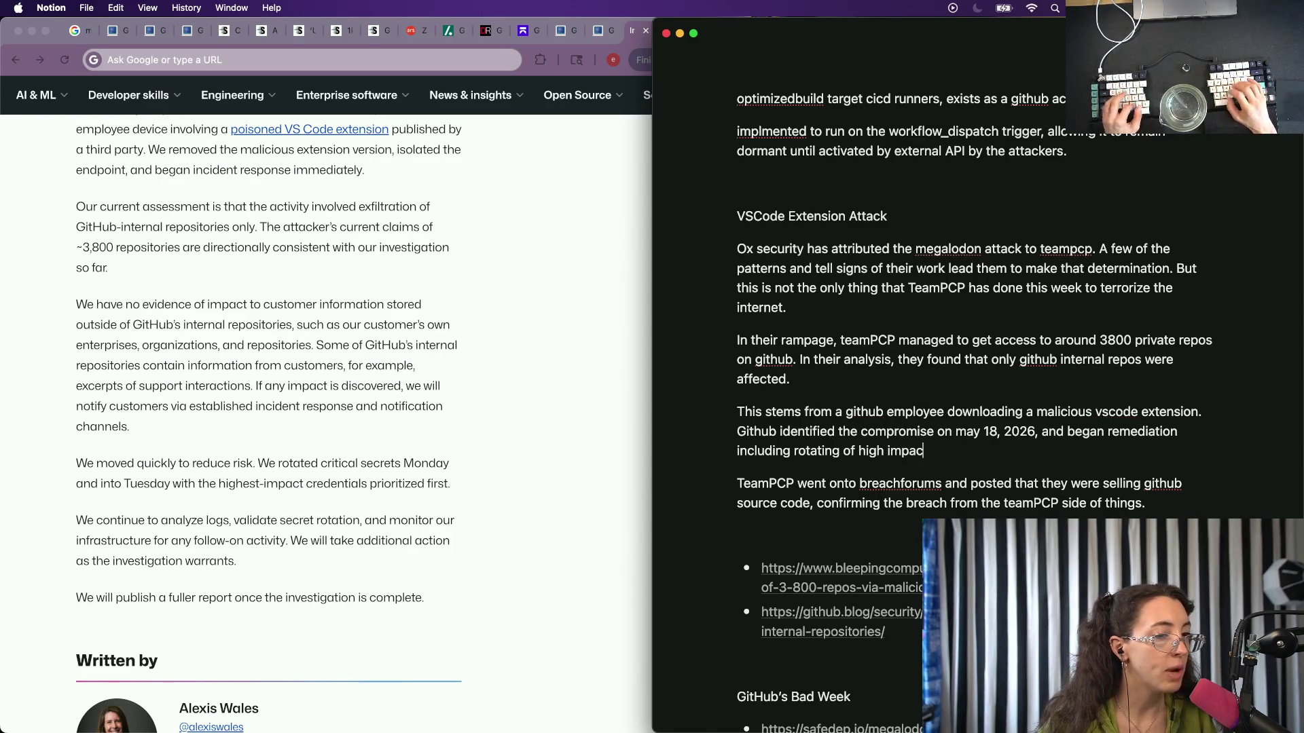
pyautogui.write('t credentials.')
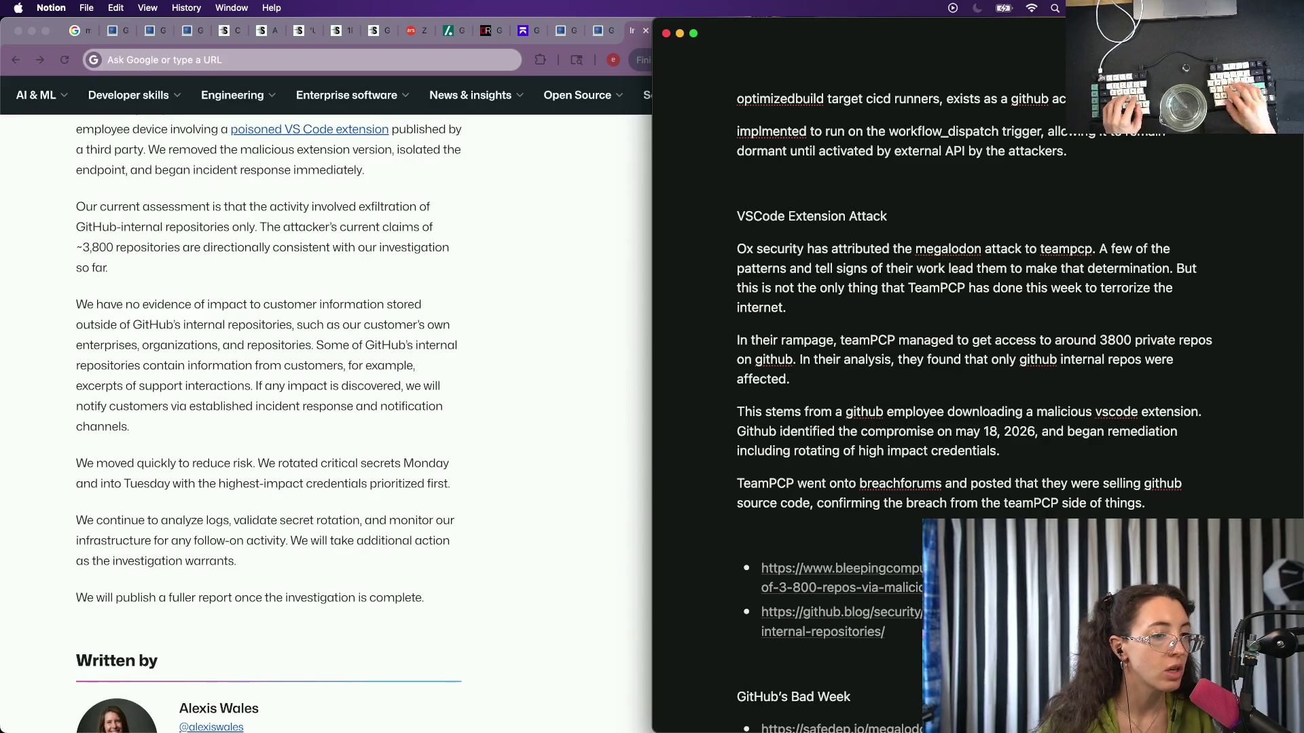
pyautogui.press('Down')
pyautogui.press('Down')
pyautogui.press('super+Right')
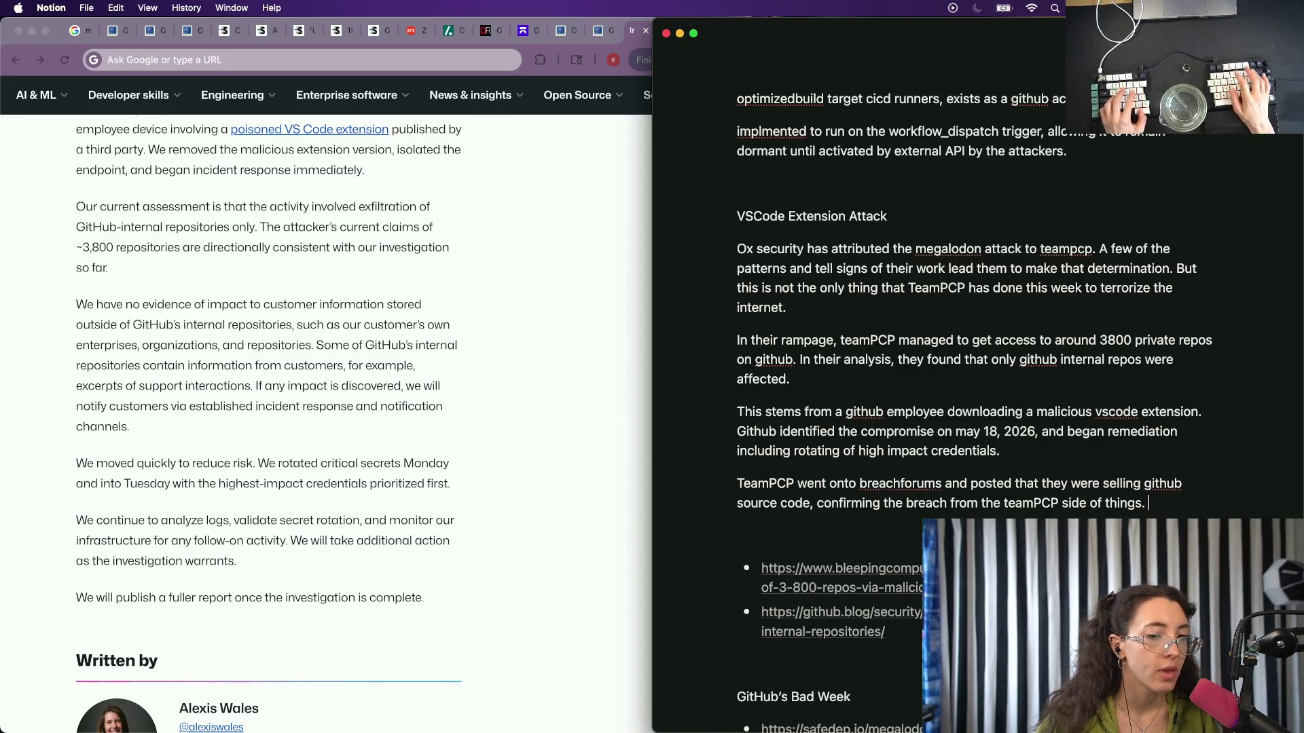
pyautogui.write('thub')
# Add that, as said earlier, Github found only internal repos affected, yet users were not spared.
pyautogui.press('BackSpace')
pyautogui.press('BackSpace')
pyautogui.press('BackSpace')
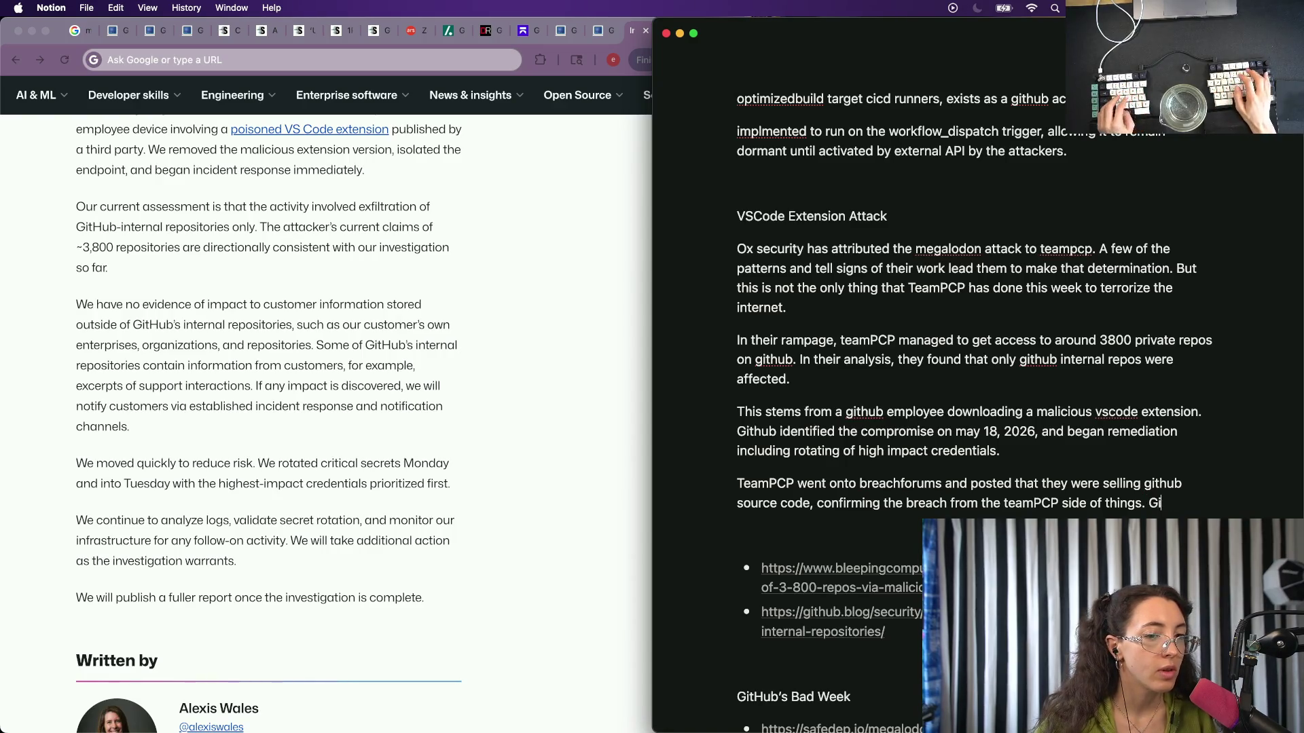
pyautogui.write('s sai')
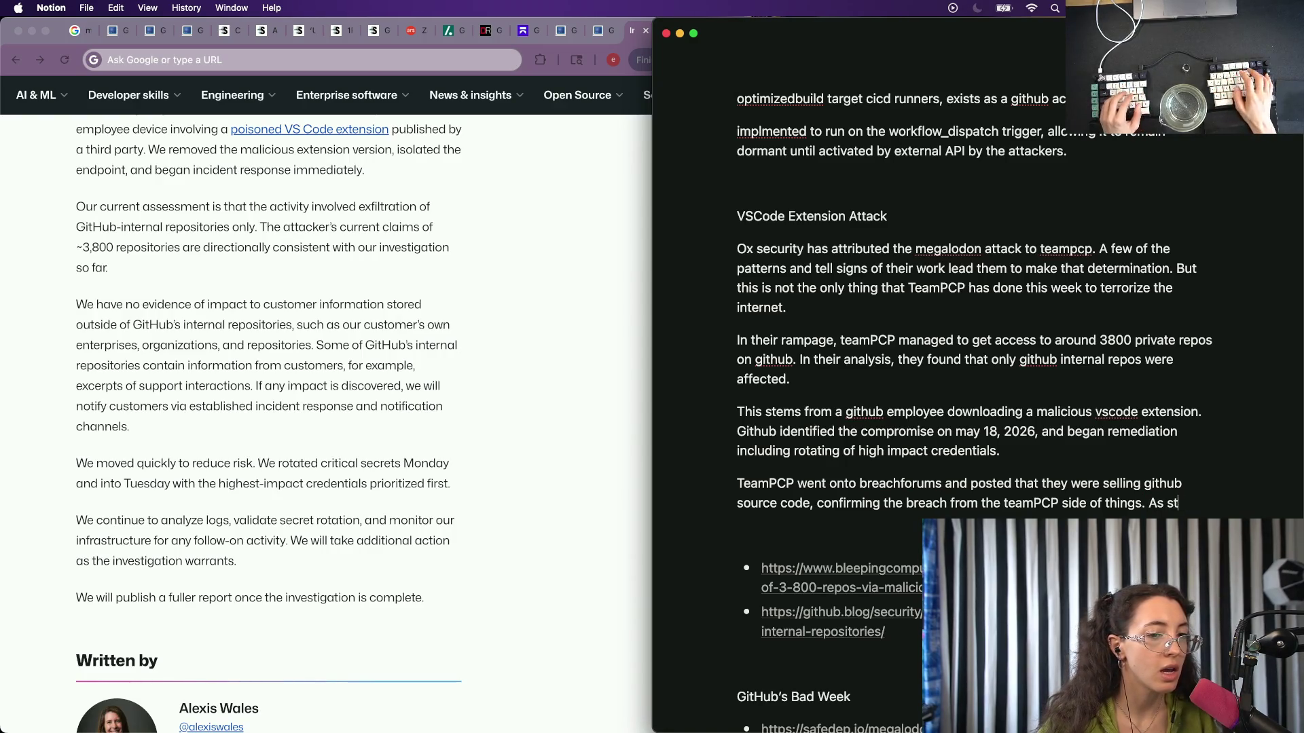
pyautogui.write('d earlierit')
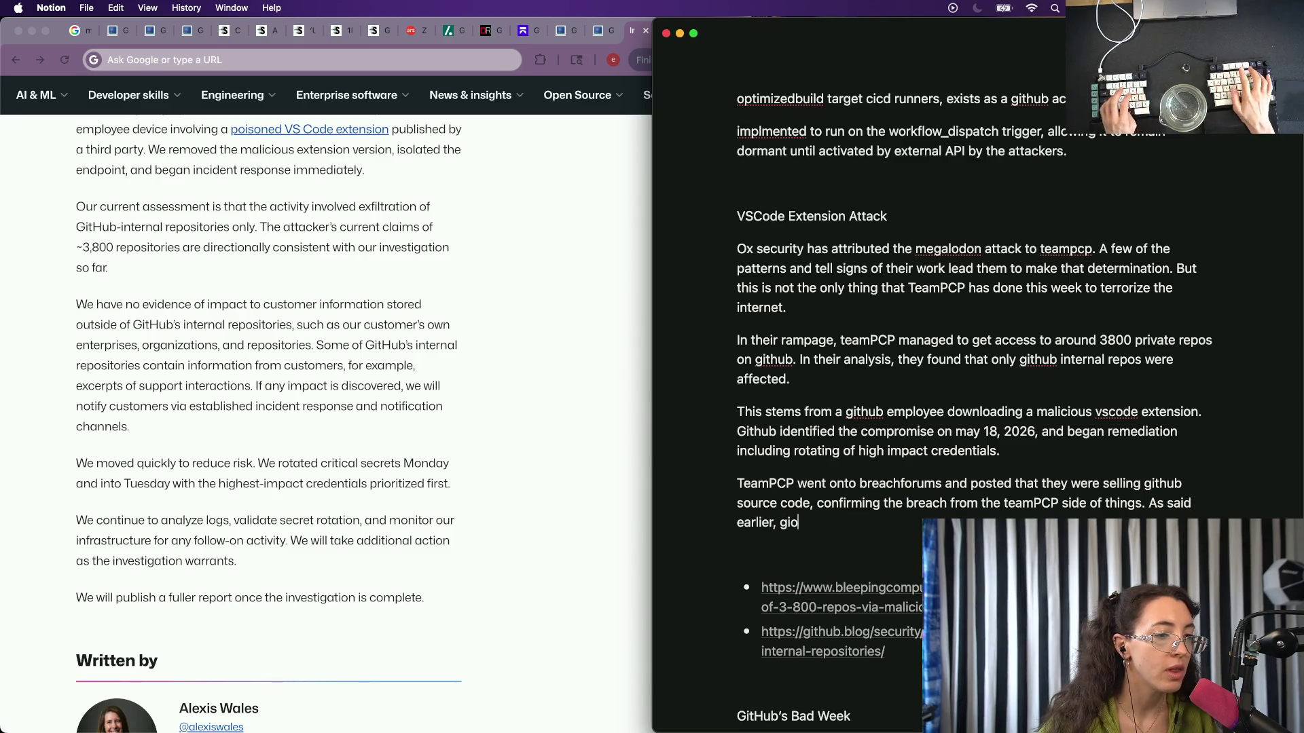
pyautogui.press('BackSpace')
pyautogui.press('BackSpace')
pyautogui.press('BackSpace')
pyautogui.write('Github believes ')
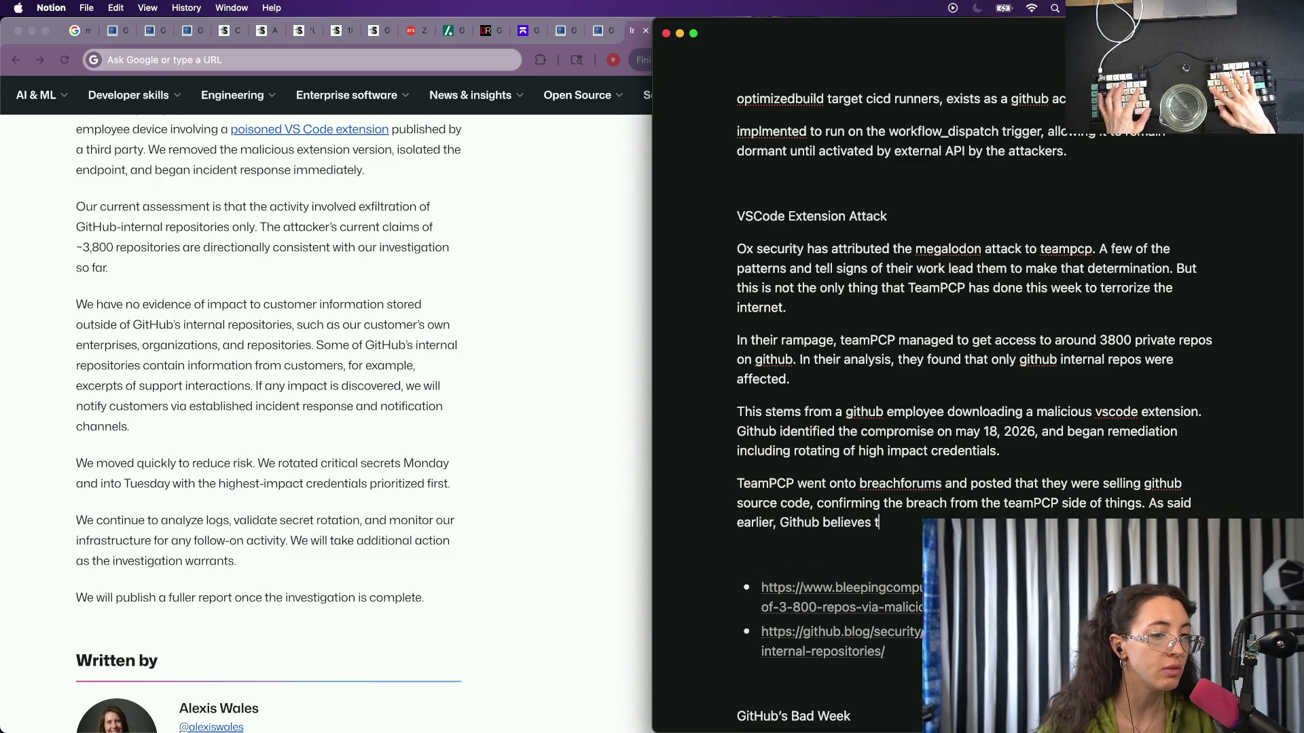
pyautogui.write('that the')
pyautogui.hotkey('alt', 'BackSpace')
pyautogui.hotkey('alt', 'BackSpace')
pyautogui.hotkey('alt', 'BackSpace')
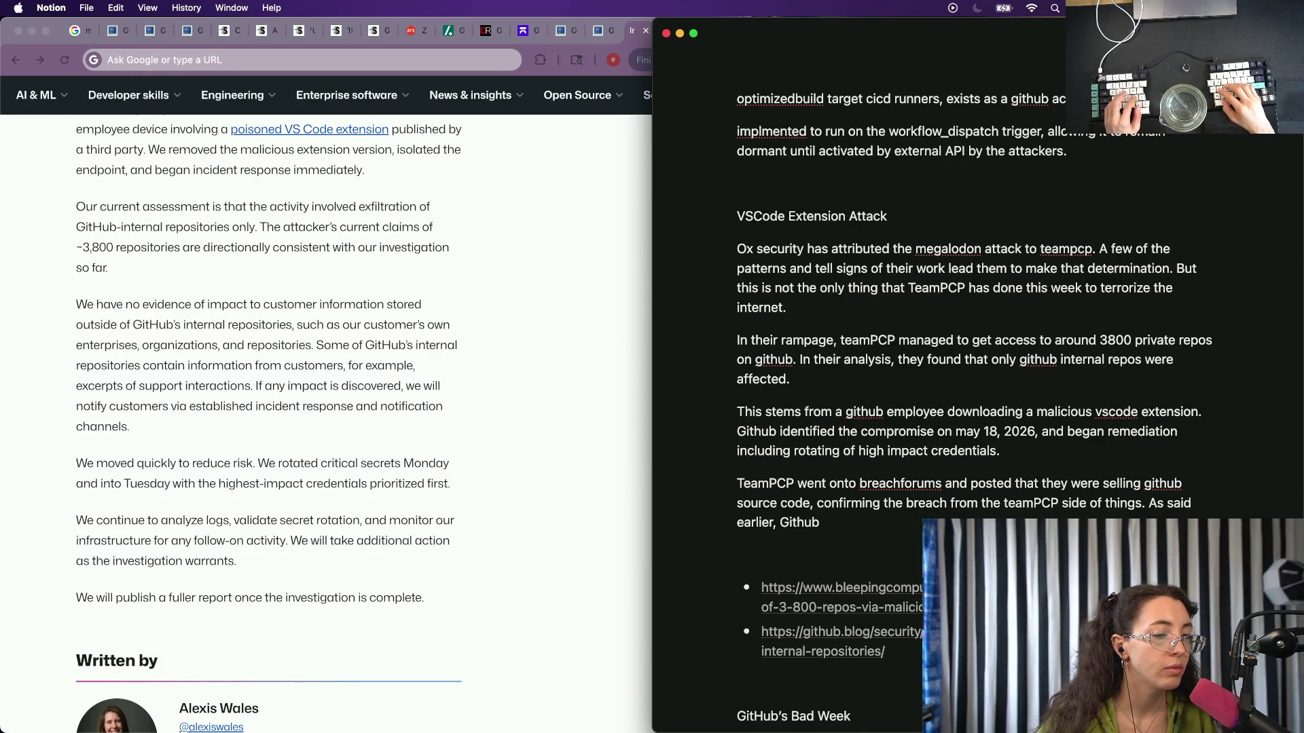
pyautogui.write('found that only i')
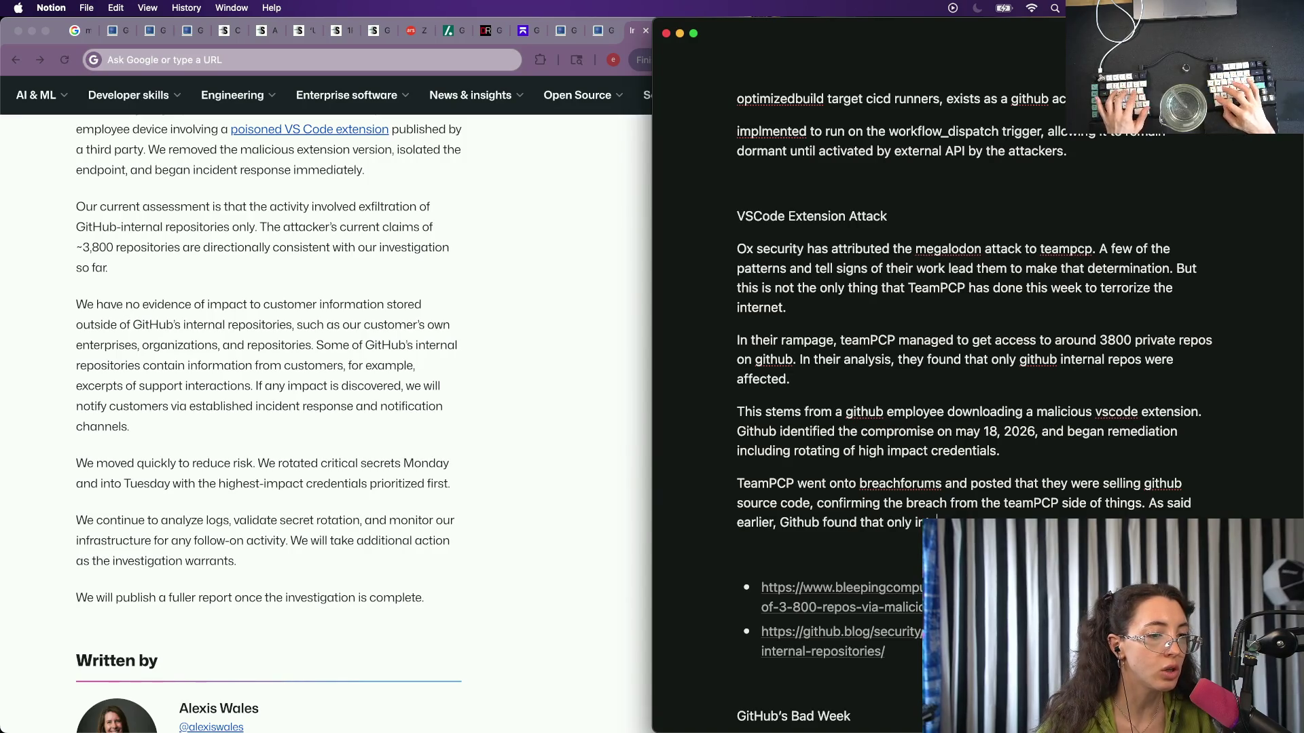
pyautogui.write('nal repo')
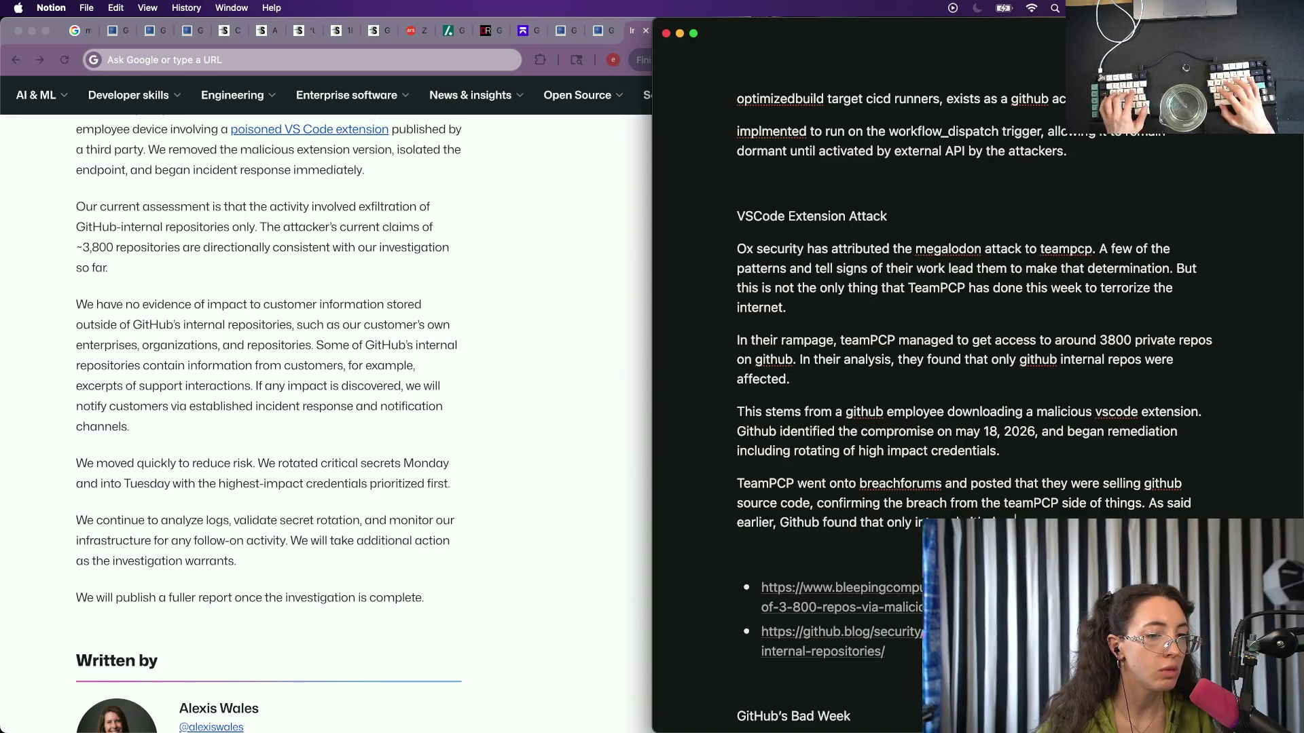
pyautogui.write('s were')
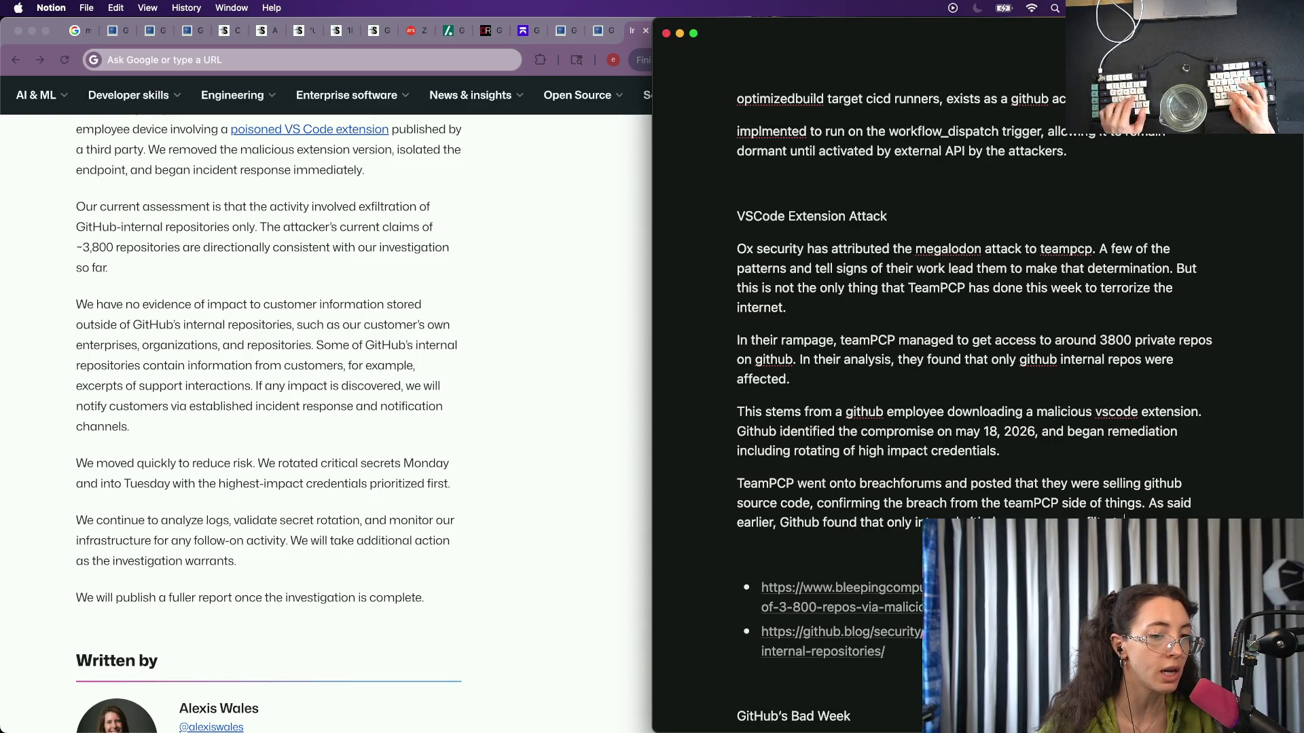
pyautogui.write('ed that')
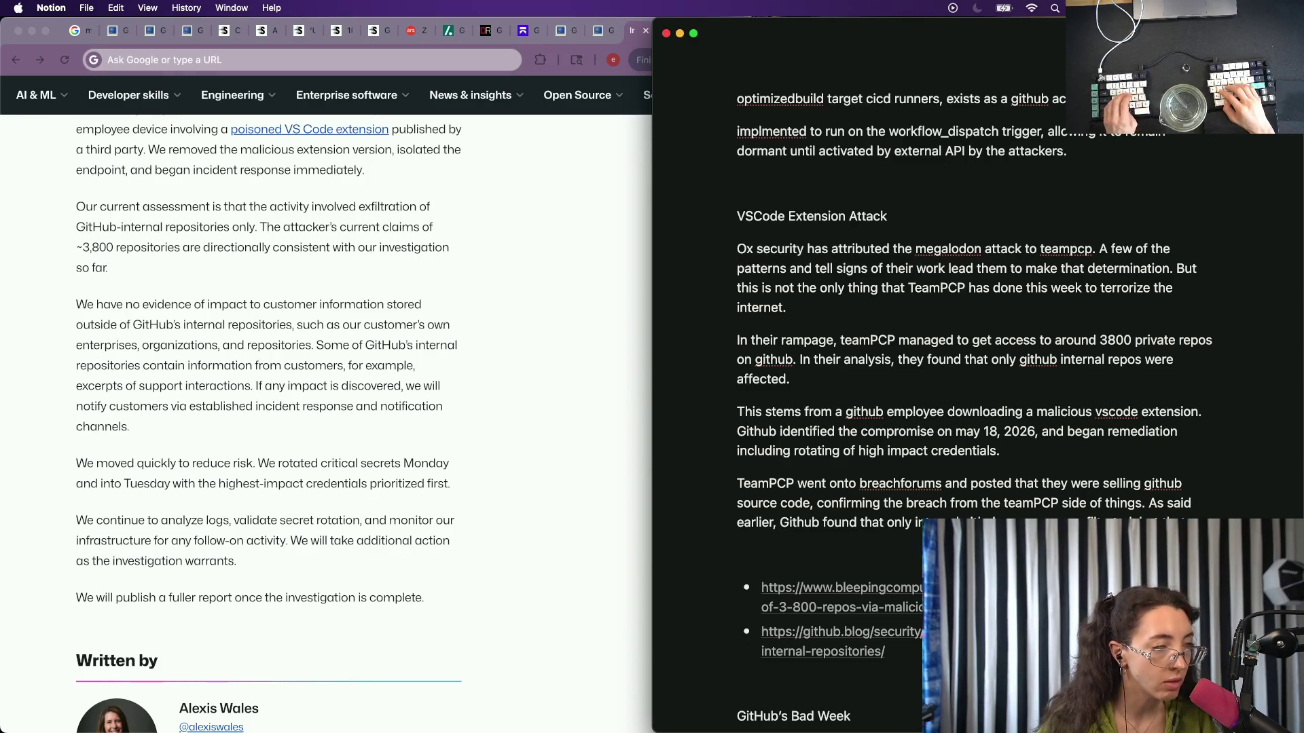
pyautogui.write(' i')
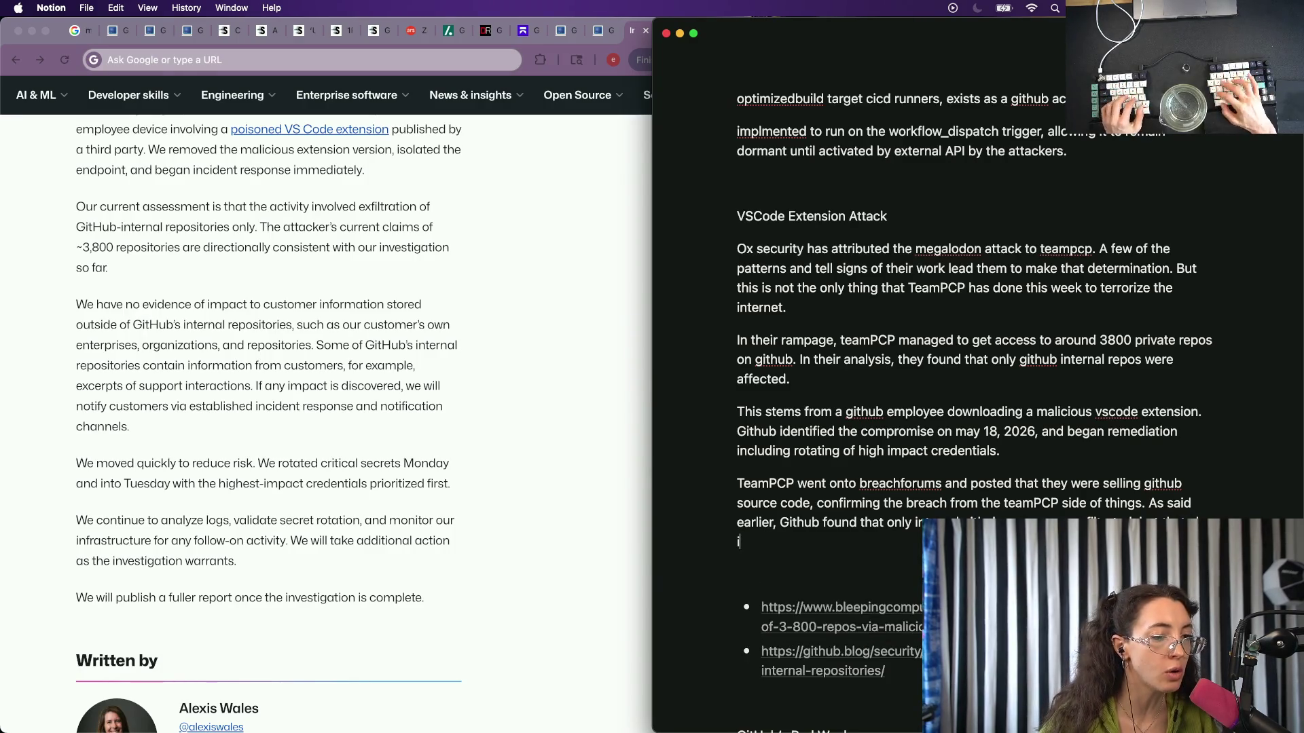
pyautogui.write('ncluded so')
pyautogui.press('BackSpace')
pyautogui.press('BackSpace')
pyautogui.press('BackSpace')
pyautogui.write('infor')
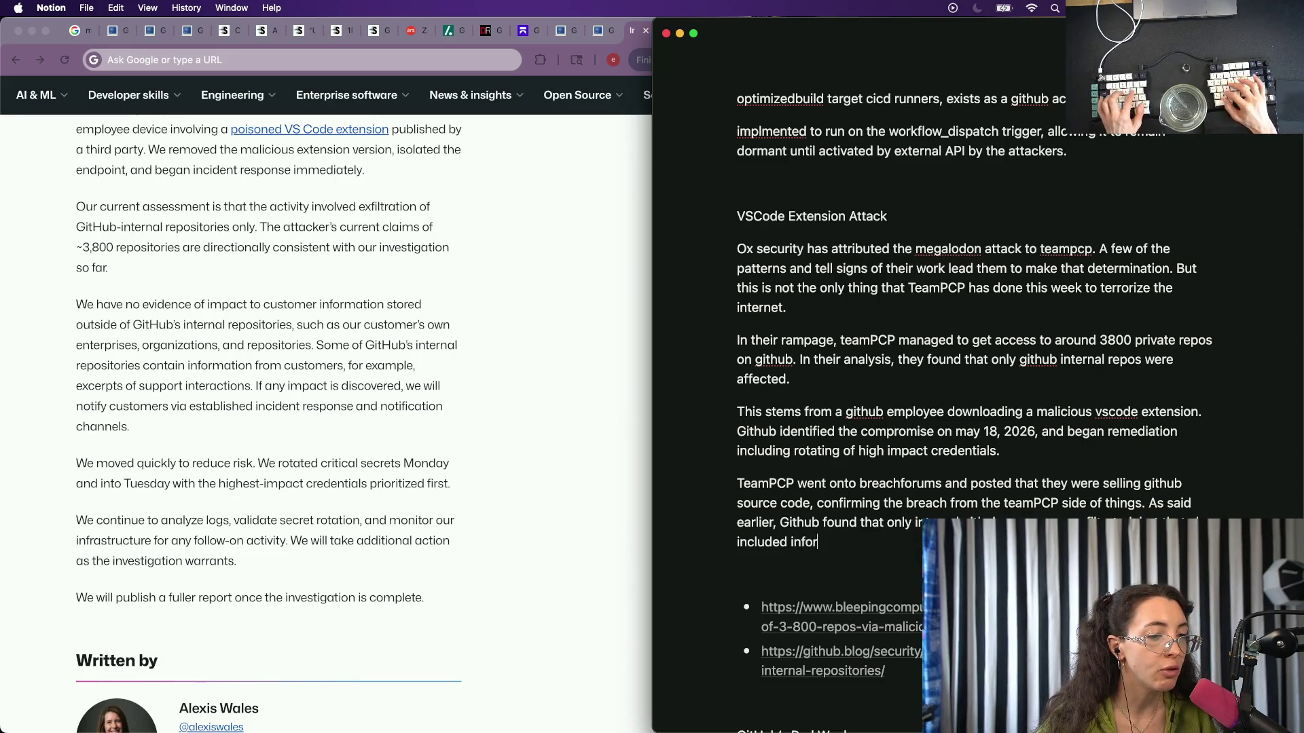
pyautogui.write('mation about co')
pyautogui.press('BackSpace')
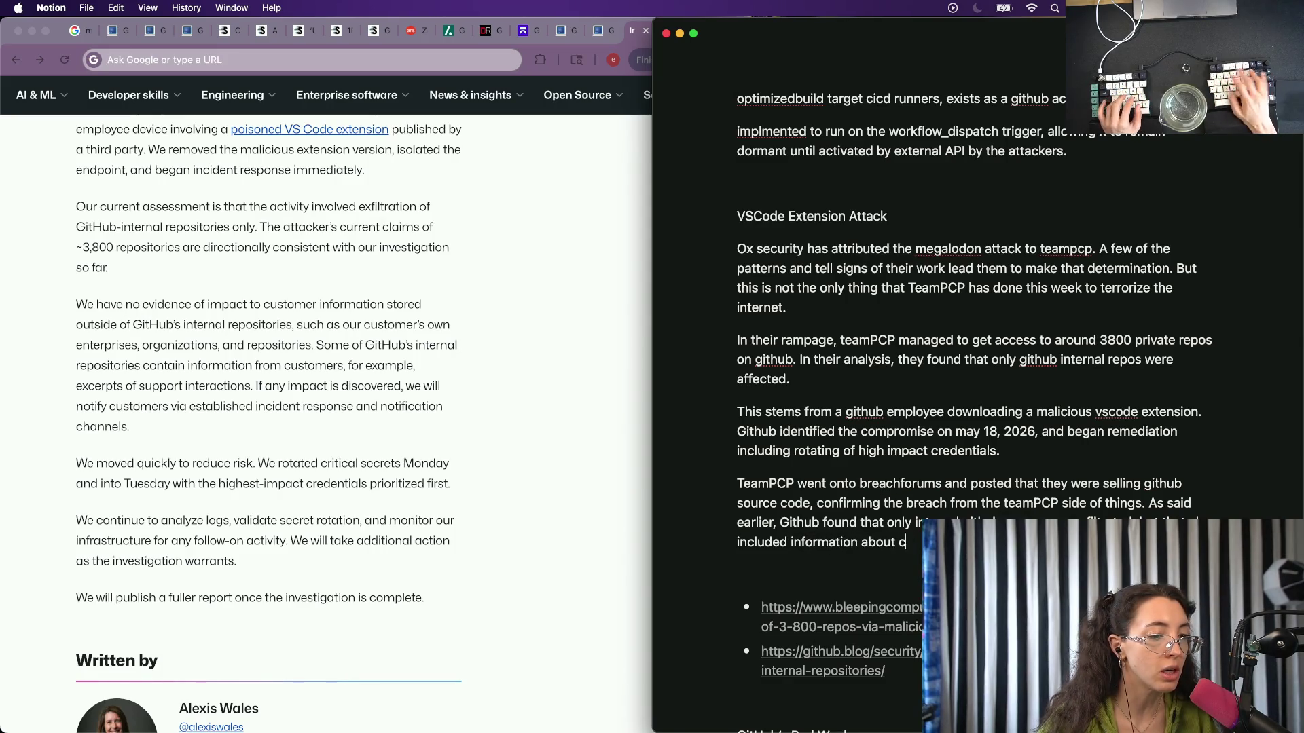
pyautogui.write('ust')
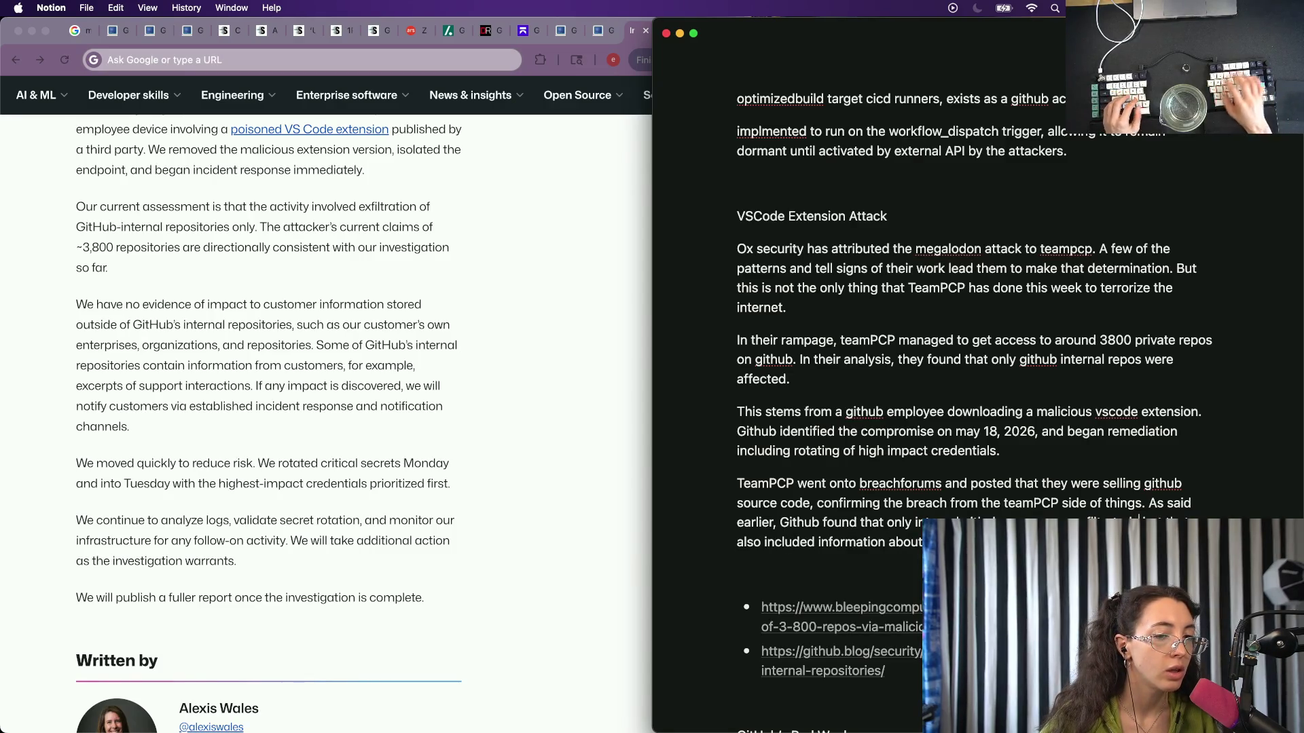
pyautogui.write('that also ')
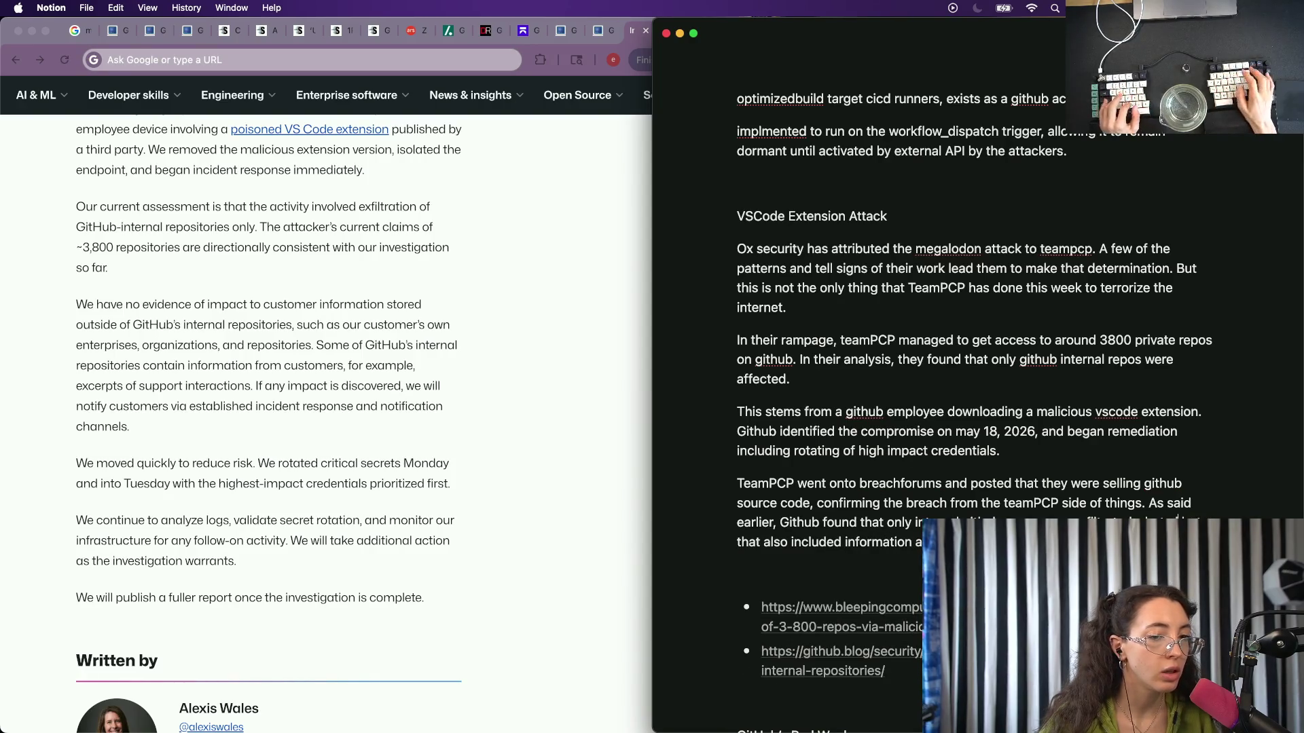
pyautogui.write('but')
pyautogui.press('BackSpace')
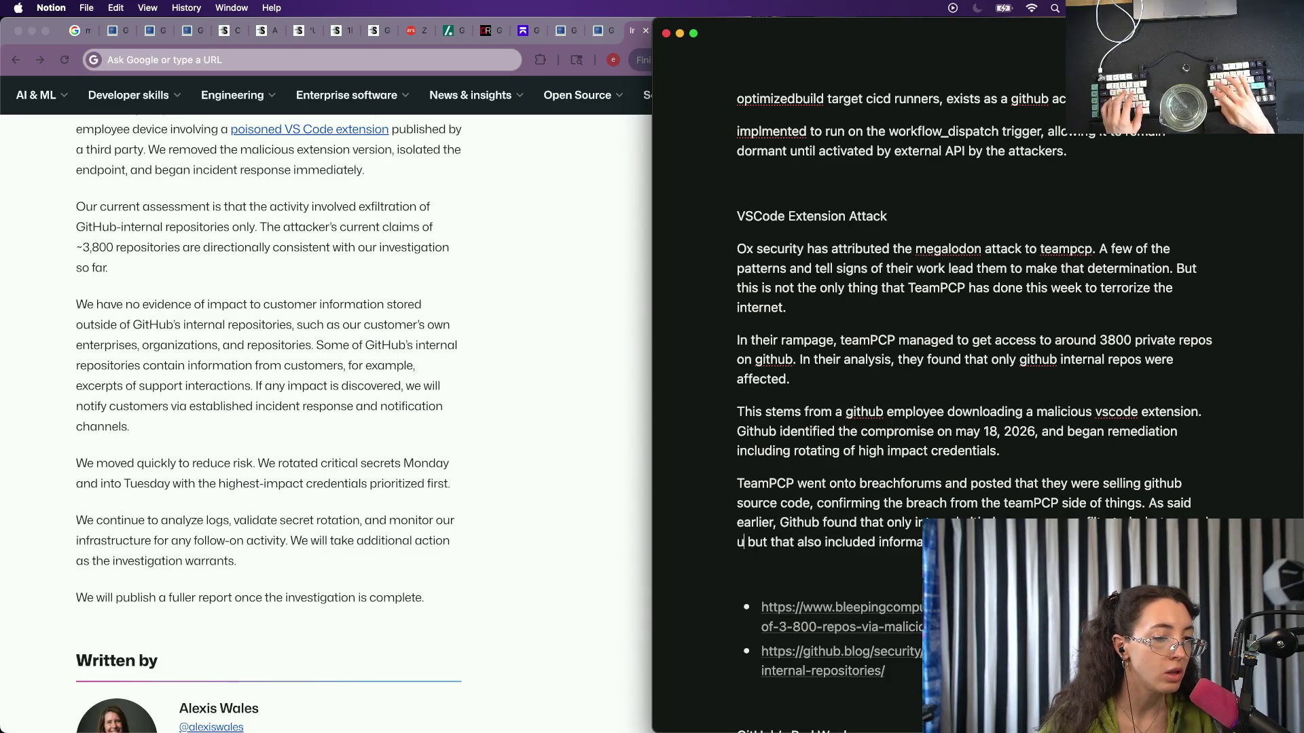
pyautogui.write('users were not ')
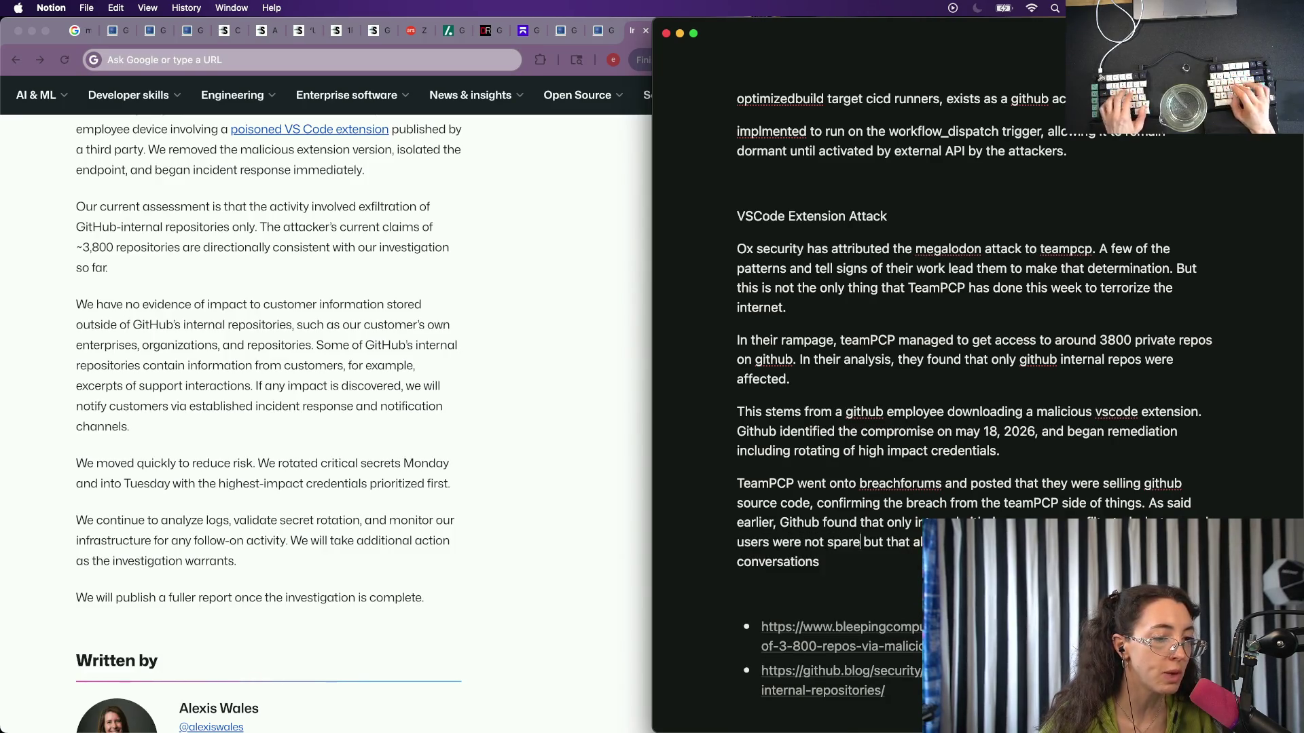
pyautogui.write('spared.')
pyautogui.press('super+shift+Right')
pyautogui.write('T')
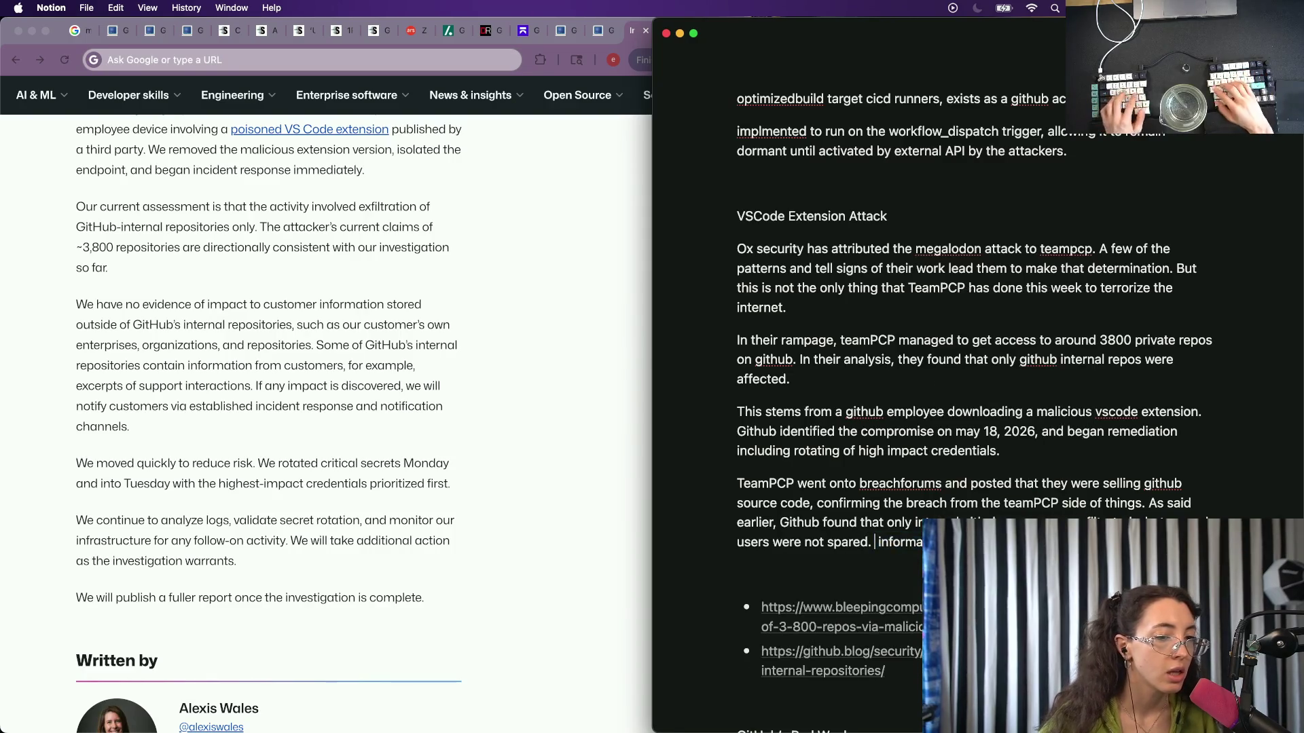
pyautogui.write('he ')
pyautogui.write('re')
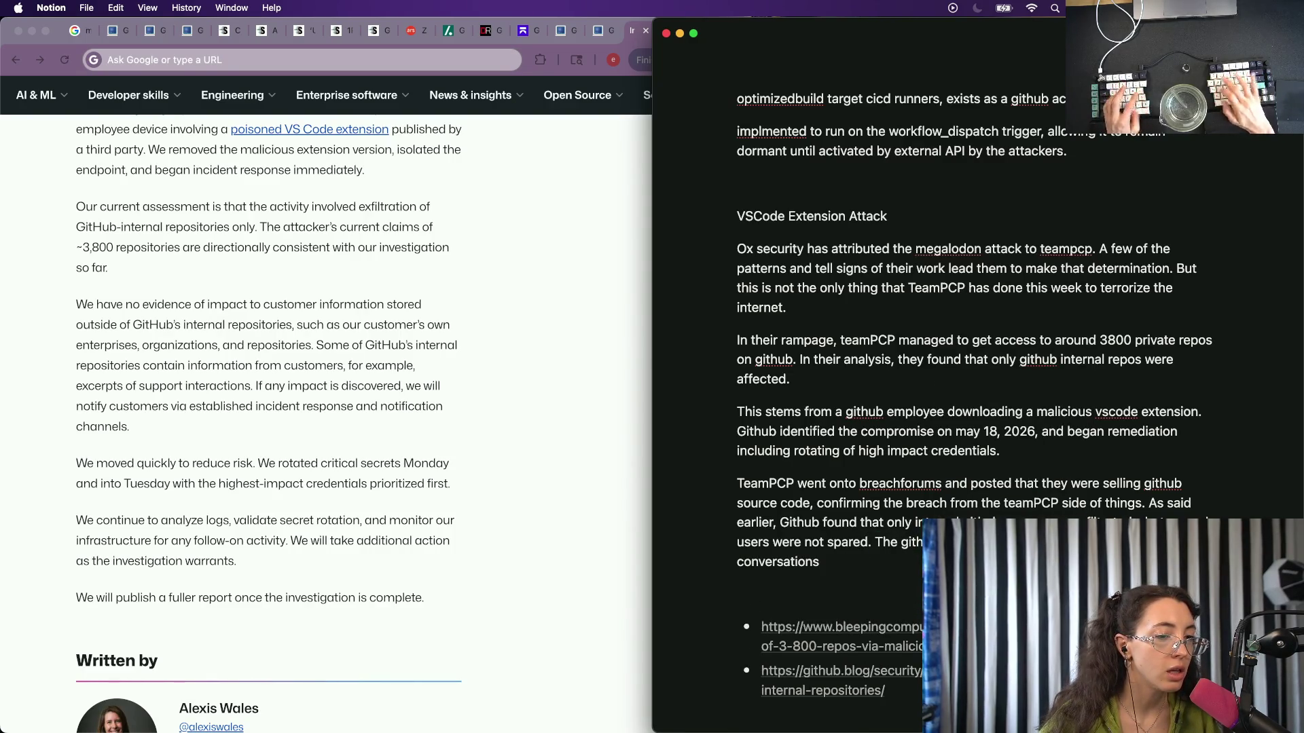
pyautogui.write('p')
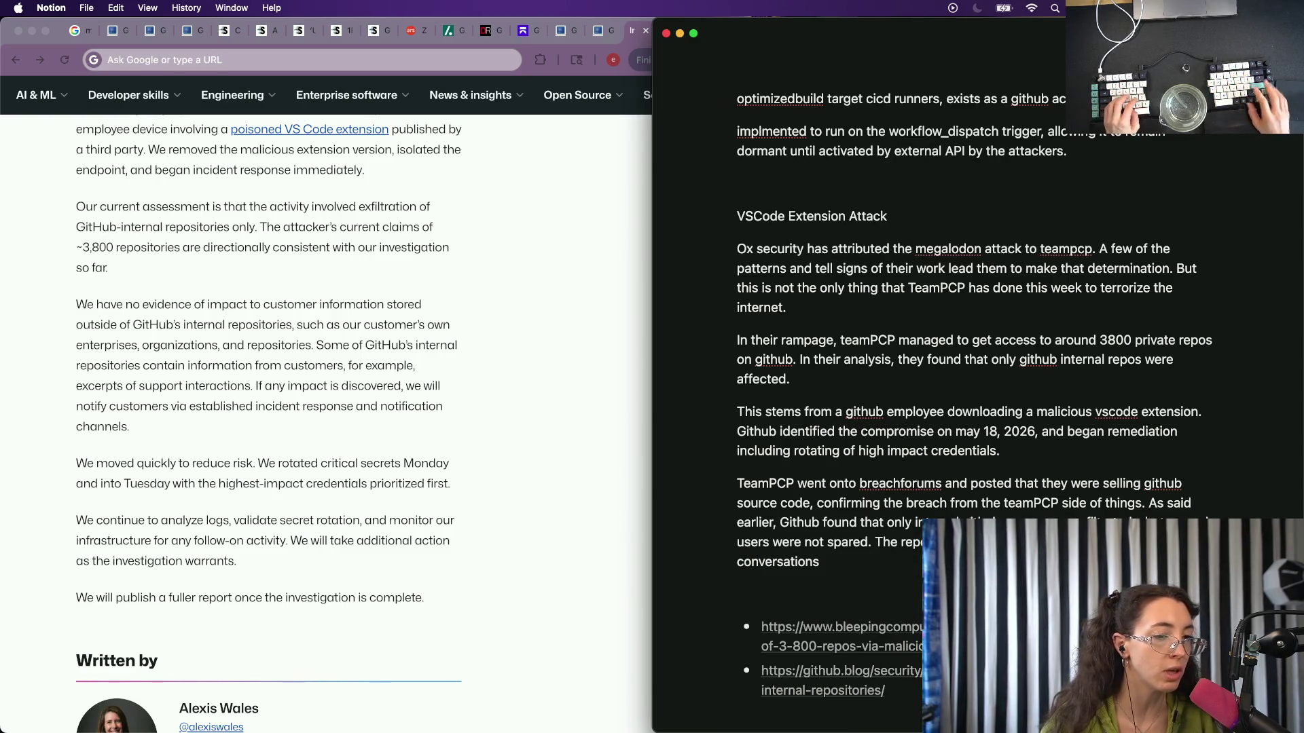
pyautogui.scroll(2, 346, 436)
pyautogui.scroll(2, 346, 436)
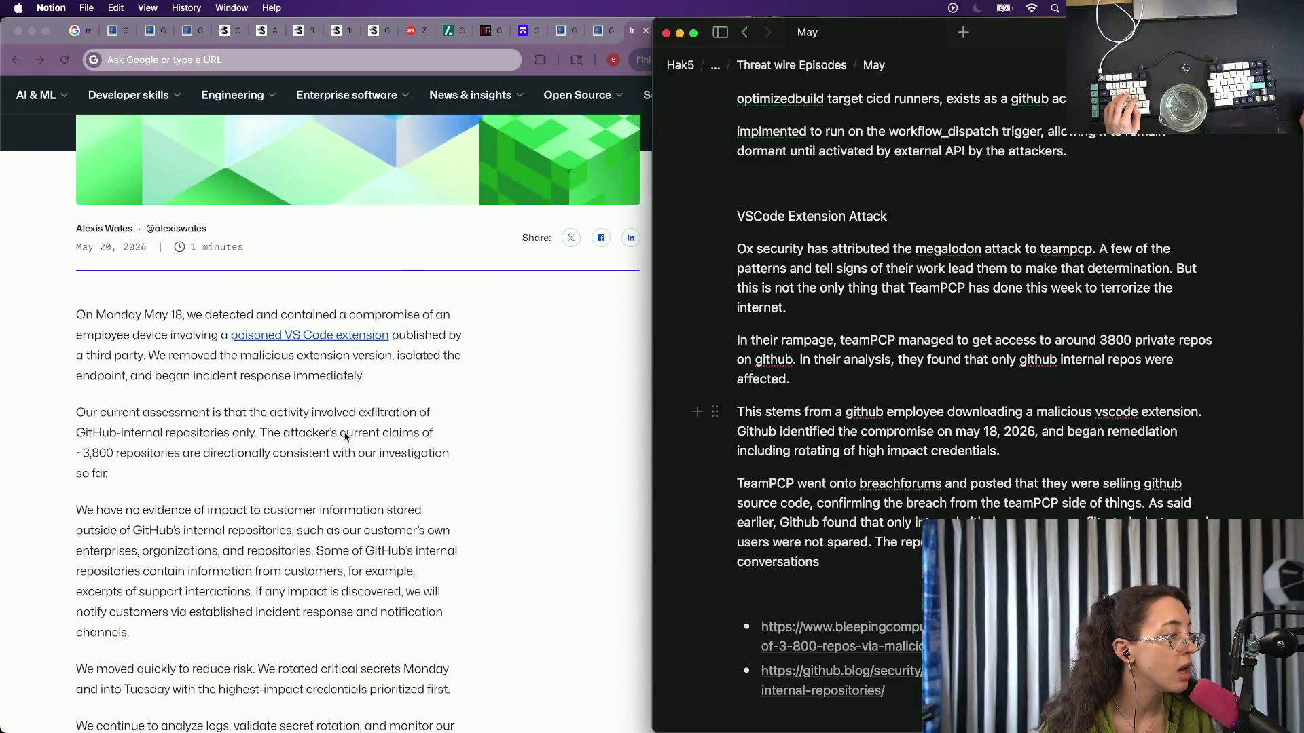
pyautogui.scroll(-2, 345, 436)
pyautogui.scroll(-1, 346, 436)
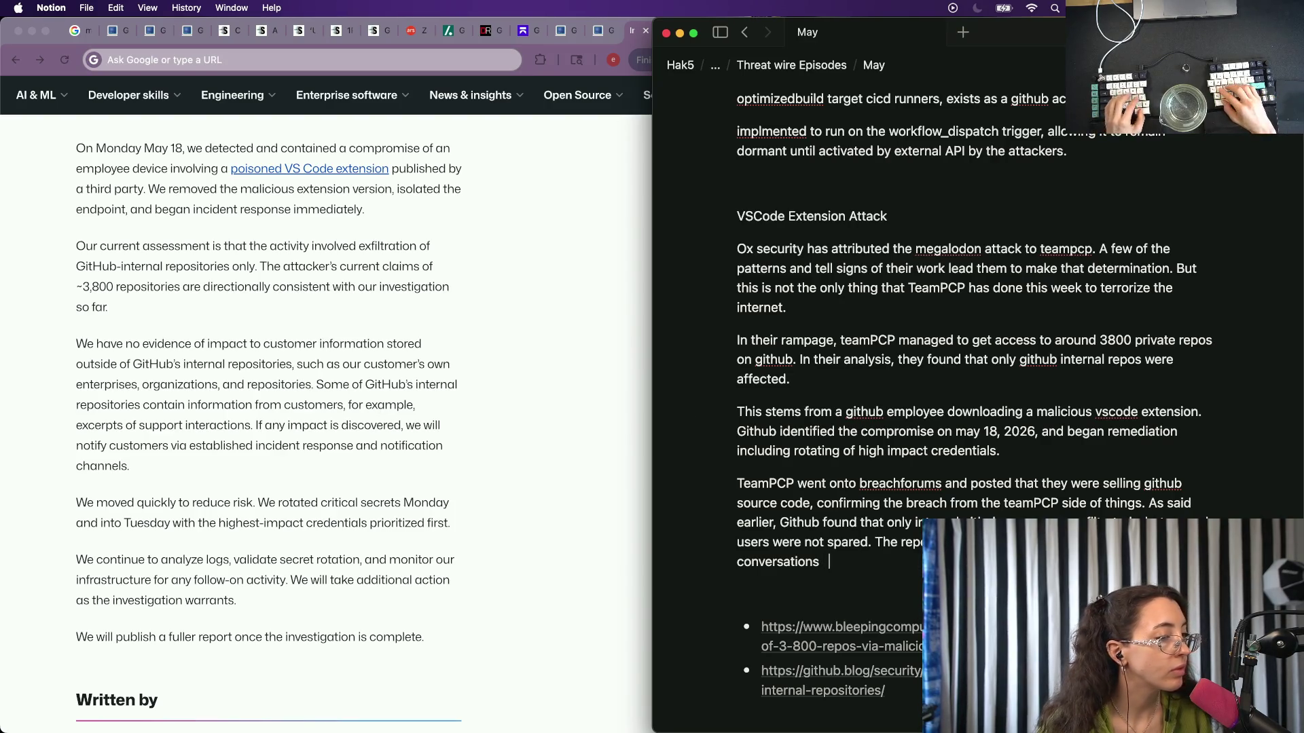
pyautogui.write('and other')
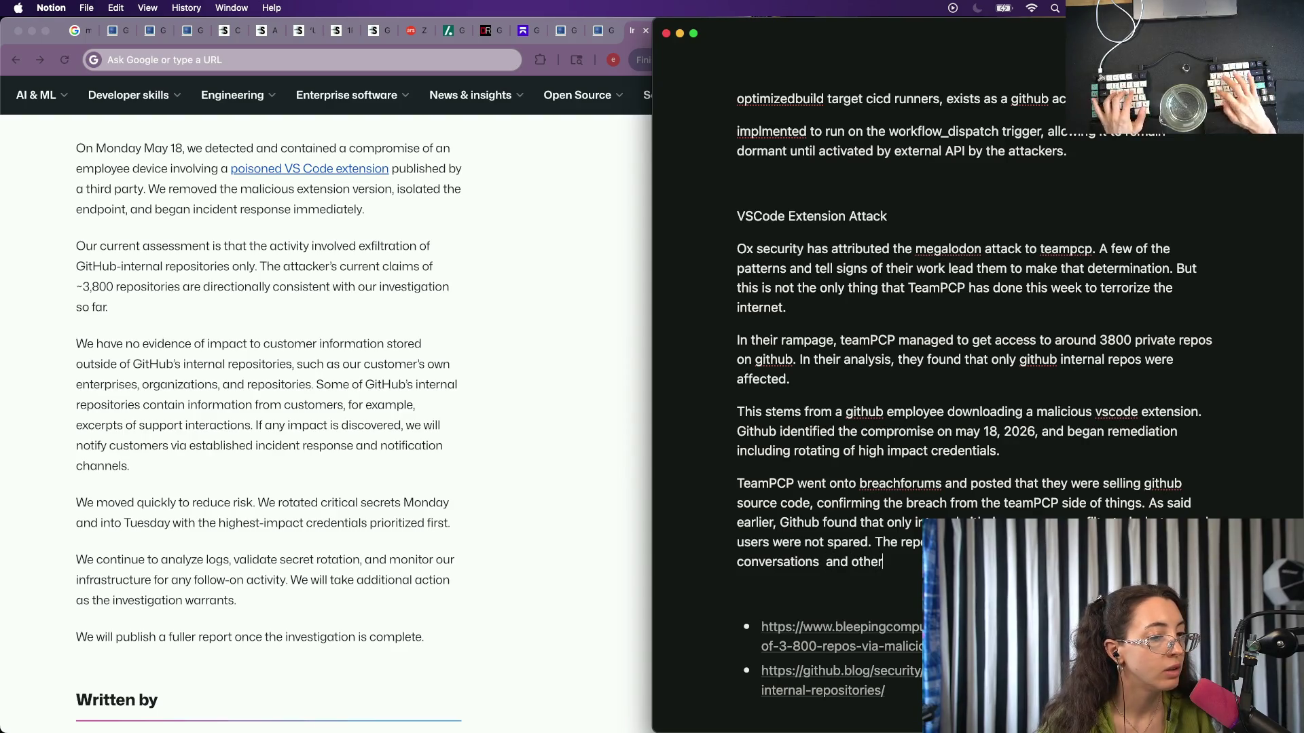
pyautogui.write(' custo')
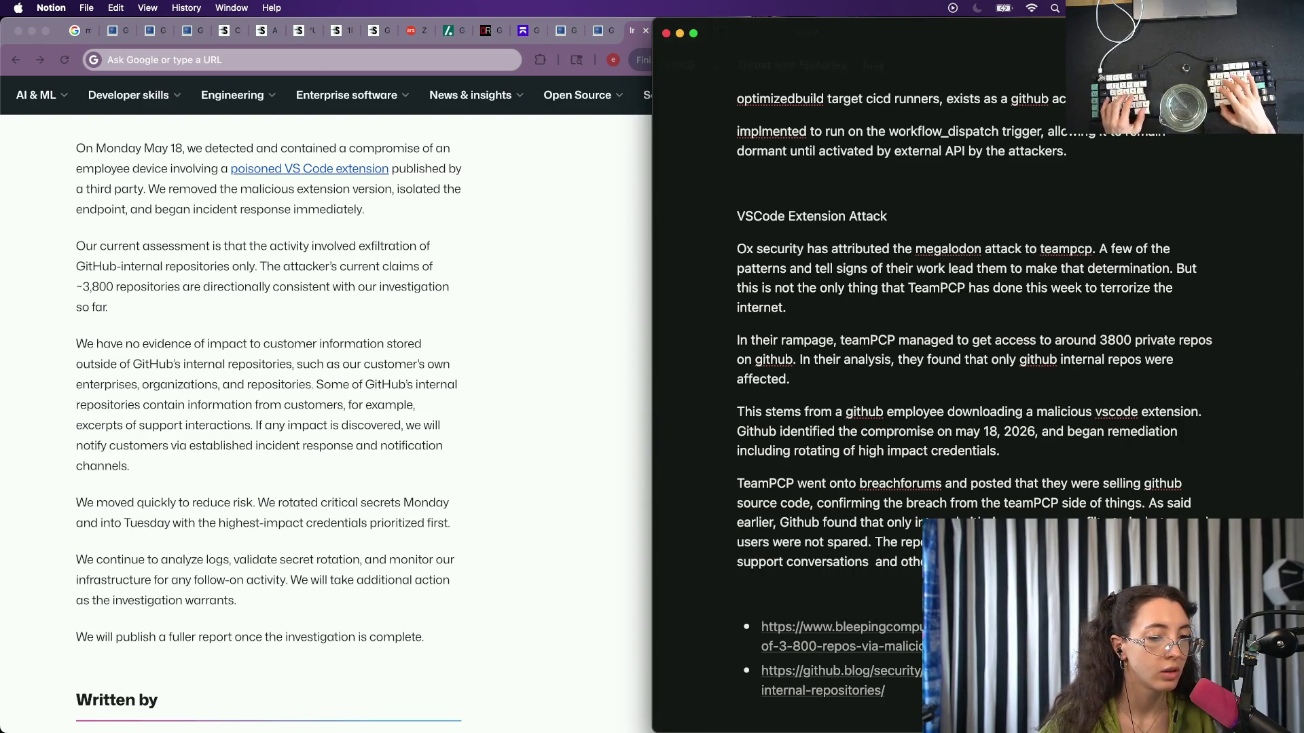
pyautogui.write('support ')
pyautogui.write('r custo')
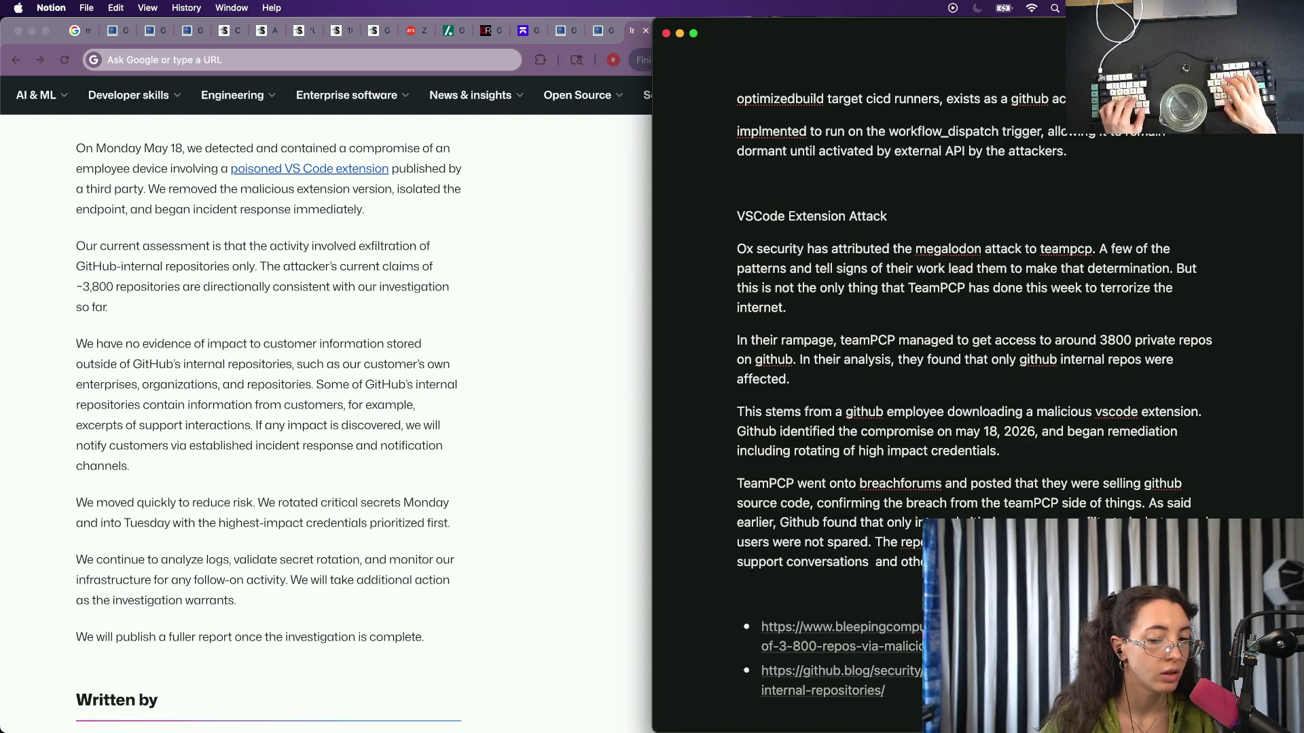
pyautogui.write('mer')
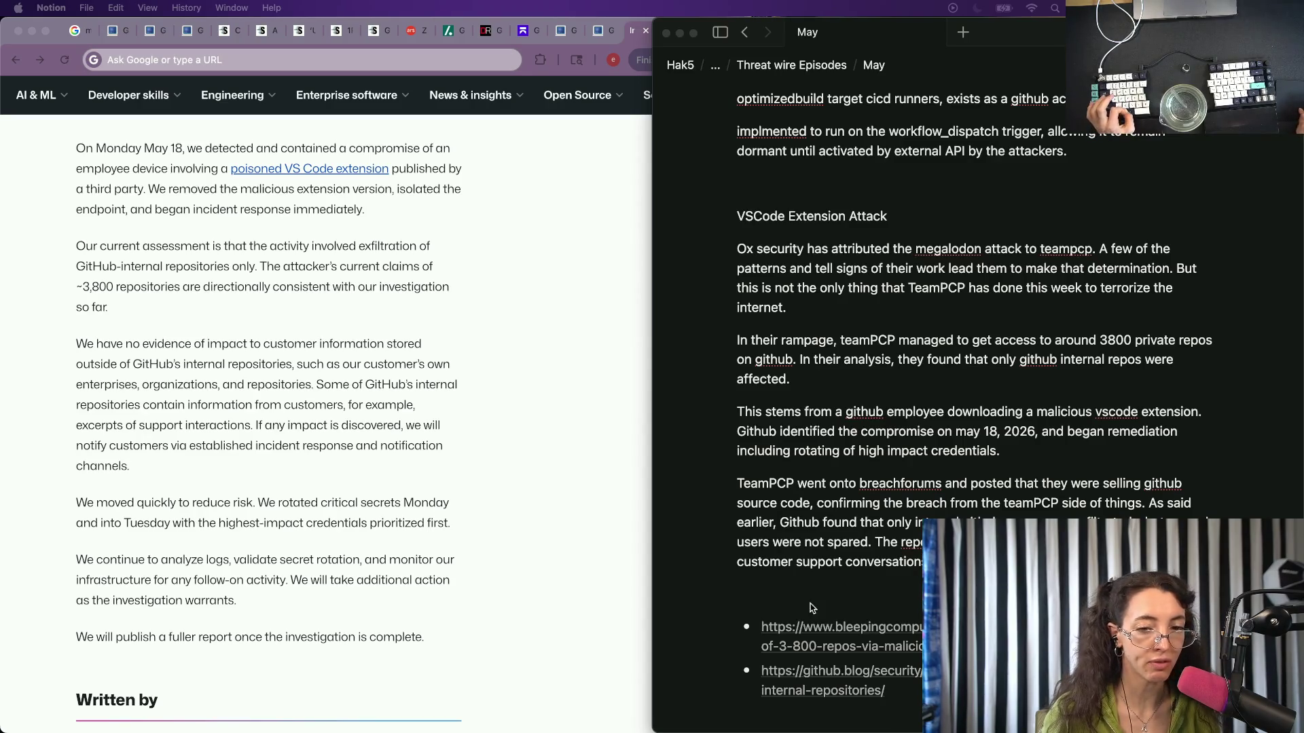
# Note that customer support conversations were among the exposed data.
pyautogui.click(1019, 530)
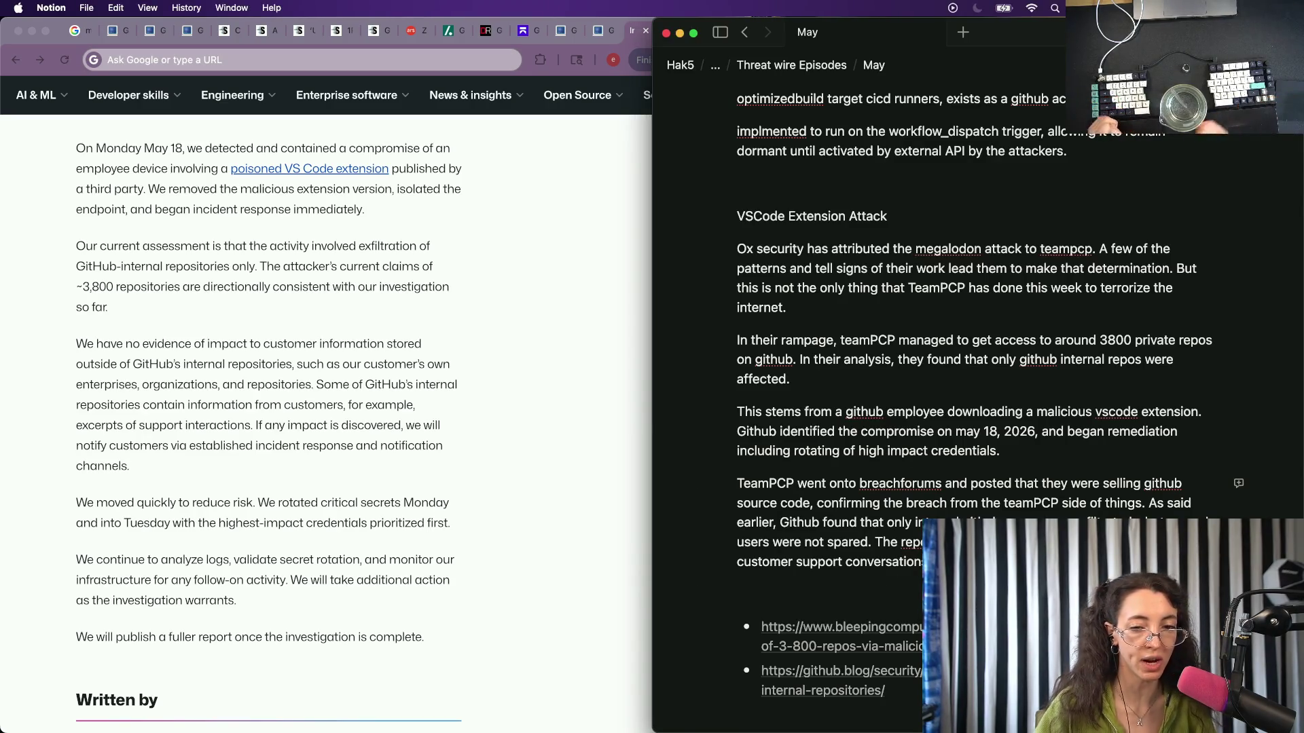
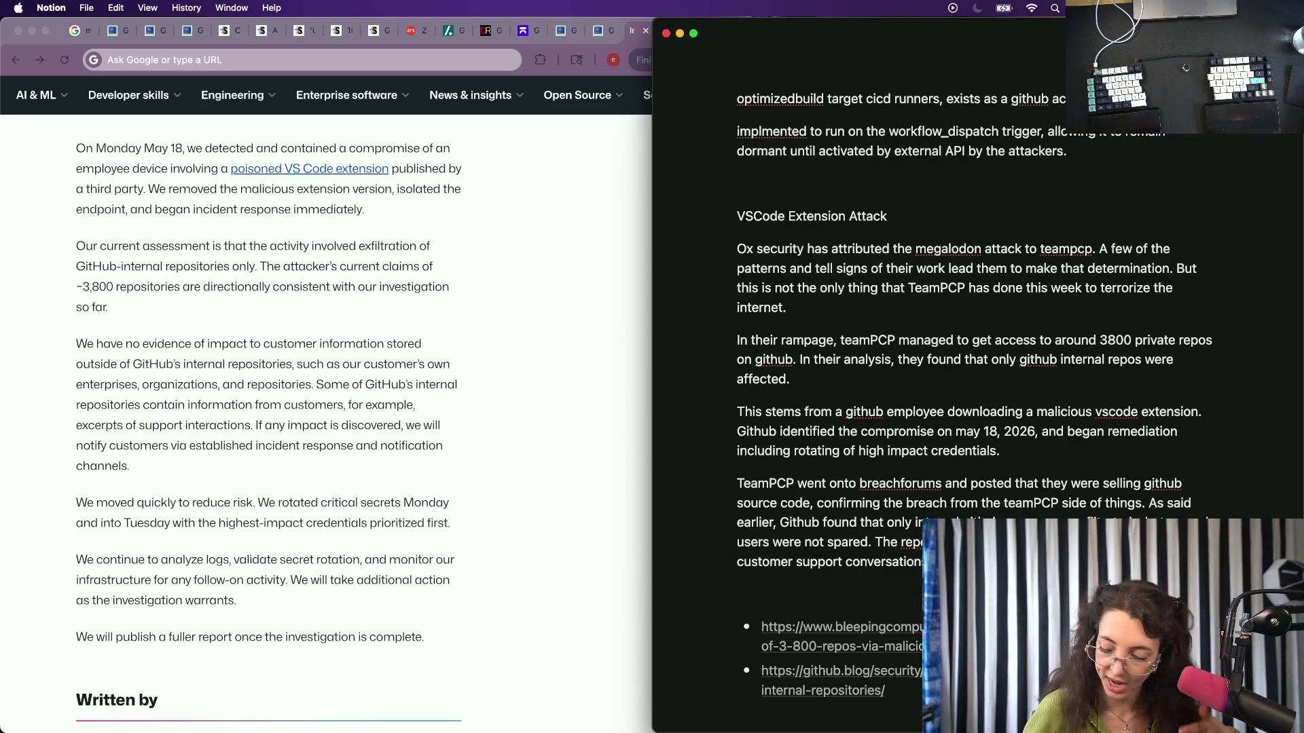
pyautogui.scroll(-2, 882, 542)
pyautogui.scroll(-4, 882, 543)
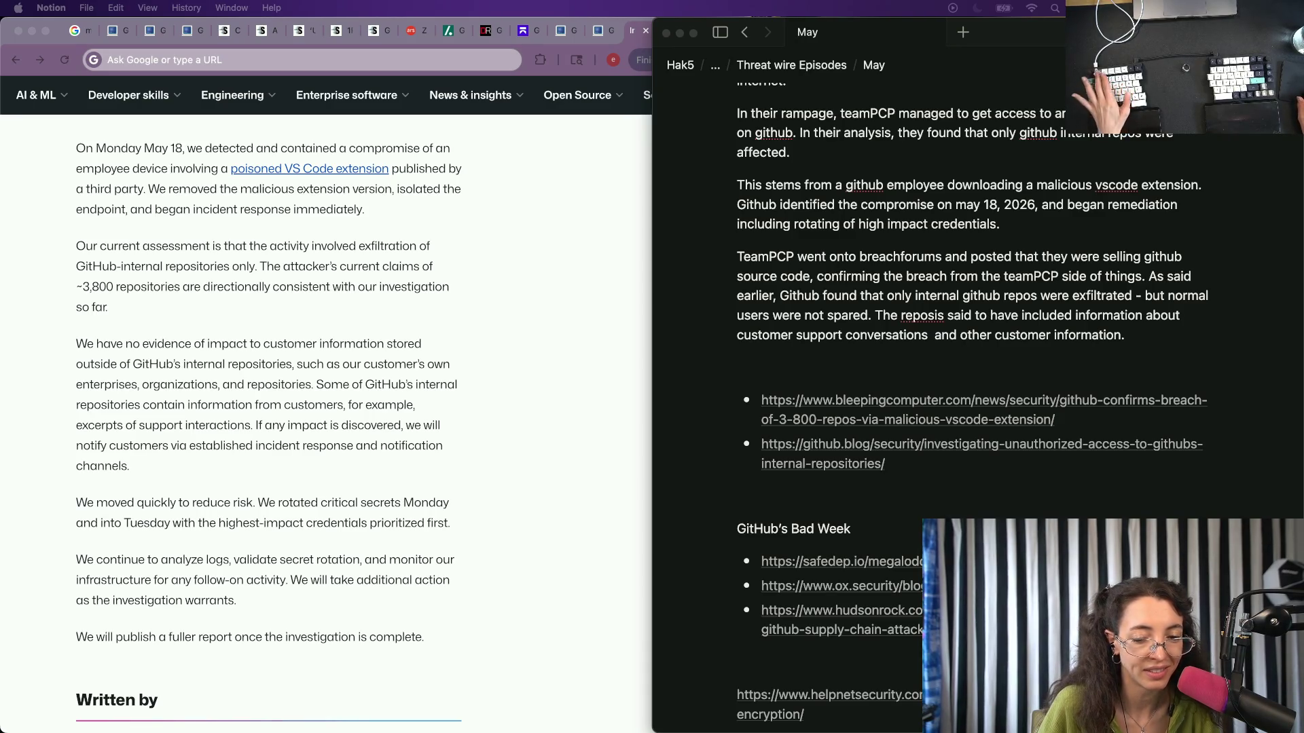
# Separate 'repos' and 'is' with a space in the TeamPCP paragraph's last sentence.
pyautogui.click(1166, 339)
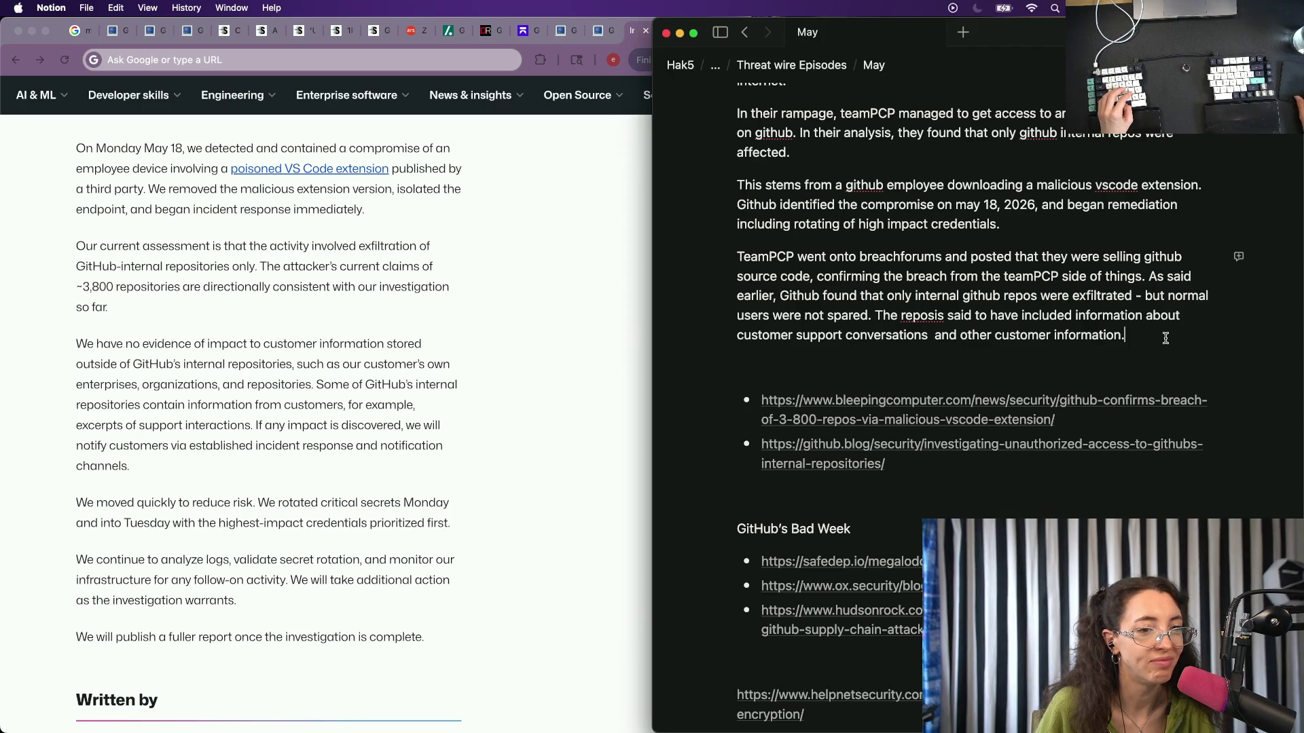
pyautogui.press('Up')
pyautogui.hotkey('alt', 'Left')
pyautogui.hotkey('alt', 'Left')
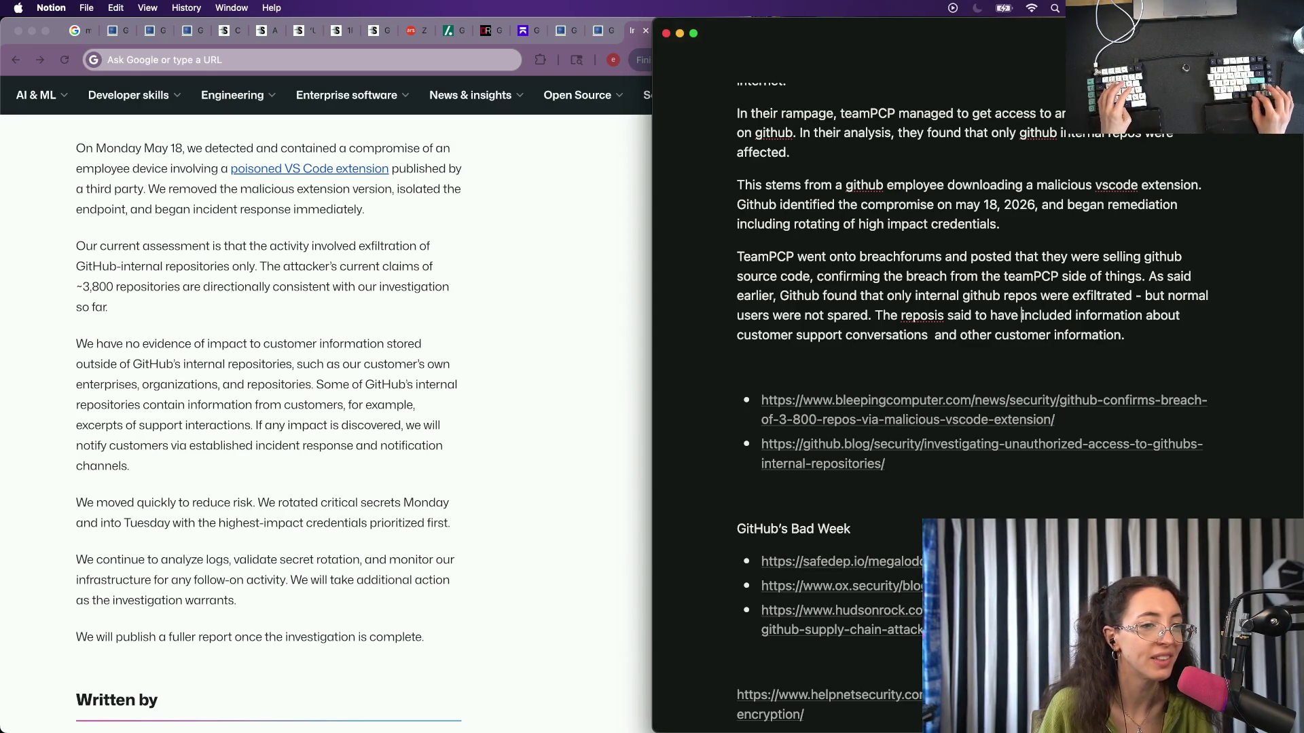
pyautogui.press('Left')
pyautogui.press('Left')
pyautogui.press('Left')
pyautogui.press('Down')
pyautogui.press('Down')
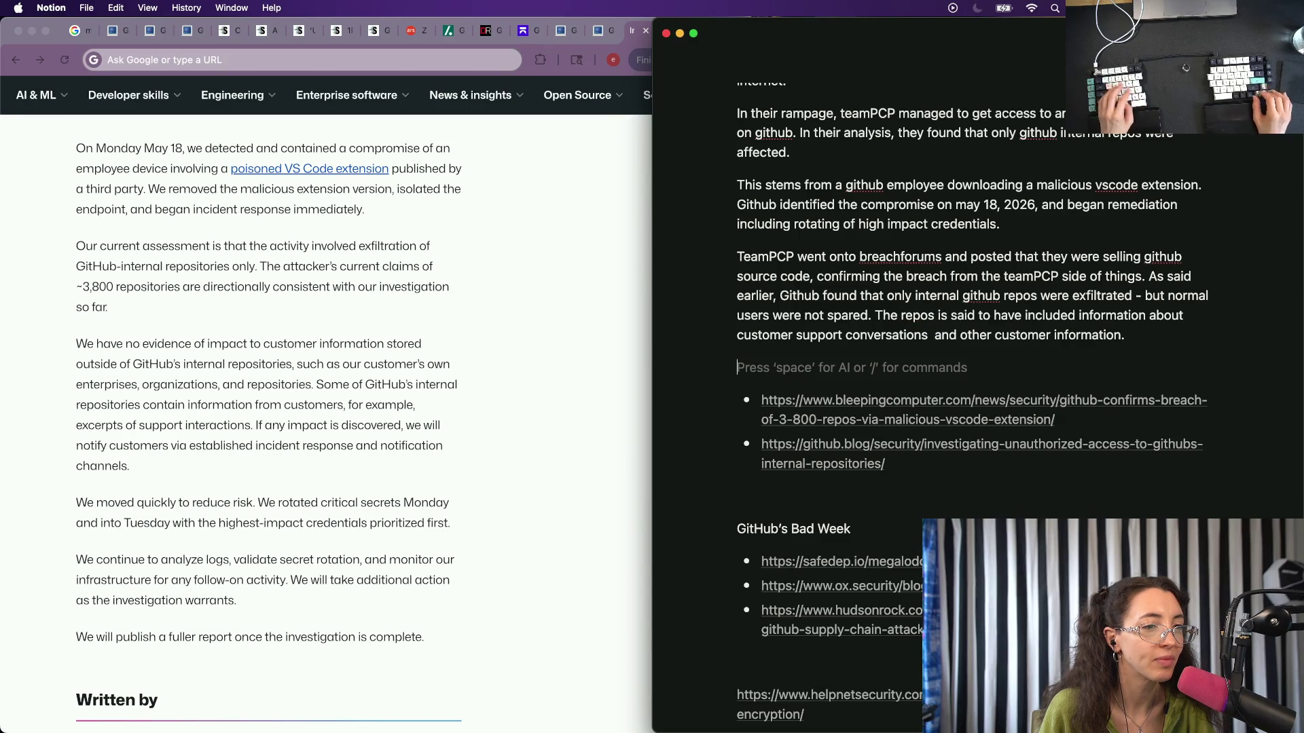
# Add blank lines beneath the TeamPCP paragraph.
pyautogui.press('Return')
pyautogui.press('Up')
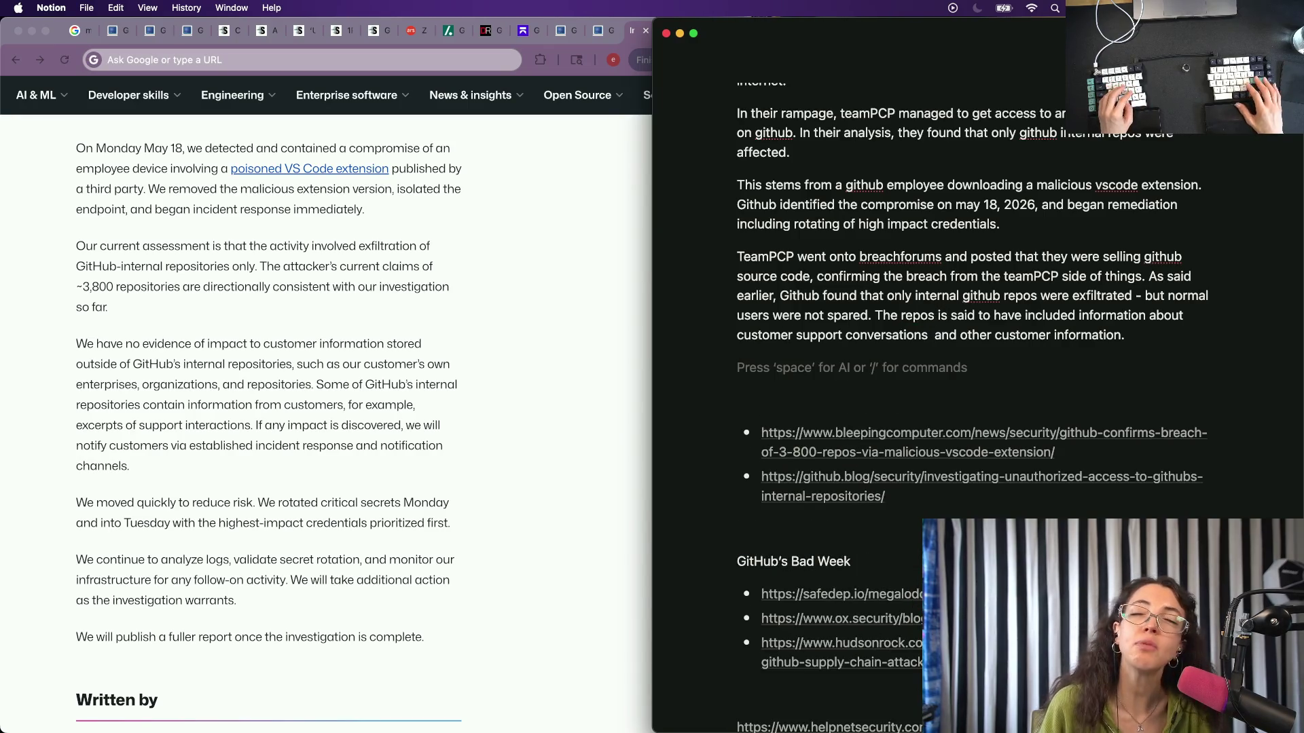
pyautogui.press('Return')
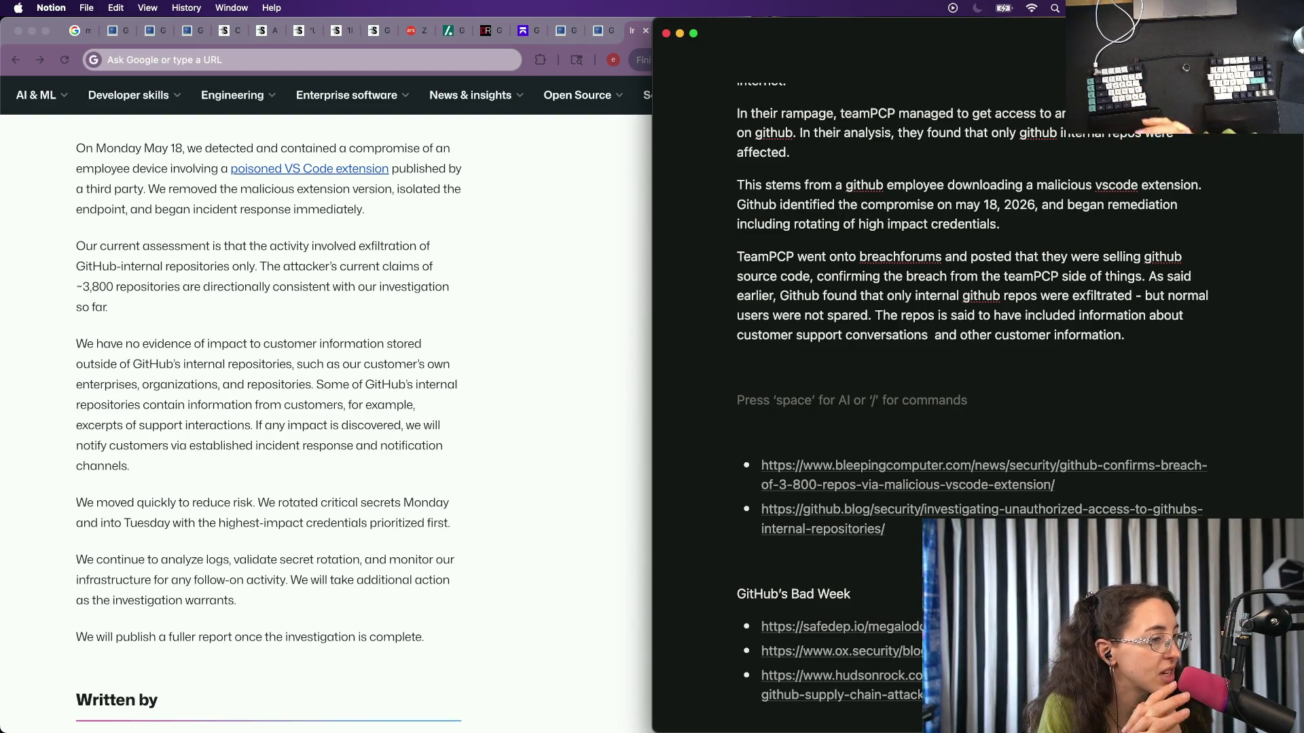
# Bring up the BleepingComputer TeamPCP article in Chrome, then refocus the Notion notes.
pyautogui.click(411, 249)
pyautogui.hotkey('ctrl', 'shift', 'Tab')
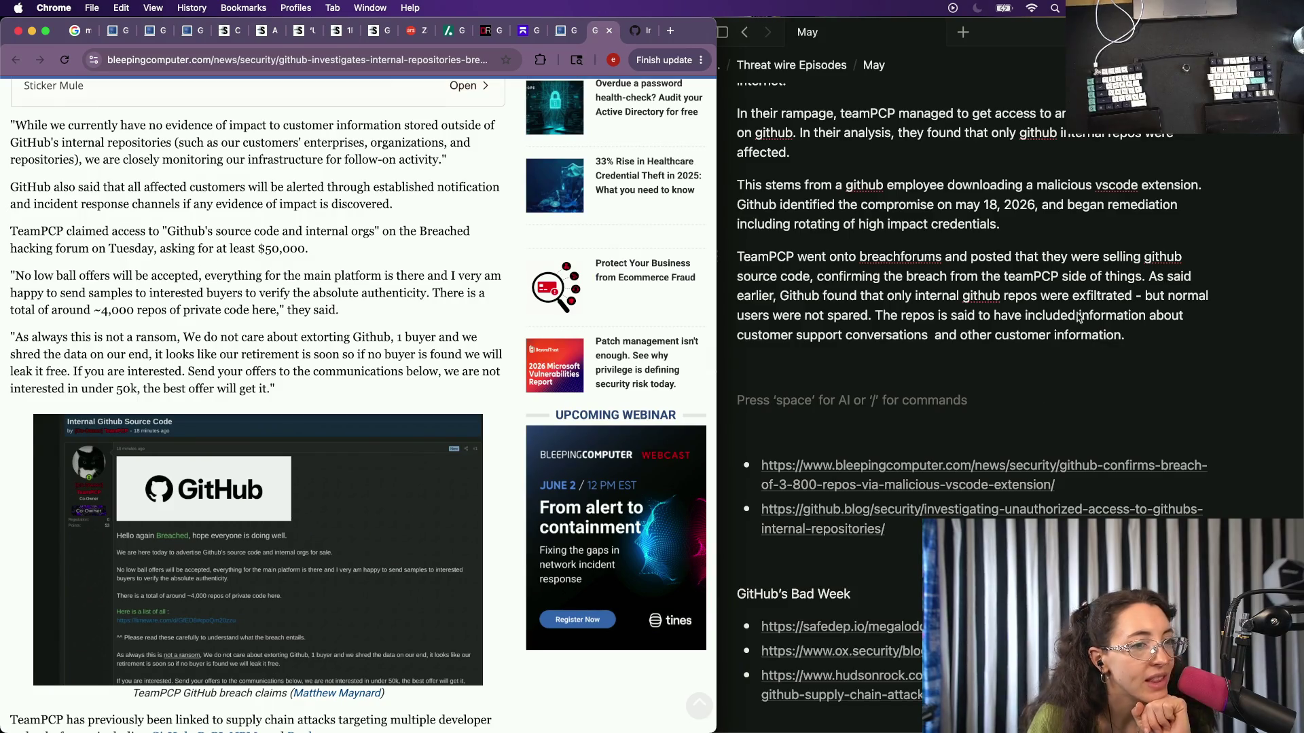
pyautogui.click(837, 244)
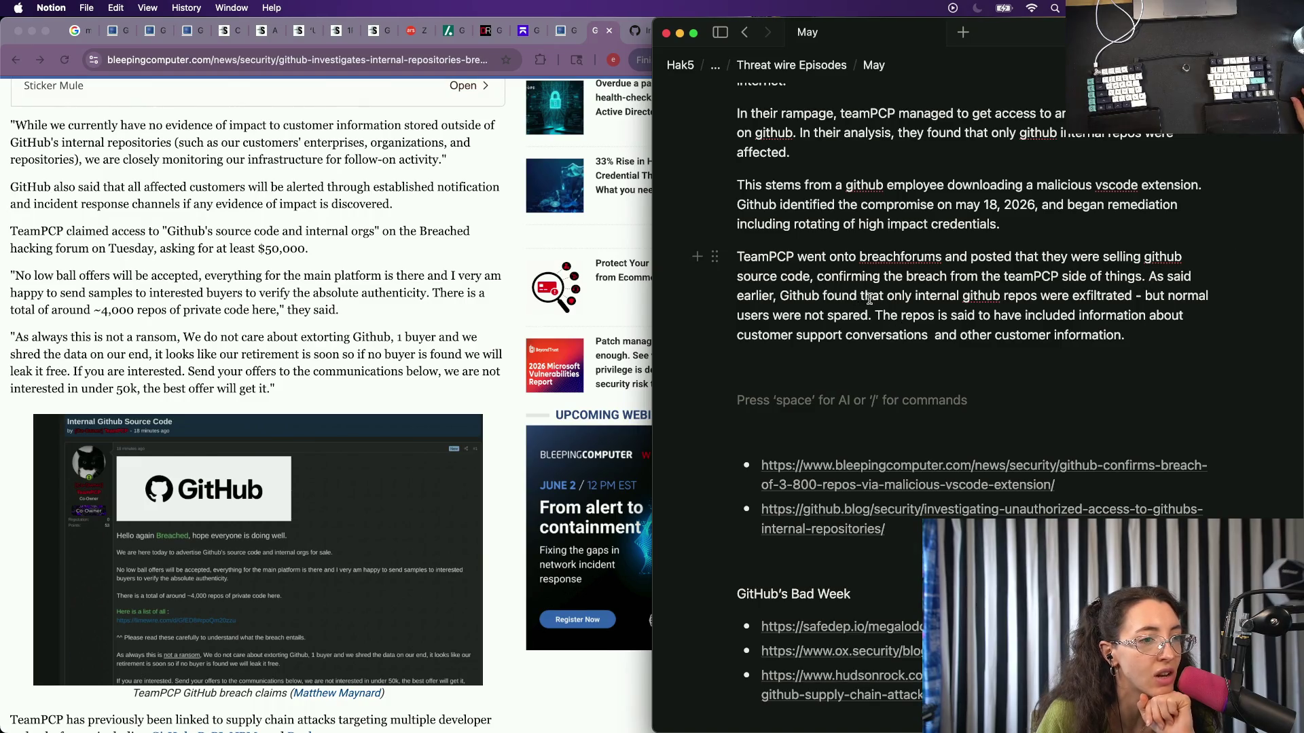
# Move the 'As said earlier' sentences up to follow 'credentials.' in the preceding paragraph.
pyautogui.moveTo(1140, 336); pyautogui.dragTo(1150, 275)
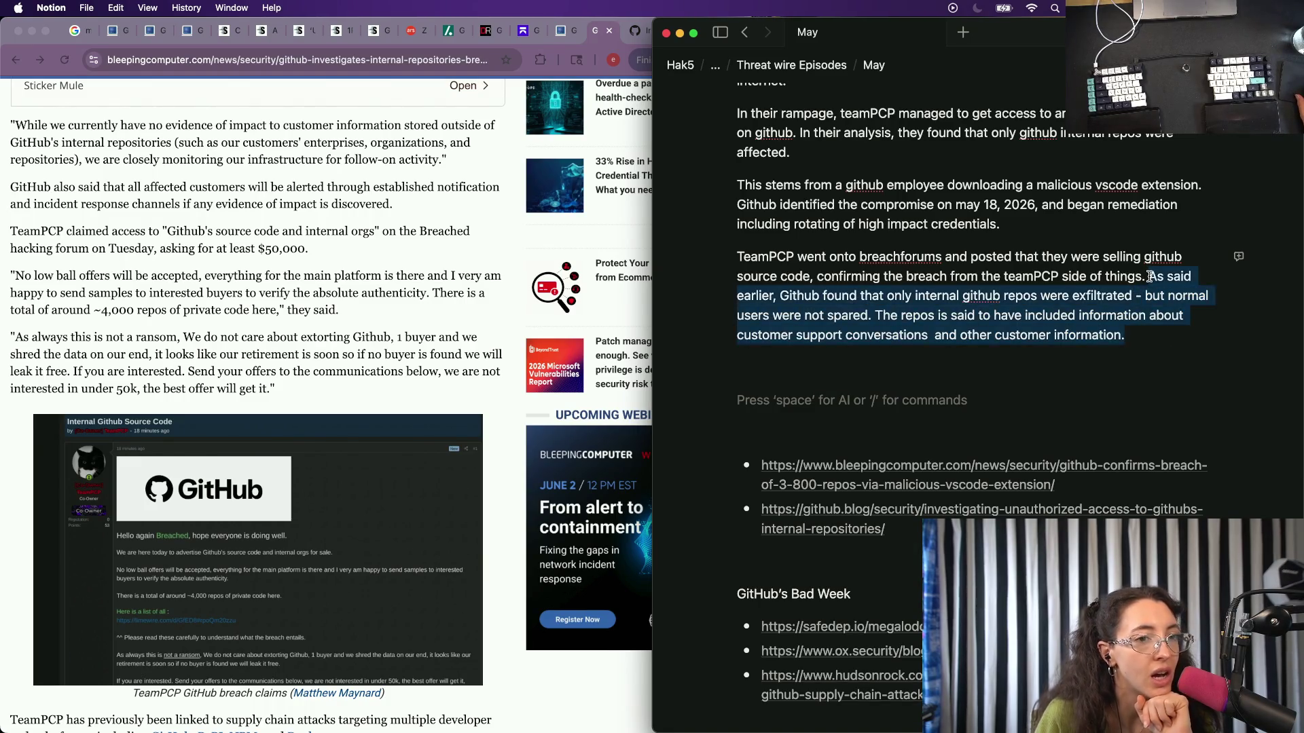
pyautogui.press('BackSpace')
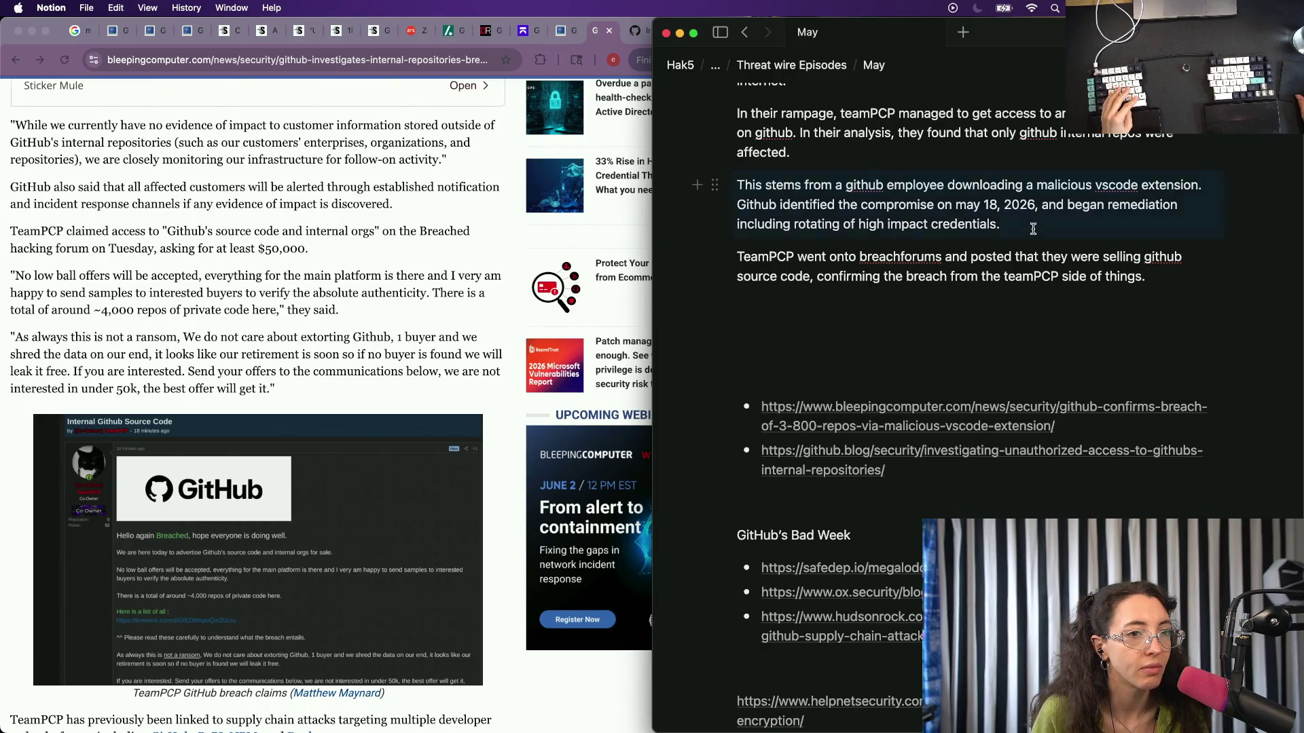
pyautogui.hotkey('ctrl', 'v')
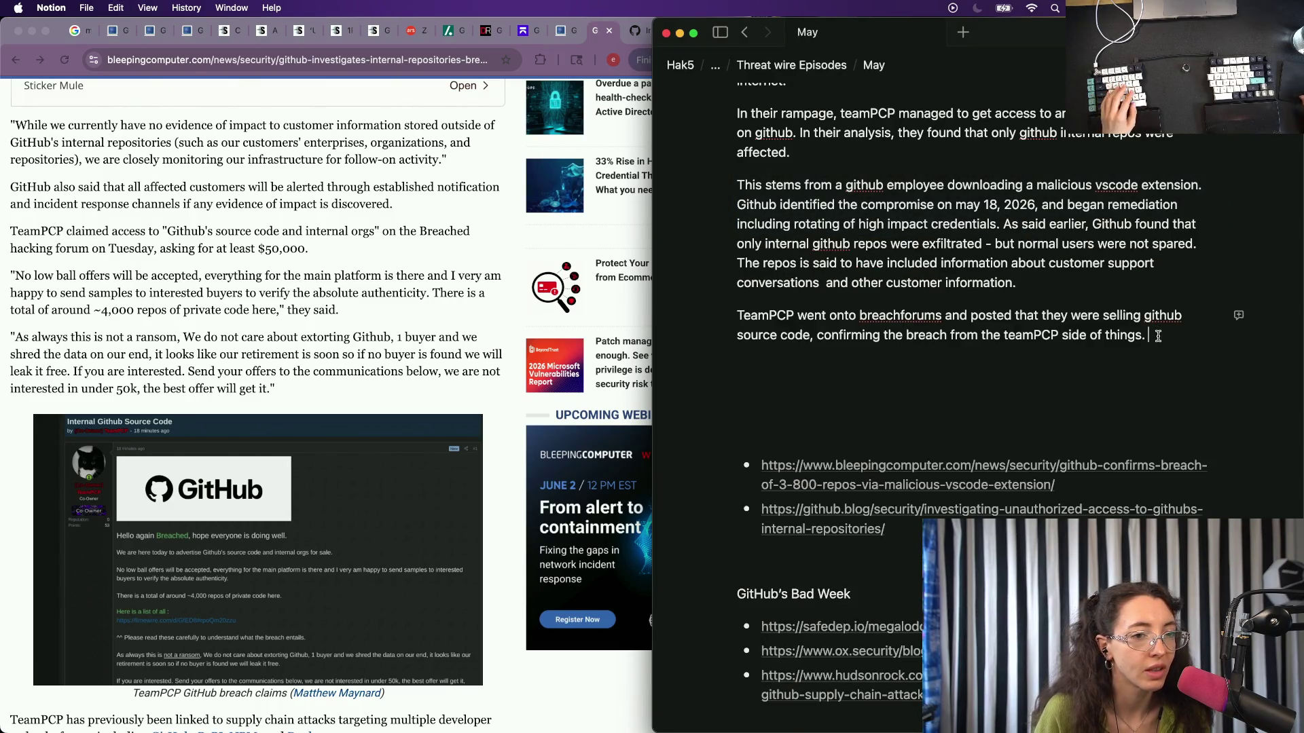
pyautogui.write('TeamPCP was s')
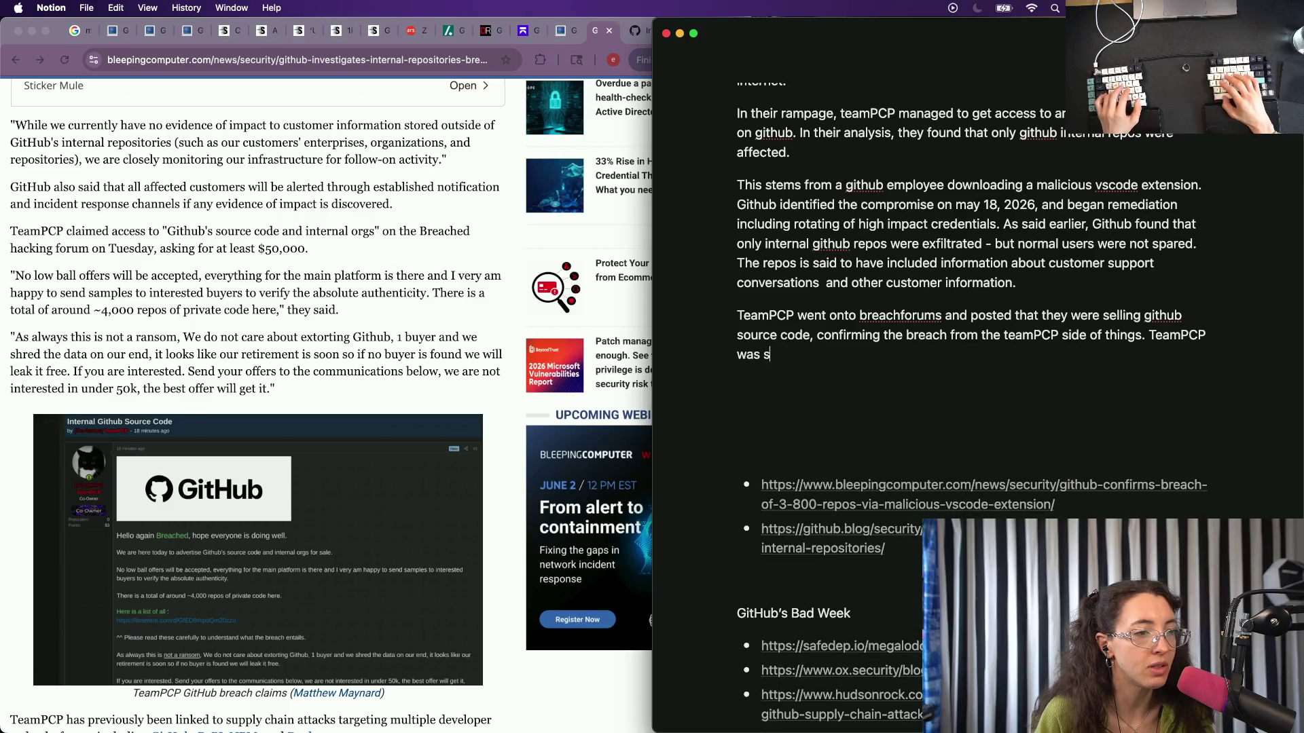
pyautogui.write('elling access to the ')
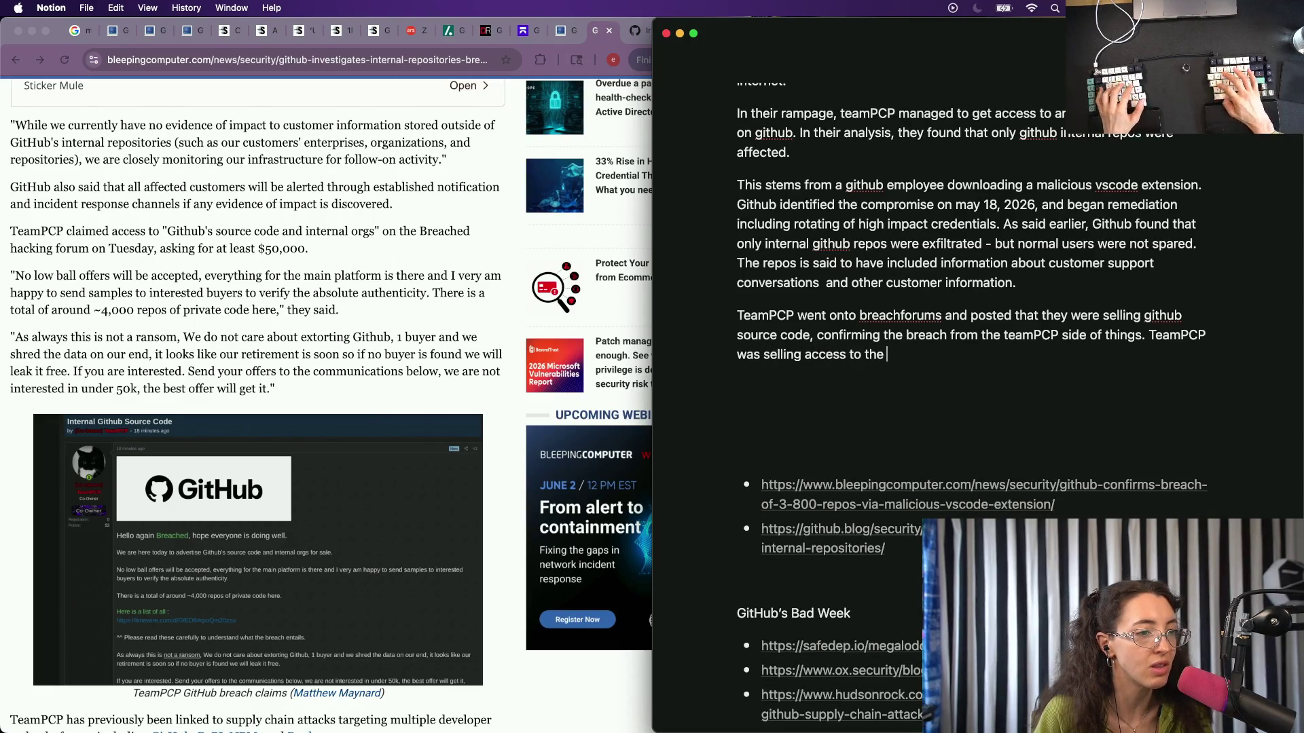
pyautogui.write('information for around')
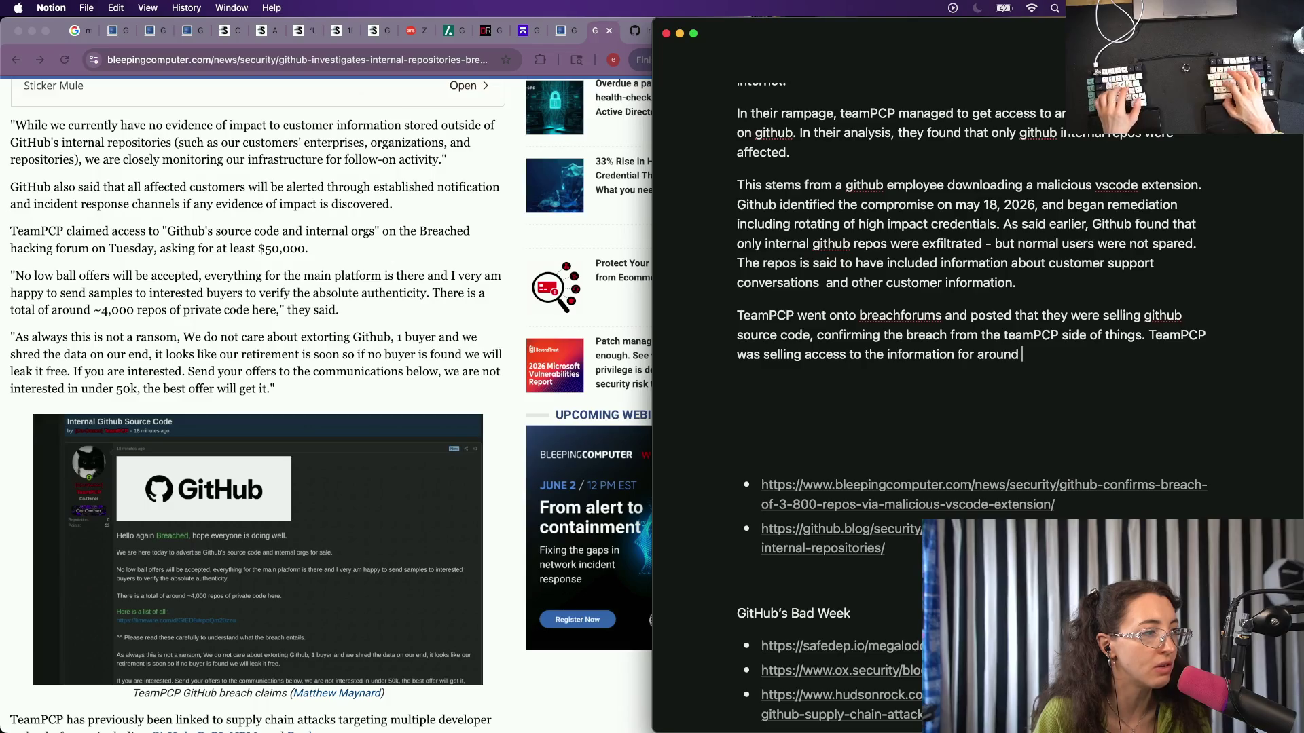
# Write that TeamPCP asked at minimum 50,000 USD for the exfiltrated data, correcting typos.
pyautogui.hotkey('alt', 'BackSpace')
pyautogui.hotkey('alt', 'BackSpace')
pyautogui.hotkey('alt', 'BackSpace')
pyautogui.hotkey('alt', 'BackSpace')
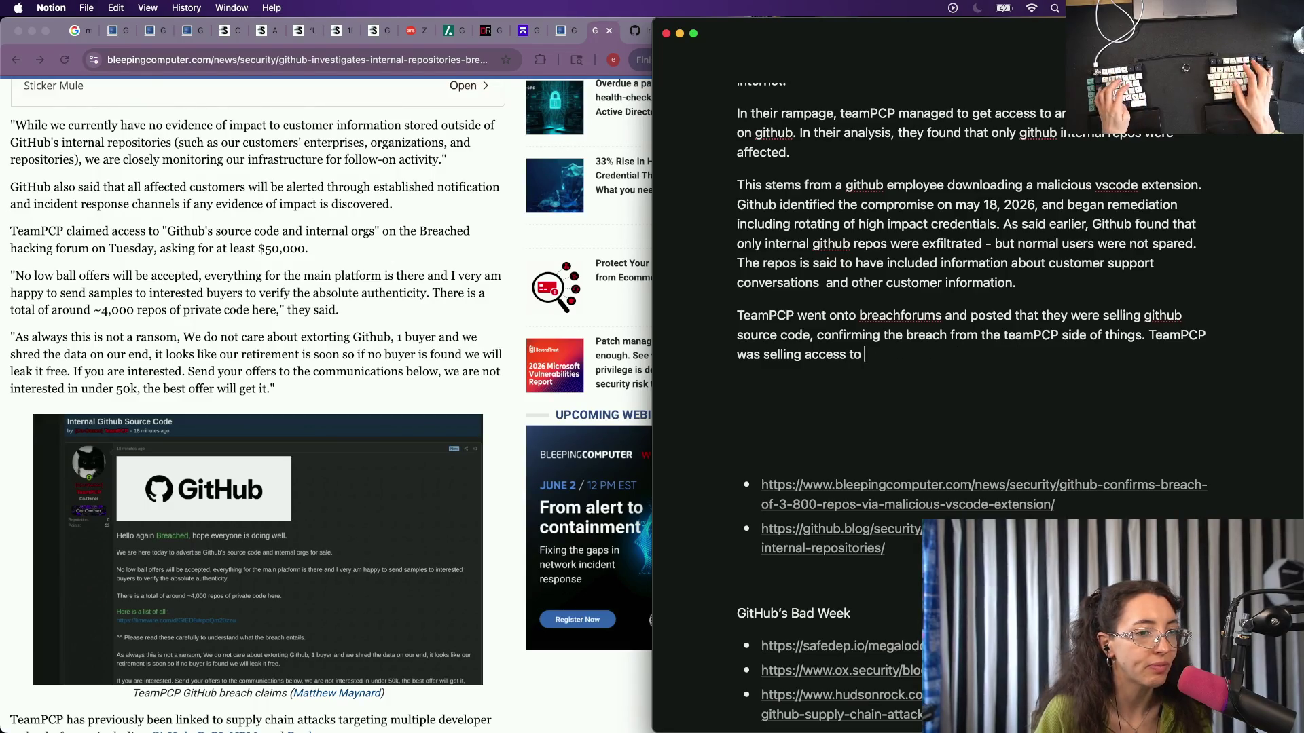
pyautogui.hotkey('alt', 'BackSpace')
pyautogui.hotkey('alt', 'BackSpace')
pyautogui.hotkey('alt', 'BackSpace')
pyautogui.hotkey('alt', 'BackSpace')
pyautogui.hotkey('alt', 'BackSpace')
pyautogui.write('They were ')
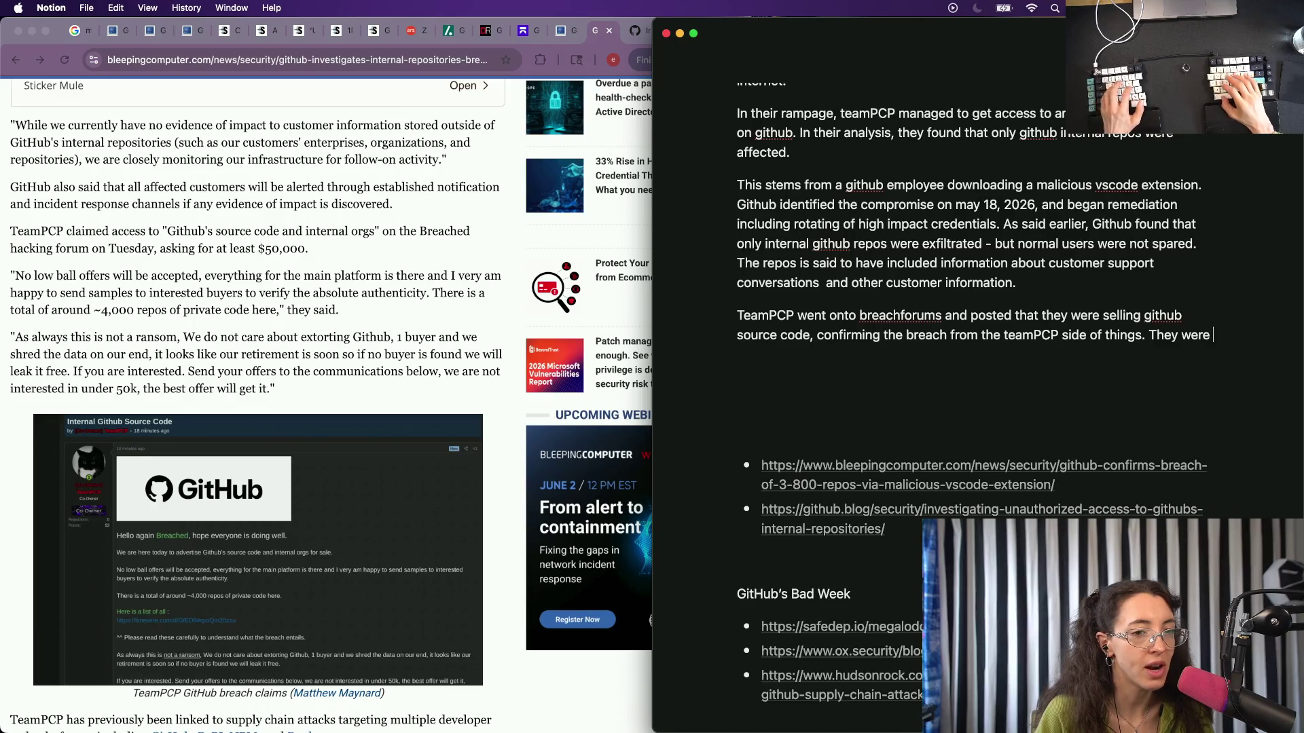
pyautogui.write('asking for around 40')
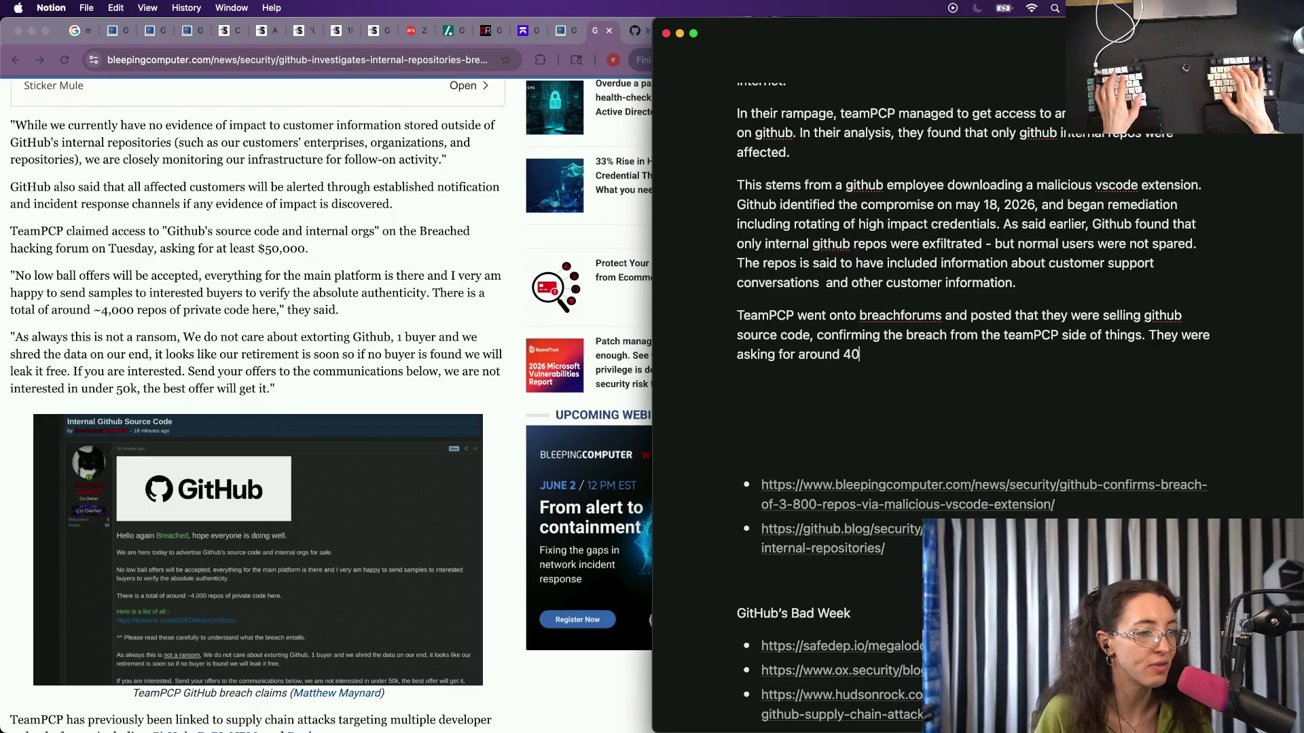
pyautogui.press('BackSpace')
pyautogui.press('BackSpace')
pyautogui.write('50k of')
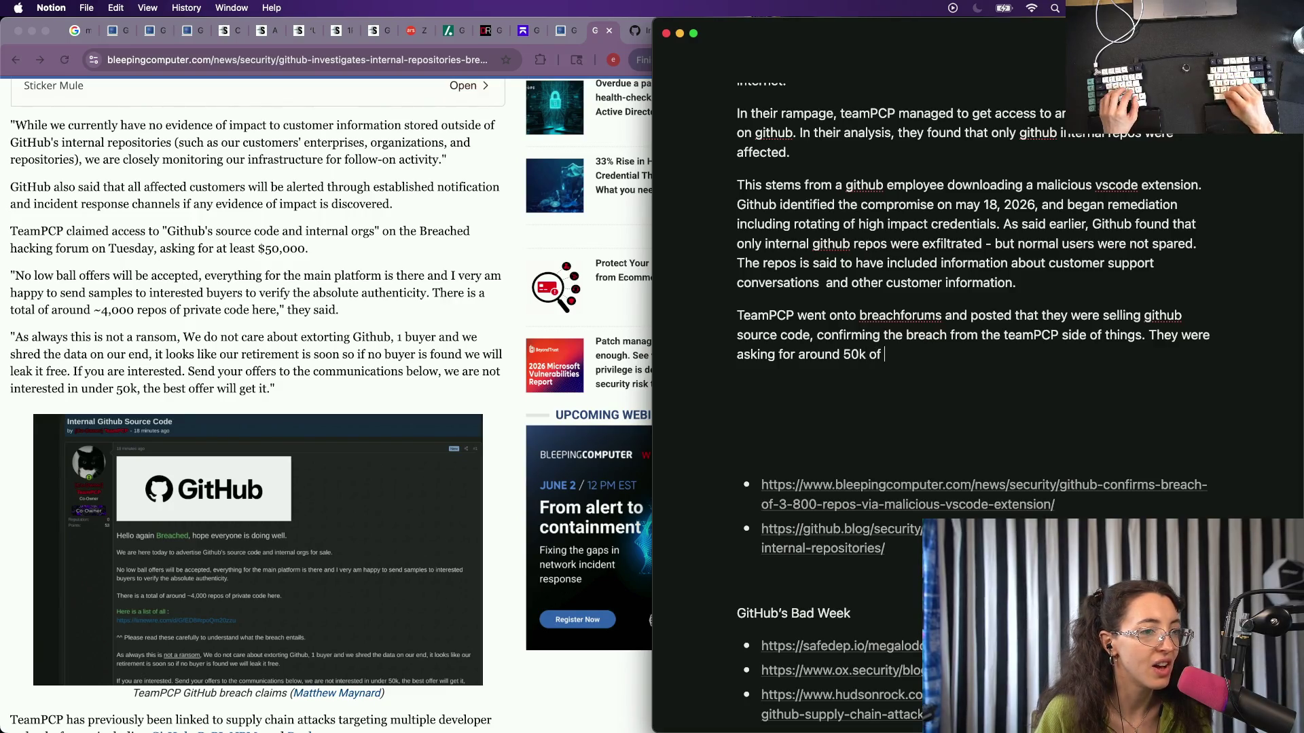
pyautogui.press('BackSpace')
pyautogui.press('BackSpace')
pyautogui.press('BackSpace')
pyautogui.press('BackSpace')
pyautogui.press('BackSpace')
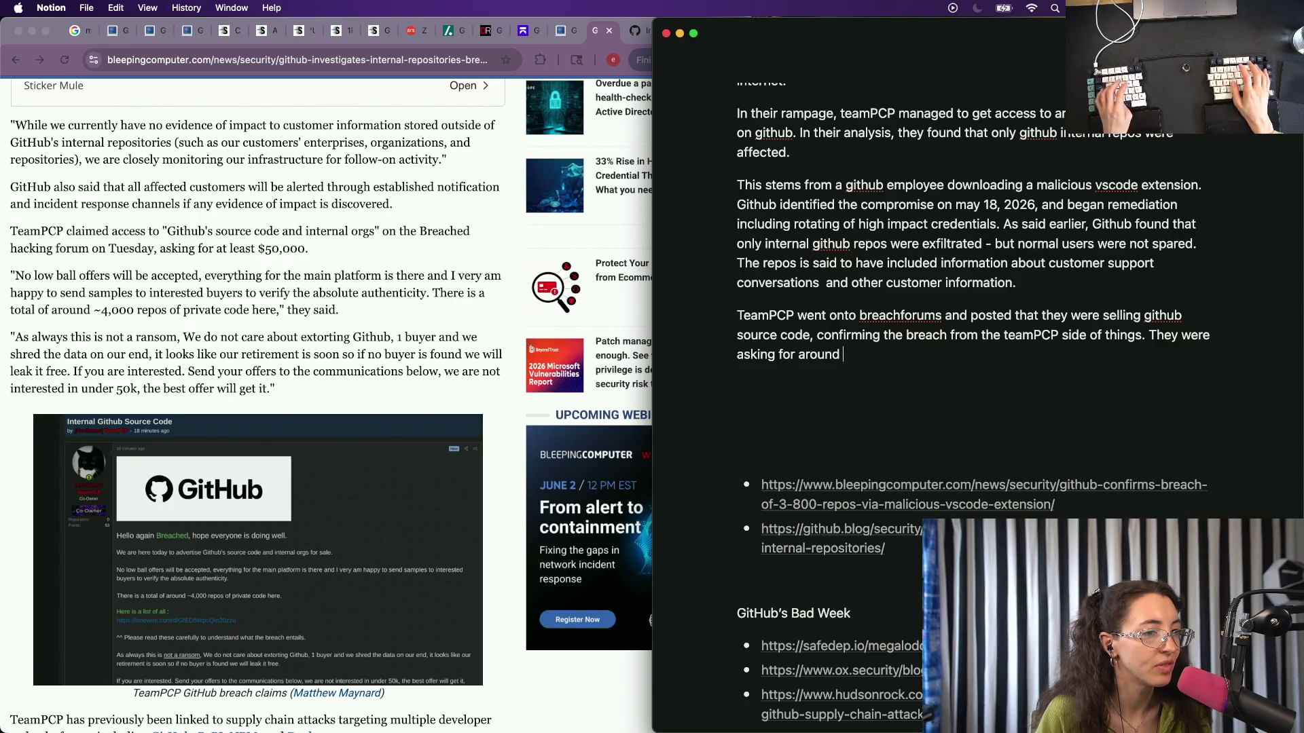
pyautogui.write('50,000 uSD')
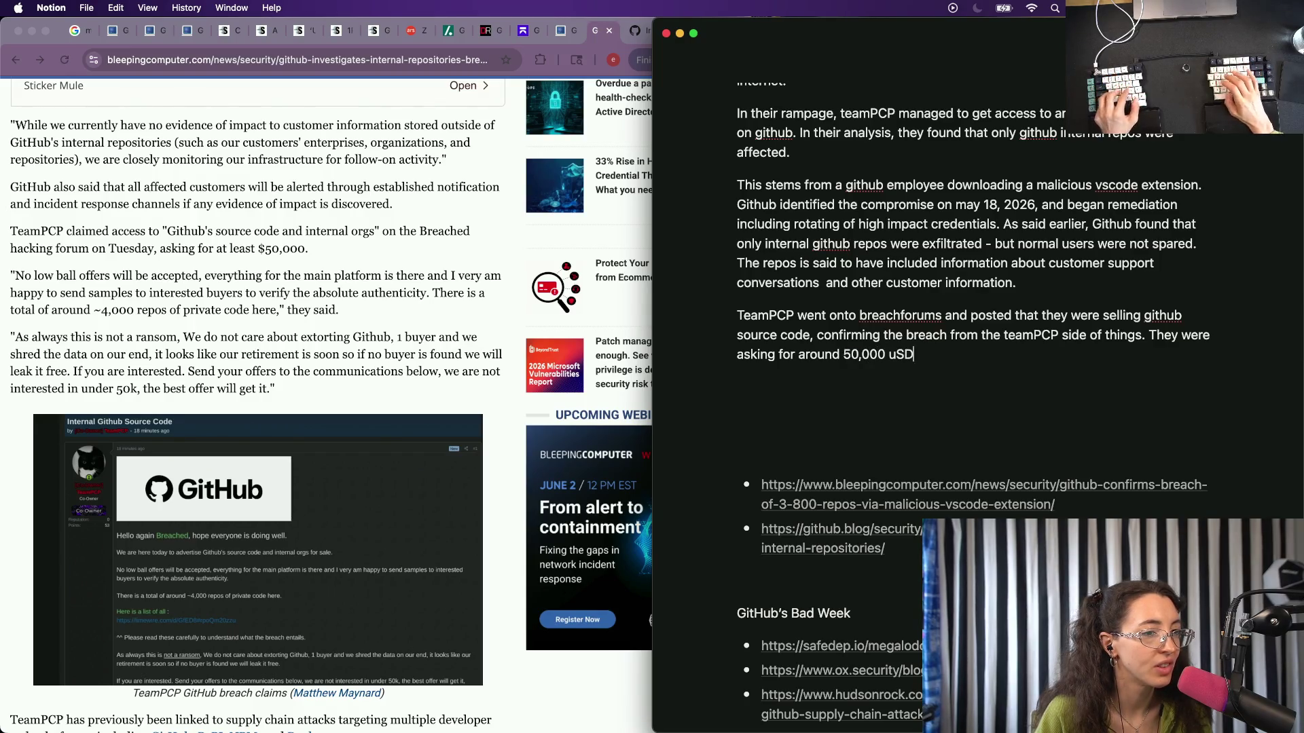
pyautogui.press('BackSpace')
pyautogui.press('BackSpace')
pyautogui.press('BackSpace')
pyautogui.write('U ')
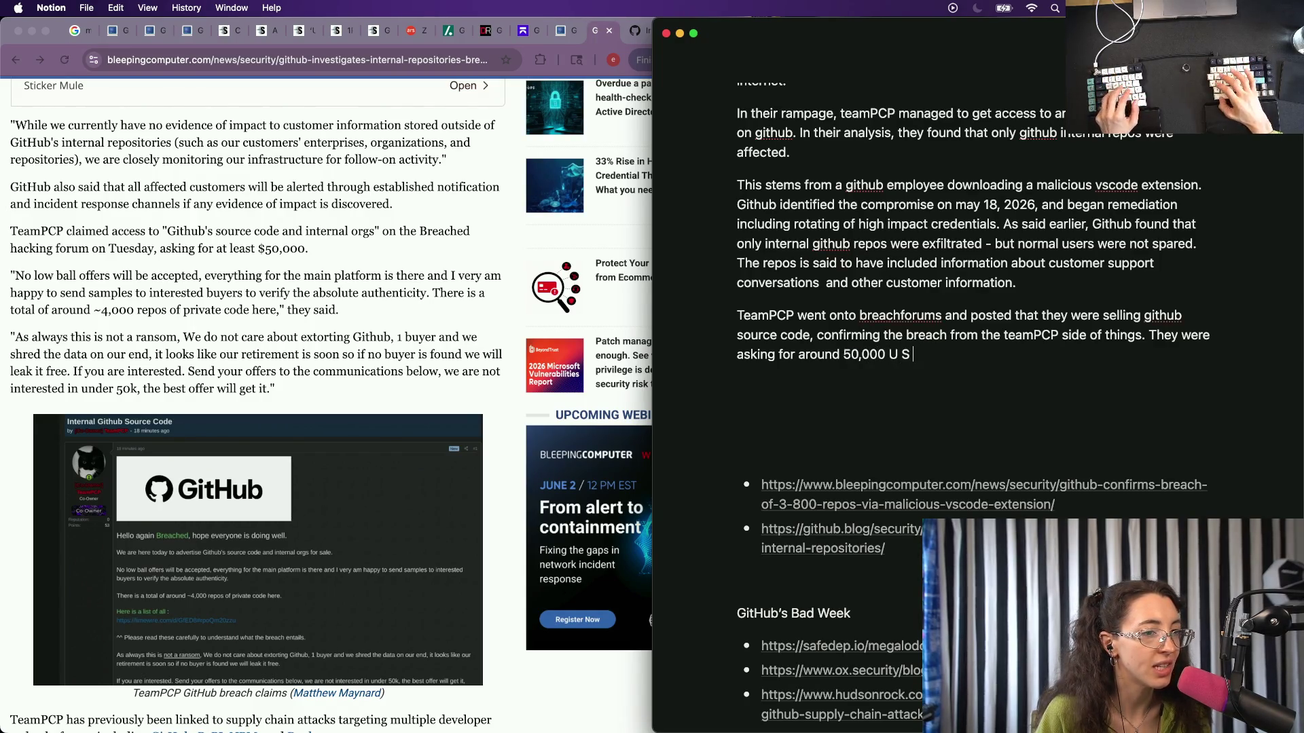
pyautogui.write('e')
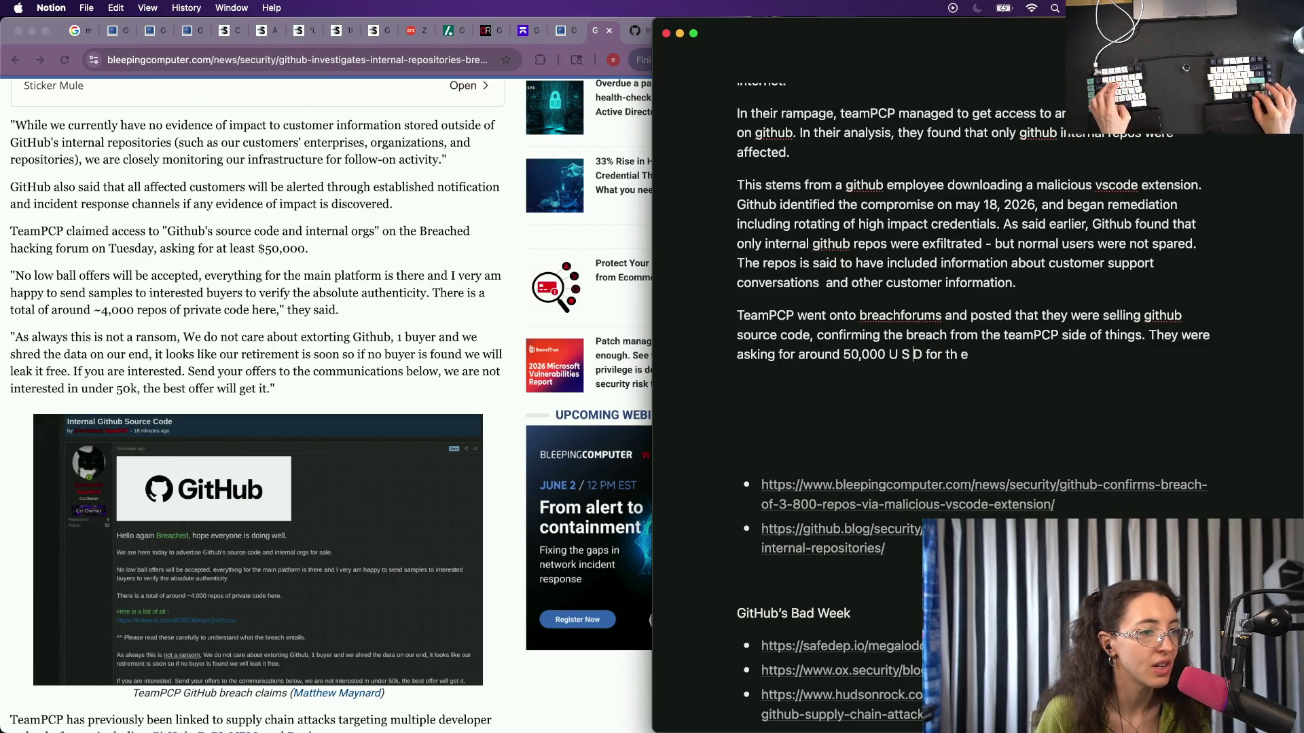
pyautogui.hotkey('alt', 'shift', 'Left')
pyautogui.write('at mini')
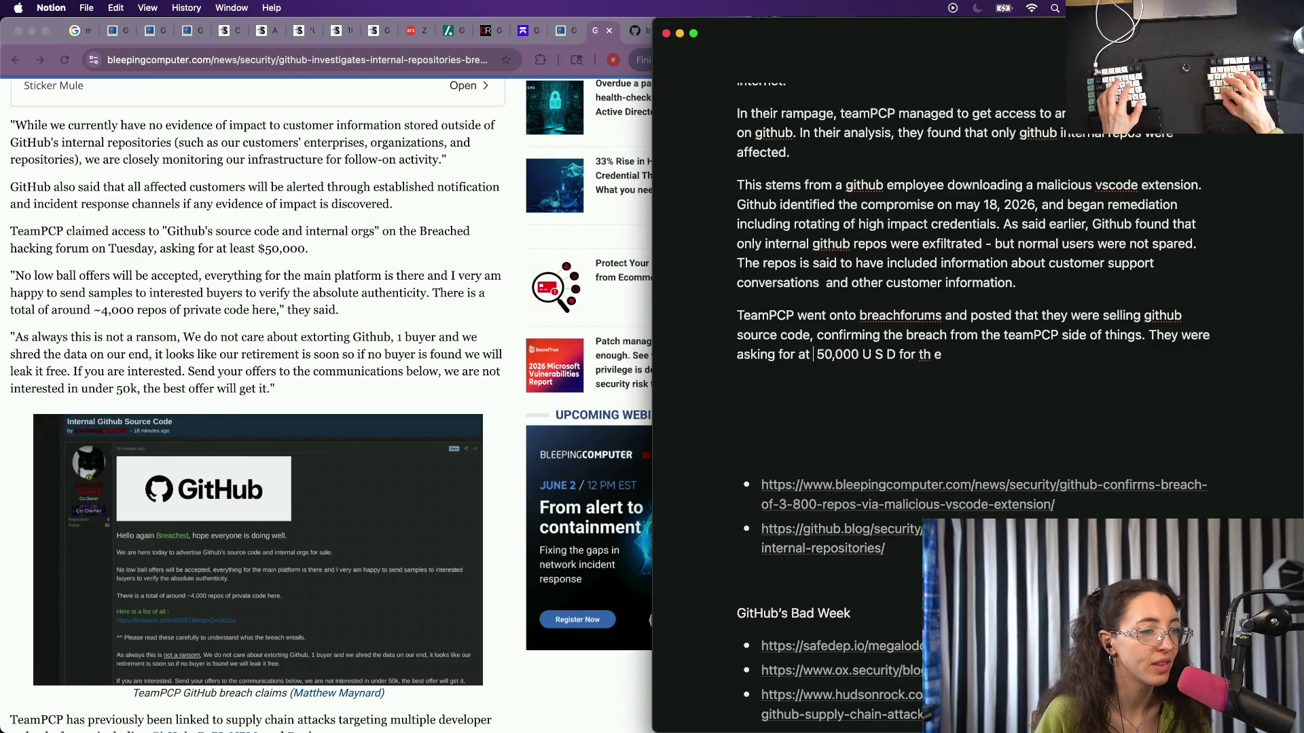
pyautogui.write('mum')
pyautogui.press('super+Right')
pyautogui.press('BackSpace')
pyautogui.press('BackSpace')
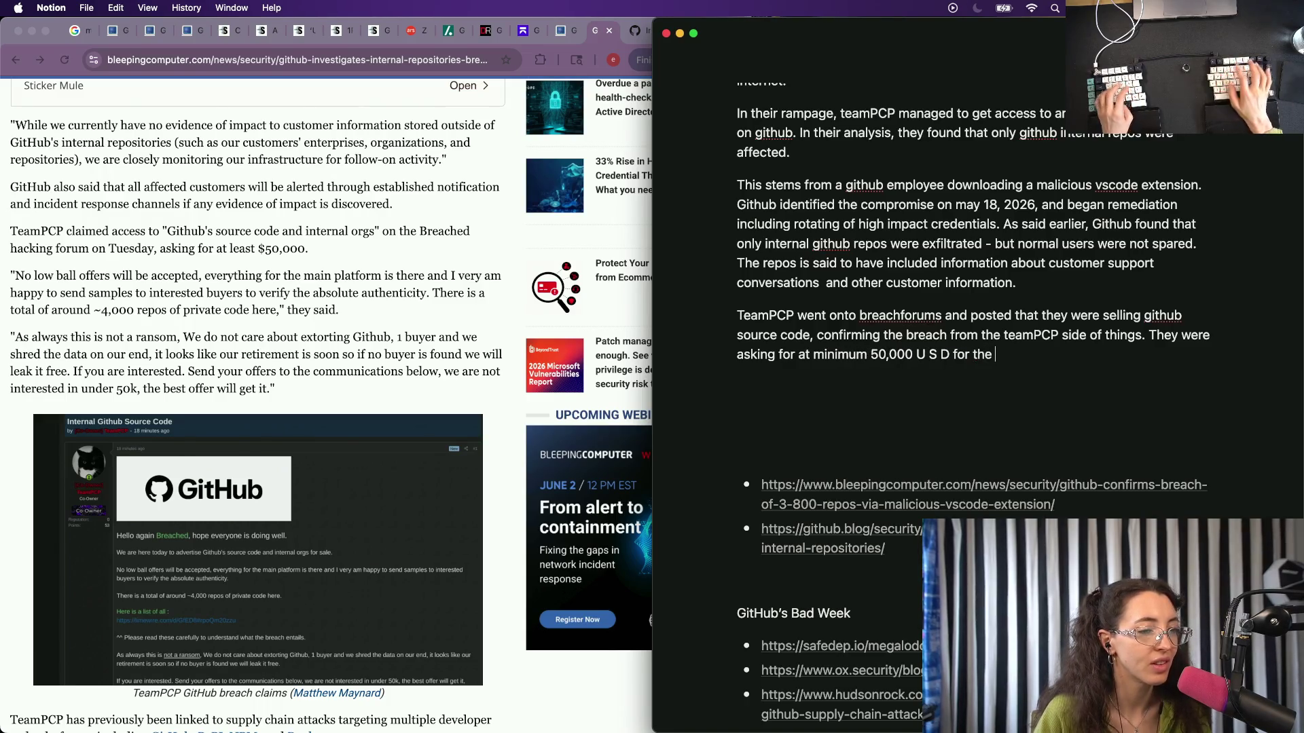
pyautogui.hotkey('alt', 'BackSpace')
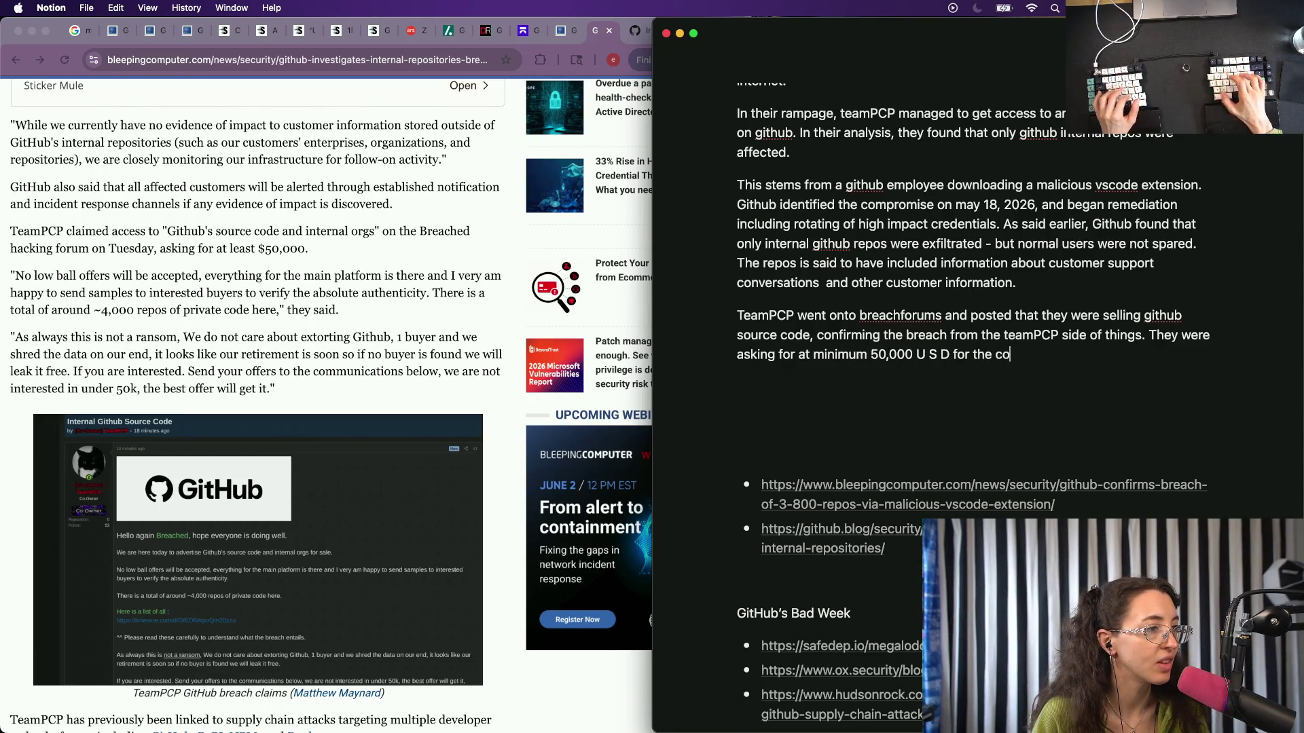
pyautogui.press('BackSpace')
pyautogui.press('BackSpace')
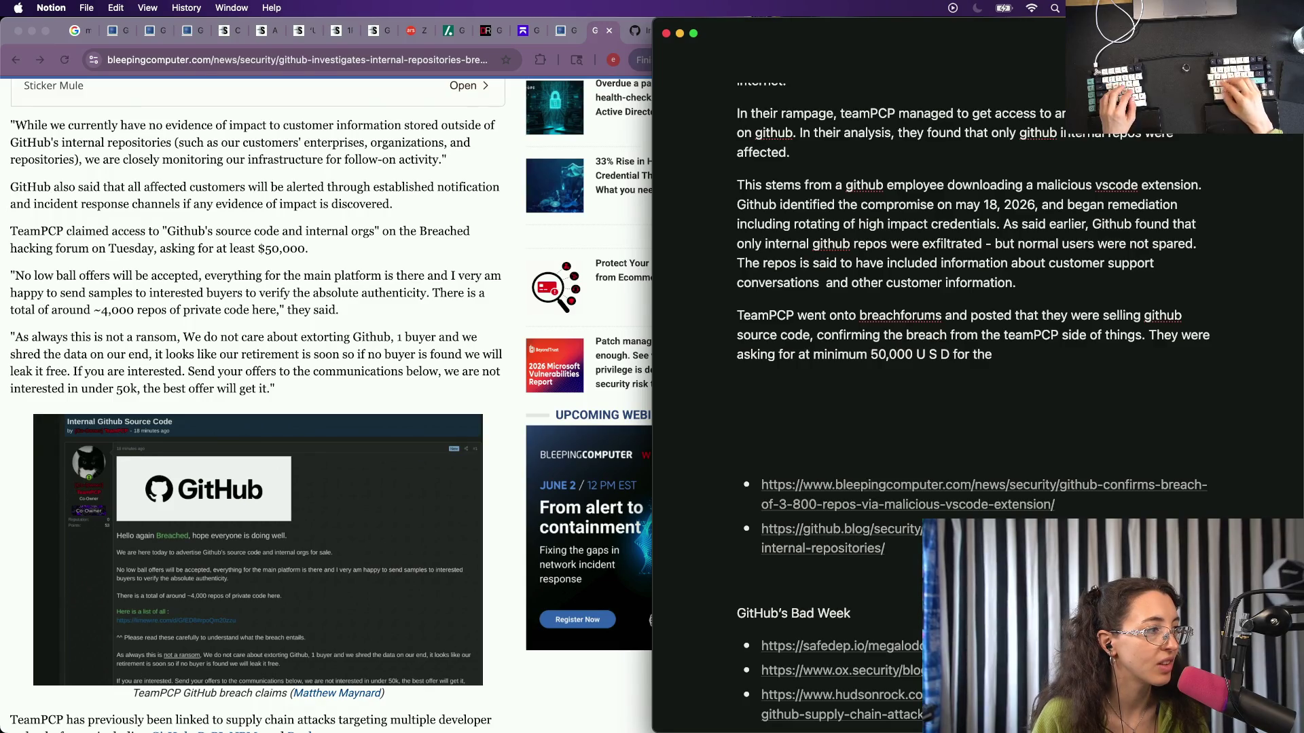
pyautogui.write(' exfiltrated data.')
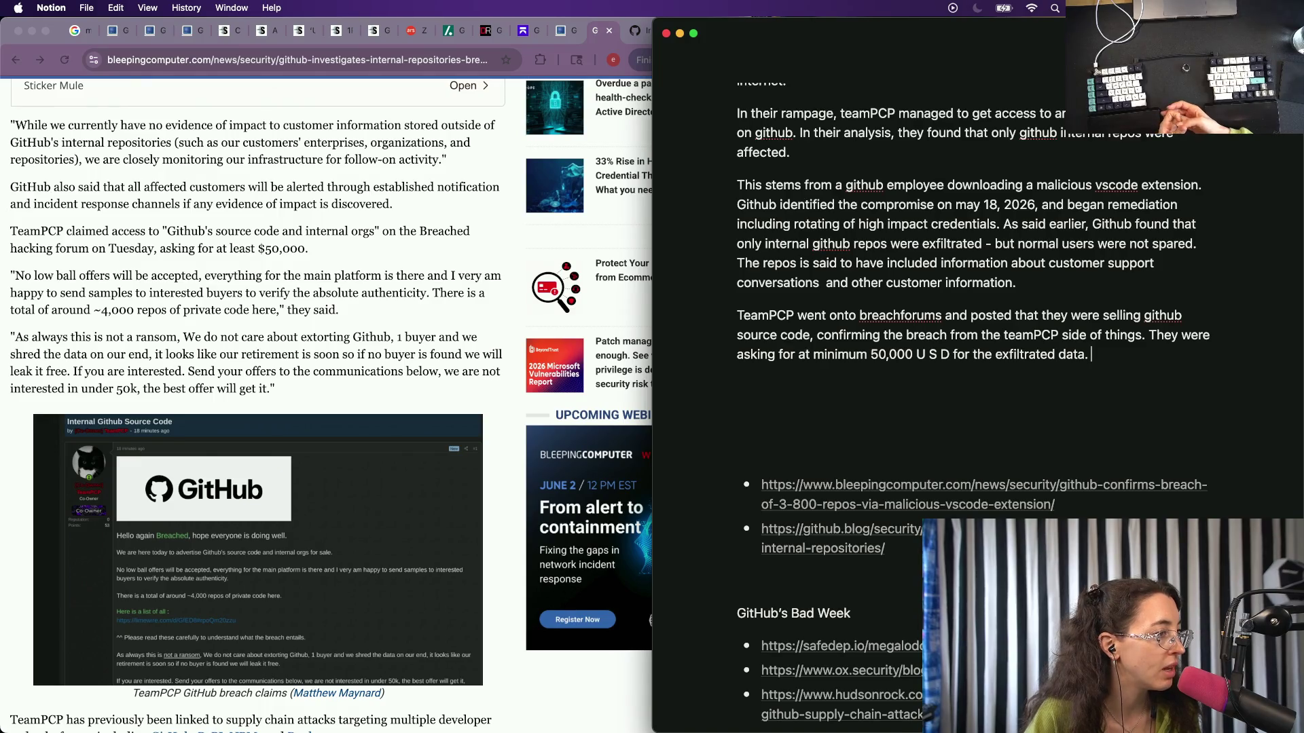
# Copy the article's 'No low ball offers…' paragraph and paste it into the notes inside quotation marks.
pyautogui.click(304, 267)
pyautogui.moveTo(283, 310); pyautogui.dragTo(3, 271)
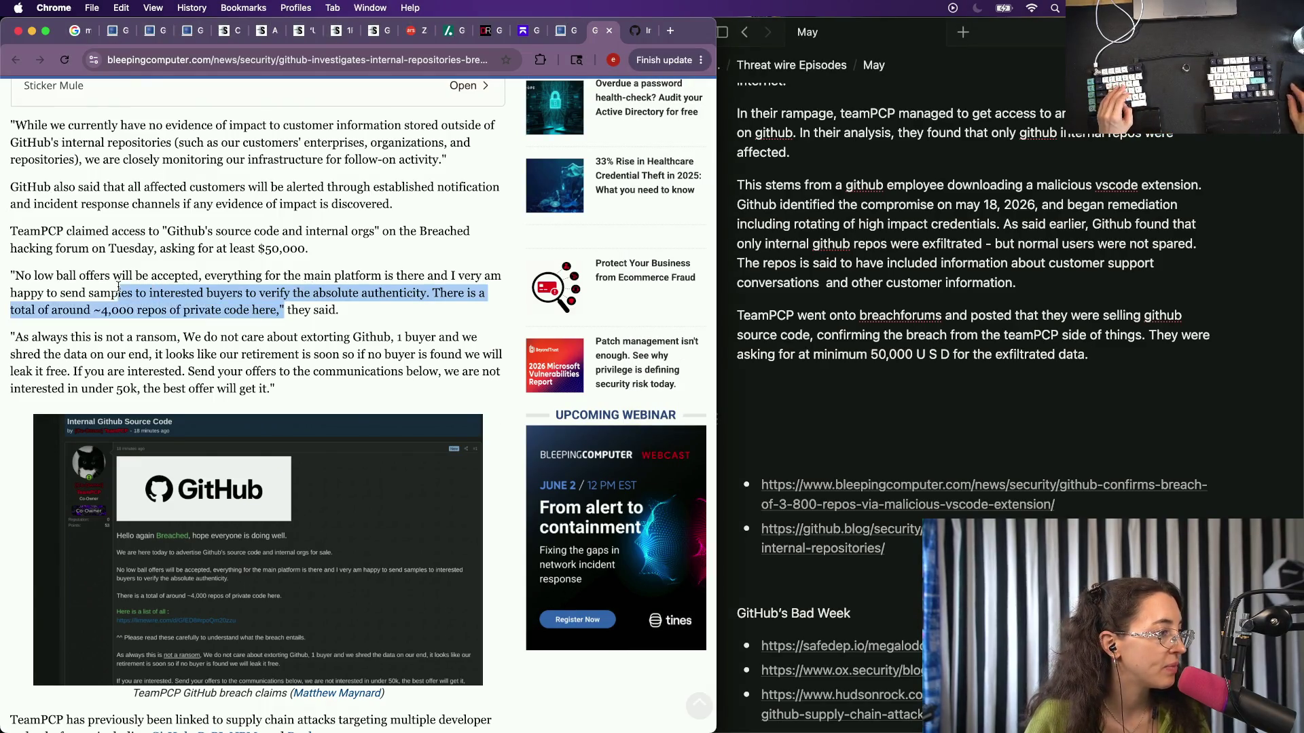
pyautogui.press('super+Tab')
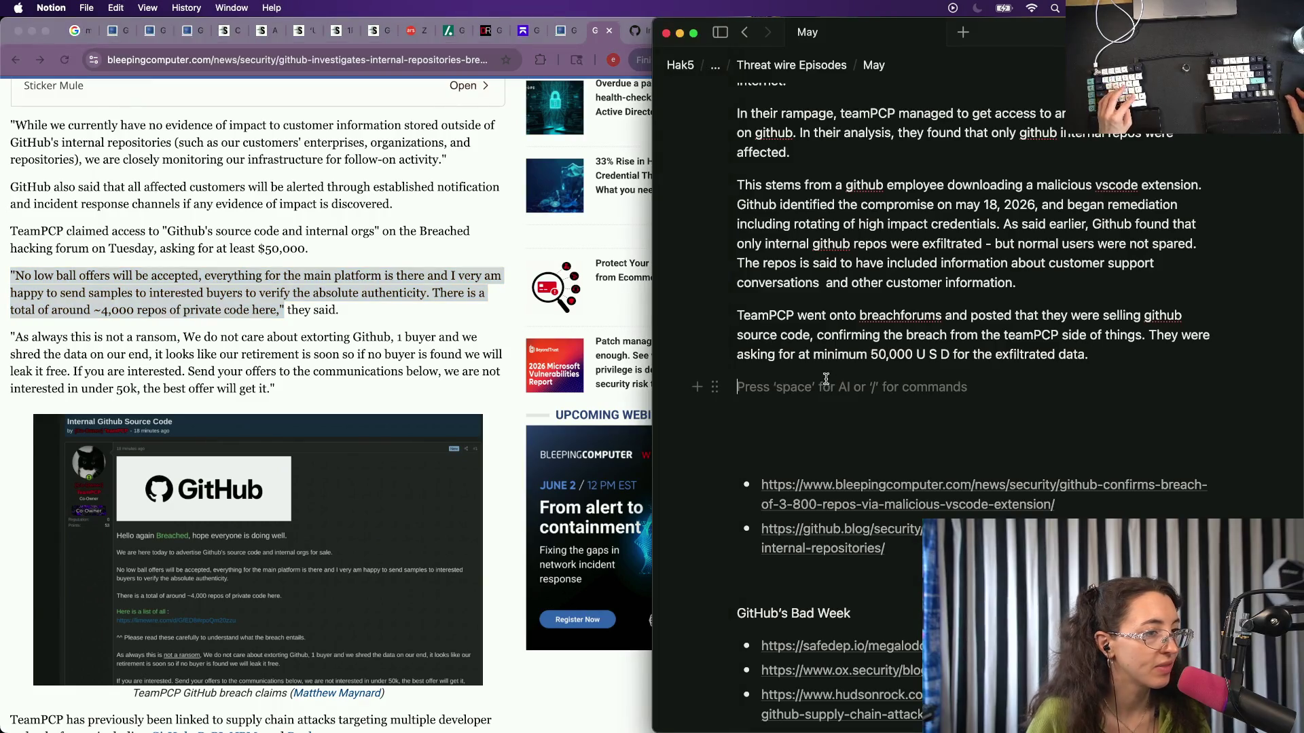
pyautogui.write('"')
pyautogui.press('BackSpace')
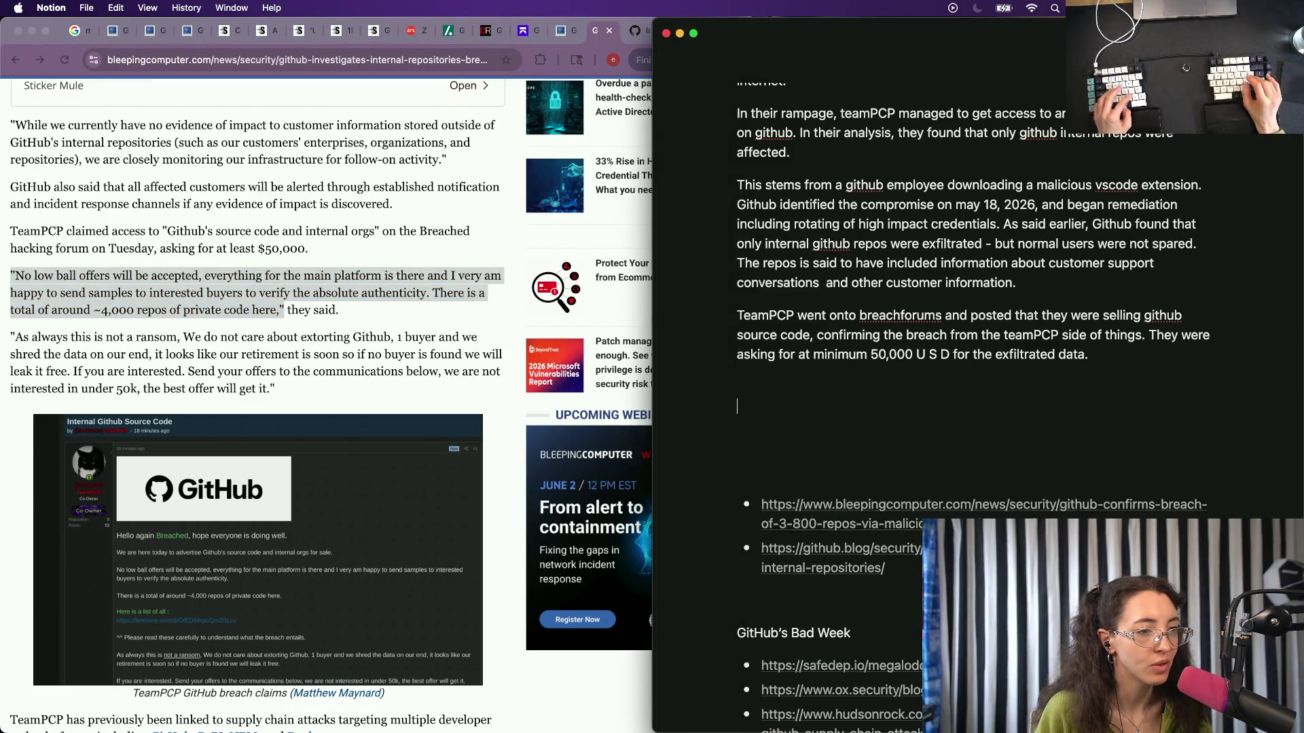
pyautogui.write('"No low ball offers will be accepted, everything for the main platform is there and I very am happy to send samples to interested buyers to verify the absolute authenticity. There is a total of around ~4,000 repos of private code here,')
pyautogui.write('"')
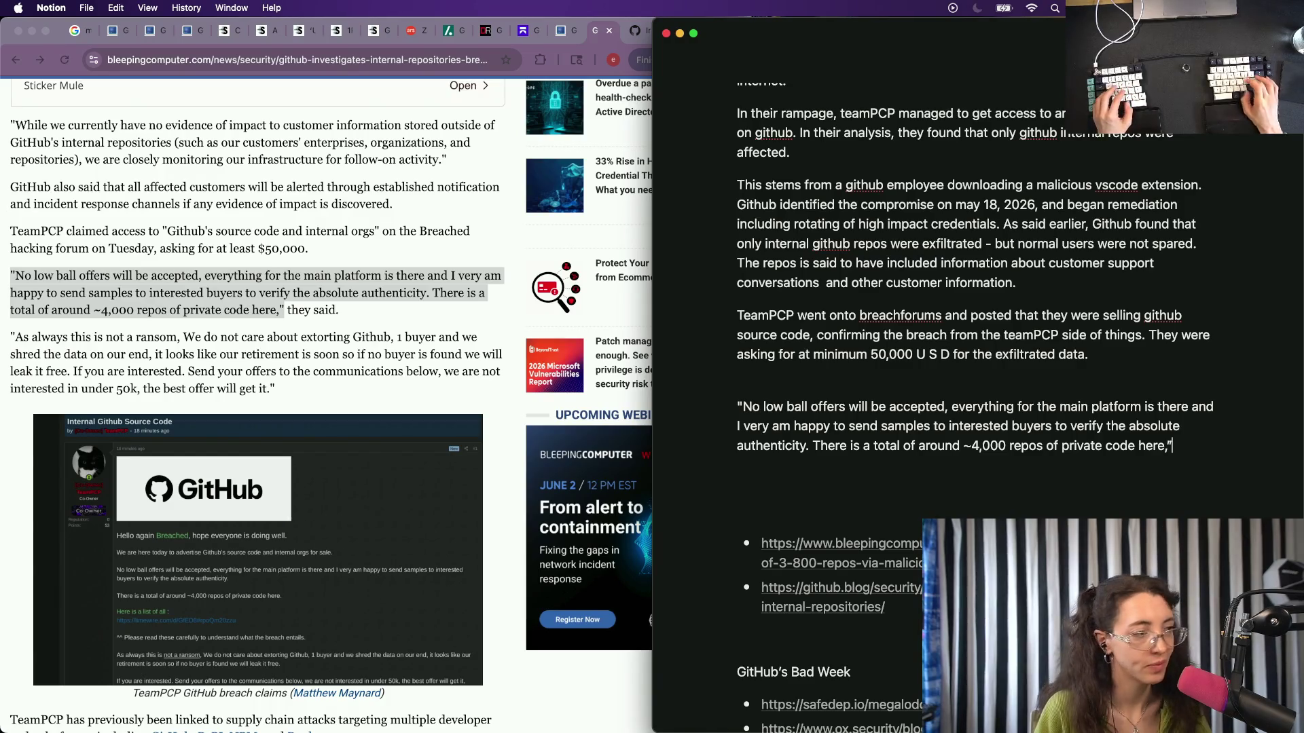
pyautogui.press('super+Tab')
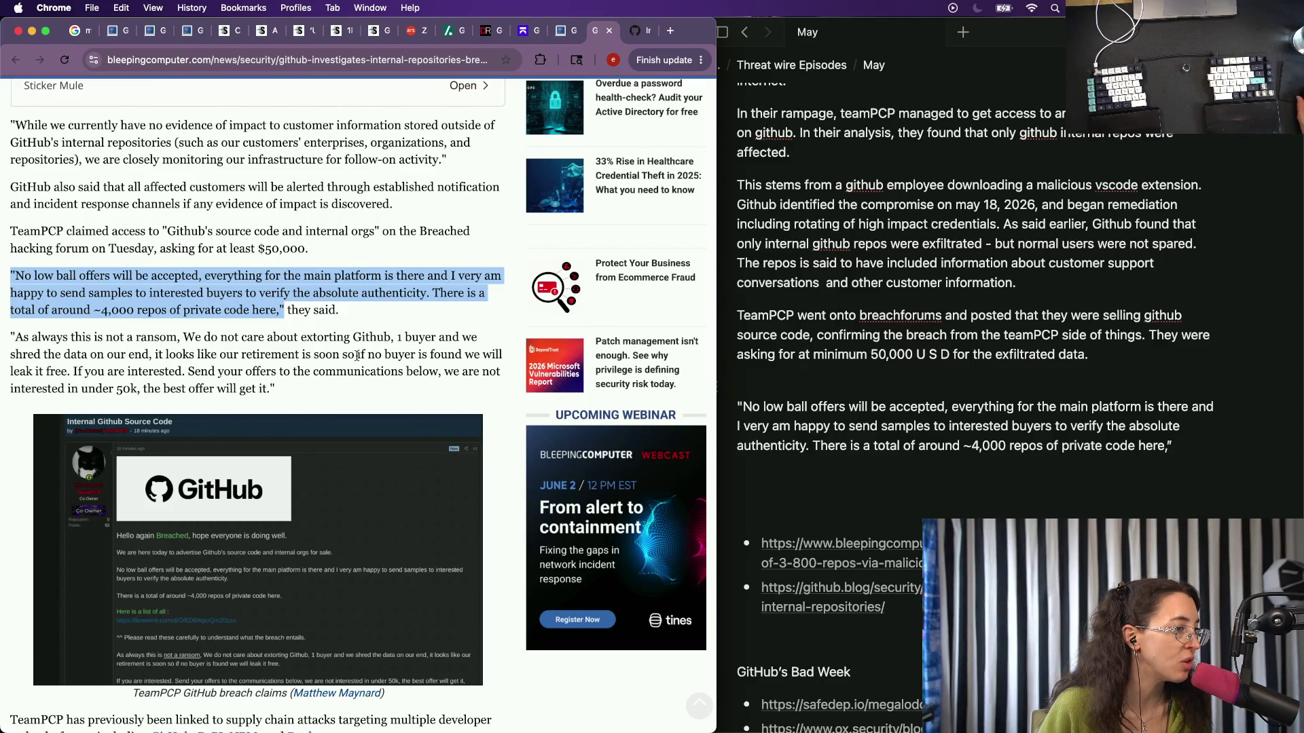
# Select TeamPCP's 'not a ransom' paragraph in the article and delete the pasted low-ball quote from the notes.
pyautogui.tripleClick(14, 337)
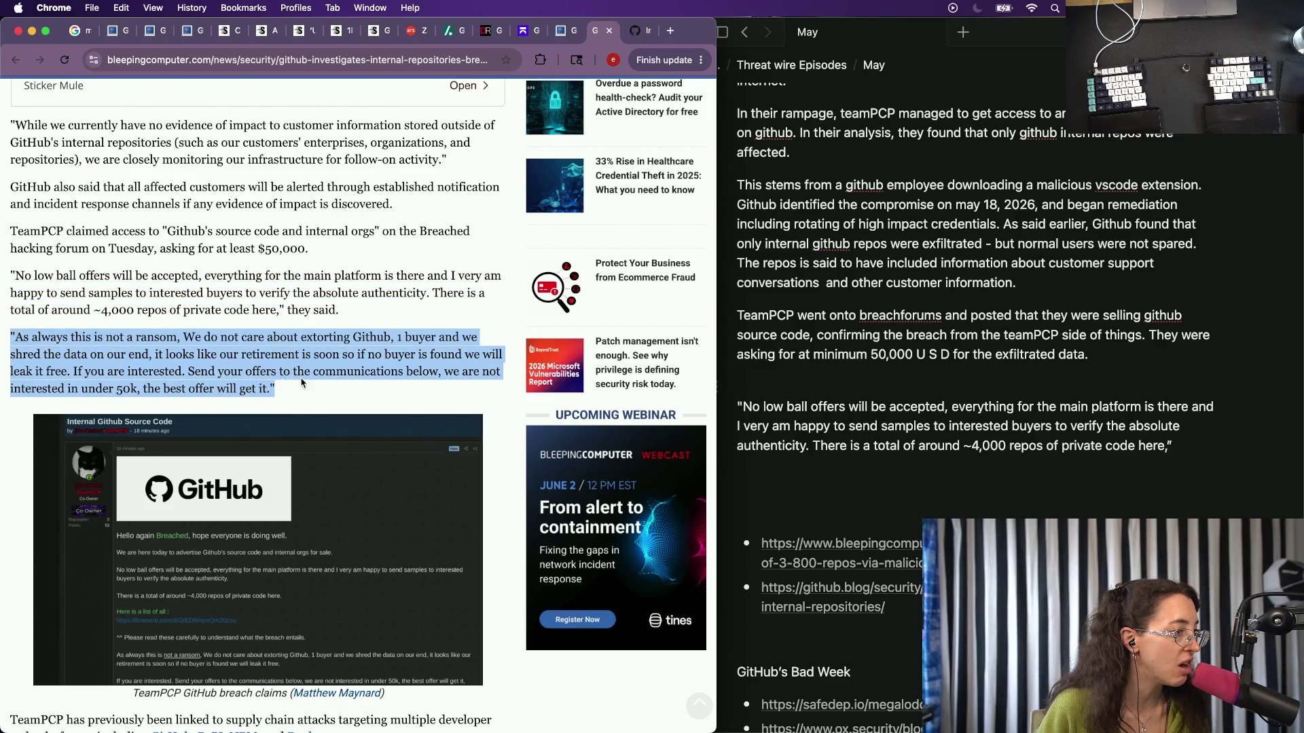
pyautogui.scroll(-2, 295, 372)
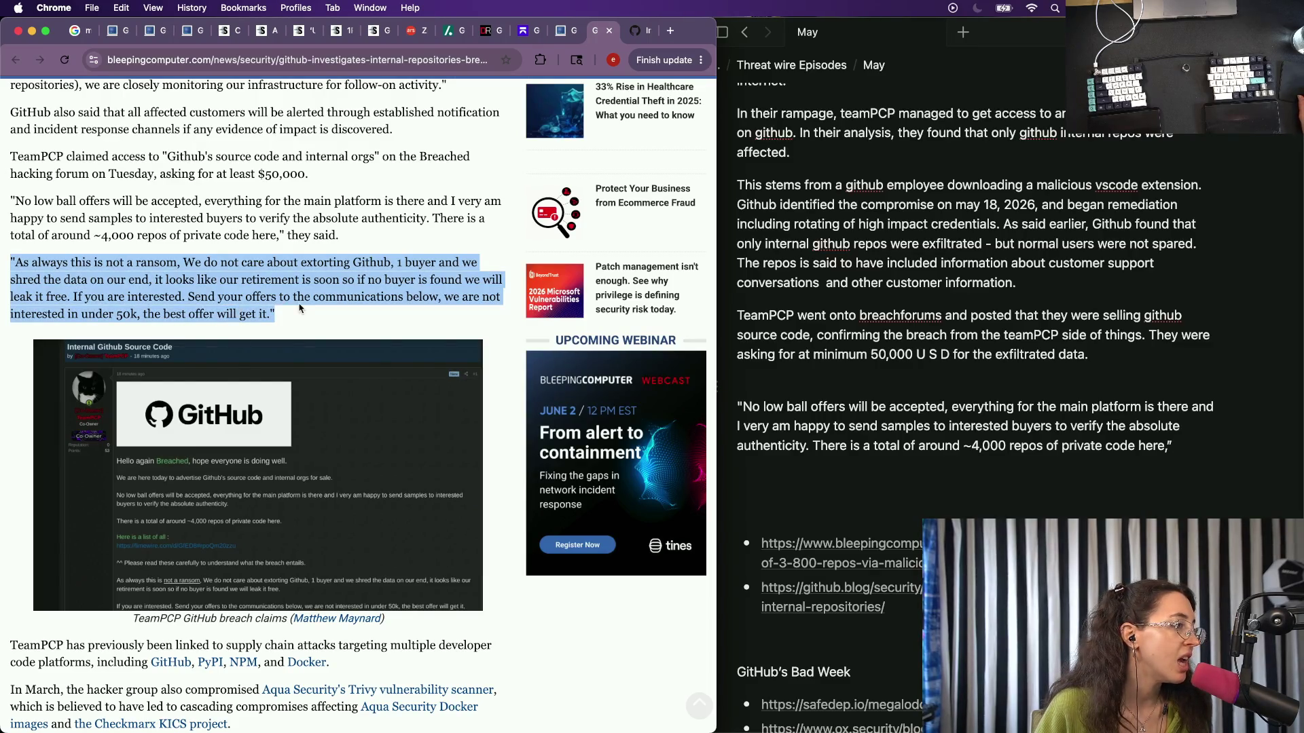
pyautogui.moveTo(299, 308); pyautogui.dragTo(14, 259)
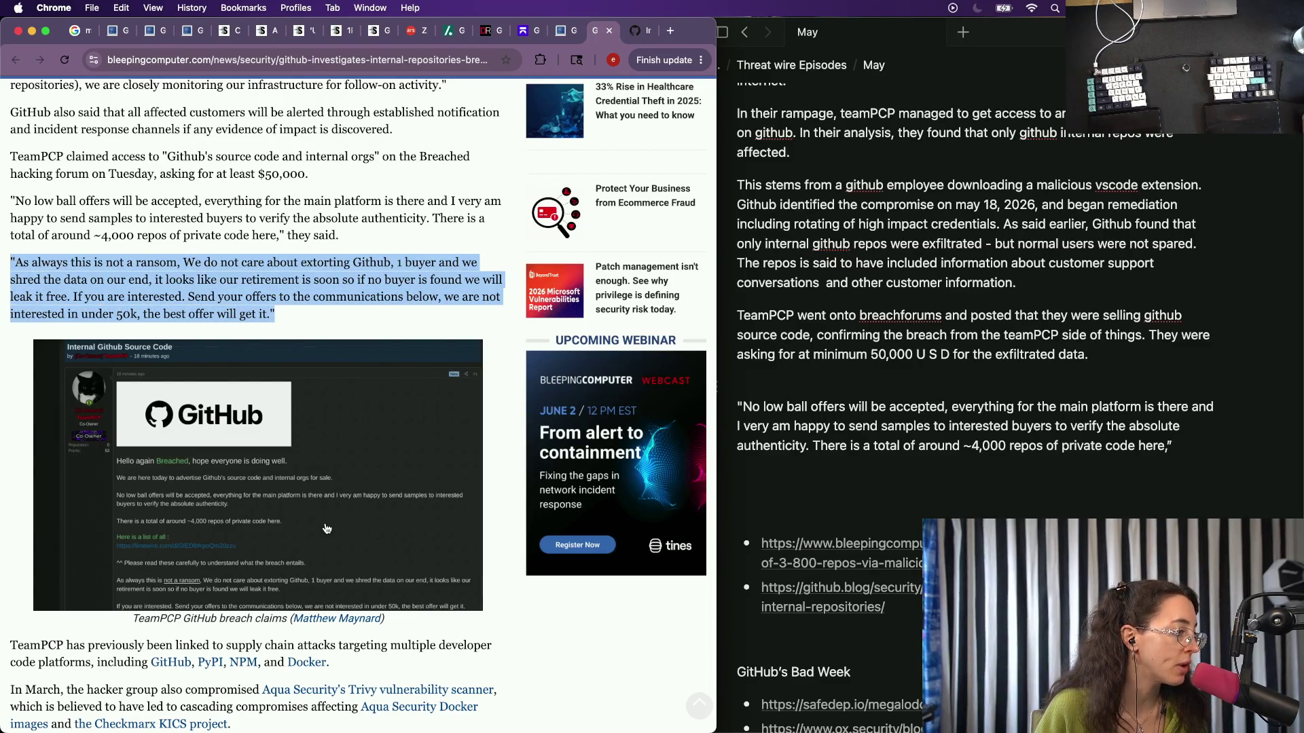
pyautogui.scroll(-4, 327, 528)
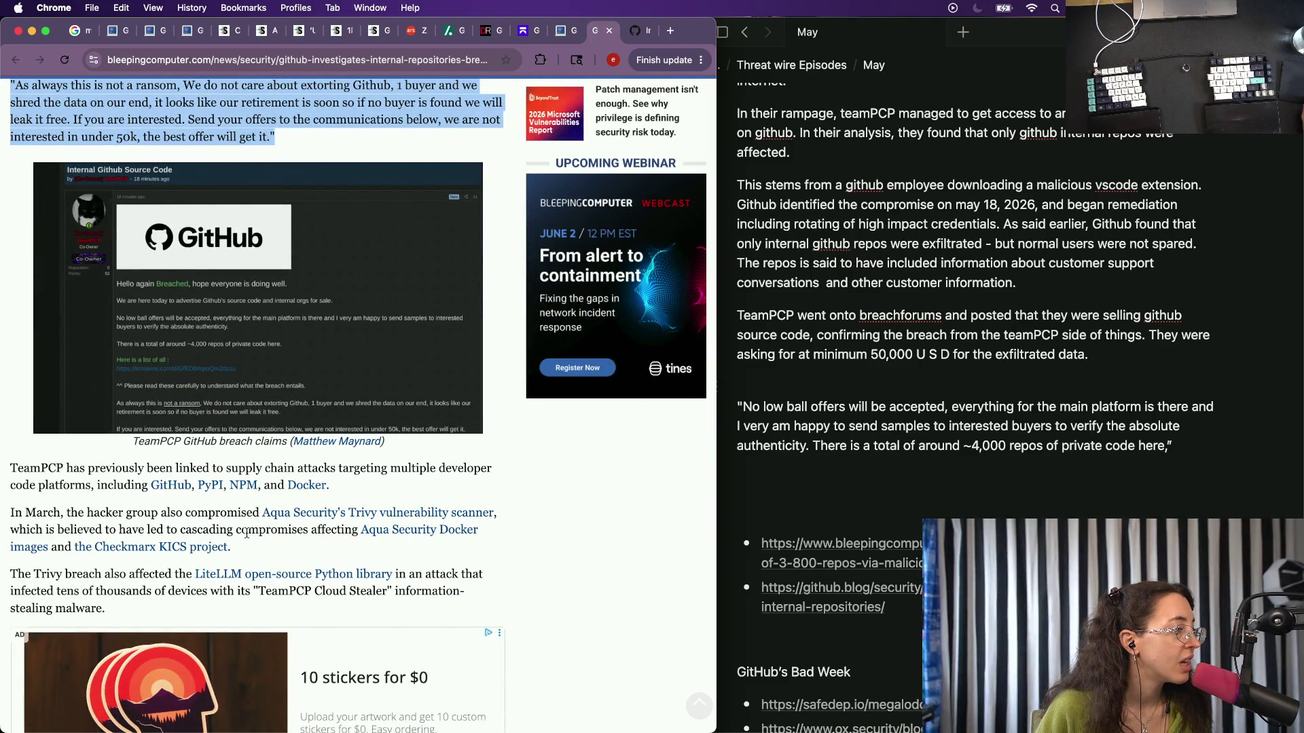
pyautogui.scroll(-1, 248, 533)
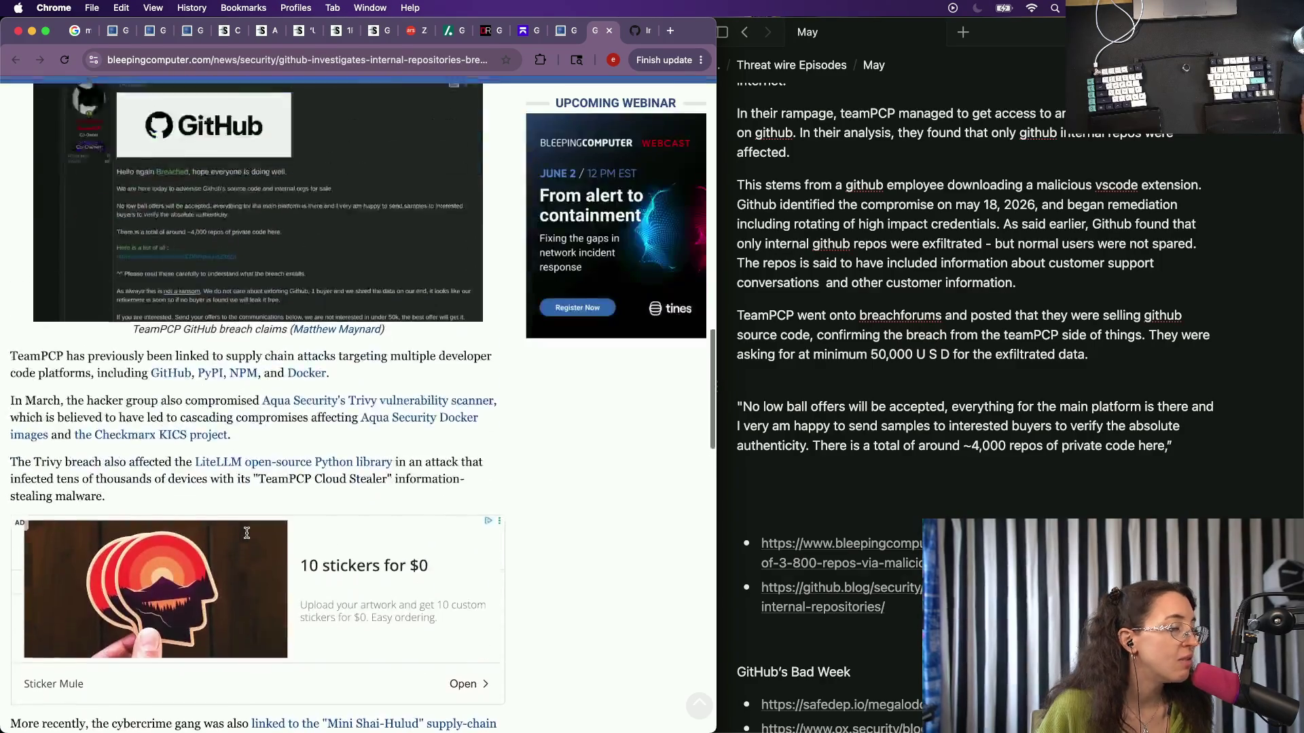
pyautogui.scroll(1, 248, 533)
pyautogui.click(1012, 434)
pyautogui.moveTo(1212, 453); pyautogui.dragTo(732, 406)
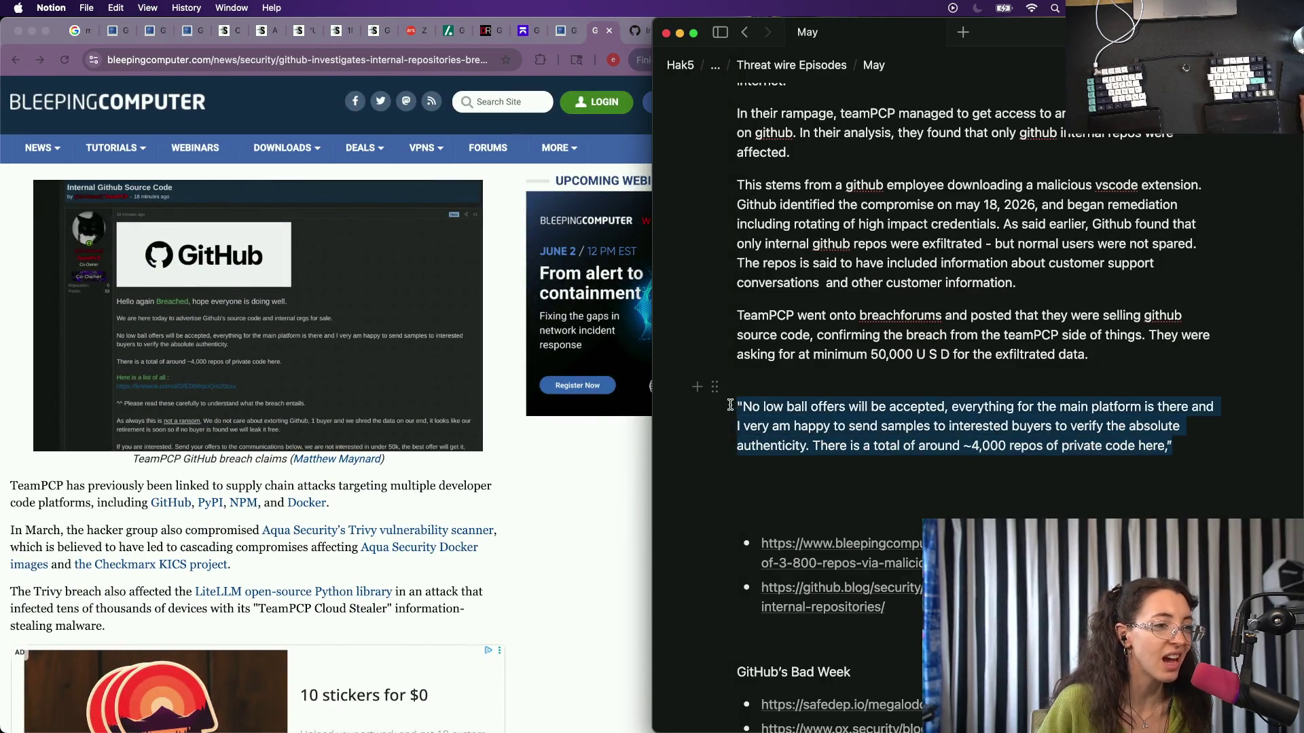
pyautogui.press('BackSpace')
pyautogui.press('BackSpace')
pyautogui.scroll(4, 240, 459)
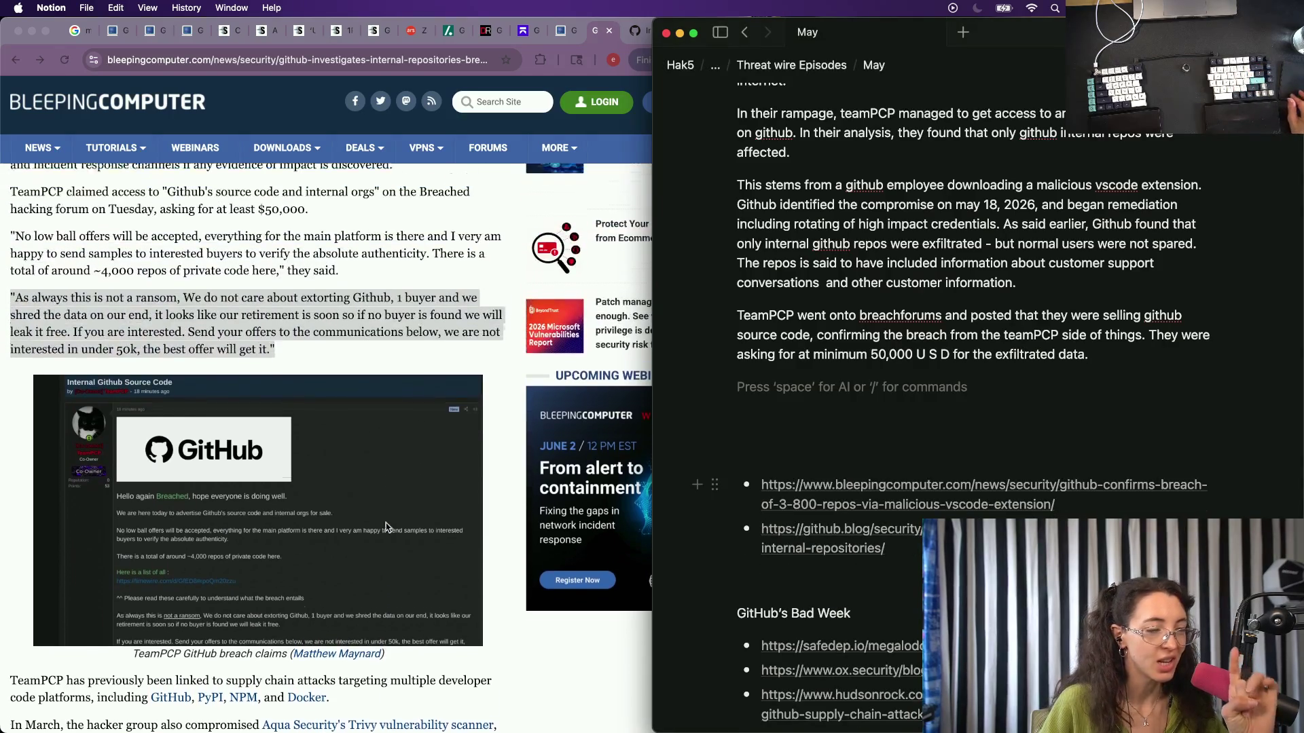
pyautogui.scroll(1, 241, 459)
pyautogui.scroll(3, 240, 459)
pyautogui.click(179, 520)
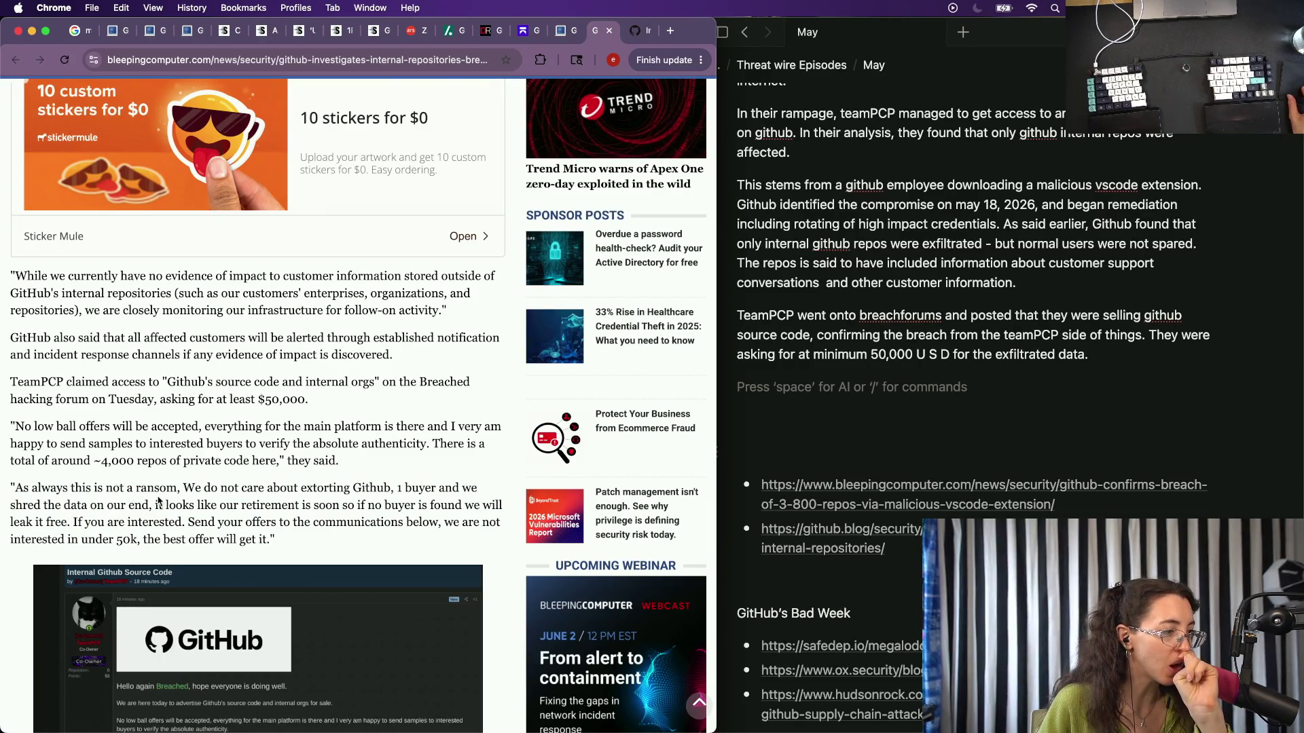
# Add an empty new line below the paragraph in the Notion notes.
pyautogui.moveTo(164, 505); pyautogui.dragTo(392, 506)
pyautogui.click(1045, 377)
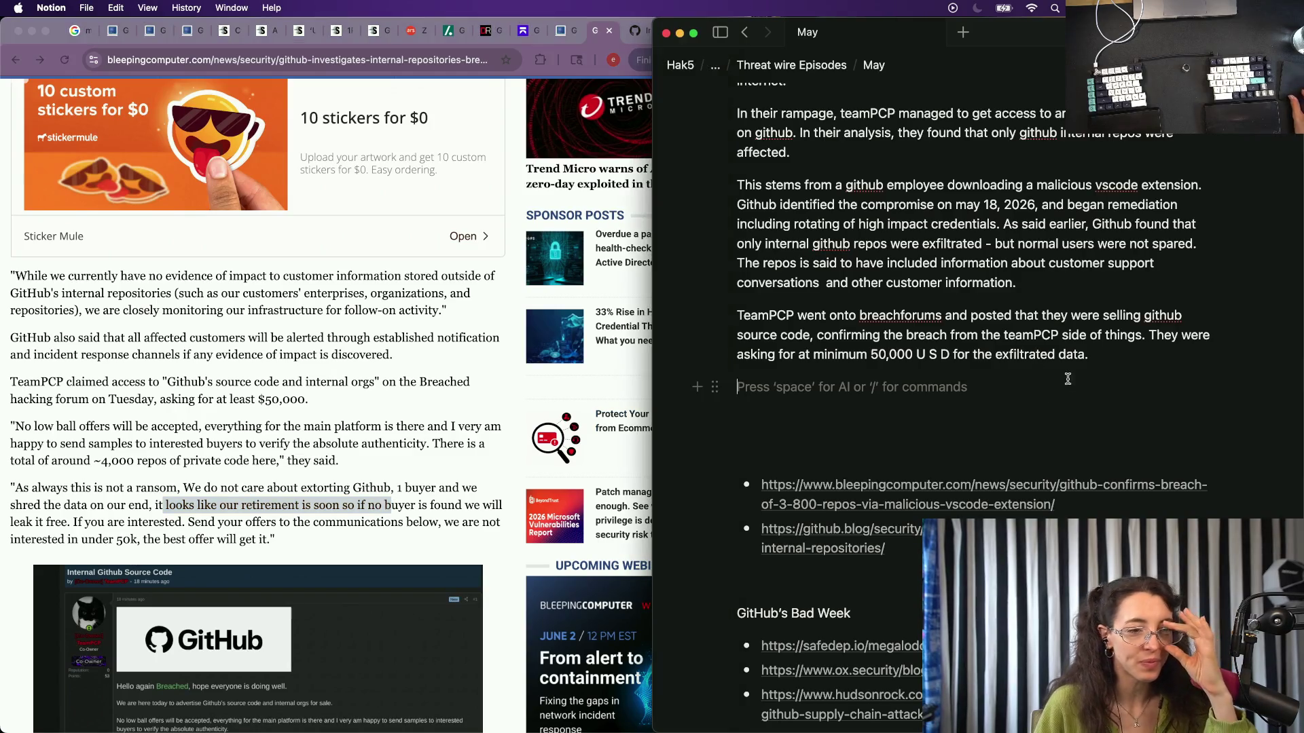
pyautogui.press('Return')
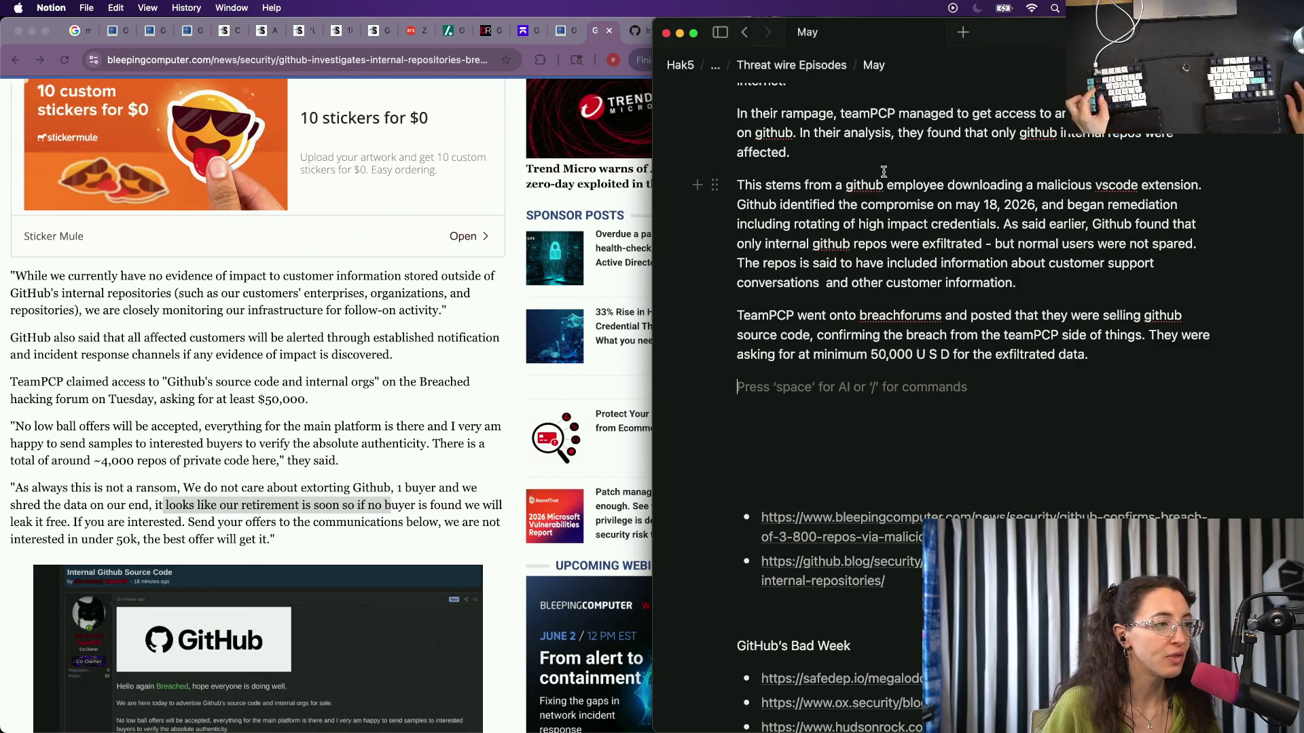
pyautogui.scroll(5, 223, 424)
# Step through the github-confirms-breach and github-investigates tabs to GitHub's own blog post.
pyautogui.click(561, 32)
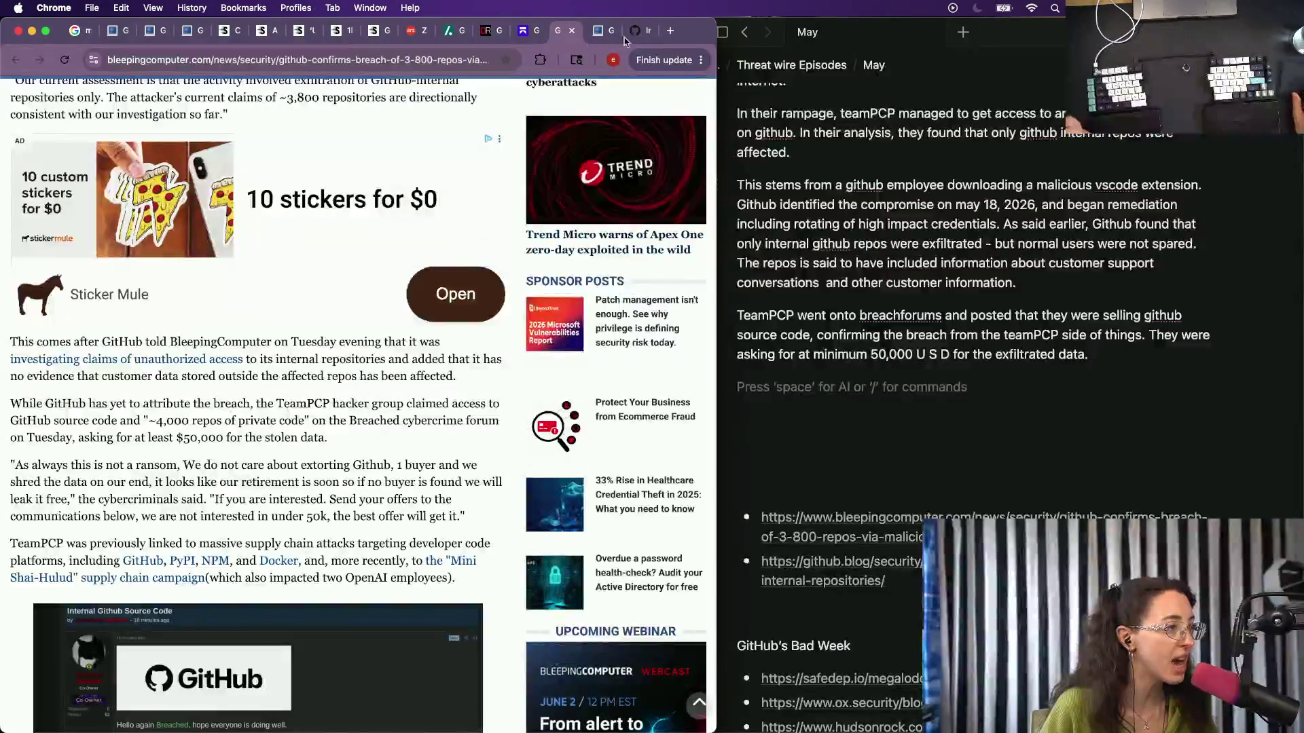
pyautogui.scroll(-4, 422, 266)
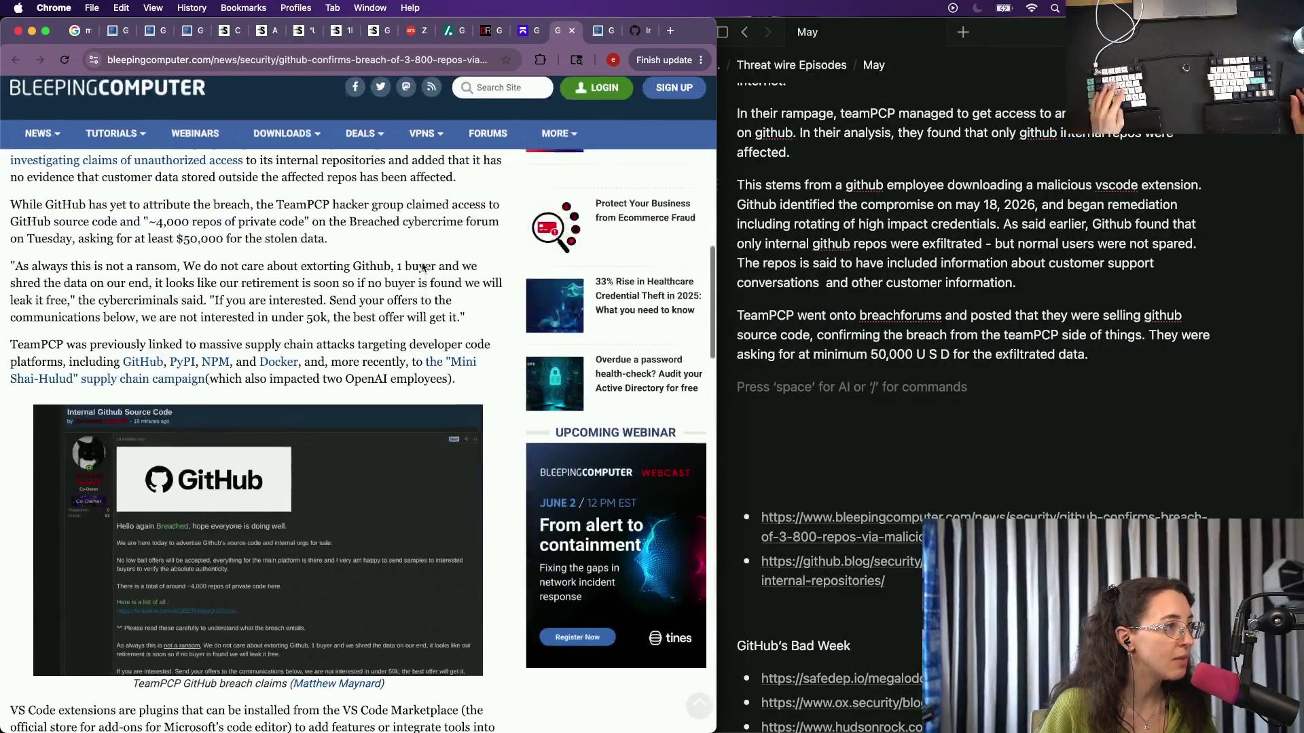
pyautogui.scroll(2, 422, 271)
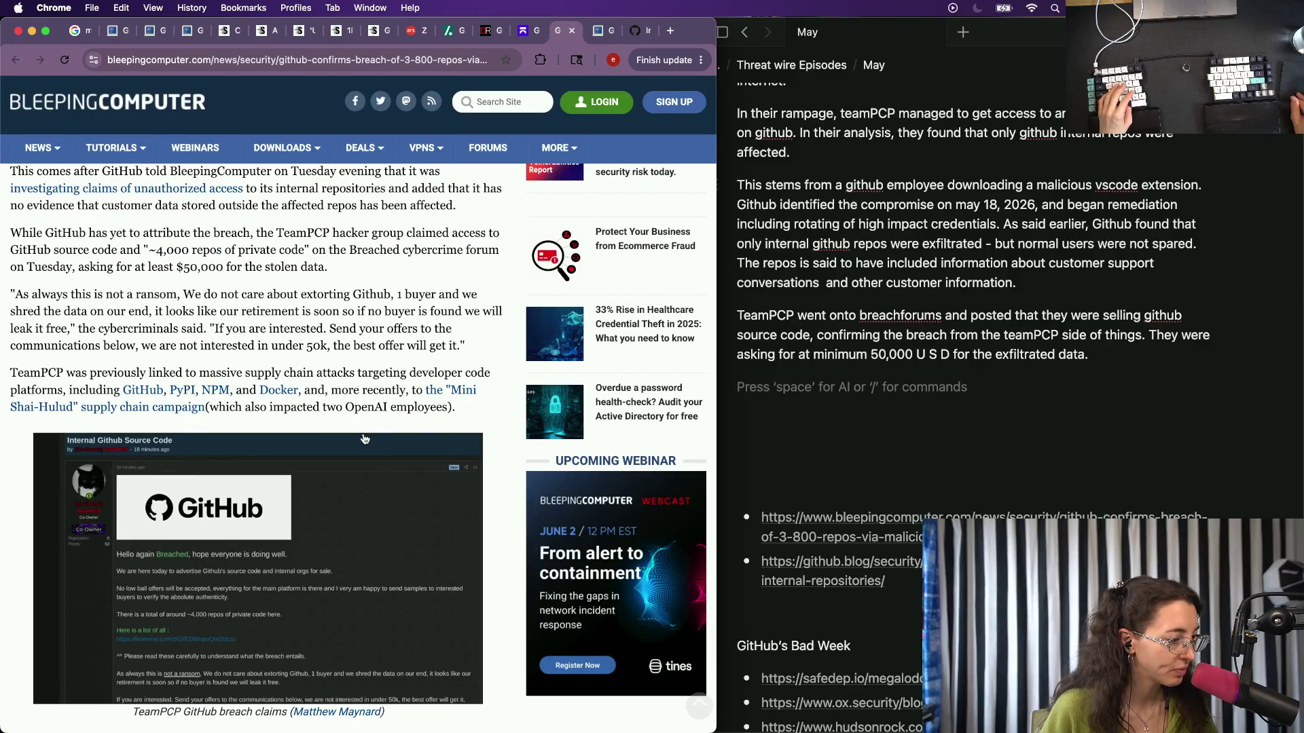
pyautogui.scroll(-5, 292, 566)
pyautogui.scroll(5, 292, 566)
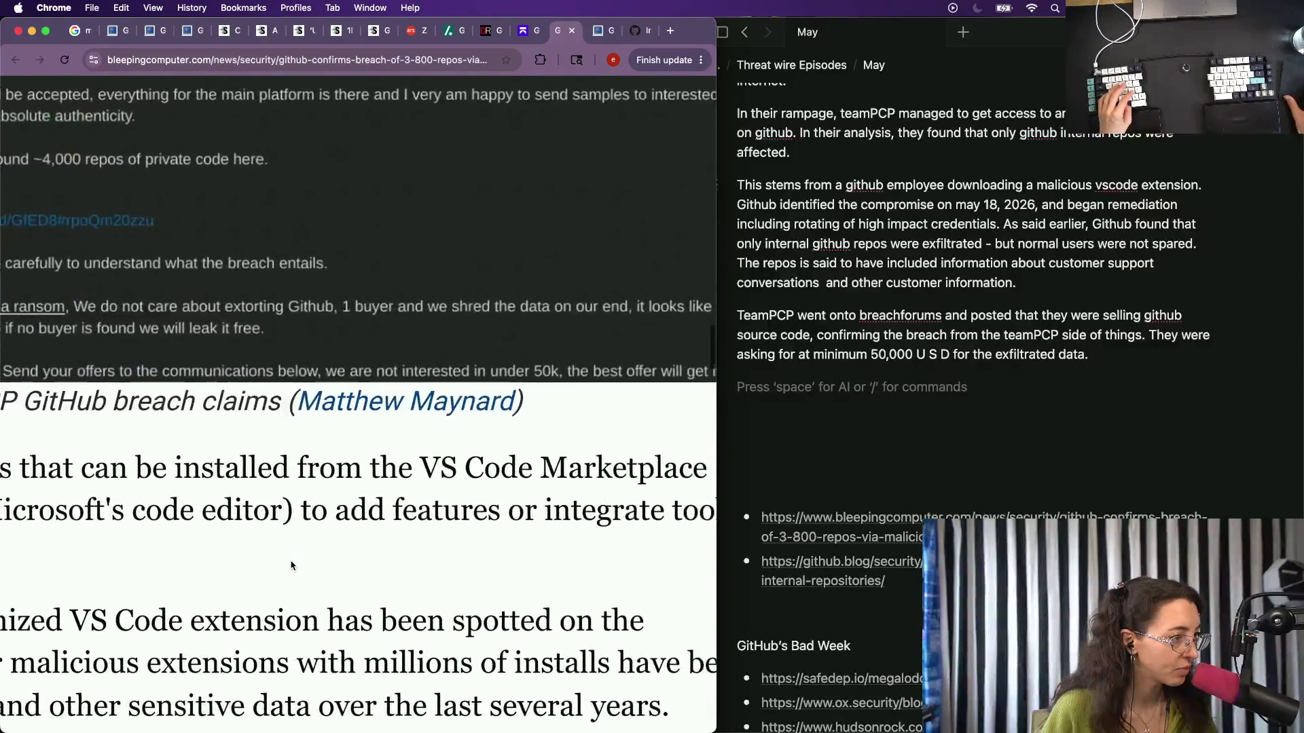
pyautogui.scroll(-1, 292, 567)
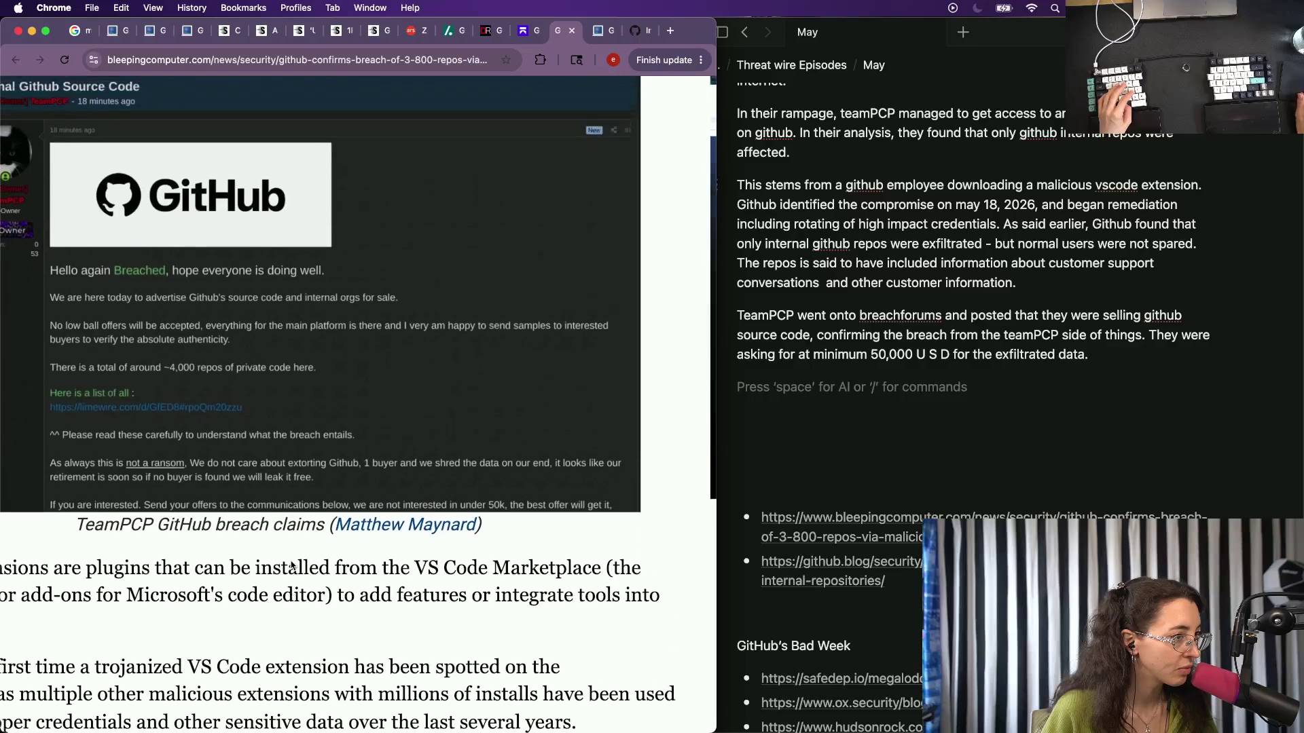
pyautogui.scroll(-4, 291, 567)
pyautogui.scroll(-3, 291, 571)
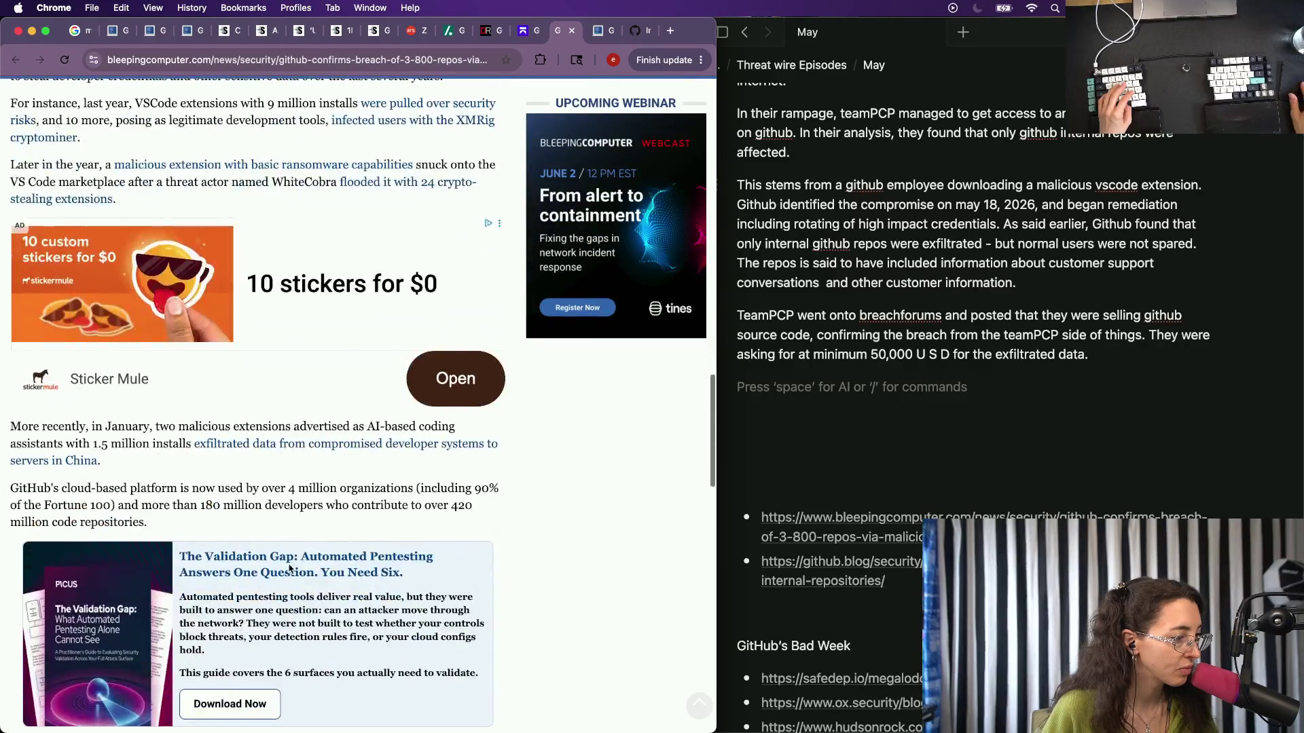
pyautogui.scroll(1, 290, 569)
pyautogui.click(601, 31)
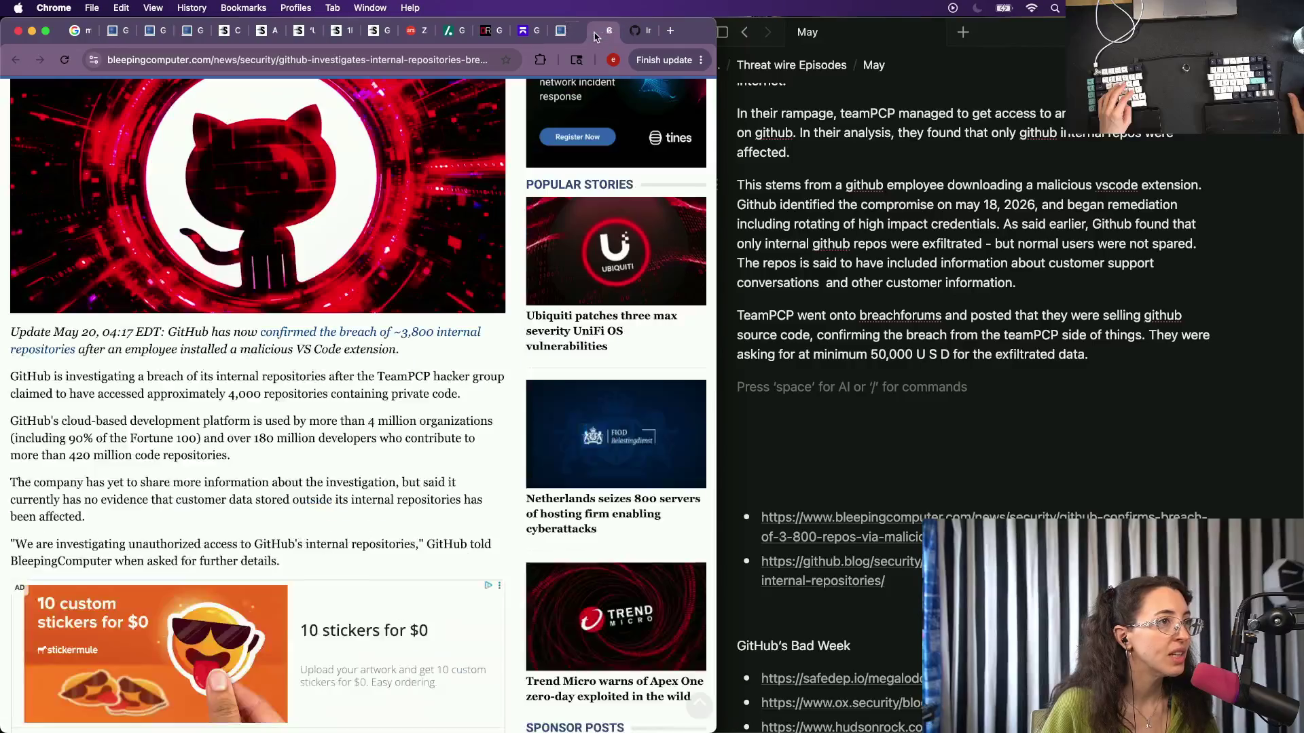
pyautogui.scroll(-5, 407, 407)
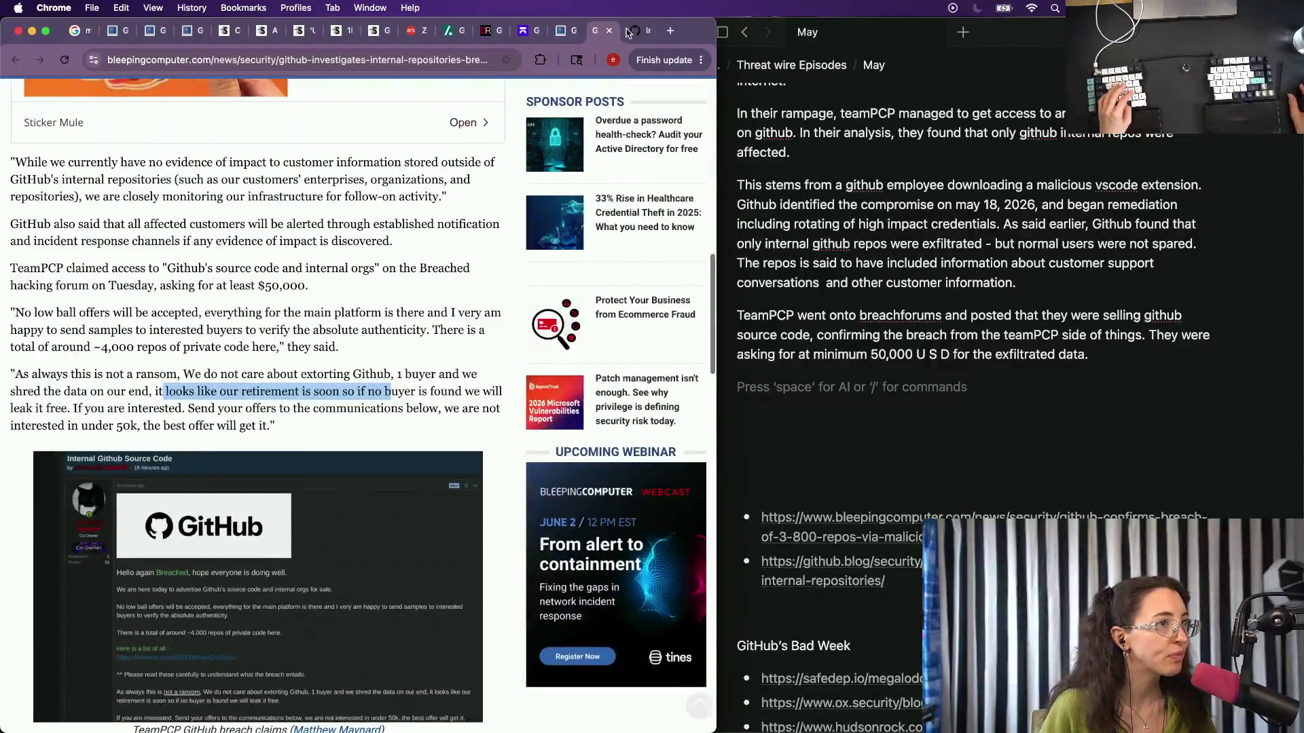
pyautogui.click(637, 31)
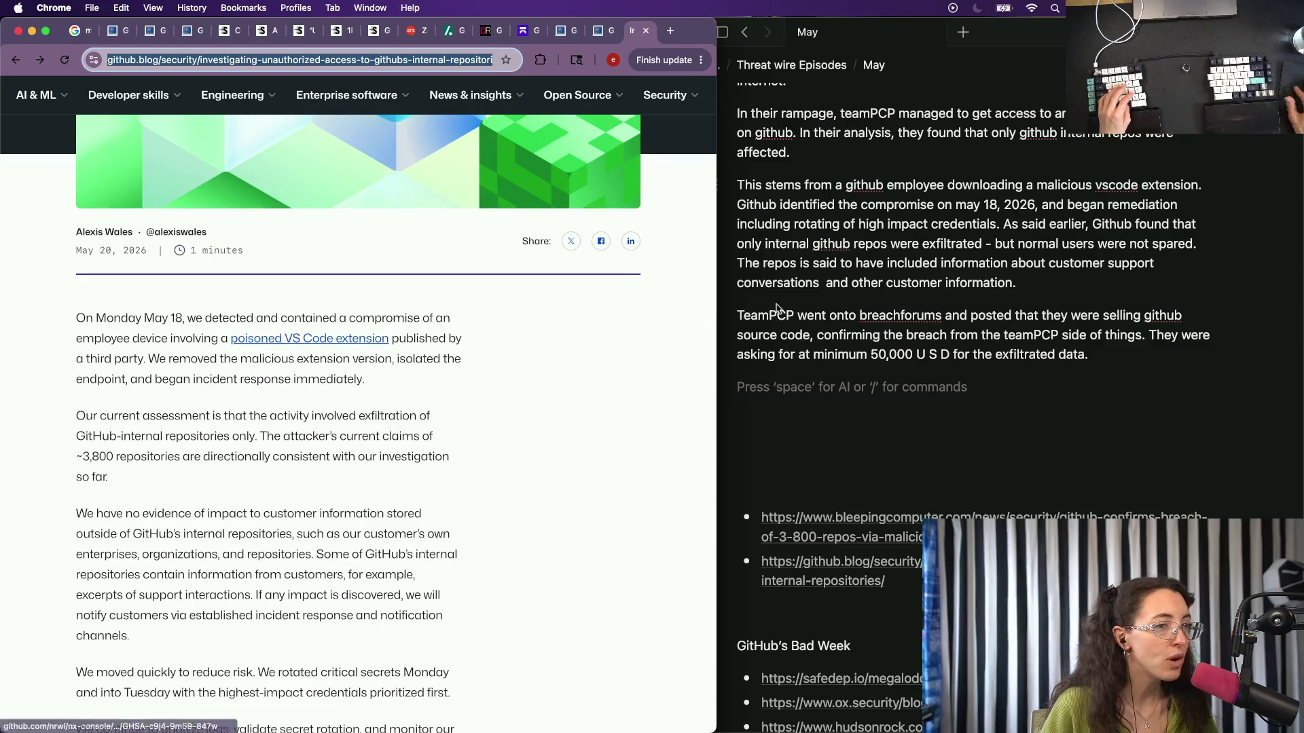
pyautogui.scroll(3, 968, 306)
# Begin a paragraph after 'customer information.' reading 'The VScode extension that caused this breach was'.
pyautogui.click(1120, 401)
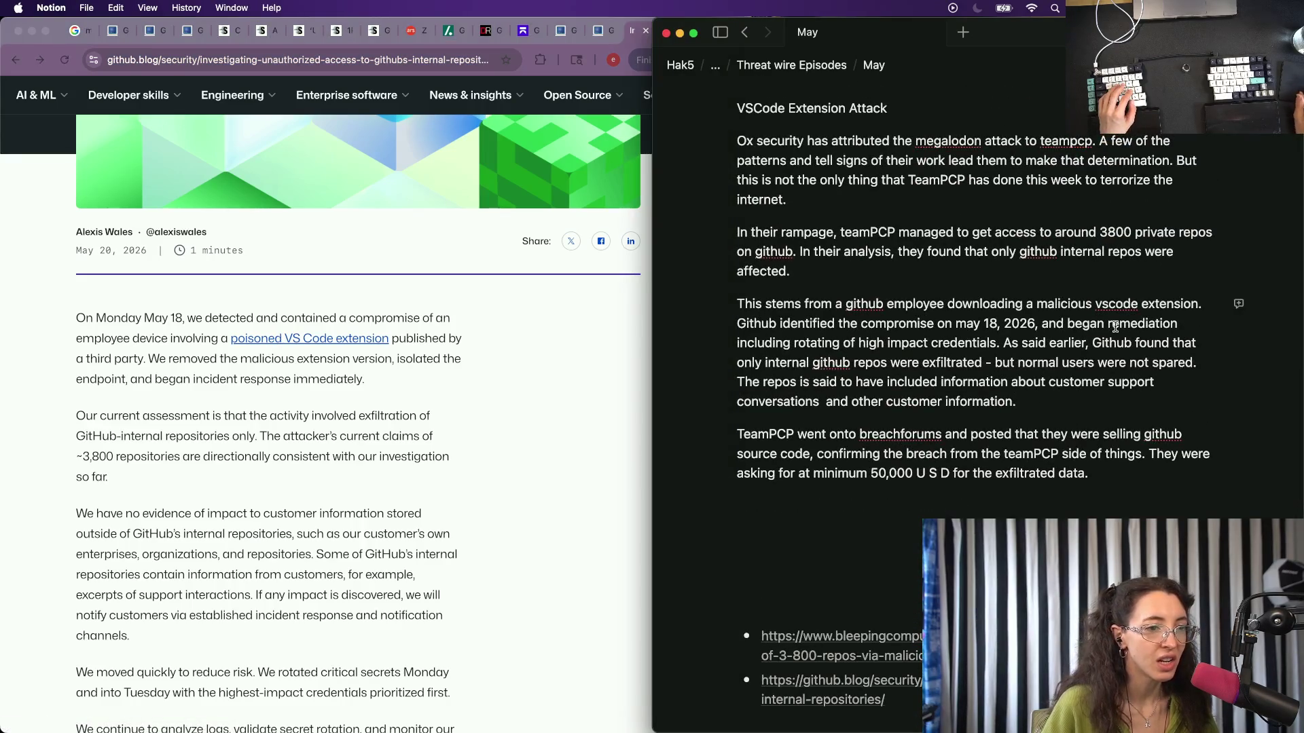
pyautogui.press('Return')
pyautogui.press('Return')
pyautogui.press('BackSpace')
pyautogui.write('The')
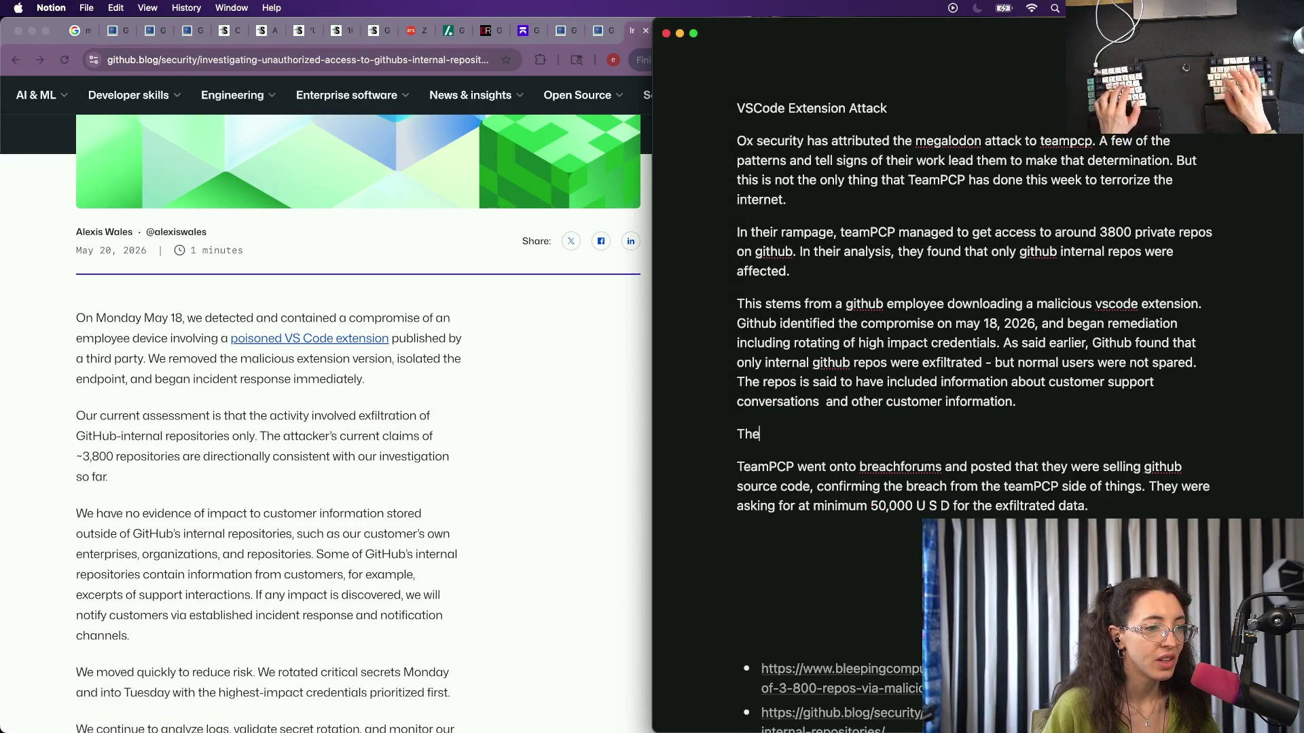
pyautogui.write(' VSco')
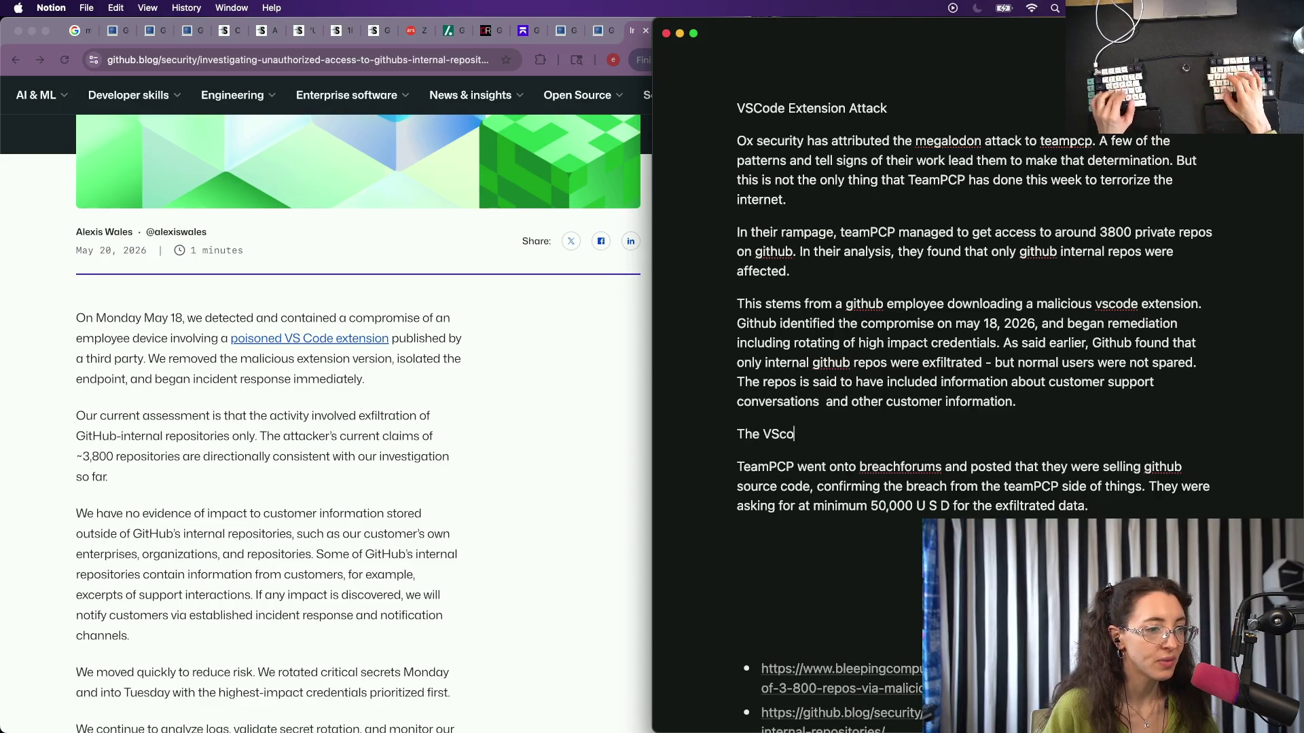
pyautogui.write('de extension that w')
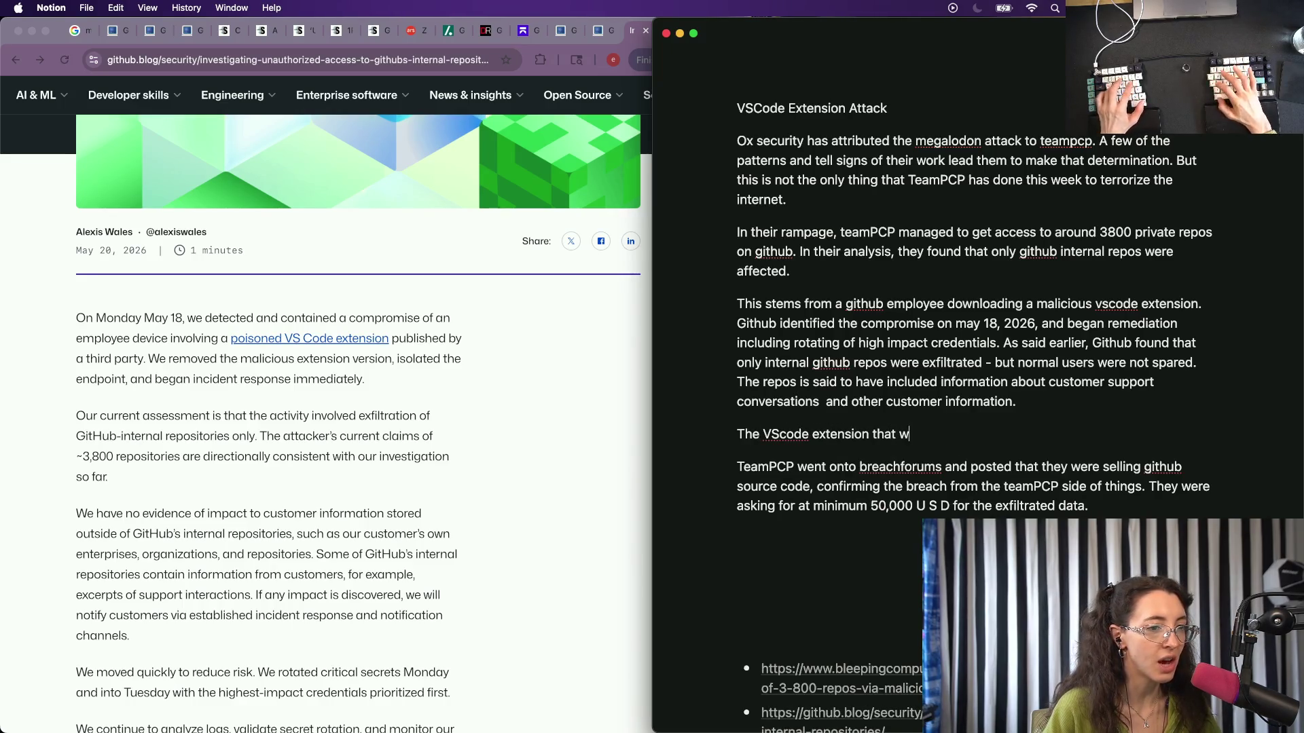
pyautogui.write('as pri')
pyautogui.press('BackSpace')
pyautogui.press('BackSpace')
pyautogui.press('BackSpace')
pyautogui.press('BackSpace')
pyautogui.press('BackSpace')
pyautogui.press('BackSpace')
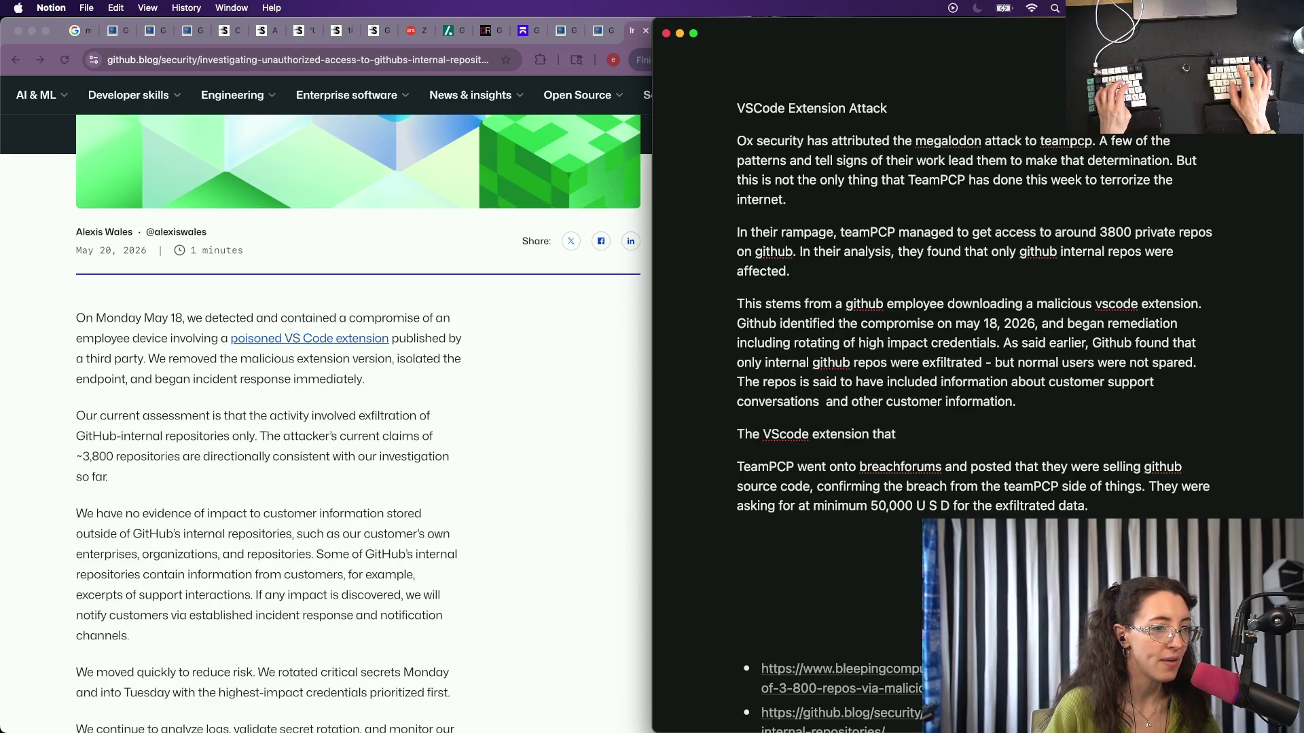
pyautogui.write(' caused this bea')
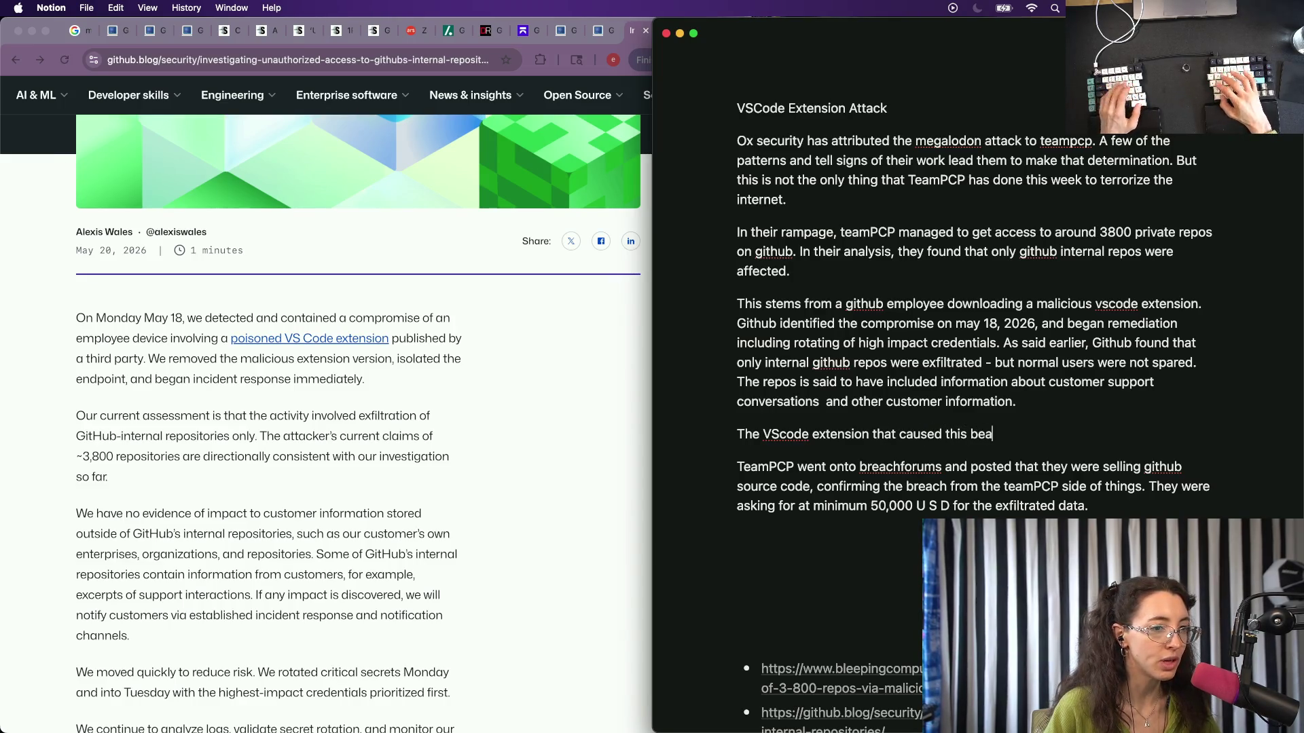
pyautogui.press('BackSpace')
pyautogui.press('BackSpace')
pyautogui.write('reach was')
pyautogui.click(426, 475)
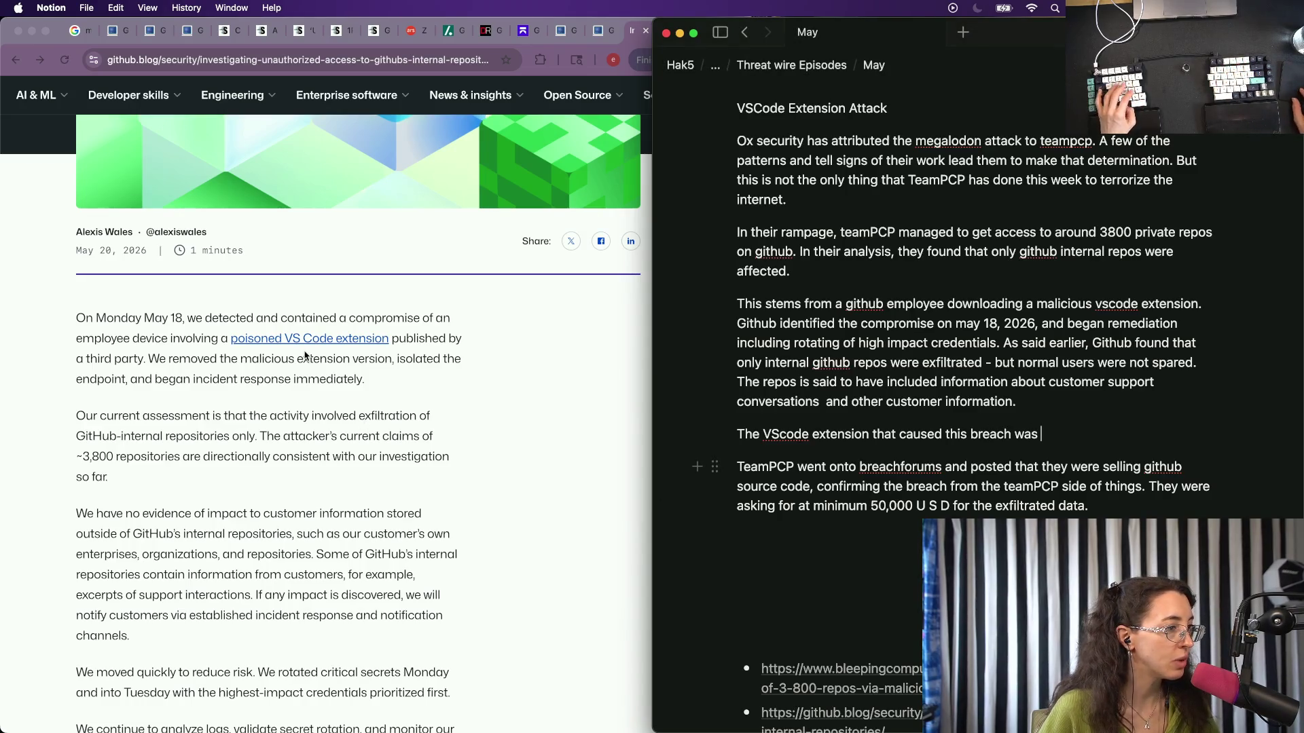
# Open the poisoned Nx Console advisory and follow it to the nrwl/nx-console repository README.
pyautogui.click(309, 339)
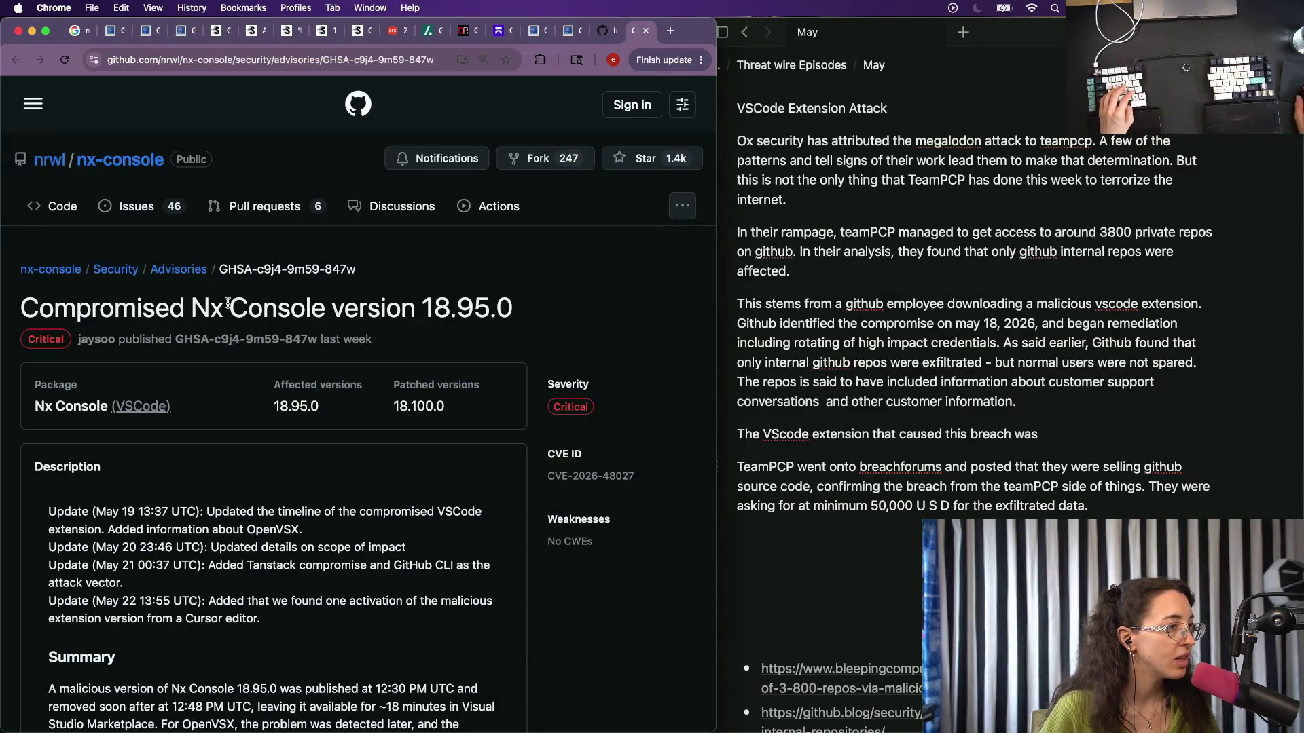
pyautogui.moveTo(191, 306); pyautogui.dragTo(474, 308)
pyautogui.click(365, 460)
pyautogui.scroll(-3, 366, 462)
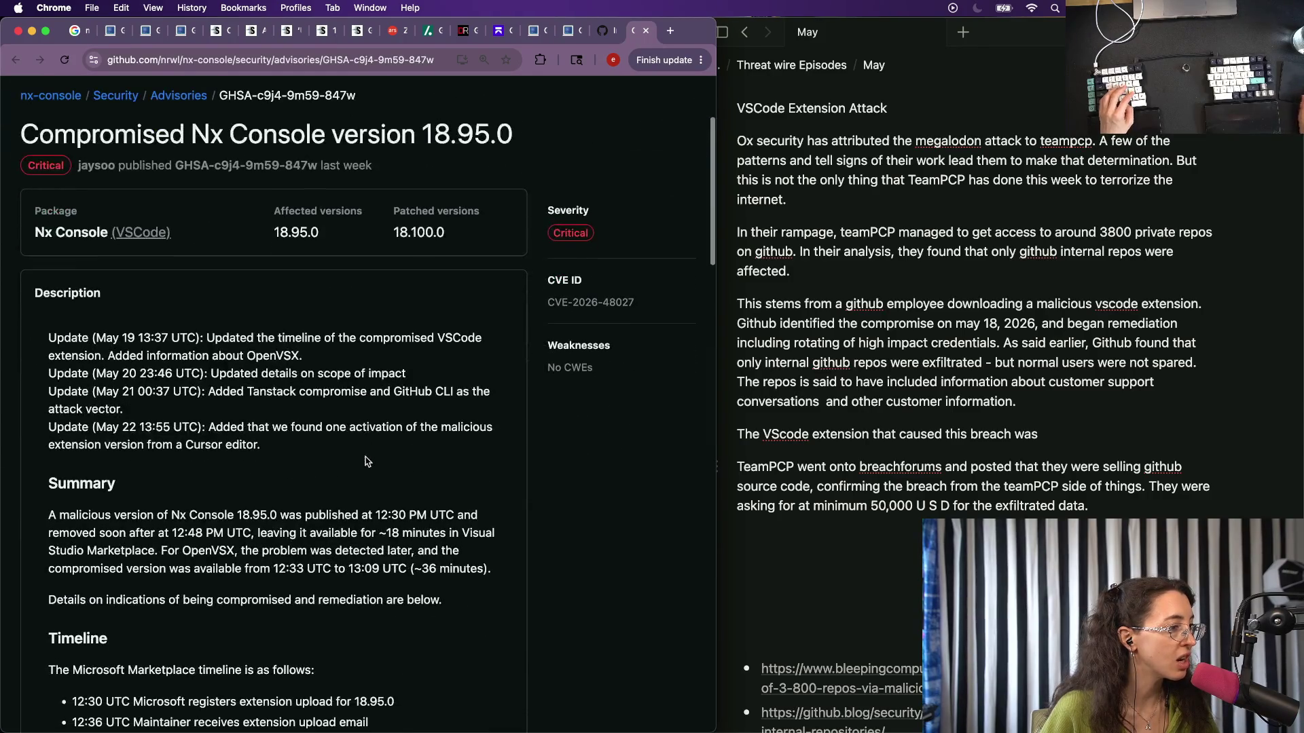
pyautogui.scroll(-3, 180, 401)
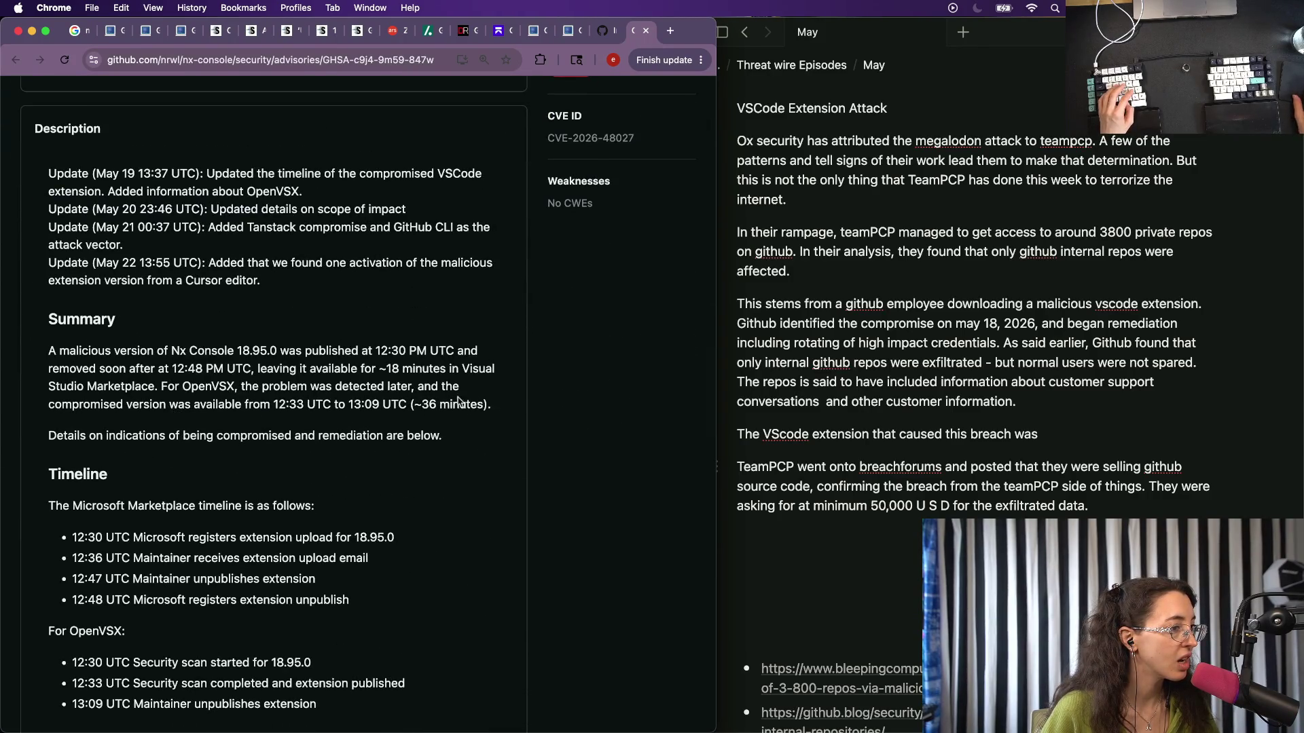
pyautogui.scroll(-1, 209, 390)
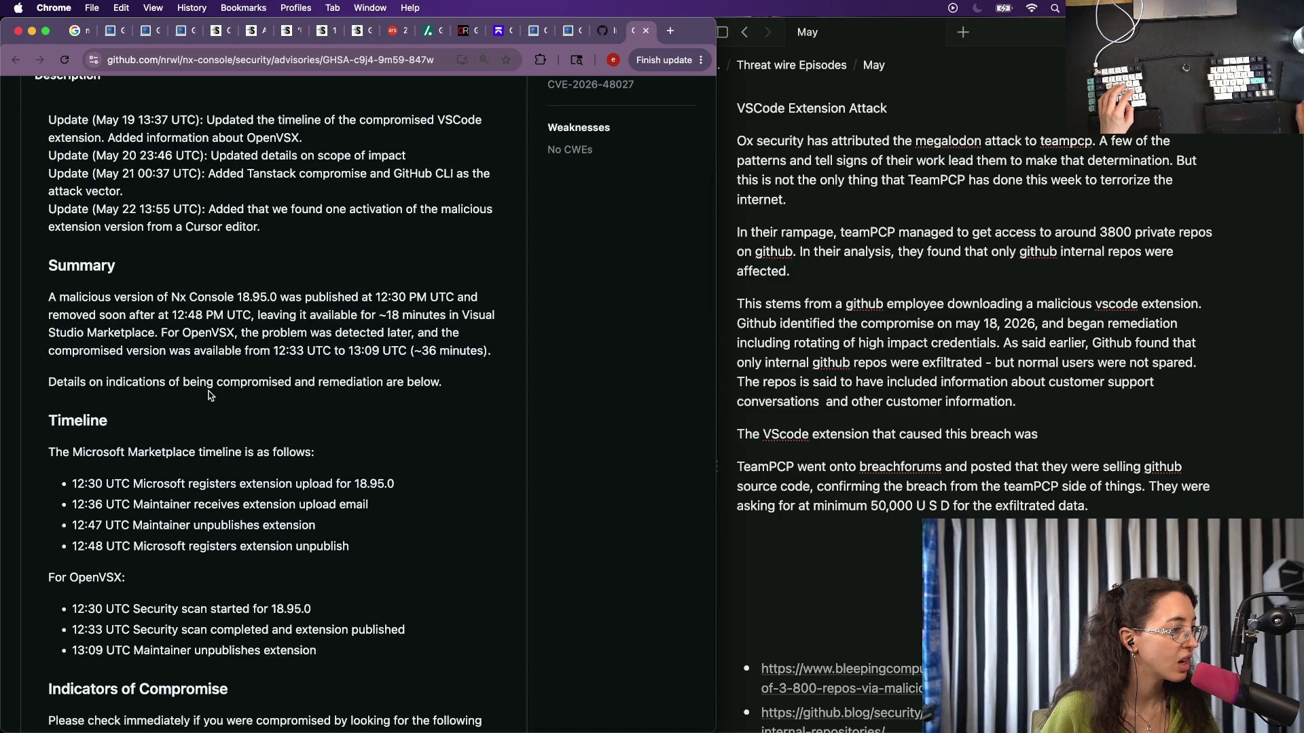
pyautogui.scroll(7, 208, 396)
pyautogui.click(121, 159)
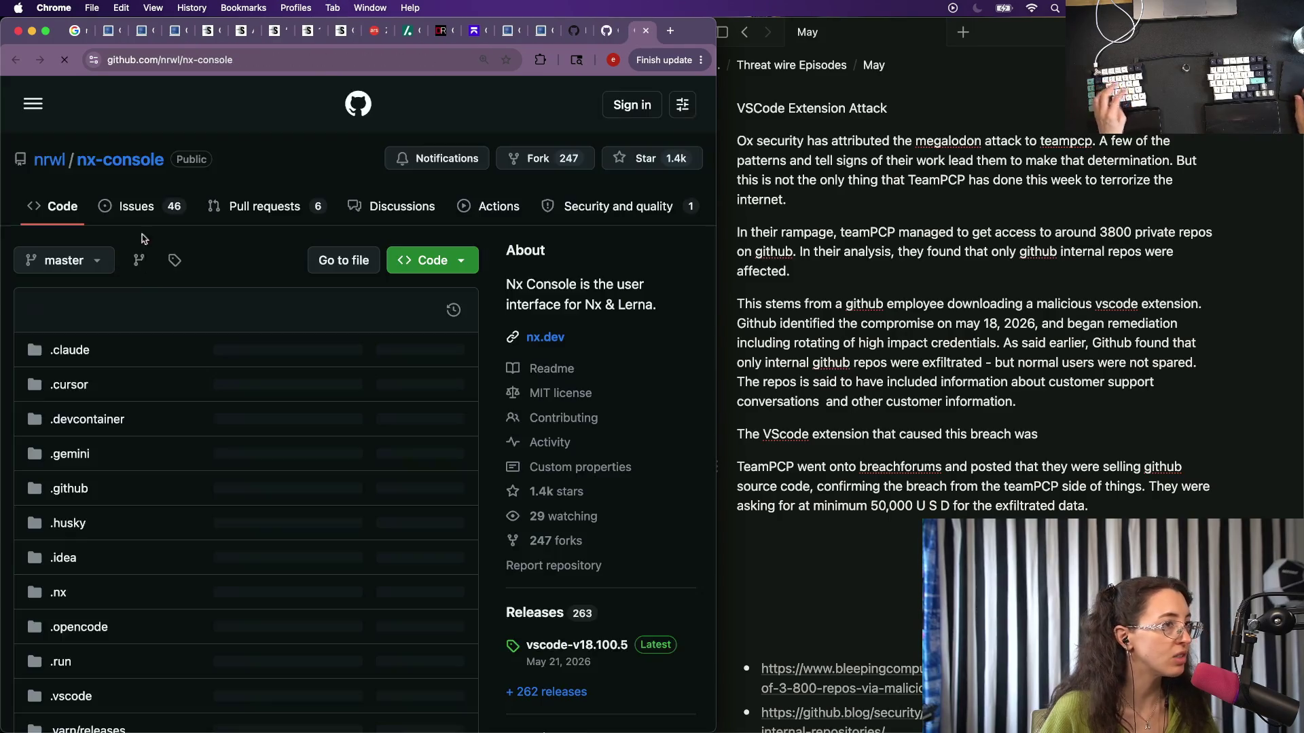
pyautogui.scroll(-5, 83, 533)
pyautogui.scroll(-5, 81, 534)
pyautogui.scroll(-10, 84, 531)
pyautogui.scroll(3, 84, 532)
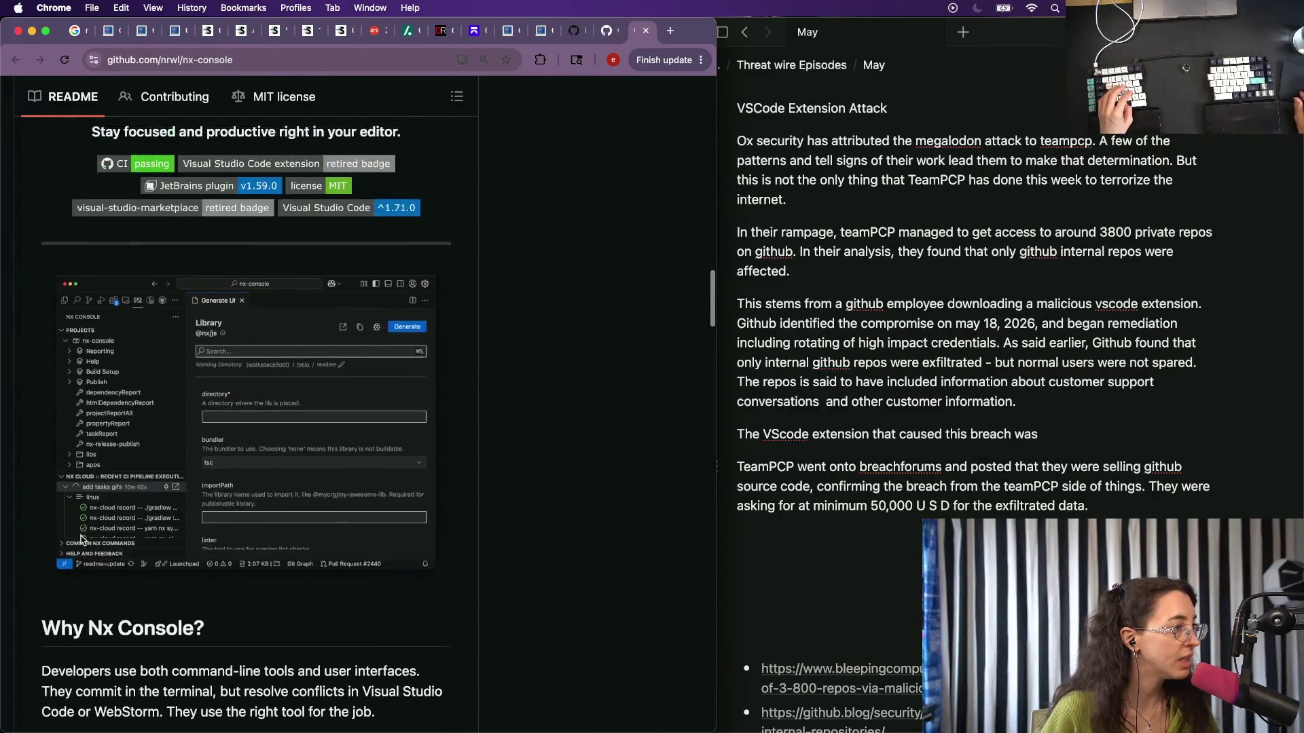
pyautogui.scroll(4, 123, 515)
pyautogui.scroll(1, 186, 497)
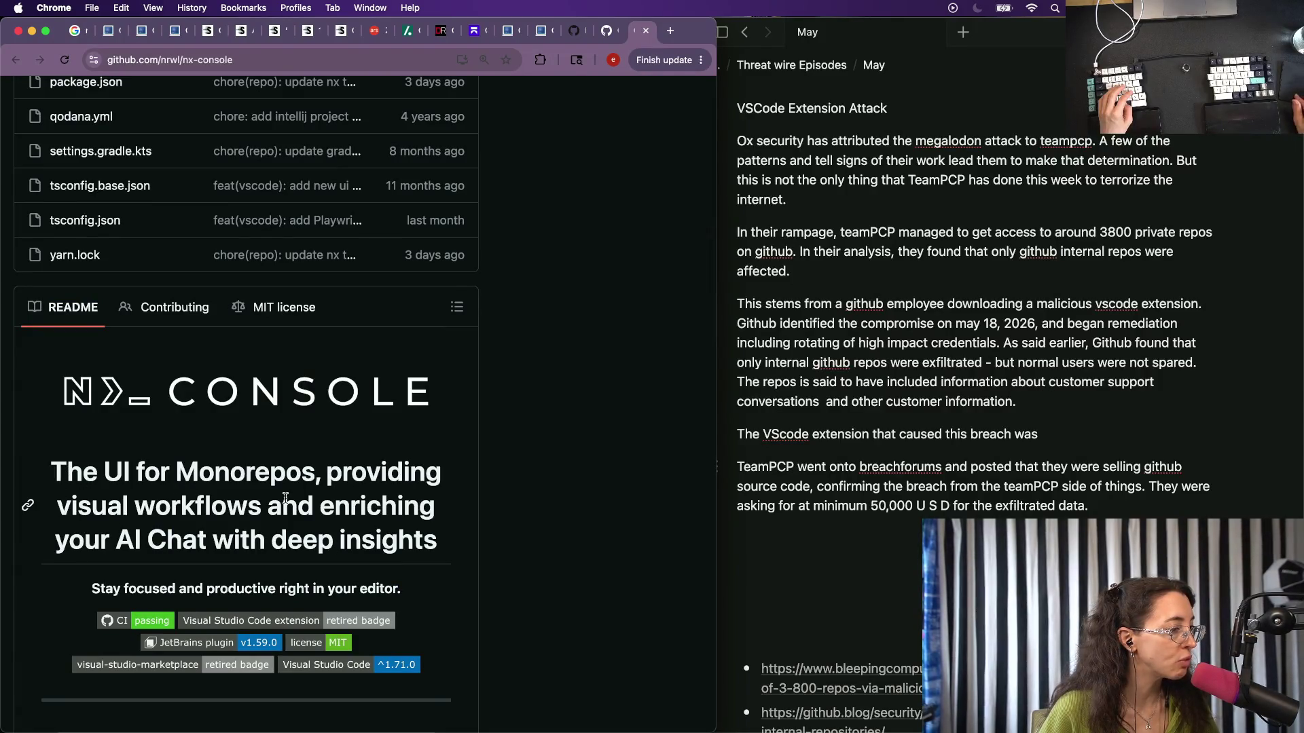
pyautogui.scroll(-2, 28, 532)
pyautogui.scroll(-3, 28, 531)
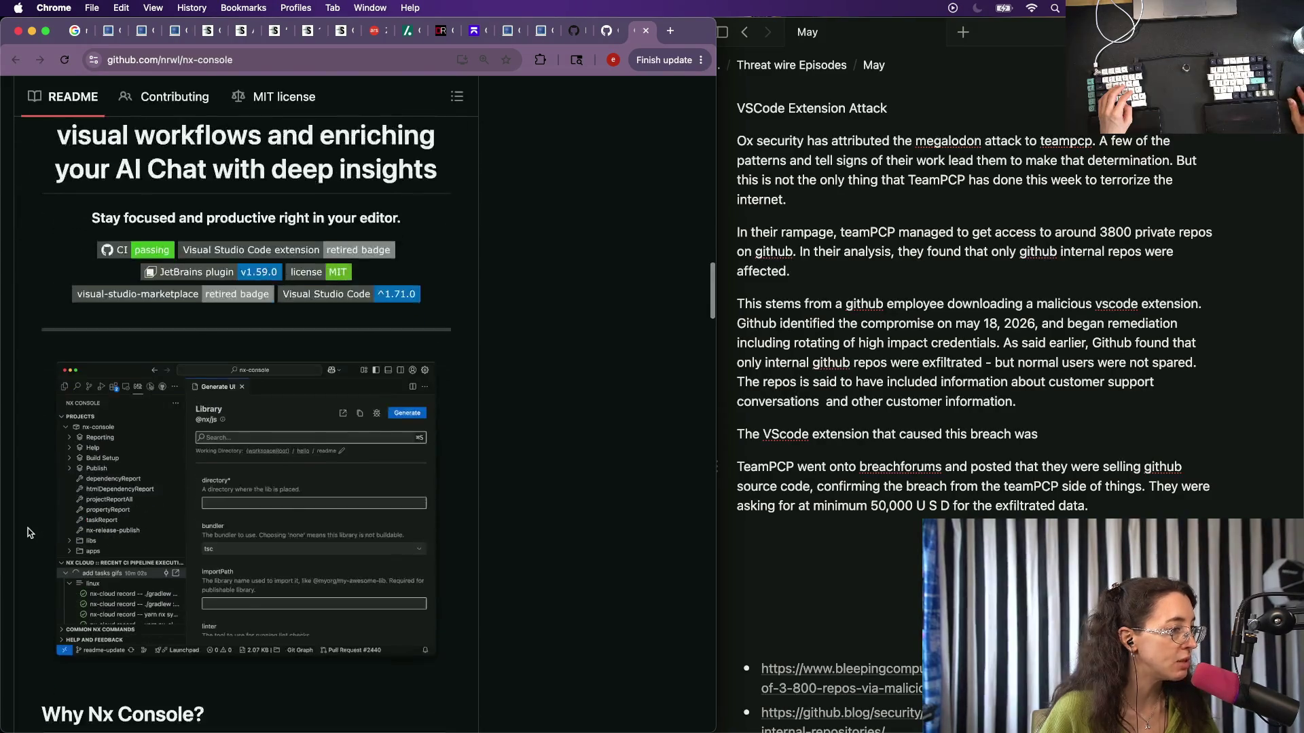
# Name NX-Console as the extension after 'breach was' in the notes.
pyautogui.click(1048, 439)
pyautogui.write('NX')
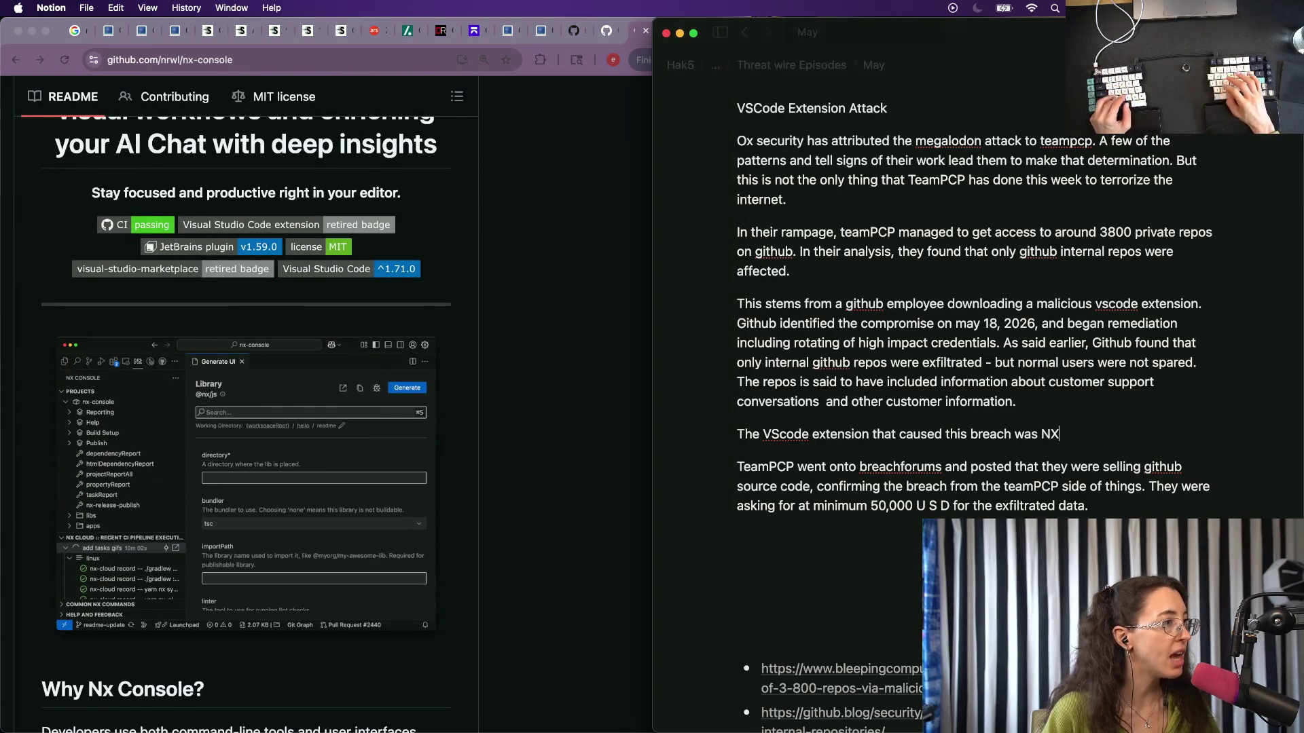
pyautogui.write('-Con')
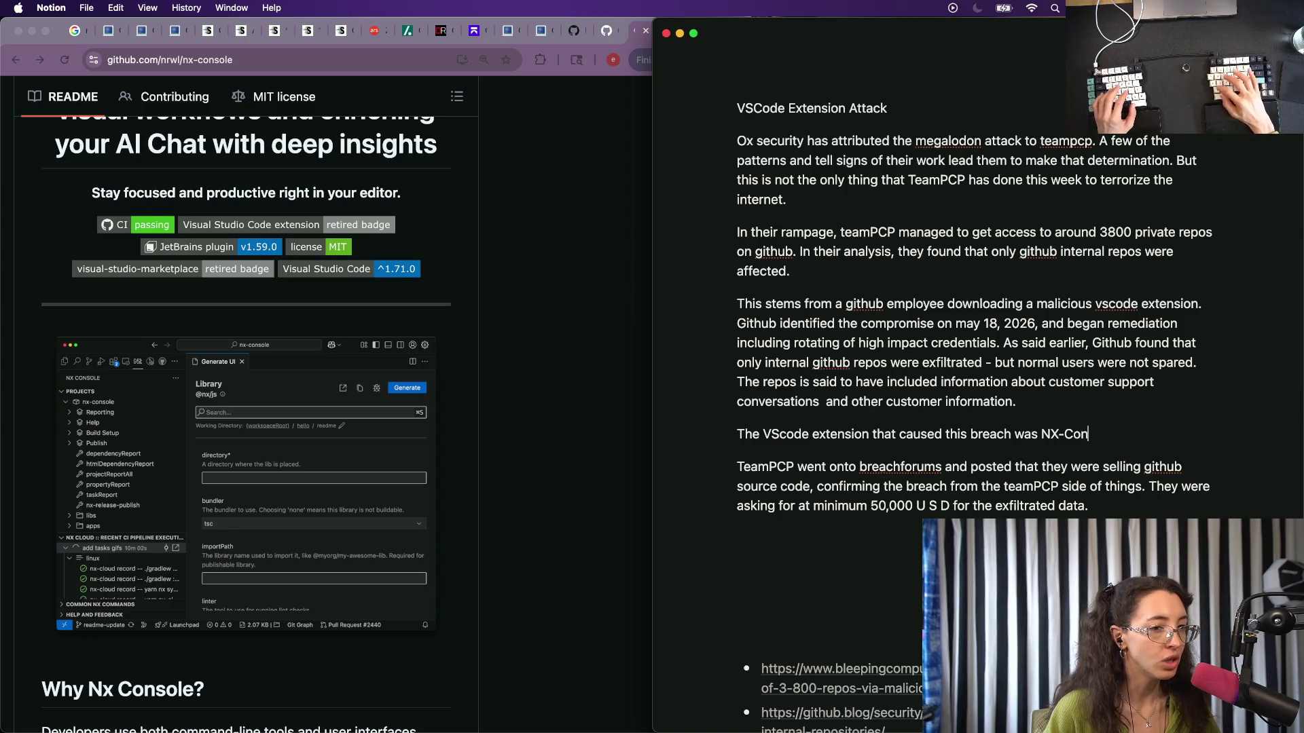
pyautogui.write('sole, a n')
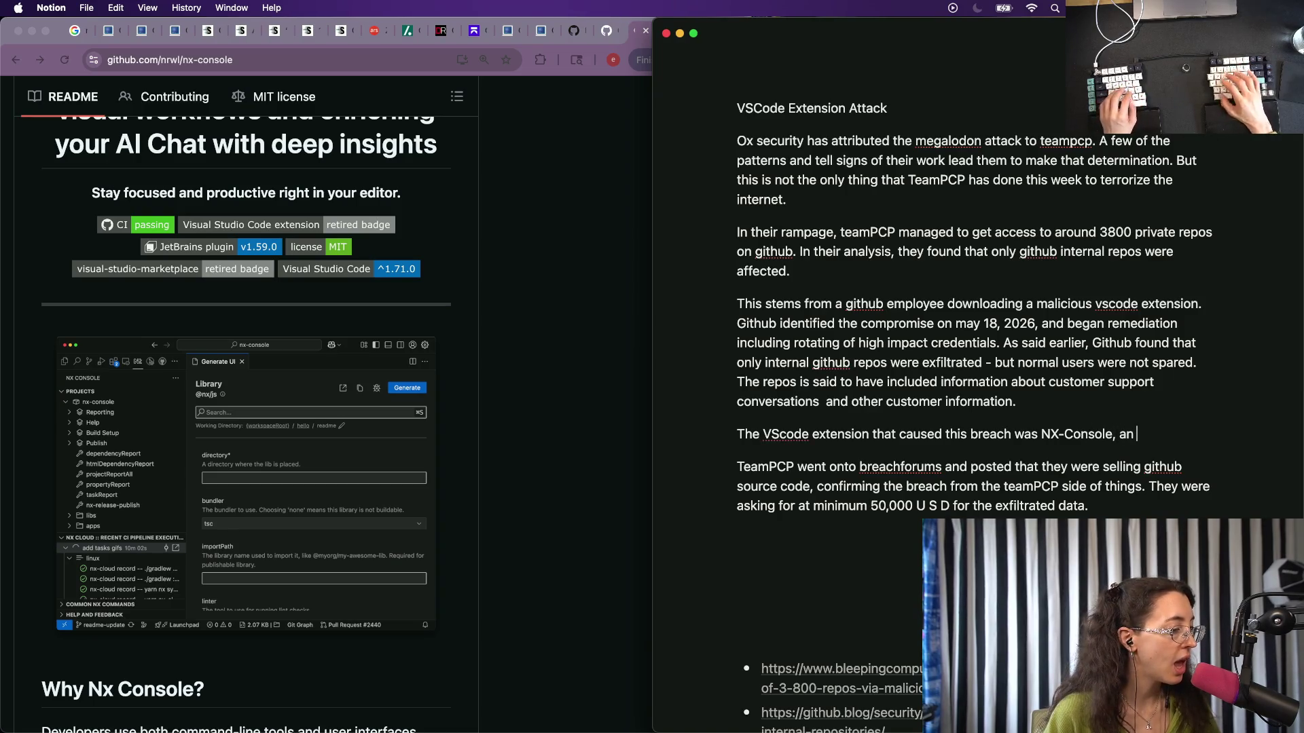
pyautogui.press('BackSpace')
pyautogui.press('BackSpace')
pyautogui.scroll(-3, 381, 554)
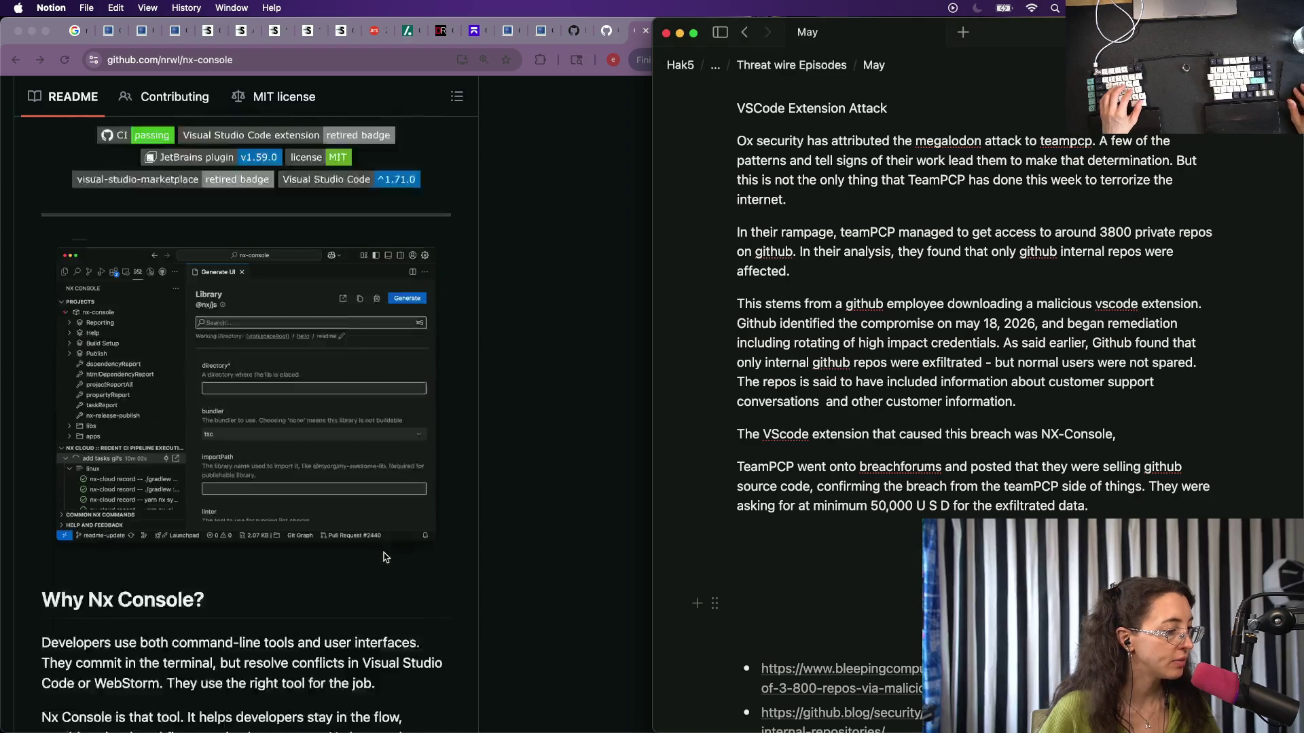
pyautogui.scroll(5, 384, 557)
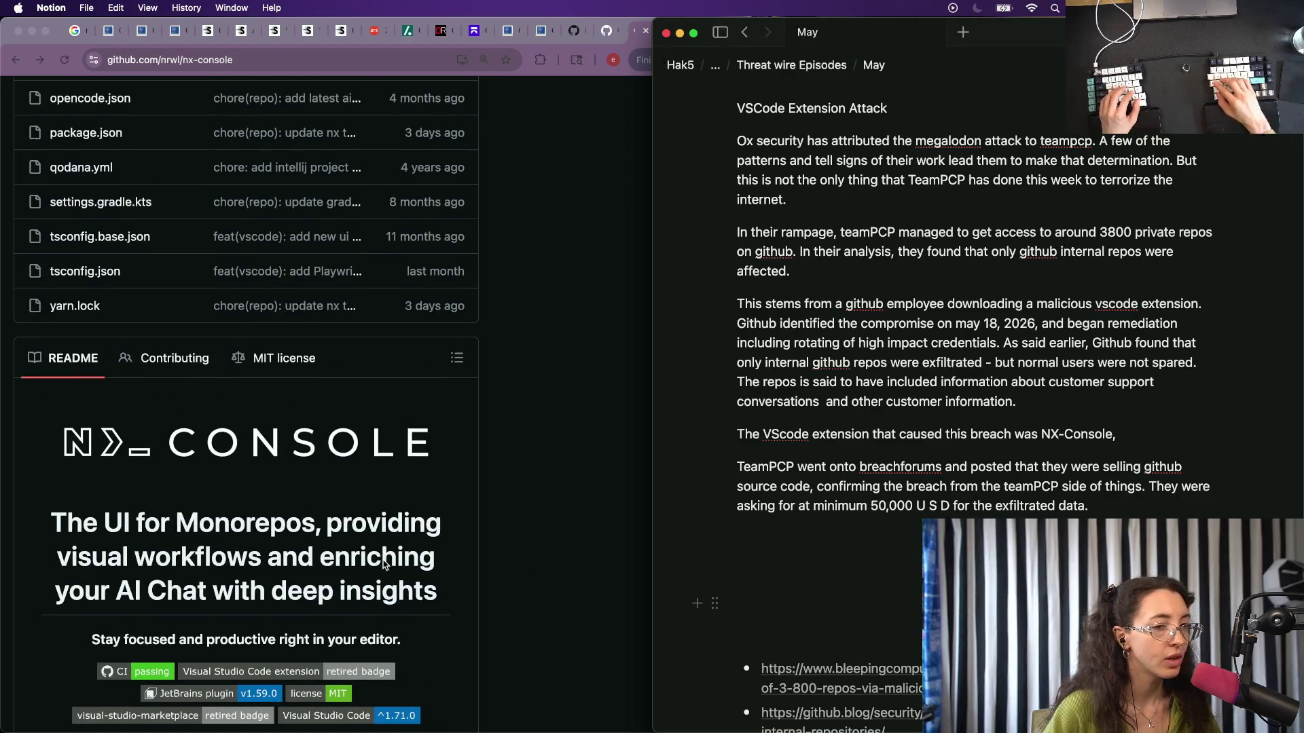
pyautogui.write('U')
pyautogui.press('BackSpace')
pyautogui.press('BackSpace')
pyautogui.write('a UI f')
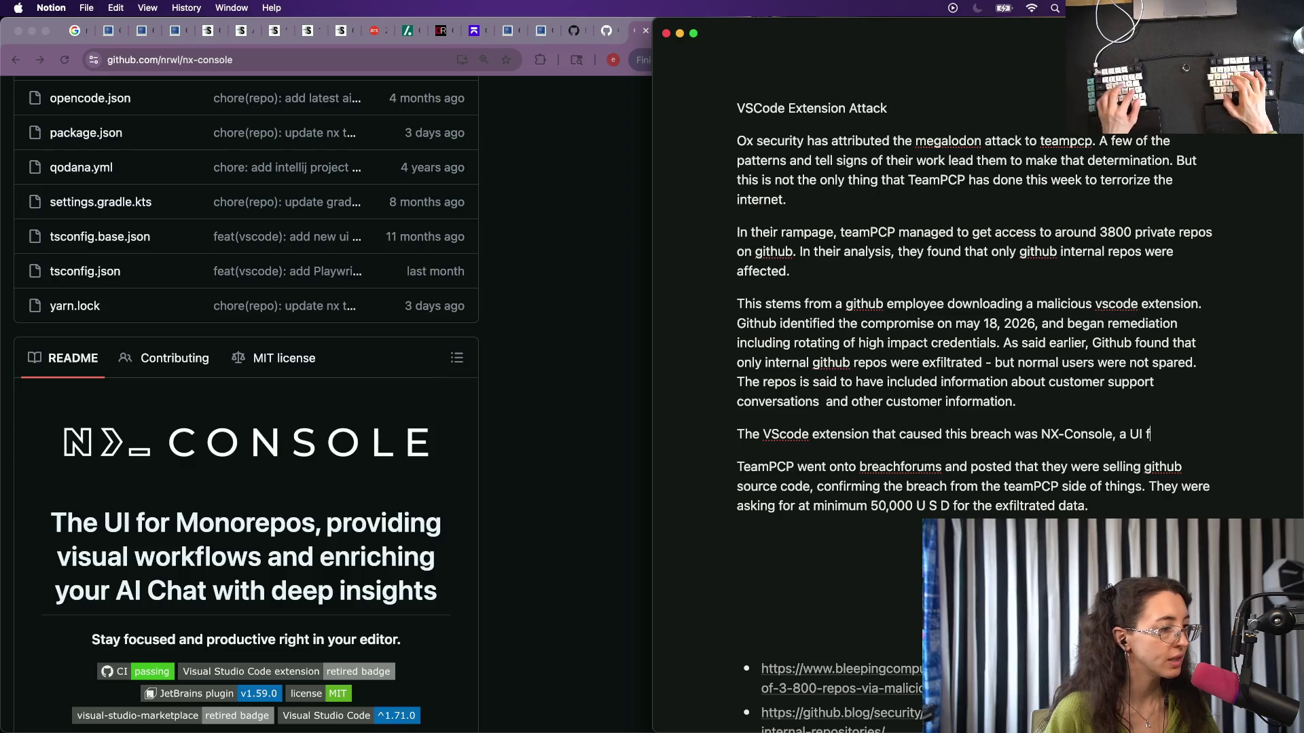
pyautogui.write('or ')
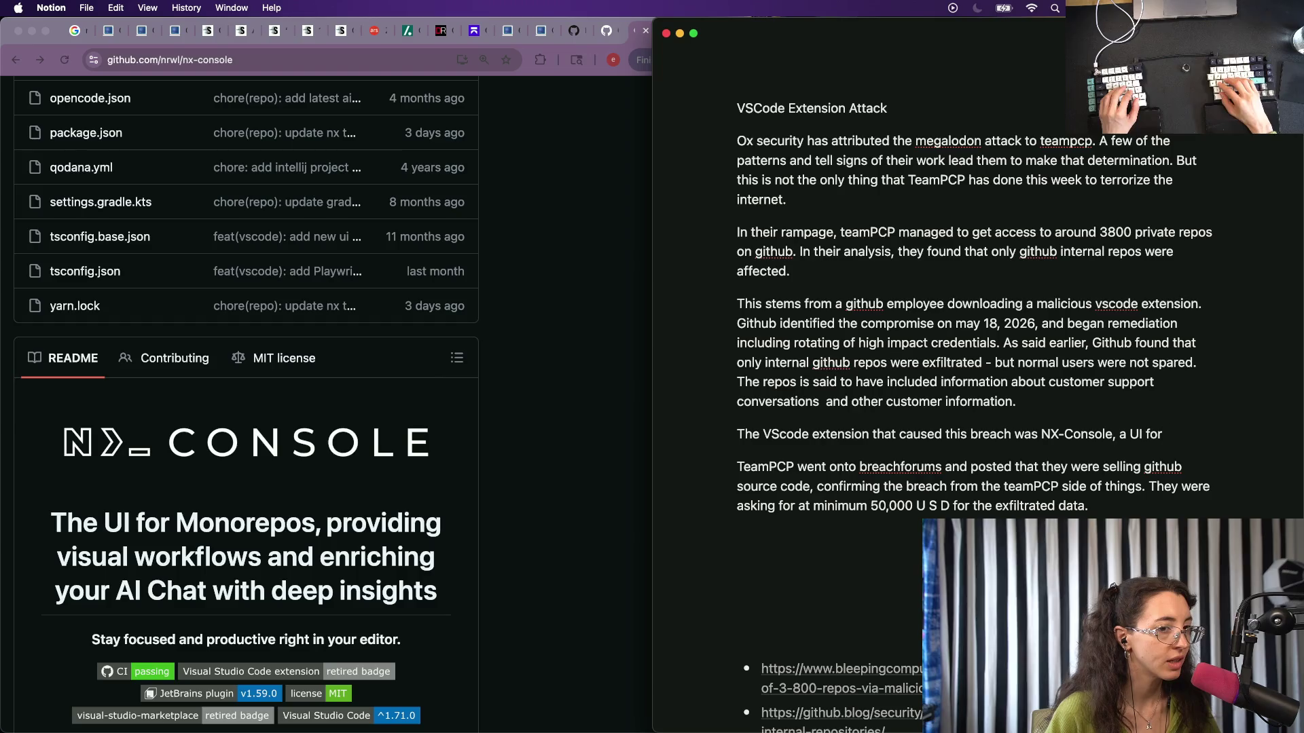
pyautogui.write('helping with AI ch')
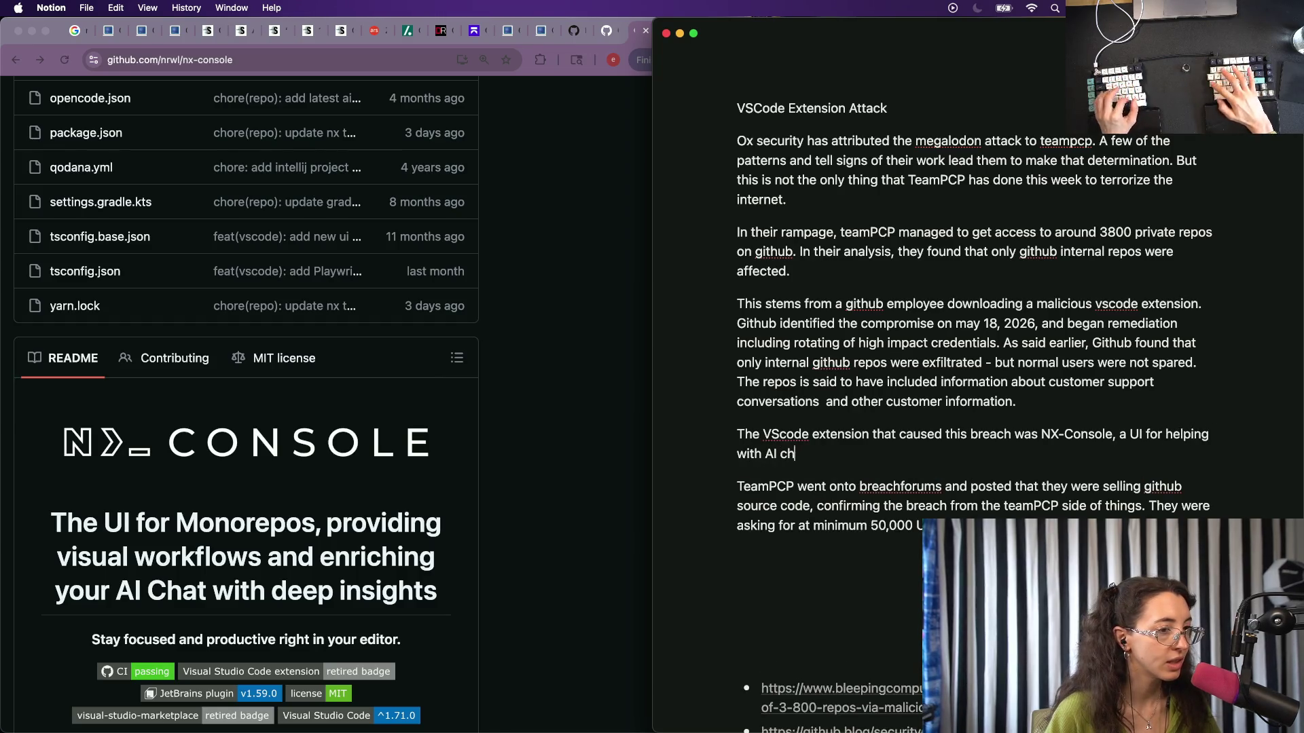
pyautogui.write('at')
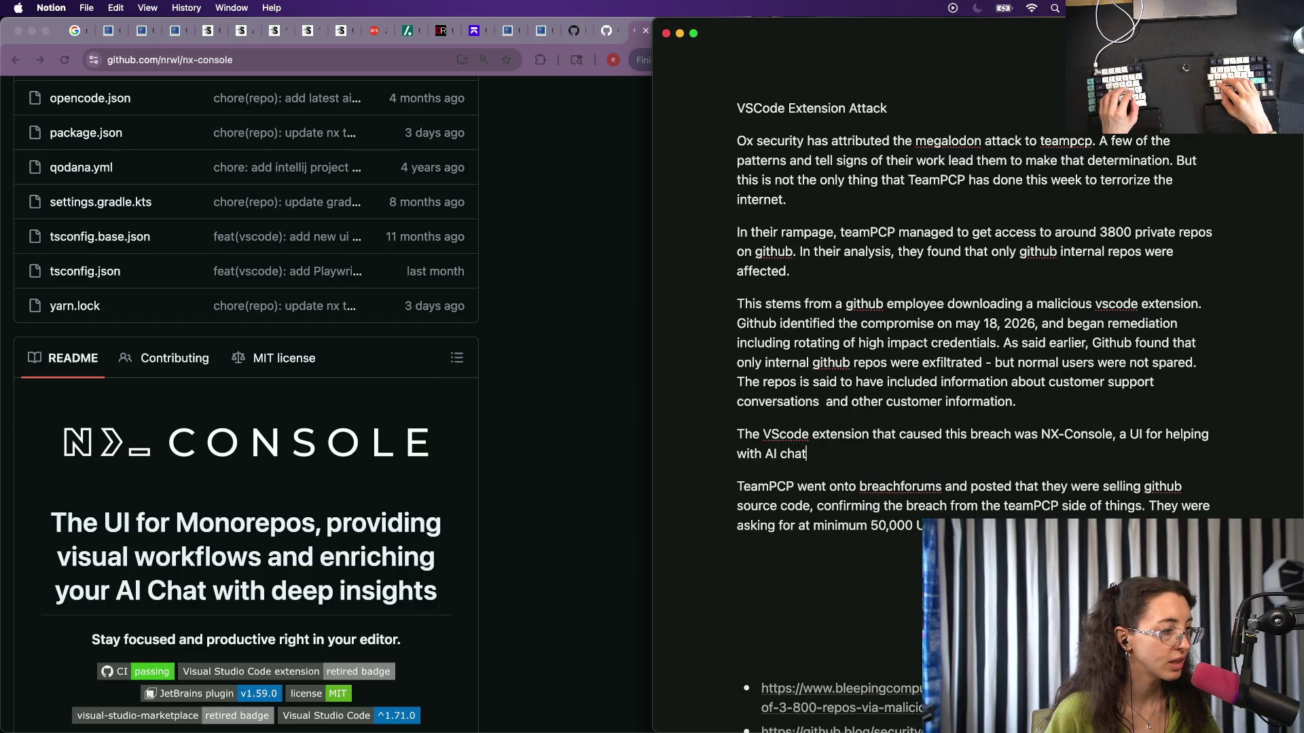
pyautogui.write(' and')
pyautogui.scroll(-1, 246, 408)
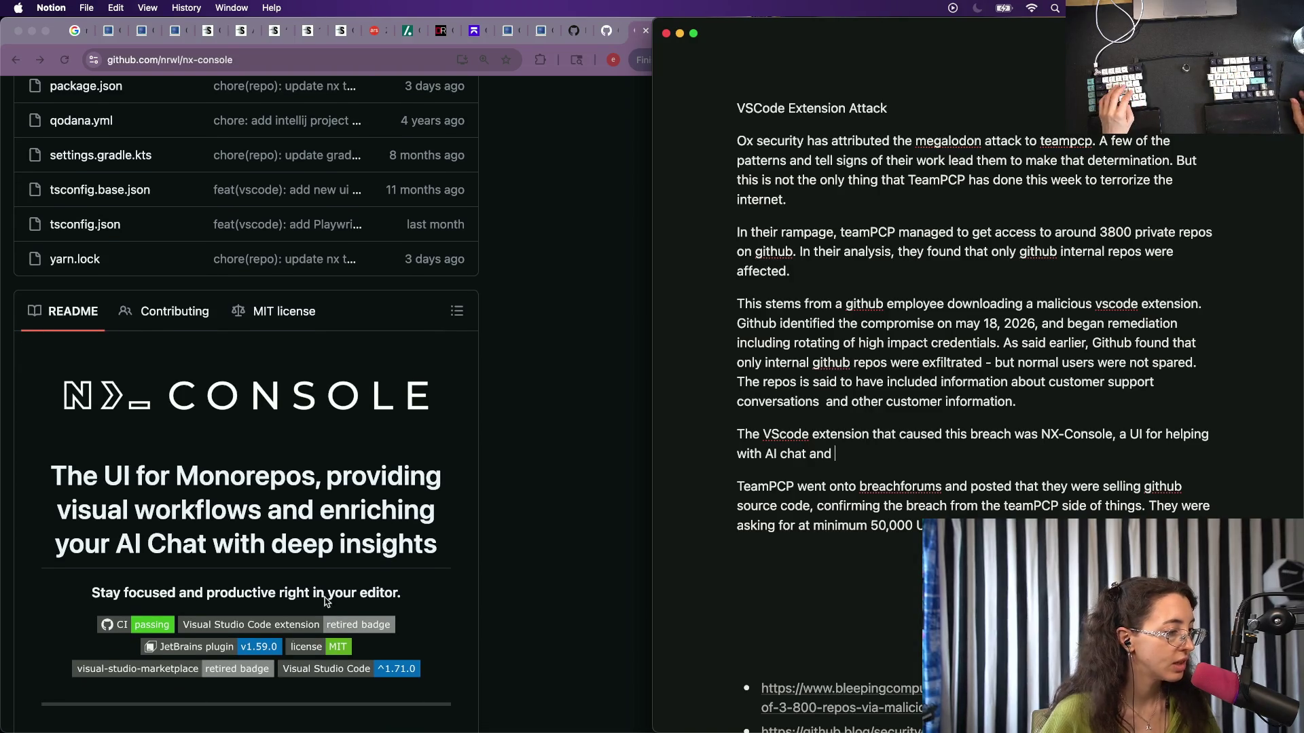
pyautogui.scroll(-5, 245, 408)
pyautogui.scroll(-2, 252, 482)
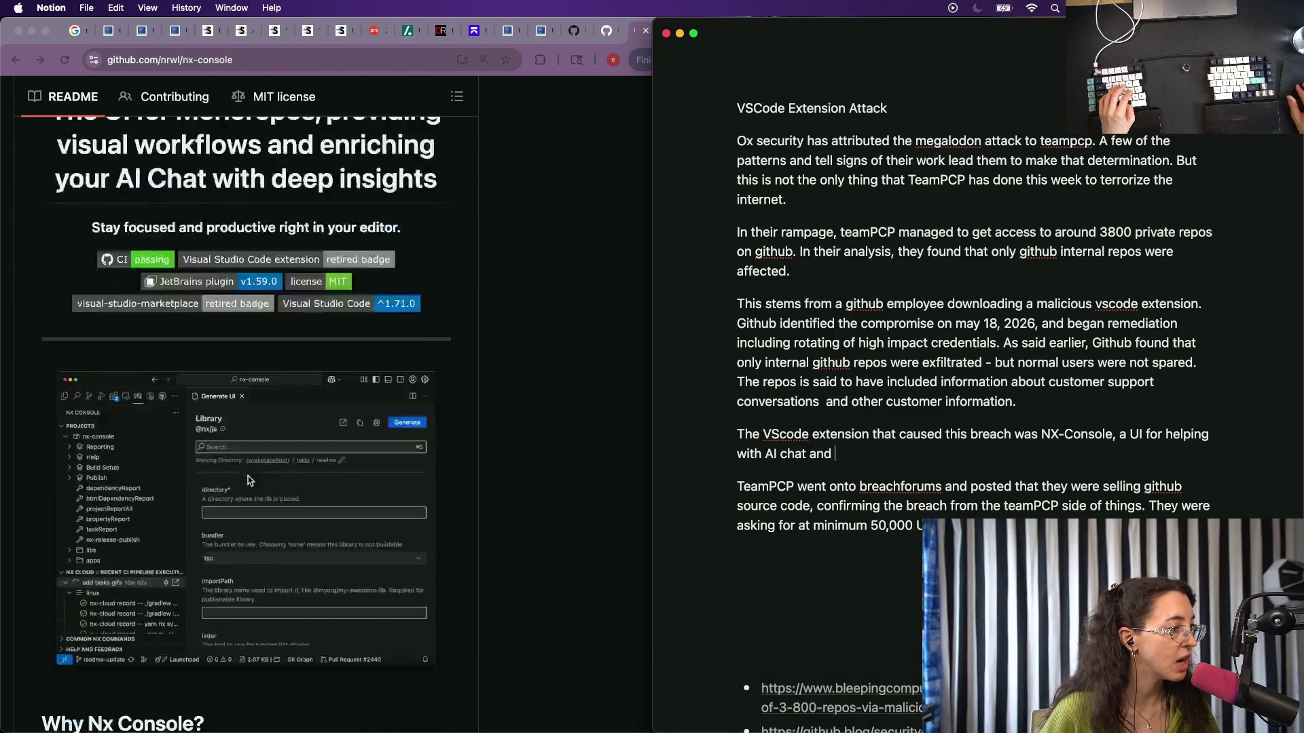
pyautogui.scroll(-3, 190, 527)
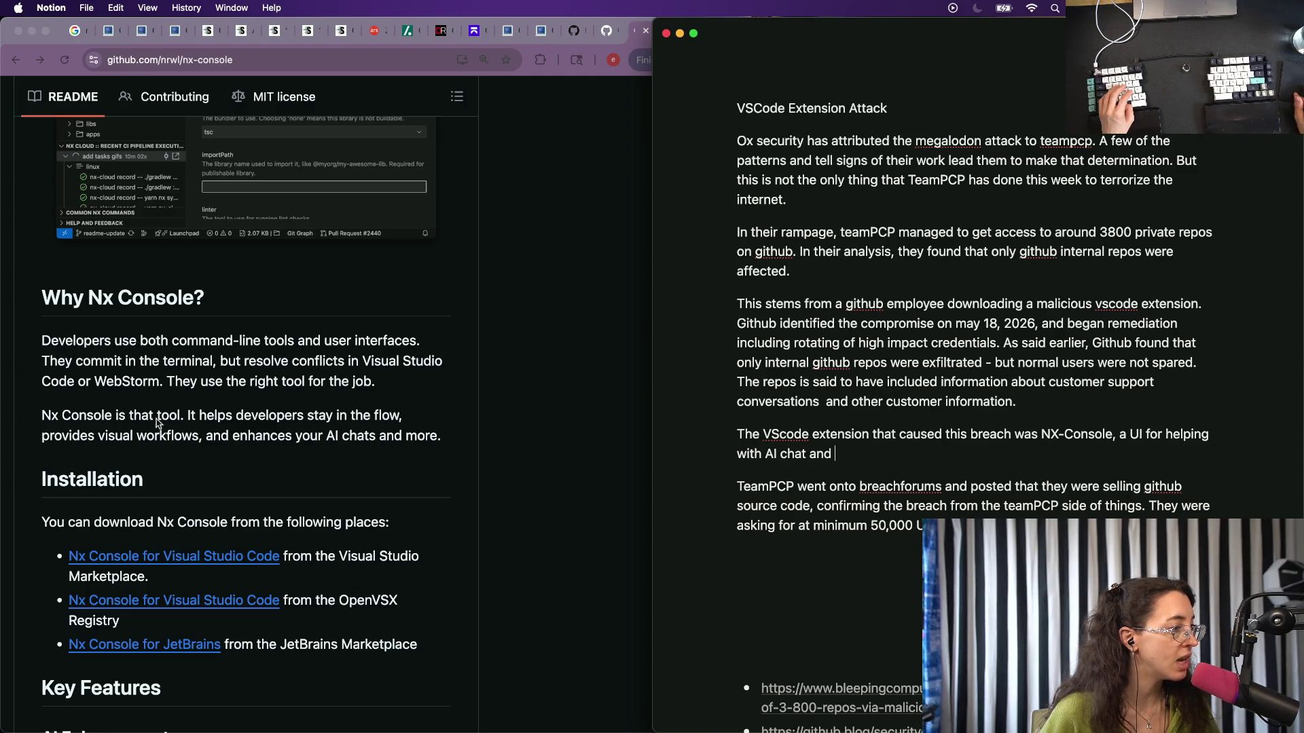
# Consult the nx-console README and describe it as 'a UI for helping with AI chat enrichment.'.
pyautogui.click(173, 378)
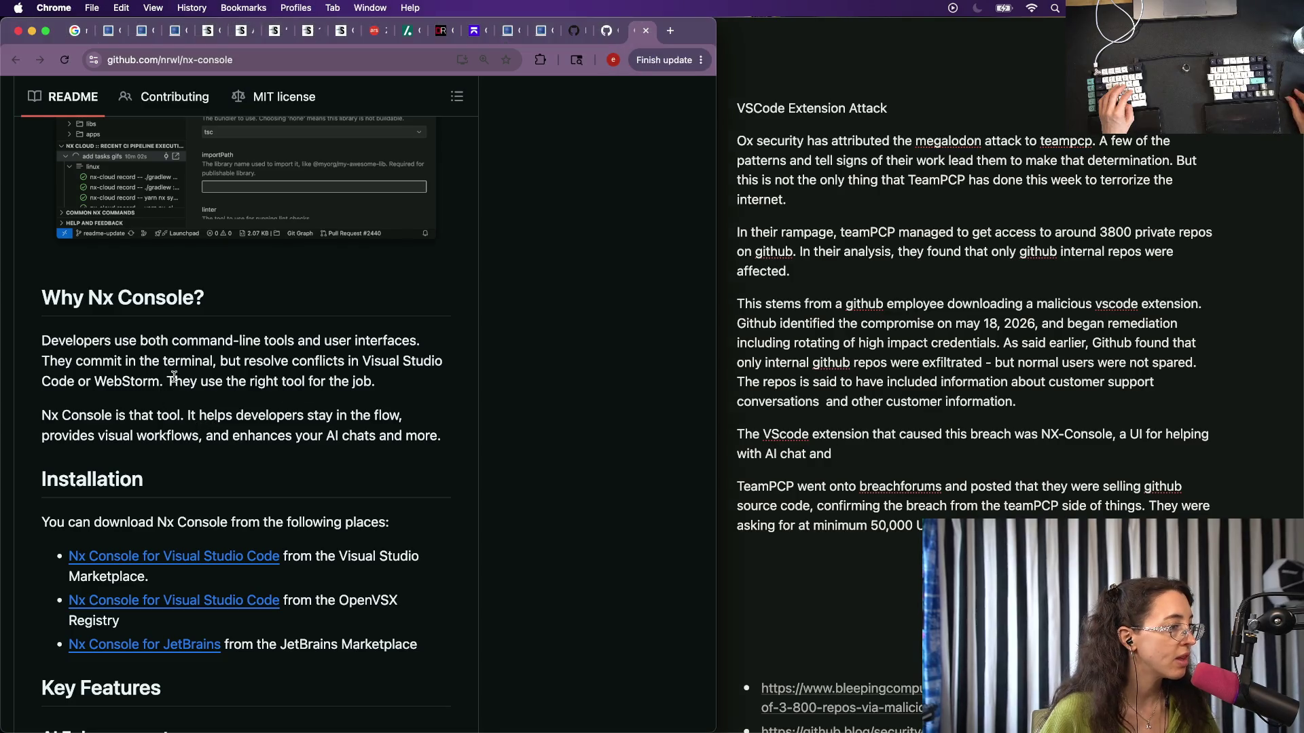
pyautogui.moveTo(150, 381)
pyautogui.mouseDown()
pyautogui.moveTo(375, 381)
pyautogui.moveTo(3, 368)
pyautogui.mouseUp()
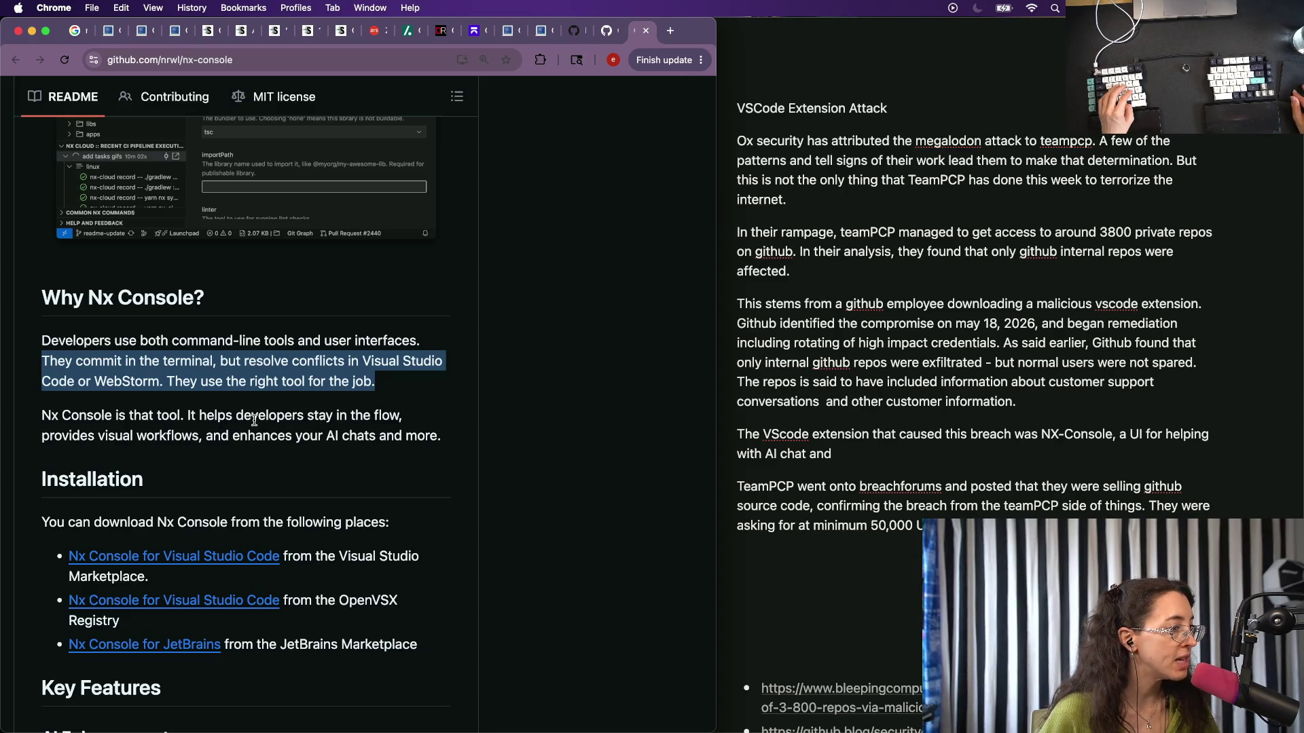
pyautogui.moveTo(198, 415)
pyautogui.mouseDown()
pyautogui.moveTo(151, 437)
pyautogui.moveTo(438, 436)
pyautogui.mouseUp()
pyautogui.tripleClick(438, 436)
pyautogui.scroll(-1, 431, 494)
pyautogui.scroll(-3, 431, 494)
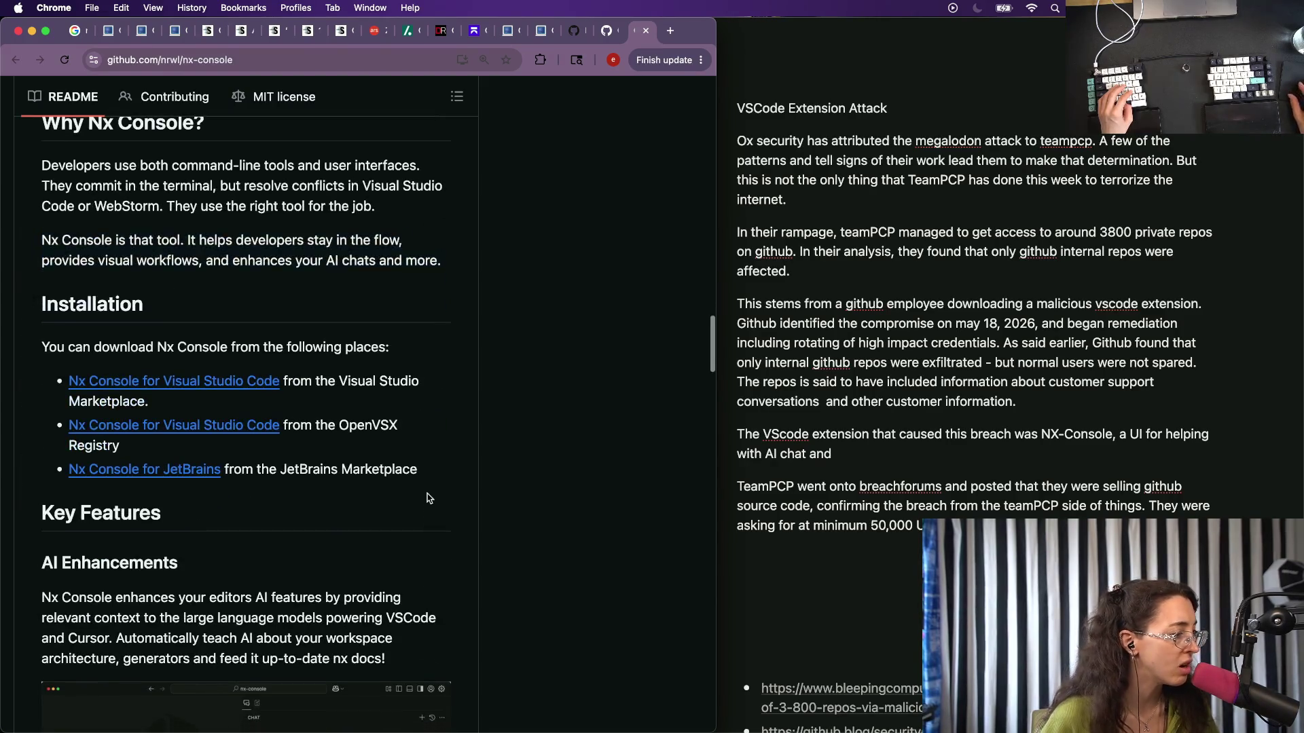
pyautogui.scroll(-4, 429, 495)
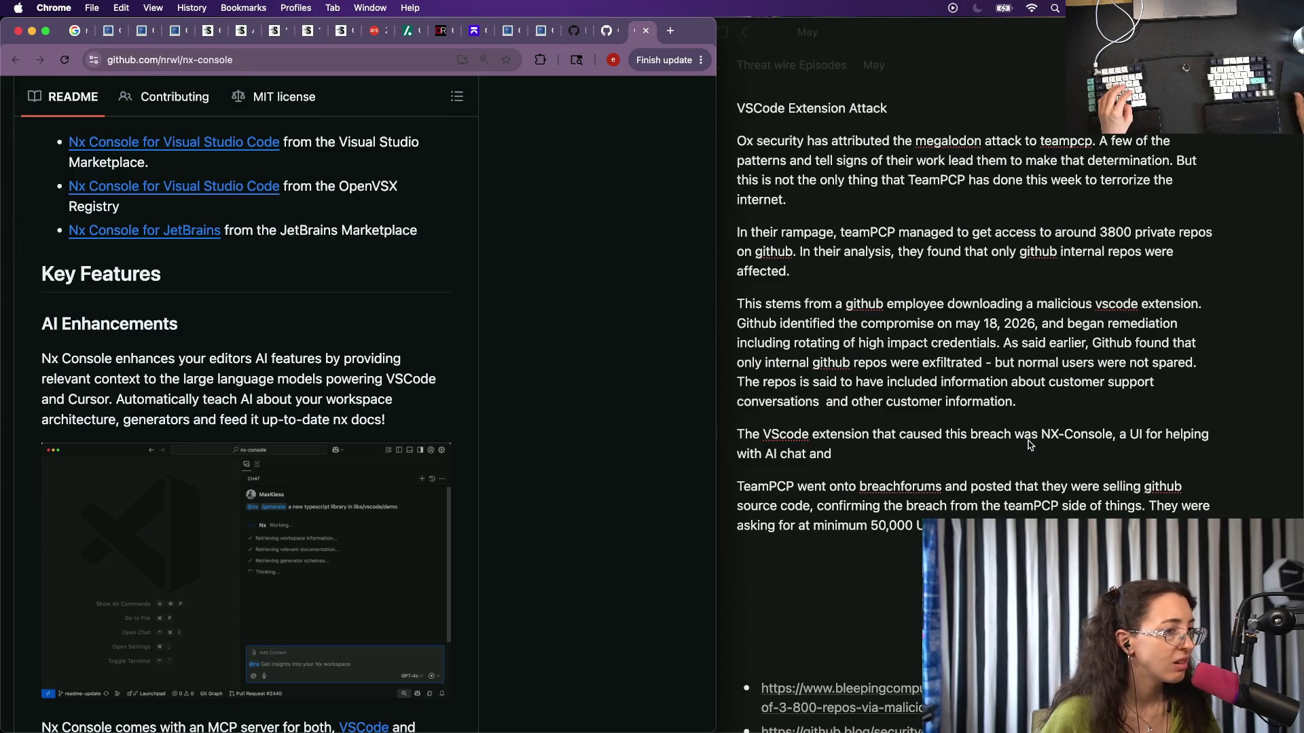
pyautogui.click(883, 455)
pyautogui.press('BackSpace')
pyautogui.press('BackSpace')
pyautogui.press('BackSpace')
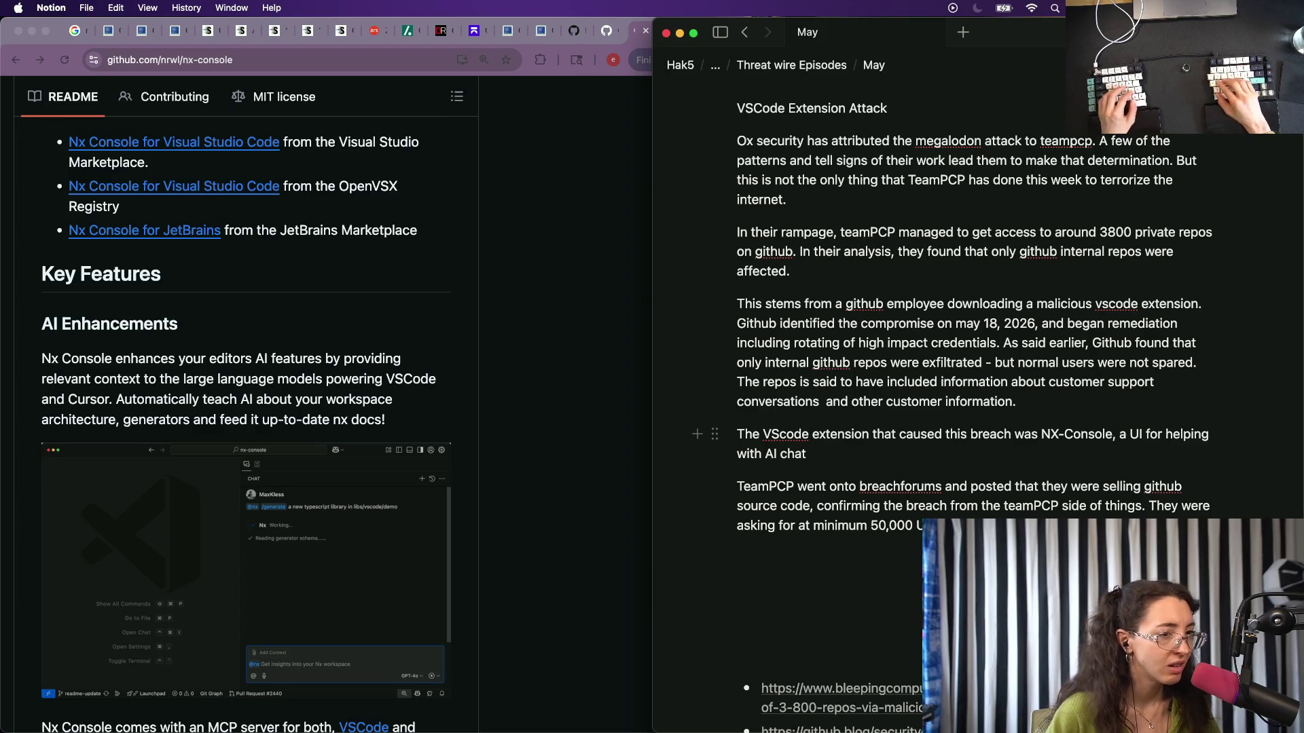
pyautogui.write(' enc')
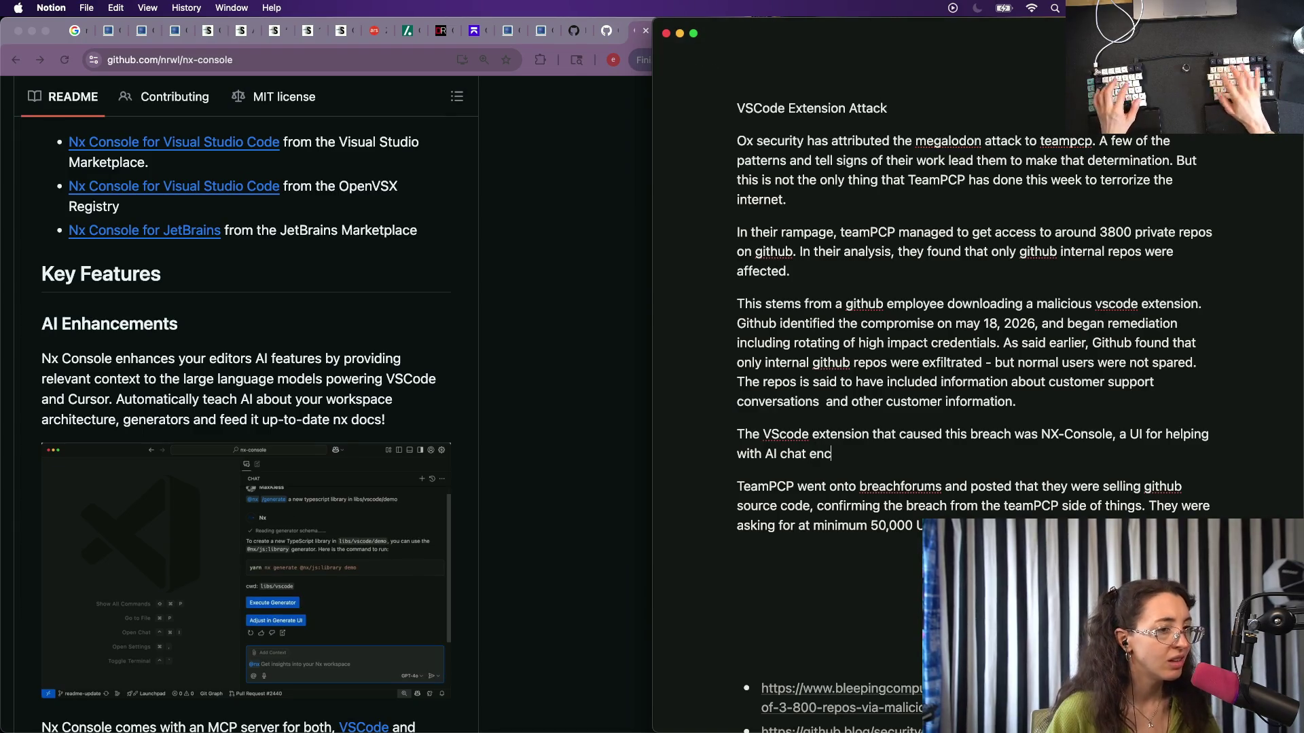
pyautogui.press('BackSpace')
pyautogui.write('richment.')
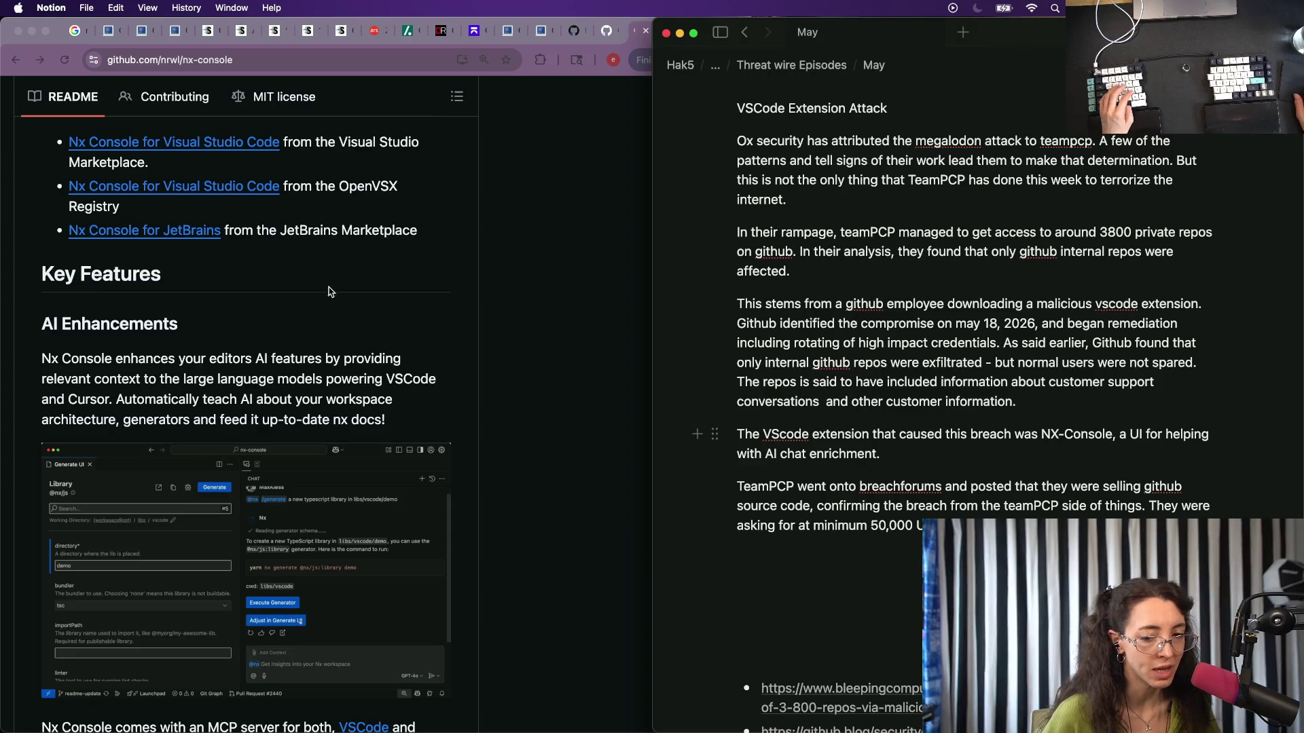
pyautogui.click(109, 422)
pyautogui.press('super+bracketleft')
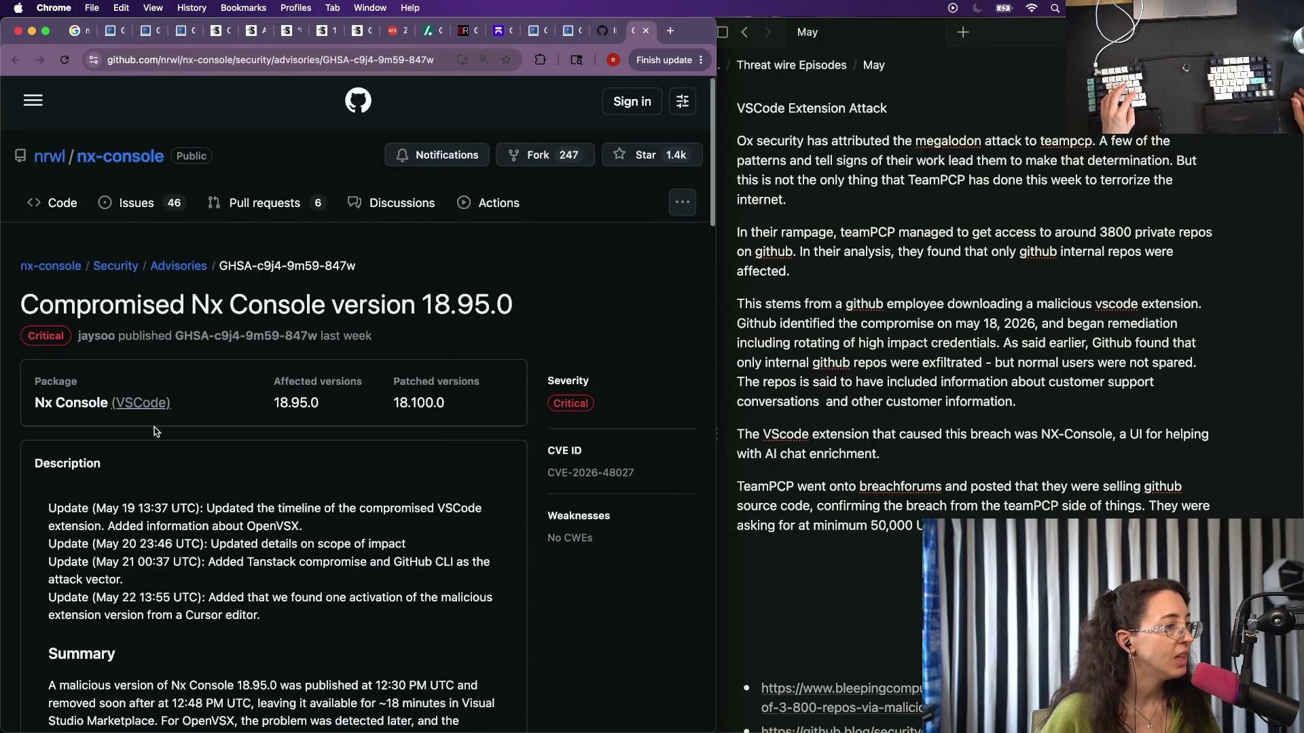
# State the extension was poisoned in the tanstack compromise 'we discussed in last week's episode.'.
pyautogui.click(897, 447)
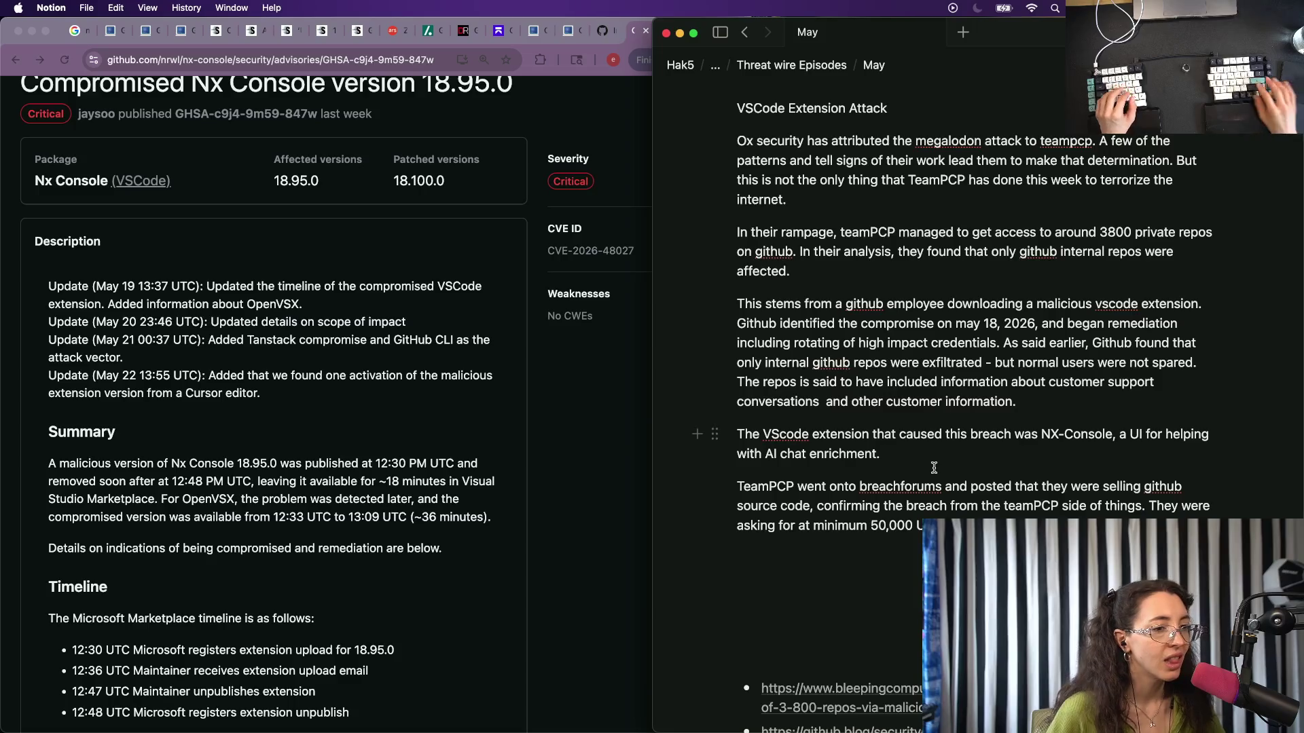
pyautogui.write('The')
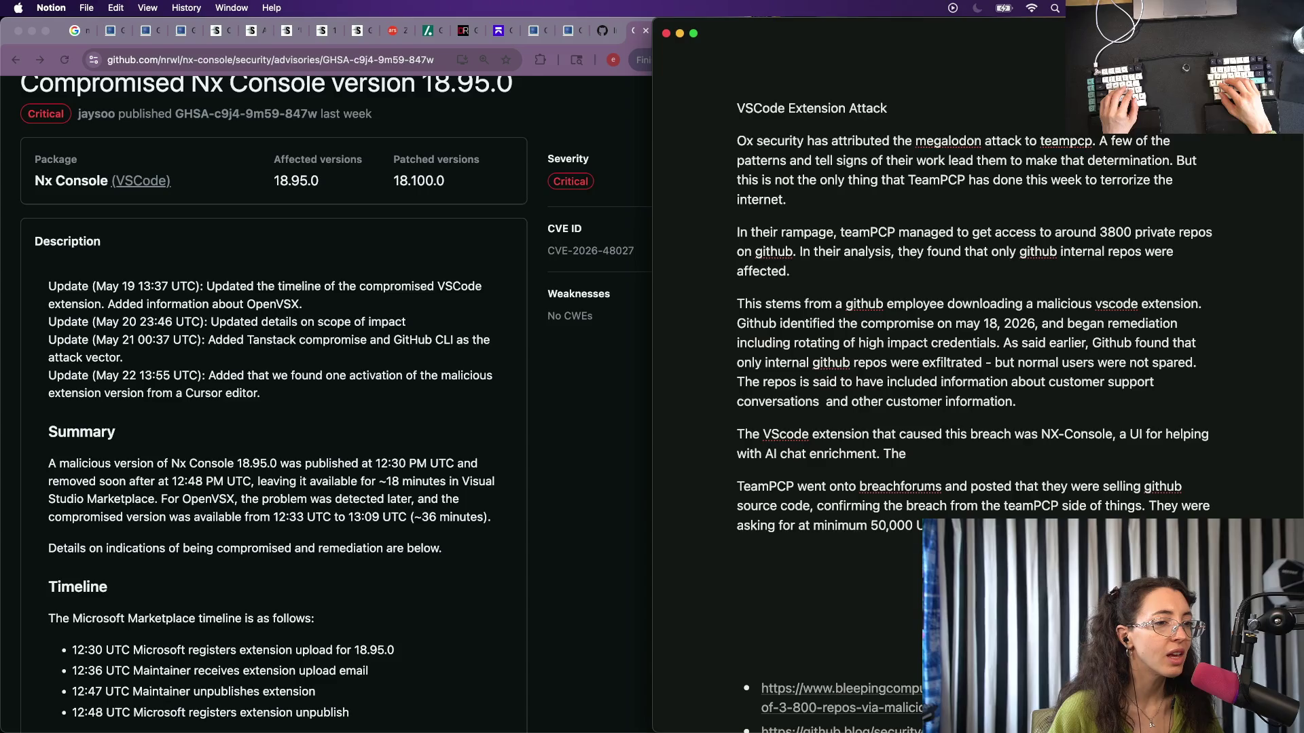
pyautogui.write(' extension aw')
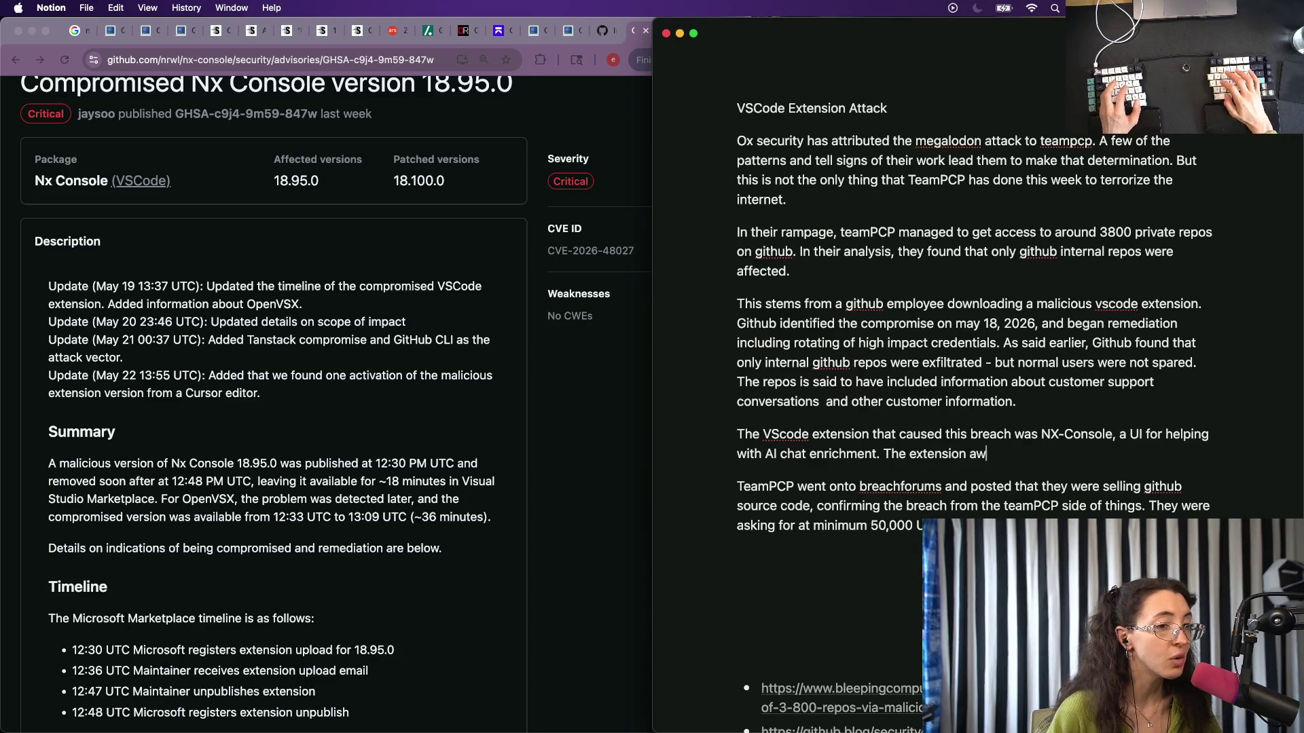
pyautogui.hotkey('alt', 'BackSpace')
pyautogui.hotkey('alt', 'BackSpace')
pyautogui.write('wa')
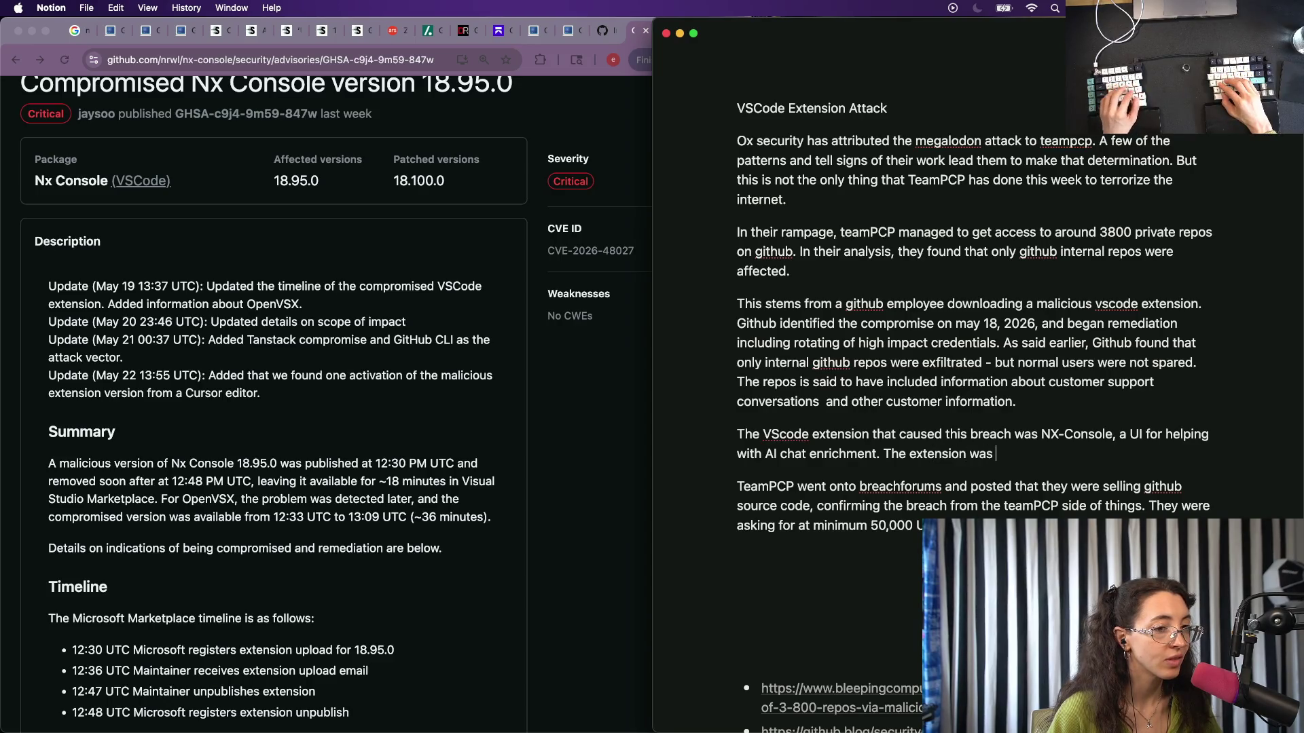
pyautogui.write('sion')
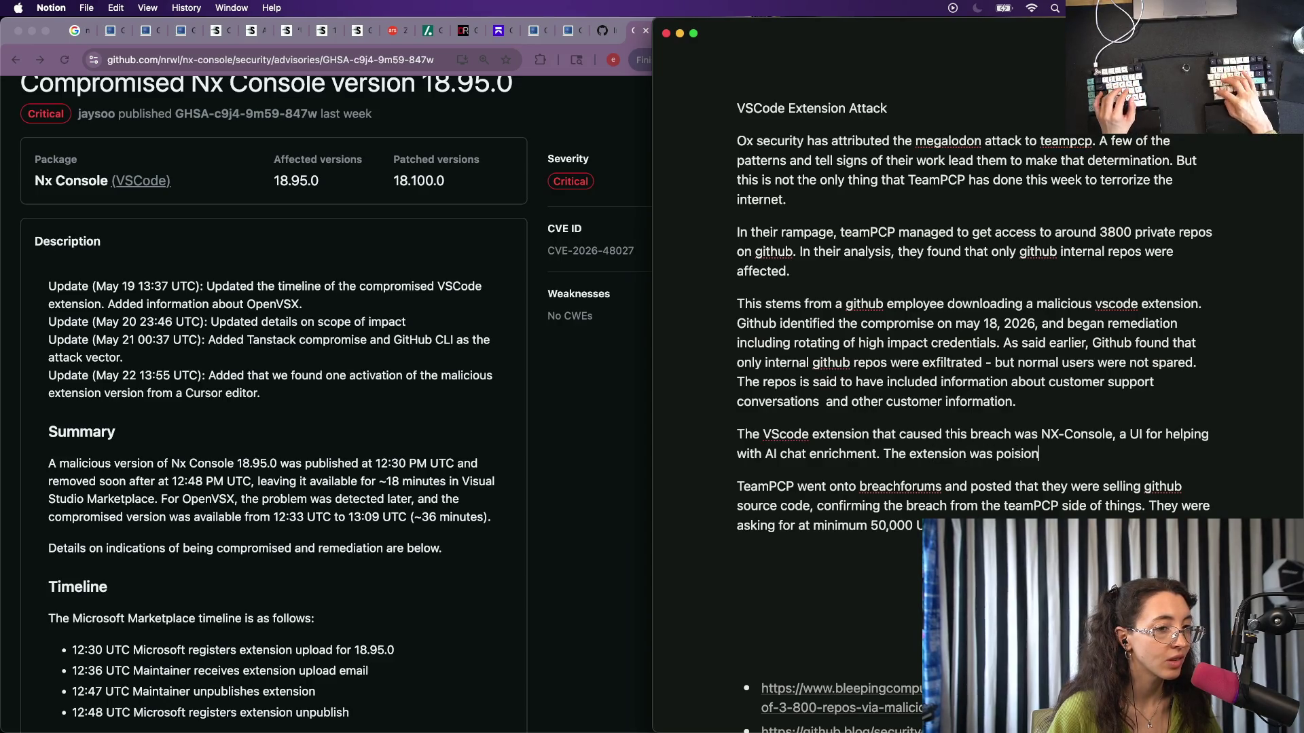
pyautogui.write('the tea')
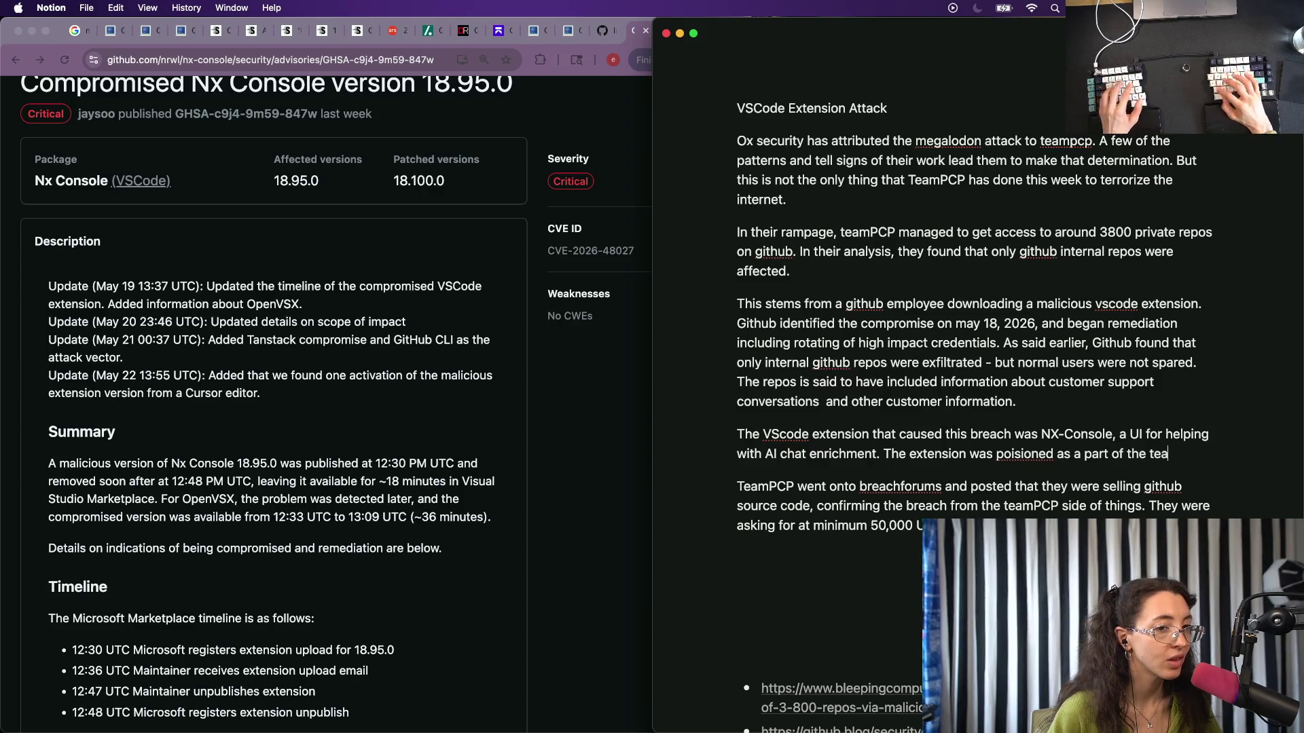
pyautogui.press('BackSpace')
pyautogui.press('BackSpace')
pyautogui.write('anstack')
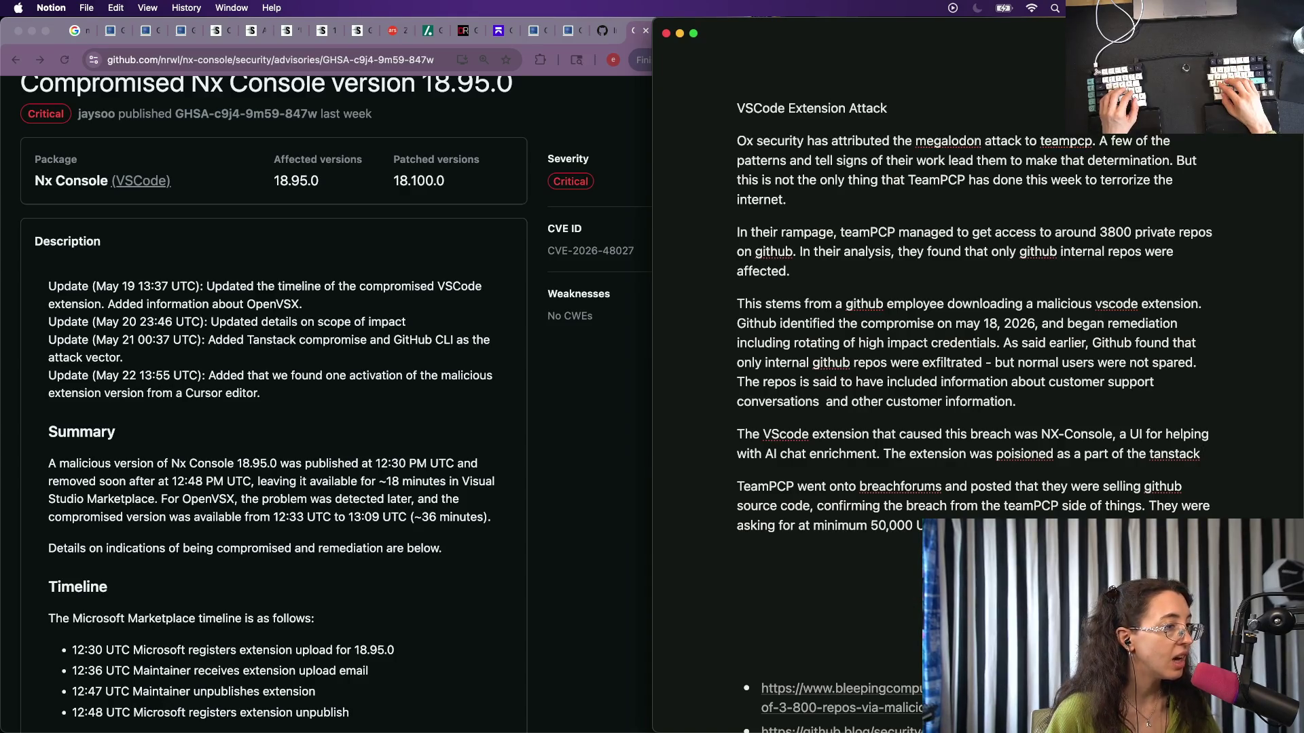
pyautogui.write(' compromise that oc')
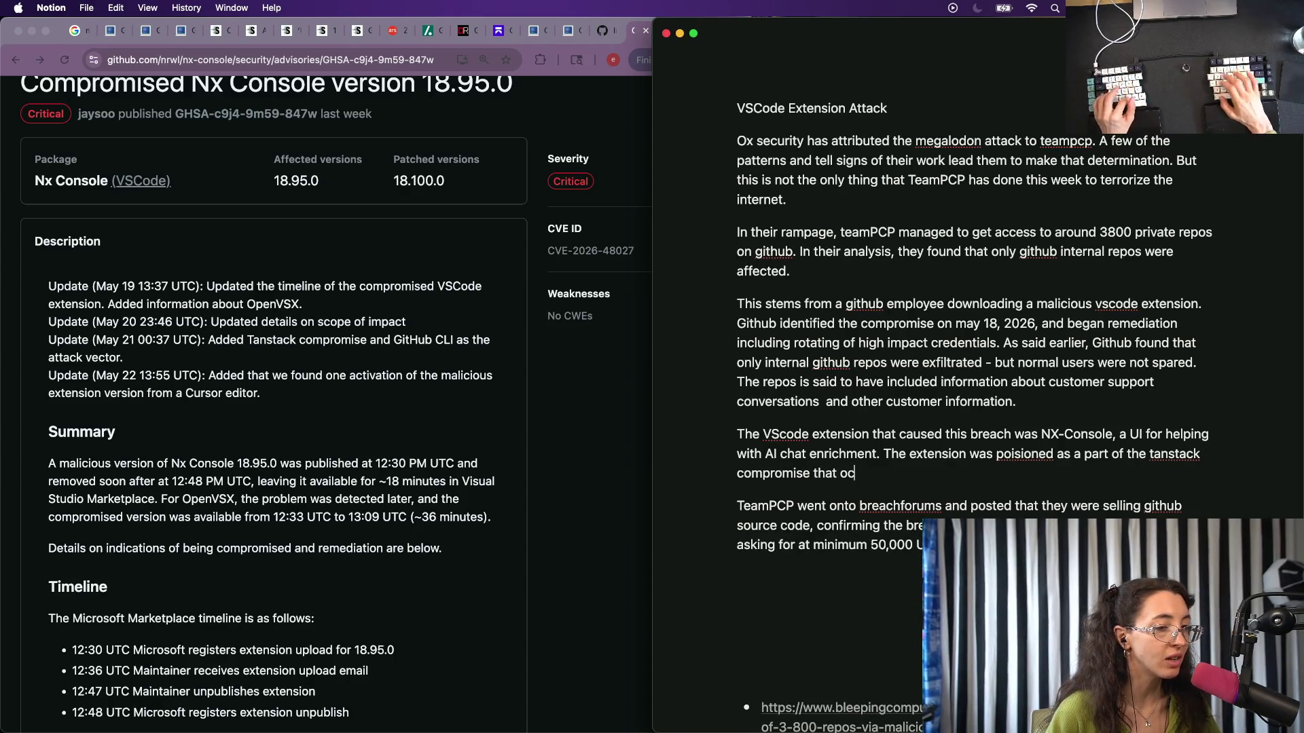
pyautogui.write('d')
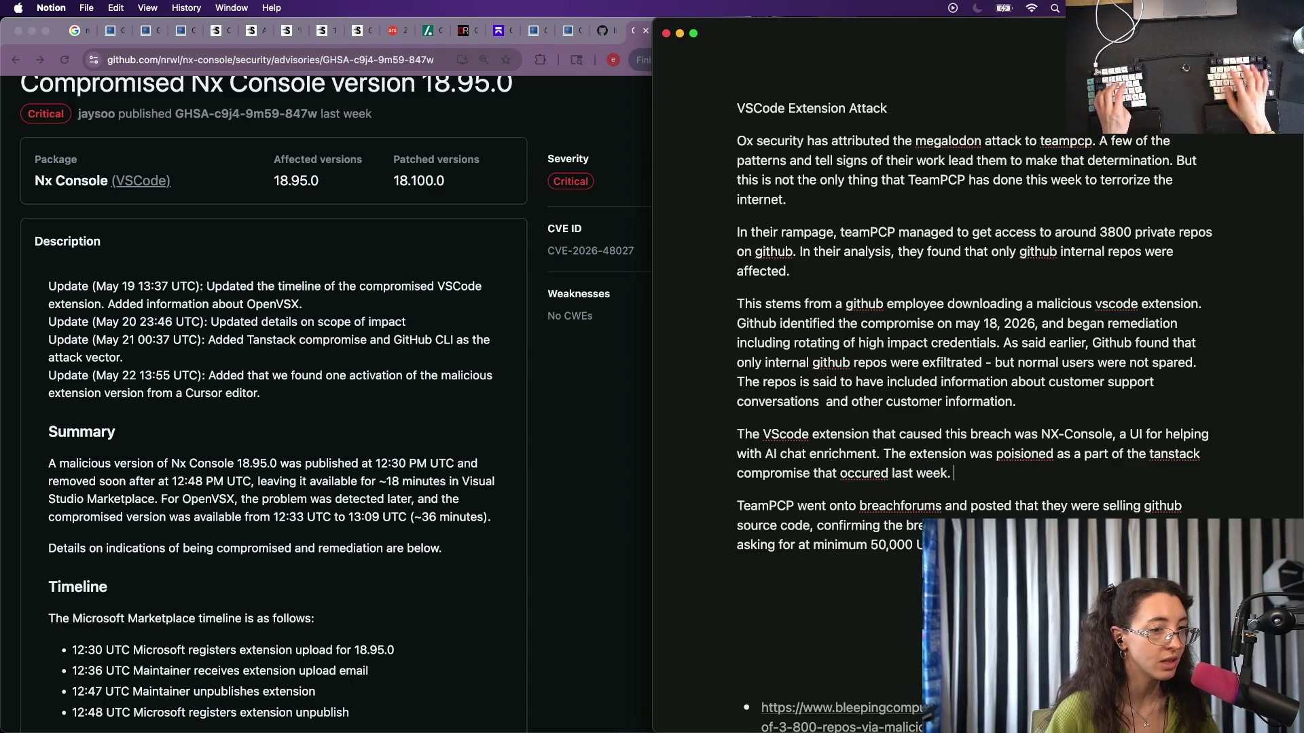
pyautogui.hotkey('alt', 'BackSpace')
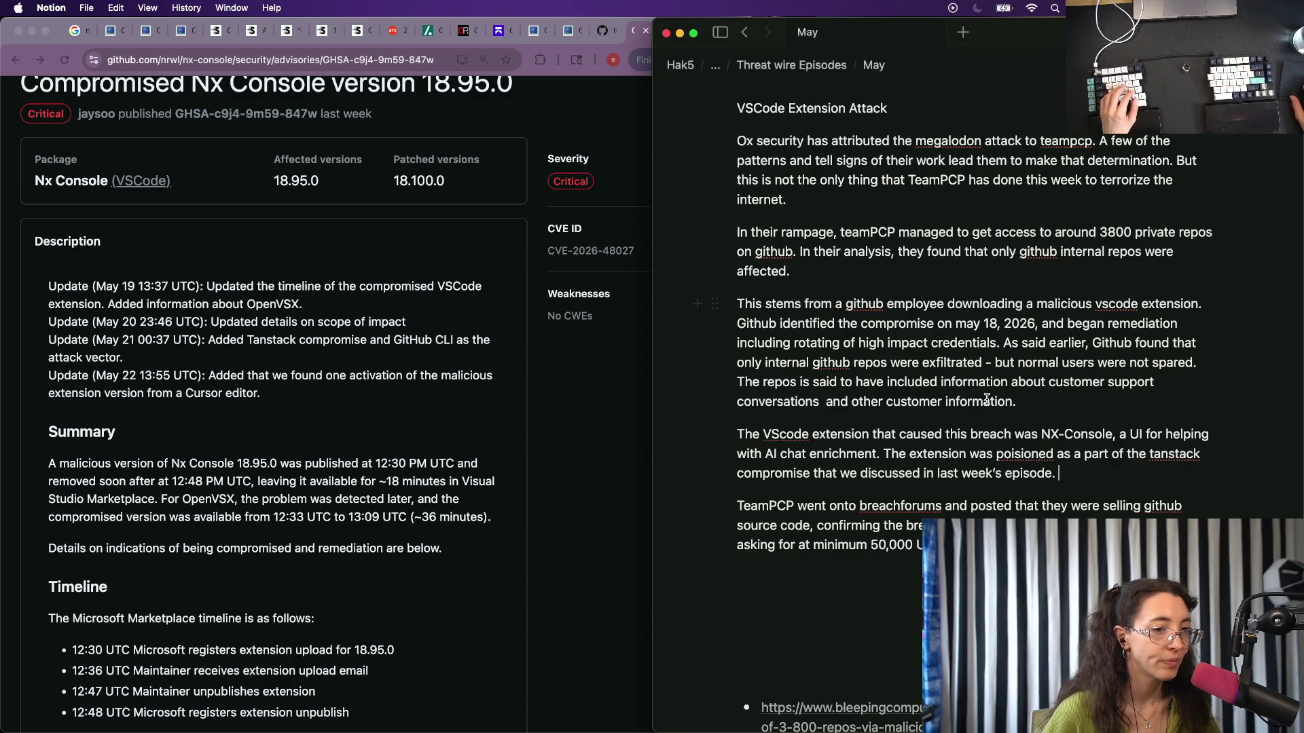
pyautogui.tripleClick(949, 476)
# Bring up the BleepingComputer article in Chrome and return to the empty line in the notes.
pyautogui.press('super+Tab')
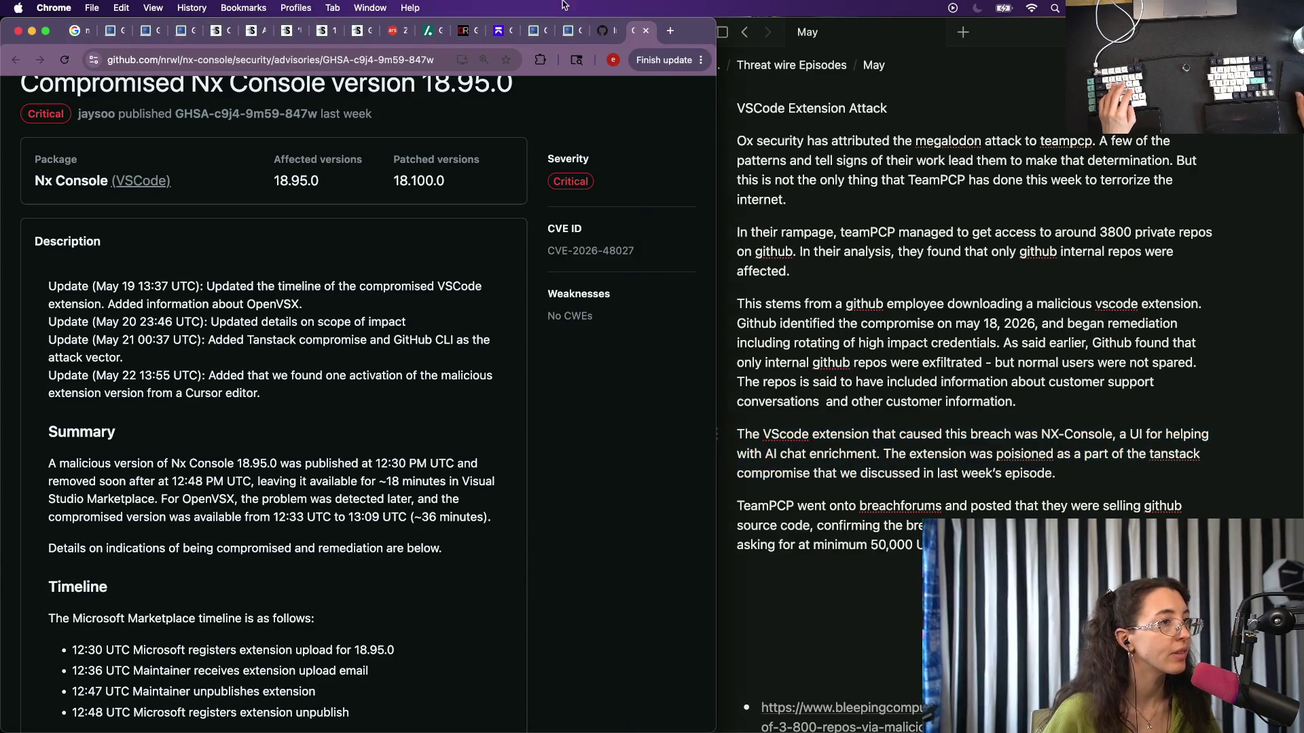
pyautogui.click(619, 31)
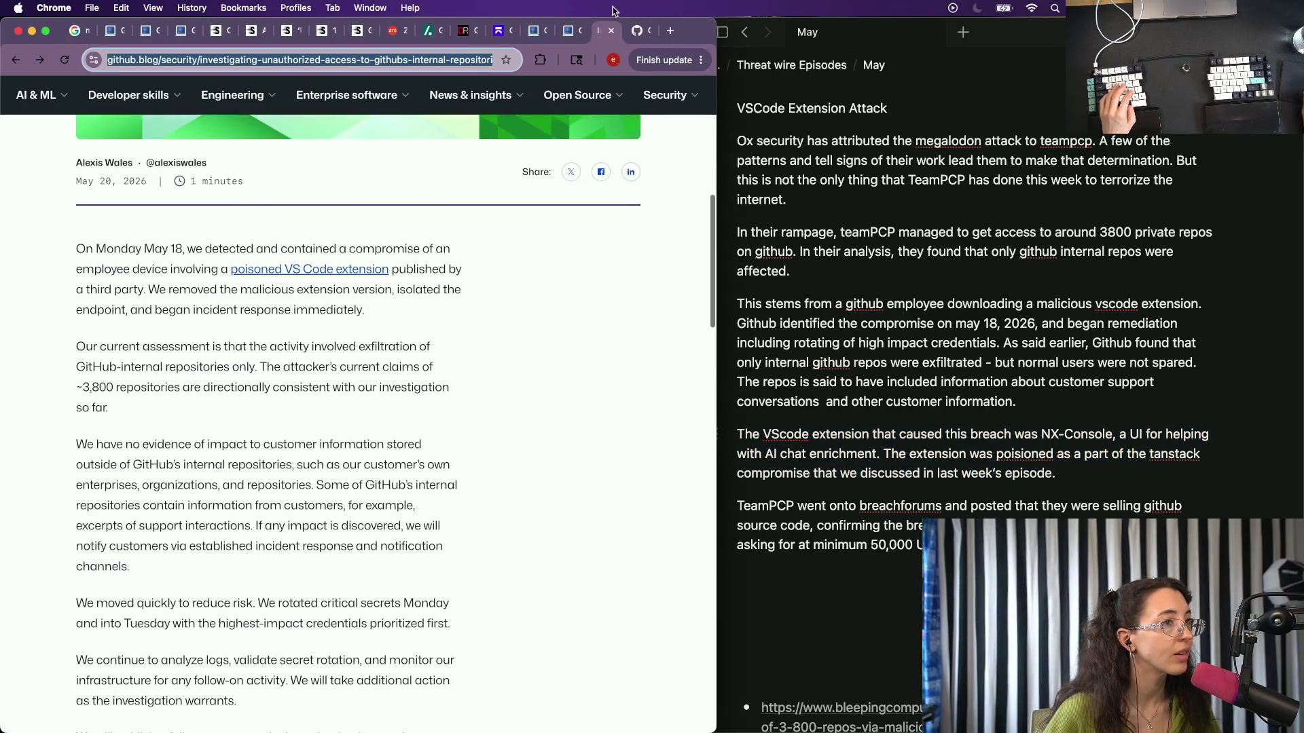
pyautogui.click(561, 33)
pyautogui.scroll(-5, 255, 407)
pyautogui.click(888, 612)
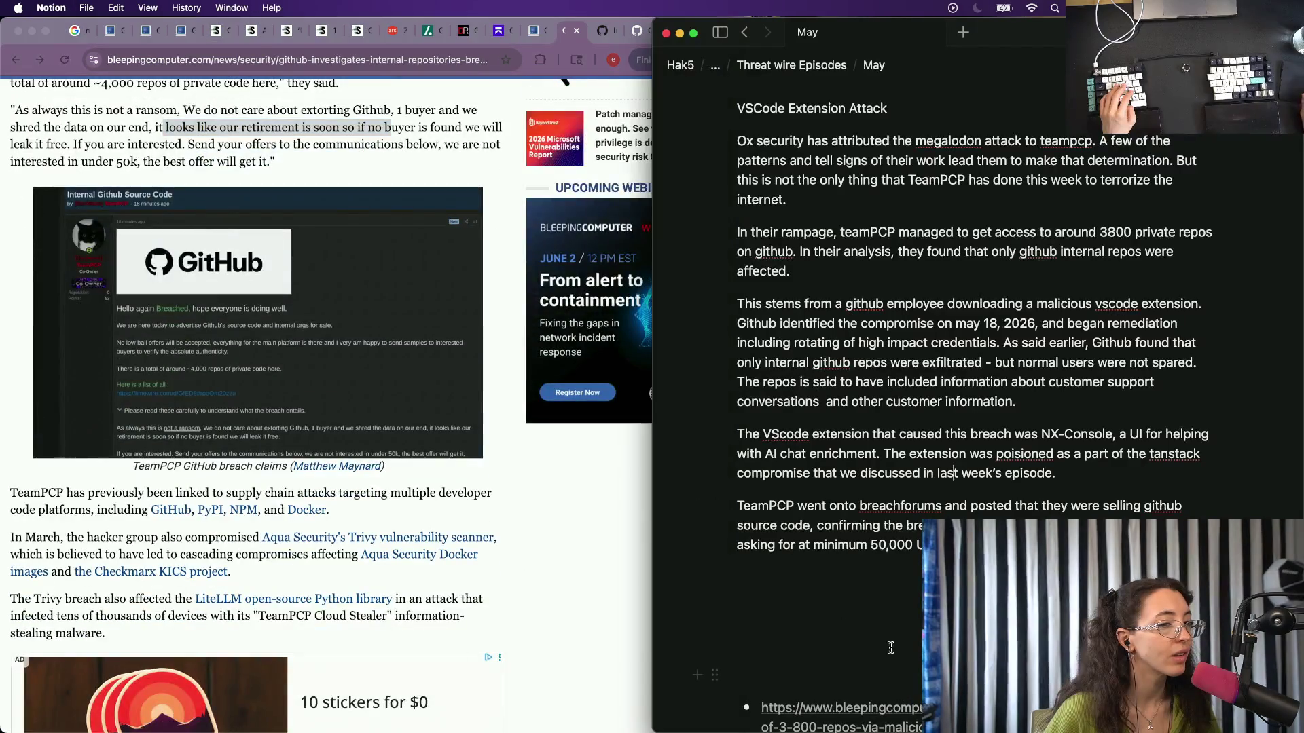
# Write the lead-in 'What no one is talking about regarding the team pcp data sale is this:' and end with a new line.
pyautogui.press('BackSpace')
pyautogui.write('What is')
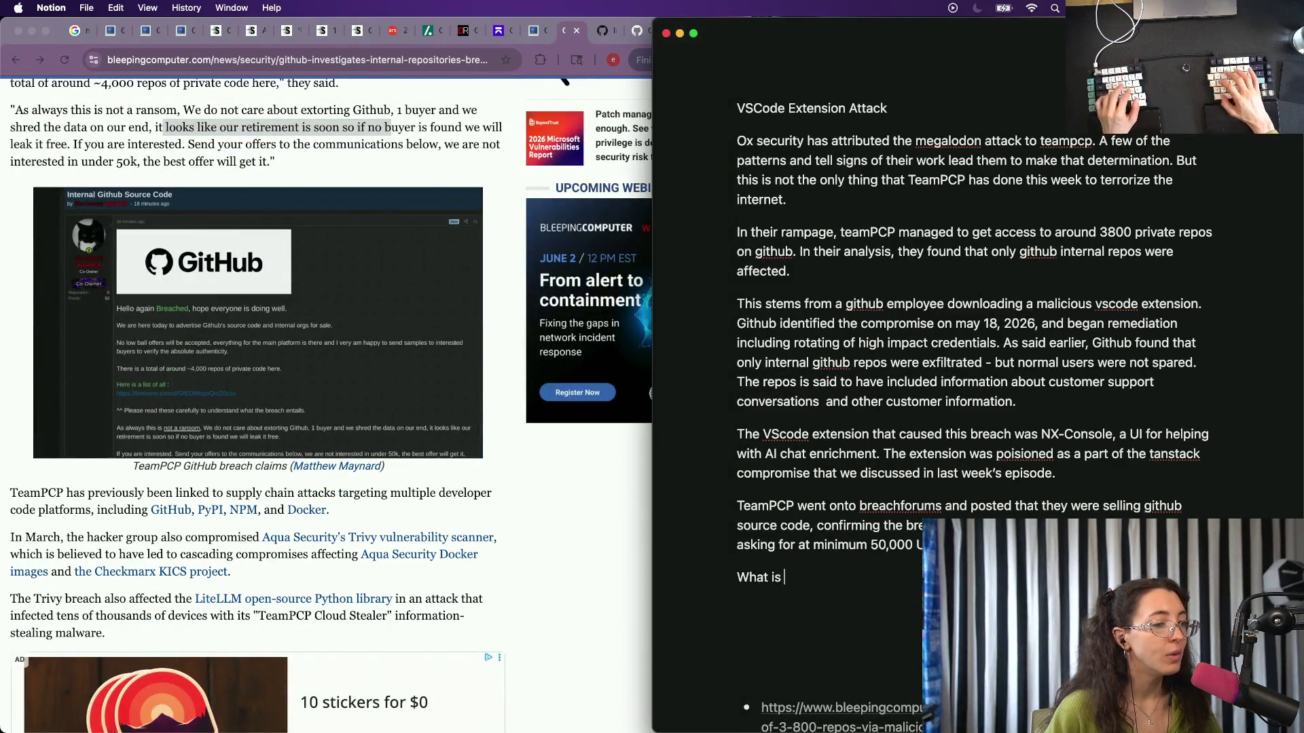
pyautogui.press('BackSpace')
pyautogui.press('BackSpace')
pyautogui.press('BackSpace')
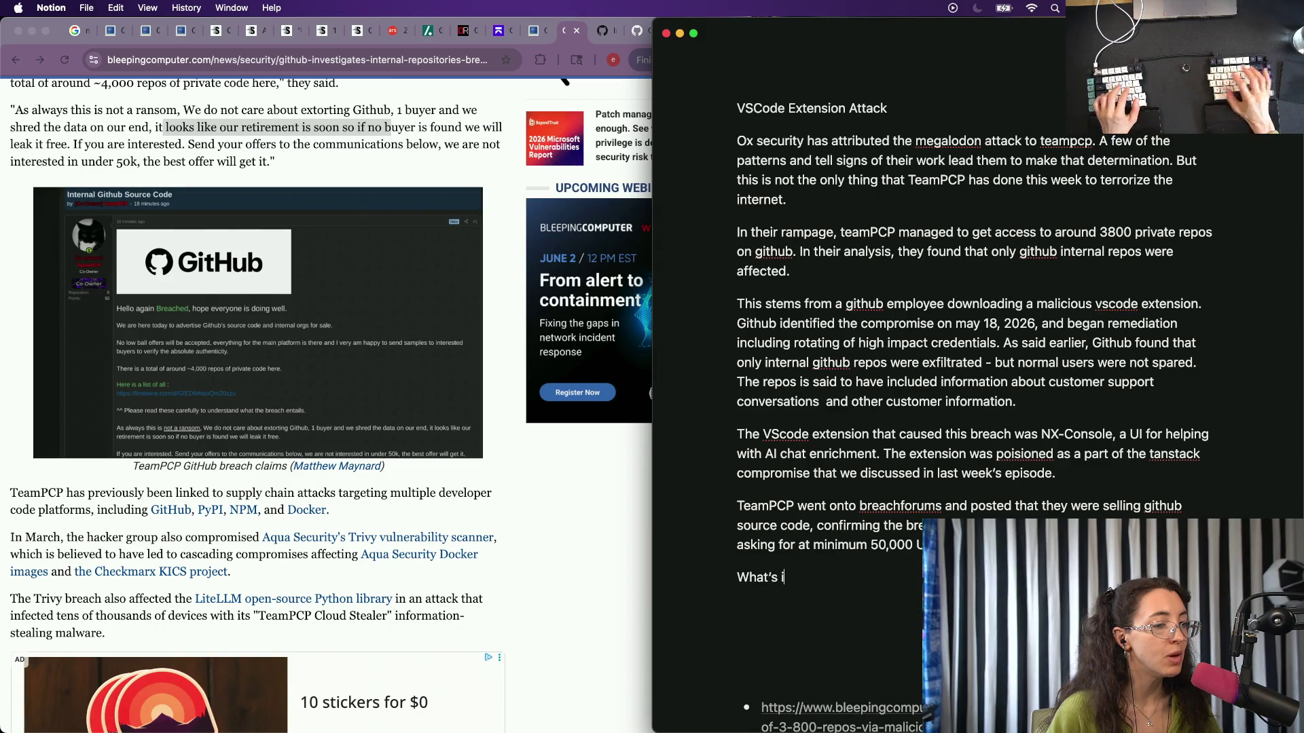
pyautogui.write('nter')
pyautogui.press('BackSpace')
pyautogui.press('BackSpace')
pyautogui.press('BackSpace')
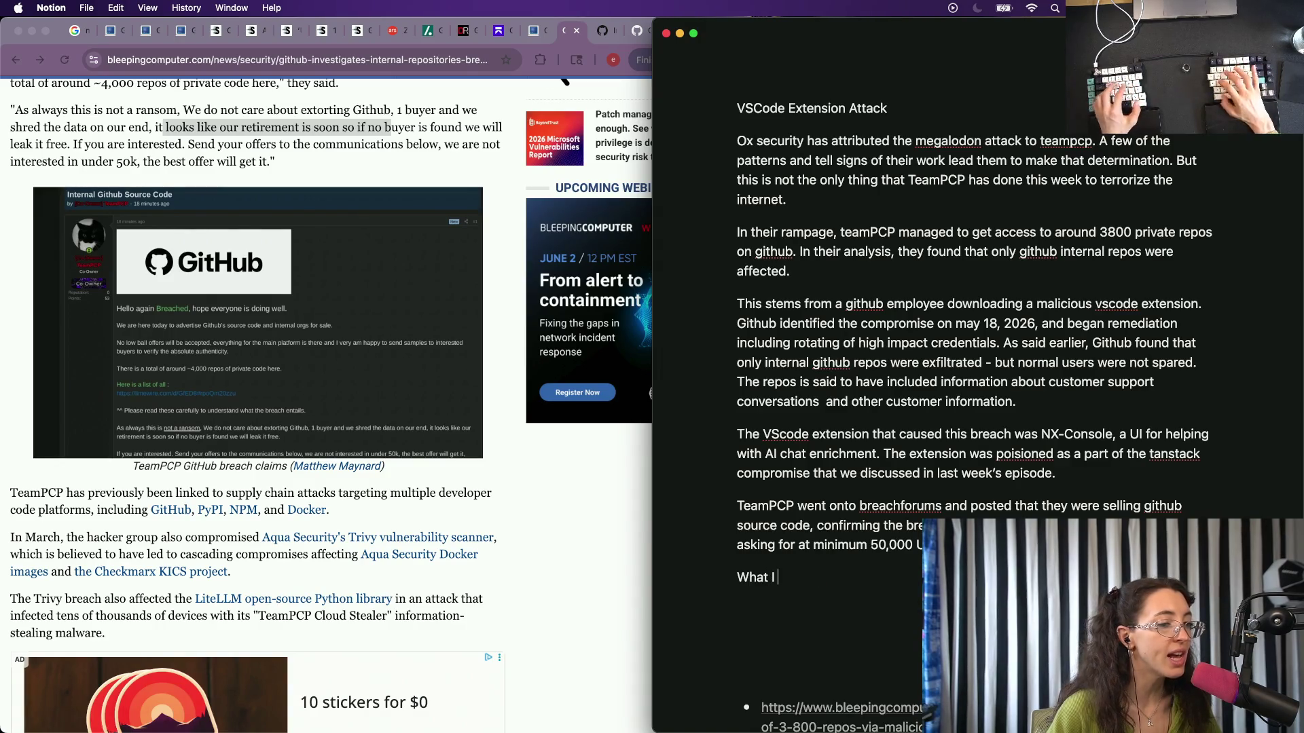
pyautogui.write('think is m')
pyautogui.write('ost inm')
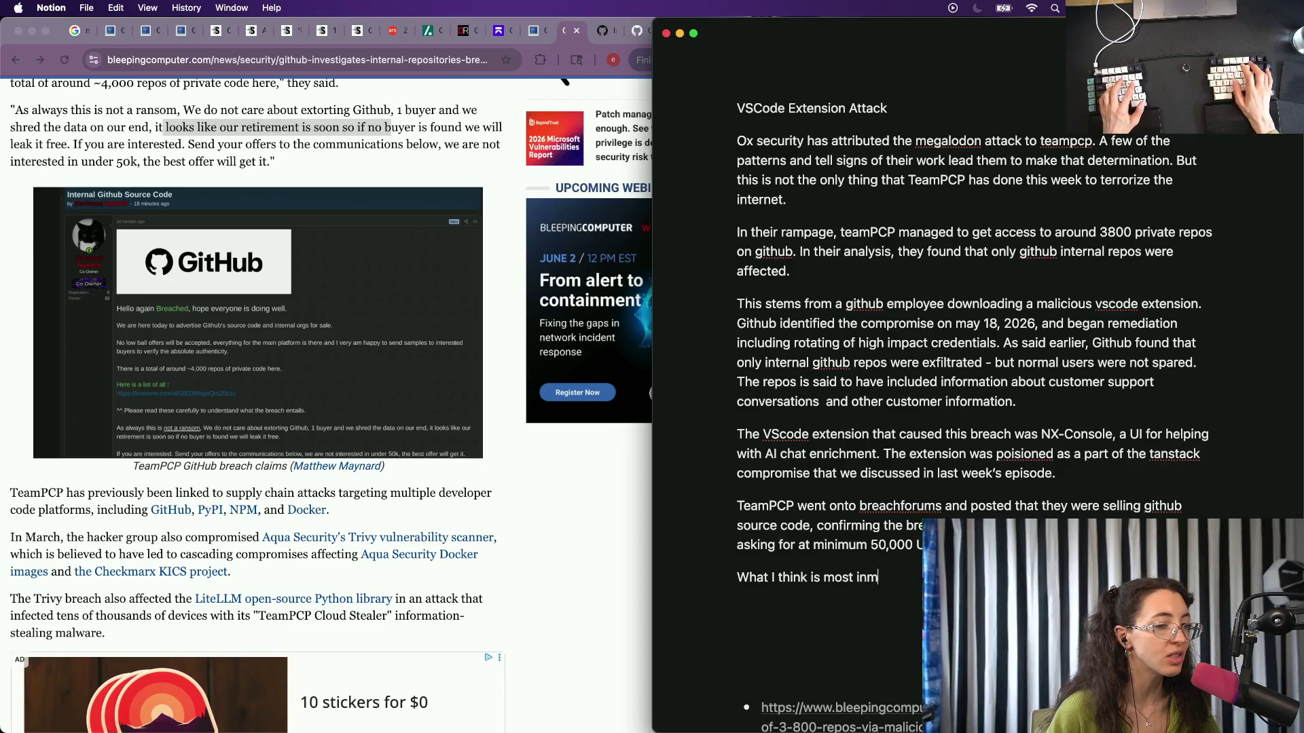
pyautogui.press('BackSpace')
pyautogui.write('teresting')
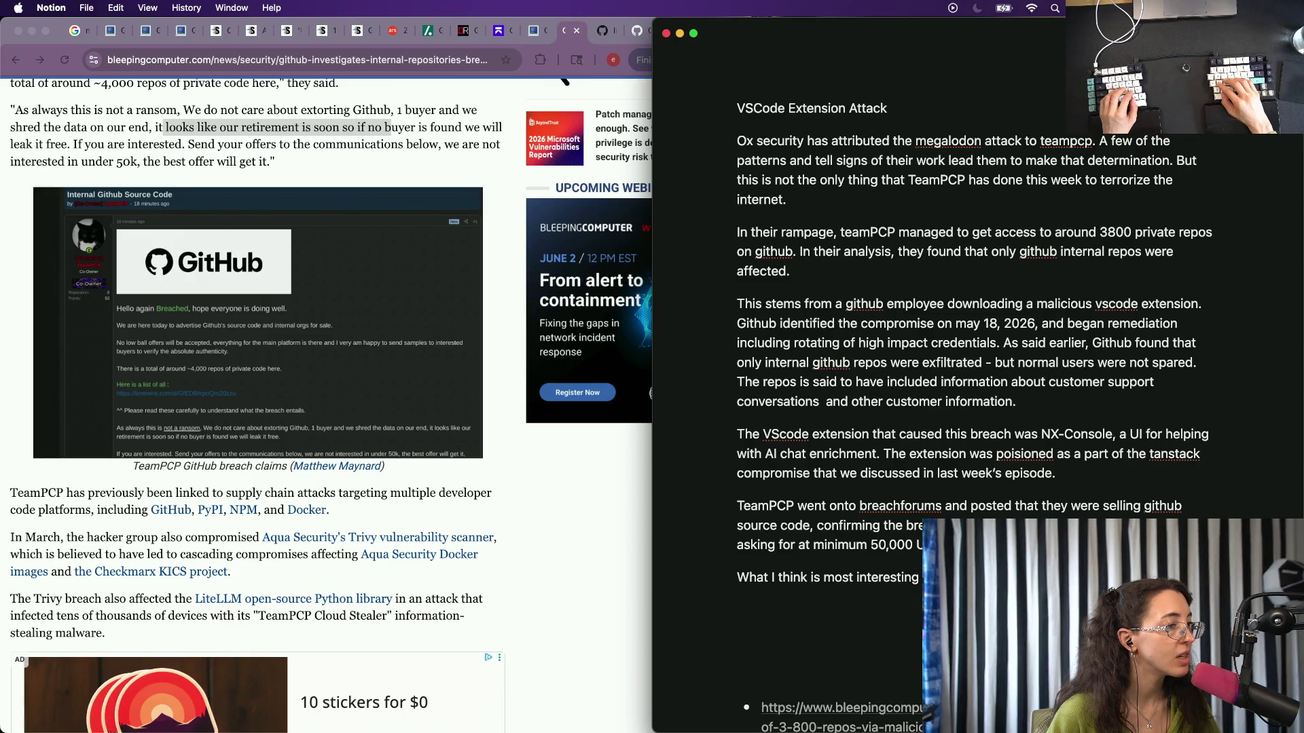
pyautogui.scroll(-5, 979, 408)
pyautogui.scroll(-2, 978, 407)
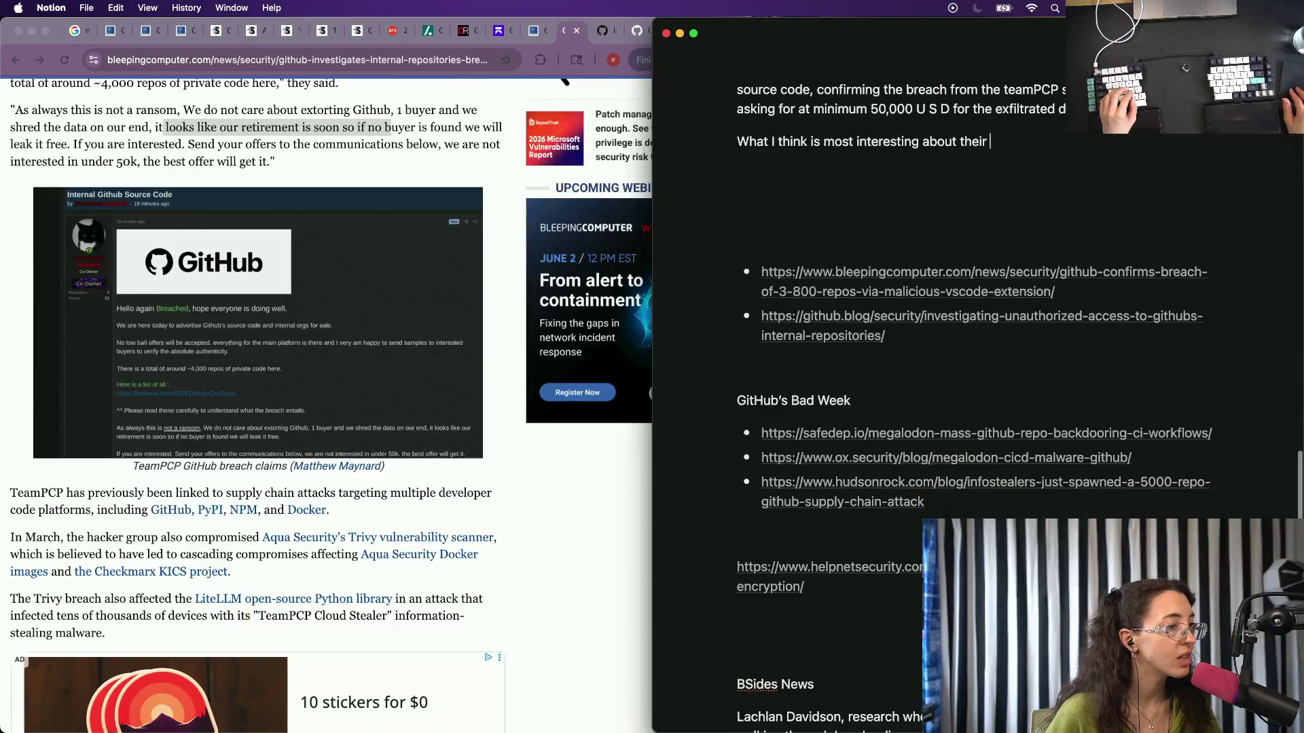
pyautogui.scroll(2, 978, 408)
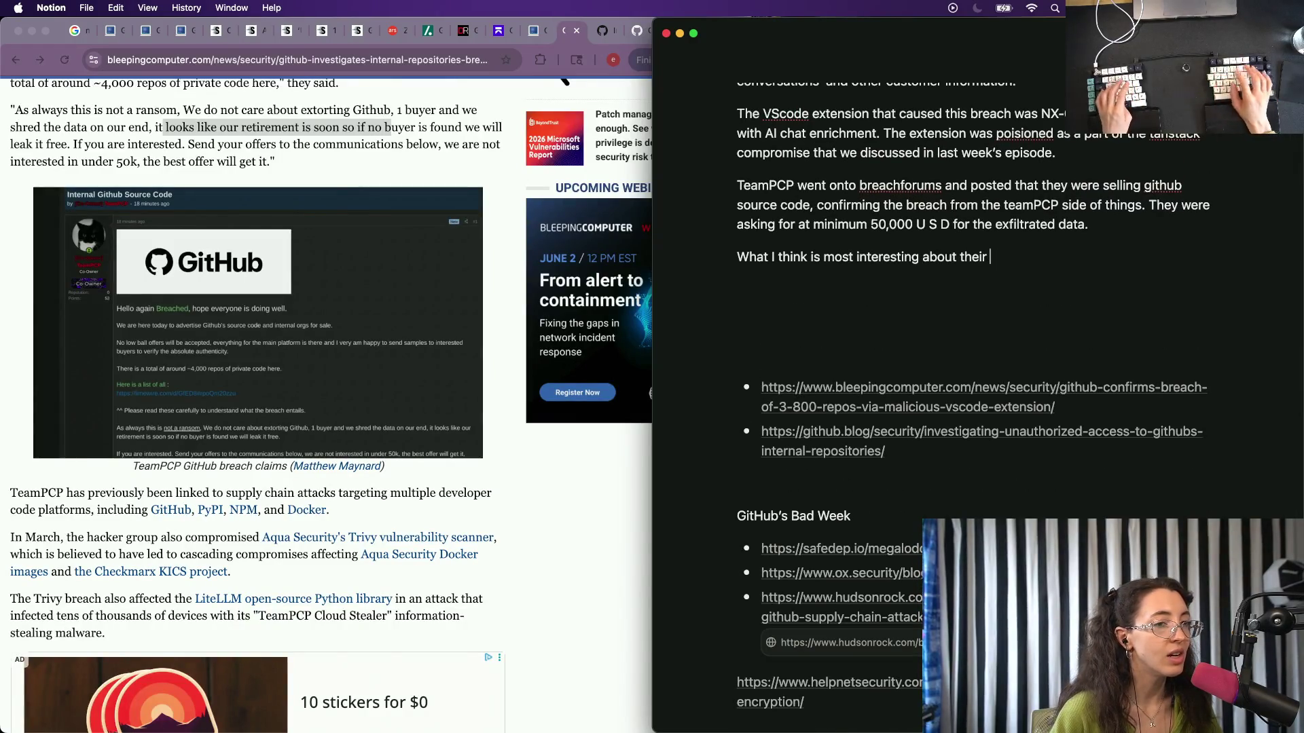
pyautogui.press('BackSpace')
pyautogui.press('BackSpace')
pyautogui.press('BackSpace')
pyautogui.write('e')
pyautogui.press('BackSpace')
pyautogui.write('he')
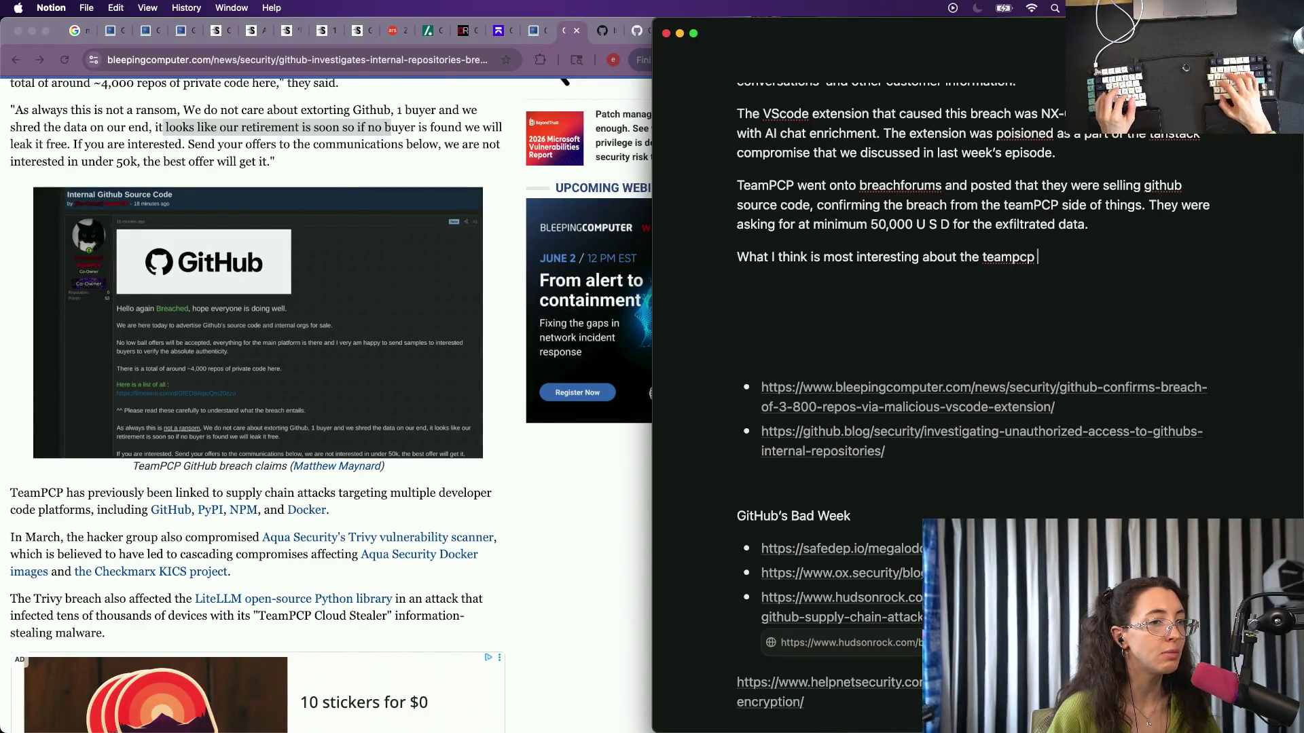
pyautogui.hotkey('alt', 'BackSpace')
pyautogui.write('datasalke')
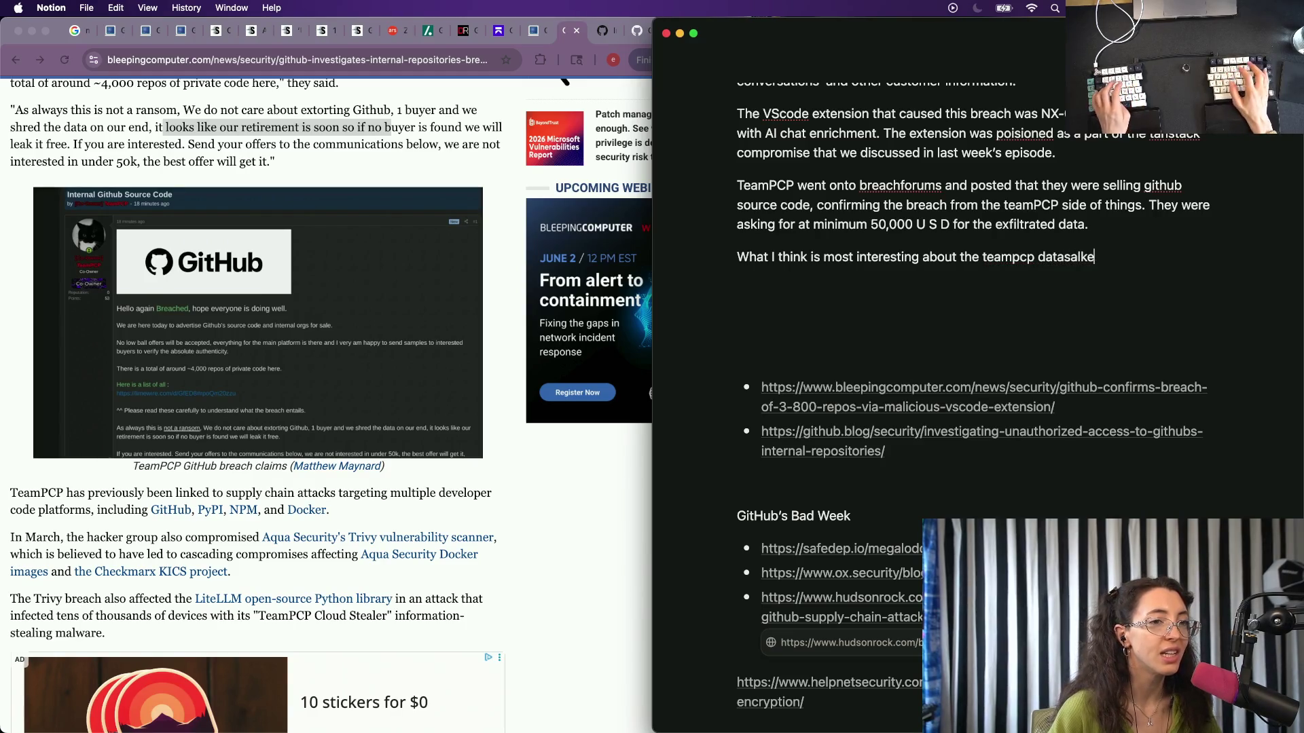
pyautogui.hotkey('alt', 'BackSpace')
pyautogui.hotkey('alt', 'BackSpace')
pyautogui.hotkey('alt', 'BackSpace')
pyautogui.hotkey('alt', 'BackSpace')
pyautogui.hotkey('alt', 'BackSpace')
pyautogui.hotkey('alt', 'BackSpace')
pyautogui.write('What no o')
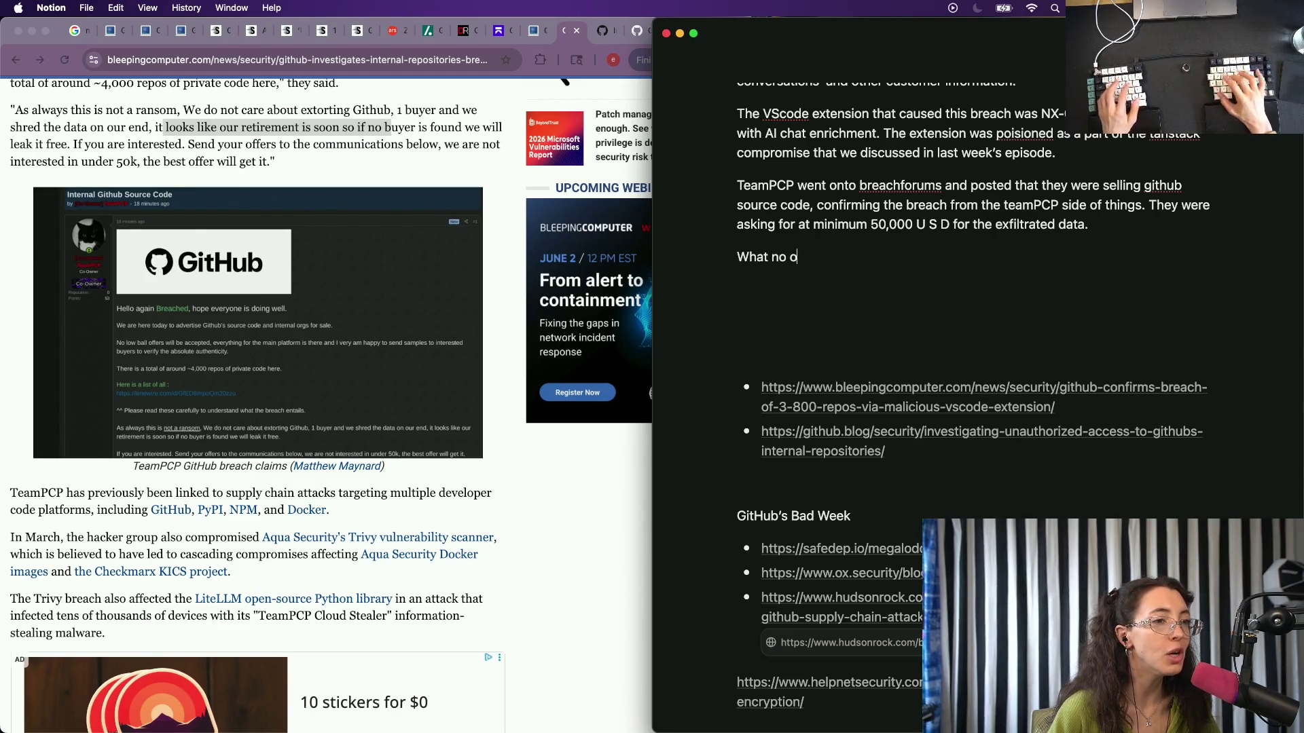
pyautogui.write('ne is talking about r')
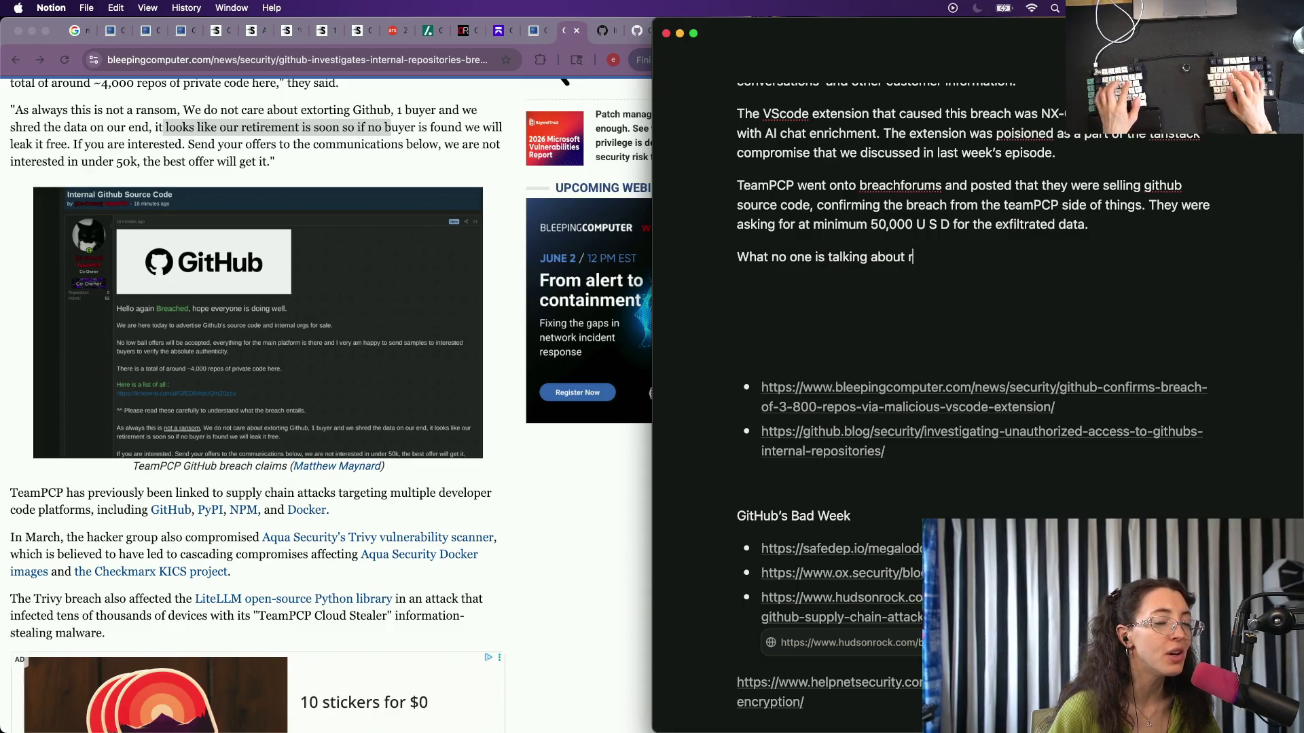
pyautogui.write('egarding the team pcp data sale is the')
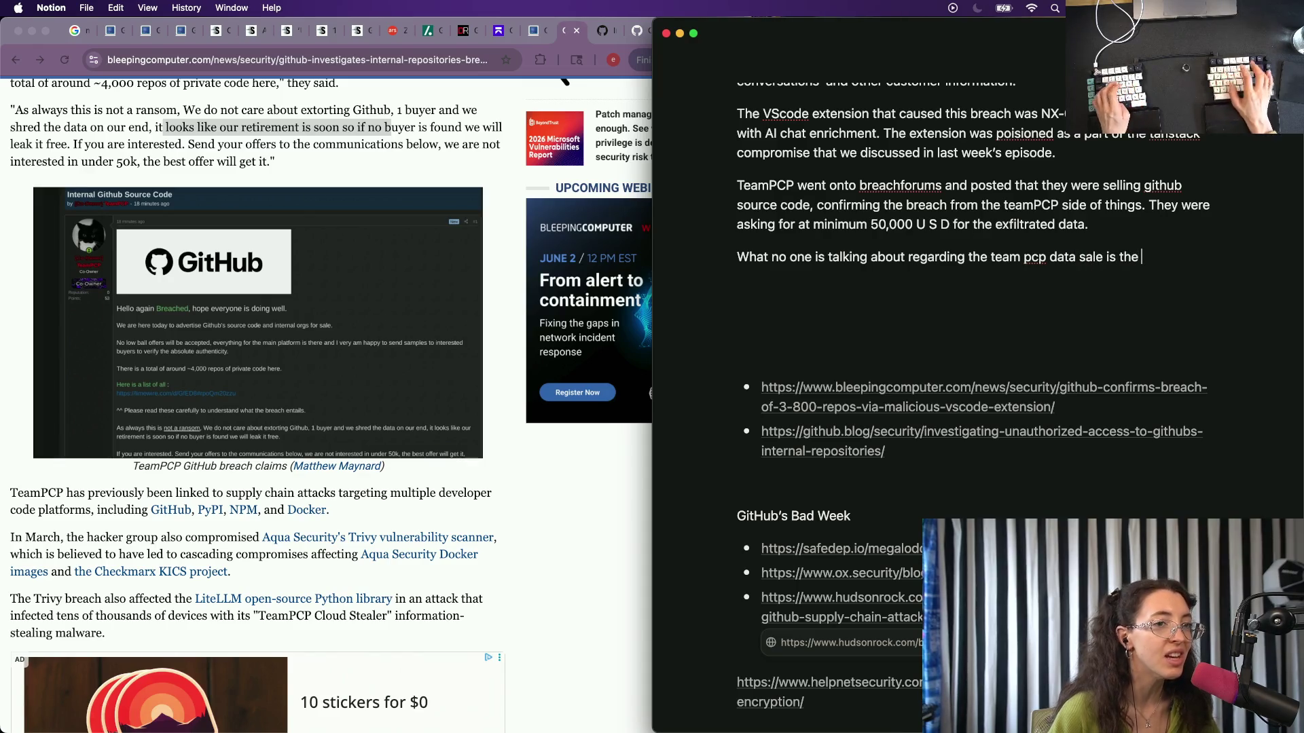
pyautogui.hotkey('alt', 'BackSpace')
pyautogui.write('this')
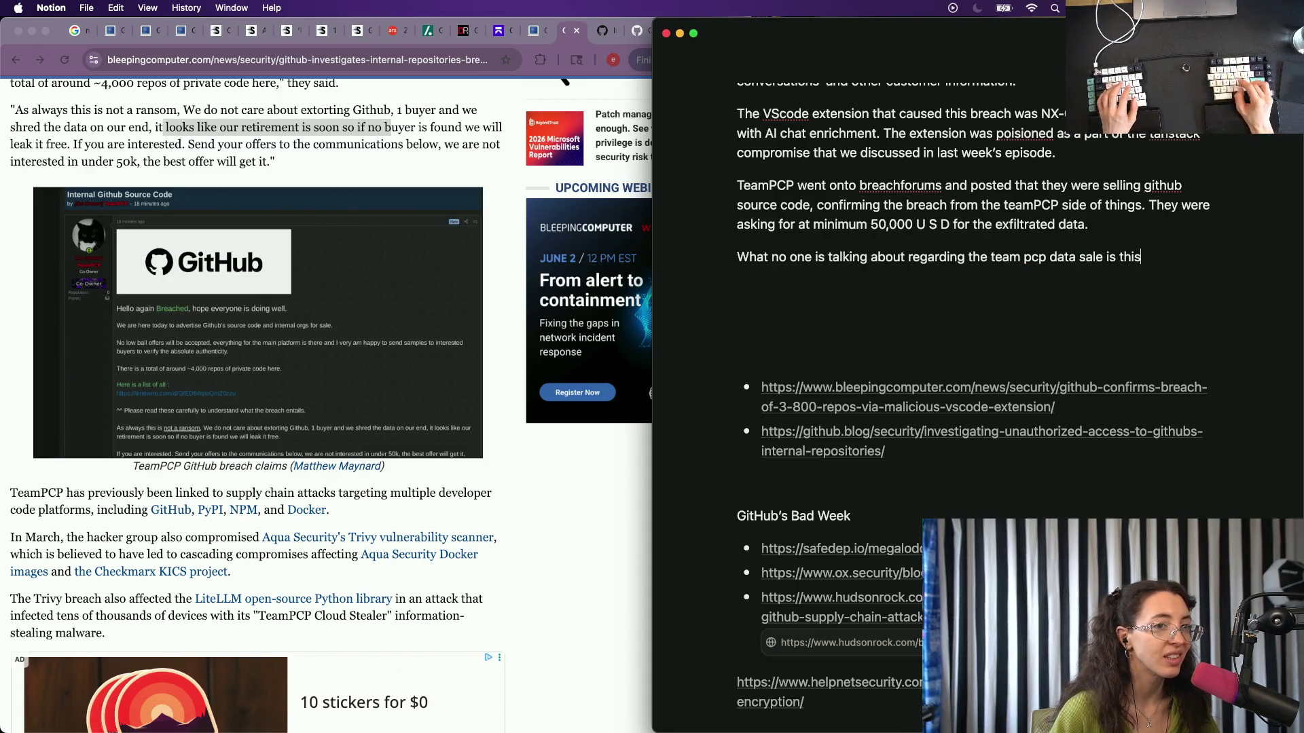
pyautogui.press('Return')
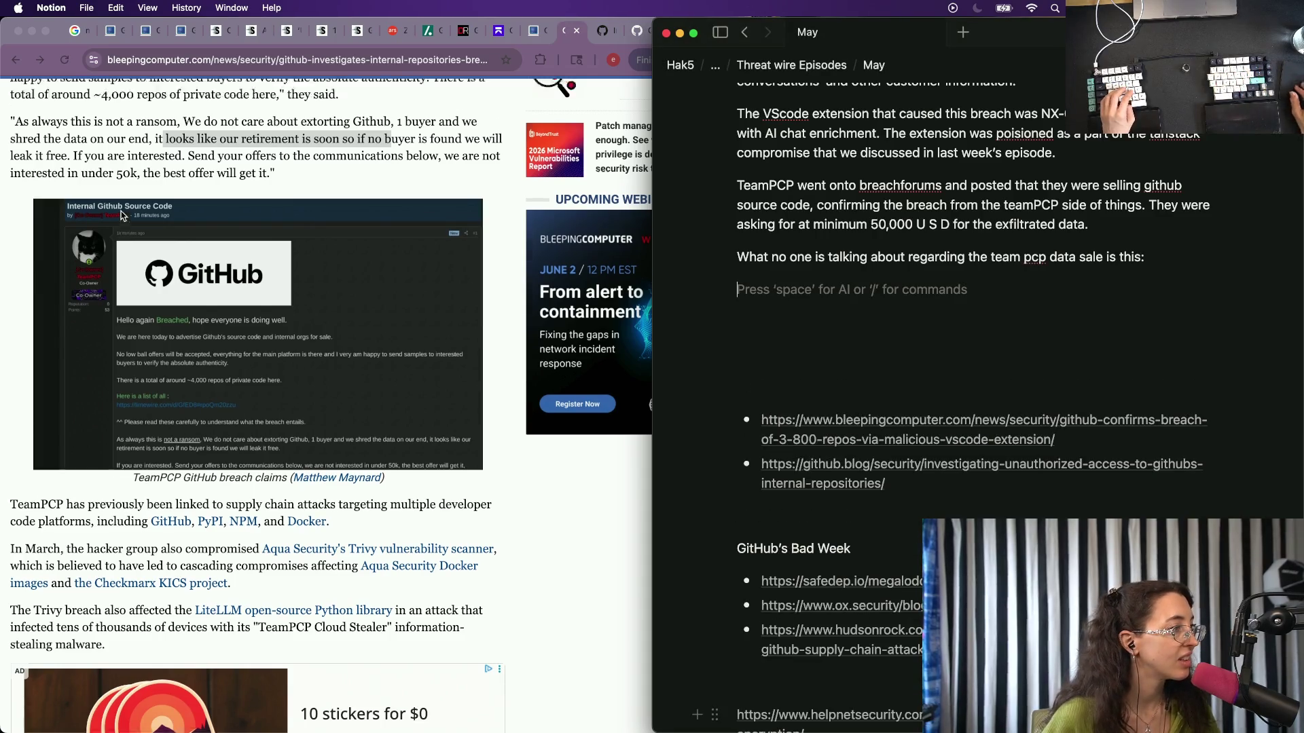
pyautogui.scroll(3, 121, 222)
# Select TeamPCP's 'As always this is not a ransom…' quote in the article and return to the empty notes line.
pyautogui.click(122, 222)
pyautogui.moveTo(10, 252); pyautogui.dragTo(351, 306)
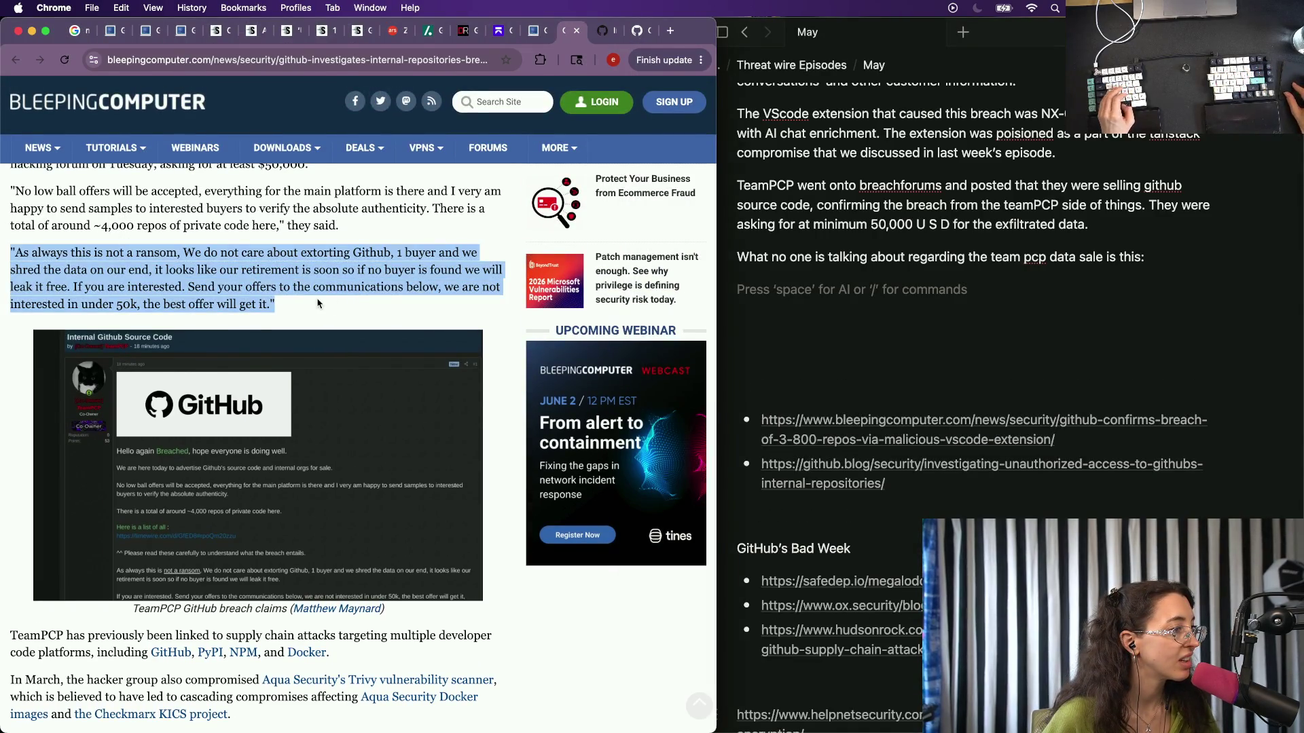
pyautogui.click(380, 308)
pyautogui.click(798, 302)
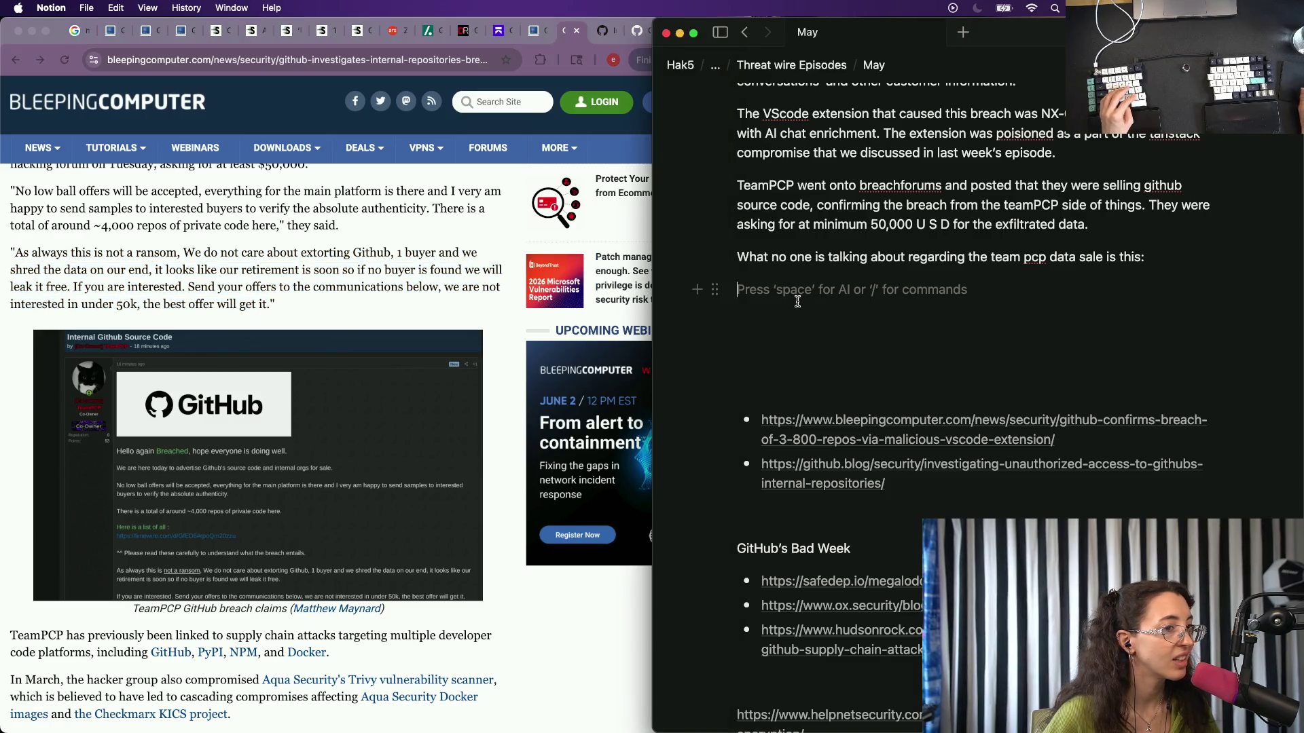
# Paste the quote beneath the lead-in and clear the started line below it.
pyautogui.write('"As always this is not a ransom, We do not care about extorting Github, 1 buyer and we shred the data on our end, it looks like our retirement is soon so if no buyer is found we will leak it free. If you are interested. Send your offers to the communications below, we are not interested in under 50k, the best offer will get it."')
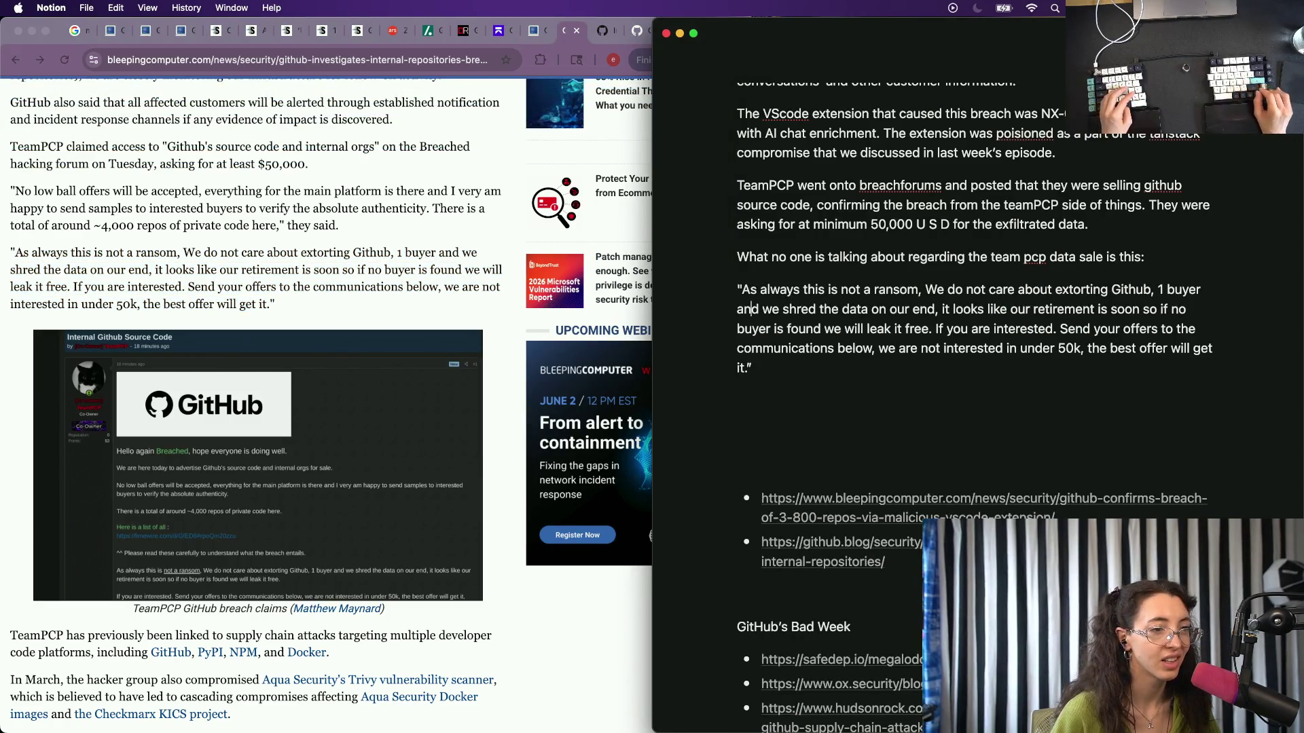
pyautogui.press('Return')
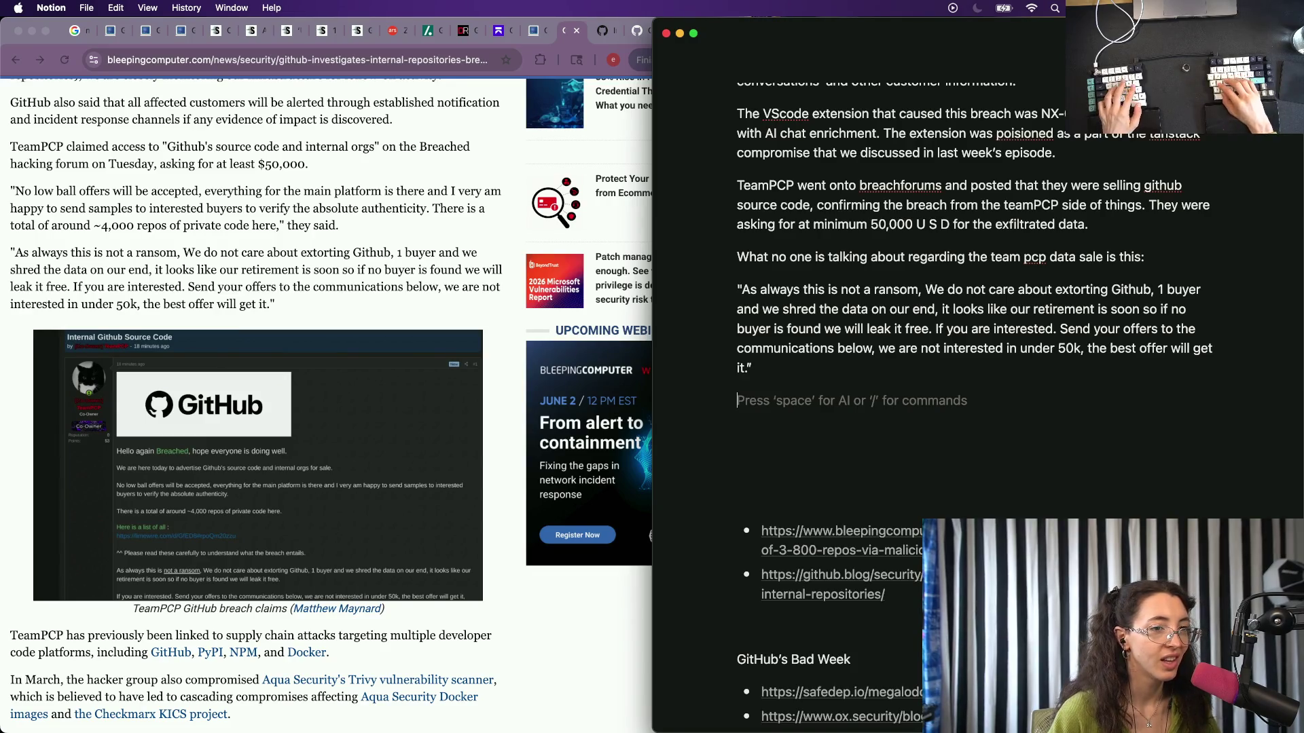
pyautogui.write("They're syaing i")
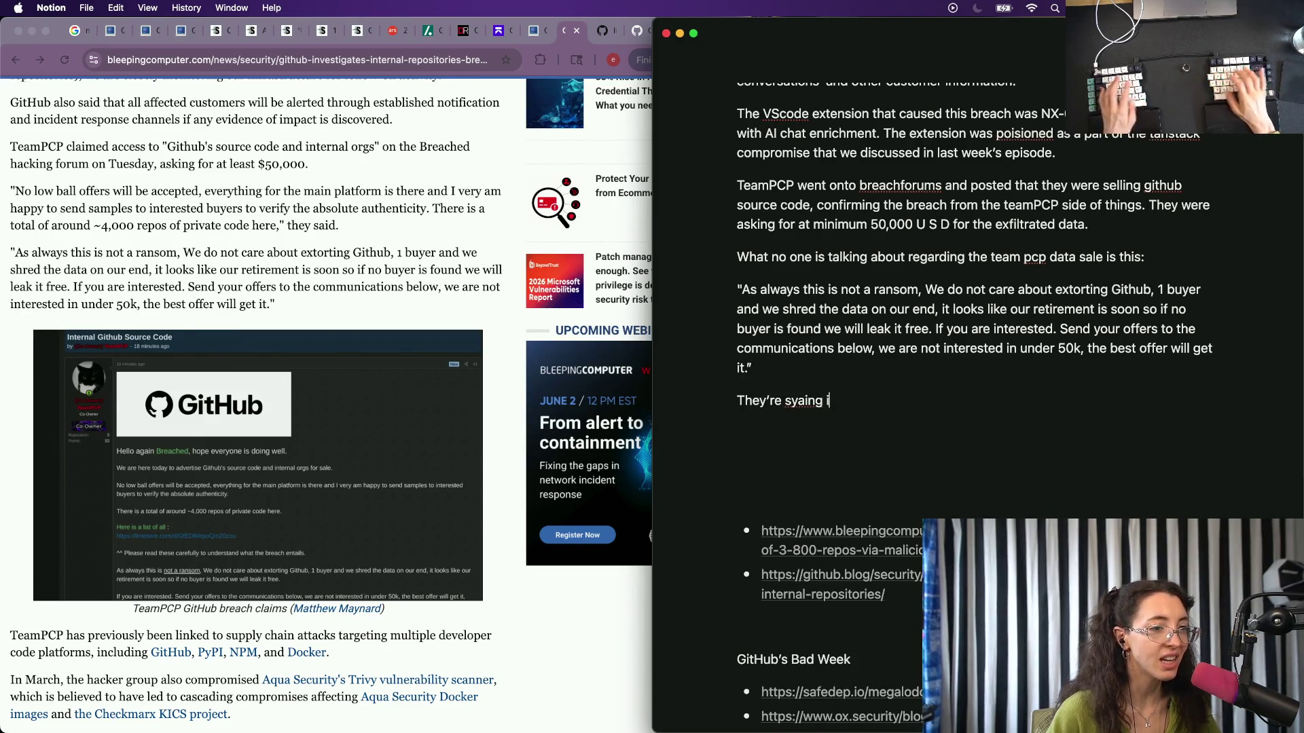
pyautogui.press('BackSpace')
pyautogui.press('BackSpace')
pyautogui.press('BackSpace')
pyautogui.write('say')
pyautogui.press('super+BackSpace')
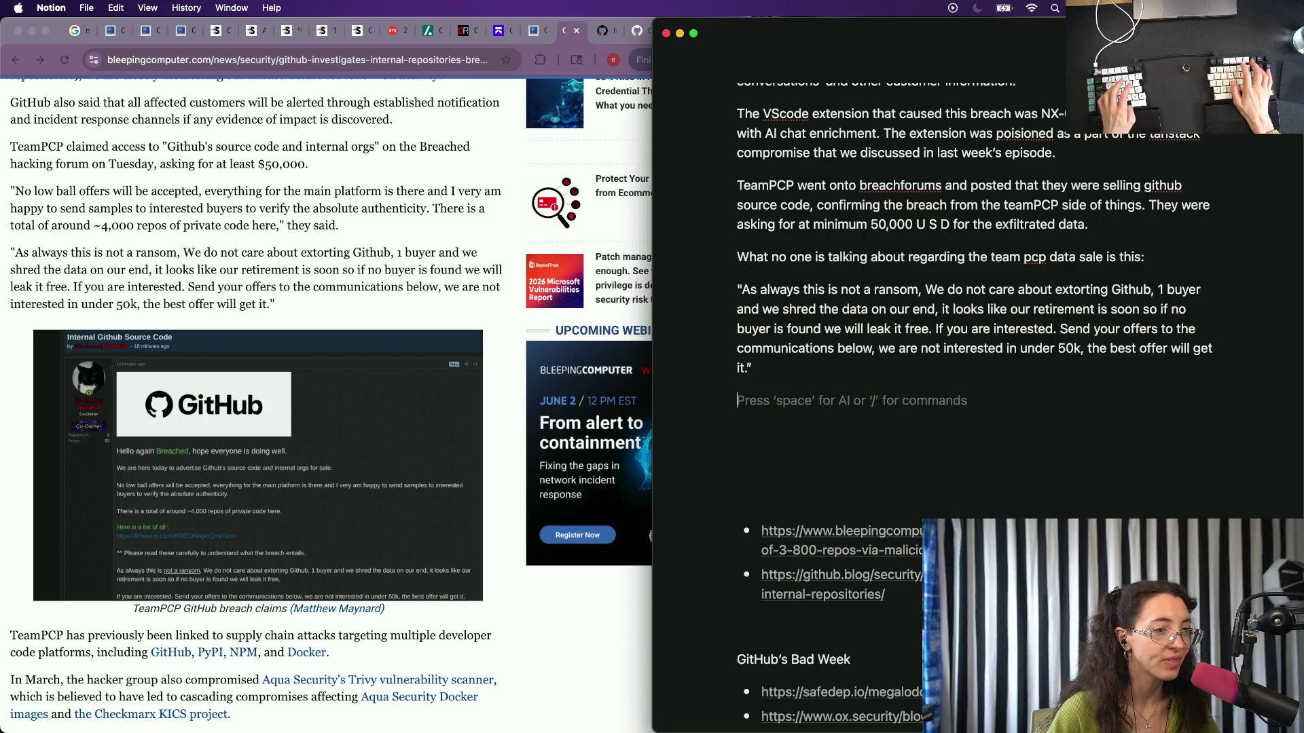
pyautogui.write('The')
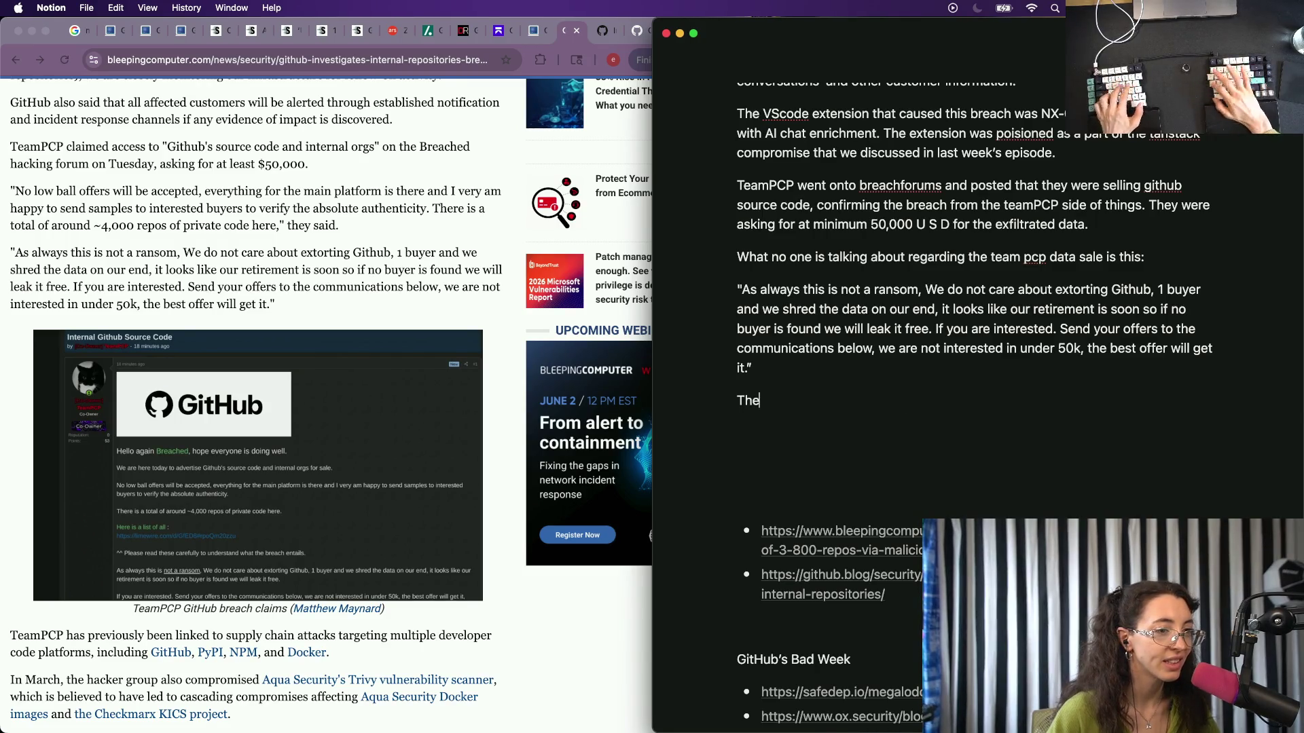
pyautogui.write(' it themselves - te')
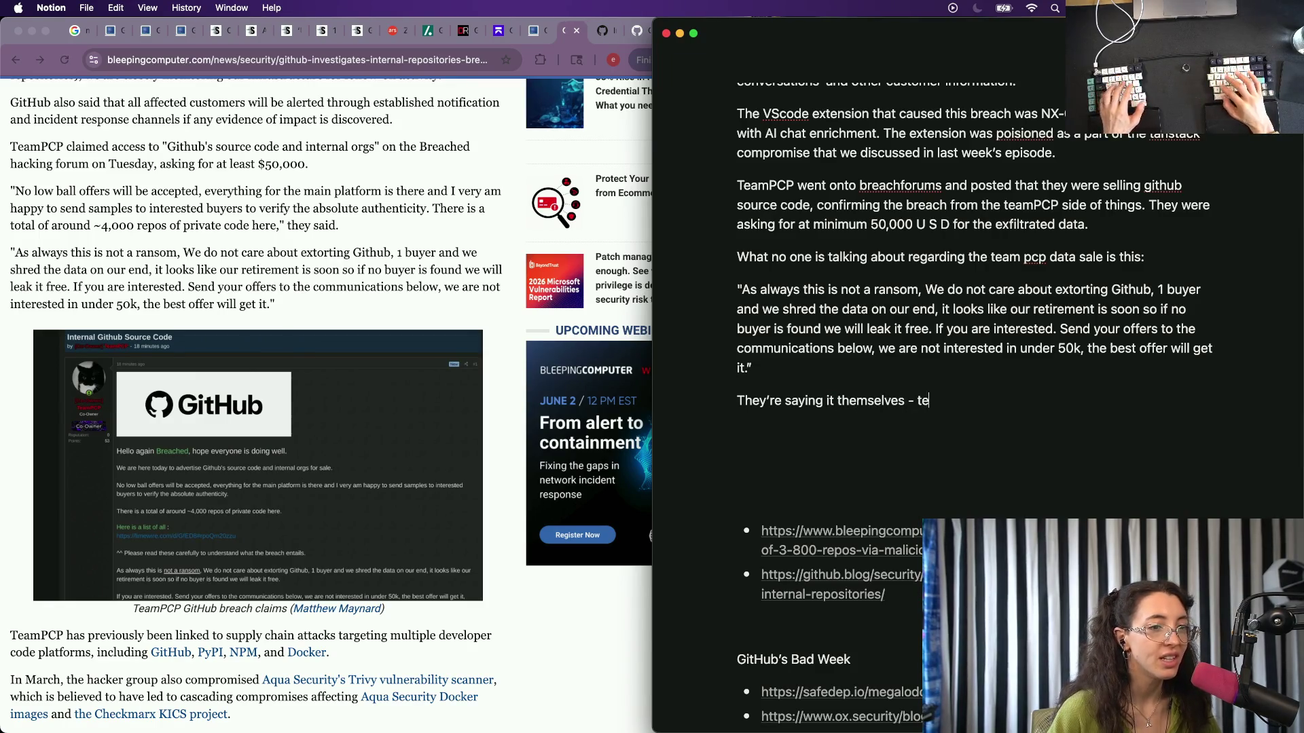
pyautogui.write('going')
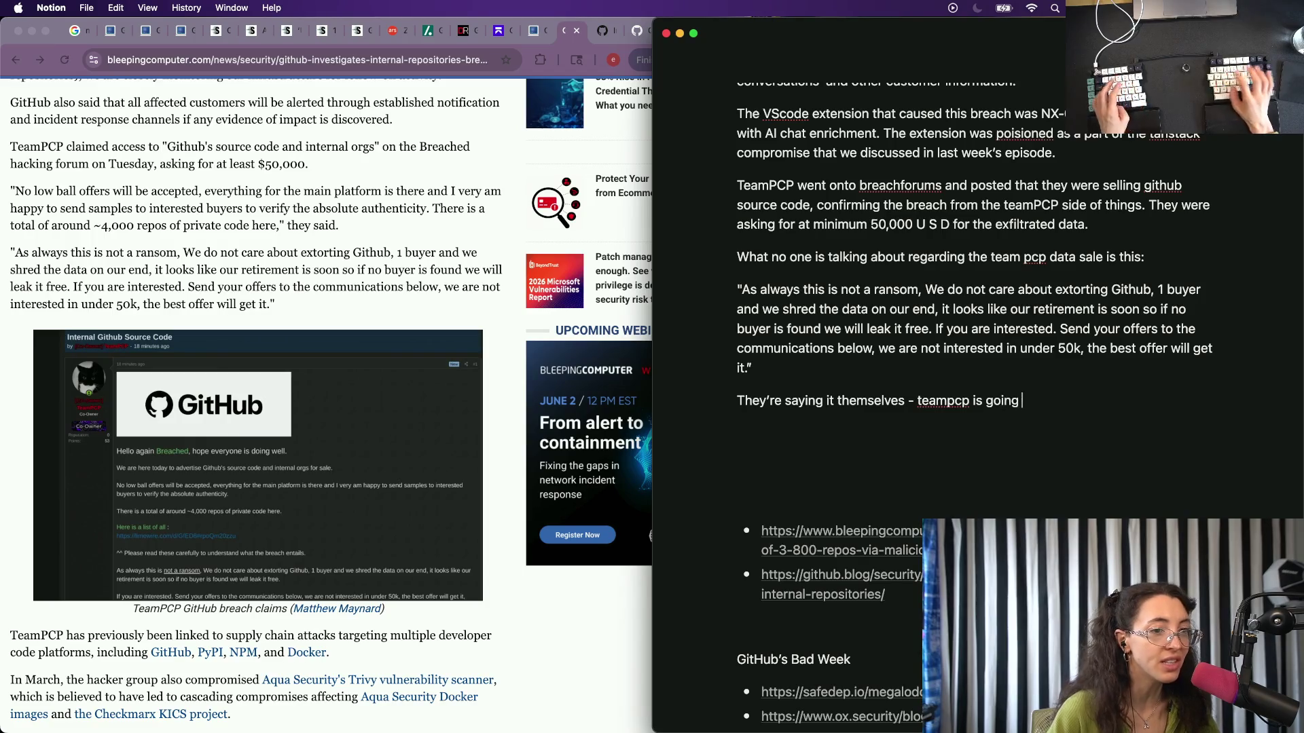
# Draft the closing paragraph that TeamPCP says it is retiring, rewording the 'Just because the' start.
pyautogui.press('BackSpace')
pyautogui.press('BackSpace')
pyautogui.press('BackSpace')
pyautogui.write('retir')
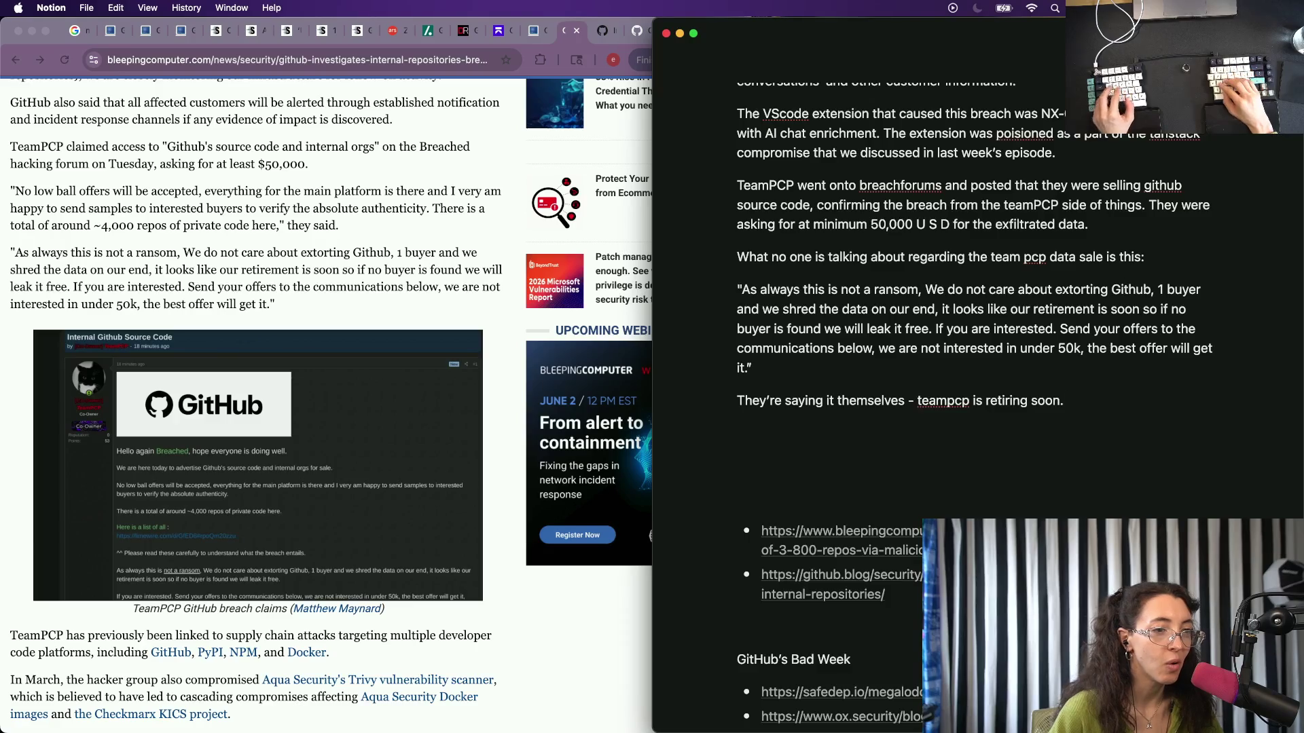
pyautogui.press('BackSpace')
pyautogui.press('BackSpace')
pyautogui.write('lea')
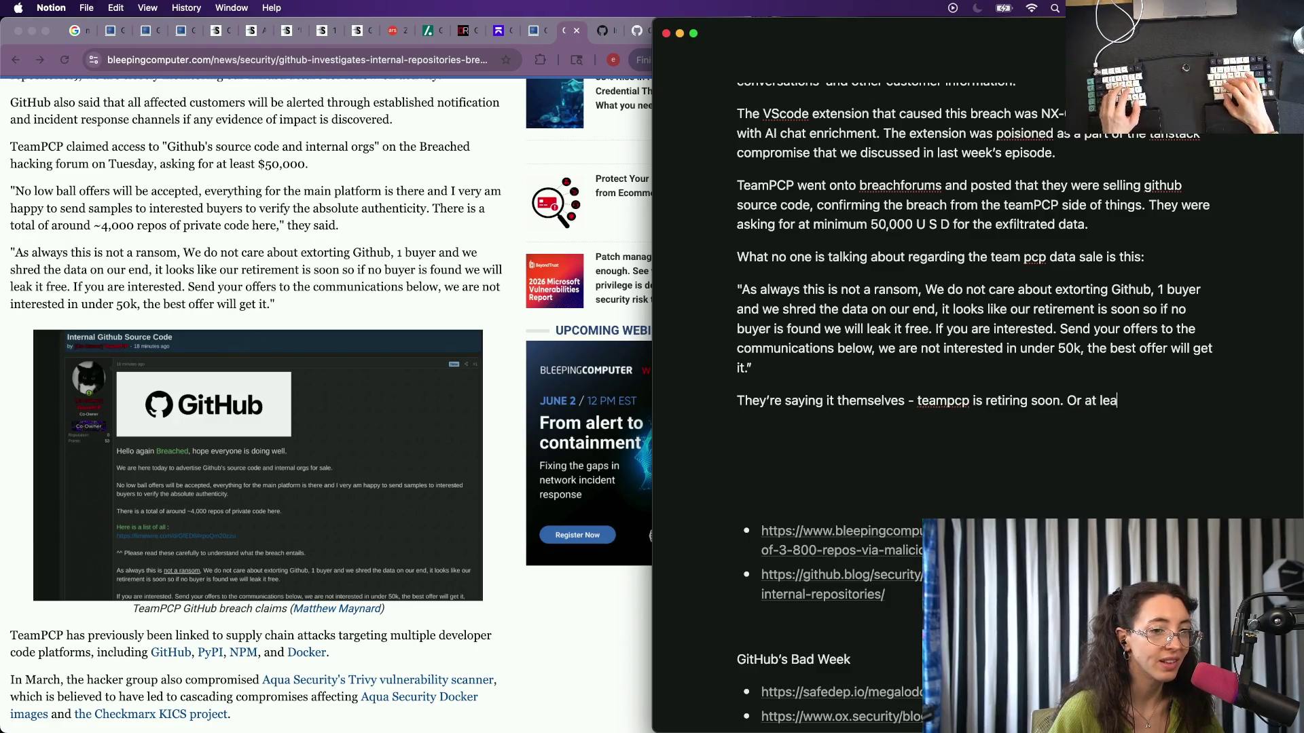
pyautogui.write('st they')
pyautogui.write('.')
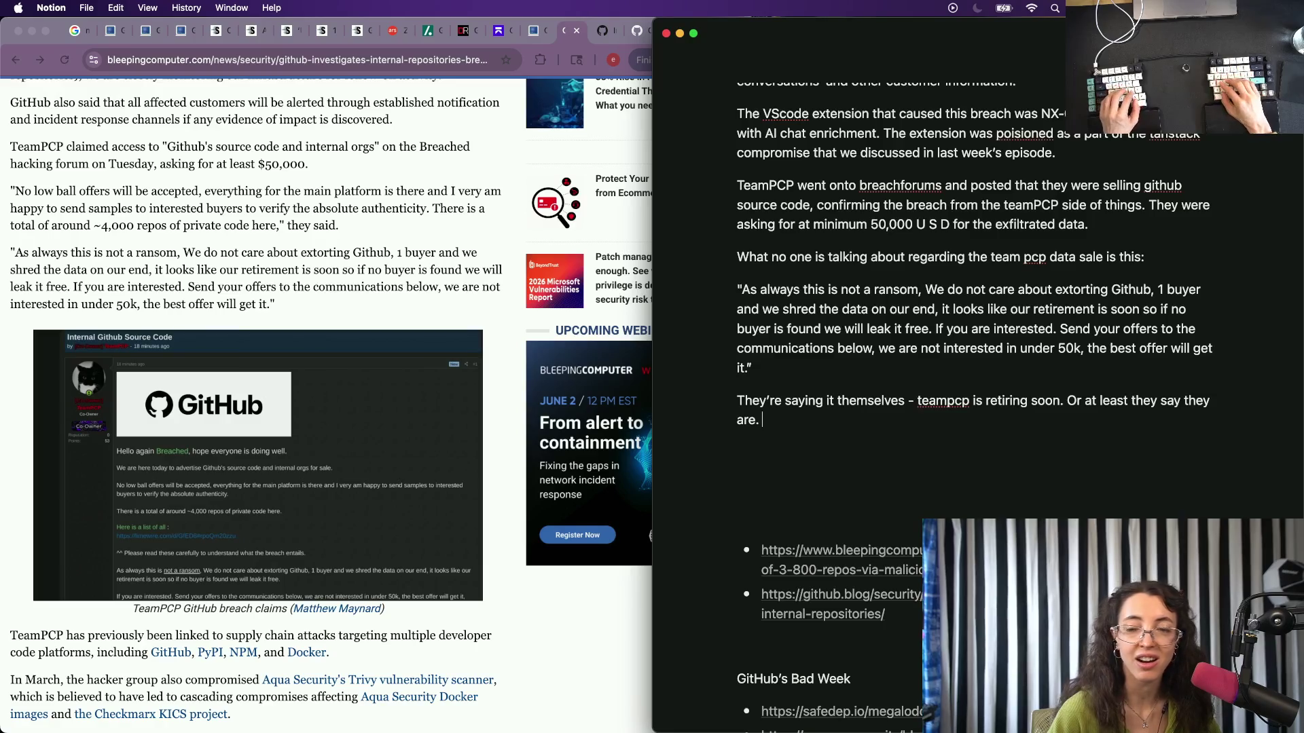
pyautogui.write(' Maybe')
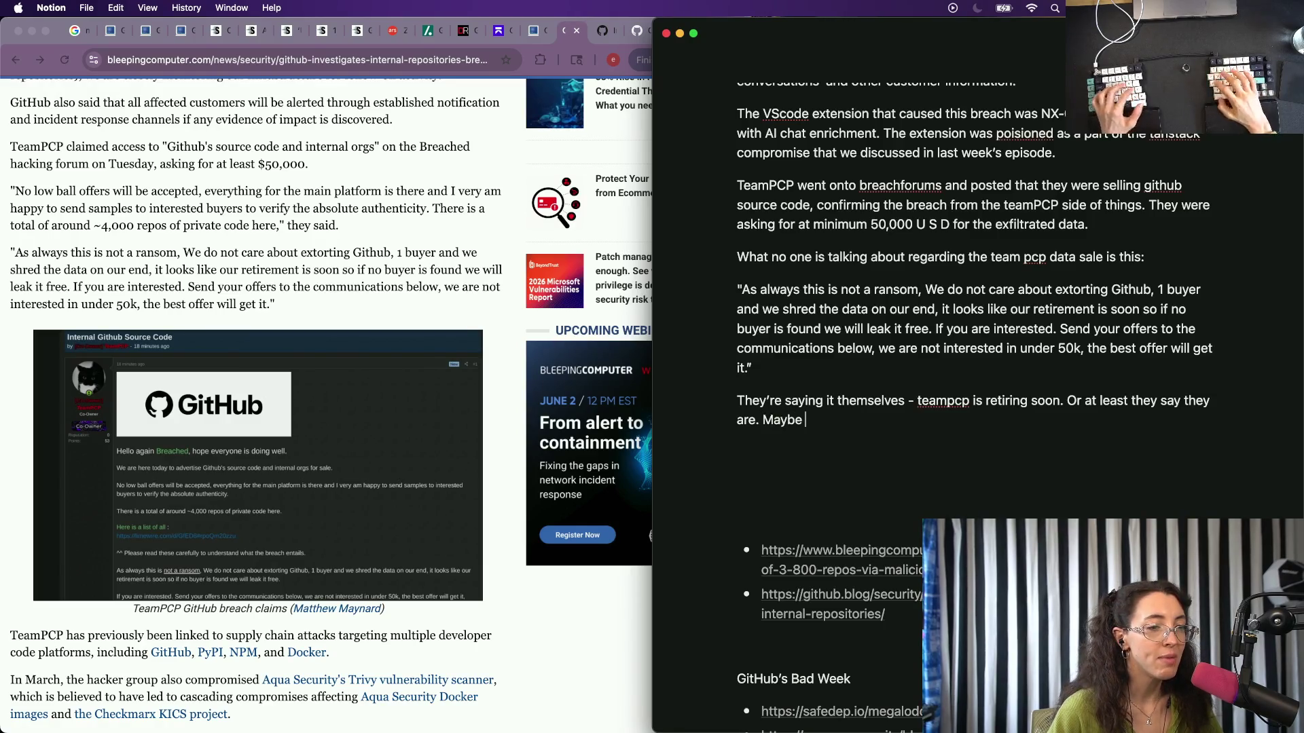
pyautogui.press('BackSpace')
pyautogui.press('BackSpace')
pyautogui.press('BackSpace')
pyautogui.press('BackSpace')
pyautogui.press('BackSpace')
pyautogui.press('BackSpace')
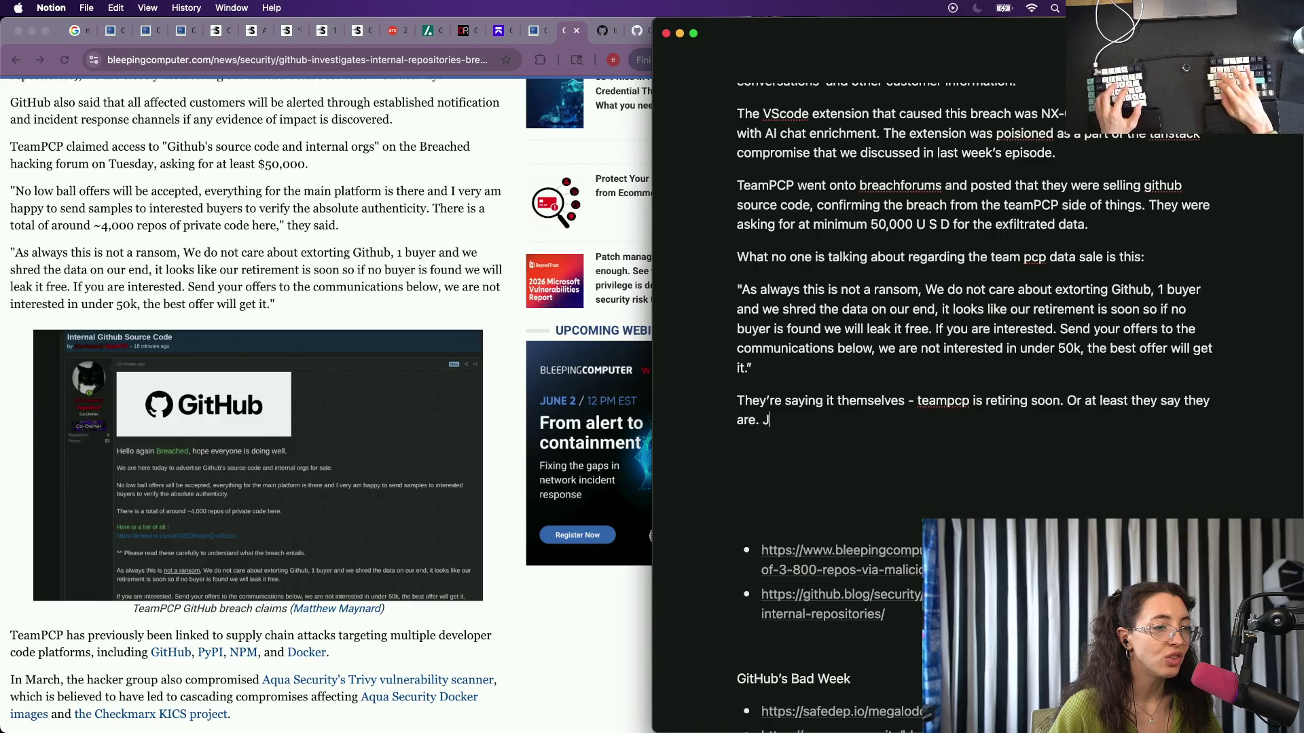
pyautogui.write('ust because the lea')
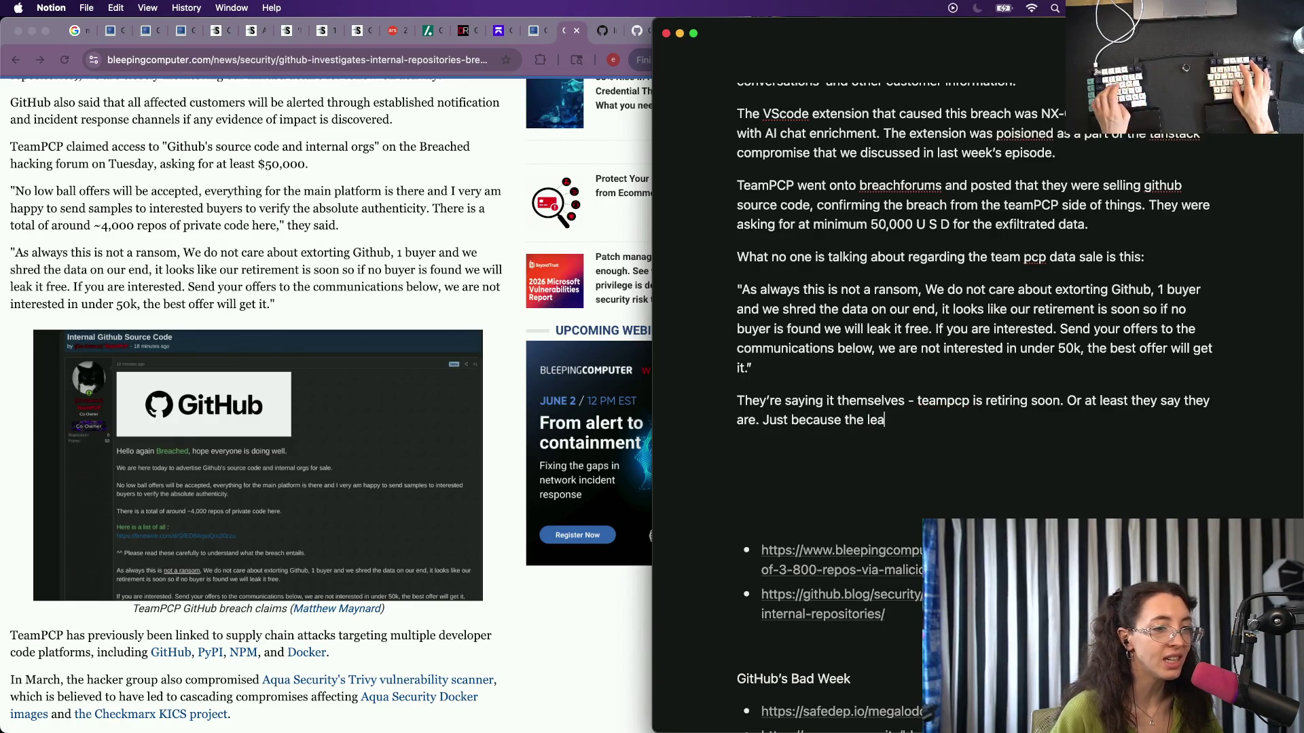
pyautogui.press('BackSpace')
pyautogui.press('BackSpace')
pyautogui.write('m')
pyautogui.press('BackSpace')
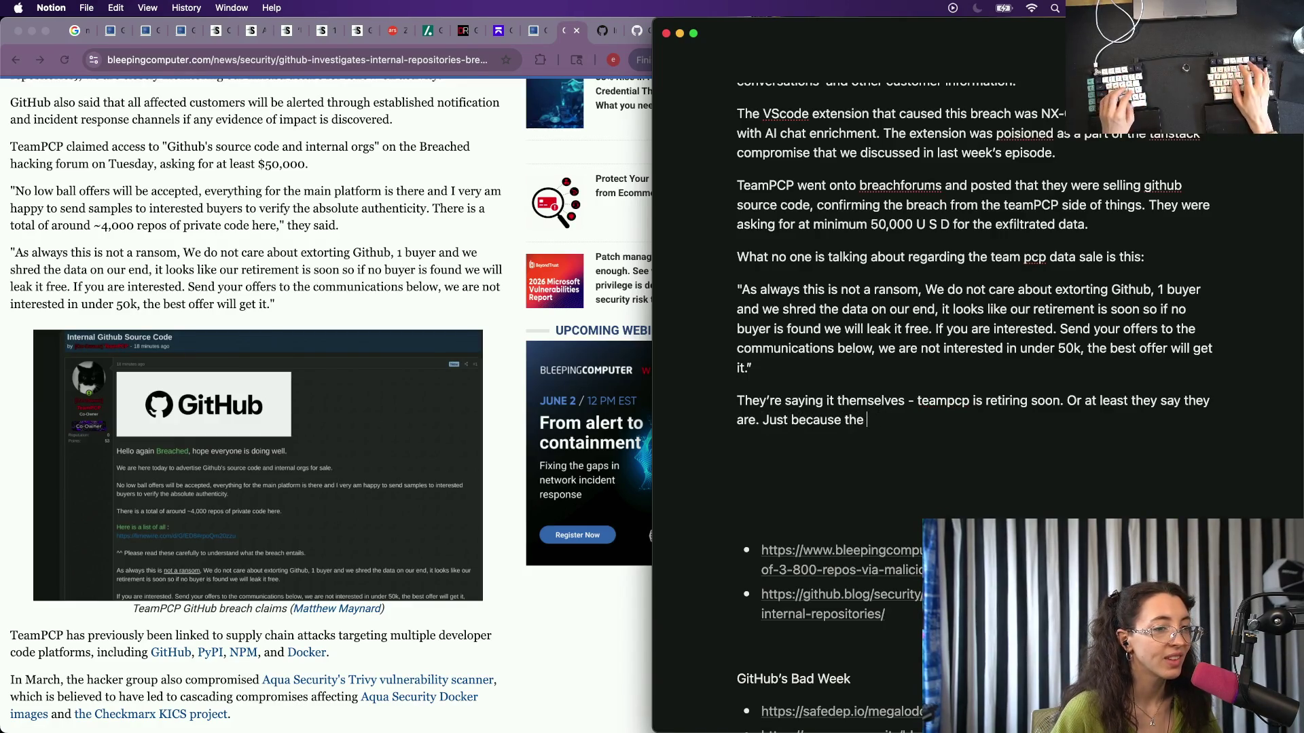
pyautogui.write('y')
pyautogui.press('BackSpace')
pyautogui.press('BackSpace')
pyautogui.write('y')
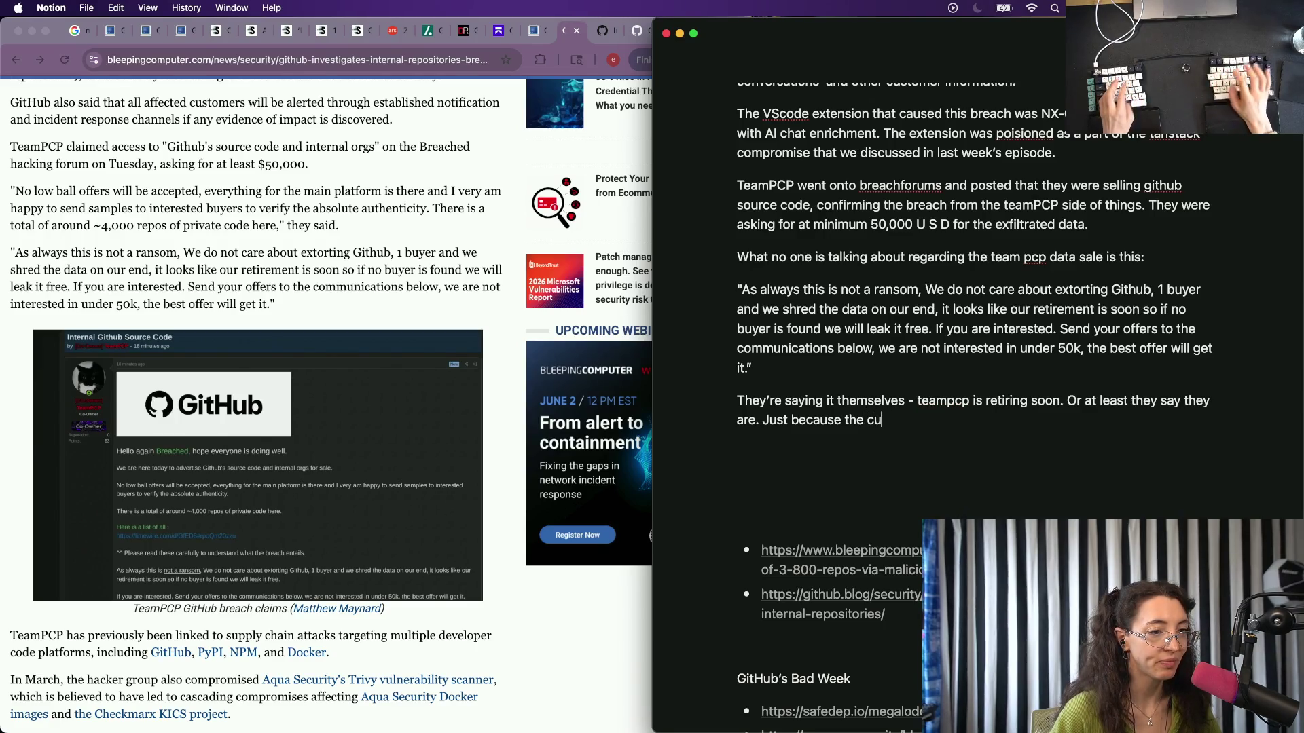
pyautogui.press('BackSpace')
pyautogui.hotkey('alt', 'BackSpace')
pyautogui.hotkey('alt', 'BackSpace')
pyautogui.hotkey('alt', 'BackSpace')
pyautogui.write('But,.')
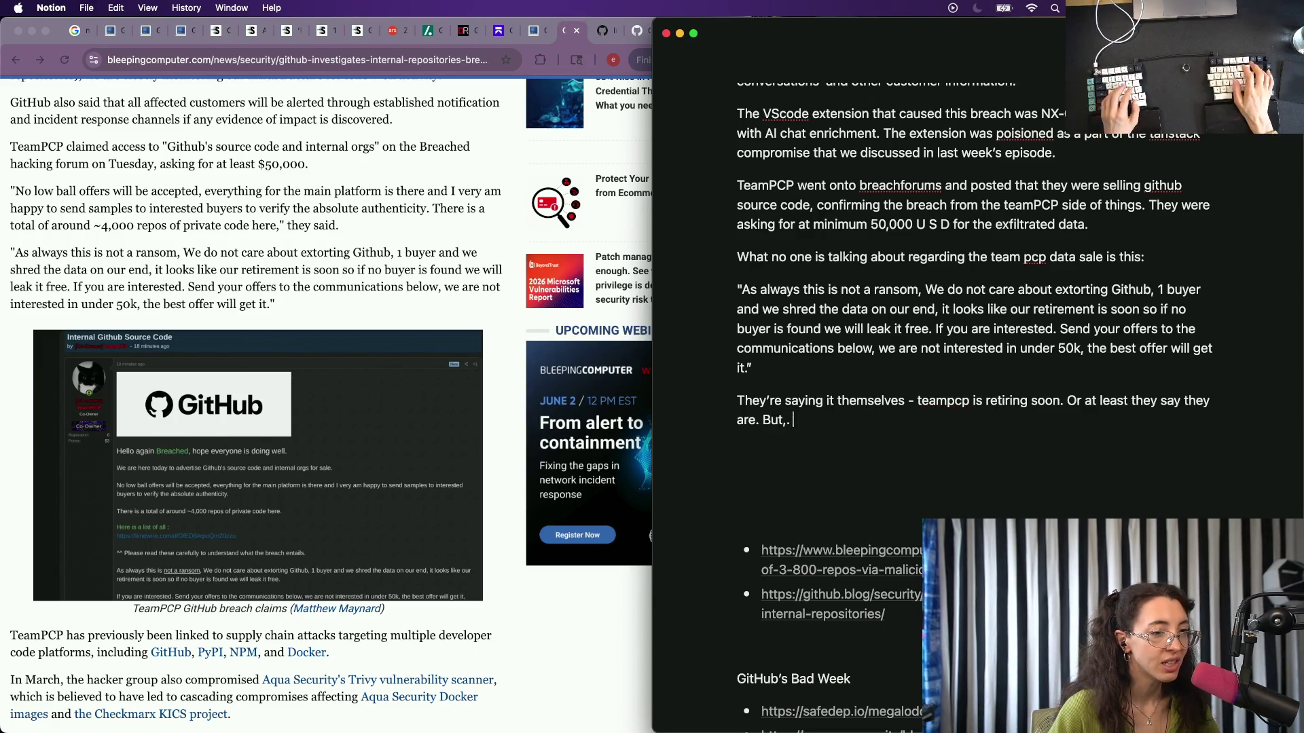
pyautogui.write('st because the current reigning champions of npm supply')
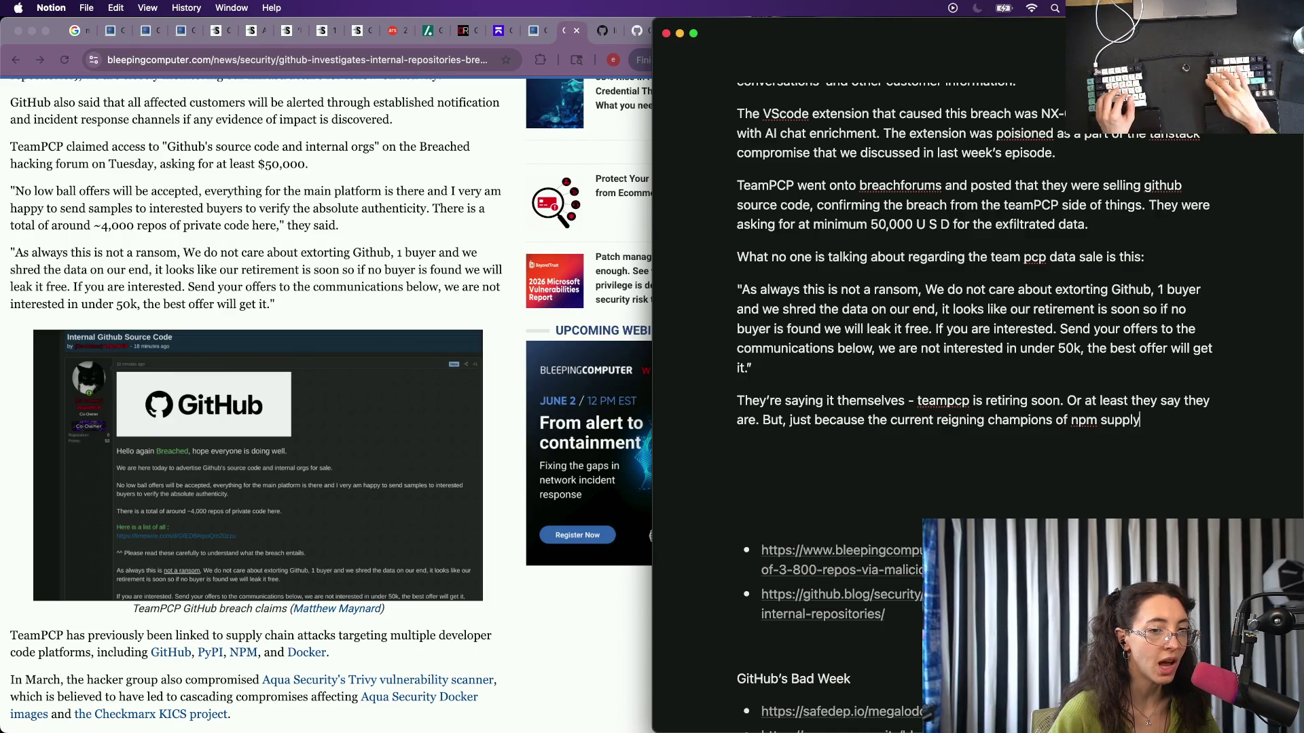
pyautogui.write('chain')
# Finish the sentence so it reads '…a more descerning eye when package management.'.
pyautogui.press('BackSpace')
pyautogui.press('BackSpace')
pyautogui.press('BackSpace')
pyautogui.press('BackSpace')
pyautogui.press('BackSpace')
pyautogui.press('BackSpace')
pyautogui.write('chain at')
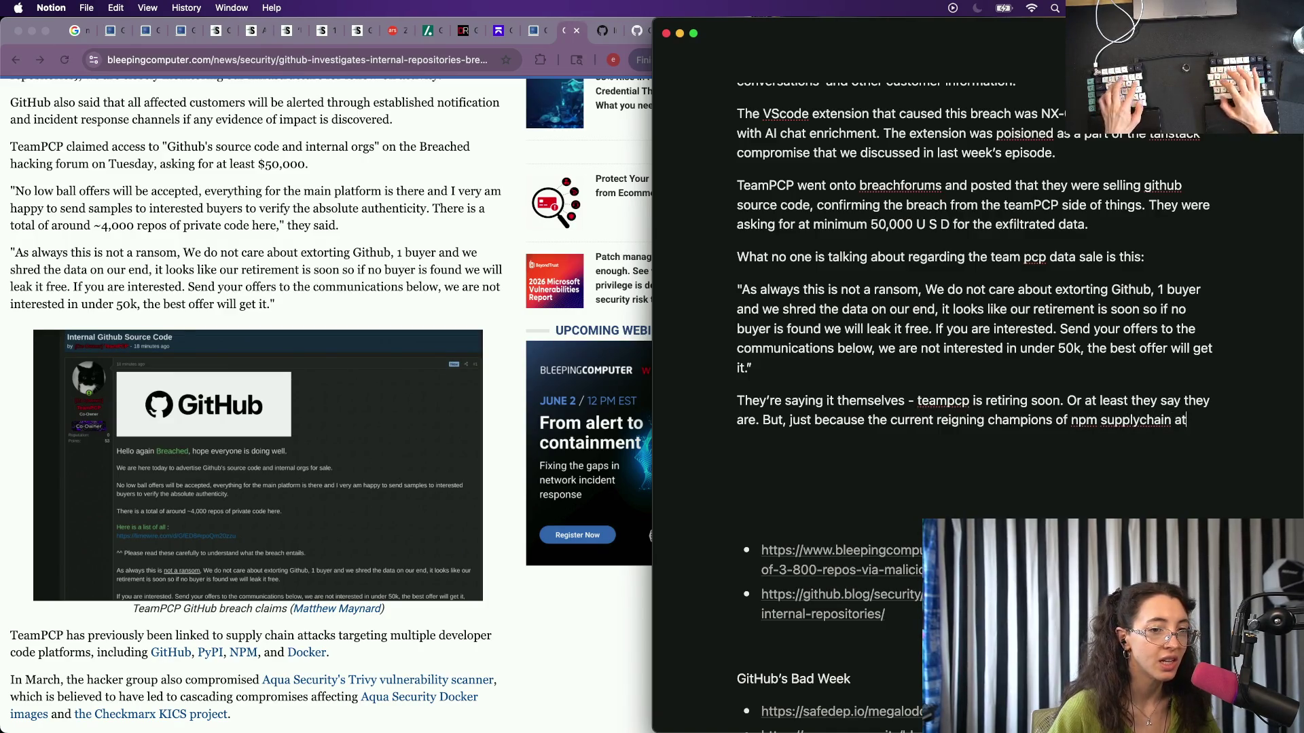
pyautogui.write('tacks mayb e')
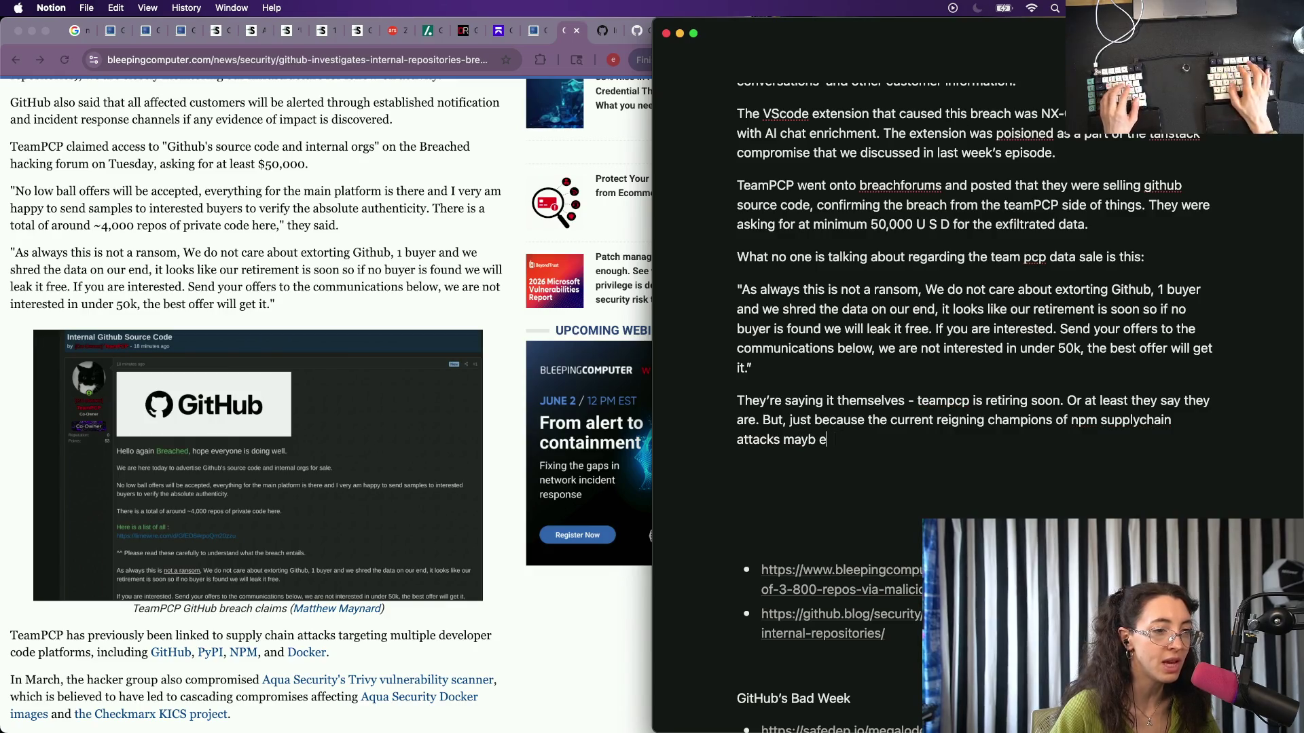
pyautogui.press('BackSpace')
pyautogui.press('BackSpace')
pyautogui.write('e retiring s')
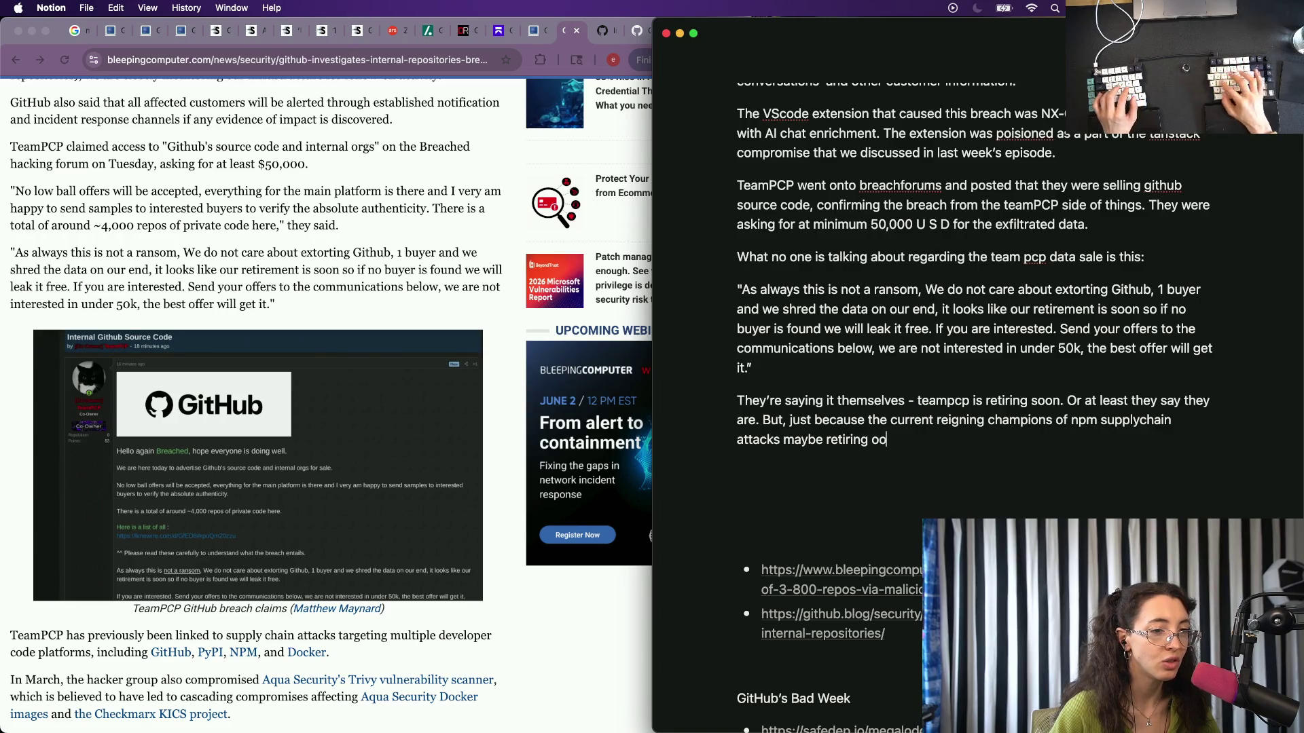
pyautogui.write('oon, ')
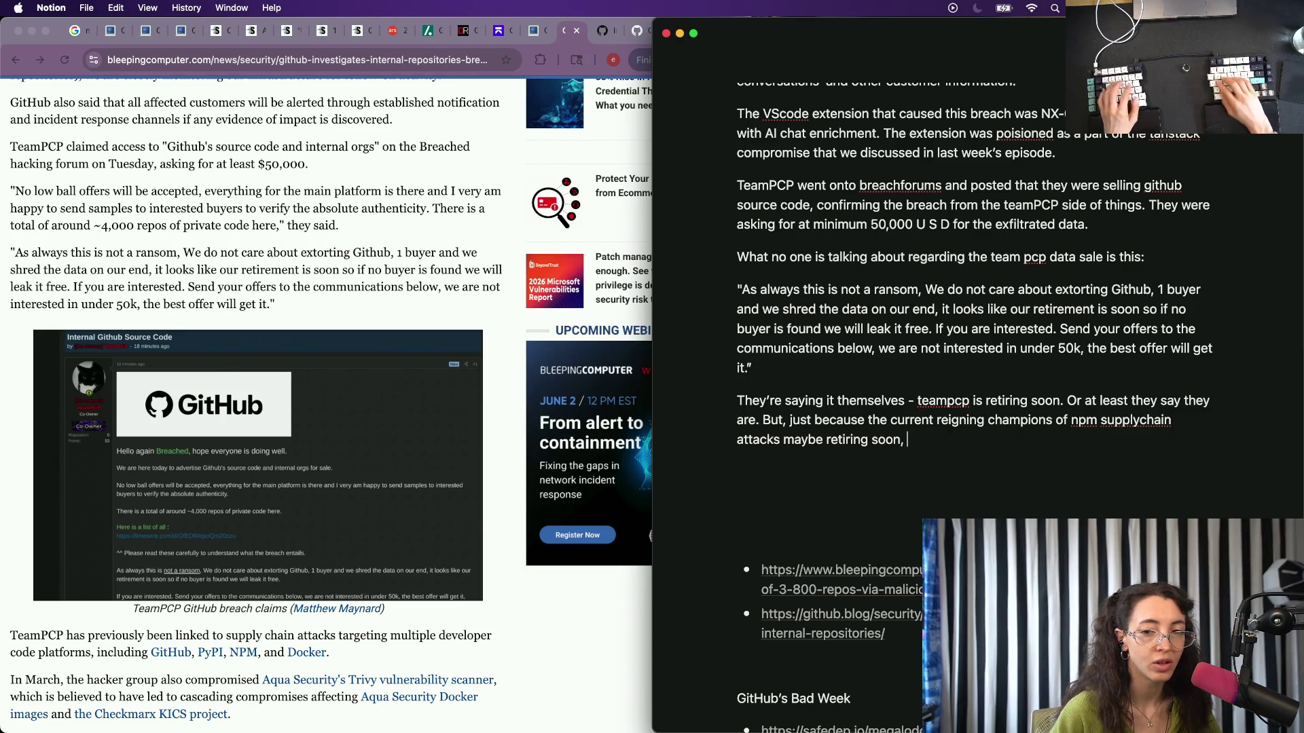
pyautogui.write('we')
pyautogui.press('BackSpace')
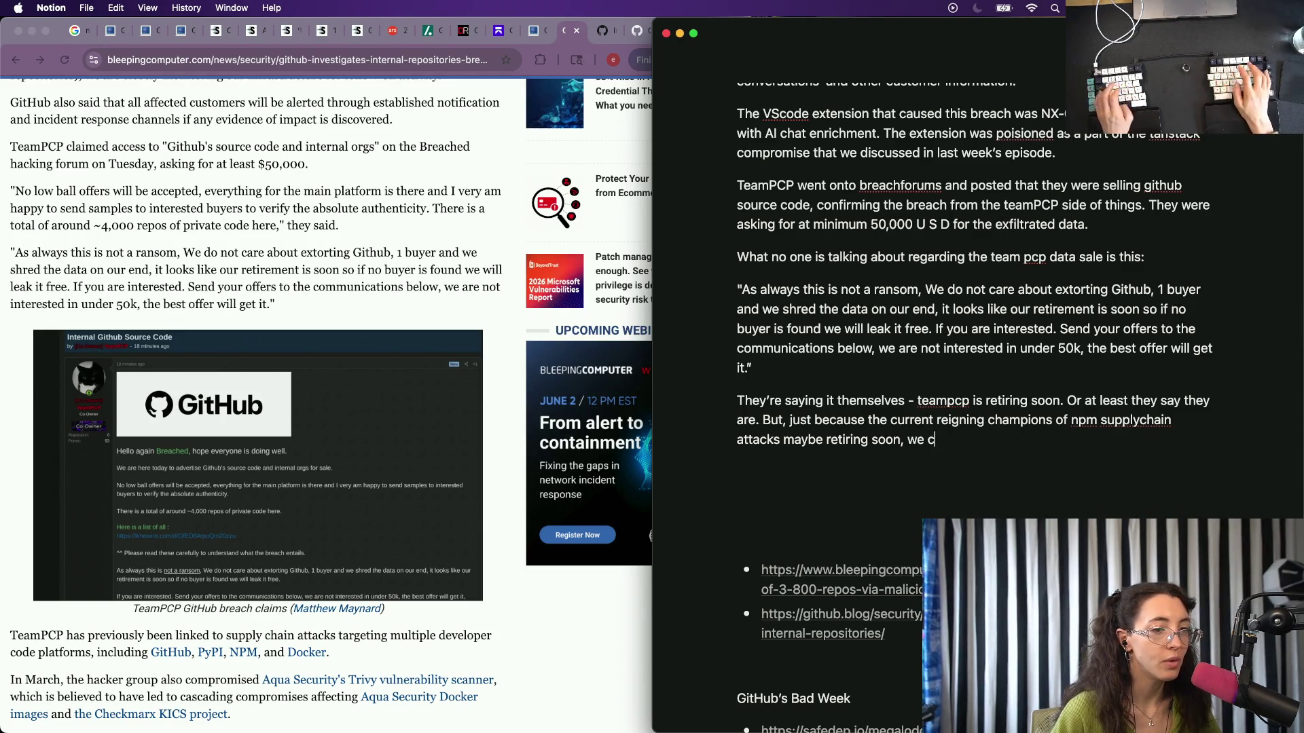
pyautogui.press('BackSpace')
pyautogui.press('BackSpace')
pyautogui.press('BackSpace')
pyautogui.press('BackSpace')
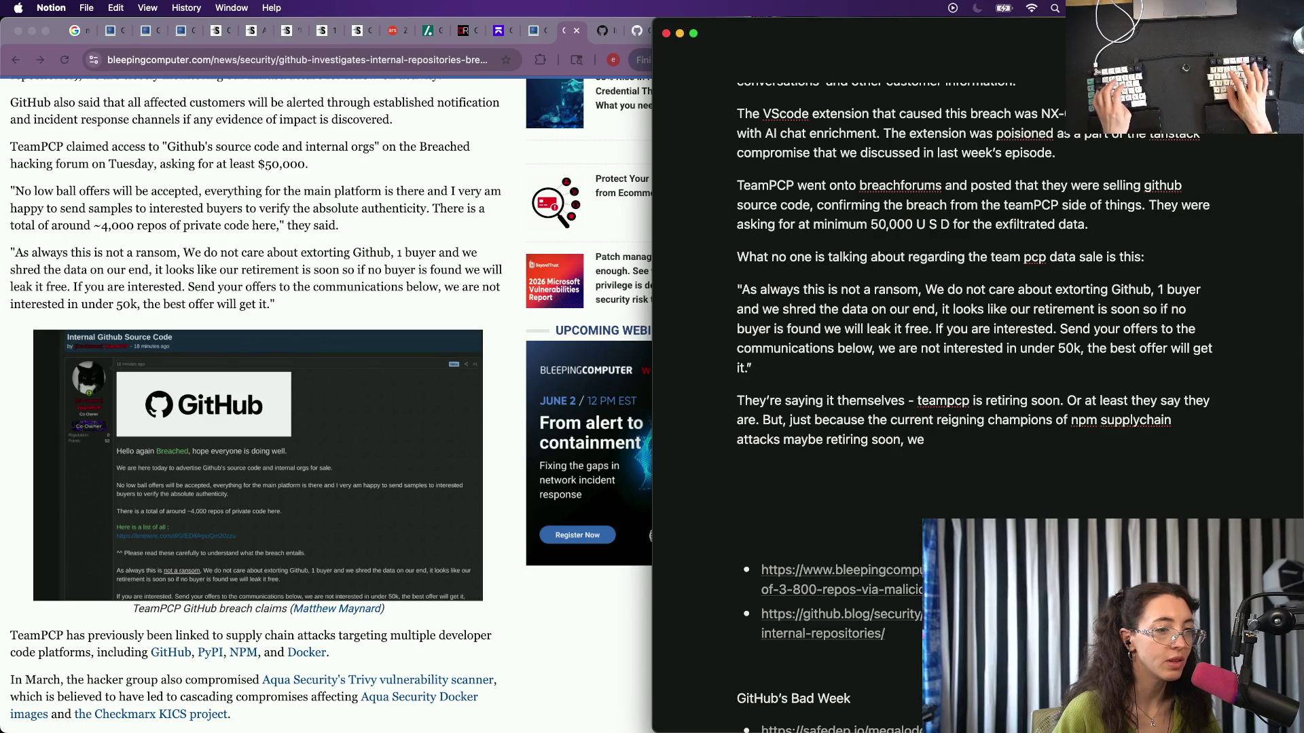
pyautogui.press('BackSpace')
pyautogui.press('BackSpace')
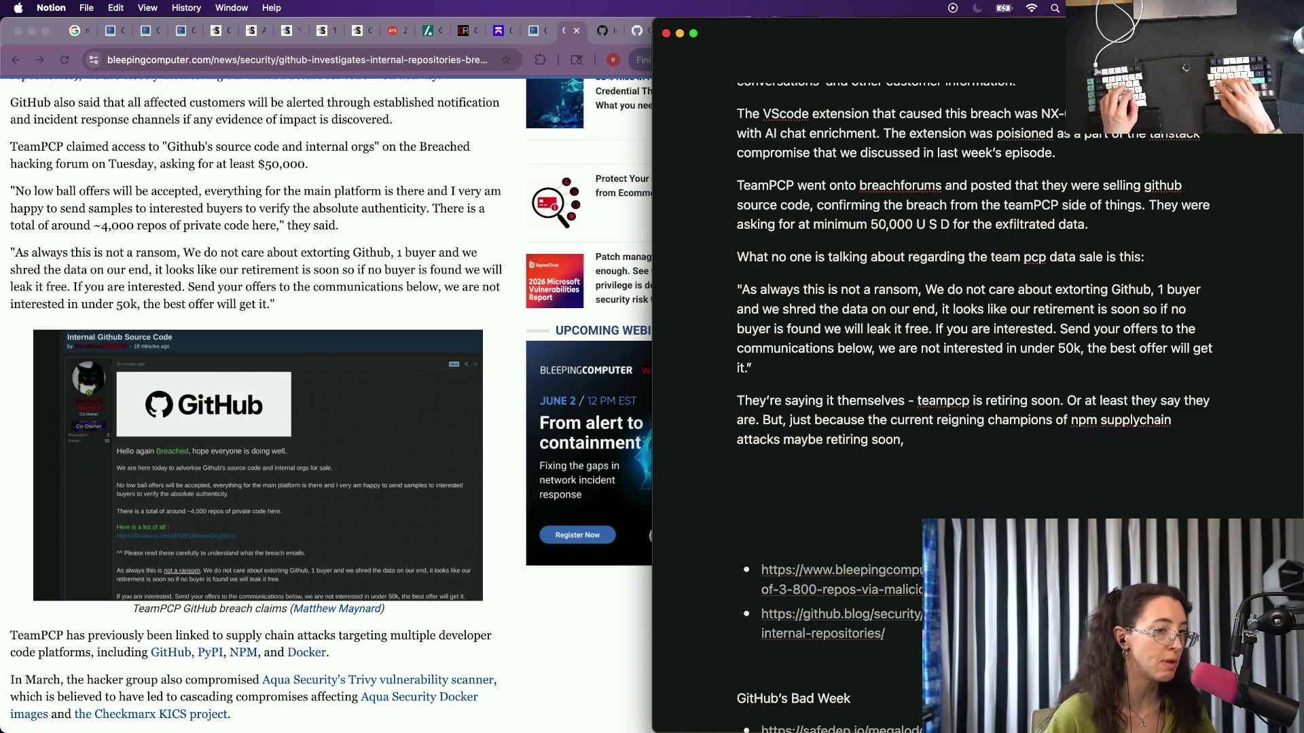
pyautogui.write(' that doesn')
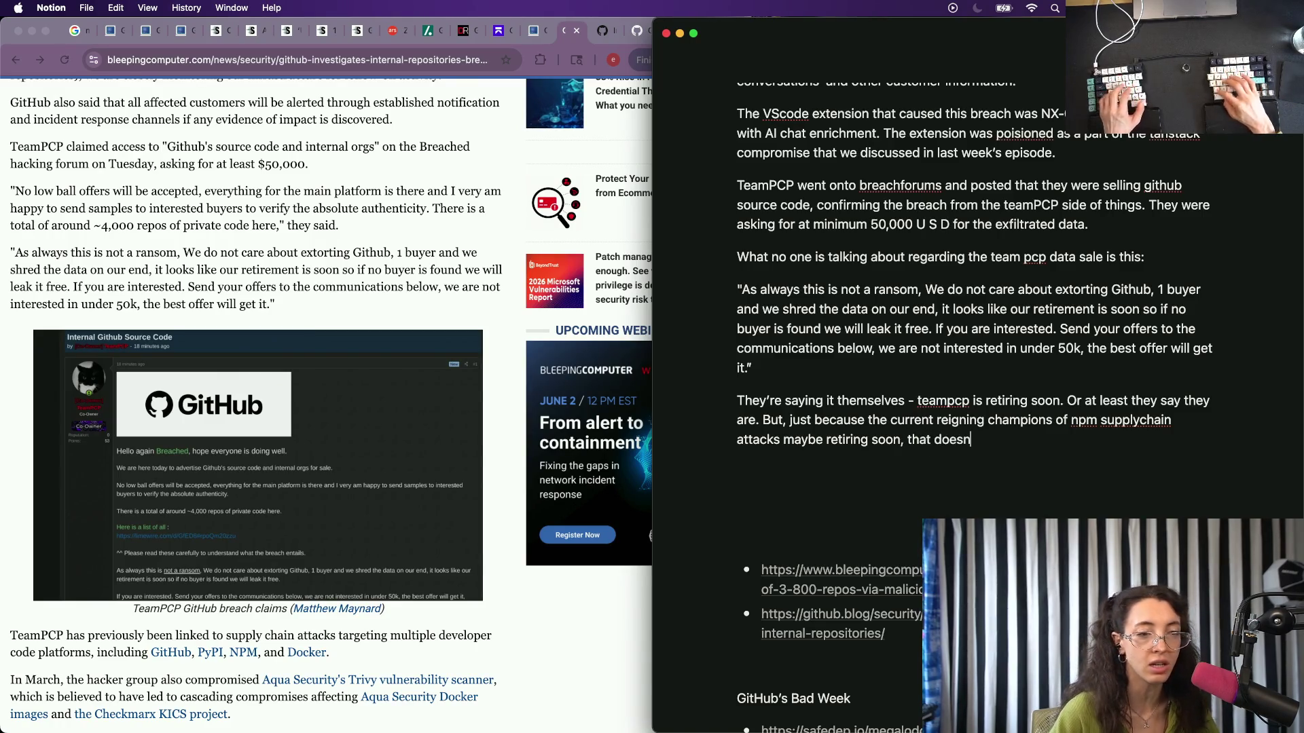
pyautogui.write("'t mean we can’t")
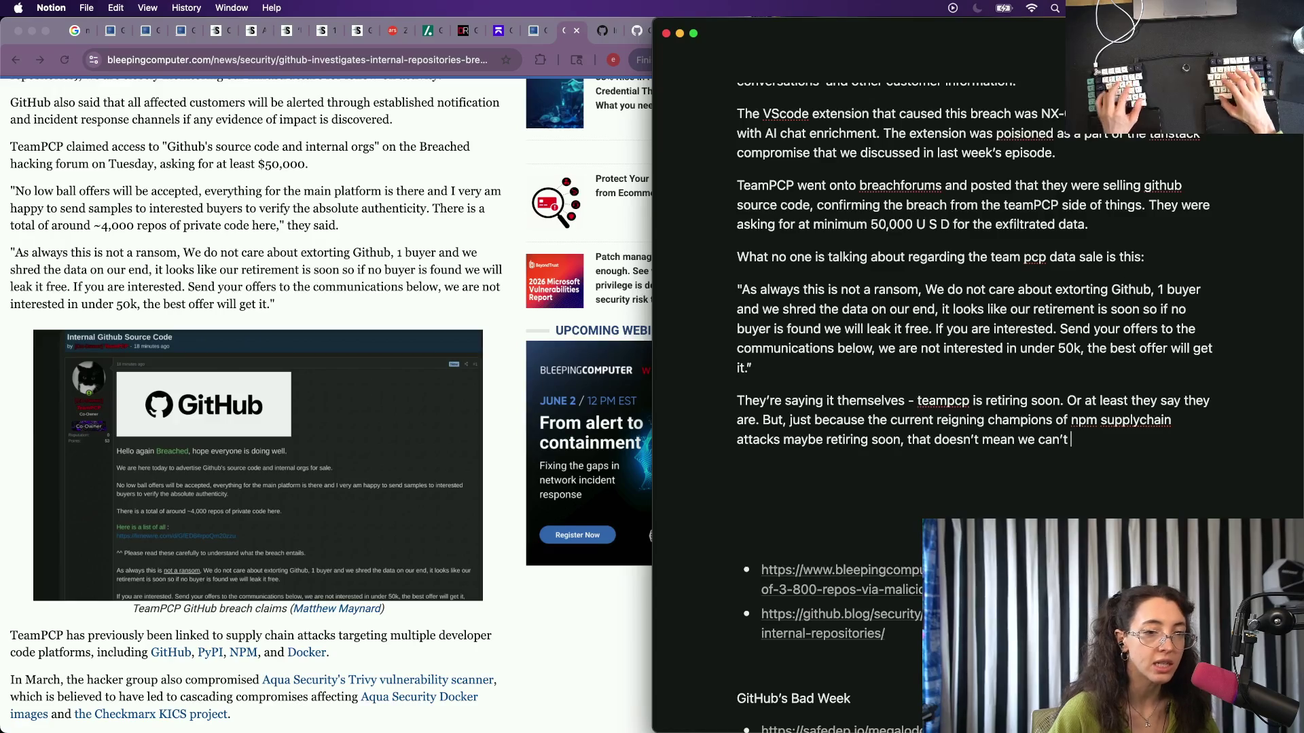
pyautogui.write('stop talk')
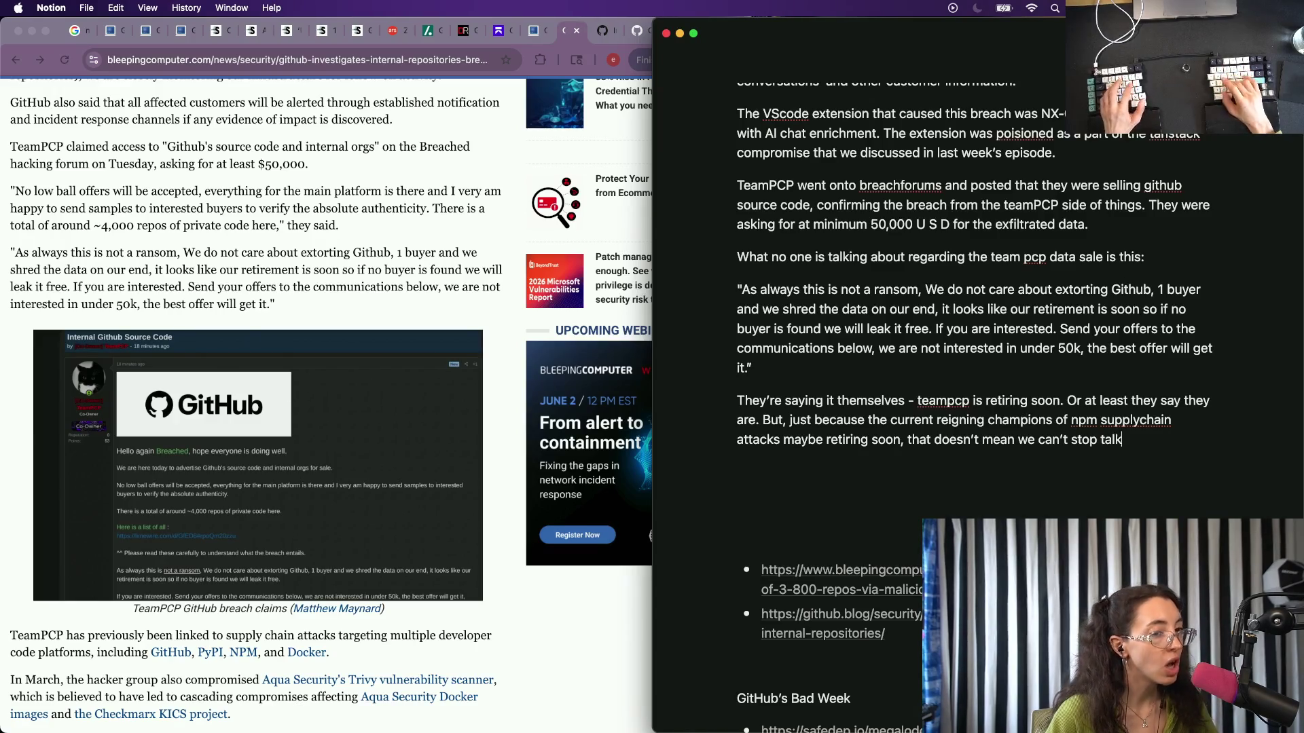
pyautogui.write(' about them, an')
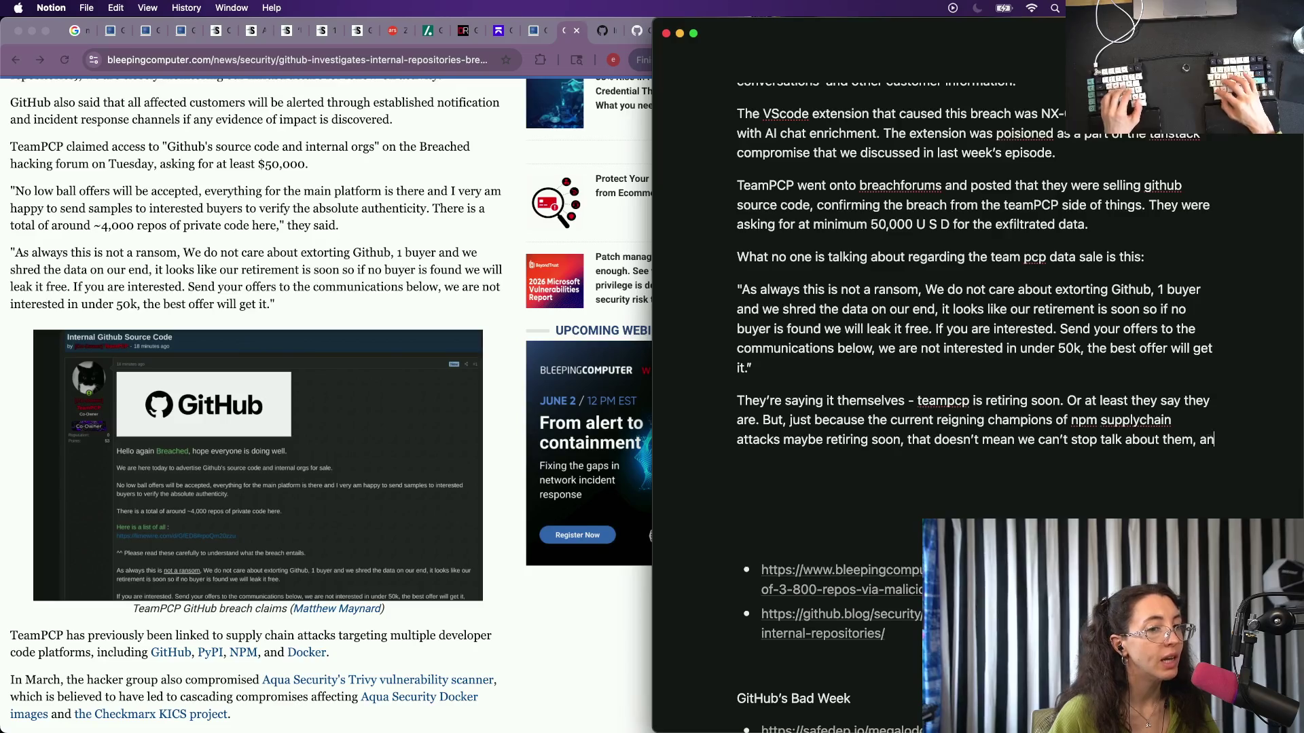
pyautogui.write('d teaching developers')
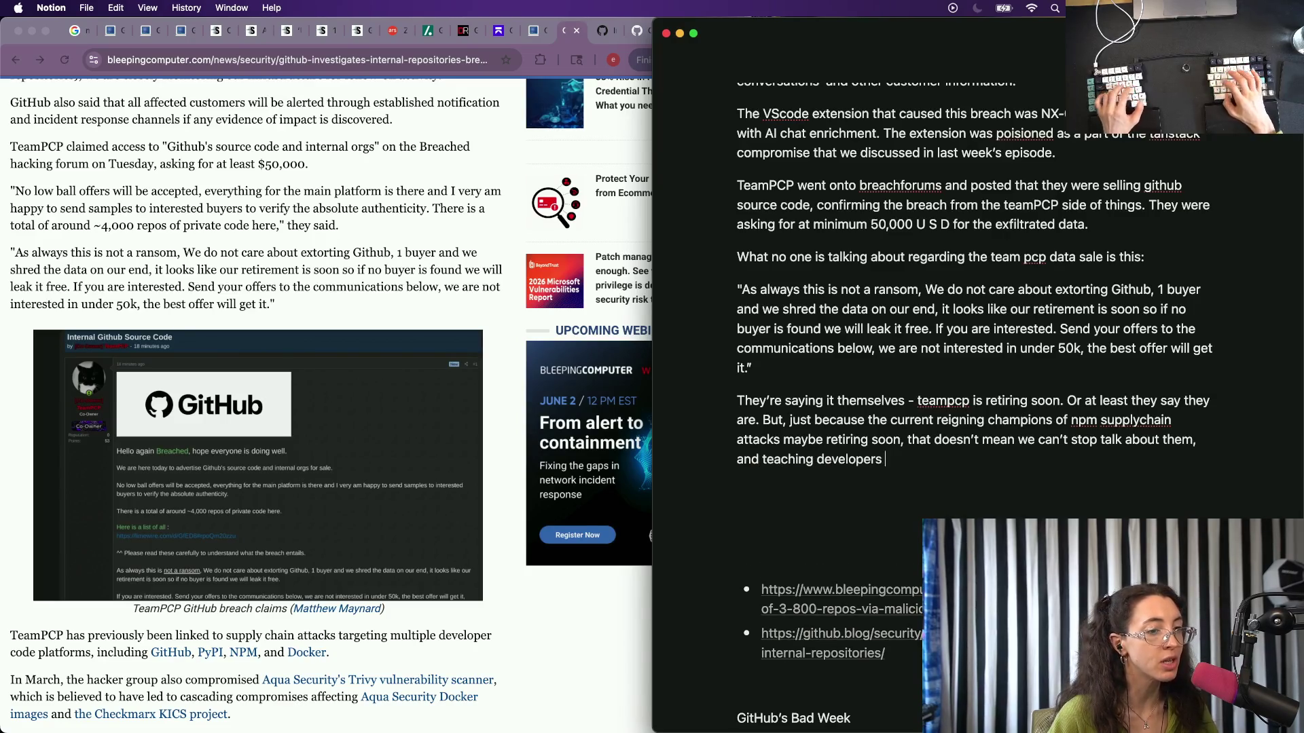
pyautogui.write('to ')
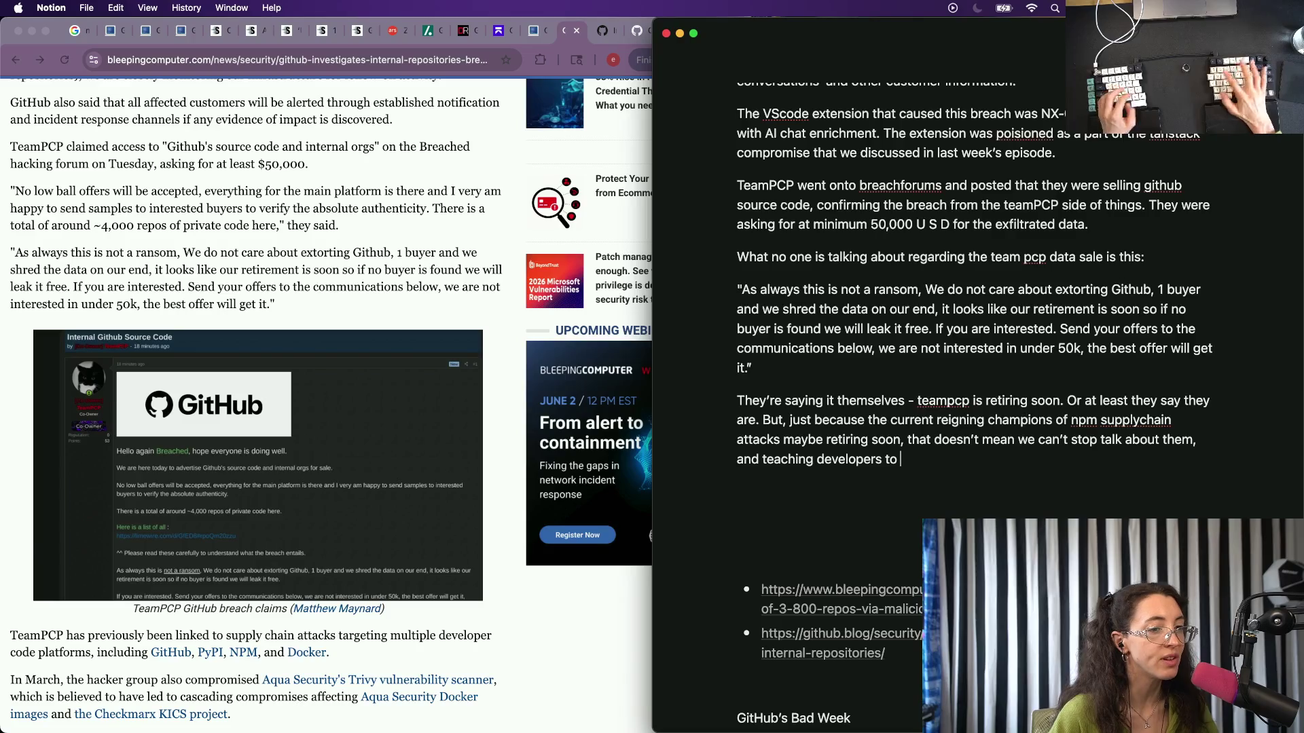
pyautogui.write('have a more disc')
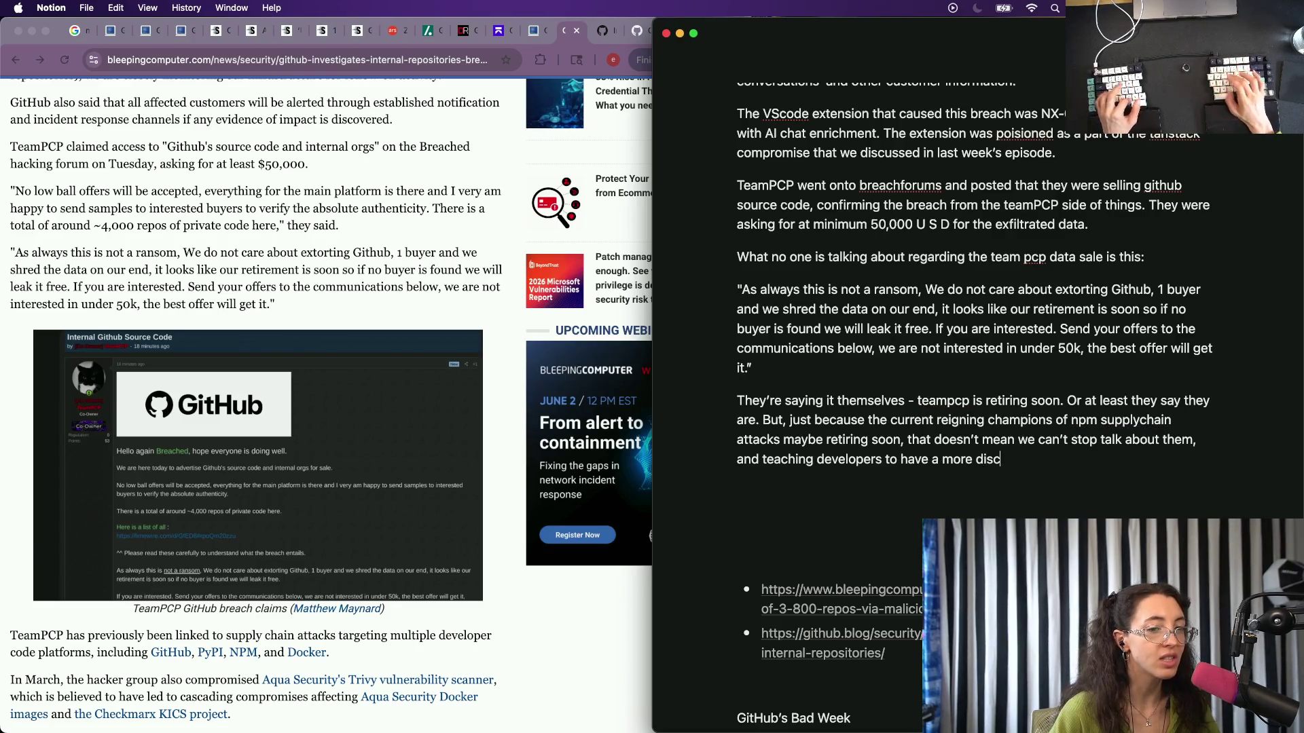
pyautogui.press('BackSpace')
pyautogui.press('BackSpace')
pyautogui.press('BackSpace')
pyautogui.write('escerning')
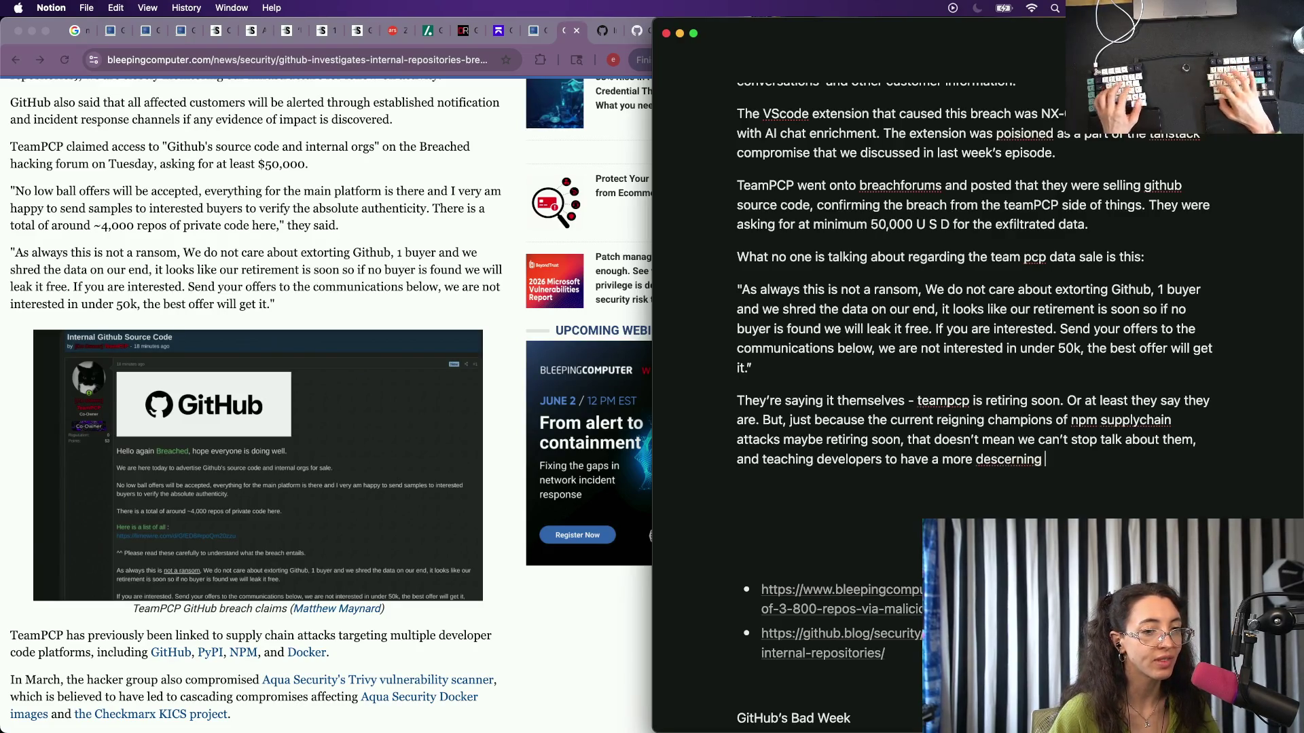
pyautogui.write(' eye wit')
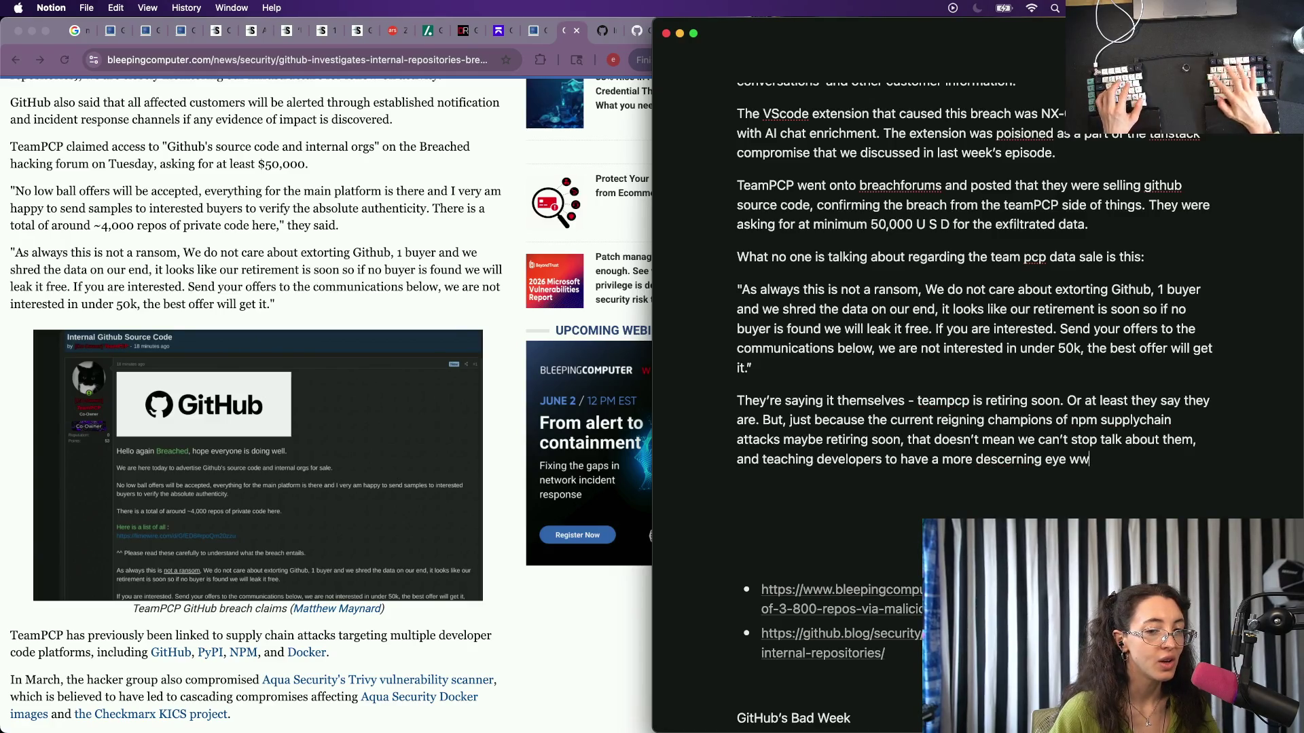
pyautogui.write('en')
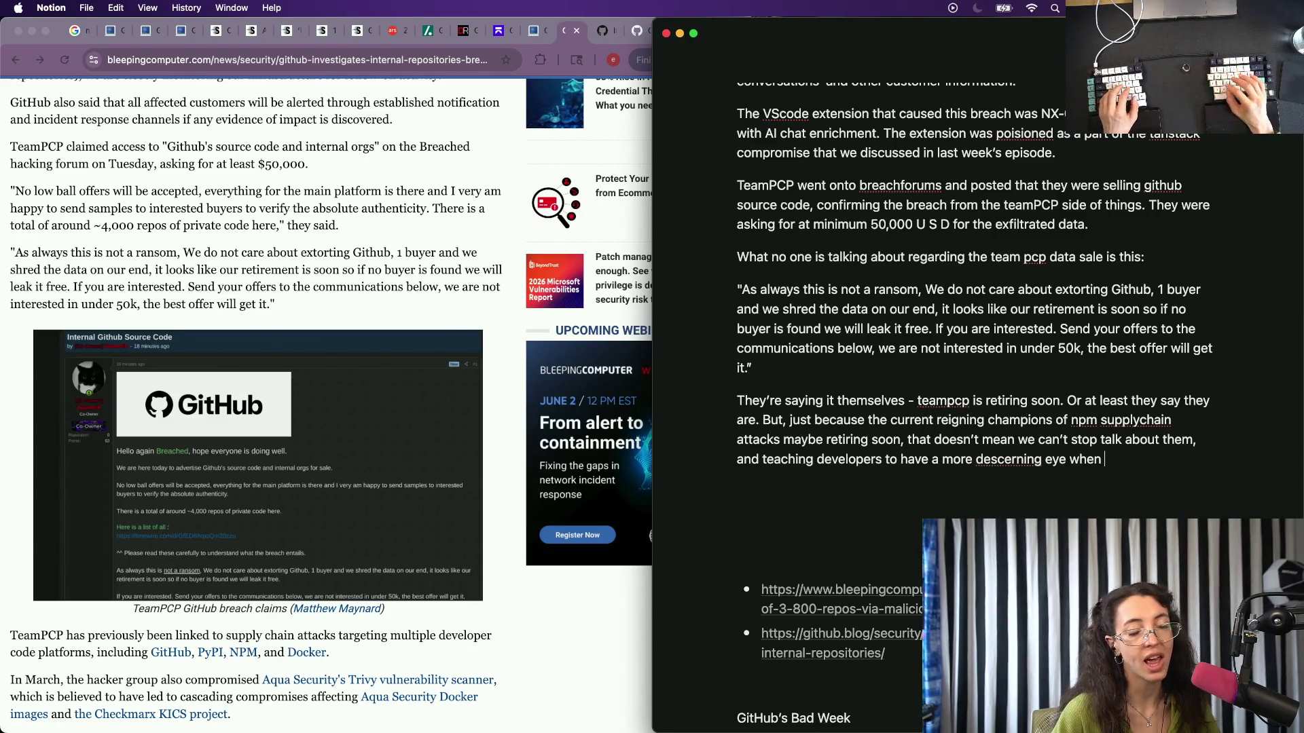
pyautogui.write('package ')
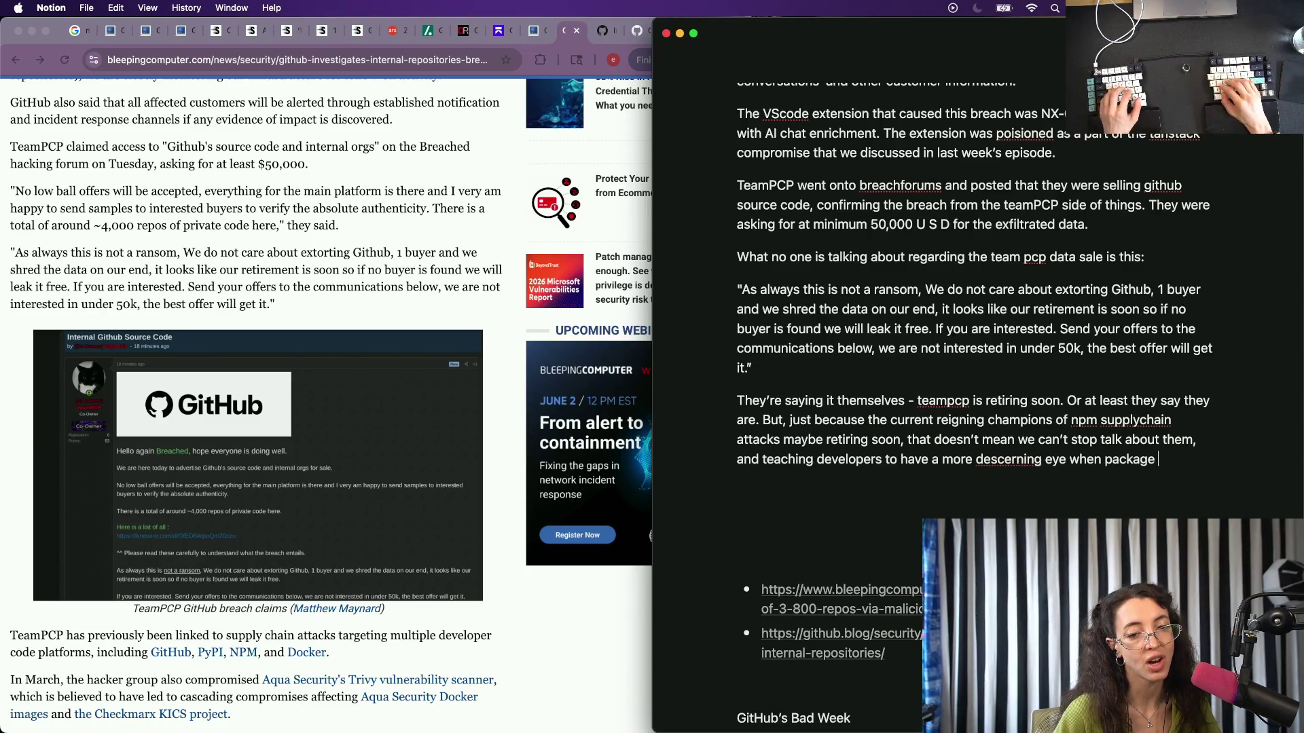
pyautogui.write('management.')
pyautogui.scroll(-5, 696, 265)
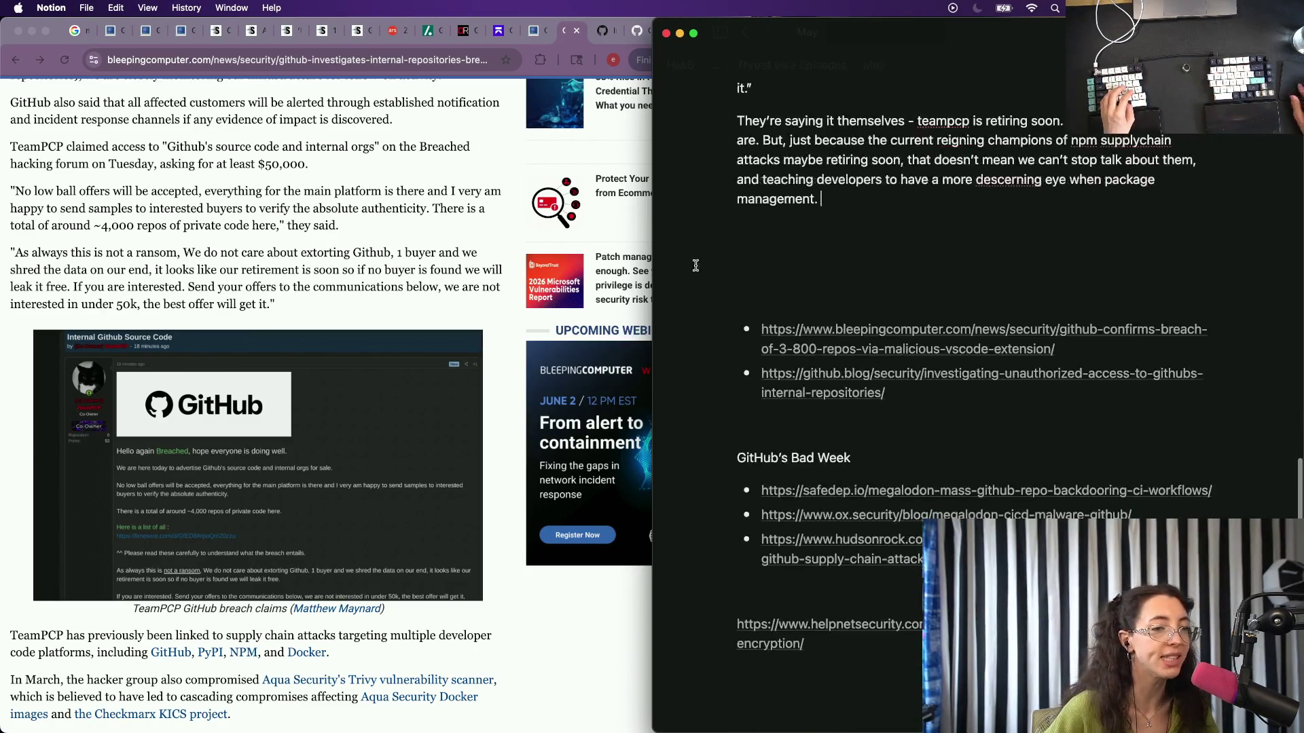
# Add an empty block above the links and cut the BleepingComputer and github.blog bullets.
pyautogui.click(766, 318)
pyautogui.press('Return')
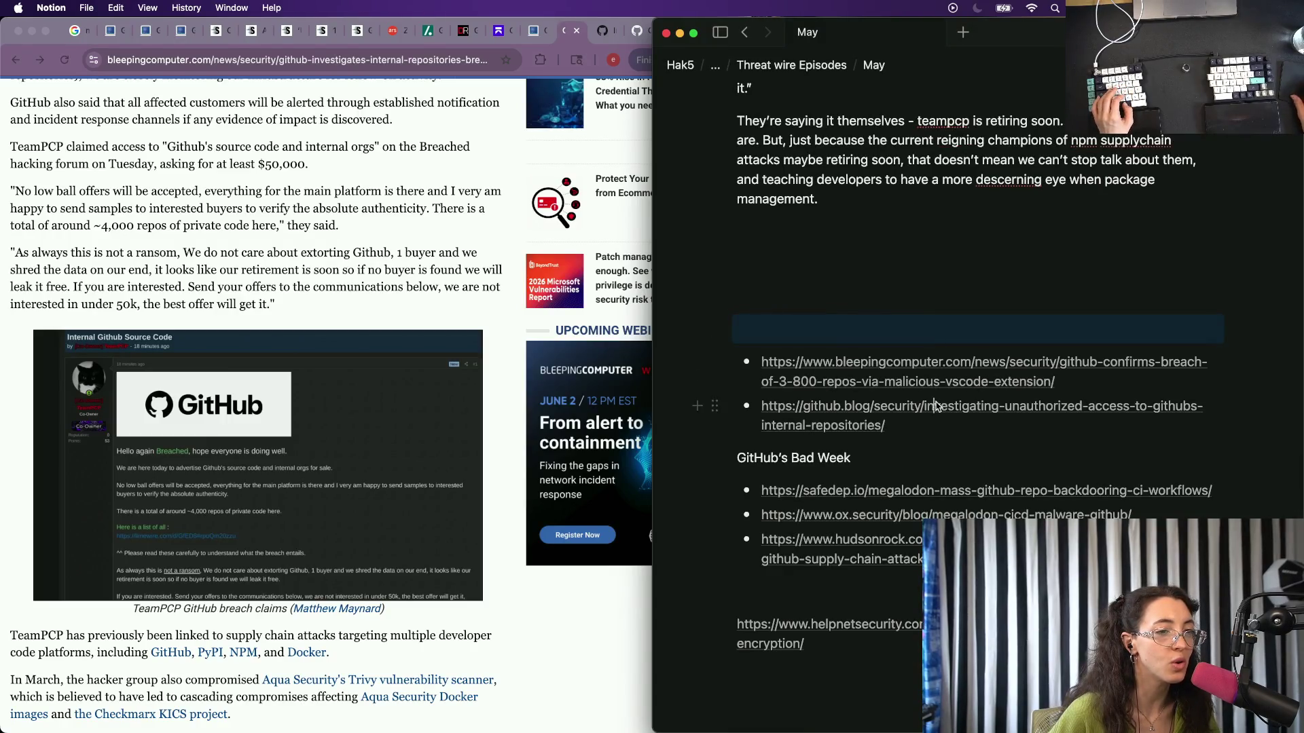
pyautogui.click(934, 406)
pyautogui.press('super+w')
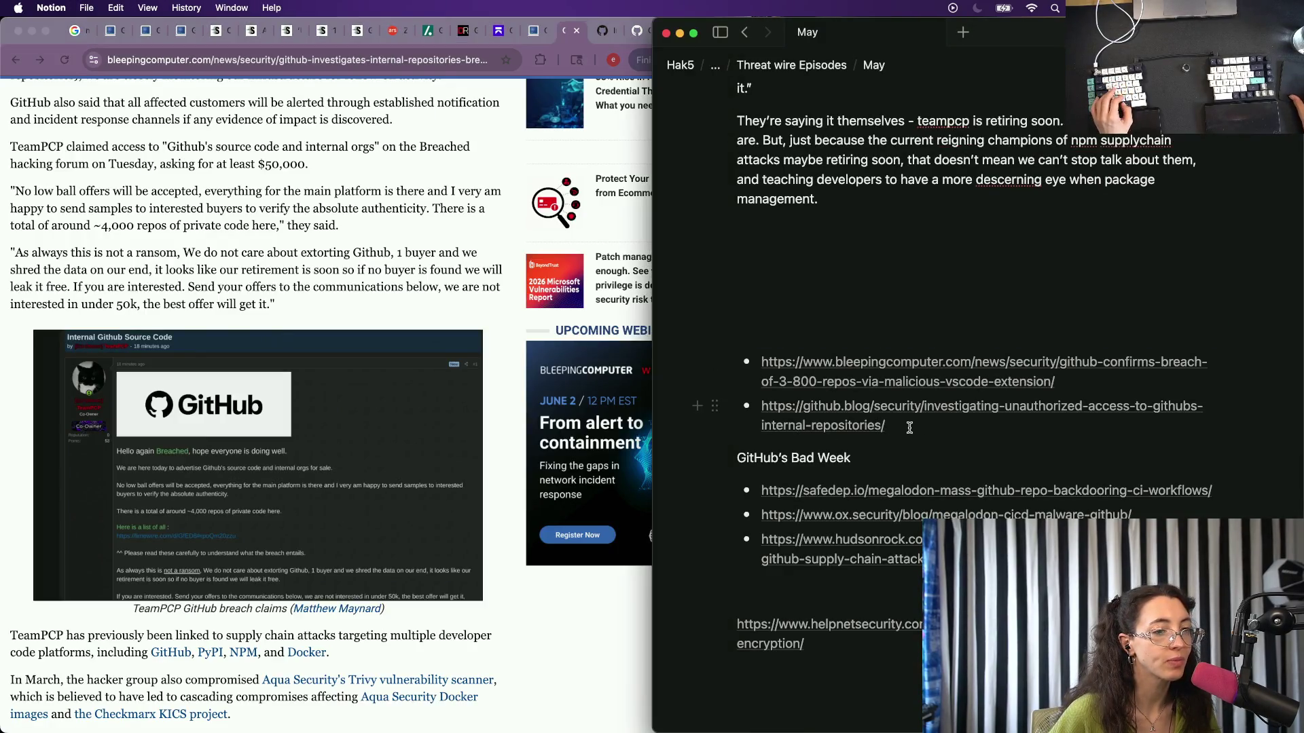
pyautogui.moveTo(909, 428); pyautogui.dragTo(763, 352)
pyautogui.press('BackSpace')
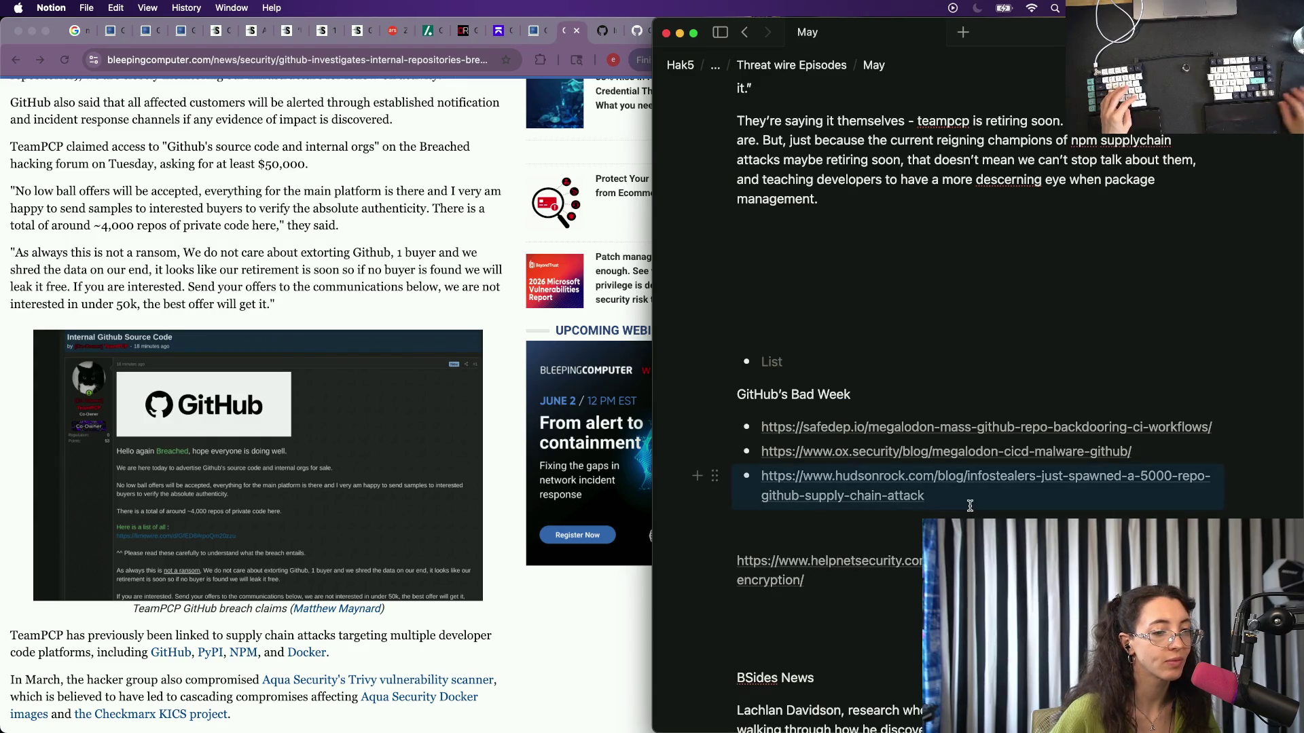
# Paste both links below the hudsonrock bullet and begin a plain-text heading line.
pyautogui.click(970, 500)
pyautogui.press('Return')
pyautogui.press('super+v')
pyautogui.scroll(-10, 921, 435)
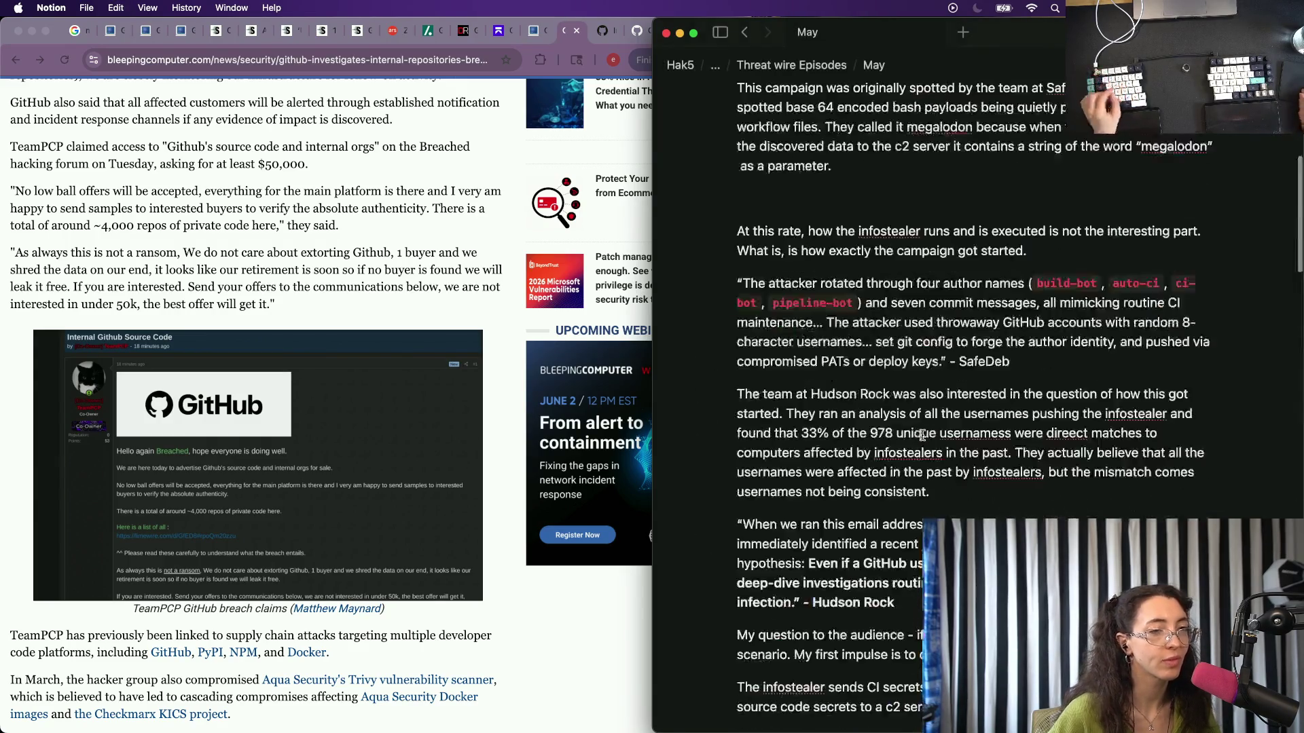
pyautogui.scroll(2, 922, 434)
pyautogui.scroll(5, 922, 436)
pyautogui.scroll(-10, 922, 435)
pyautogui.scroll(-5, 923, 436)
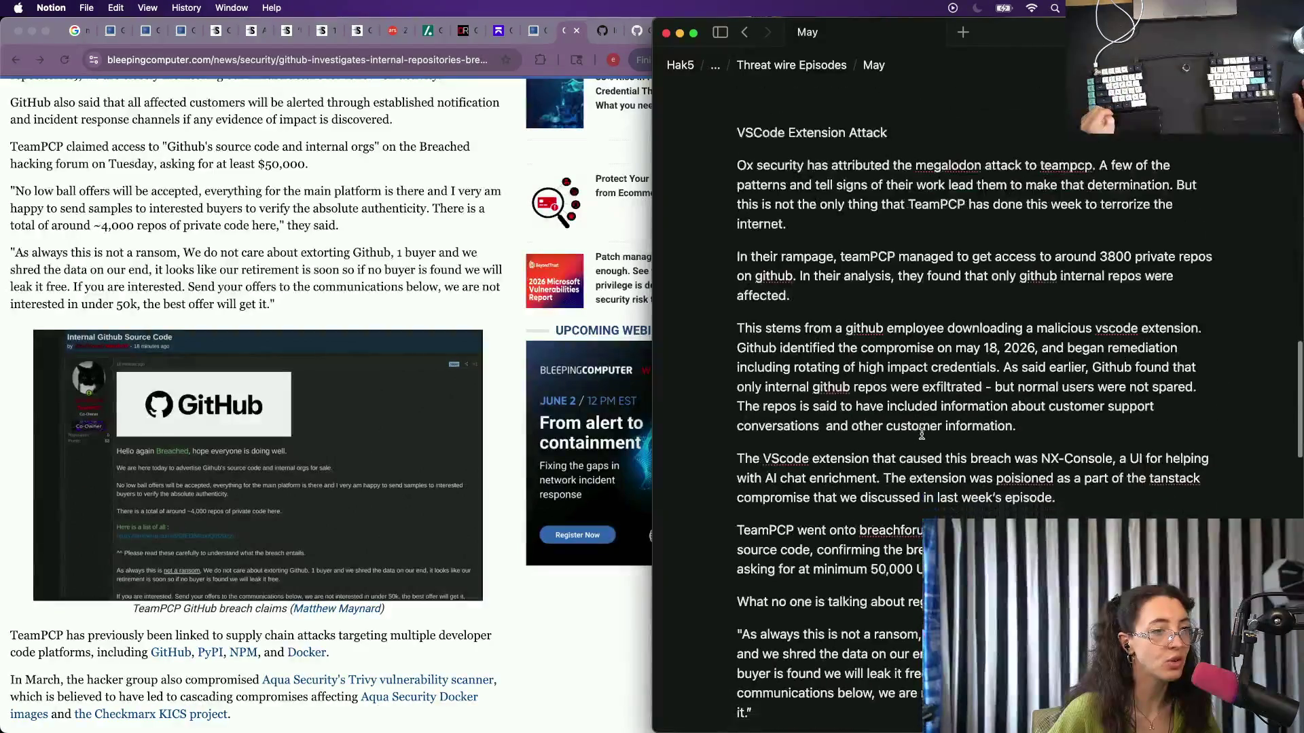
pyautogui.scroll(-1, 922, 435)
pyautogui.scroll(3, 866, 367)
pyautogui.scroll(1, 820, 305)
pyautogui.scroll(1, 820, 306)
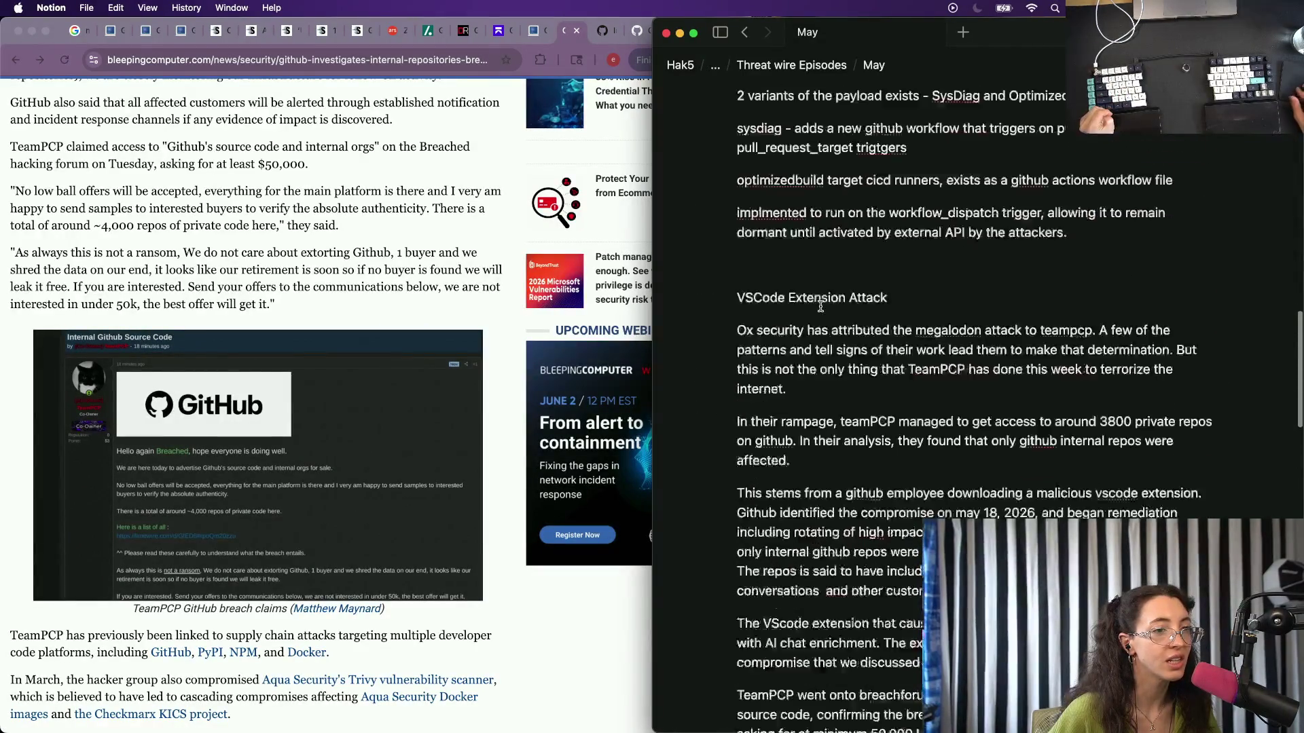
pyautogui.scroll(-10, 821, 306)
pyautogui.scroll(-2, 821, 306)
pyautogui.scroll(-4, 820, 306)
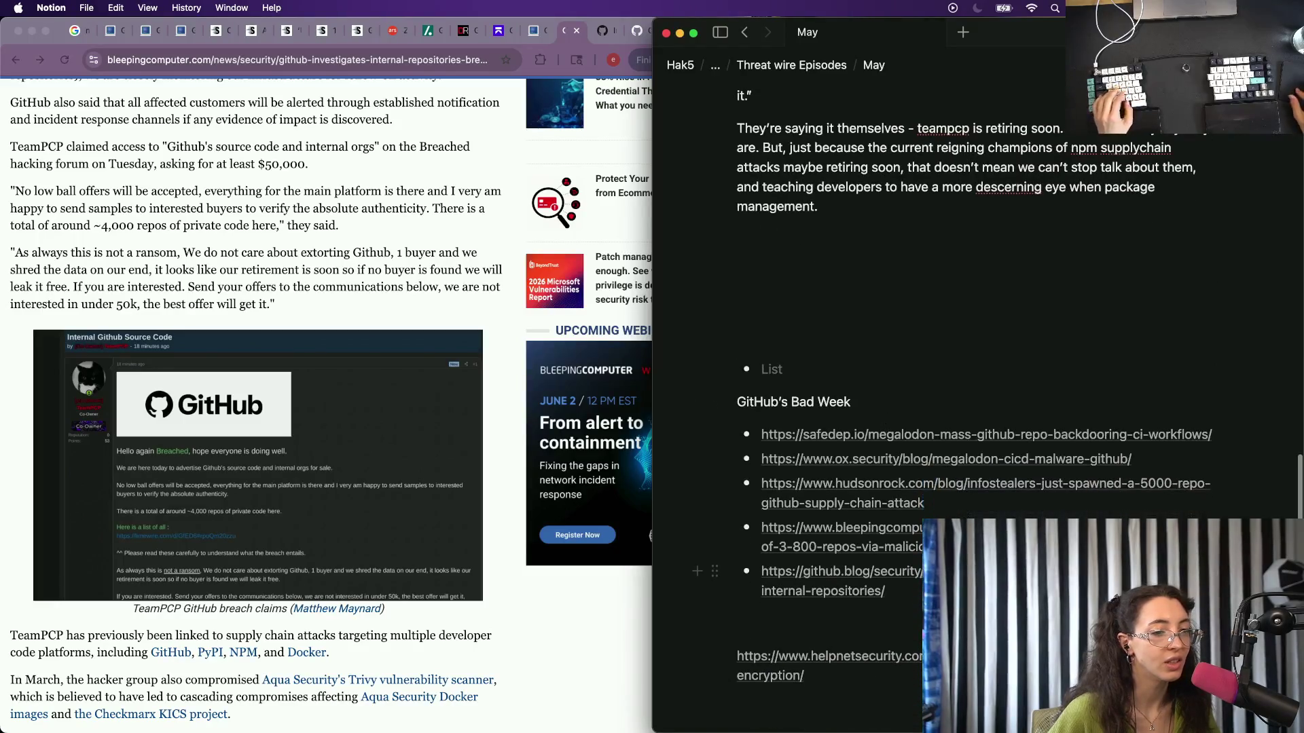
pyautogui.press('Return')
pyautogui.press('Return')
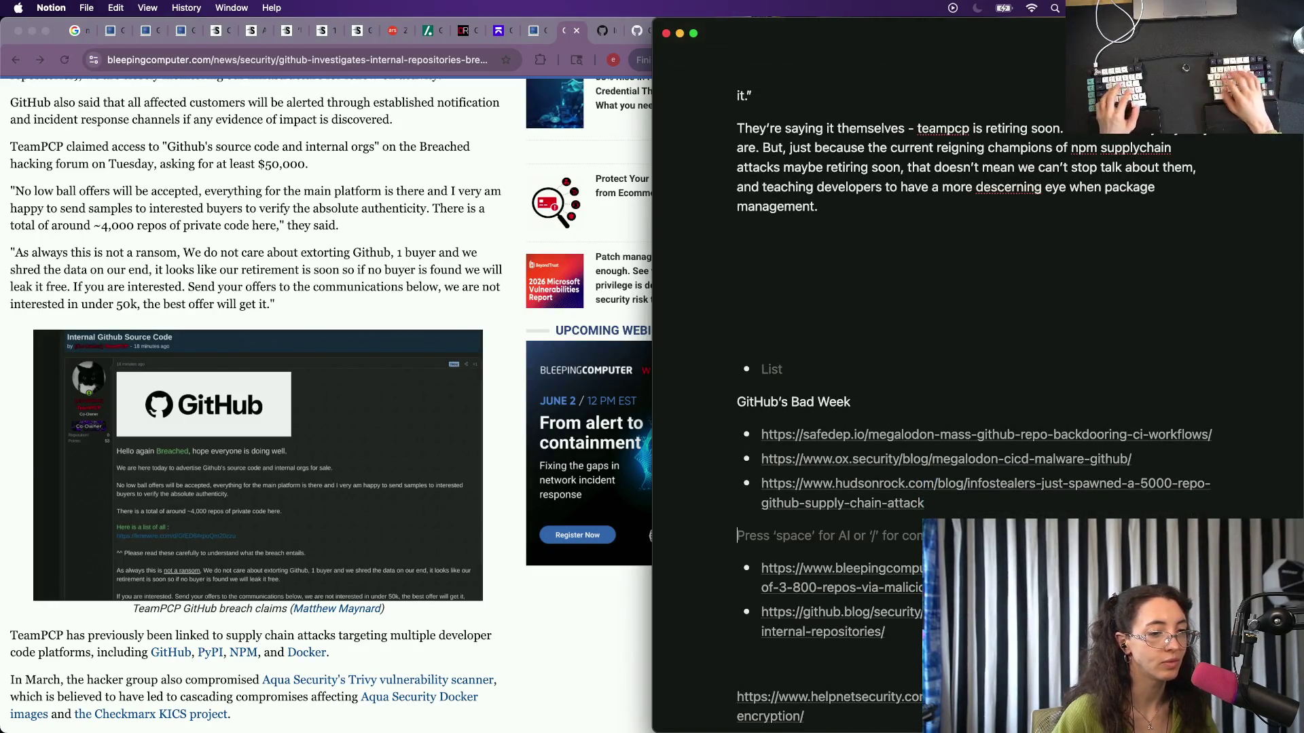
pyautogui.write('GithU')
pyautogui.press('BackSpace')
pyautogui.press('BackSpace')
pyautogui.press('BackSpace')
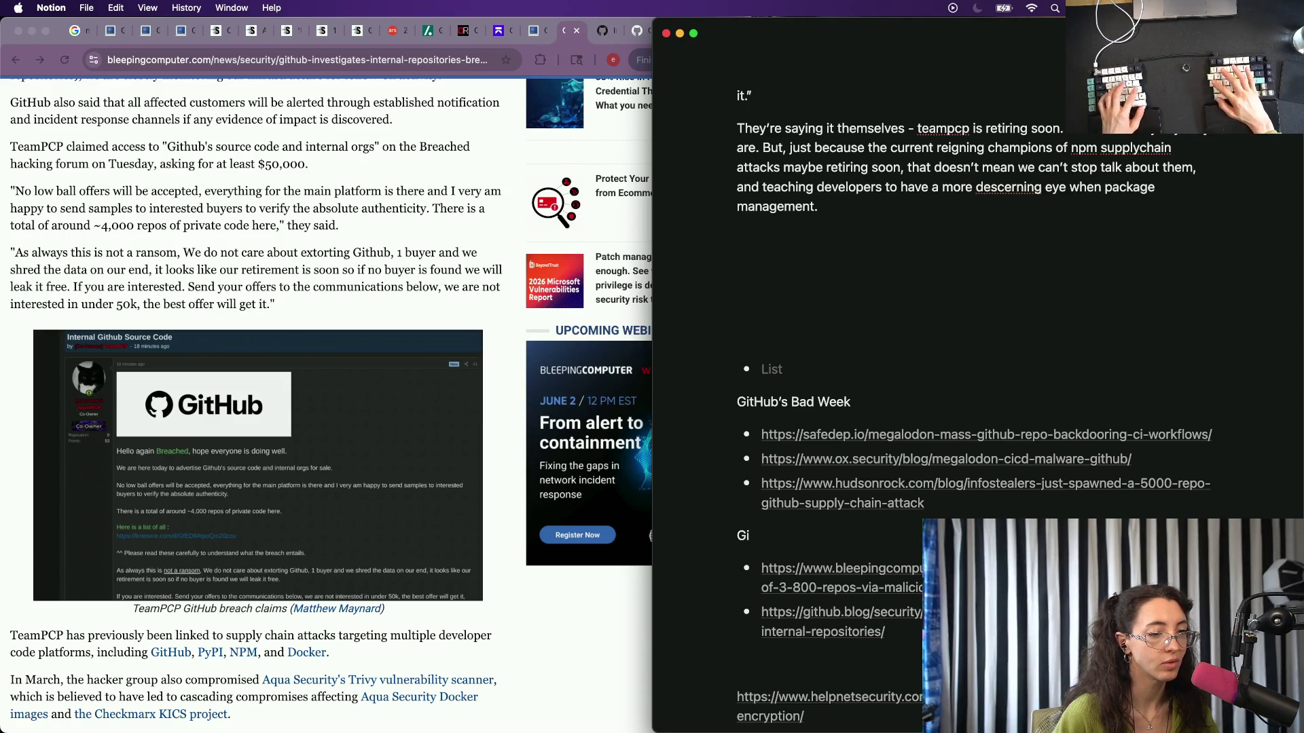
pyautogui.write('t')
pyautogui.write("Hub'")
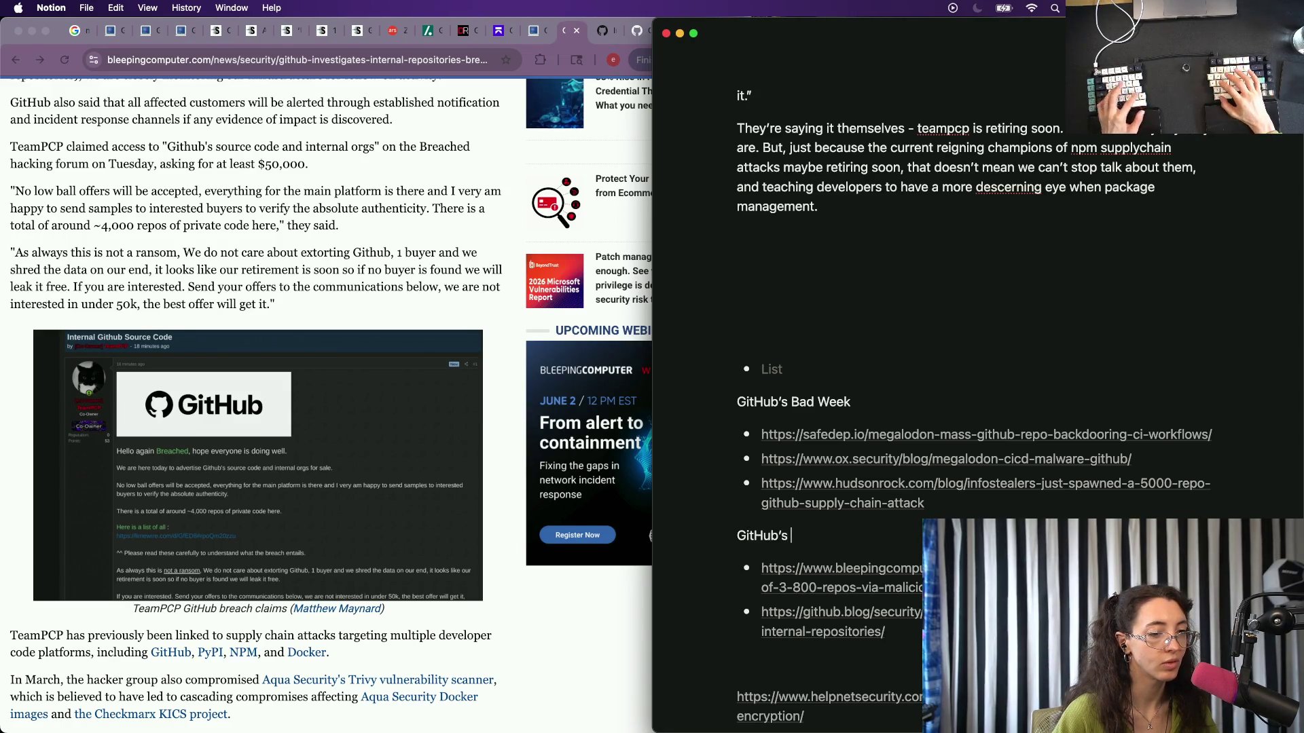
pyautogui.write('s Bad')
# Finish the GitHub's Bad Week heading, rename the upper heading Megaldon and remove blank blocks and the helpnetsecurity line.
pyautogui.press('BackSpace')
pyautogui.press('BackSpace')
pyautogui.write('W')
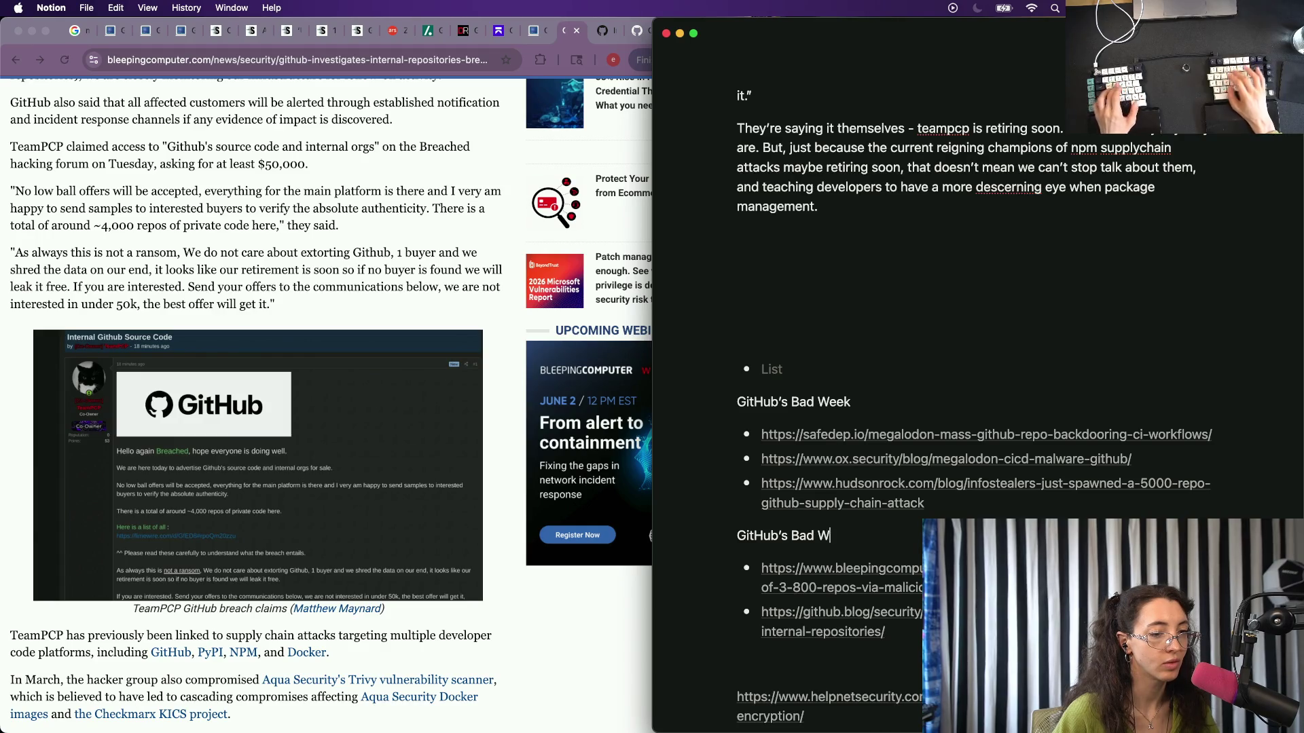
pyautogui.write('eek')
pyautogui.press('Up')
pyautogui.press('Up')
pyautogui.press('Up')
pyautogui.press('super+shift+Left')
pyautogui.write('M')
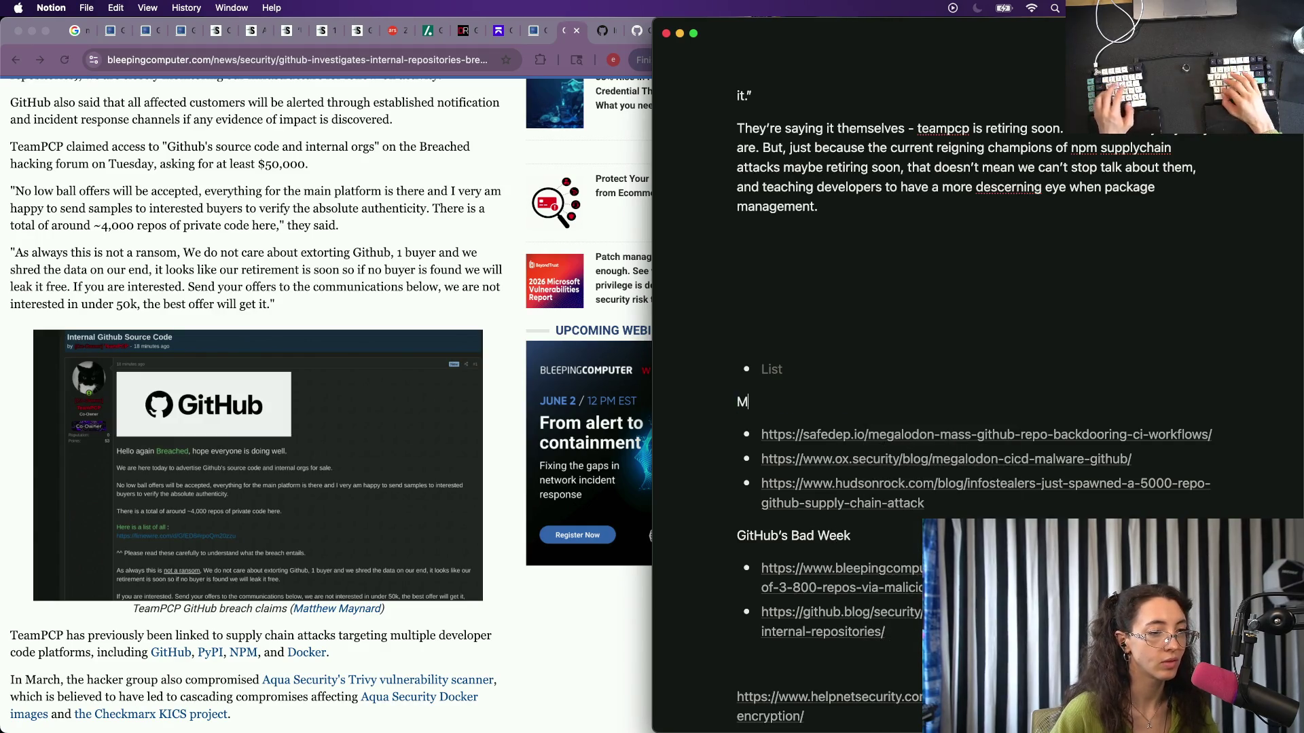
pyautogui.write('egaldon')
pyautogui.press('Up')
pyautogui.press('BackSpace')
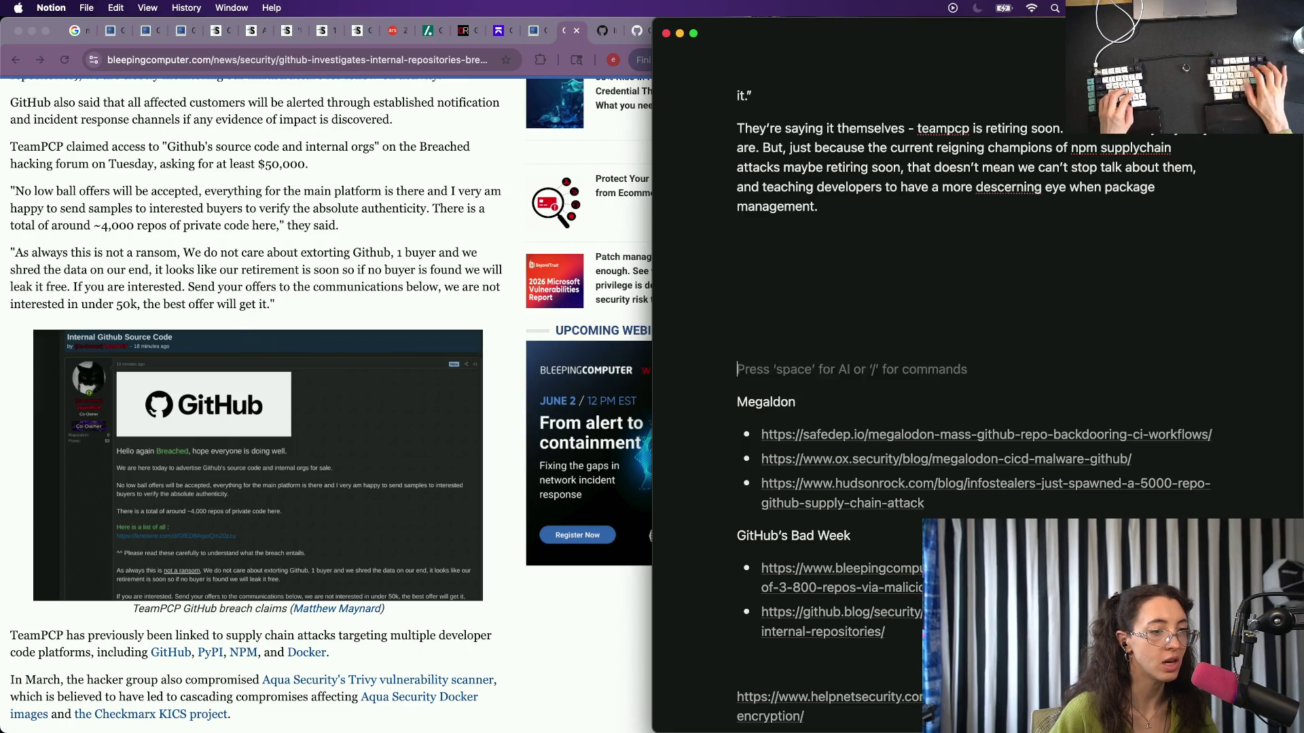
pyautogui.press('BackSpace')
pyautogui.press('BackSpace')
pyautogui.press('BackSpace')
pyautogui.press('BackSpace')
pyautogui.press('BackSpace')
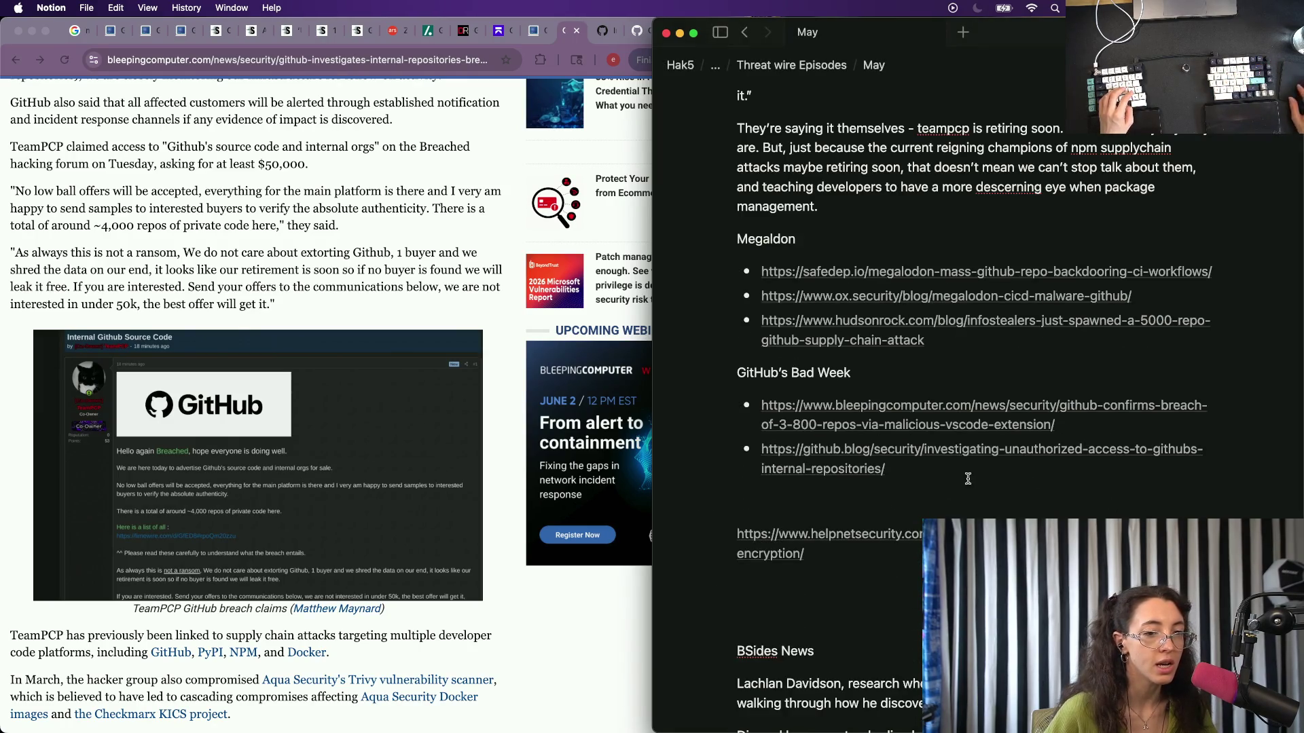
pyautogui.scroll(-5, 847, 399)
pyautogui.scroll(1, 846, 400)
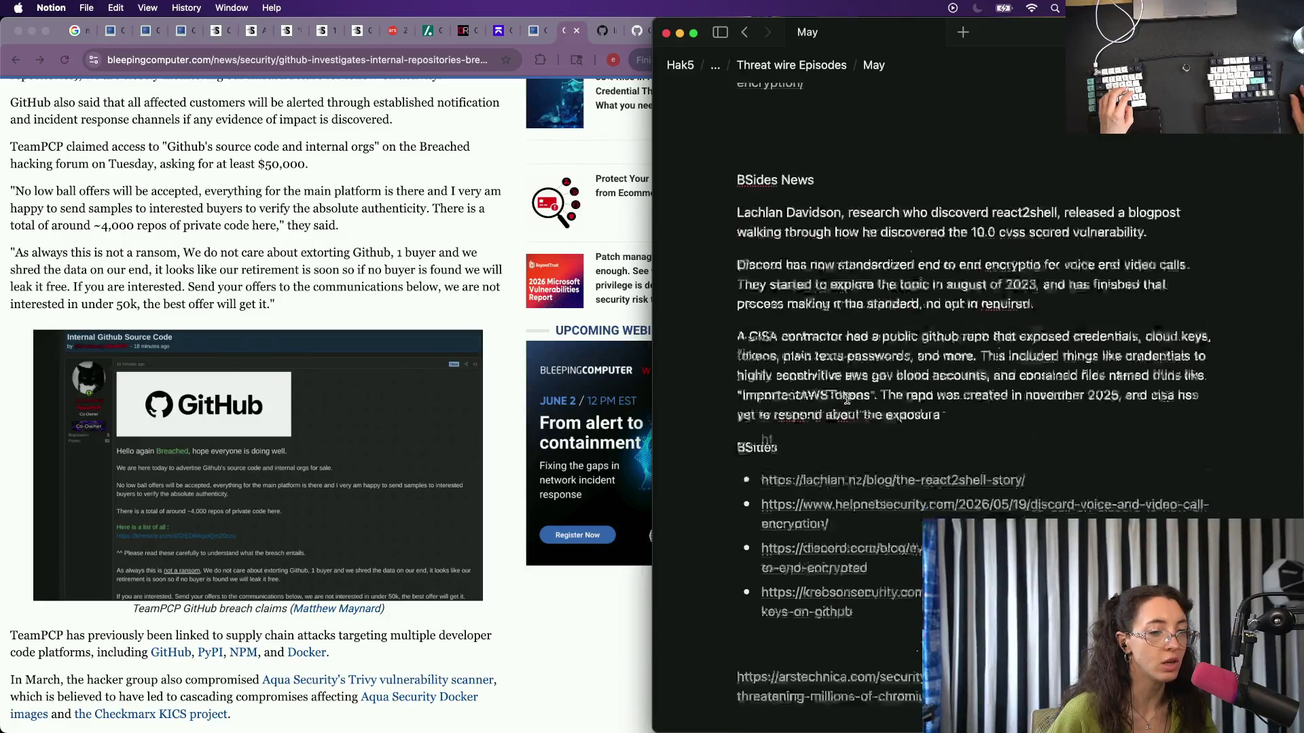
pyautogui.scroll(-4, 846, 400)
pyautogui.scroll(1, 851, 286)
pyautogui.scroll(3, 856, 175)
pyautogui.scroll(1, 856, 176)
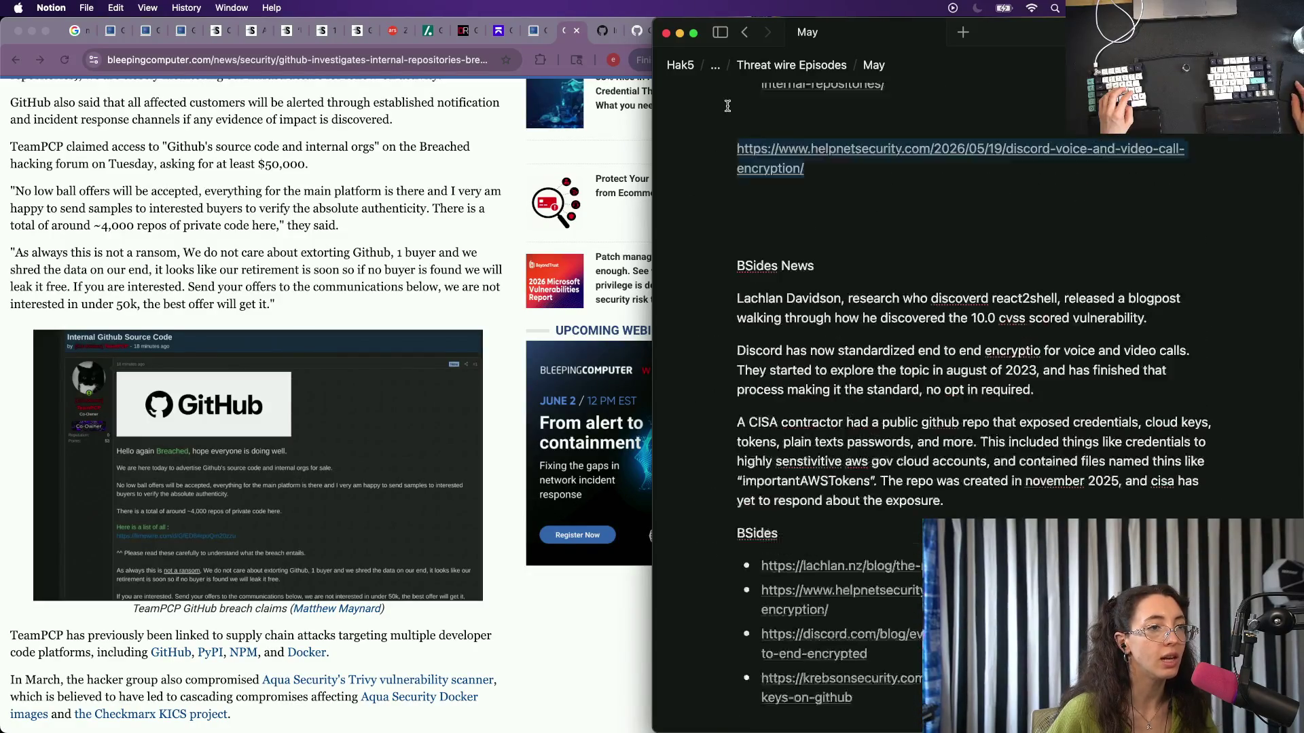
pyautogui.scroll(4, 856, 175)
pyautogui.press('super+z')
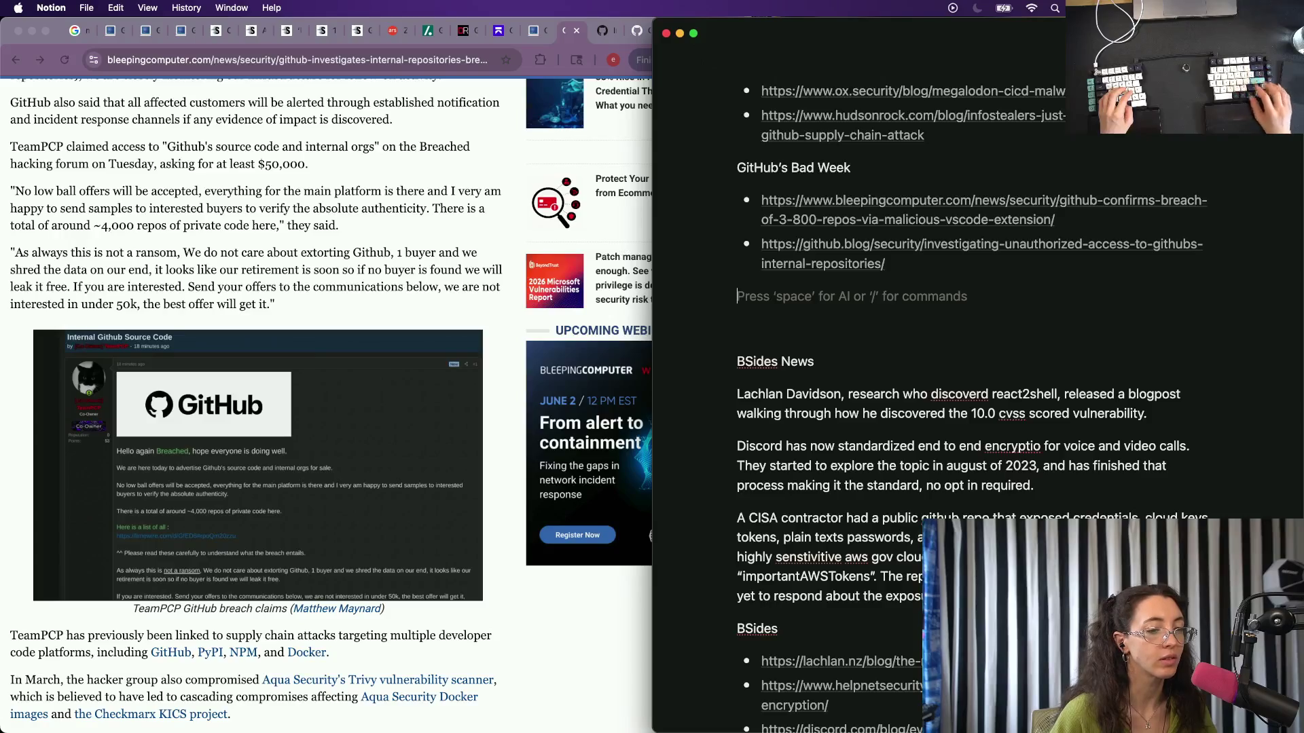
pyautogui.scroll(-5, 948, 511)
pyautogui.scroll(1, 948, 511)
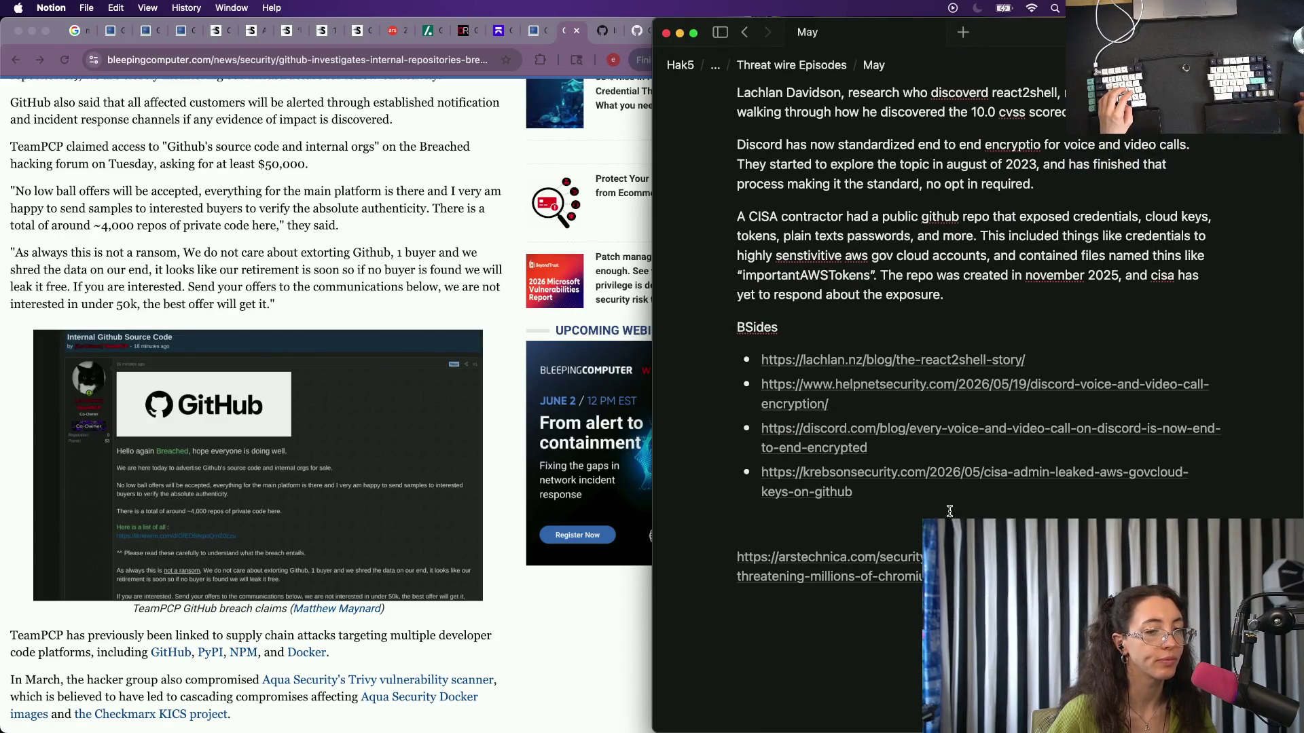
# Switch to Chrome and bring up the SecurityWeek Anthropic Mythos article.
pyautogui.click(342, 316)
pyautogui.hotkey('ctrl', 'Tab')
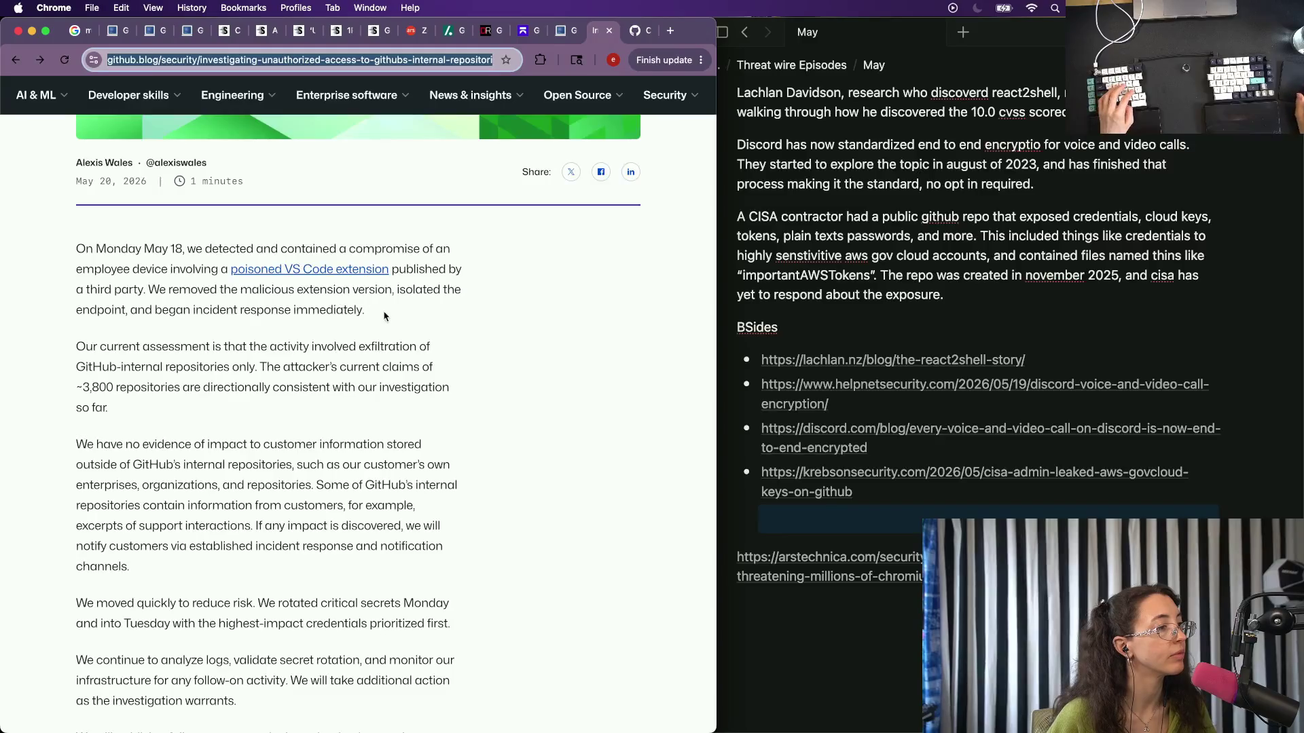
pyautogui.hotkey('ctrl', 'Tab')
pyautogui.hotkey('ctrl', 'Tab')
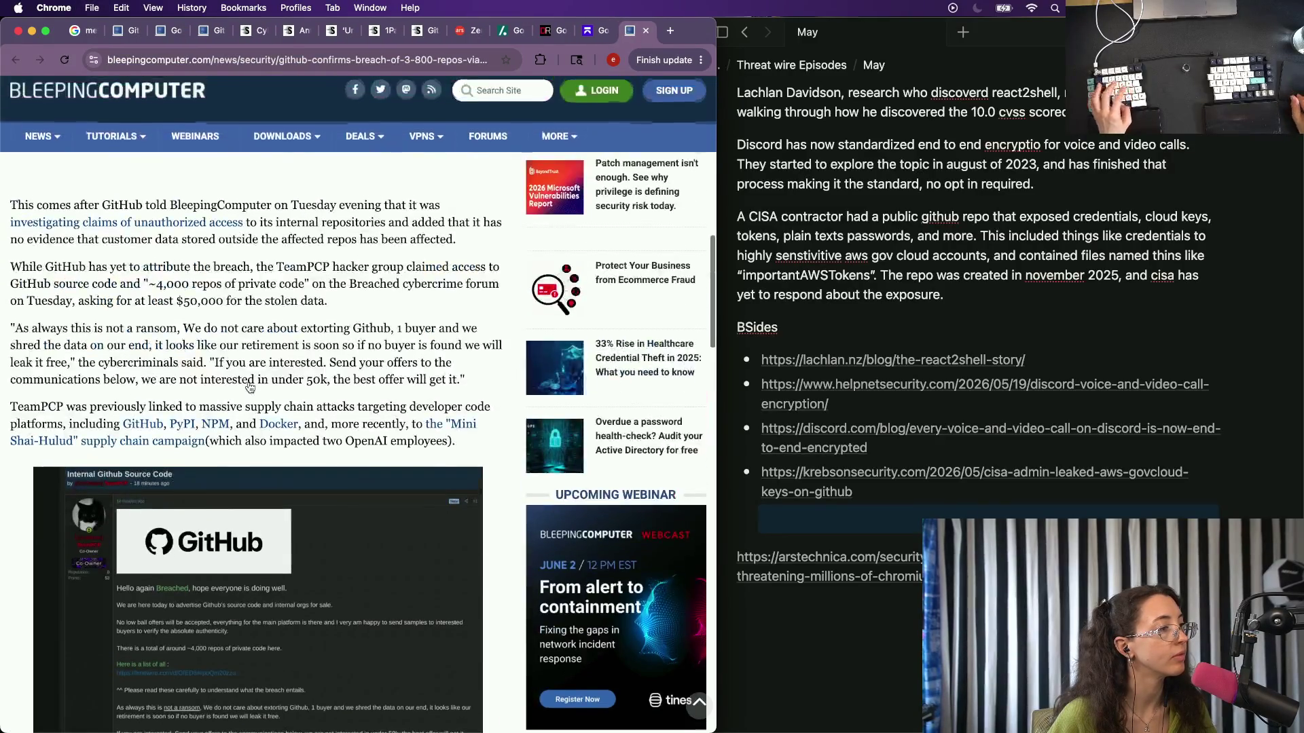
pyautogui.hotkey('ctrl', 'Tab')
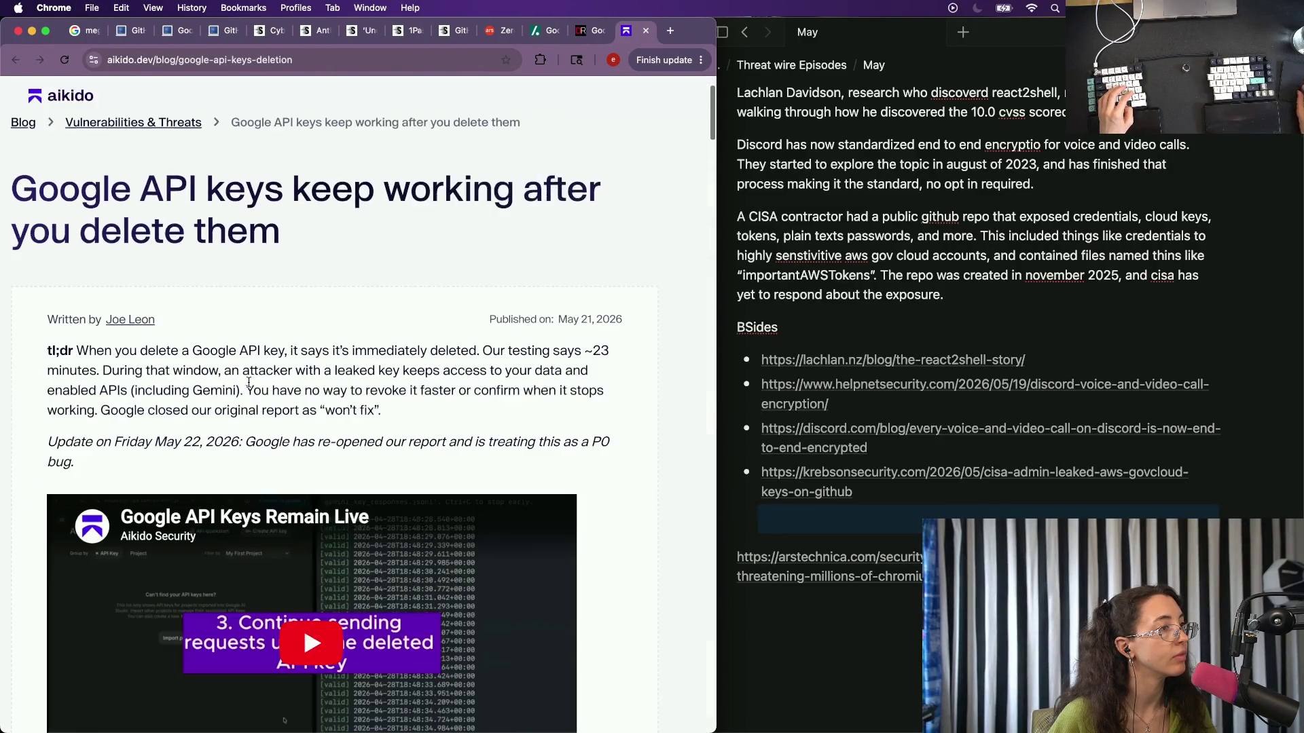
pyautogui.click(307, 32)
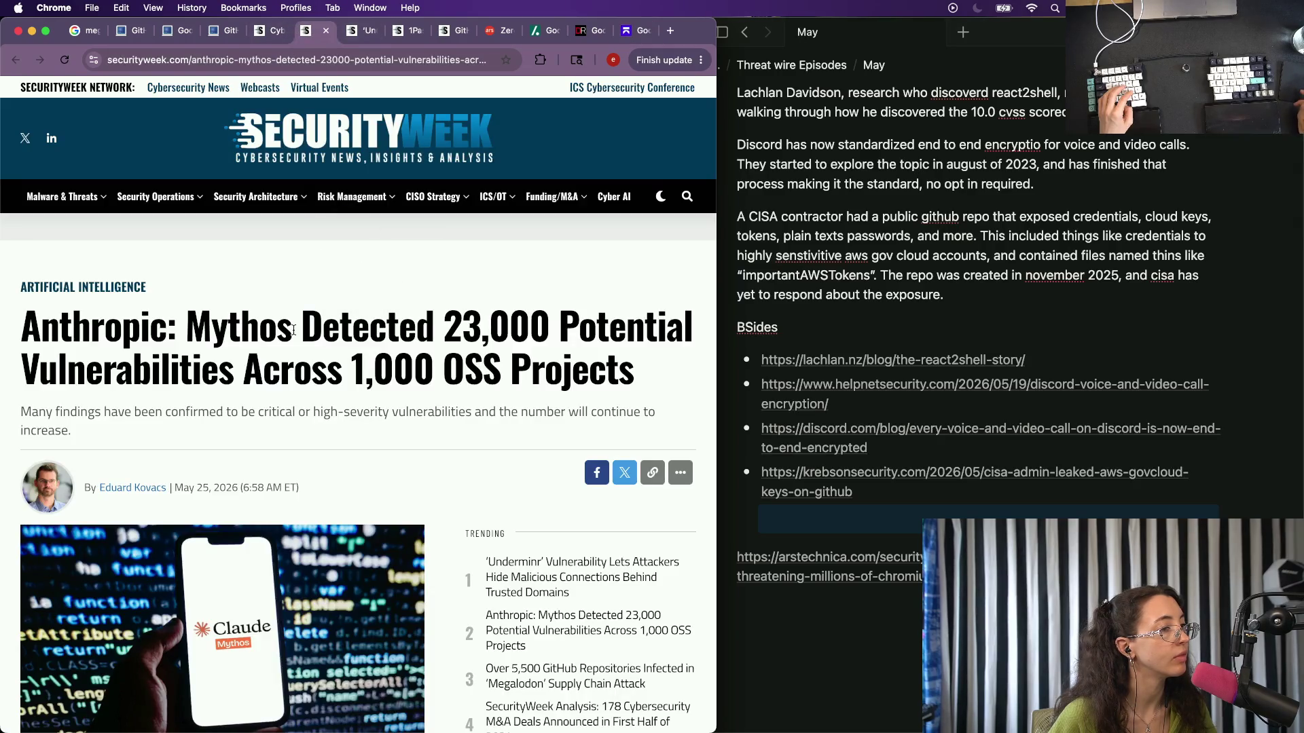
pyautogui.scroll(-3, 293, 329)
pyautogui.scroll(-3, 294, 332)
pyautogui.scroll(3, 294, 333)
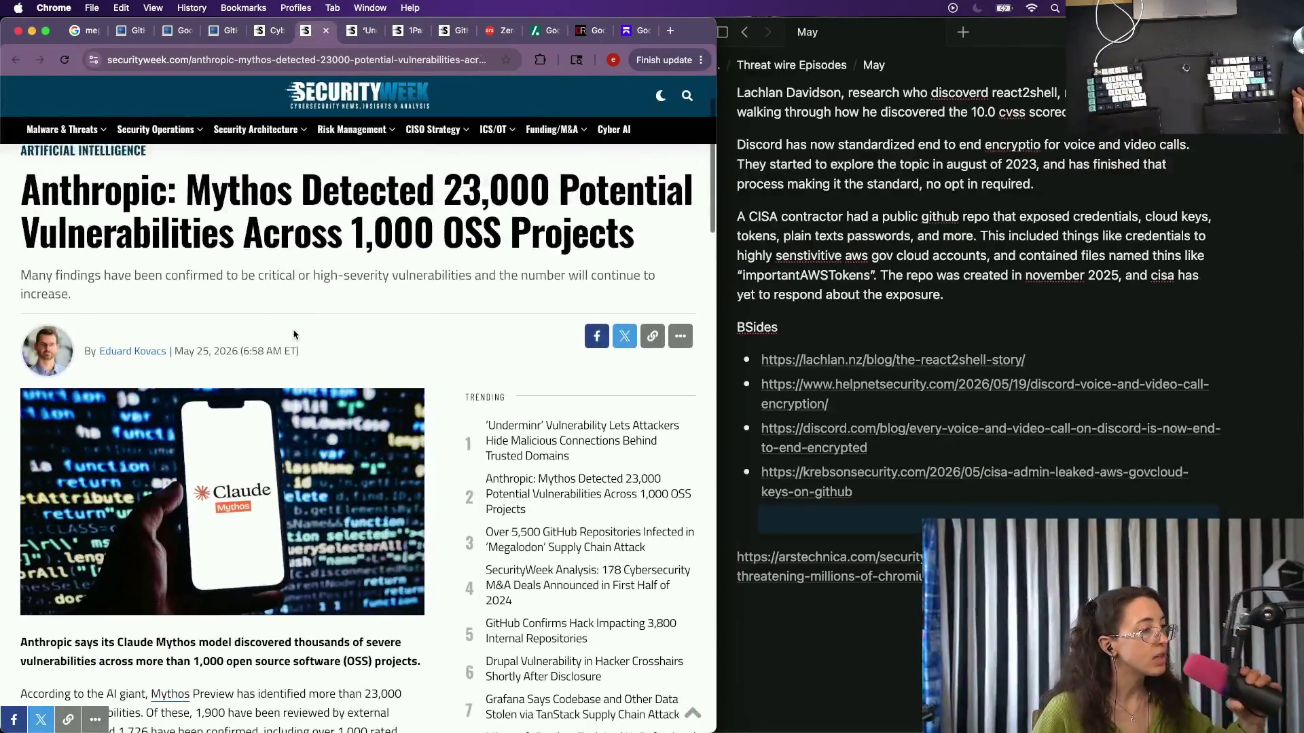
pyautogui.scroll(-1, 294, 333)
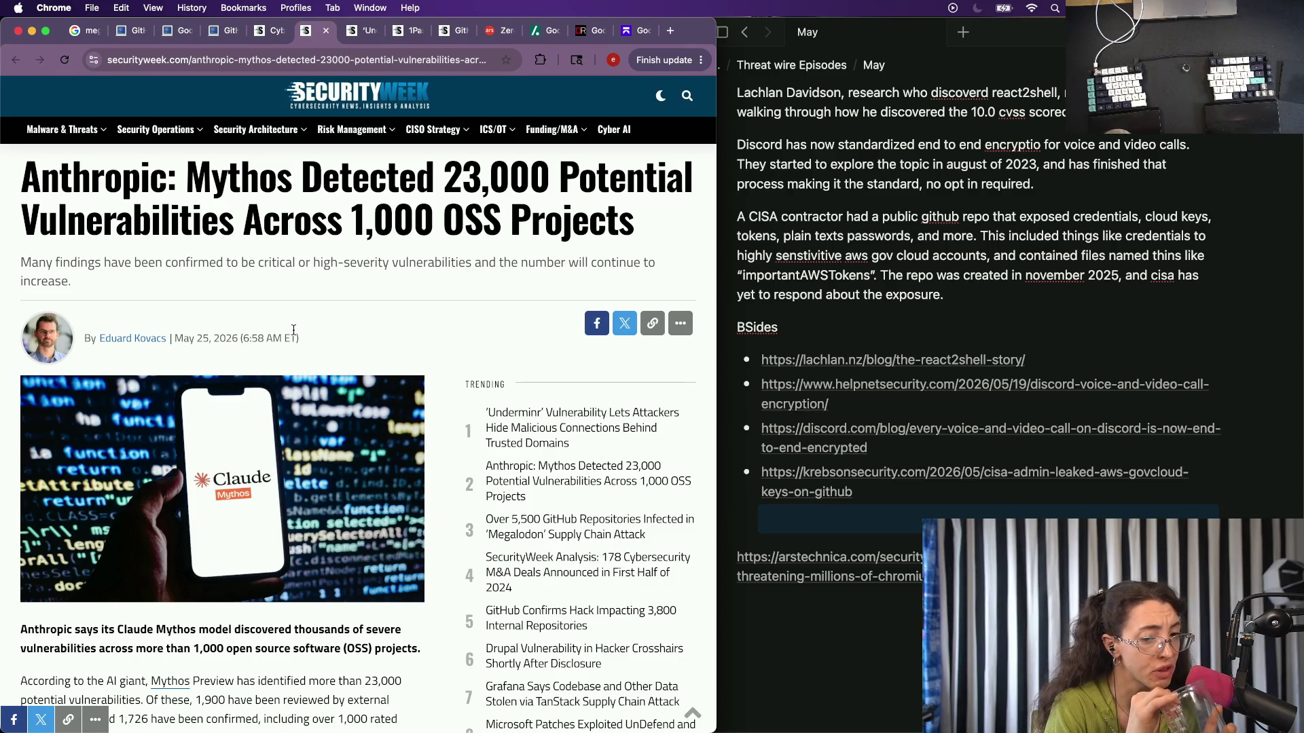
pyautogui.scroll(-5, 246, 463)
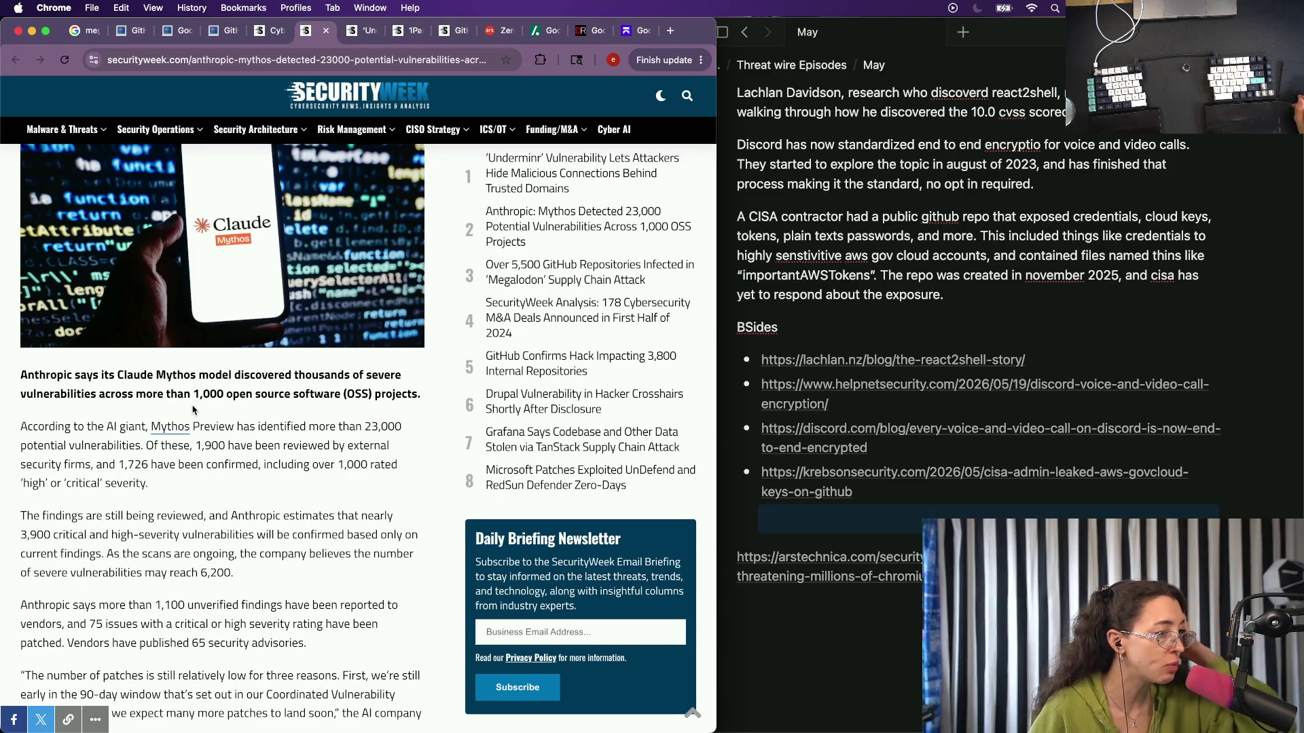
pyautogui.scroll(-2, 193, 409)
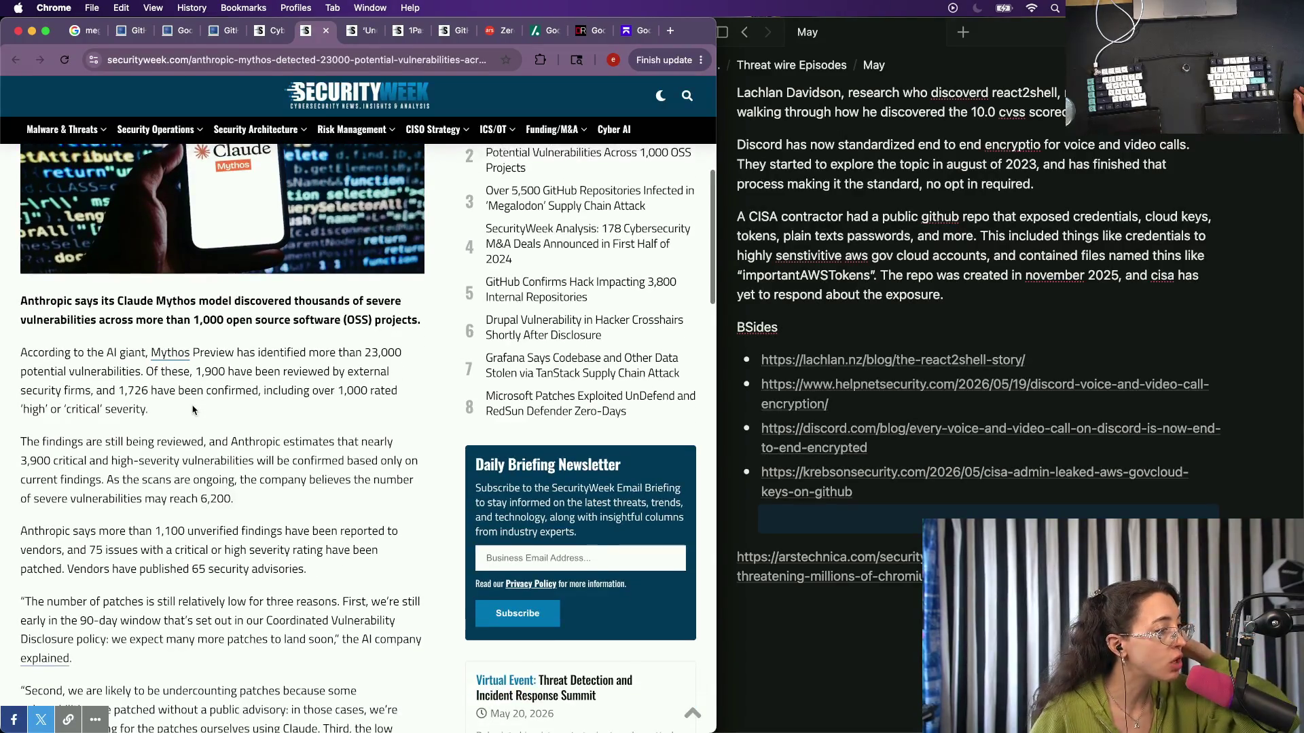
pyautogui.scroll(-1, 254, 356)
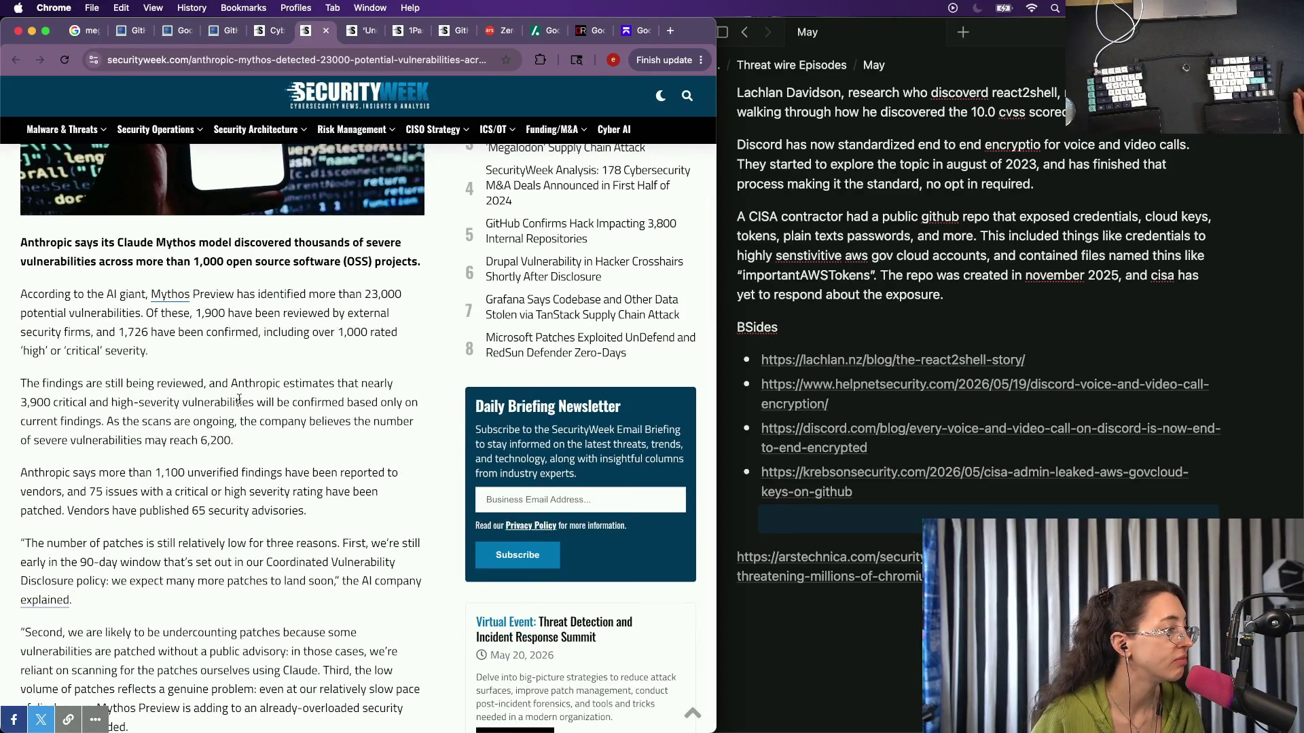
# Read the Mythos paragraph about 23,000 potential vulnerabilities, then move on to the Underminr article.
pyautogui.moveTo(163, 353); pyautogui.dragTo(21, 292)
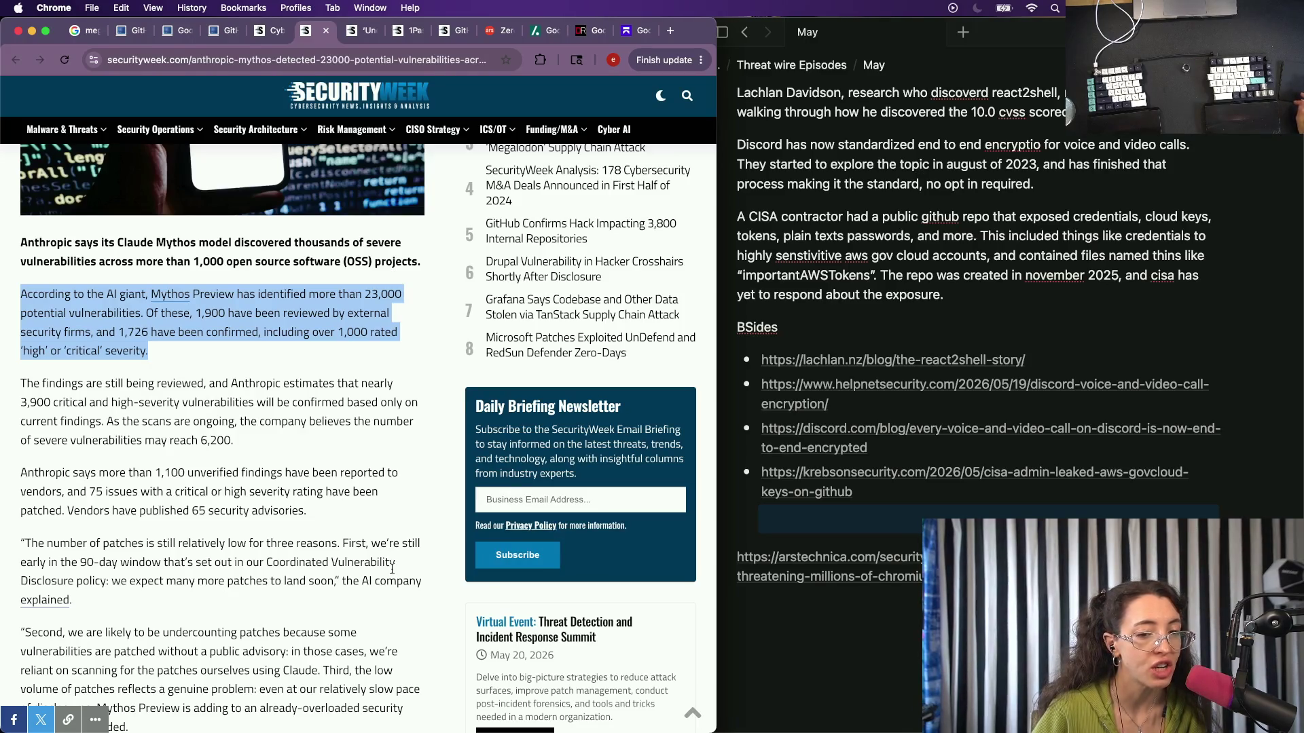
pyautogui.scroll(-1, 306, 537)
pyautogui.scroll(-1, 306, 538)
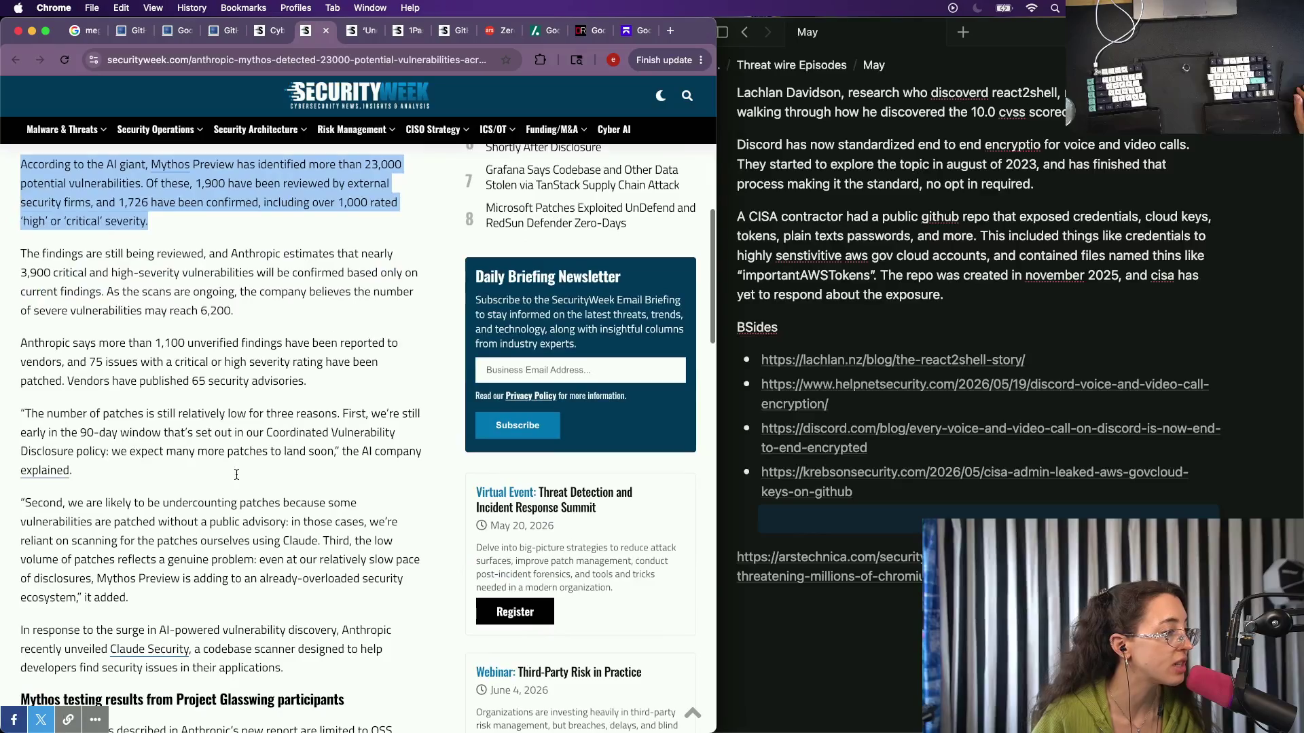
pyautogui.scroll(-1, 237, 479)
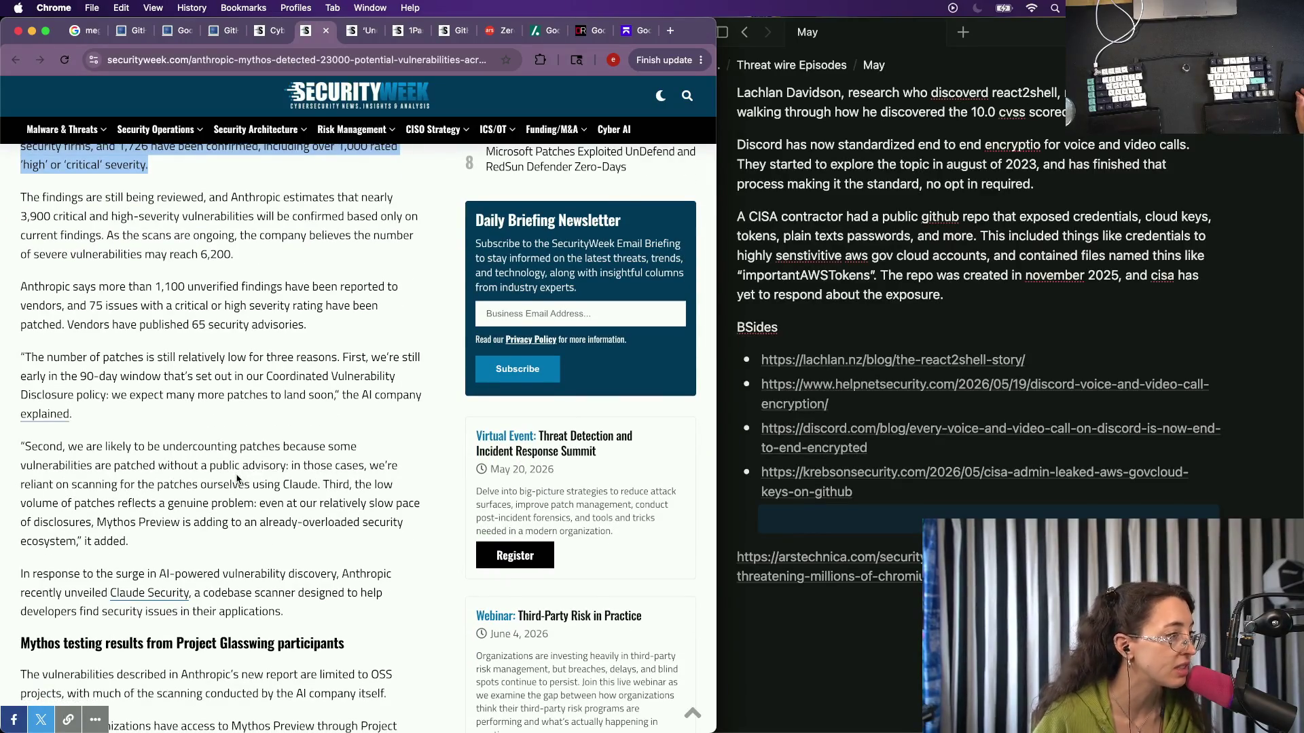
pyautogui.scroll(-1, 263, 361)
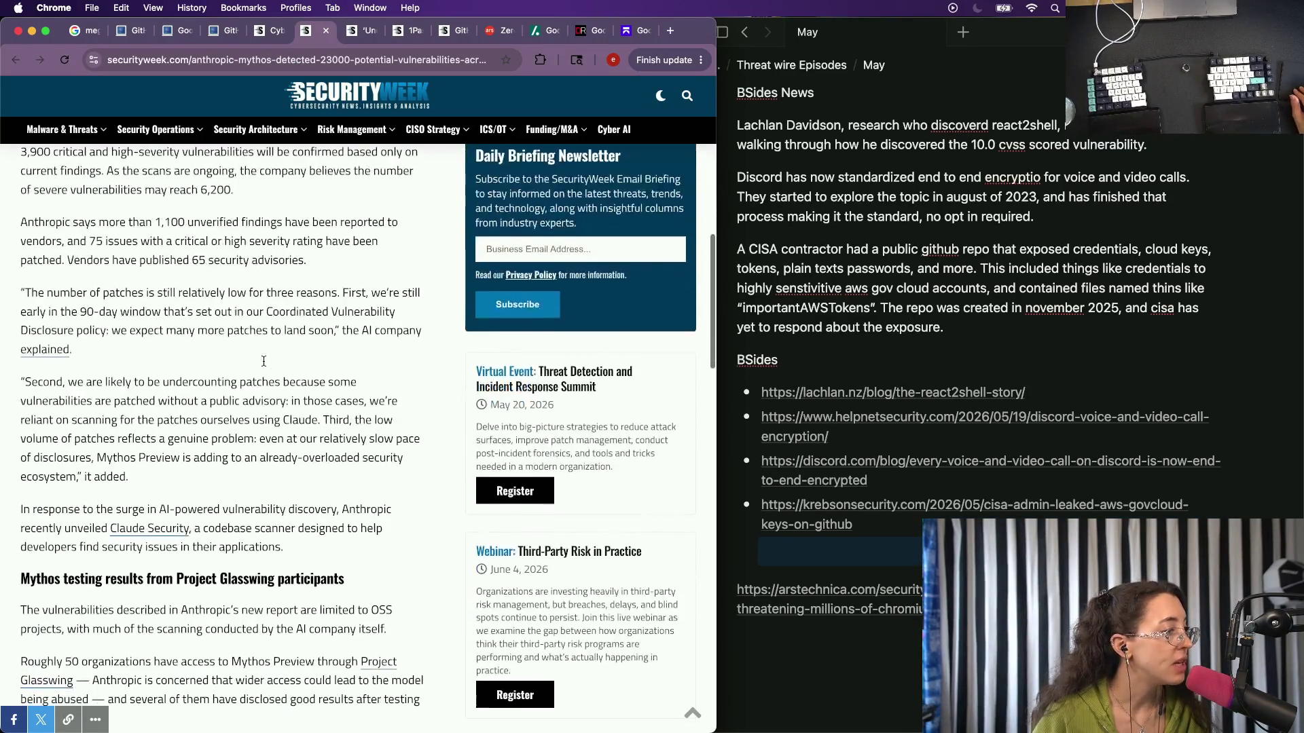
pyautogui.scroll(-4, 264, 365)
pyautogui.scroll(-1, 263, 364)
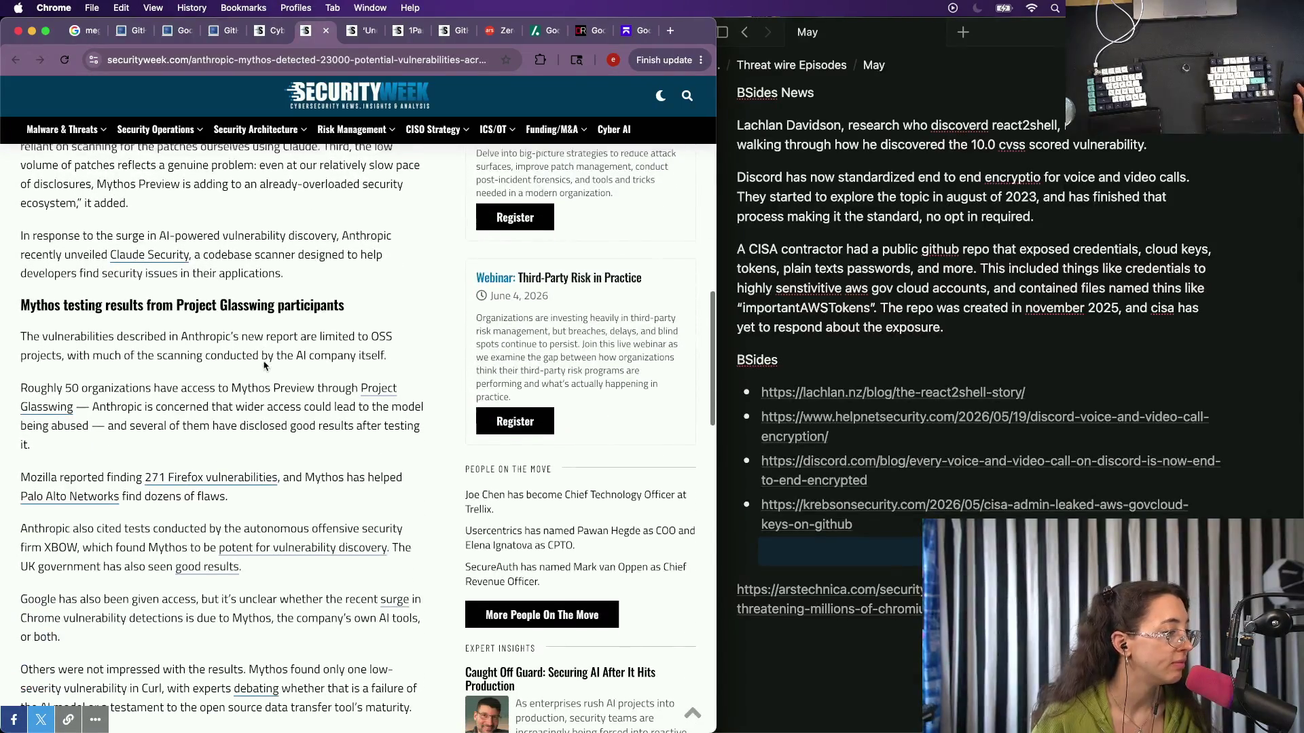
pyautogui.scroll(1, 264, 365)
pyautogui.scroll(-1, 263, 365)
pyautogui.scroll(-3, 263, 365)
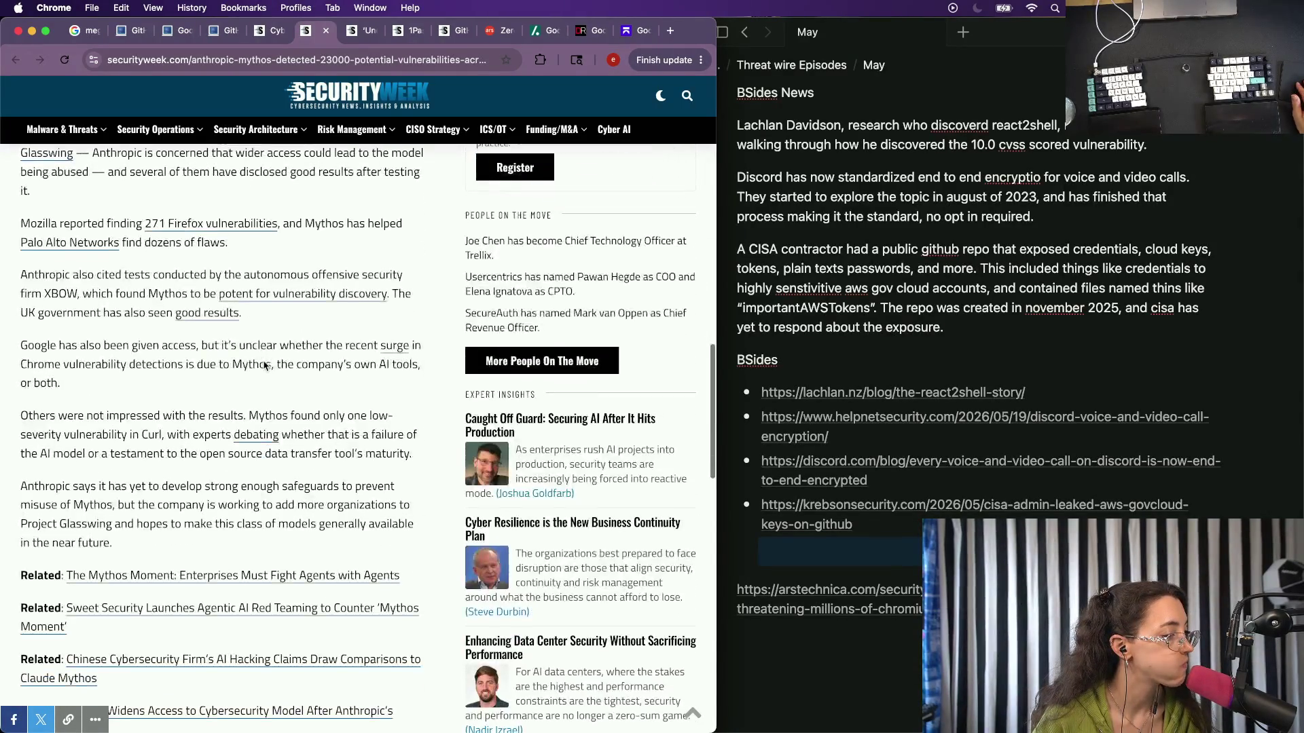
pyautogui.scroll(7, 263, 364)
pyautogui.scroll(5, 263, 364)
pyautogui.press('super+bracketleft')
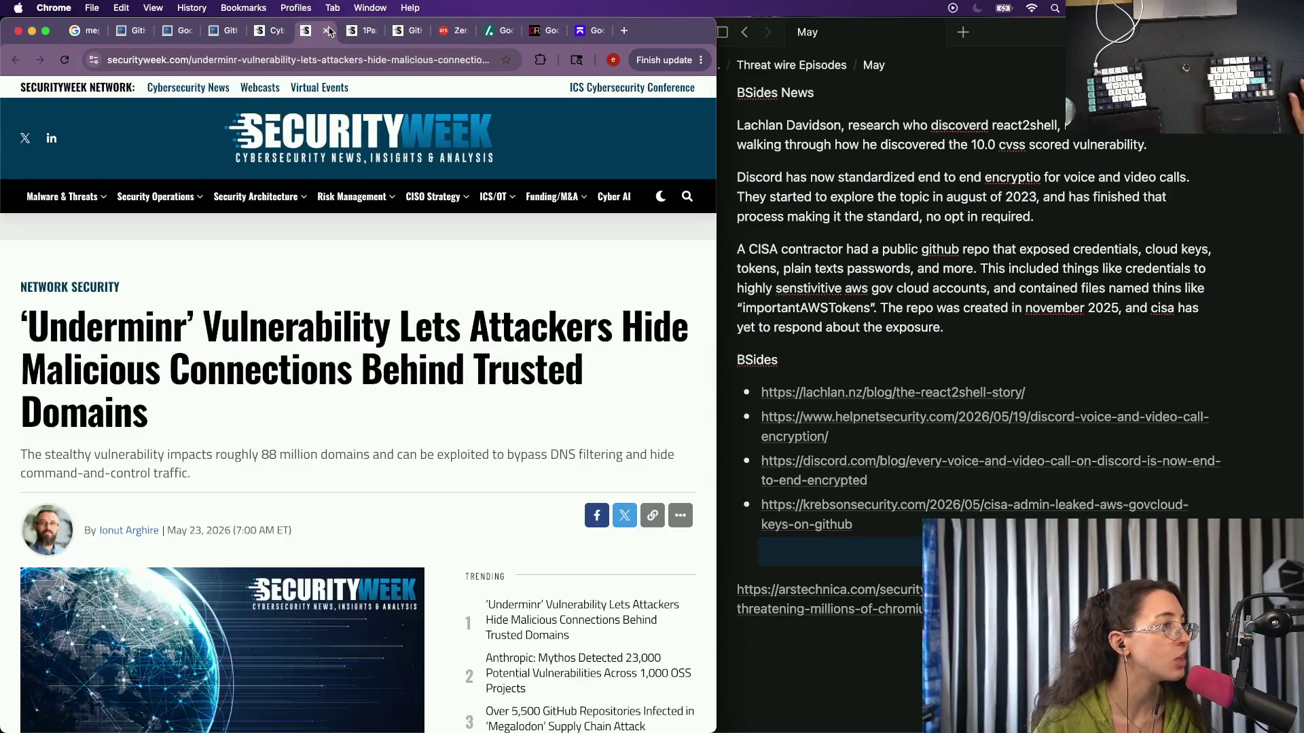
pyautogui.scroll(-2, 206, 572)
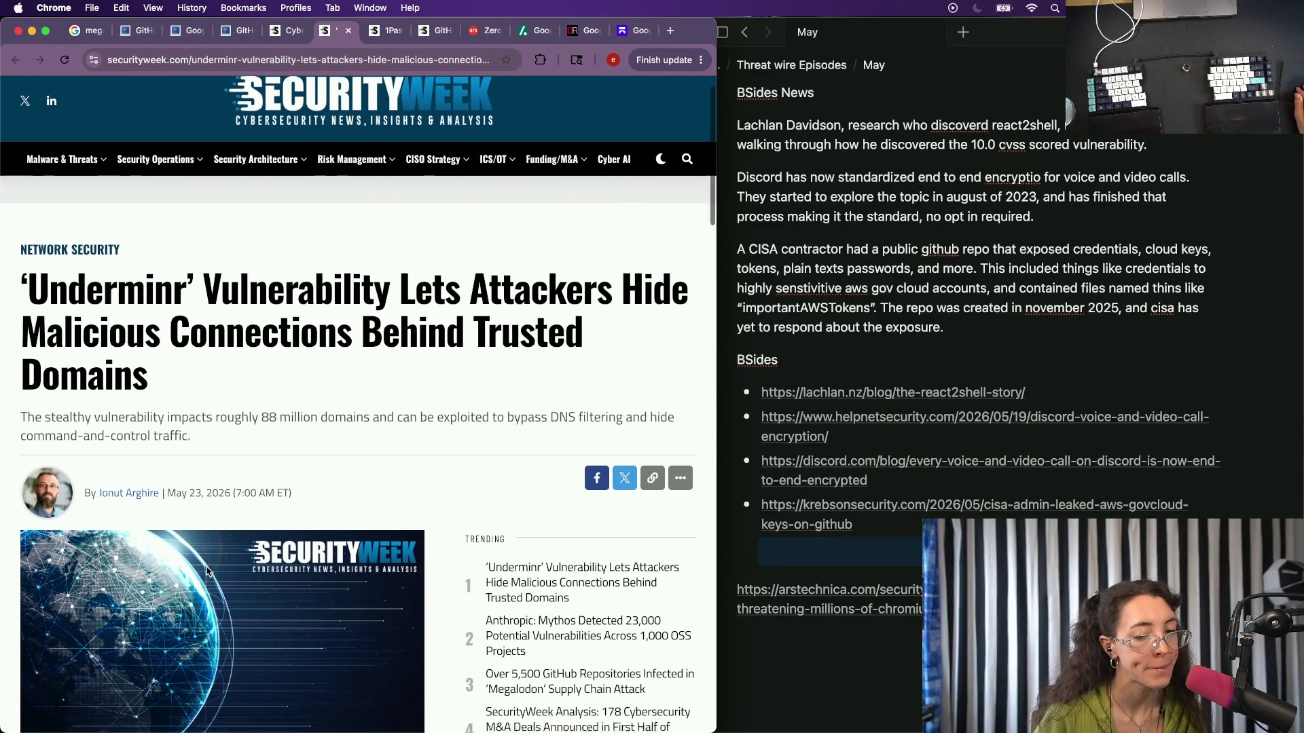
pyautogui.scroll(-2, 206, 571)
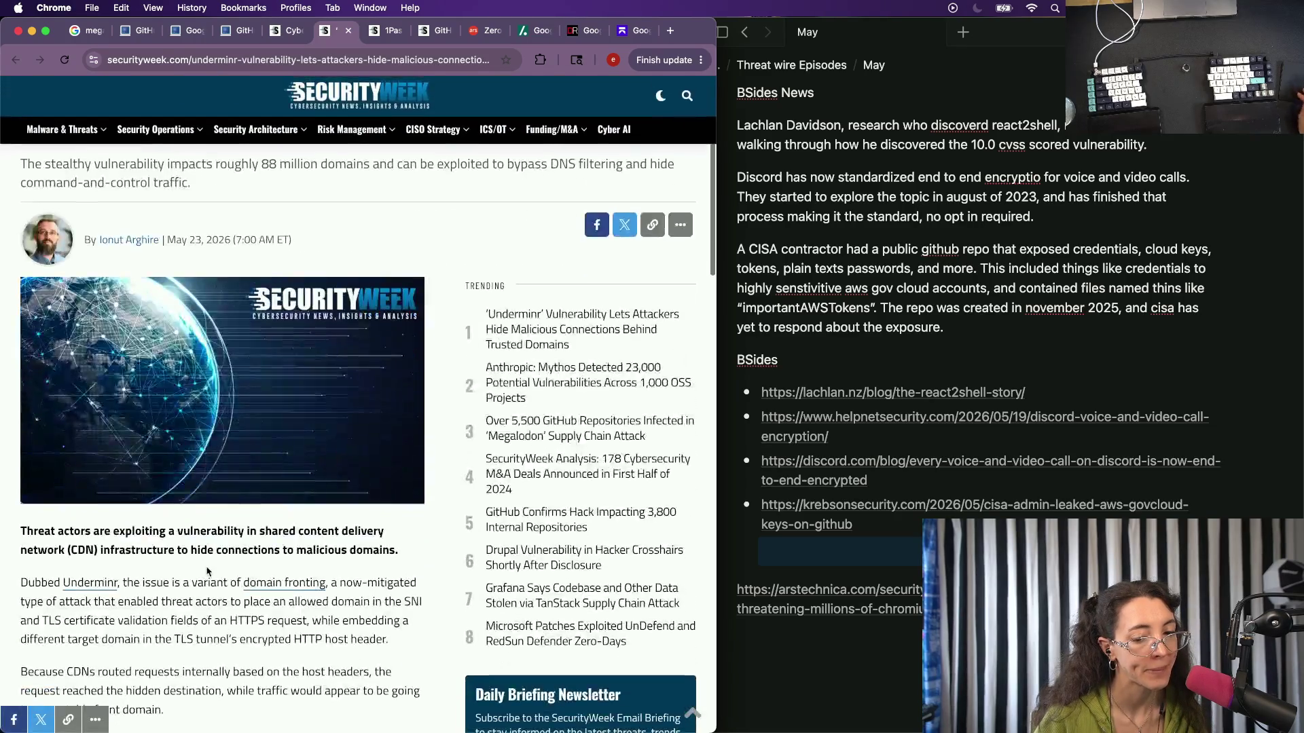
pyautogui.scroll(-3, 206, 571)
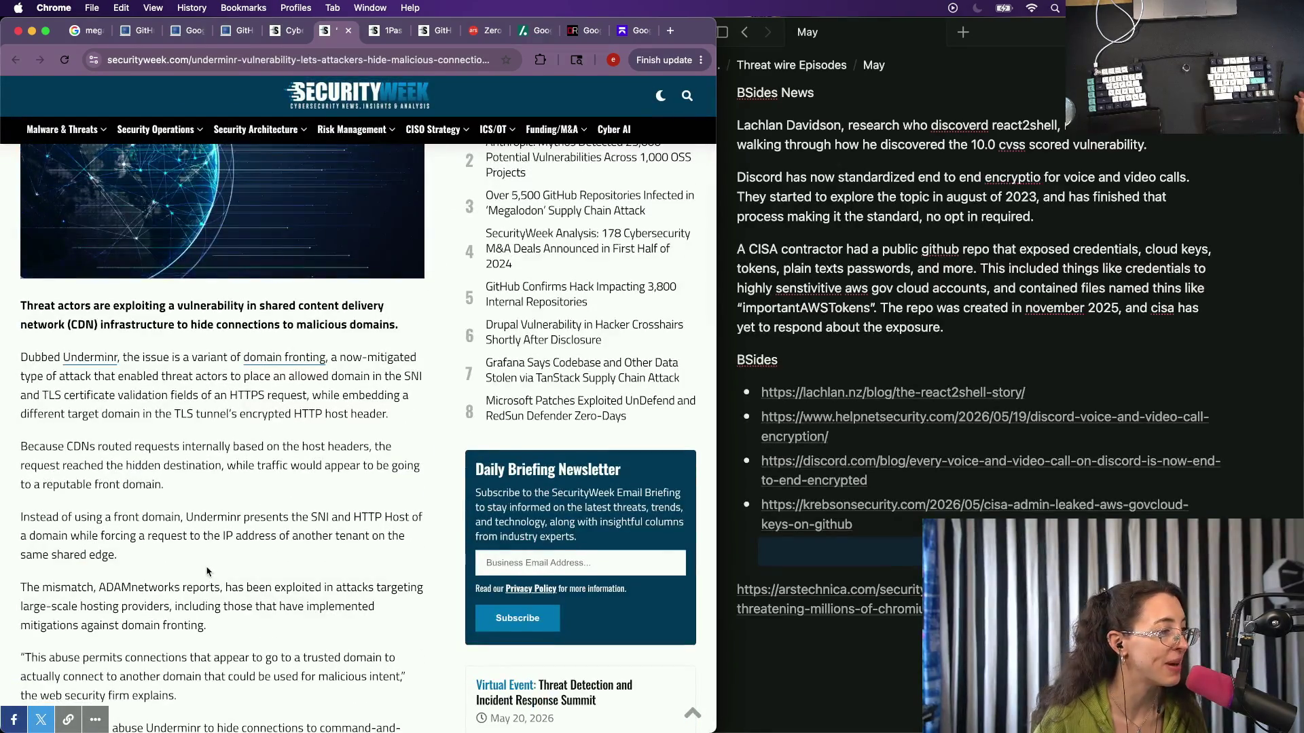
pyautogui.scroll(-1, 207, 572)
pyautogui.scroll(-1, 207, 571)
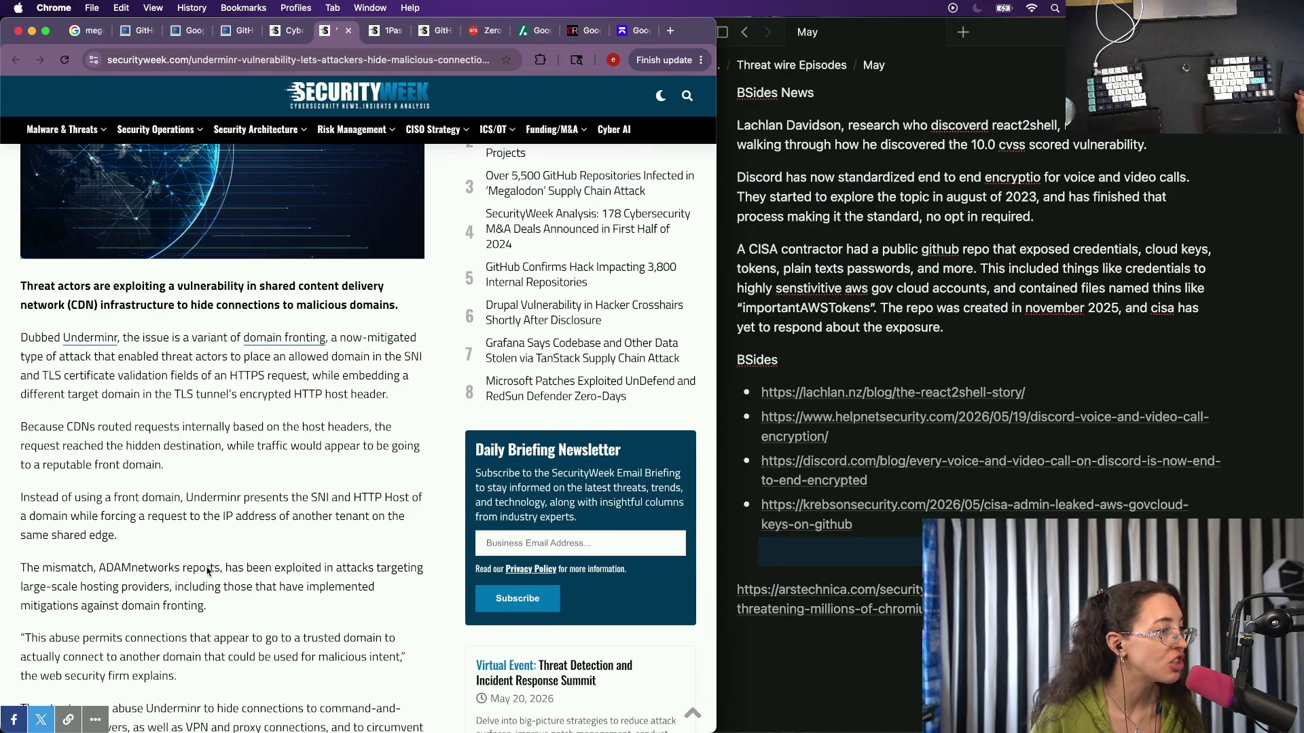
pyautogui.scroll(1, 207, 572)
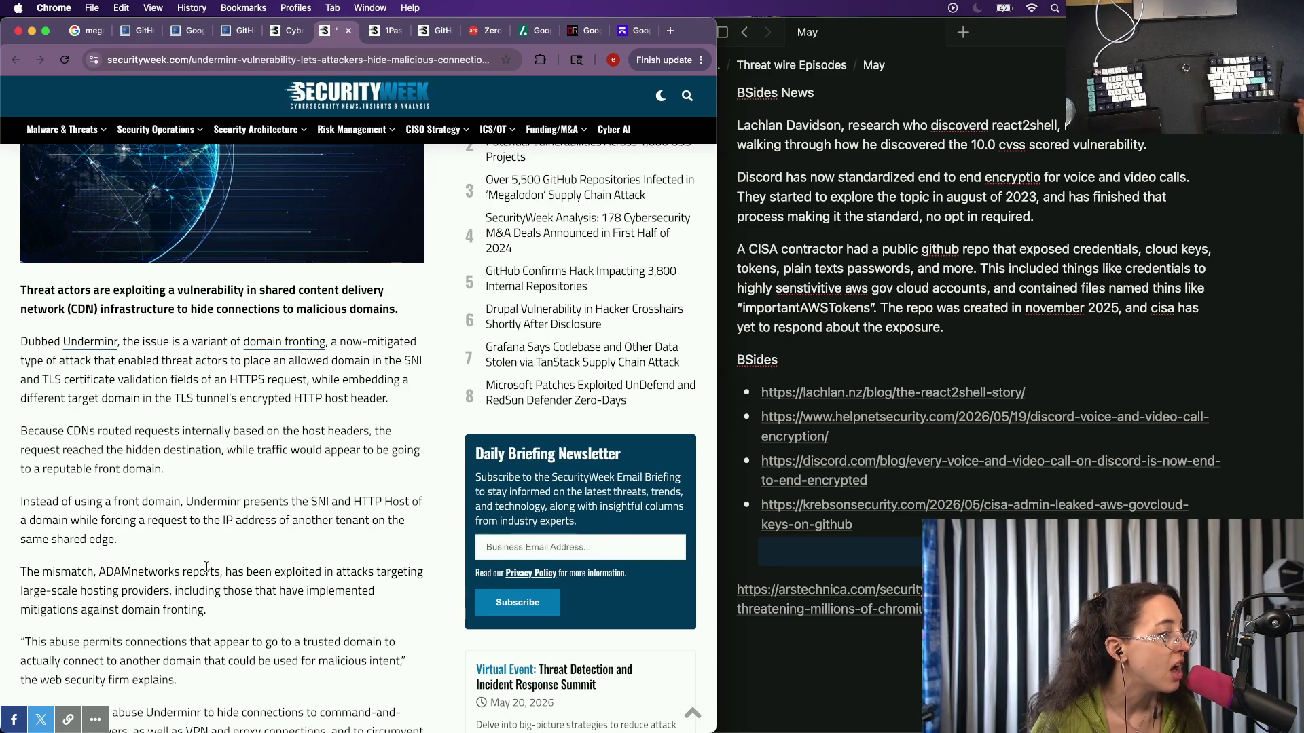
pyautogui.scroll(-1, 207, 568)
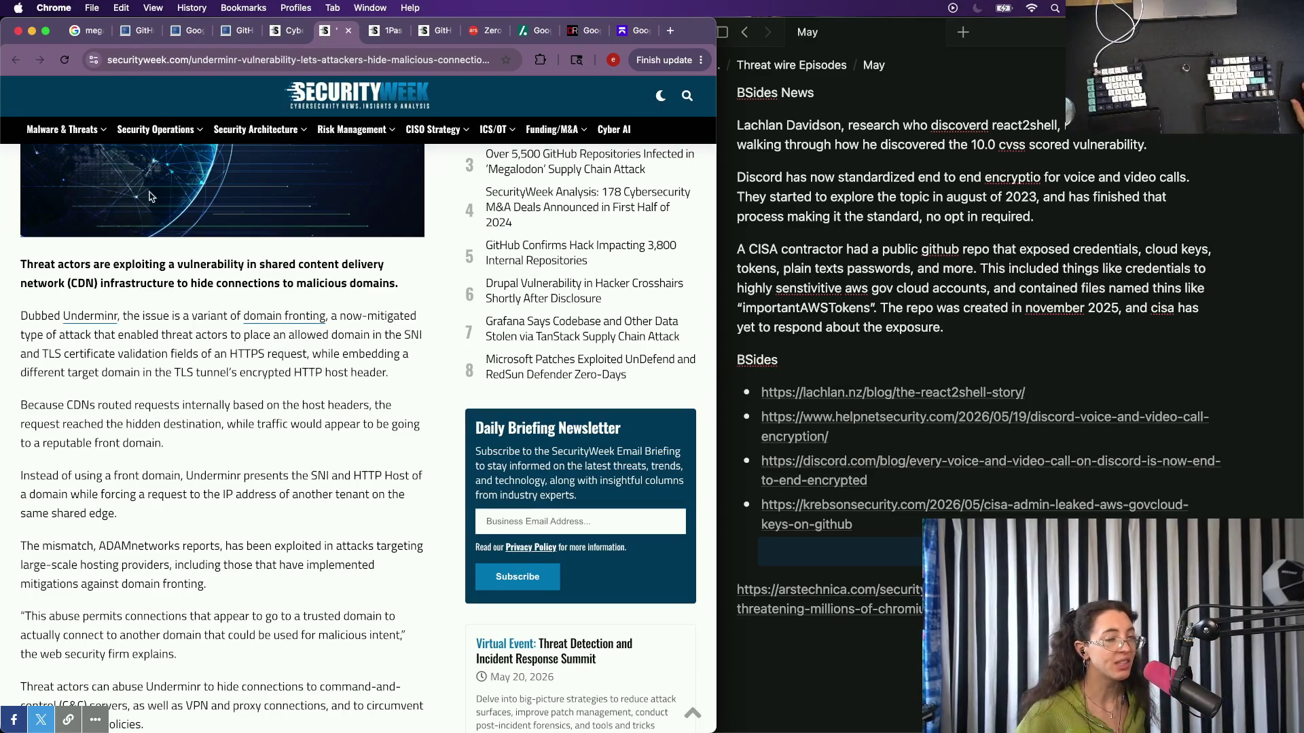
# Read the 1Password and OpenAI article, then return to the notes with a new line above BSides.
pyautogui.click(380, 38)
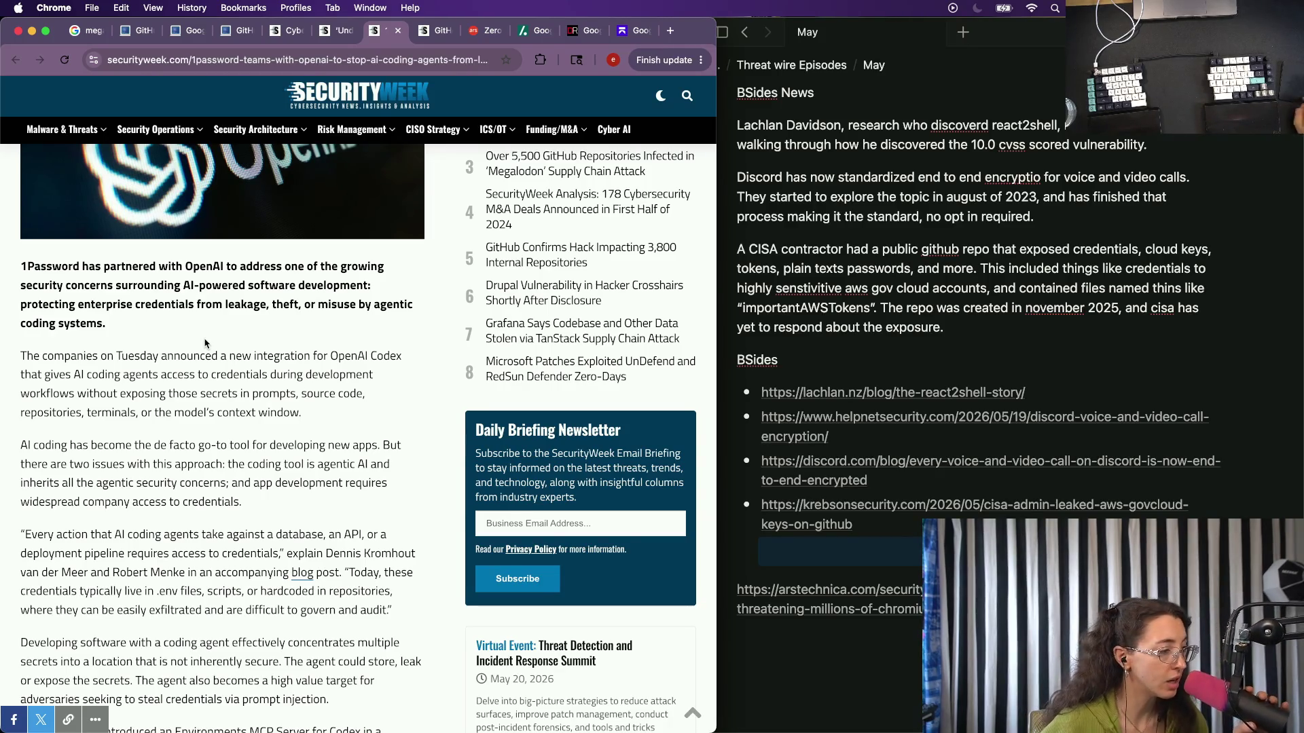
pyautogui.scroll(-3, 153, 577)
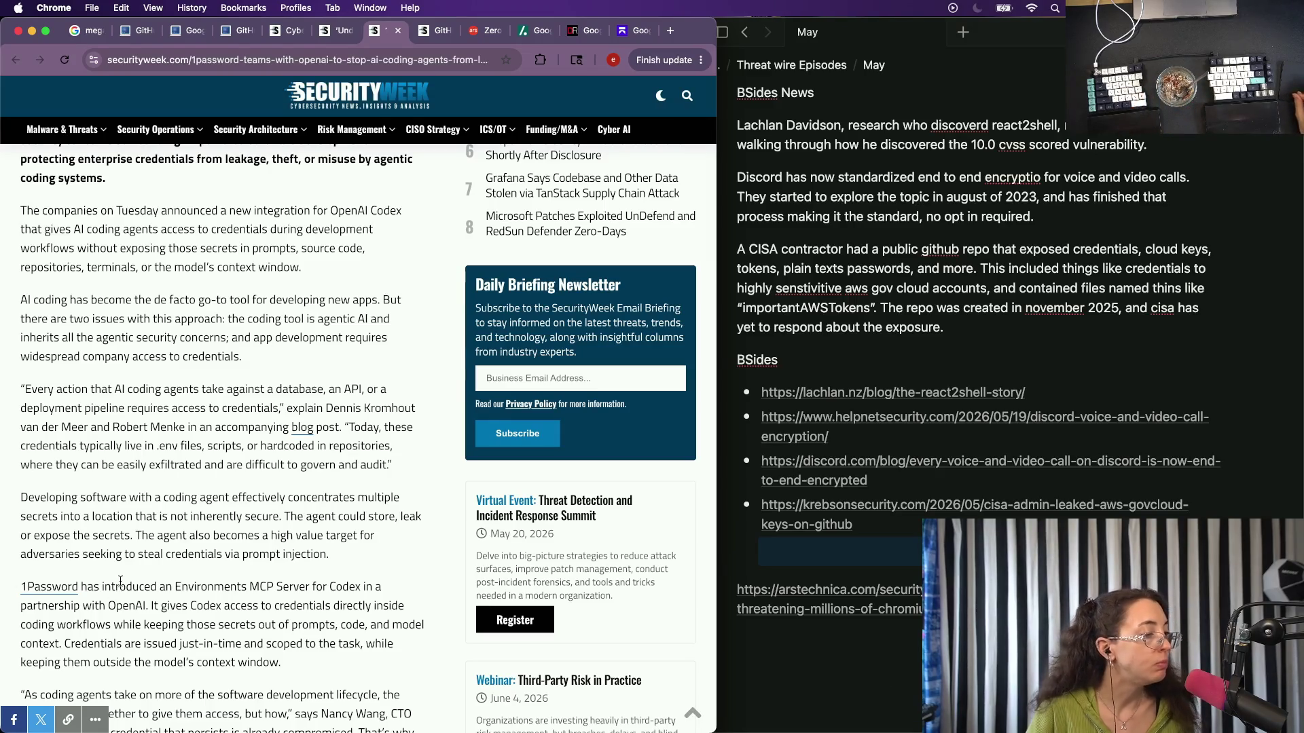
pyautogui.scroll(3, 122, 578)
pyautogui.scroll(-3, 122, 578)
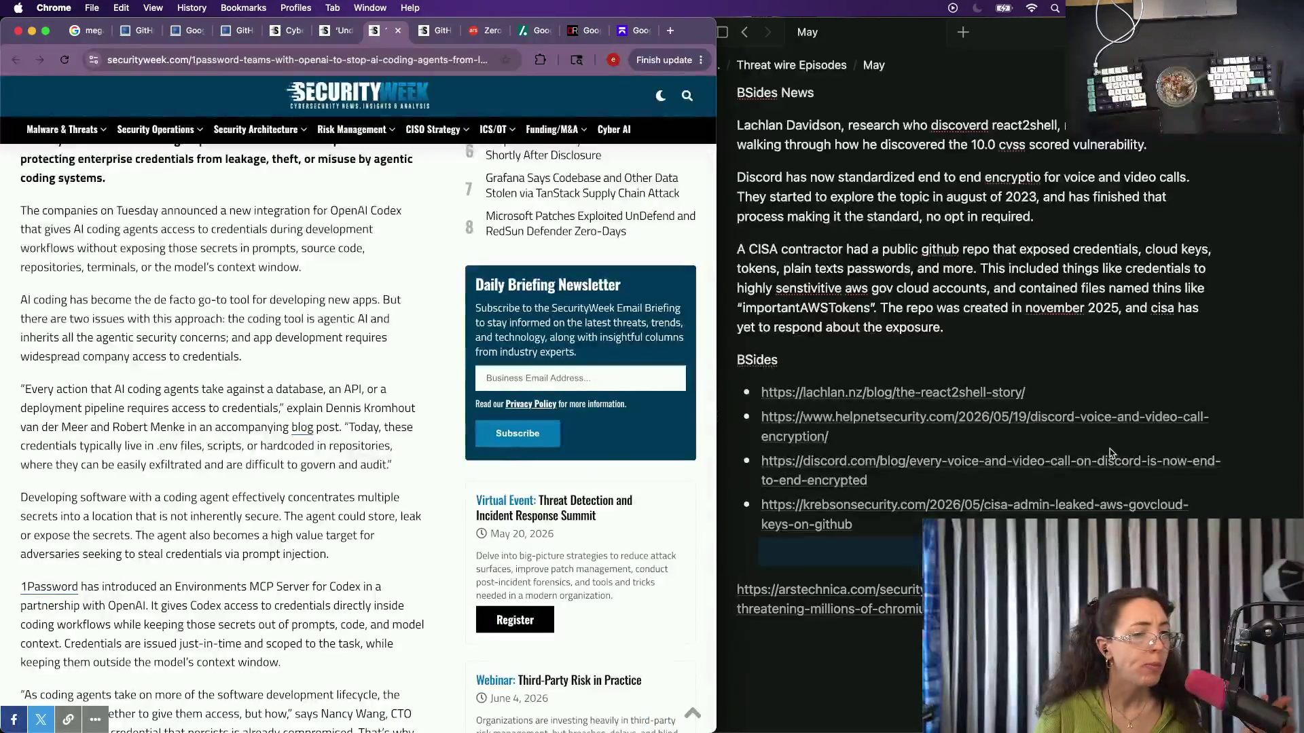
pyautogui.press('super+Tab')
pyautogui.press('Return')
pyautogui.press('Return')
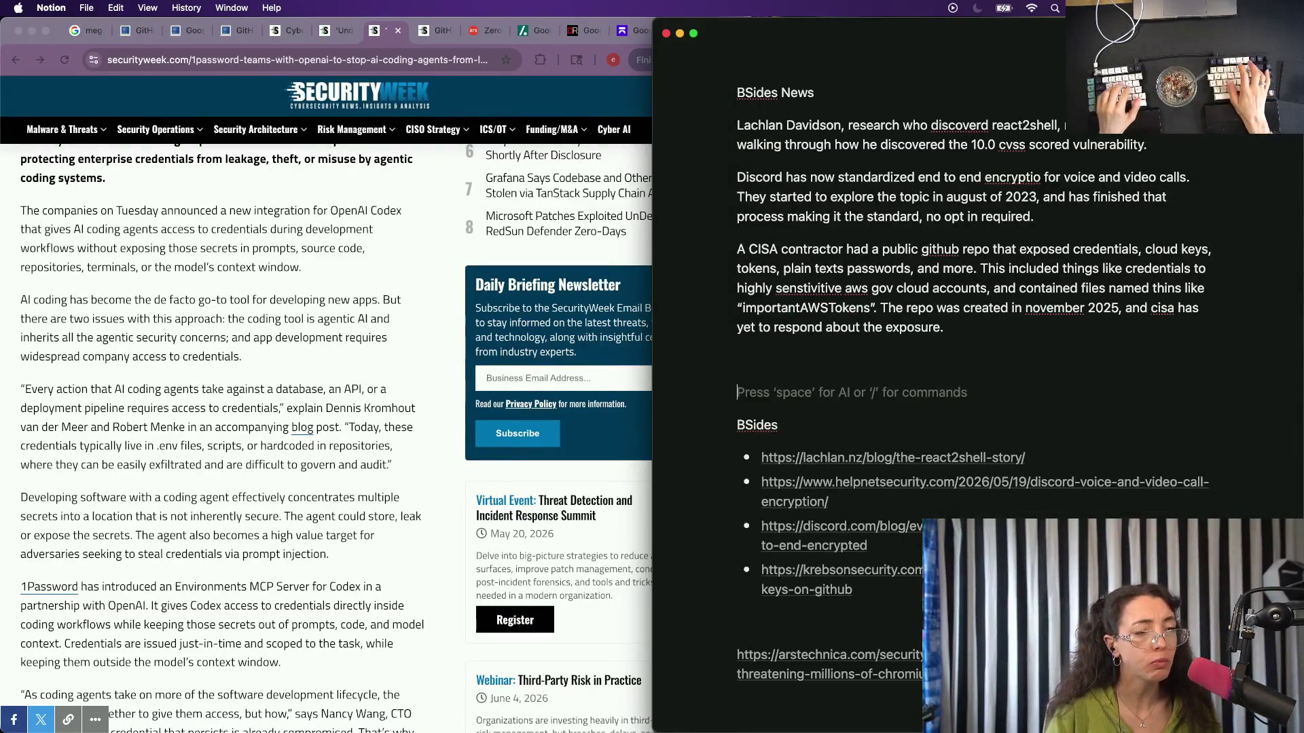
# Write the note that OpenAI teamed up with 1Password to give AI coding agents credential access.
pyautogui.press('BackSpace')
pyautogui.write('OpenAI')
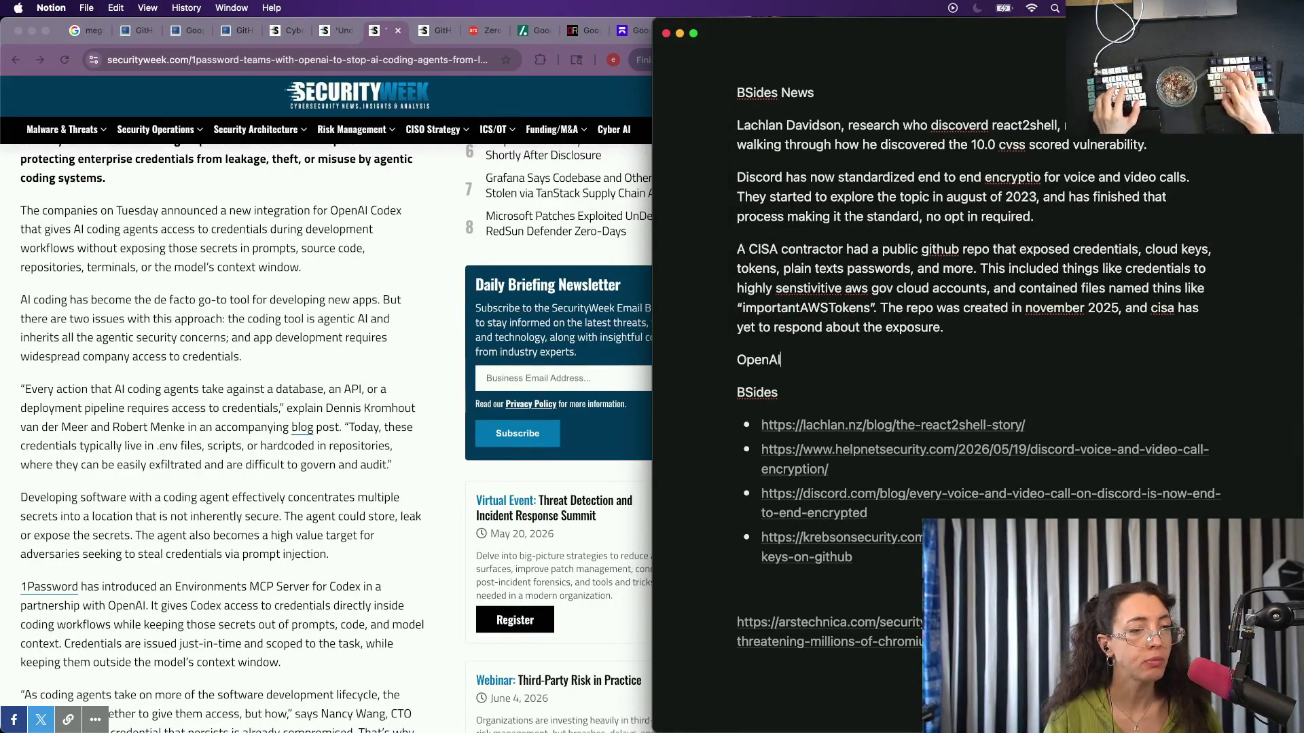
pyautogui.write(' has teamed up with')
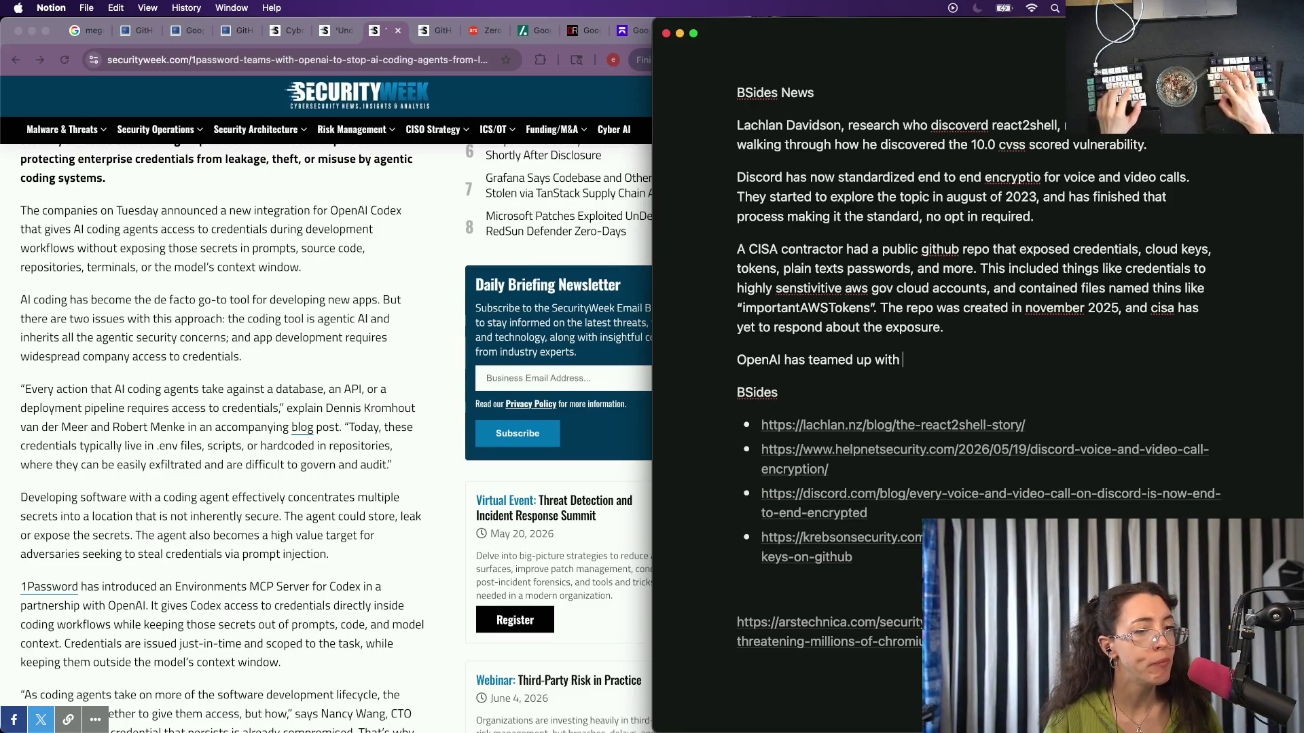
pyautogui.write(' O')
pyautogui.press('BackSpace')
pyautogui.write('1pas')
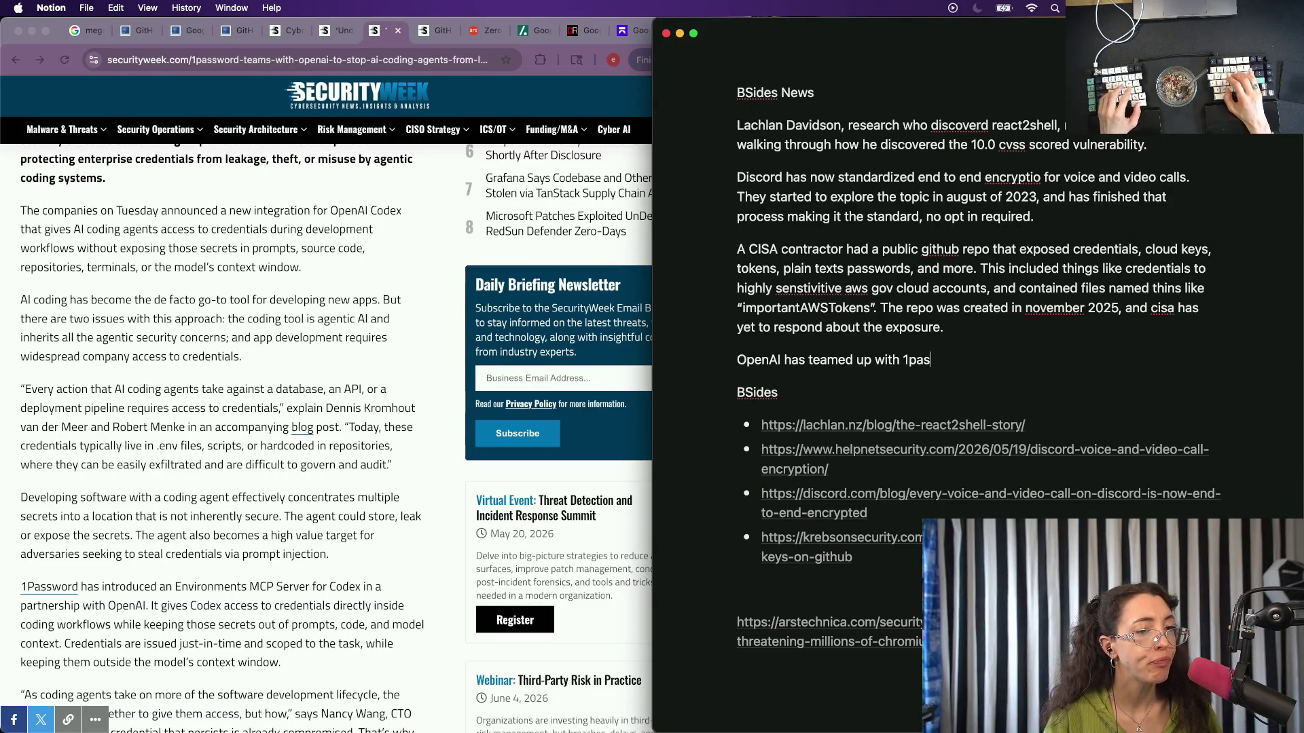
pyautogui.write('swords to')
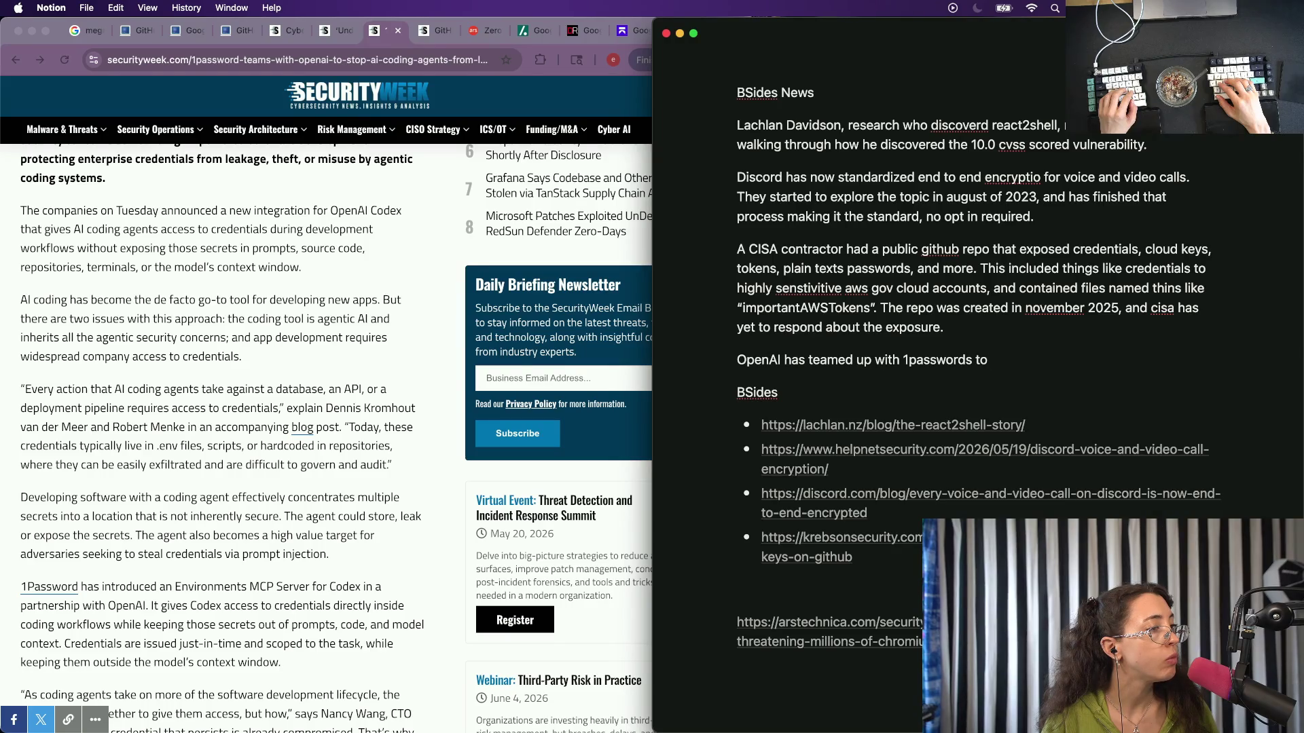
pyautogui.write(' give ')
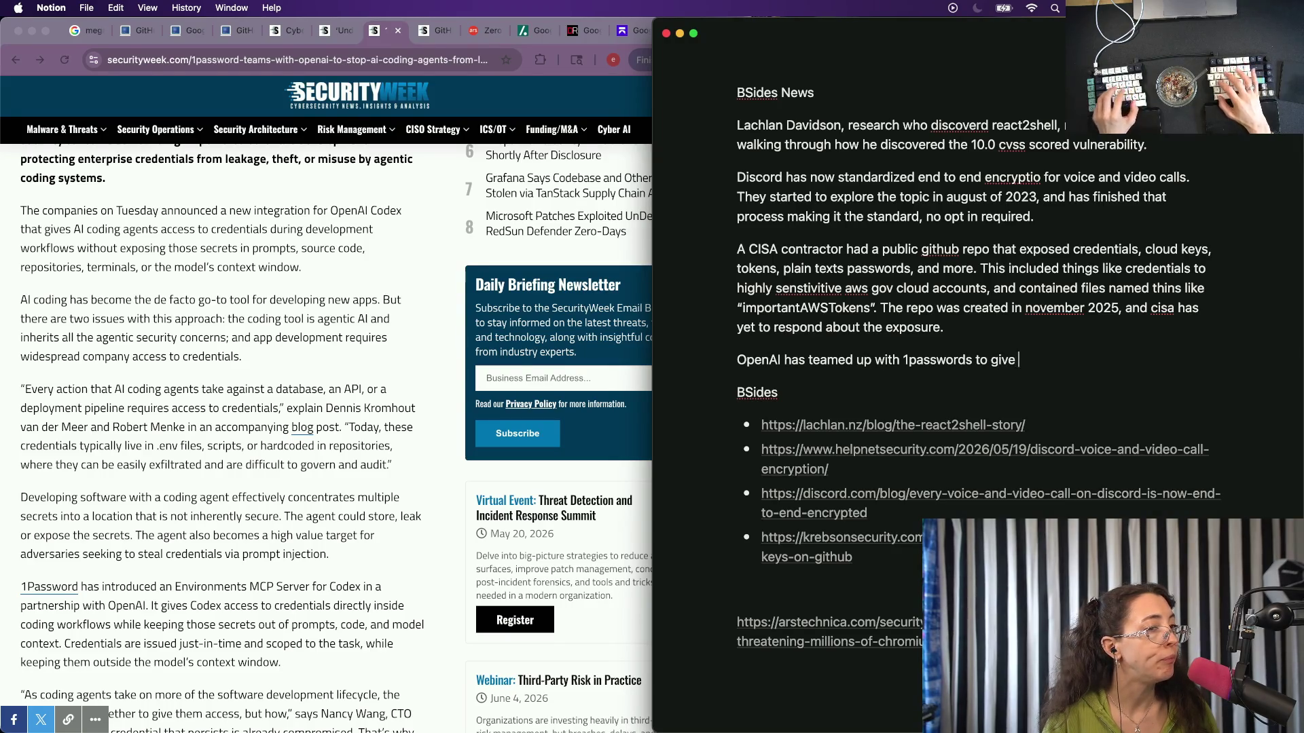
pyautogui.write('AI coding agents ac')
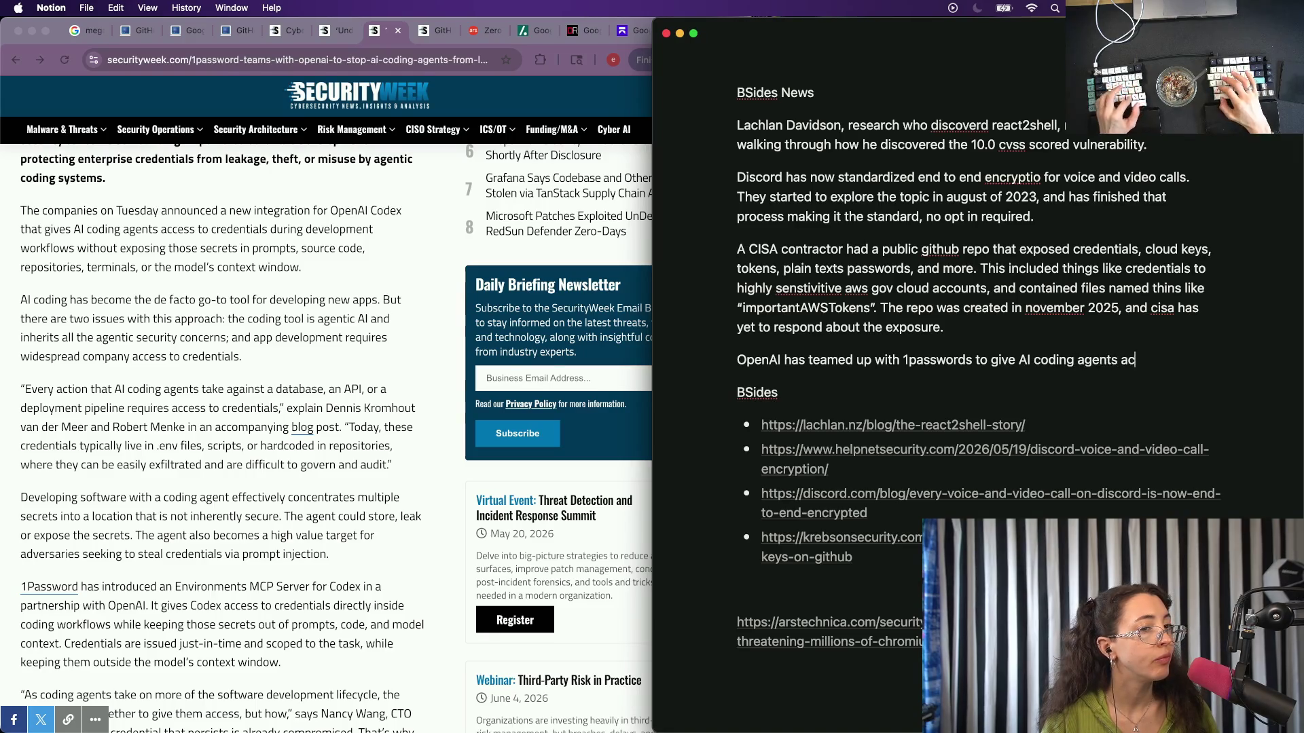
pyautogui.write('cess to credentia')
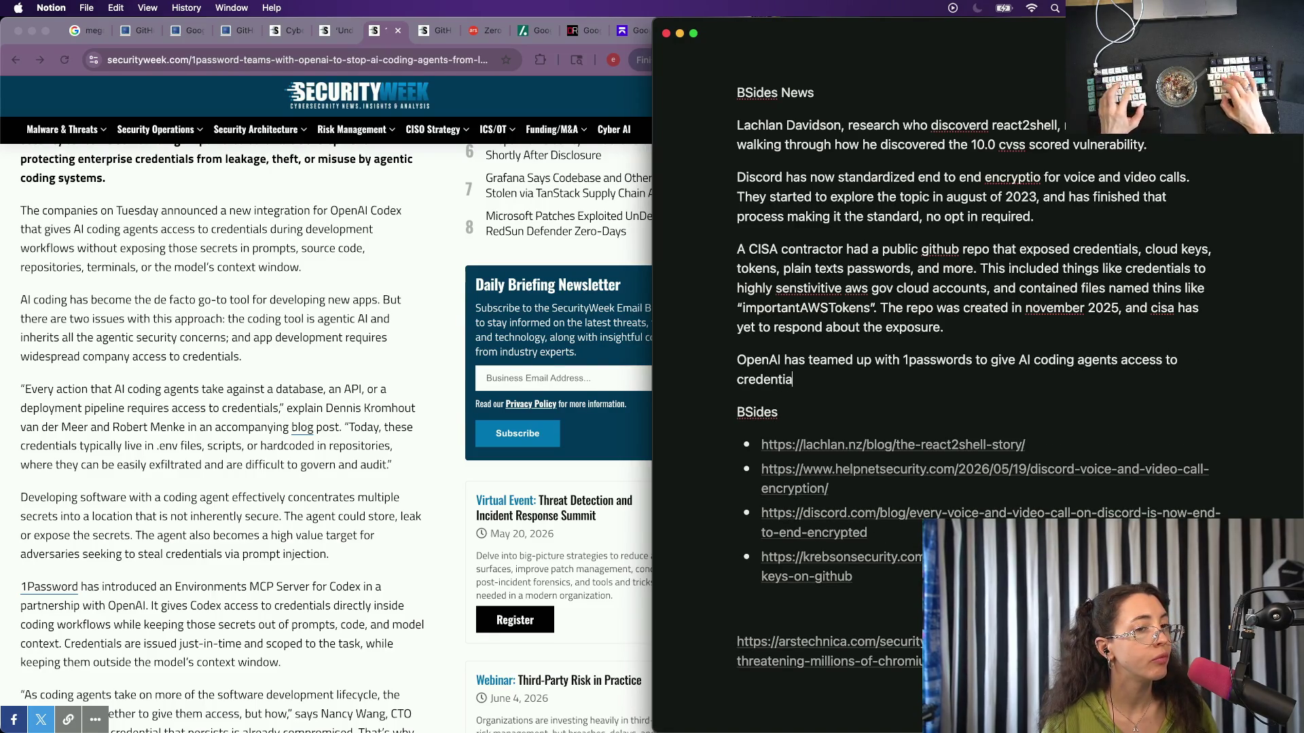
pyautogui.write('ls so they don’')
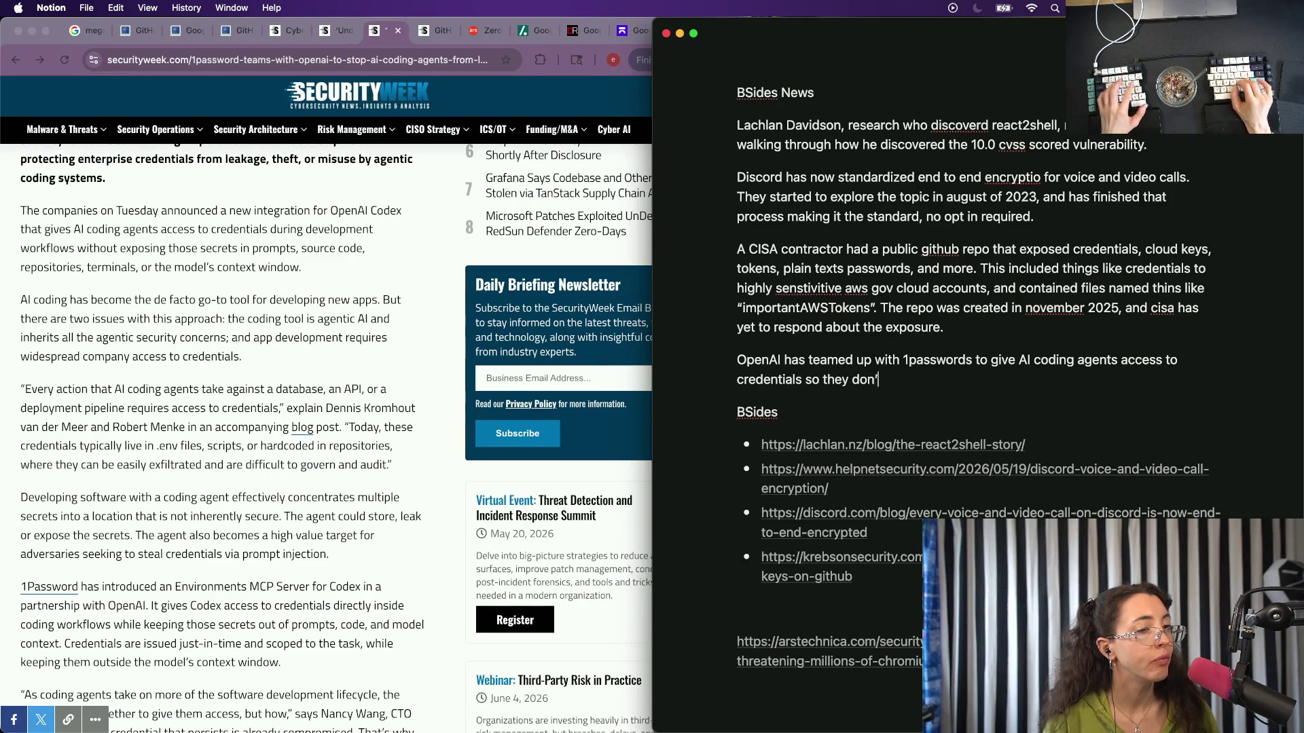
pyautogui.write("'t accidentally publi")
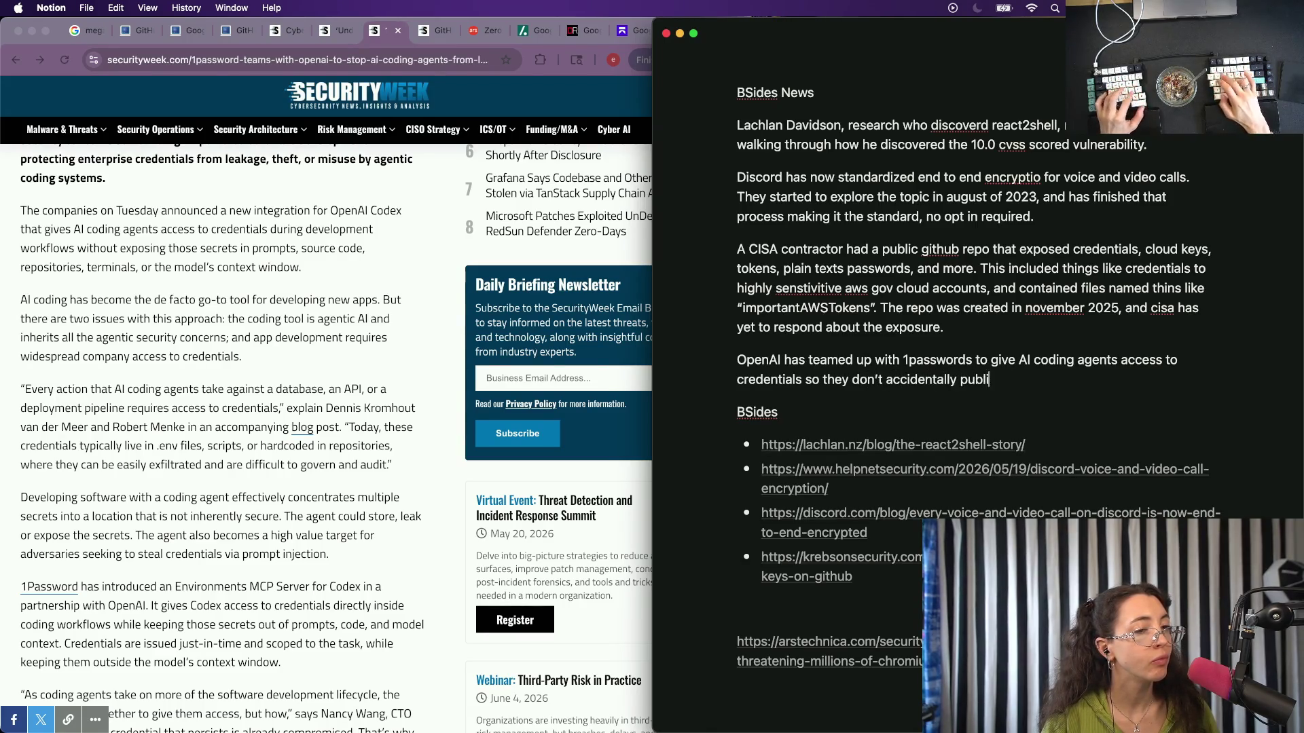
pyautogui.write('sh them. C')
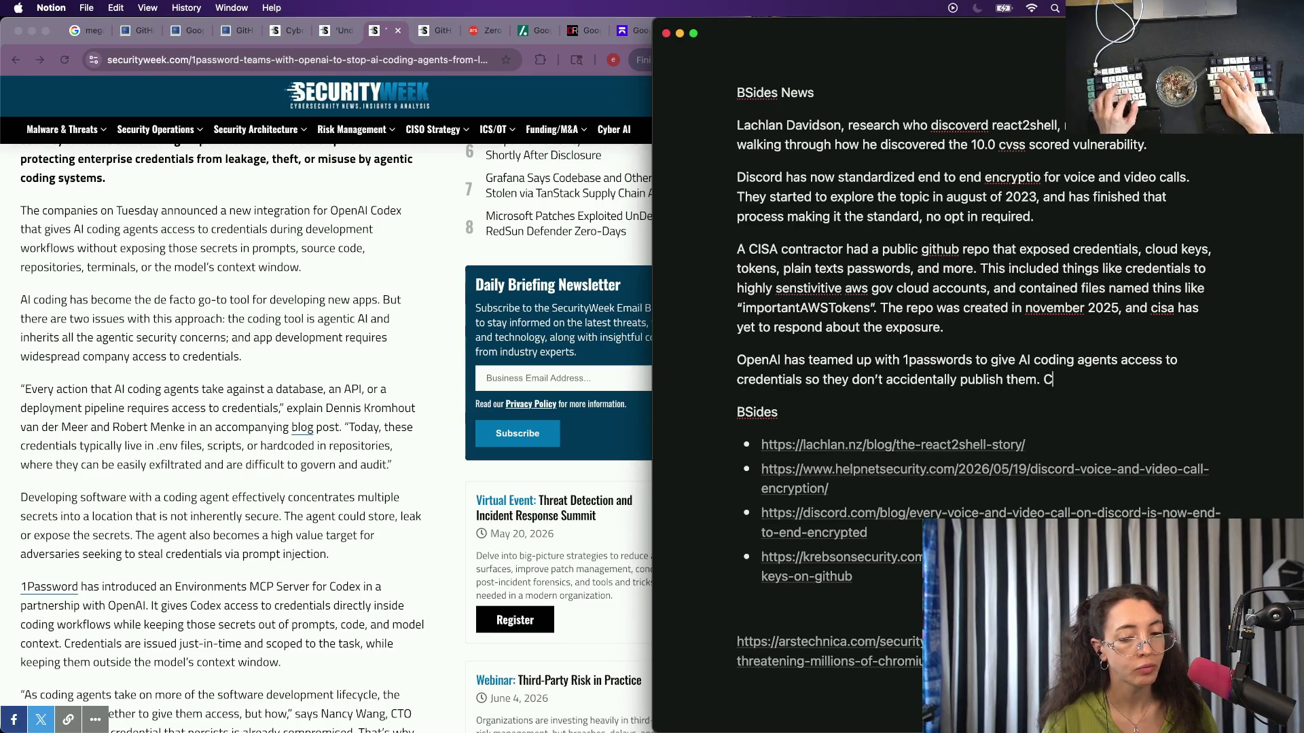
pyautogui.write('urious how that wi')
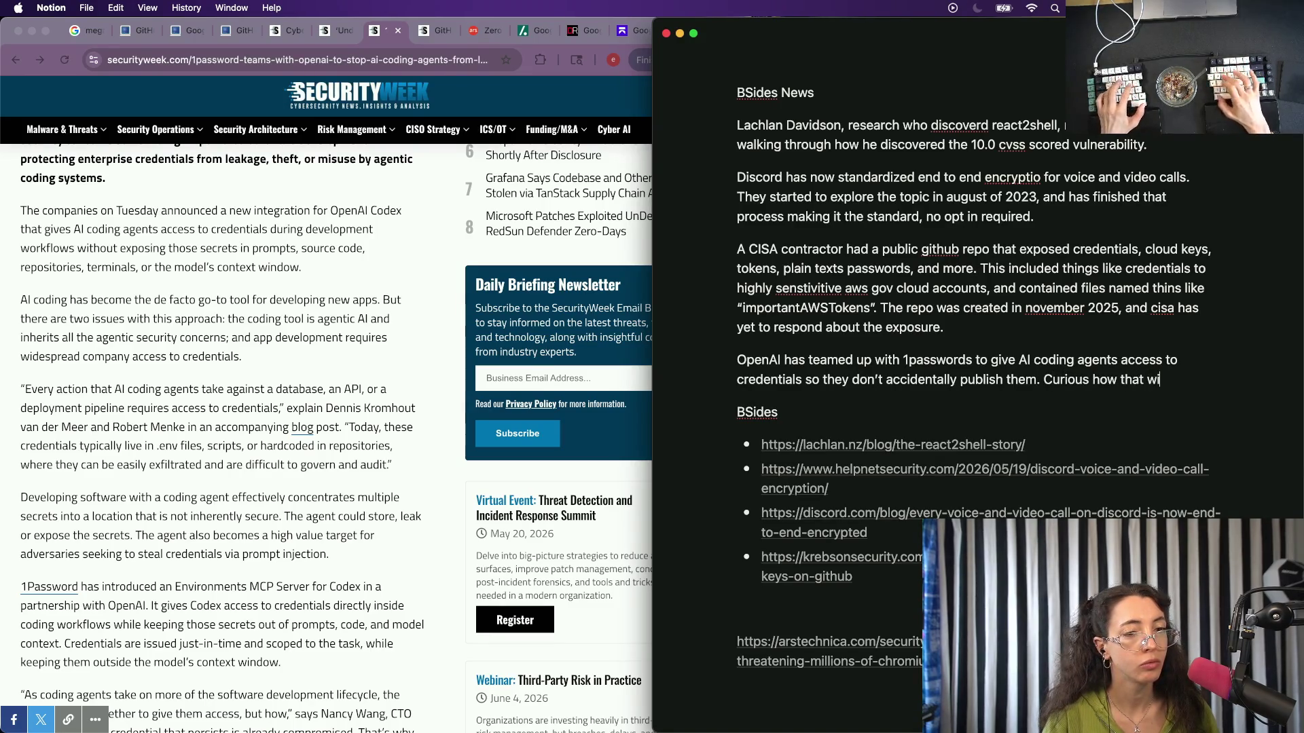
pyautogui.write('ll go.')
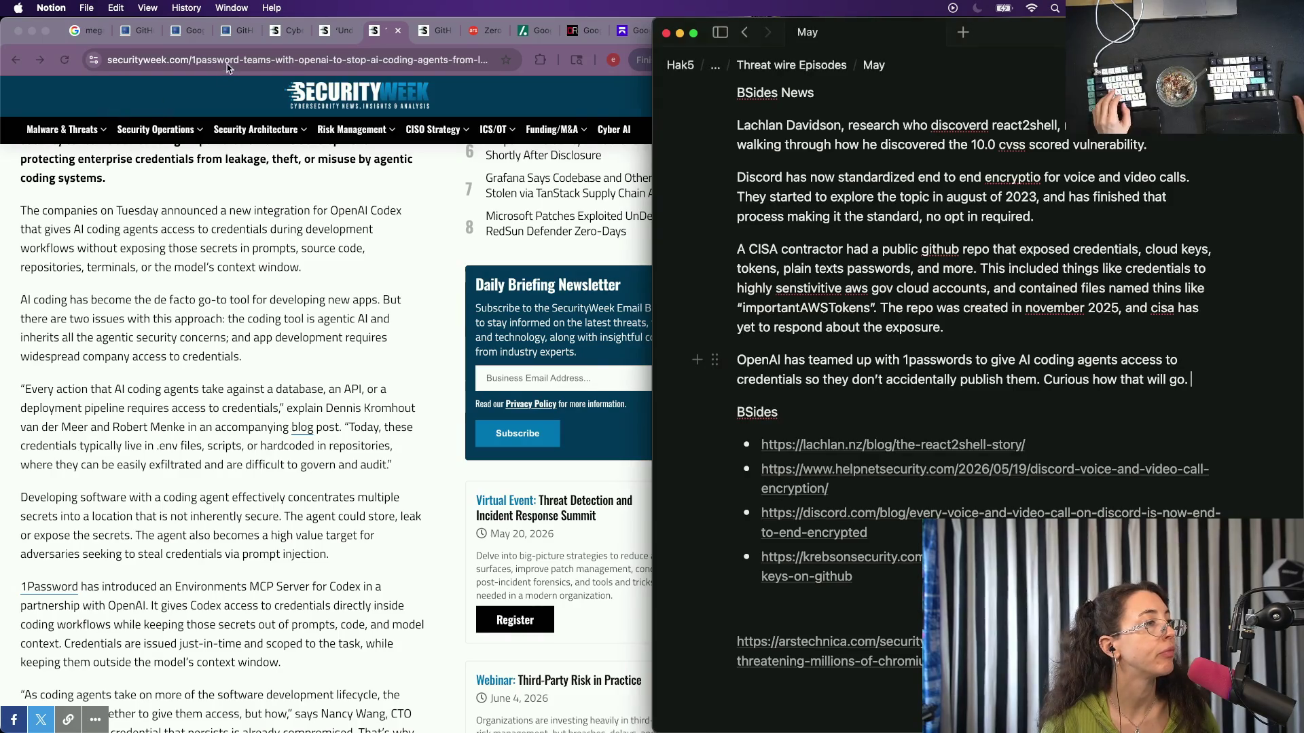
# Paste the SecurityWeek article's address as a new bullet in the BSides link list.
pyautogui.click(219, 86)
pyautogui.press('super+Tab')
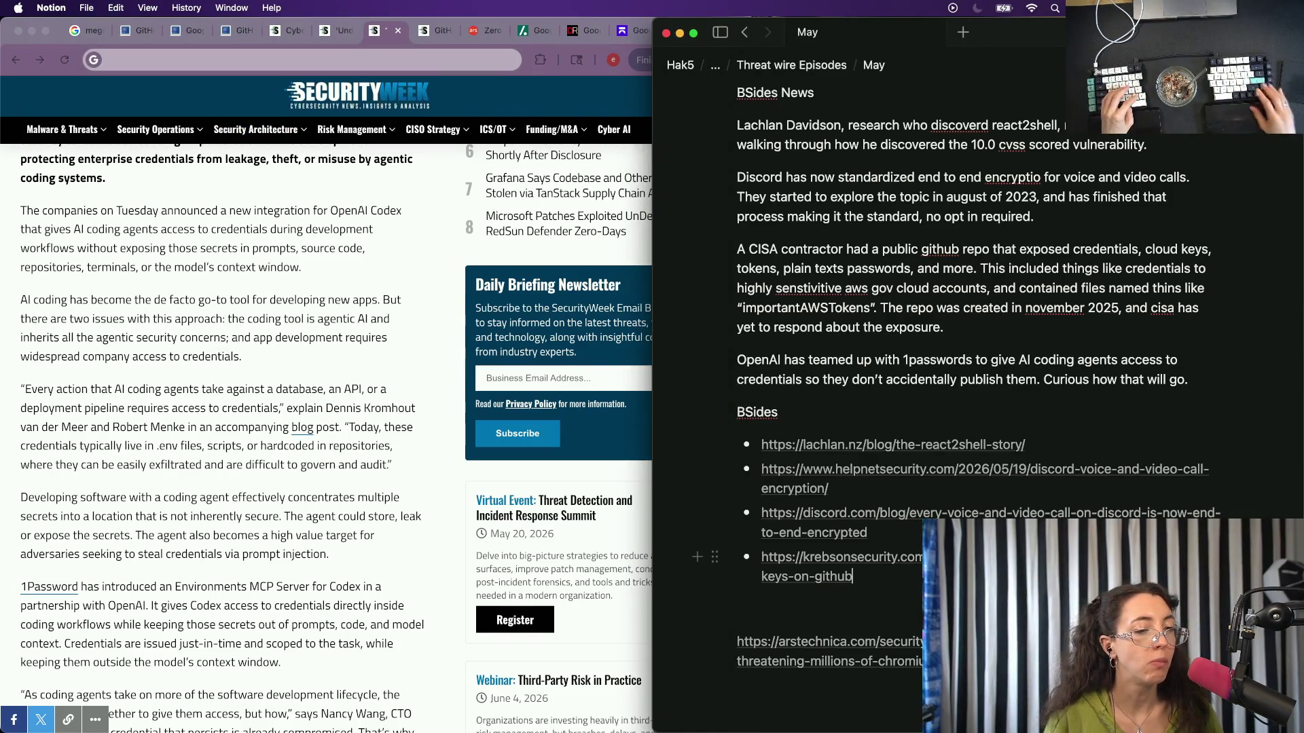
pyautogui.press('super+v')
pyautogui.press('super+Tab')
pyautogui.scroll(3, 304, 449)
pyautogui.scroll(-2, 304, 449)
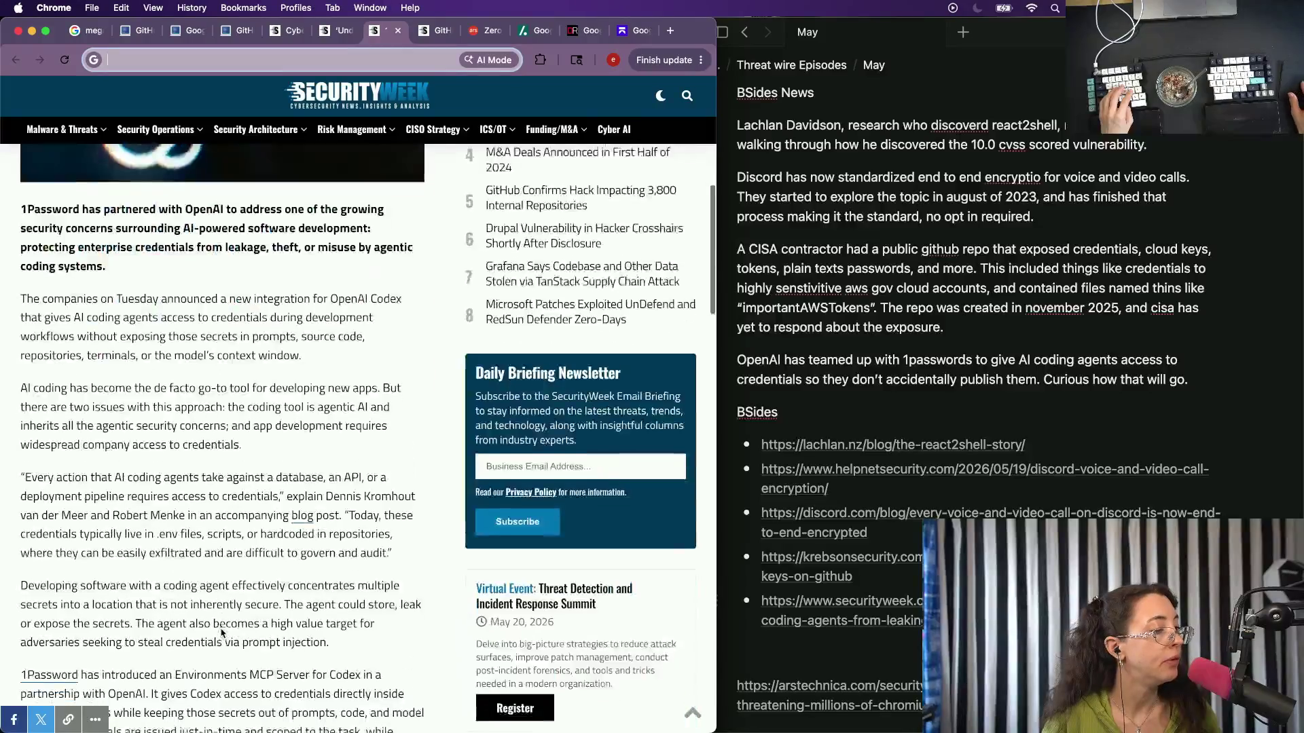
# Add the 1Password Codex blog post's address as another bullet in the notes.
pyautogui.click(301, 475)
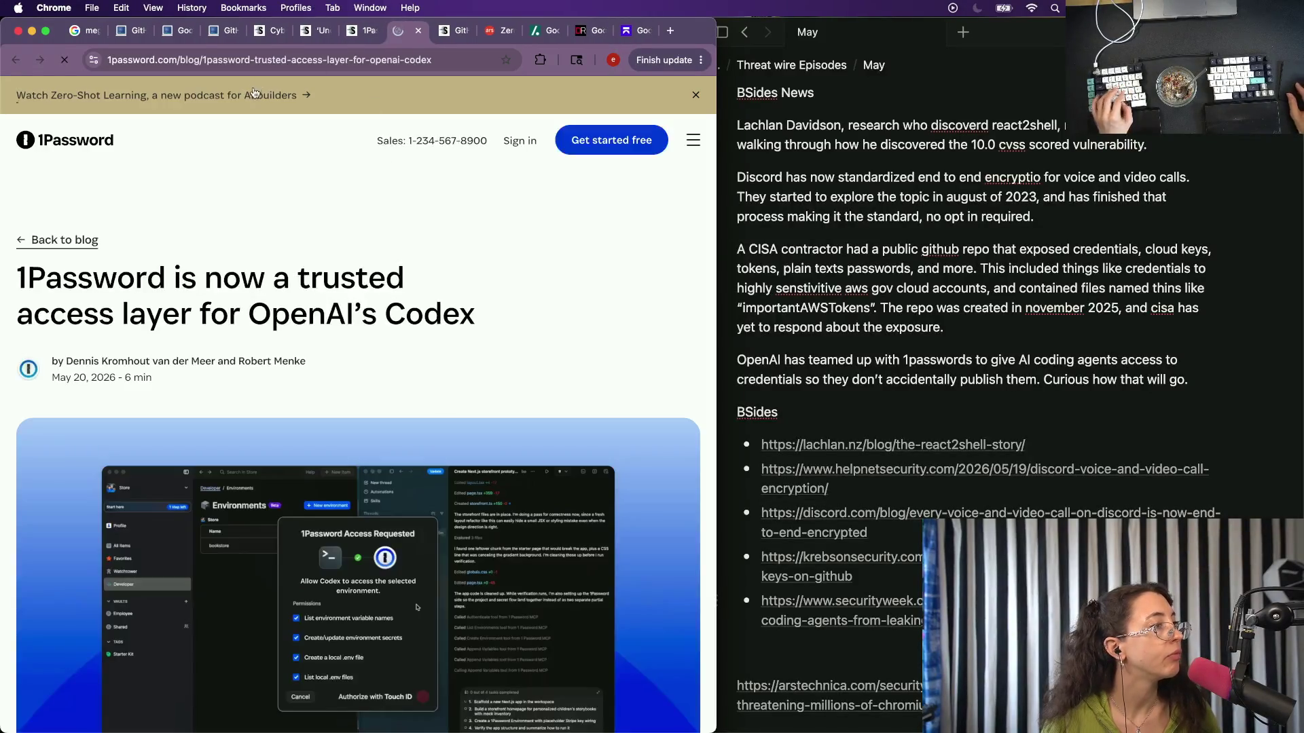
pyautogui.click(269, 53)
pyautogui.press('super+x')
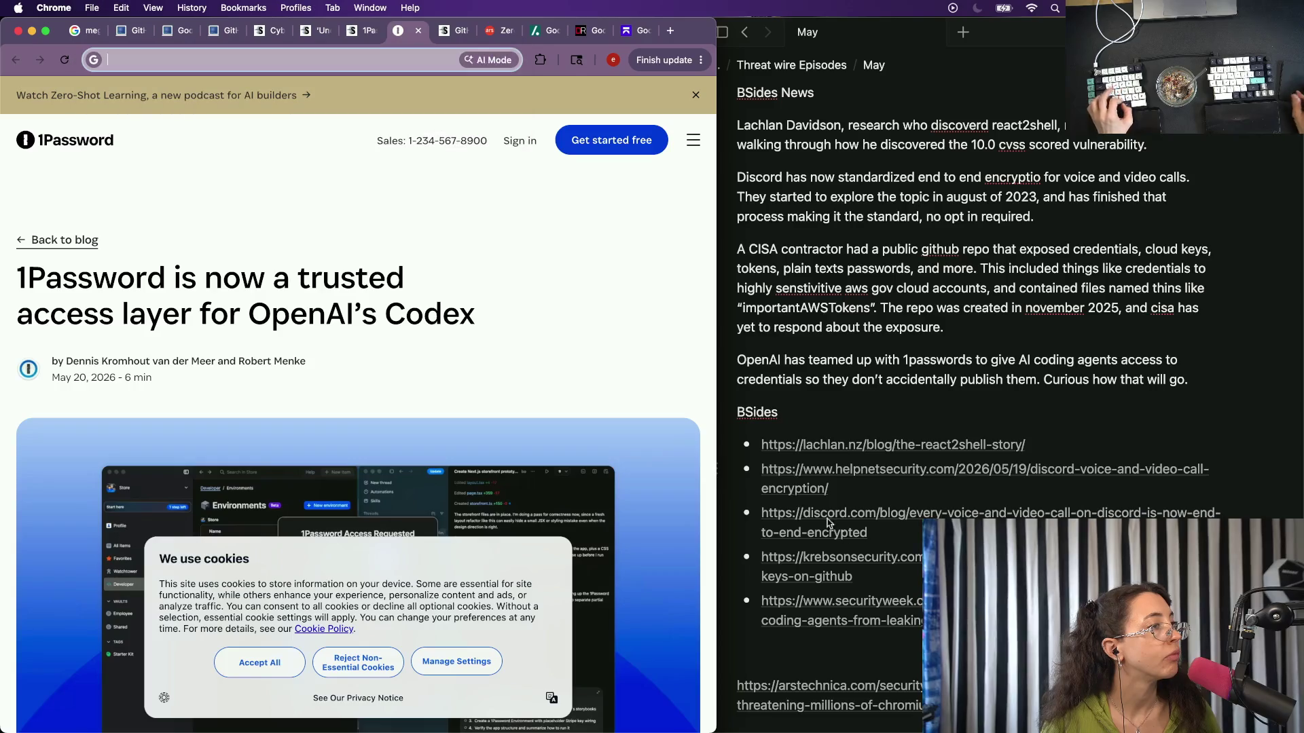
pyautogui.scroll(-3, 892, 590)
pyautogui.scroll(-1, 892, 589)
pyautogui.click(1009, 442)
pyautogui.press('Return')
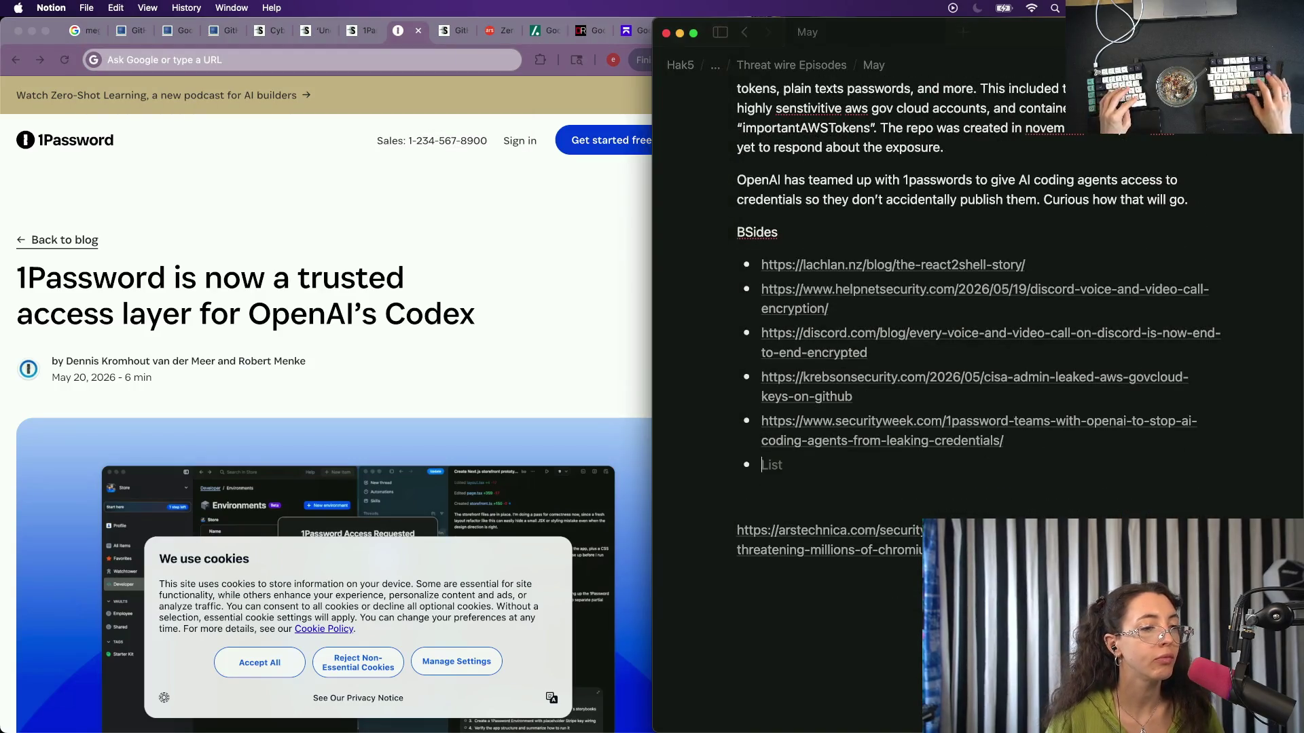
pyautogui.press('super+v')
# Zoom out the 1Password blog post, screenshot its title area and close the tab.
pyautogui.click(182, 513)
pyautogui.scroll(-3, 181, 512)
pyautogui.press('Escape')
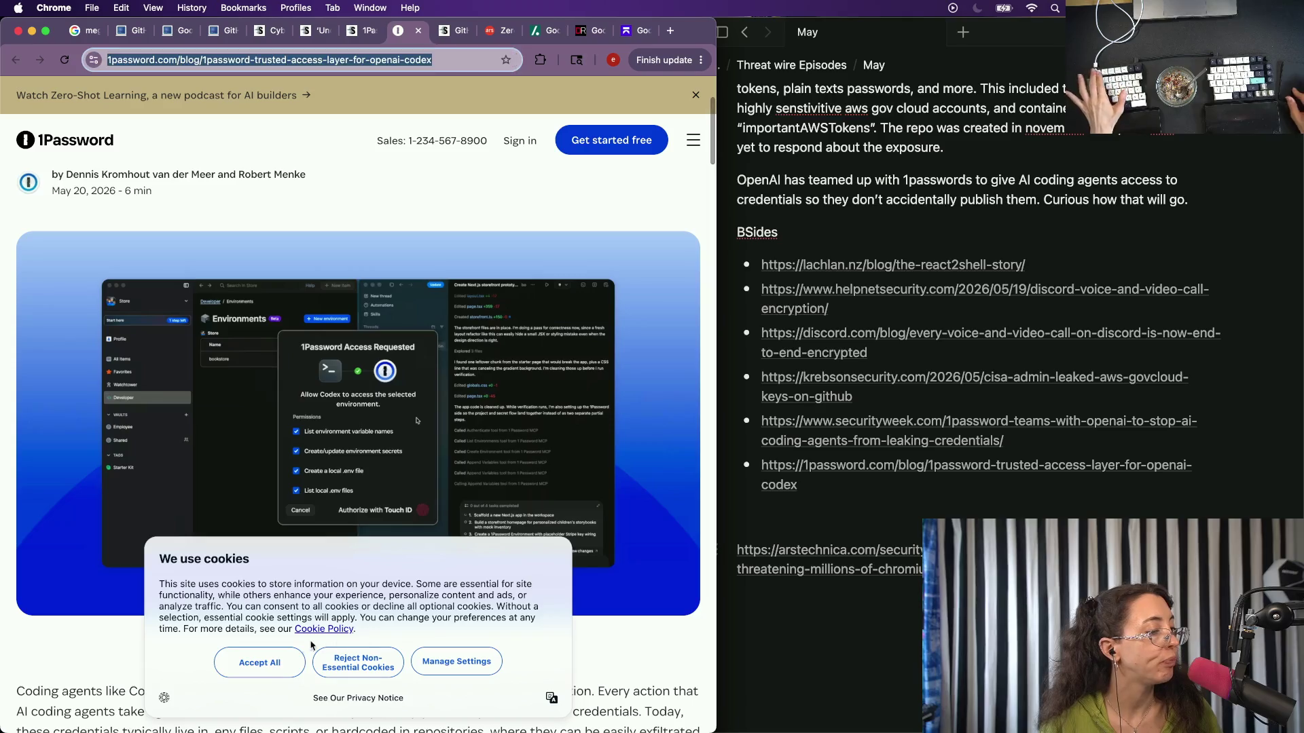
pyautogui.click(287, 669)
pyautogui.scroll(2, 266, 510)
pyautogui.scroll(-2, 254, 428)
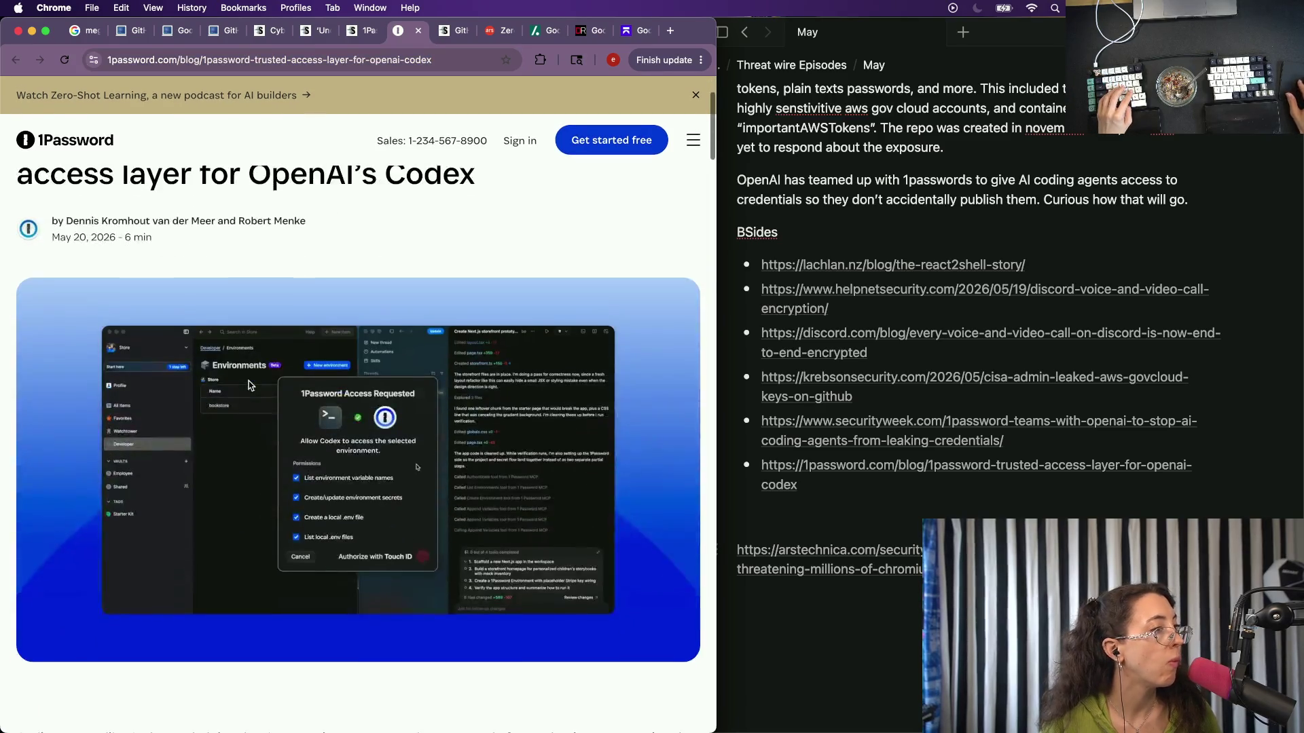
pyautogui.scroll(1, 250, 385)
pyautogui.press('super+minus')
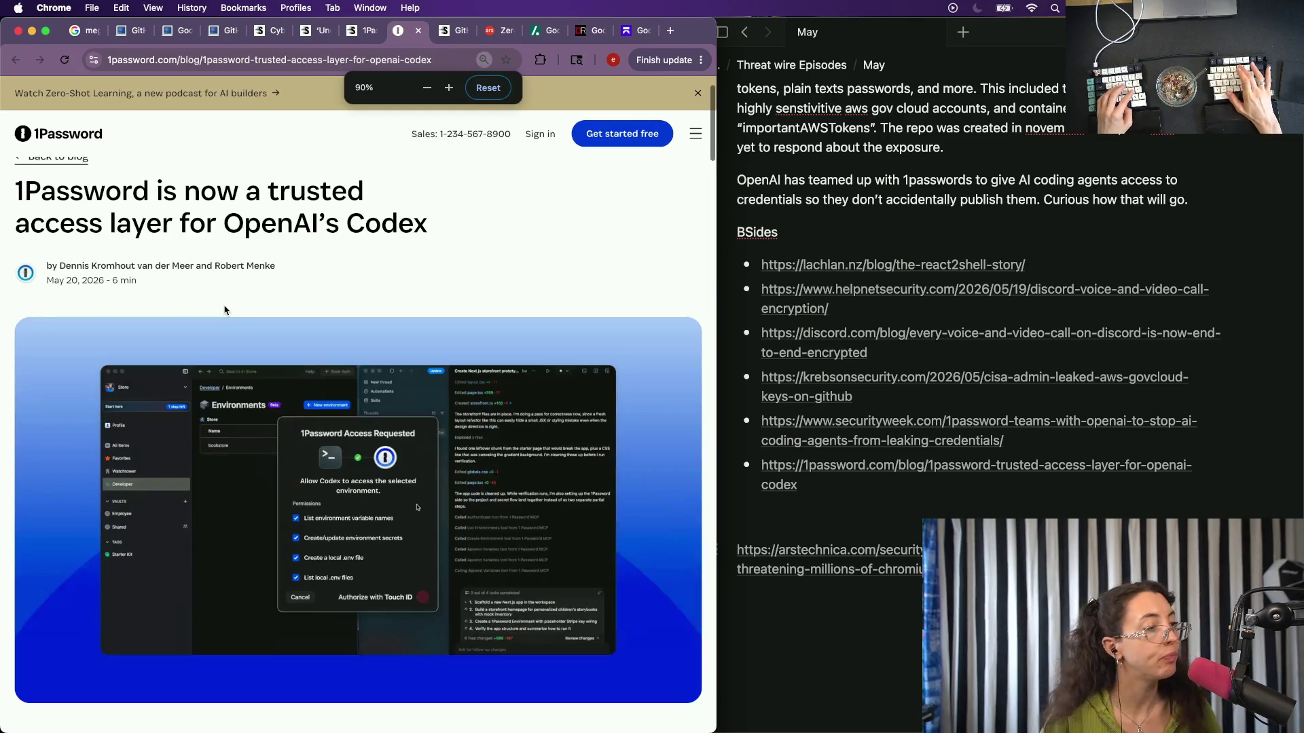
pyautogui.press('super+minus')
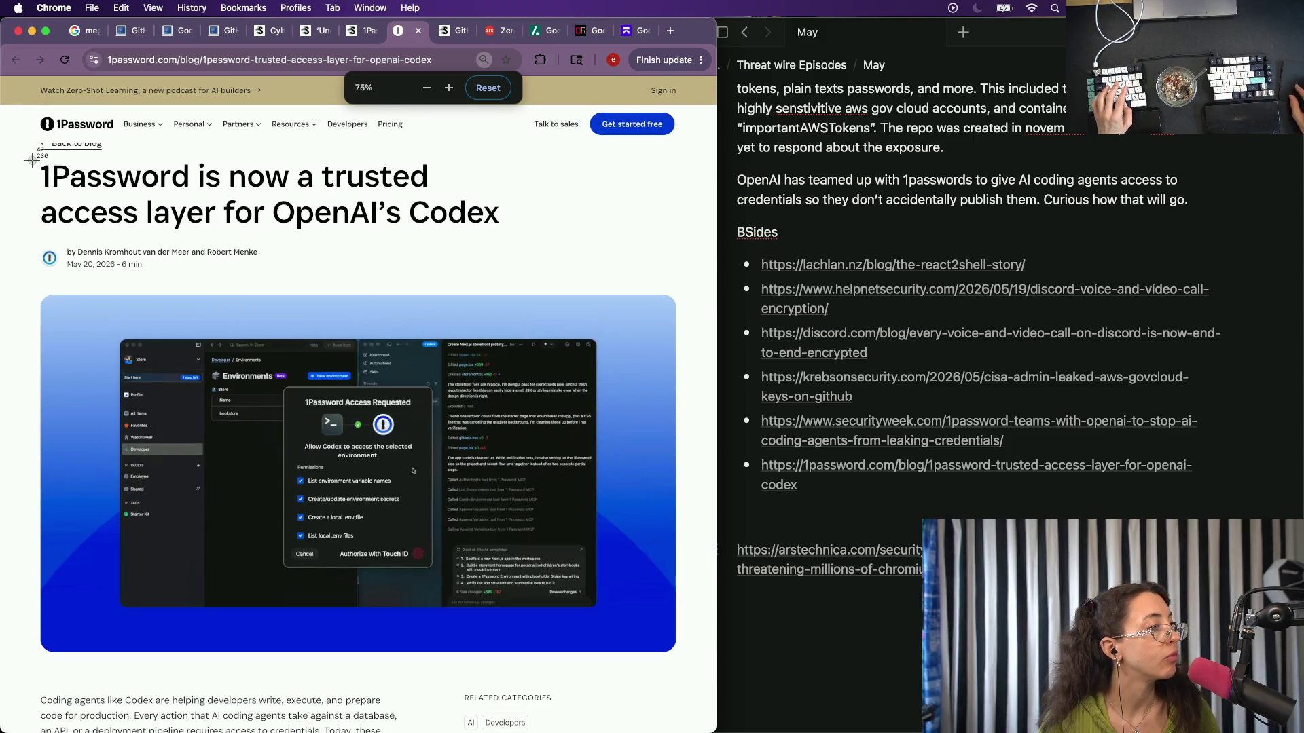
pyautogui.press('super+shift+4')
pyautogui.moveTo(36, 159)
pyautogui.mouseDown()
pyautogui.moveTo(260, 396)
pyautogui.moveTo(679, 663)
pyautogui.mouseUp()
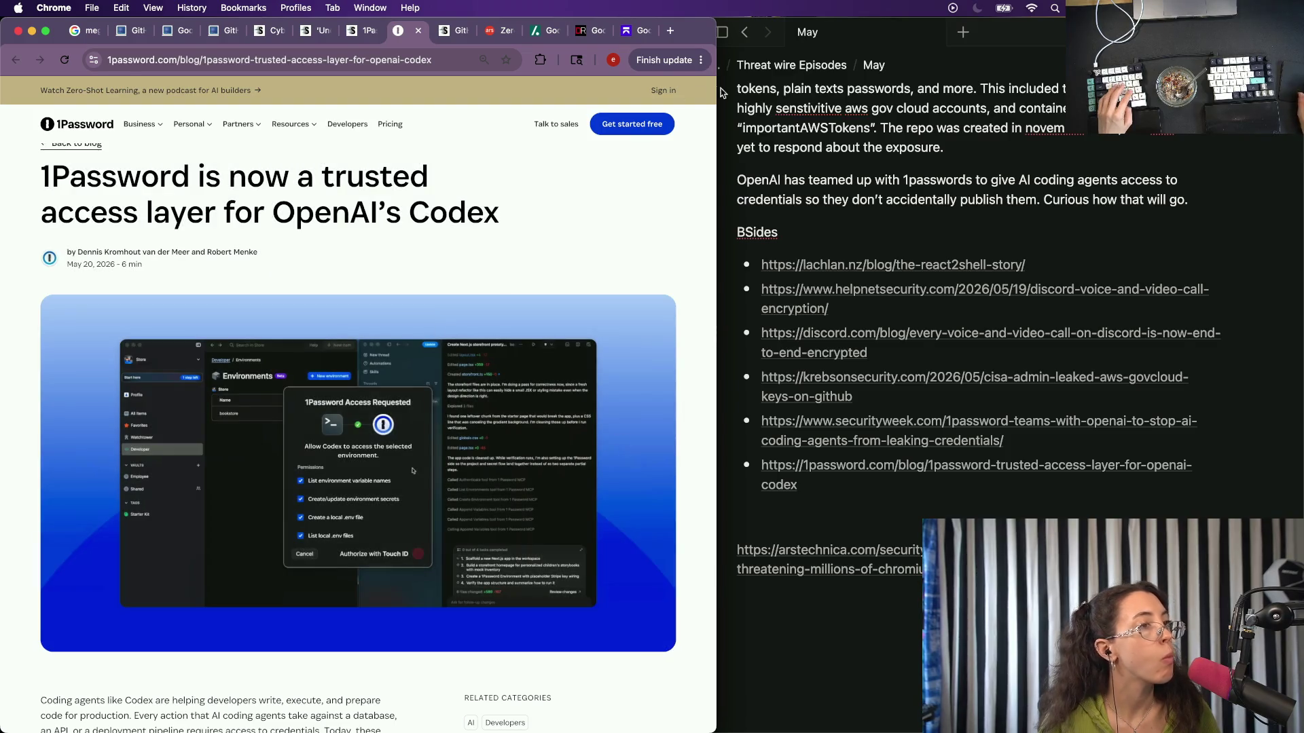
pyautogui.click(417, 31)
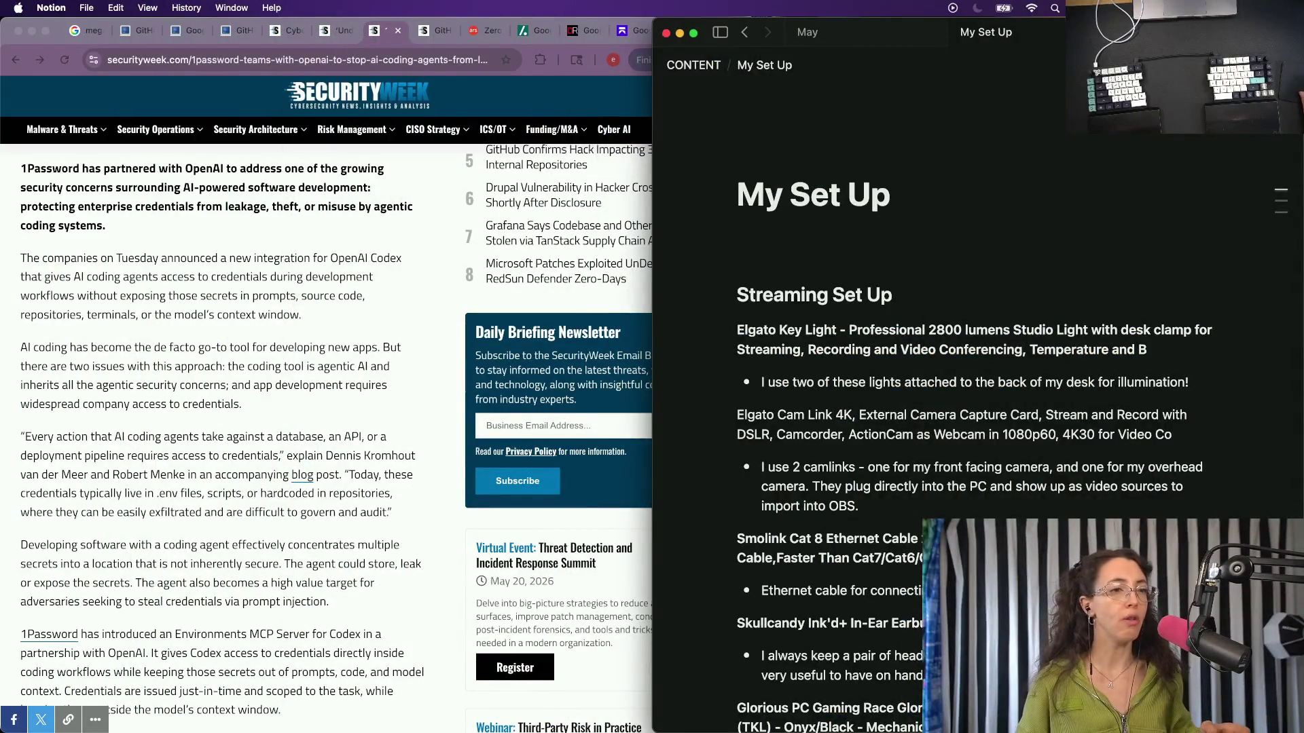
# Expand Notion's My Set Up page to full width and browse down the gear list to the Gonine battery adapter.
pyautogui.doubleClick(761, 20)
pyautogui.doubleClick(939, 32)
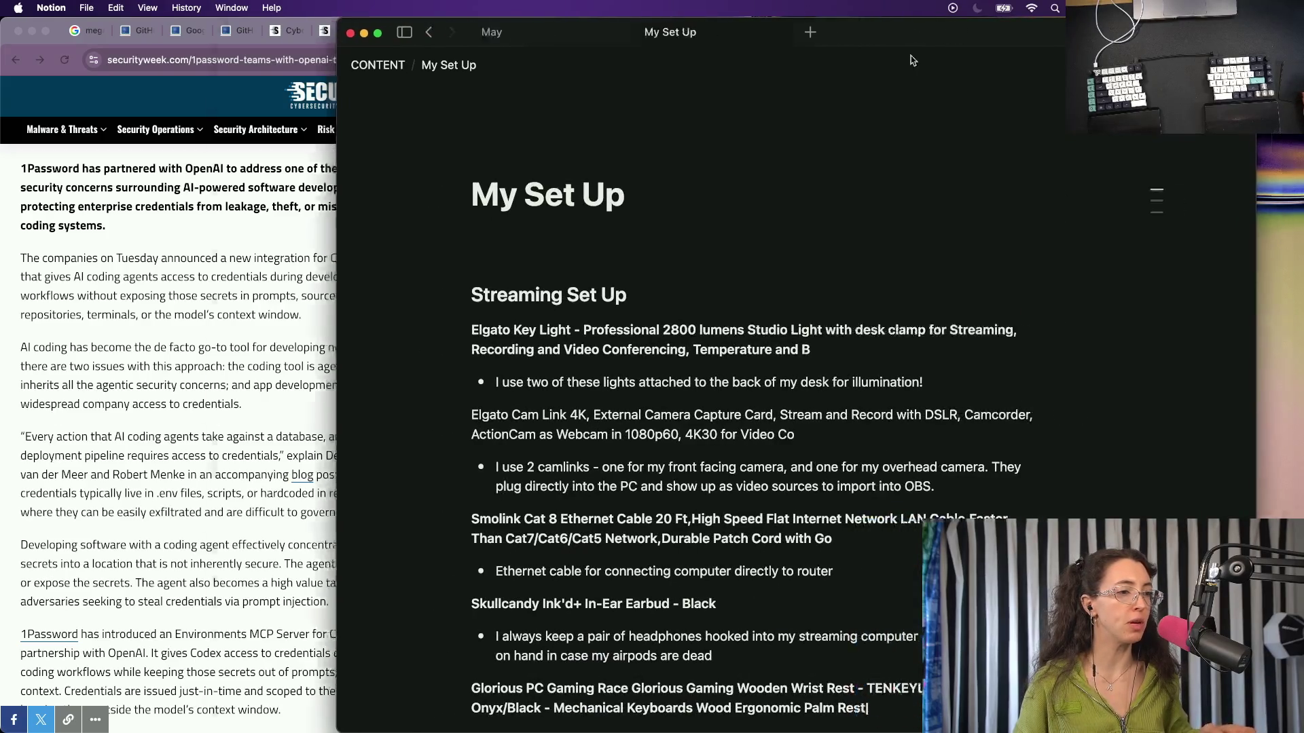
pyautogui.scroll(-3, 683, 342)
pyautogui.scroll(-3, 682, 343)
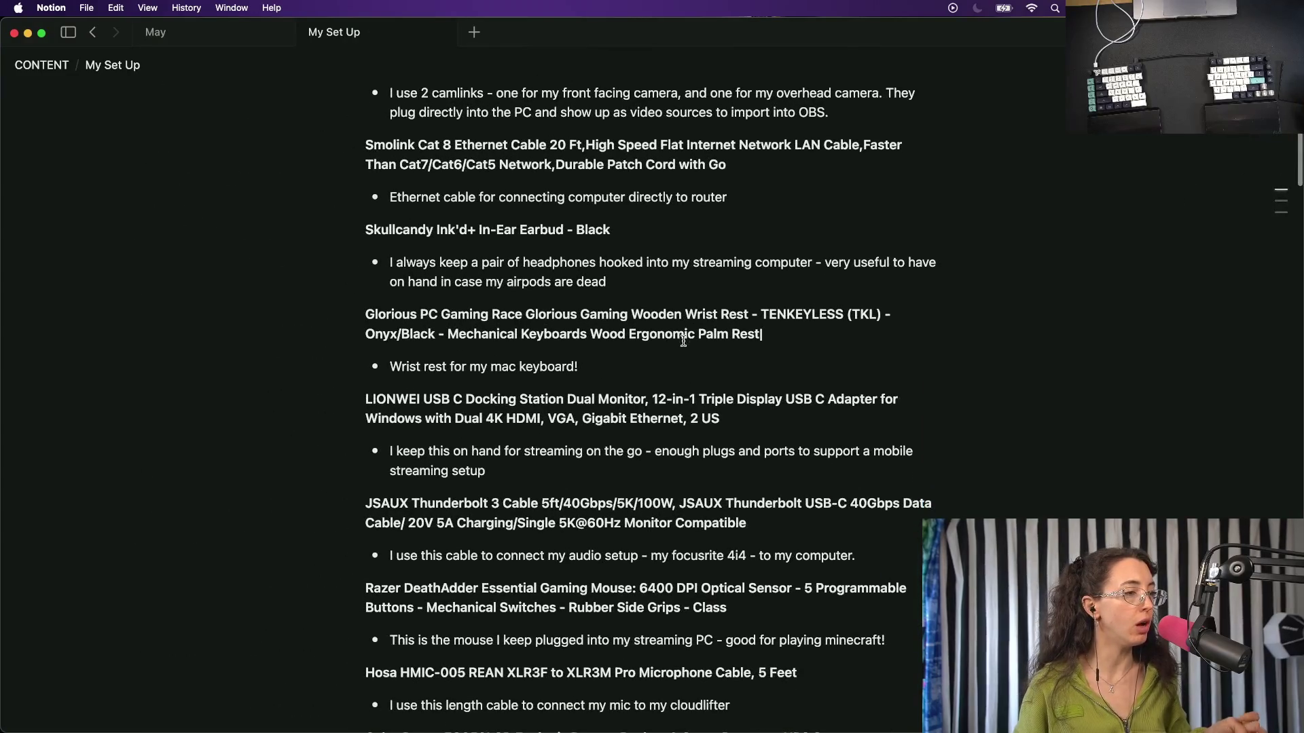
pyautogui.scroll(-3, 682, 342)
pyautogui.scroll(-1, 499, 277)
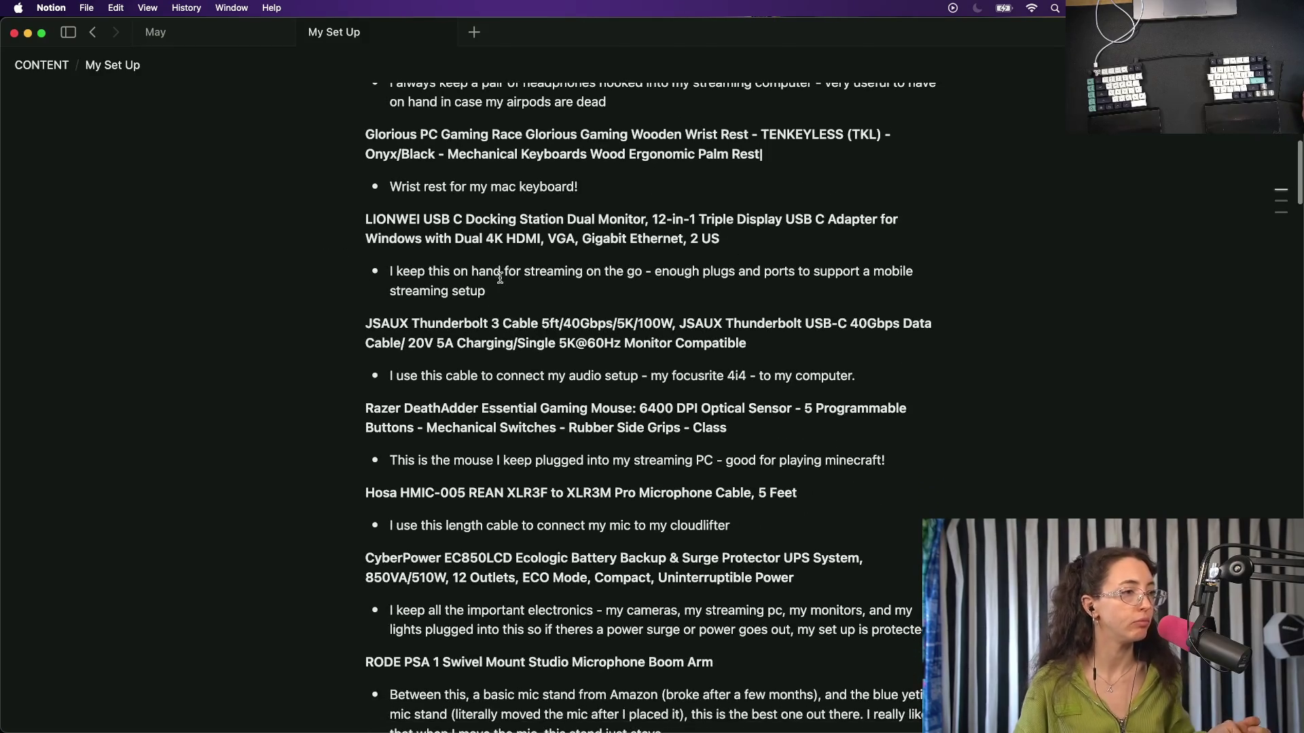
pyautogui.scroll(-1, 500, 278)
pyautogui.scroll(-1, 500, 277)
pyautogui.scroll(-1, 499, 277)
pyautogui.scroll(-3, 500, 277)
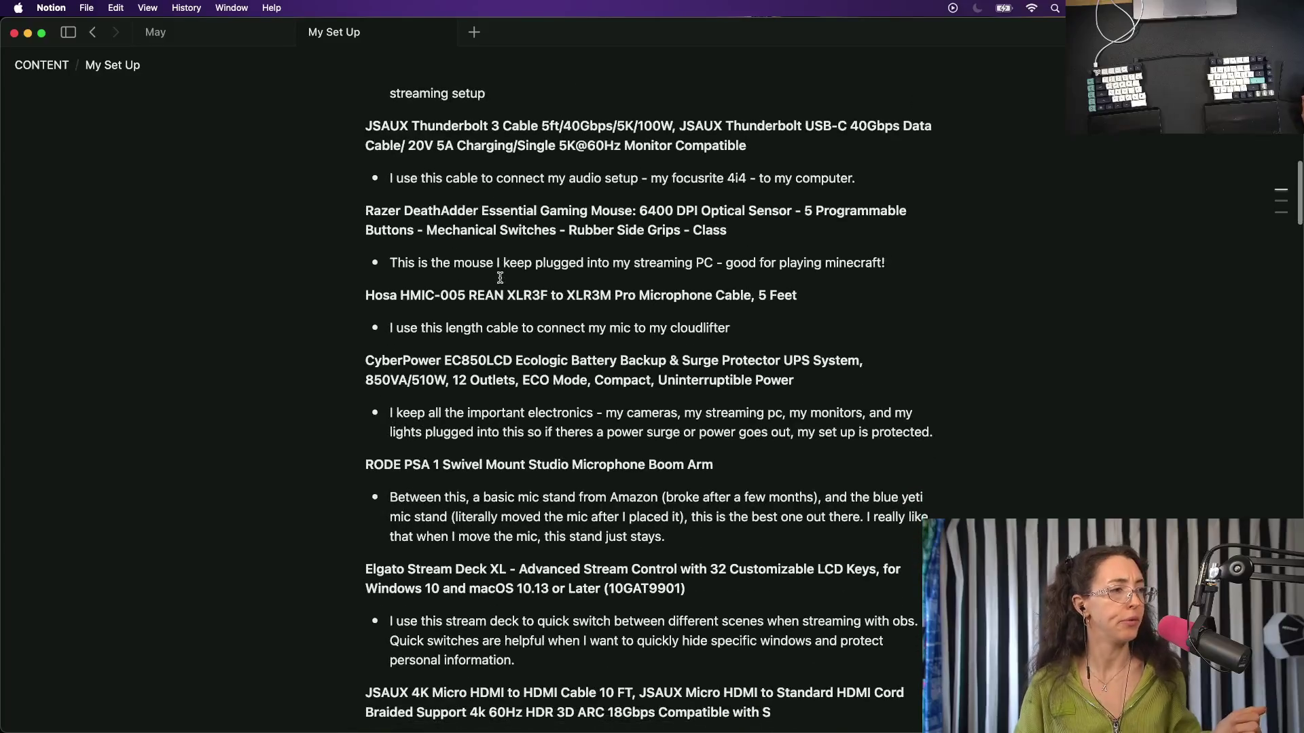
pyautogui.scroll(-4, 499, 278)
pyautogui.scroll(-2, 499, 277)
pyautogui.scroll(-2, 500, 278)
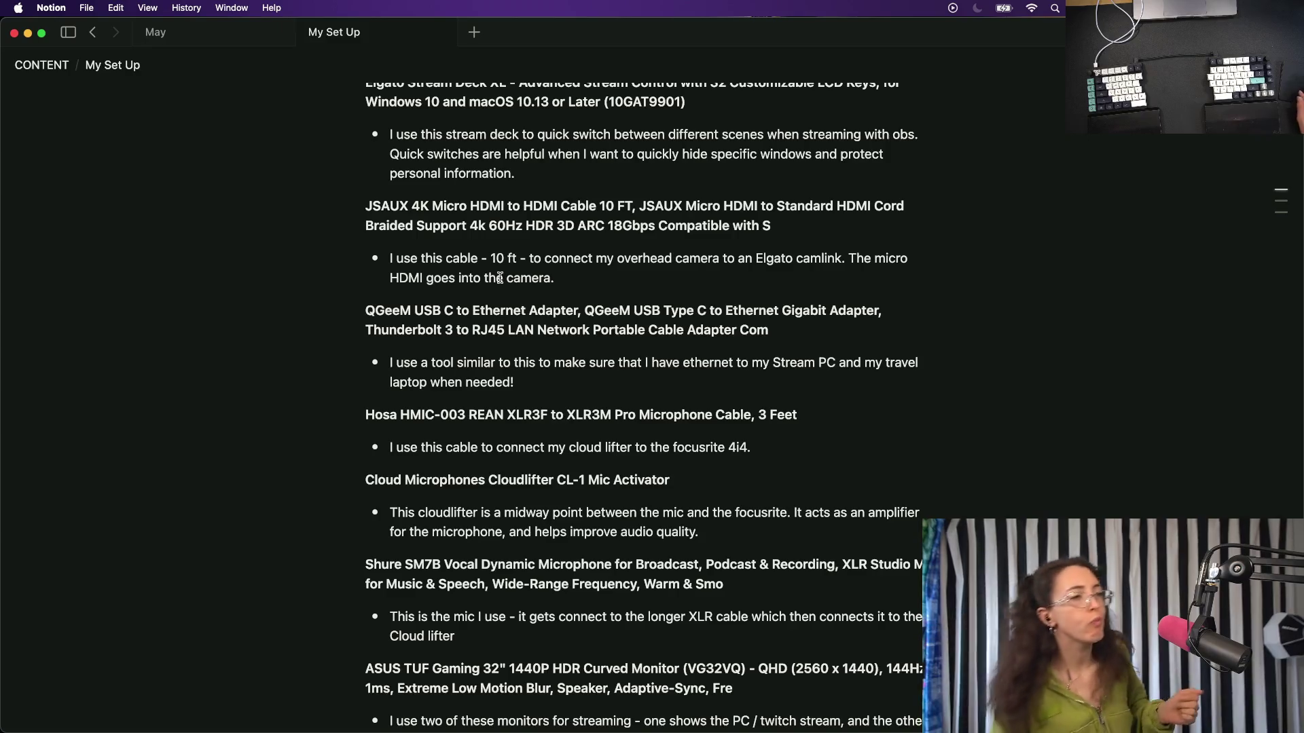
pyautogui.scroll(-1, 500, 278)
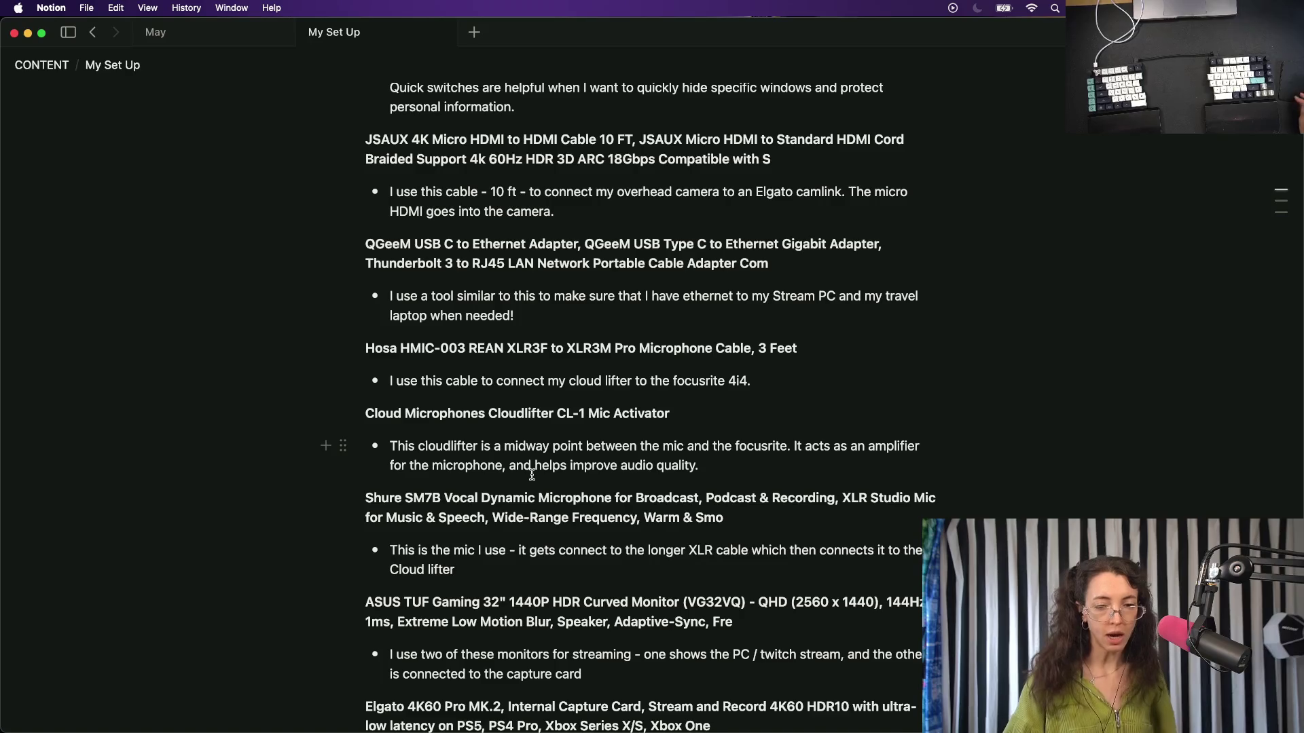
pyautogui.scroll(-1, 530, 474)
pyautogui.scroll(-1, 530, 475)
pyautogui.scroll(-2, 531, 476)
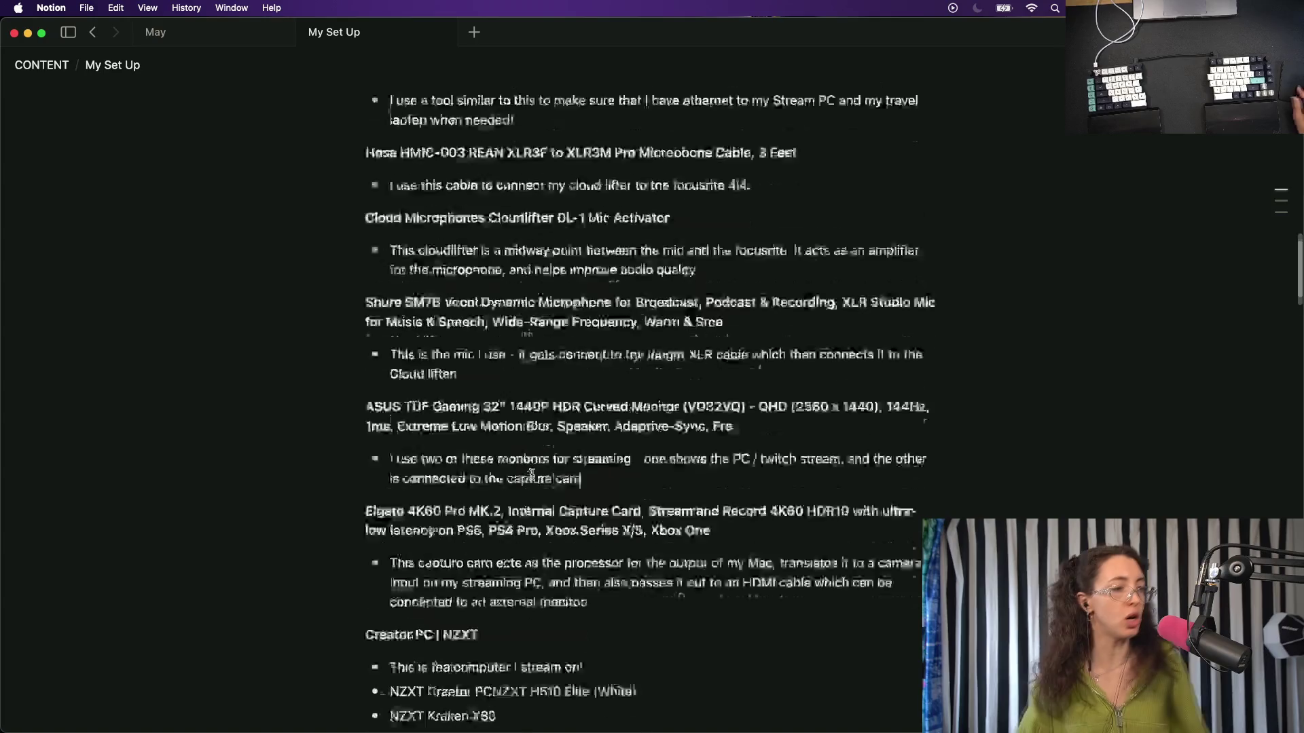
pyautogui.scroll(-1, 531, 474)
pyautogui.scroll(-2, 531, 476)
pyautogui.scroll(-5, 531, 475)
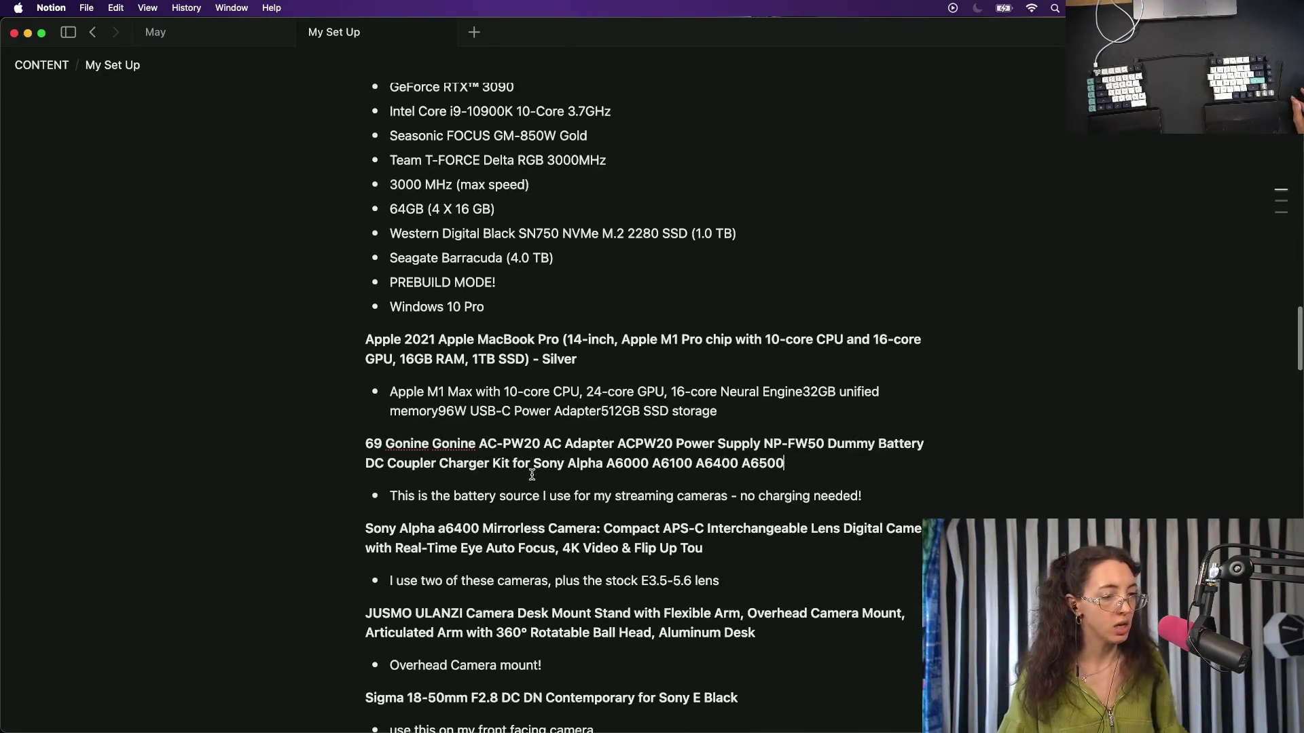
pyautogui.press('Escape')
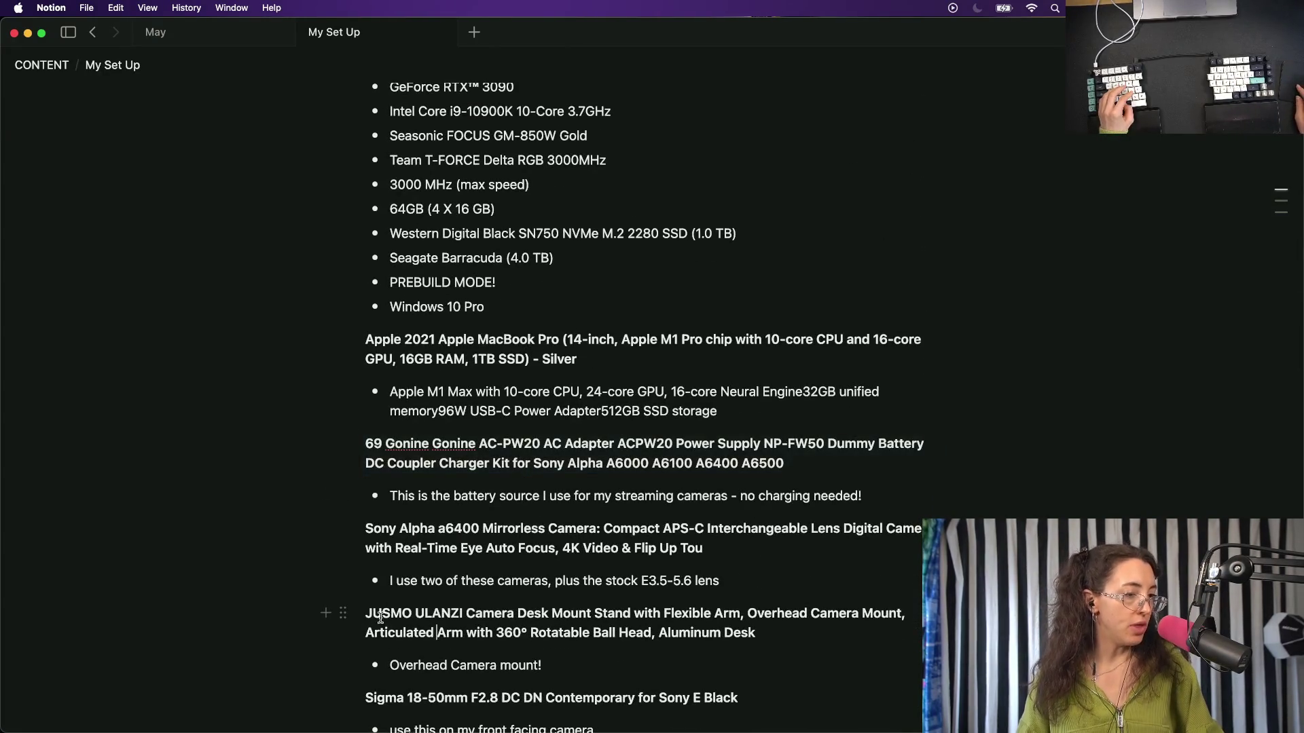
pyautogui.moveTo(379, 619); pyautogui.dragTo(596, 662)
pyautogui.scroll(-4, 597, 662)
pyautogui.scroll(-2, 597, 661)
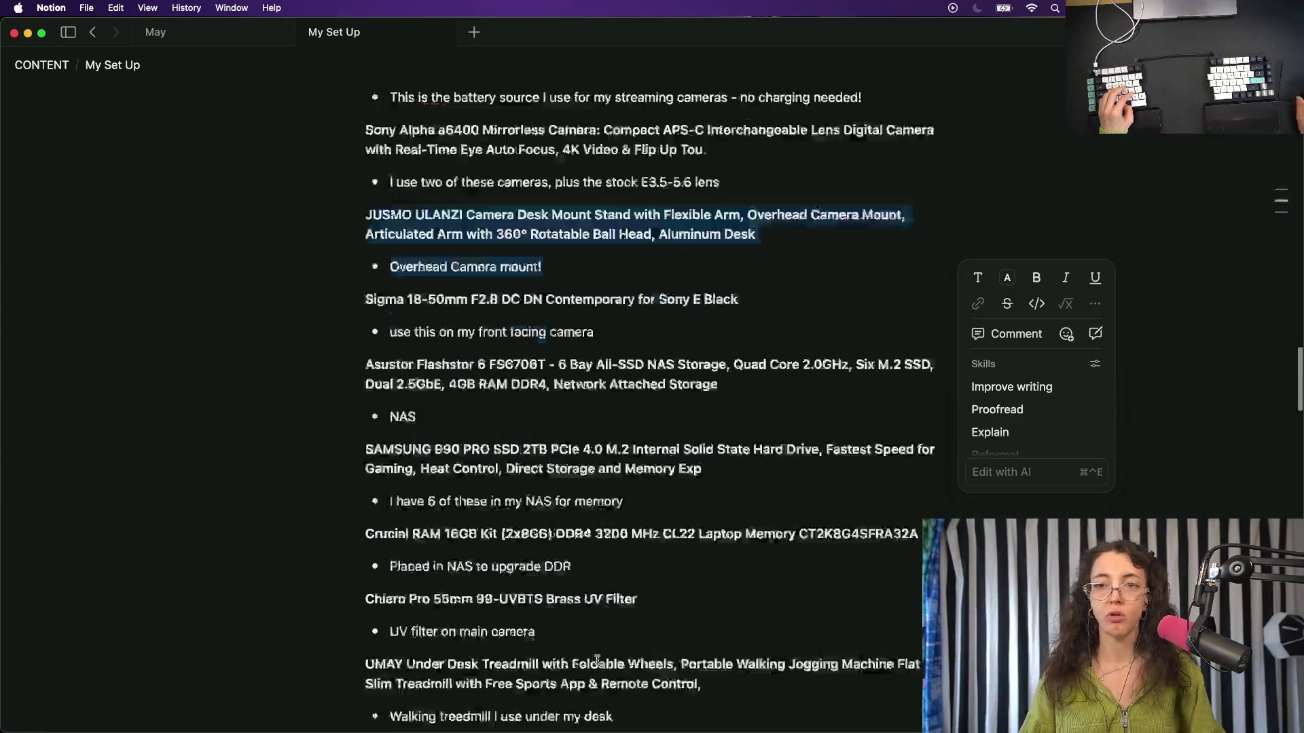
pyautogui.scroll(-1, 596, 662)
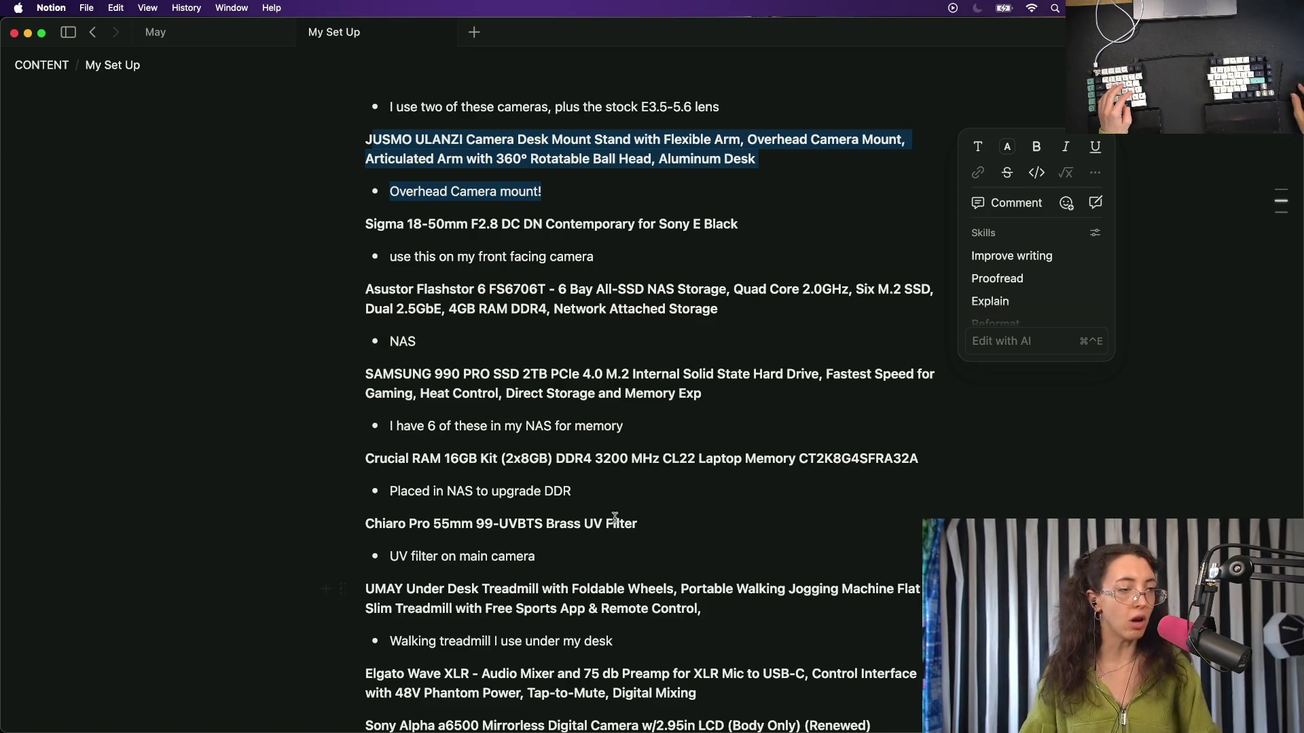
# Find 'Elgato' on the My Set Up page and cycle through matches from Key Light to Wave XLR.
pyautogui.click(615, 493)
pyautogui.press('Escape')
pyautogui.press('super+Up')
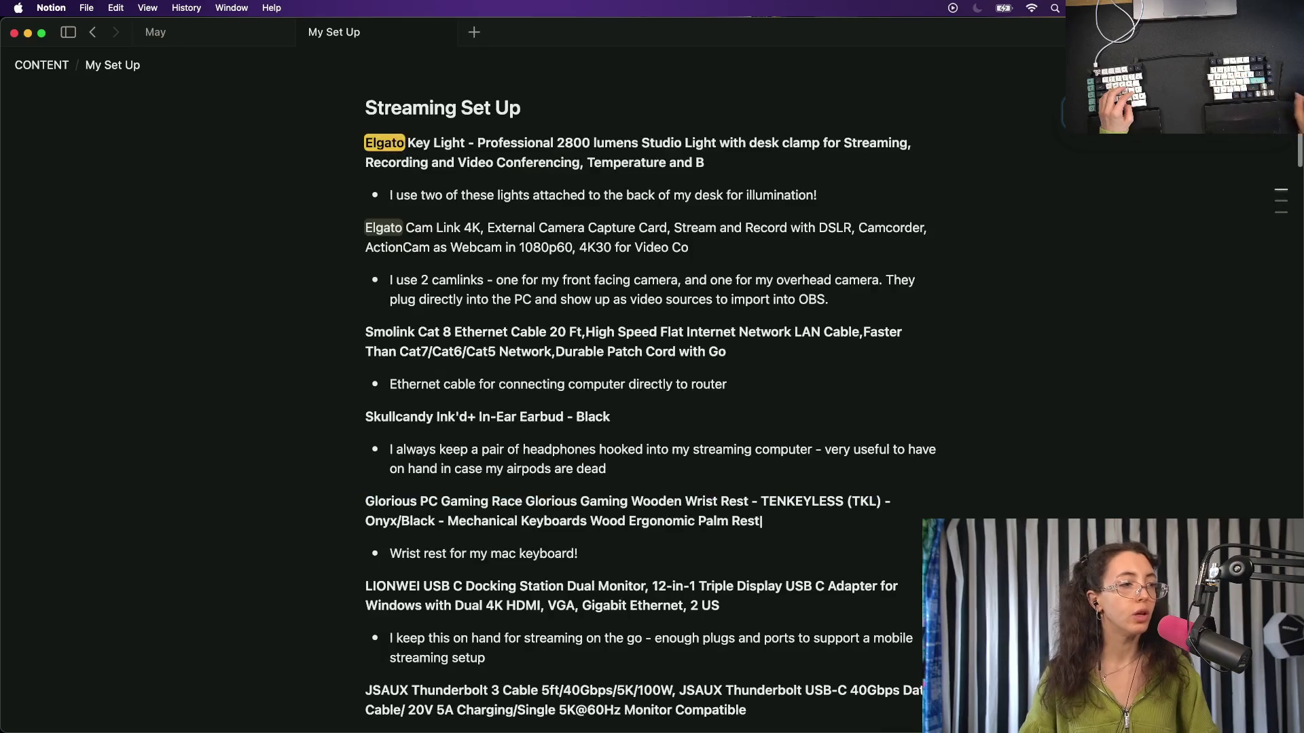
pyautogui.press('Return')
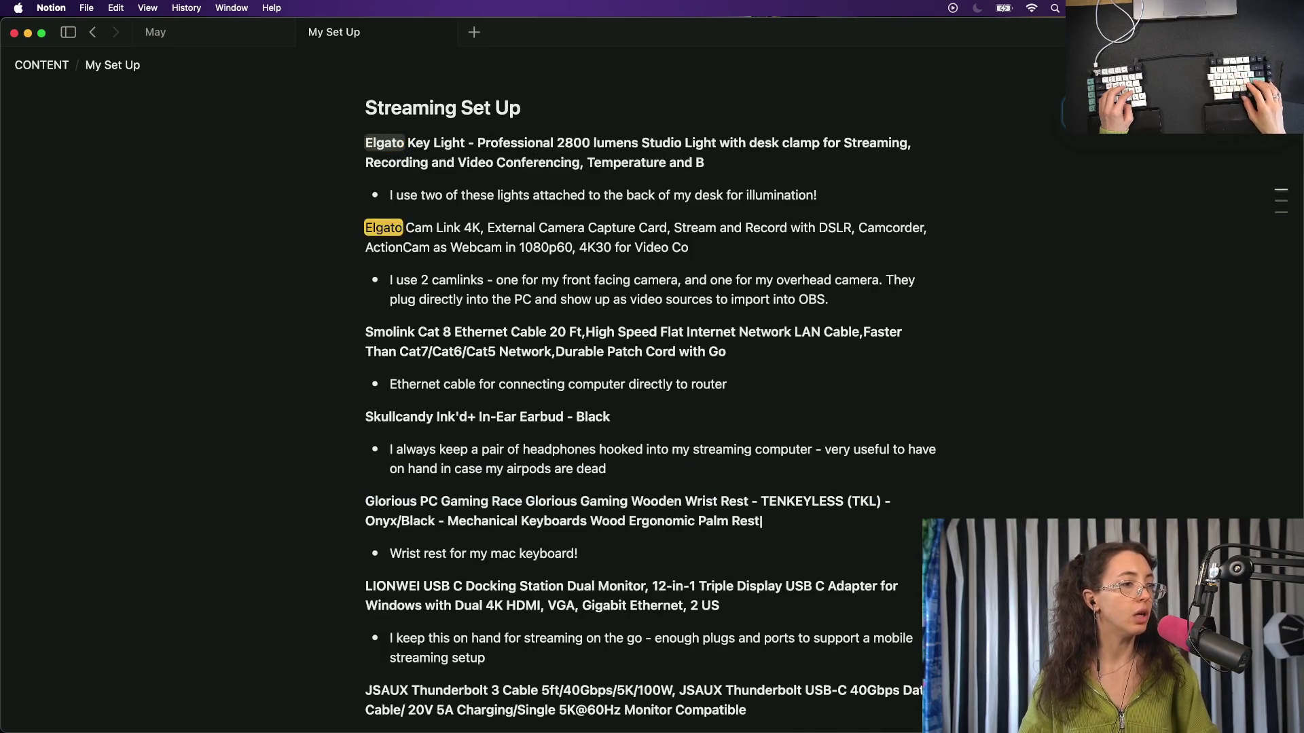
pyautogui.press('Return')
pyautogui.press('Return')
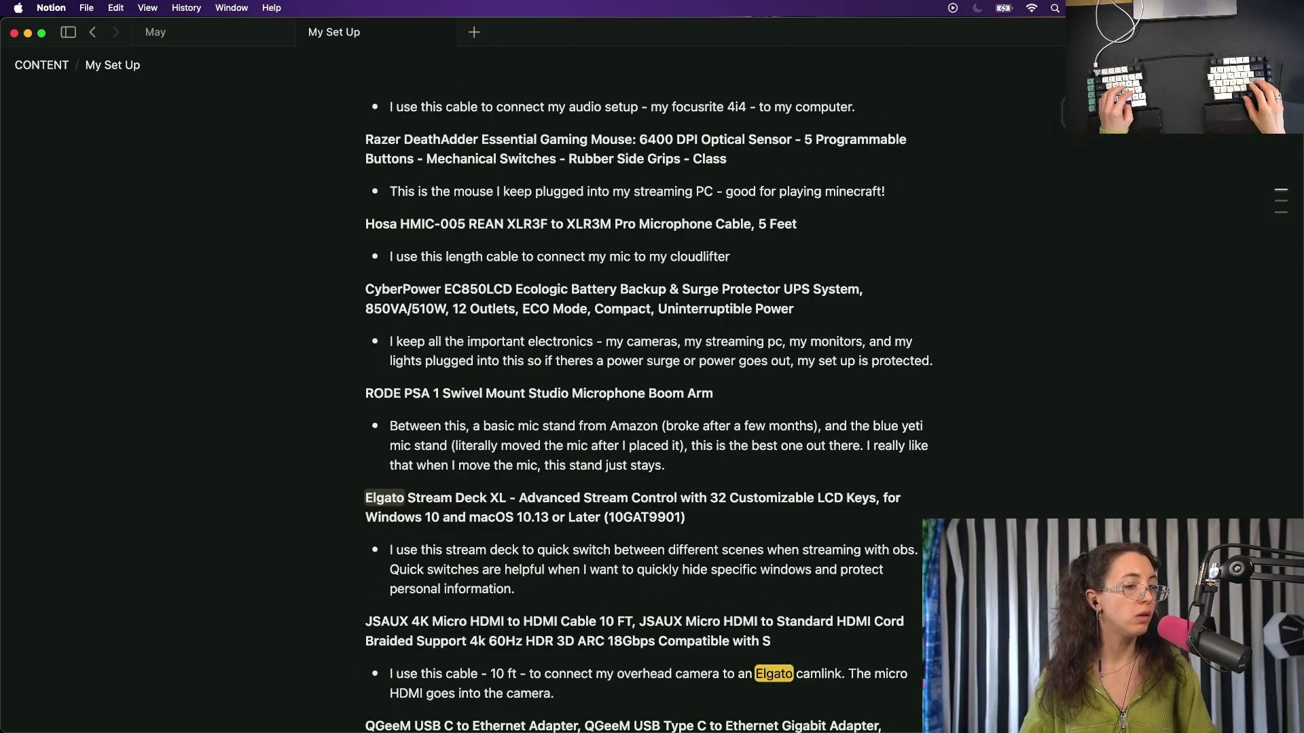
pyautogui.press('Return')
pyautogui.press('Return')
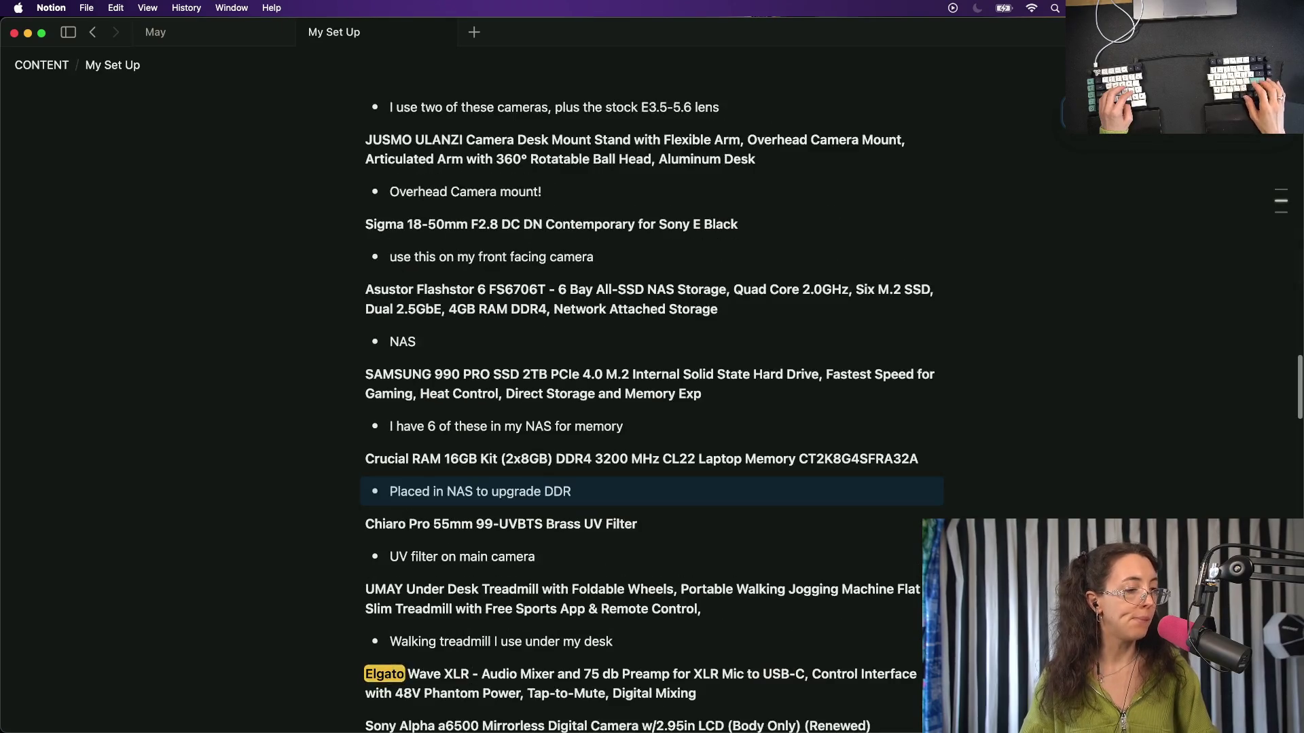
pyautogui.press('Return')
pyautogui.scroll(-5, 493, 438)
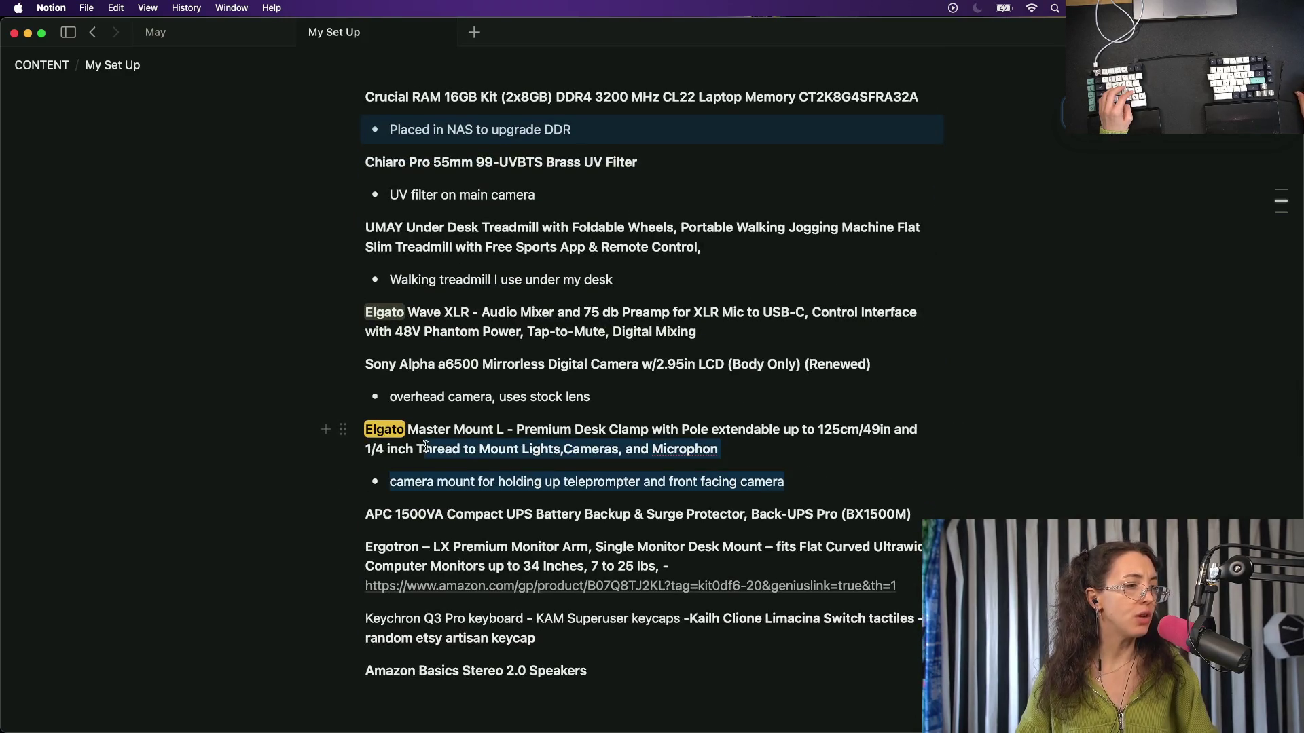
pyautogui.moveTo(803, 482); pyautogui.dragTo(369, 429)
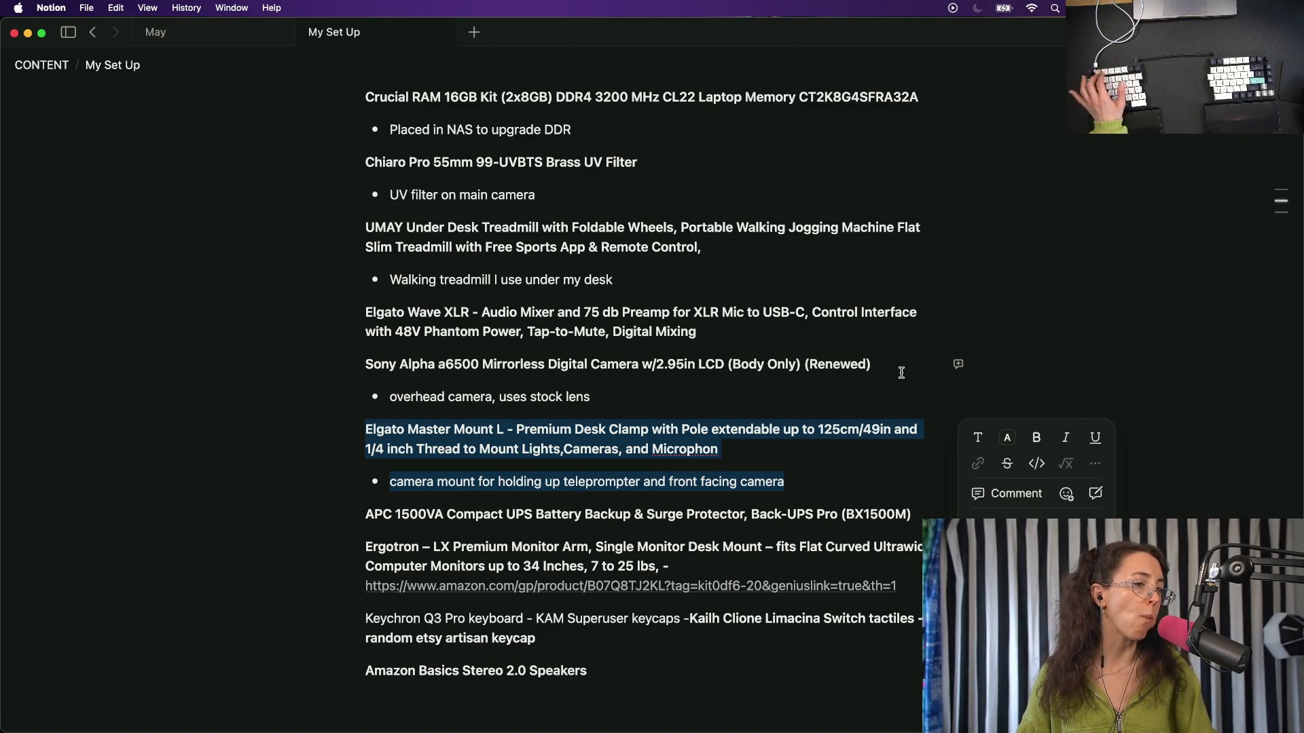
pyautogui.click(742, 454)
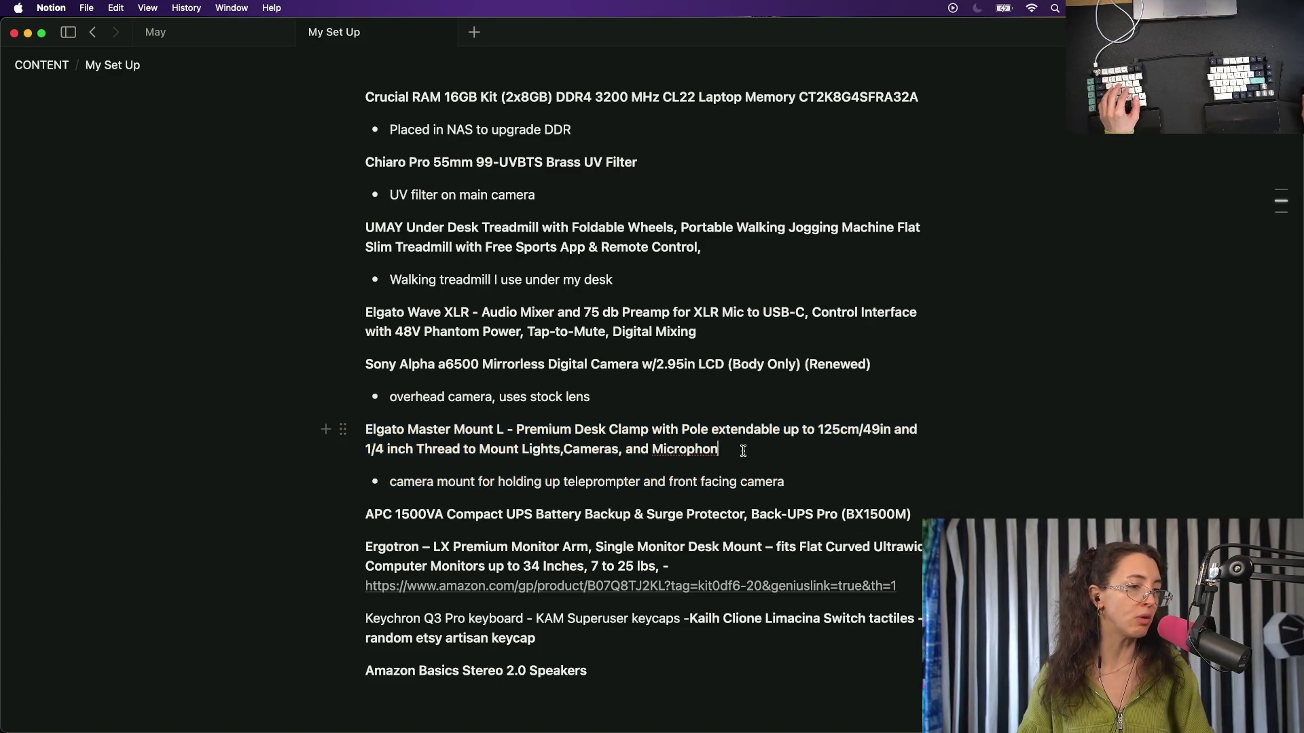
pyautogui.scroll(-3, 659, 473)
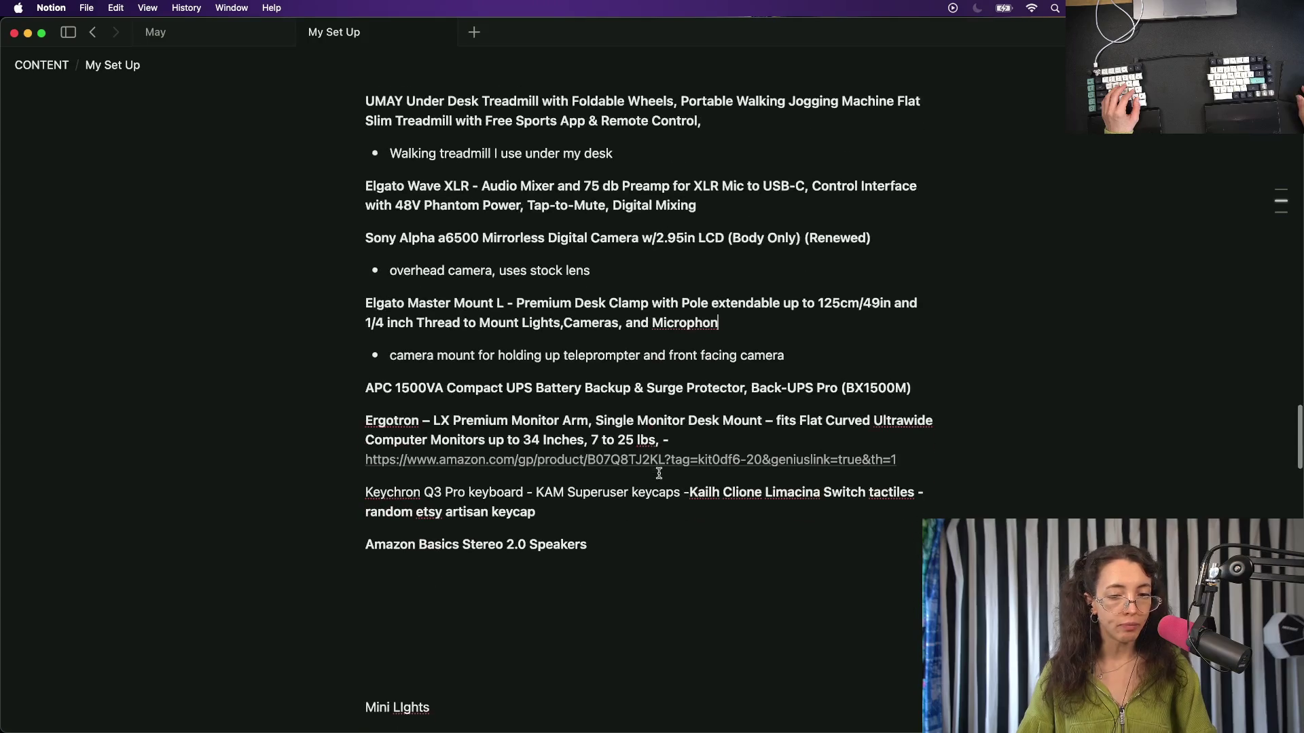
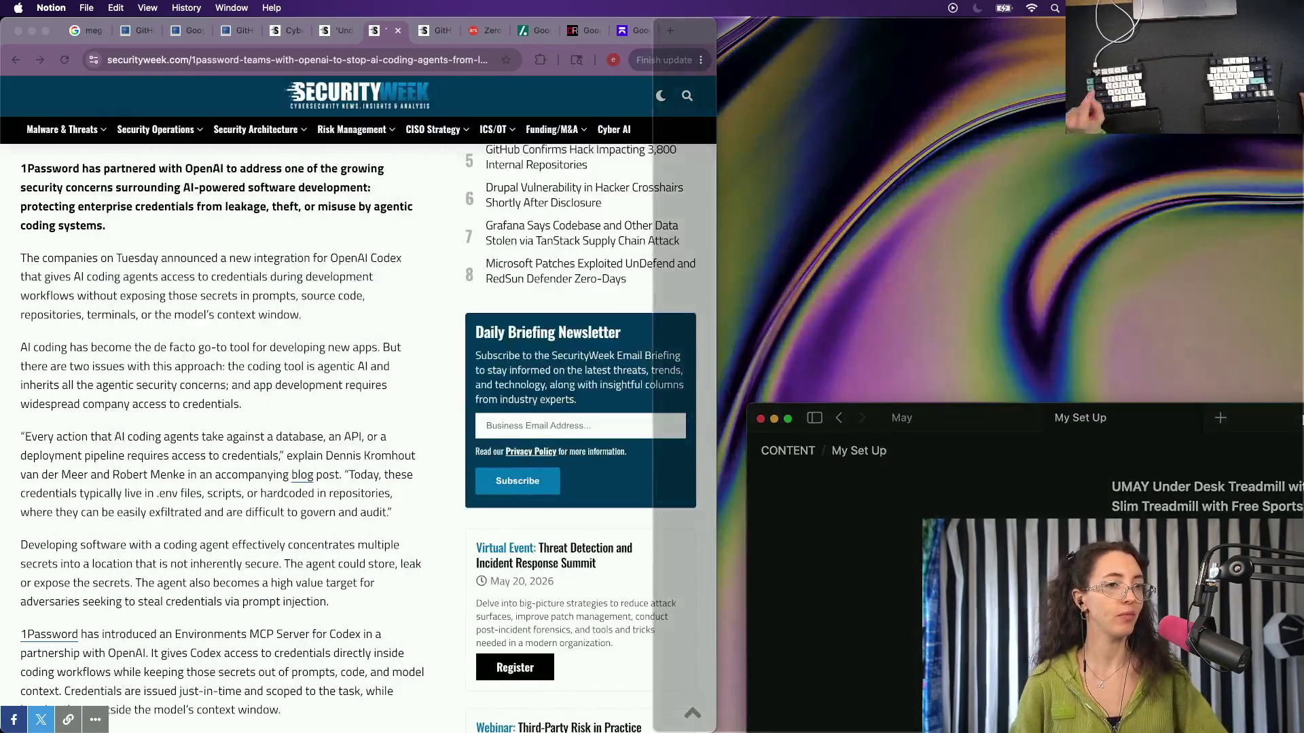
# Tile Notion beside the browser article and switch to the May episode notes page.
pyautogui.moveTo(563, 34); pyautogui.dragTo(845, 32)
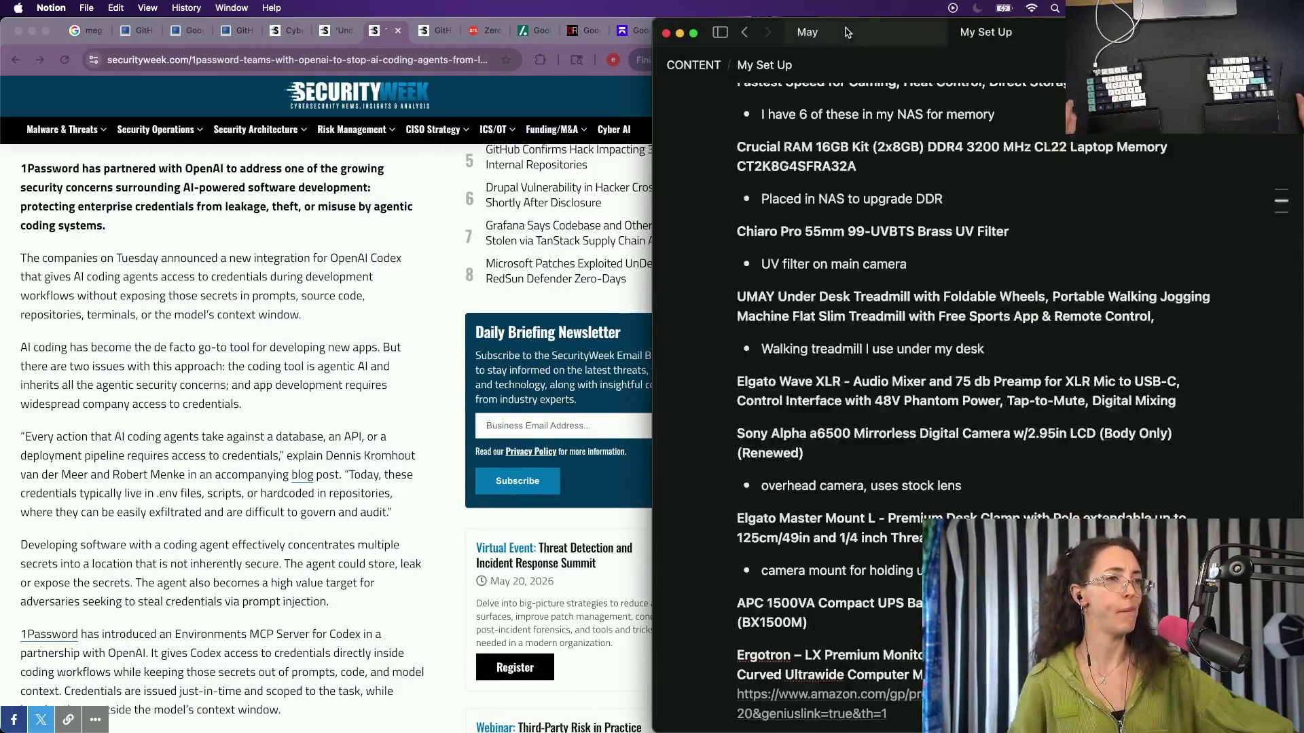
pyautogui.click(846, 32)
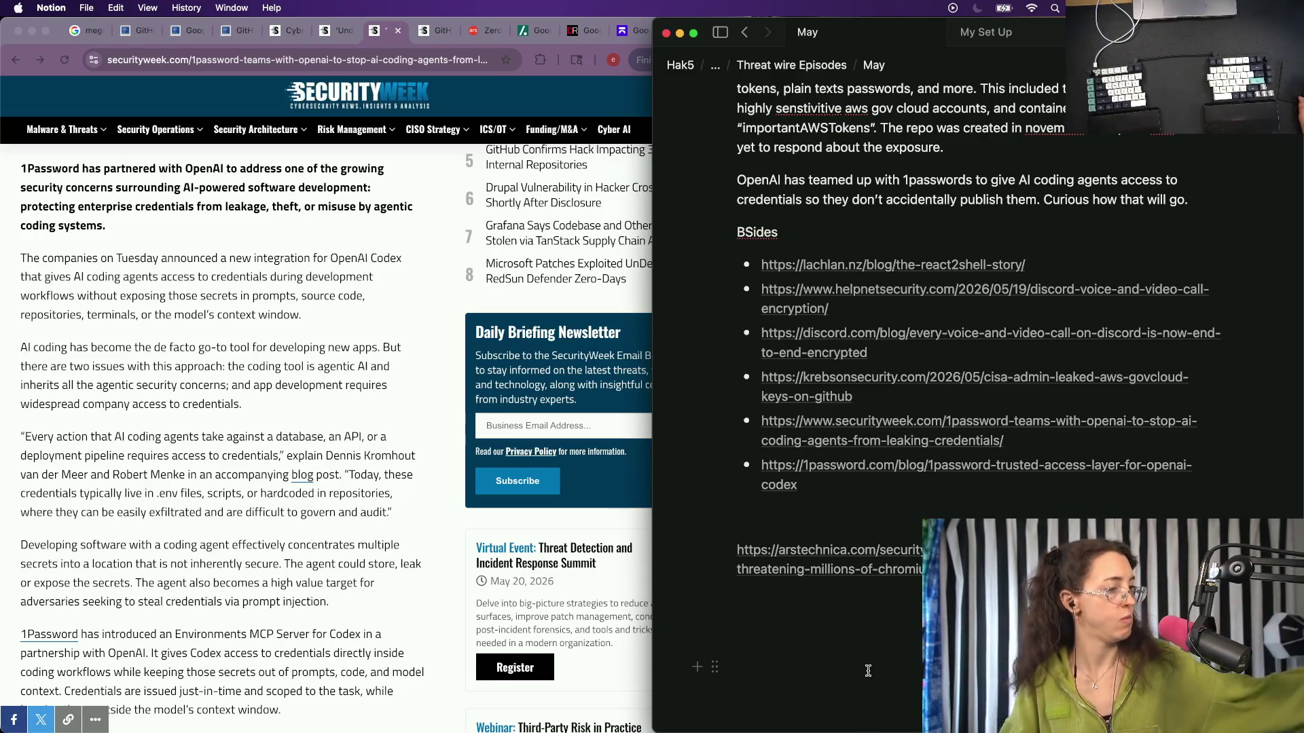
pyautogui.moveTo(827, 560)
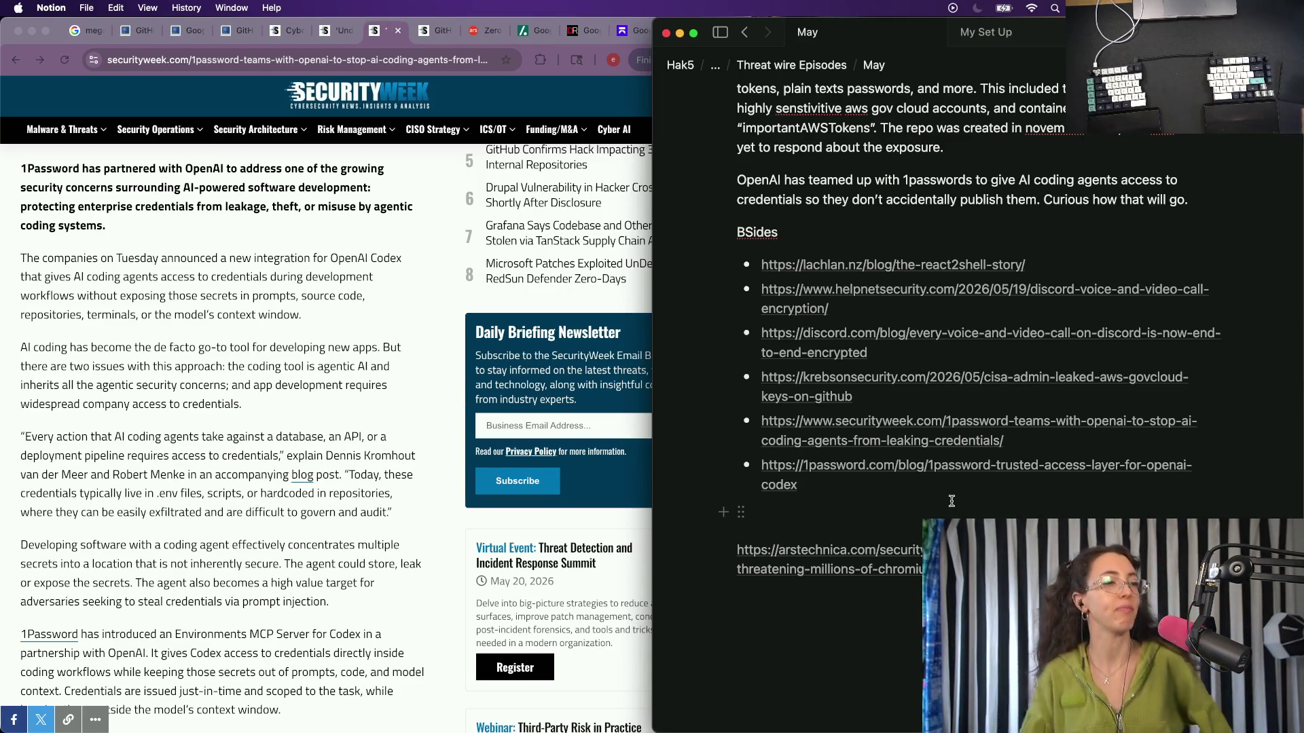
pyautogui.scroll(2, 278, 319)
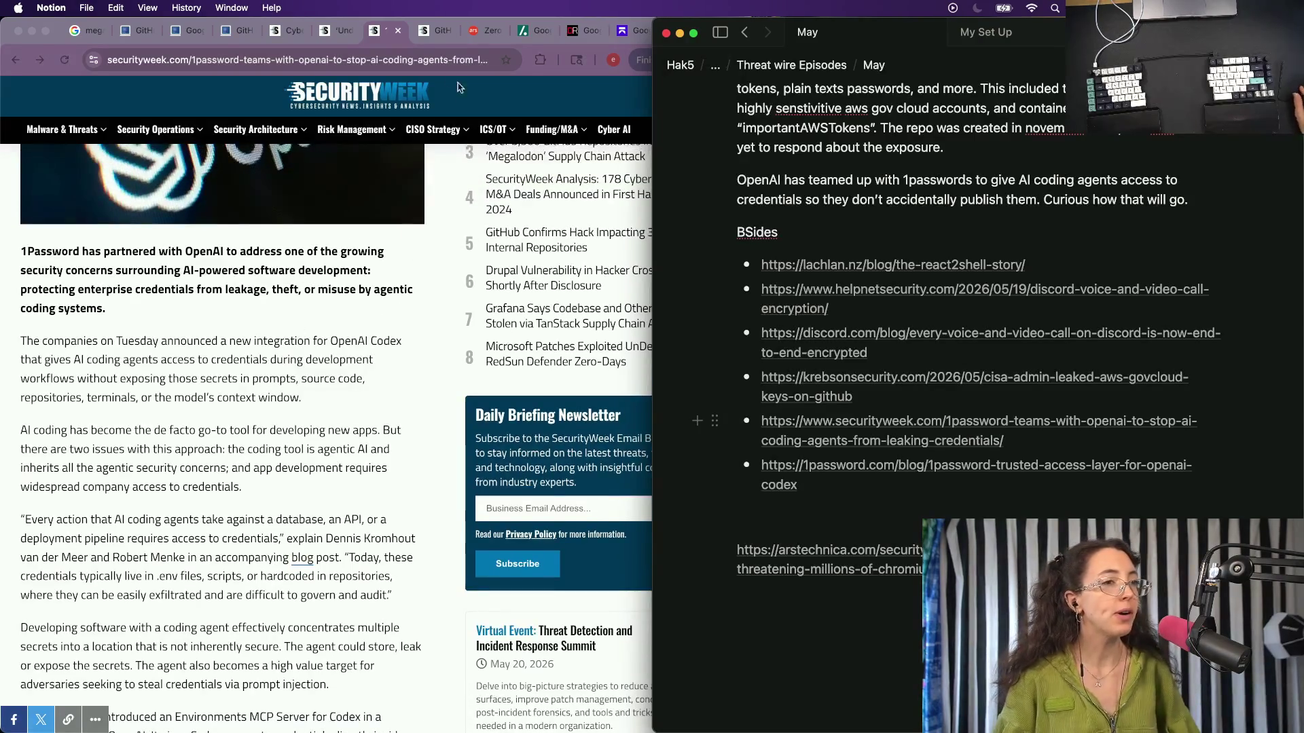
# Highlight the Aikido article's paragraph about deleted keys working for 23 minutes, then return to the notes.
pyautogui.click(535, 31)
pyautogui.click(626, 31)
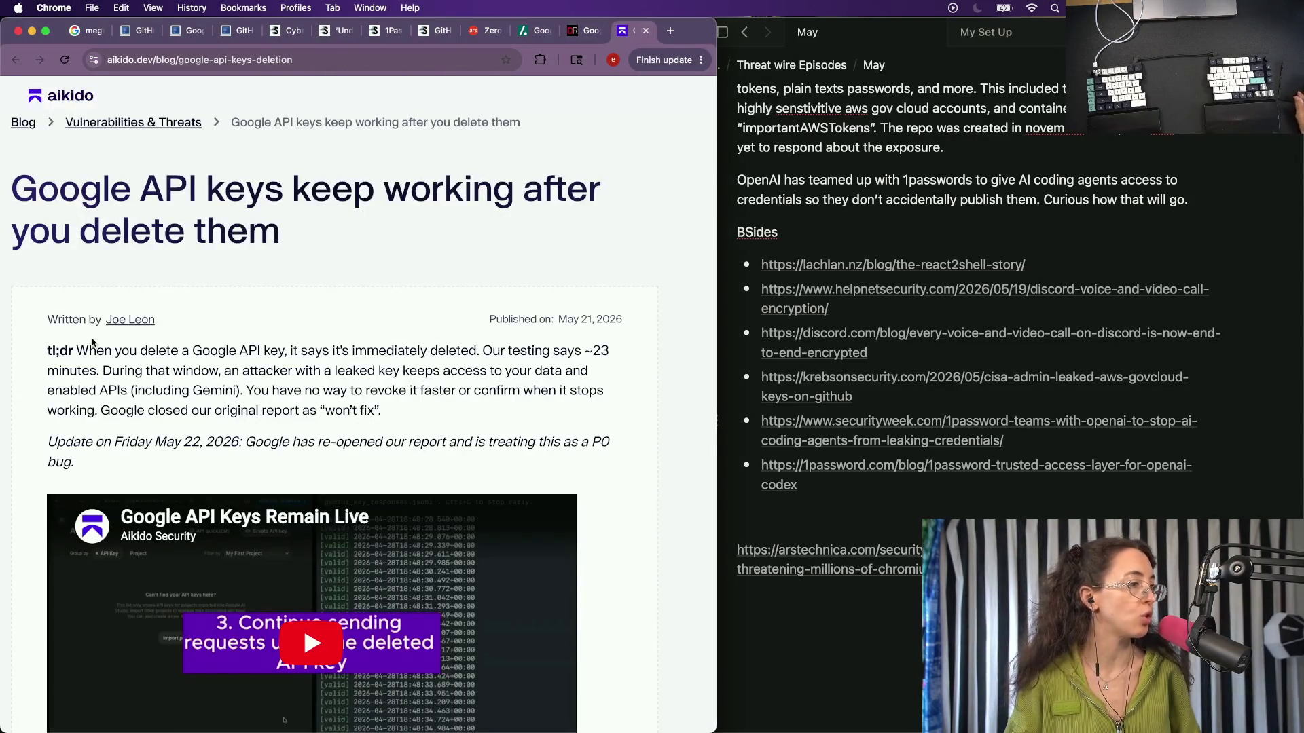
pyautogui.scroll(-4, 92, 343)
pyautogui.scroll(-5, 92, 343)
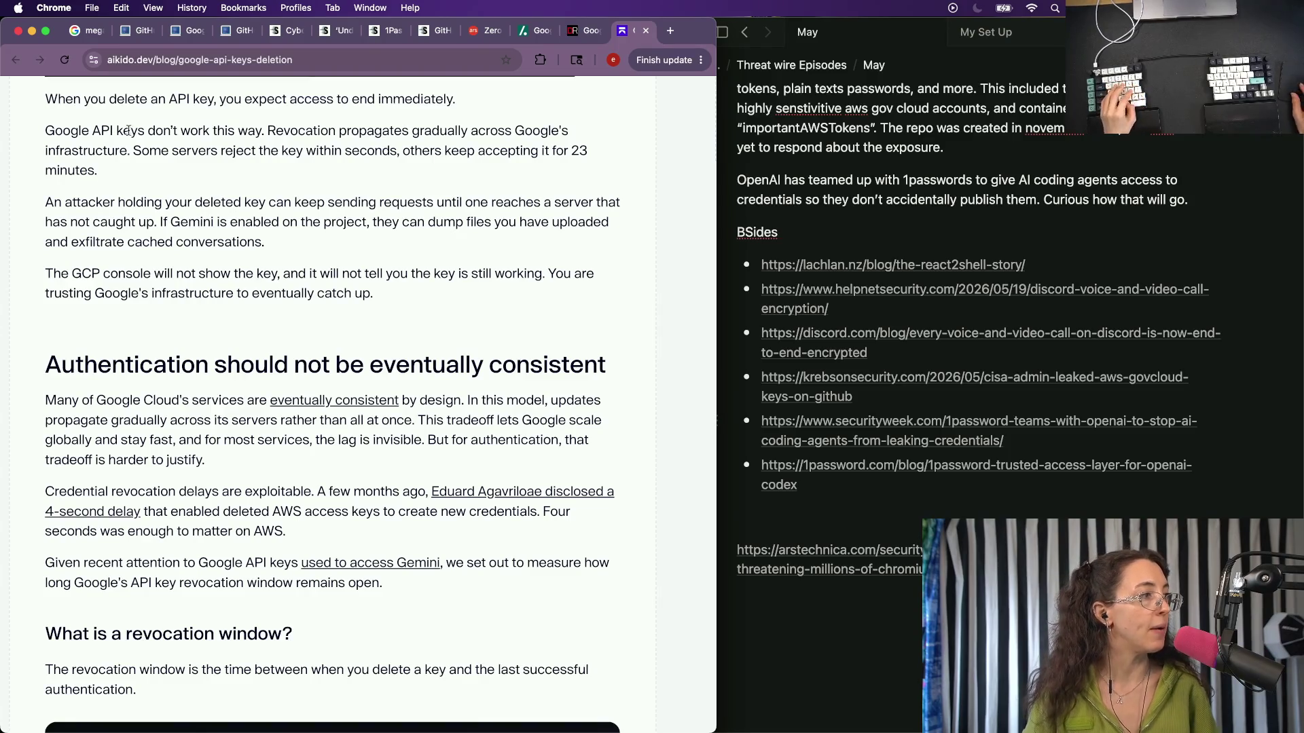
pyautogui.moveTo(46, 132); pyautogui.dragTo(99, 171)
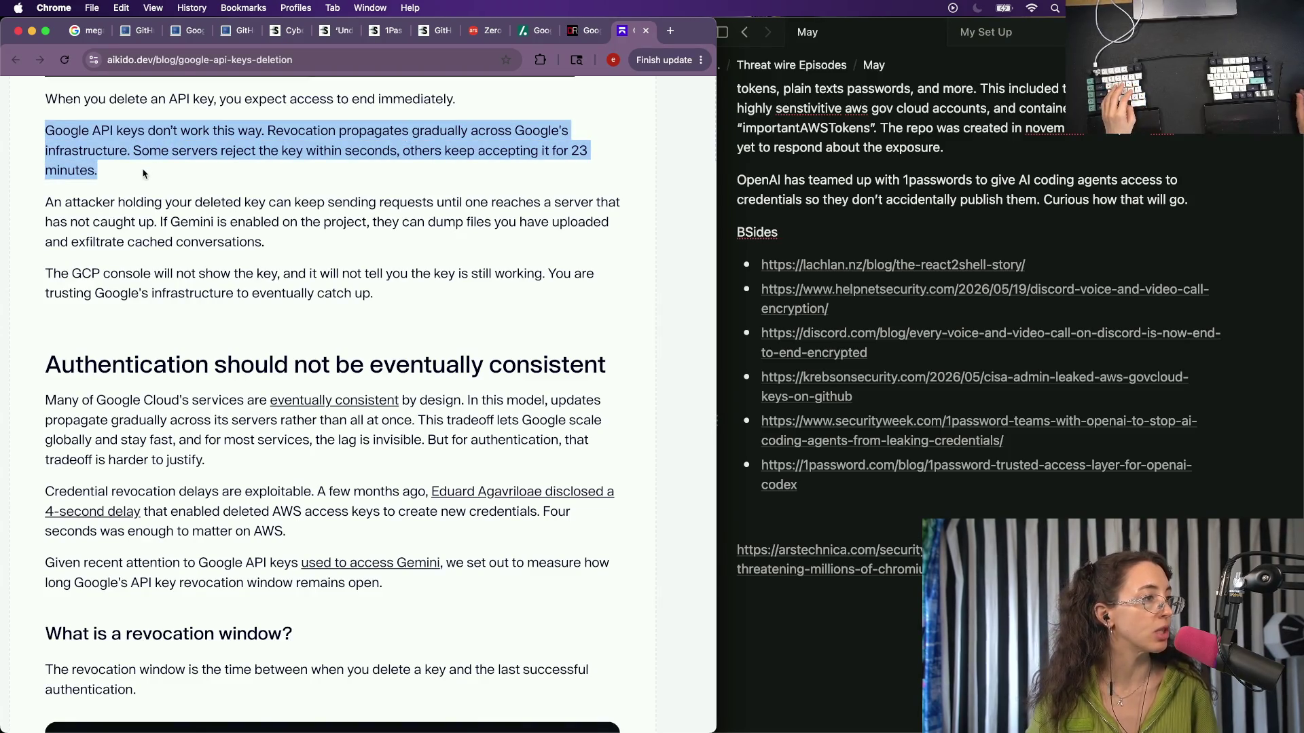
pyautogui.click(857, 241)
pyautogui.scroll(3, 855, 237)
pyautogui.scroll(3, 858, 238)
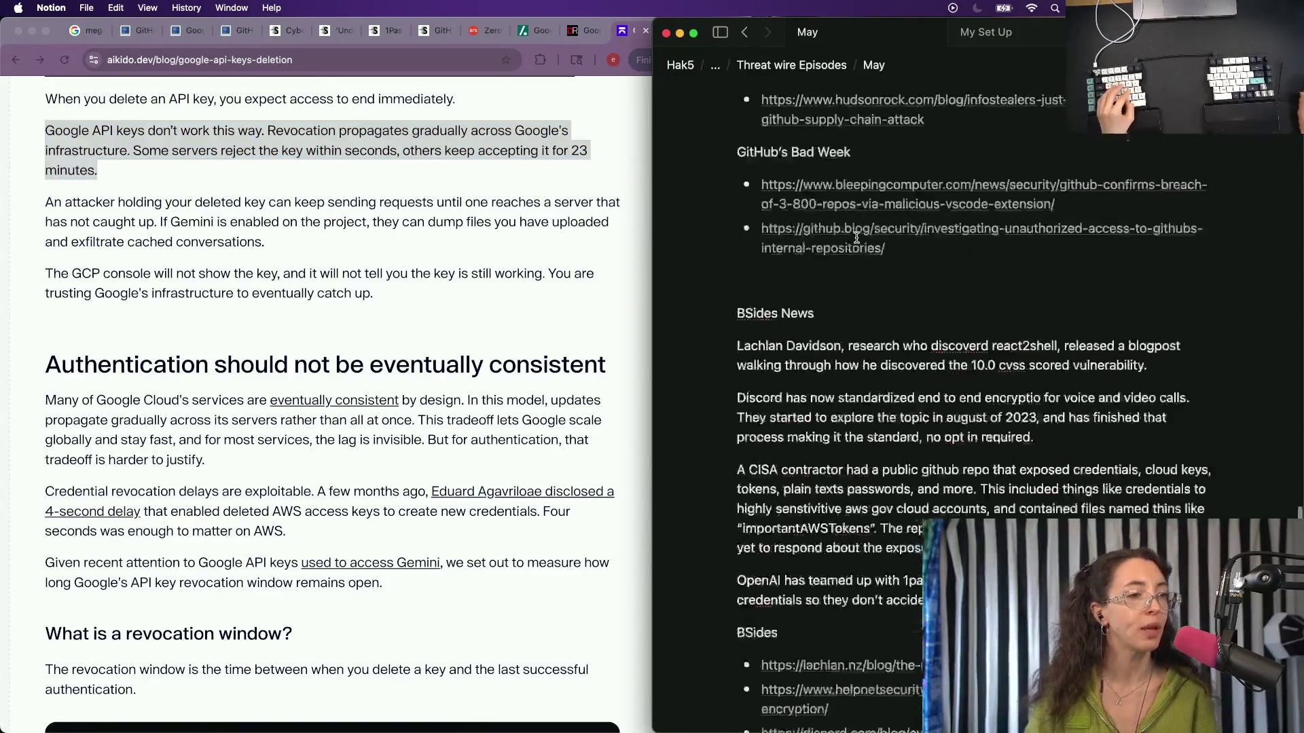
pyautogui.scroll(3, 861, 254)
pyautogui.scroll(1, 870, 280)
# Add a 'Google’s API Credential Propigation' section title after the TeamPCP paragraph.
pyautogui.click(872, 288)
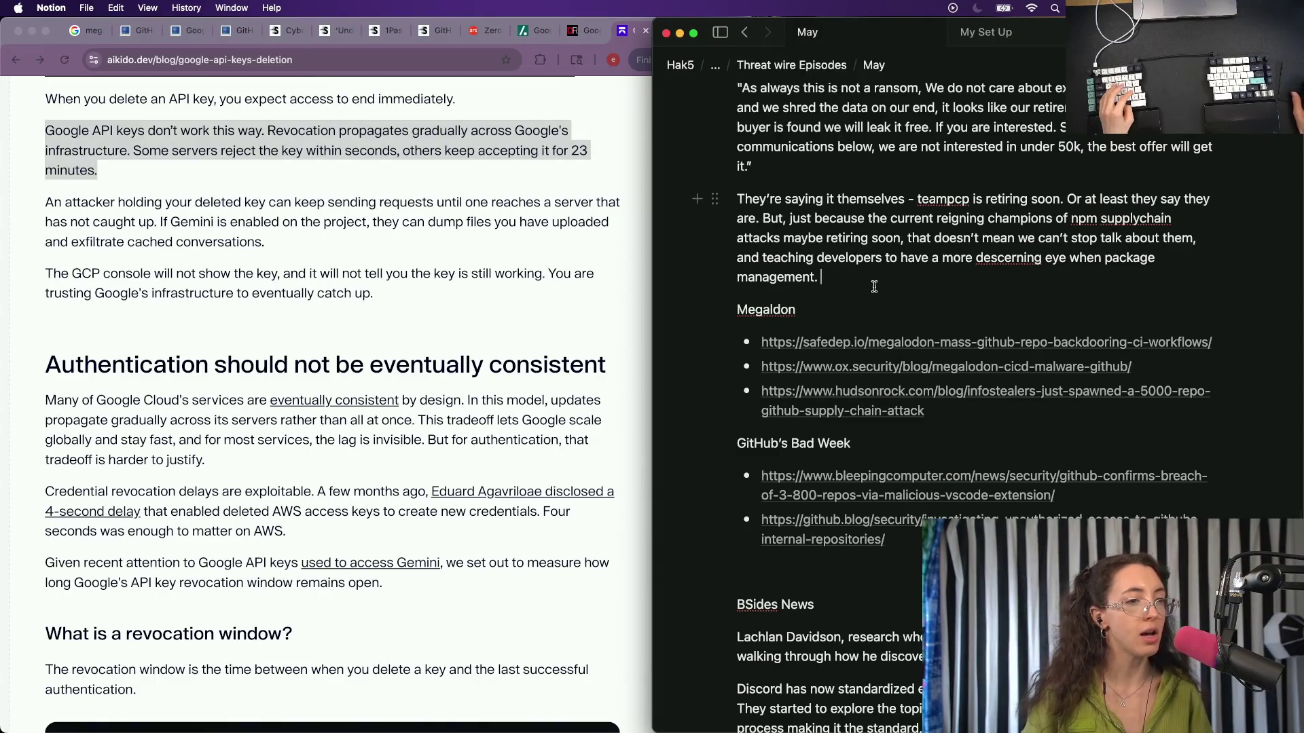
pyautogui.scroll(4, 872, 287)
pyautogui.press('Return')
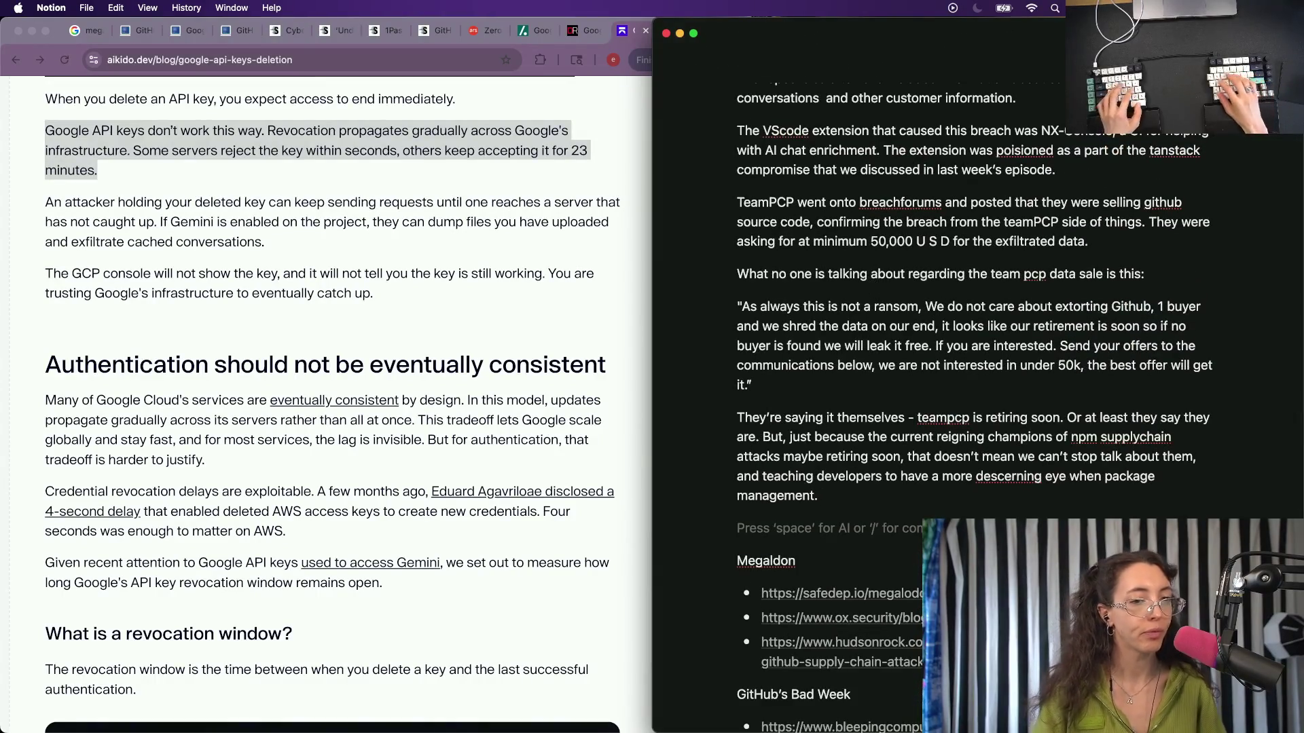
pyautogui.write('Google’s')
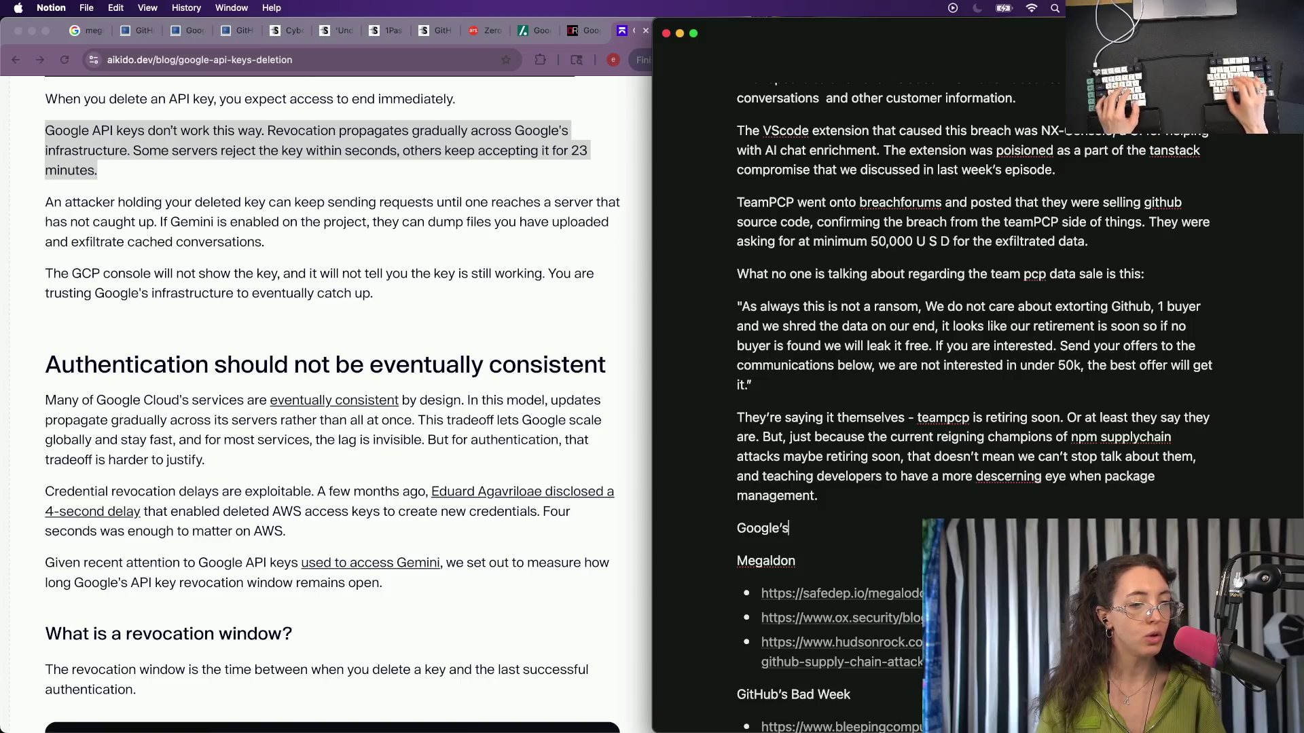
pyautogui.press('BackSpace')
pyautogui.press('BackSpace')
pyautogui.press('BackSpace')
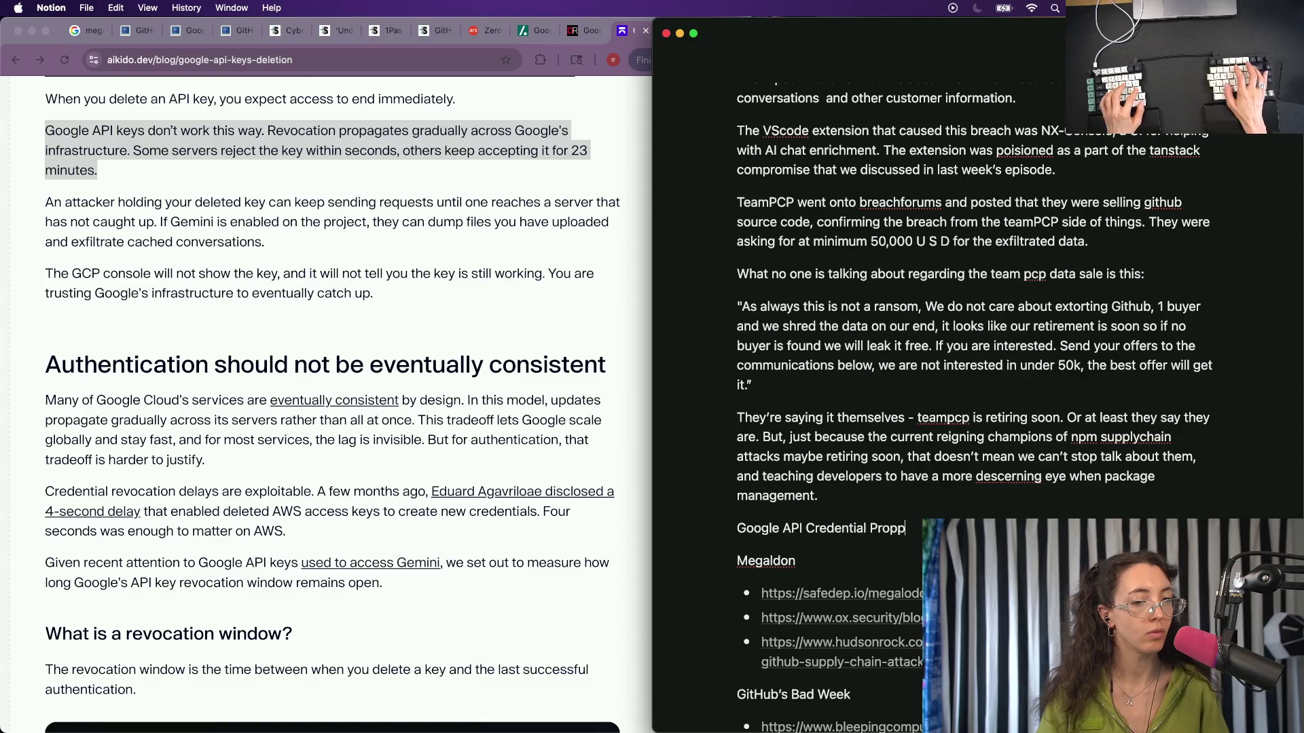
pyautogui.press('Return')
pyautogui.write('Te')
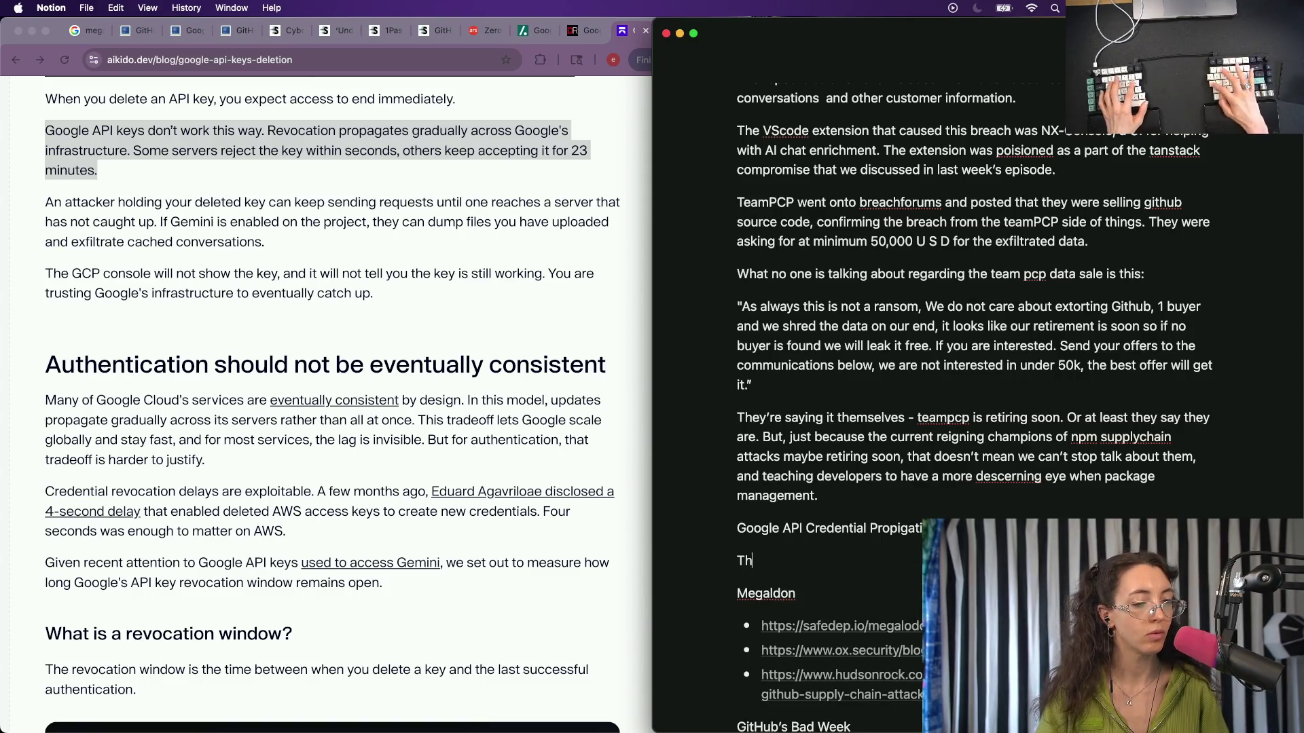
pyautogui.write('e team at')
pyautogui.scroll(10, 871, 291)
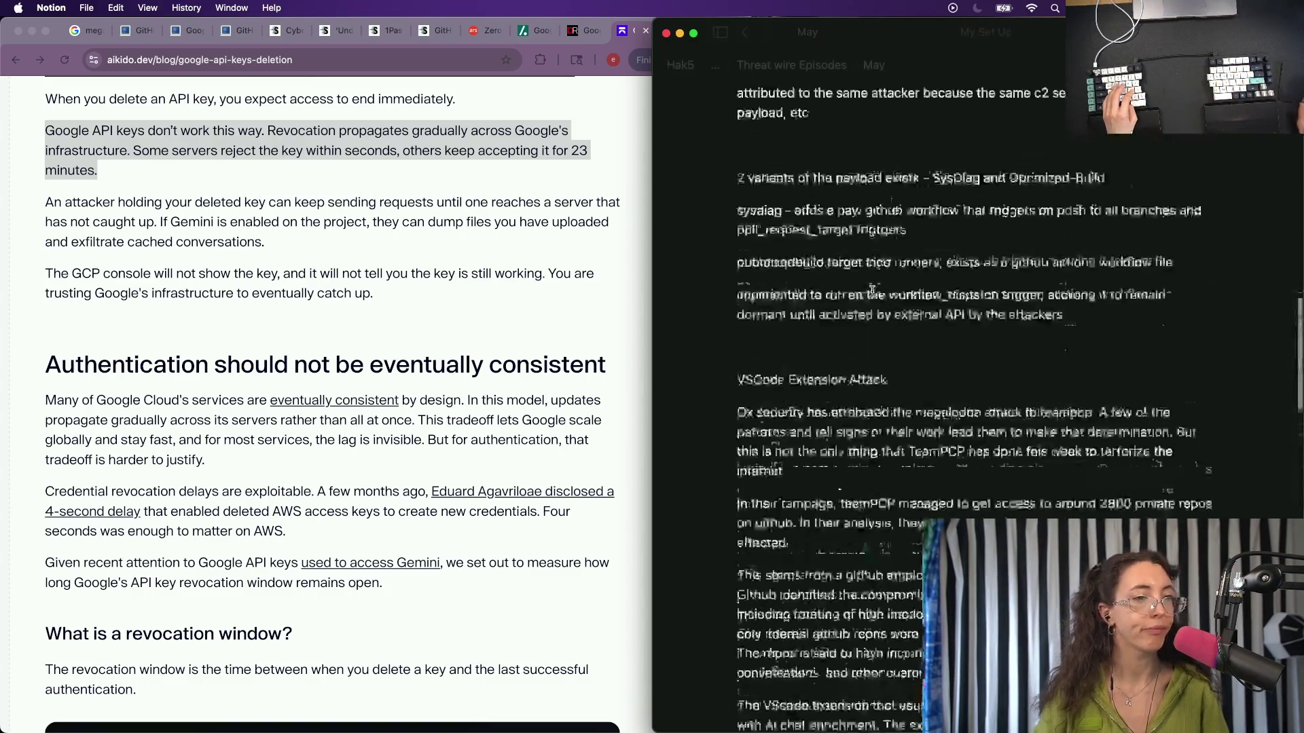
pyautogui.scroll(5, 871, 291)
pyautogui.scroll(2, 870, 292)
pyautogui.scroll(-5, 871, 292)
pyautogui.scroll(-5, 871, 292)
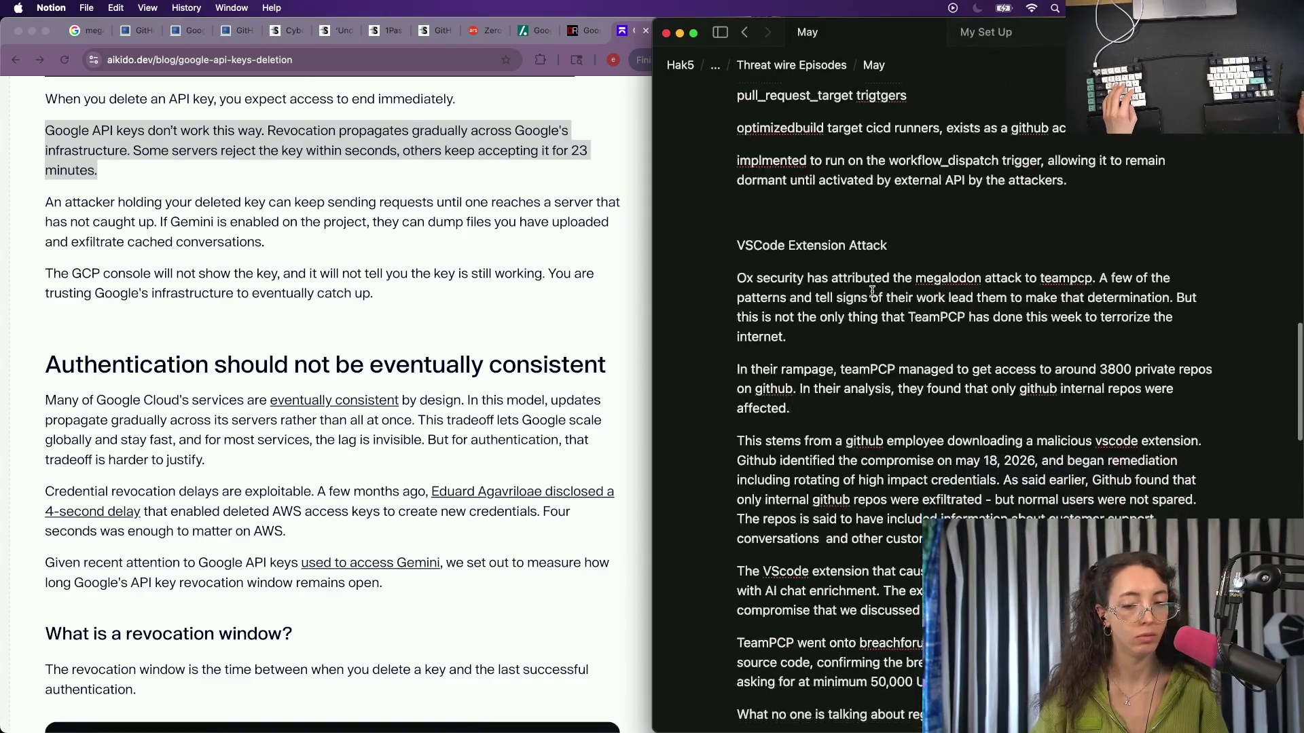
pyautogui.scroll(-5, 871, 292)
pyautogui.scroll(-5, 872, 292)
# Draft and clear several false-start sentences, leaving empty lines beneath the new title.
pyautogui.press('BackSpace')
pyautogui.press('BackSpace')
pyautogui.press('BackSpace')
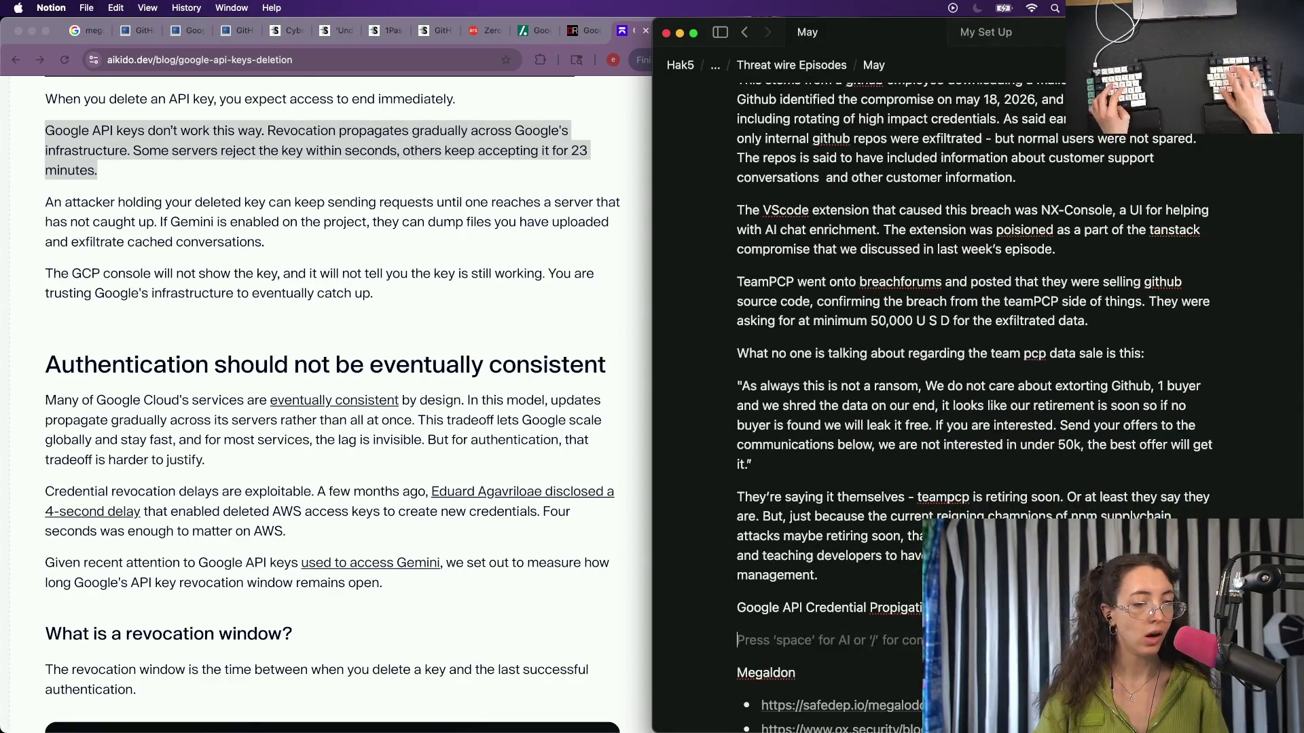
pyautogui.write('On the')
pyautogui.press('BackSpace')
pyautogui.press('BackSpace')
pyautogui.press('BackSpace')
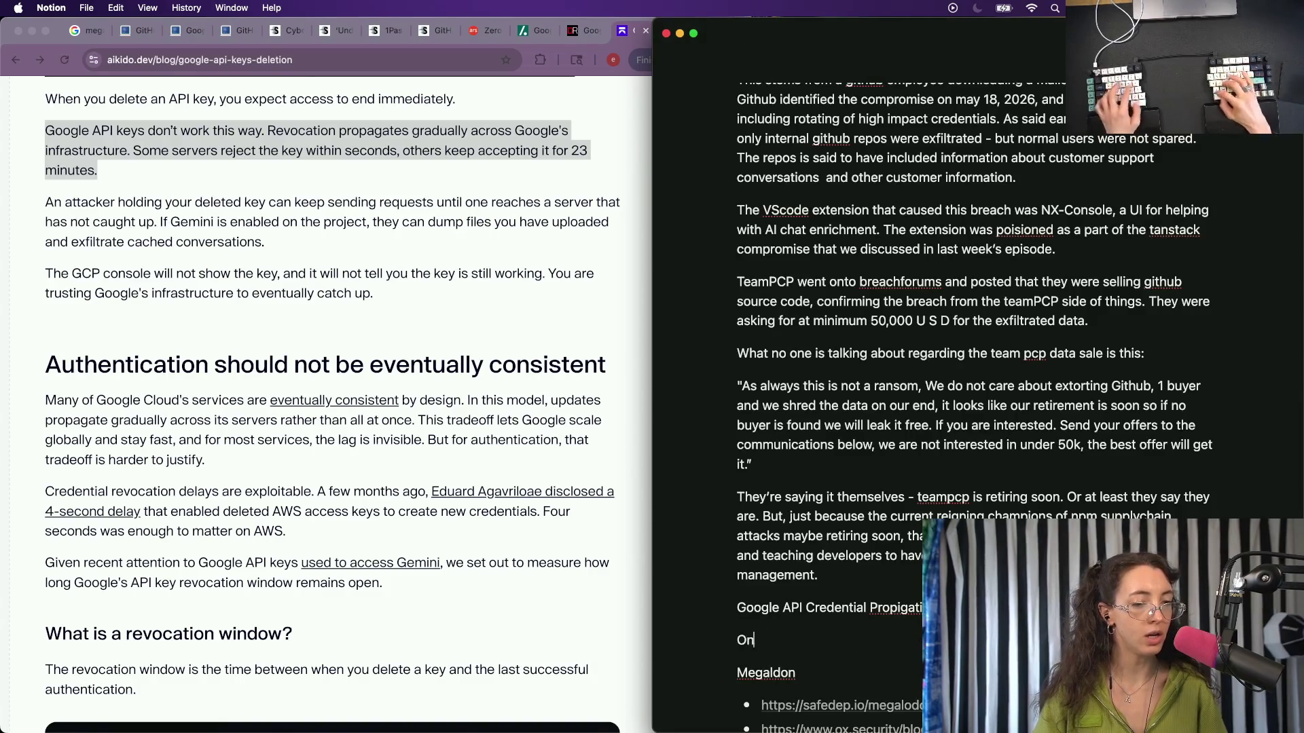
pyautogui.write('the need to rot')
pyautogui.press('super+BackSpace')
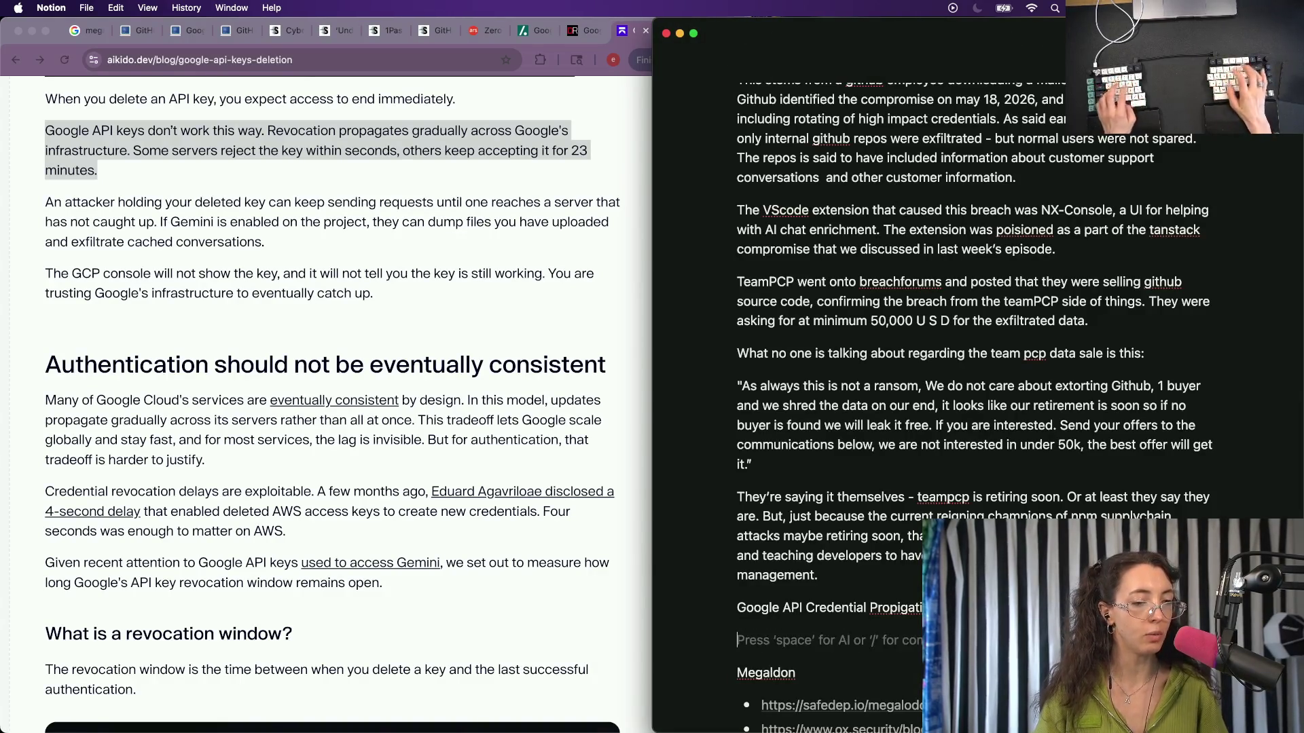
pyautogui.write('With rotating c')
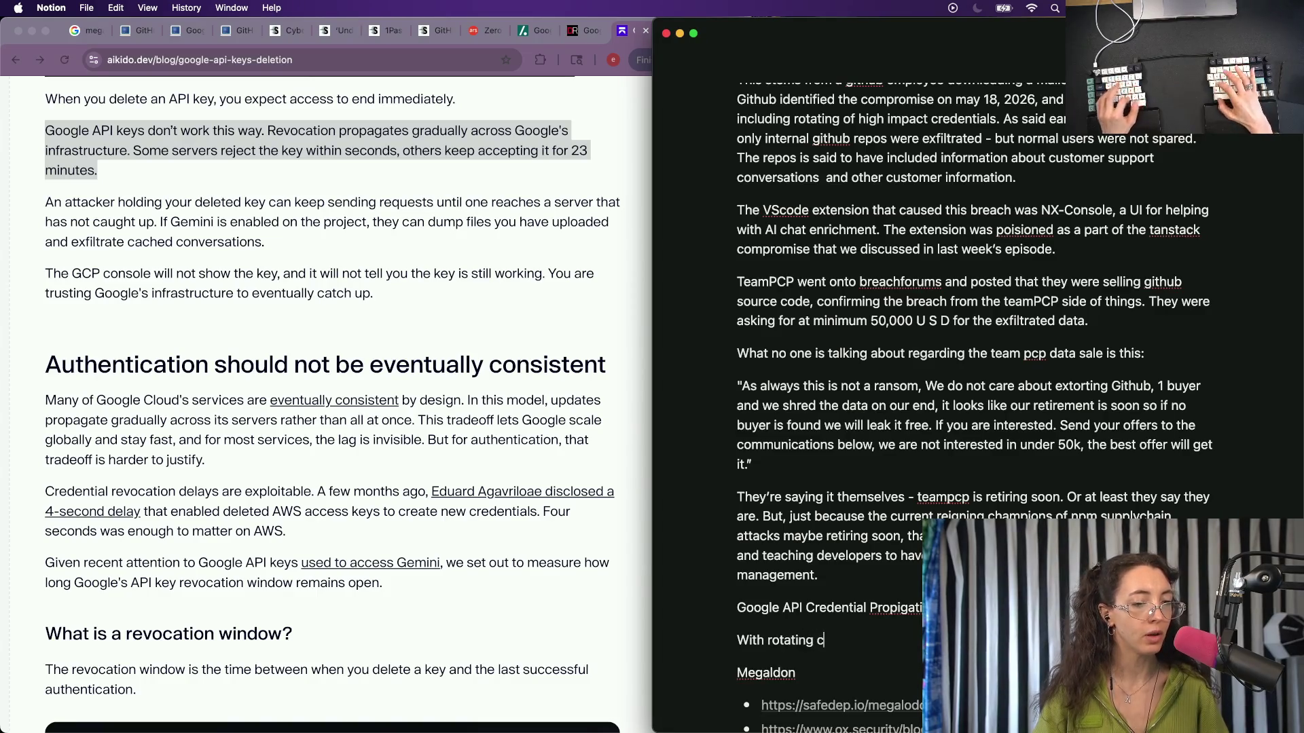
pyautogui.press('super+BackSpace')
pyautogui.write('Bui')
pyautogui.press('BackSpace')
pyautogui.press('BackSpace')
pyautogui.press('BackSpace')
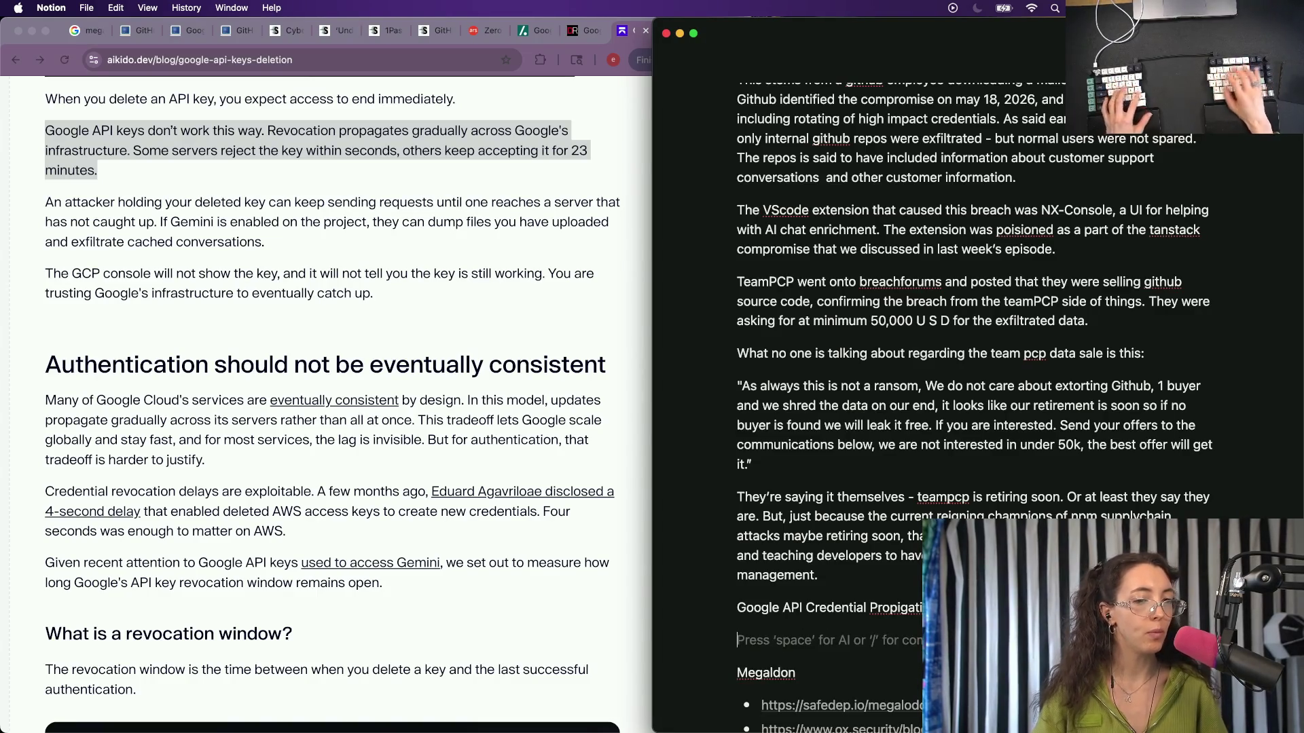
pyautogui.write('But w')
pyautogui.press('super+BackSpace')
pyautogui.write('Whwen you')
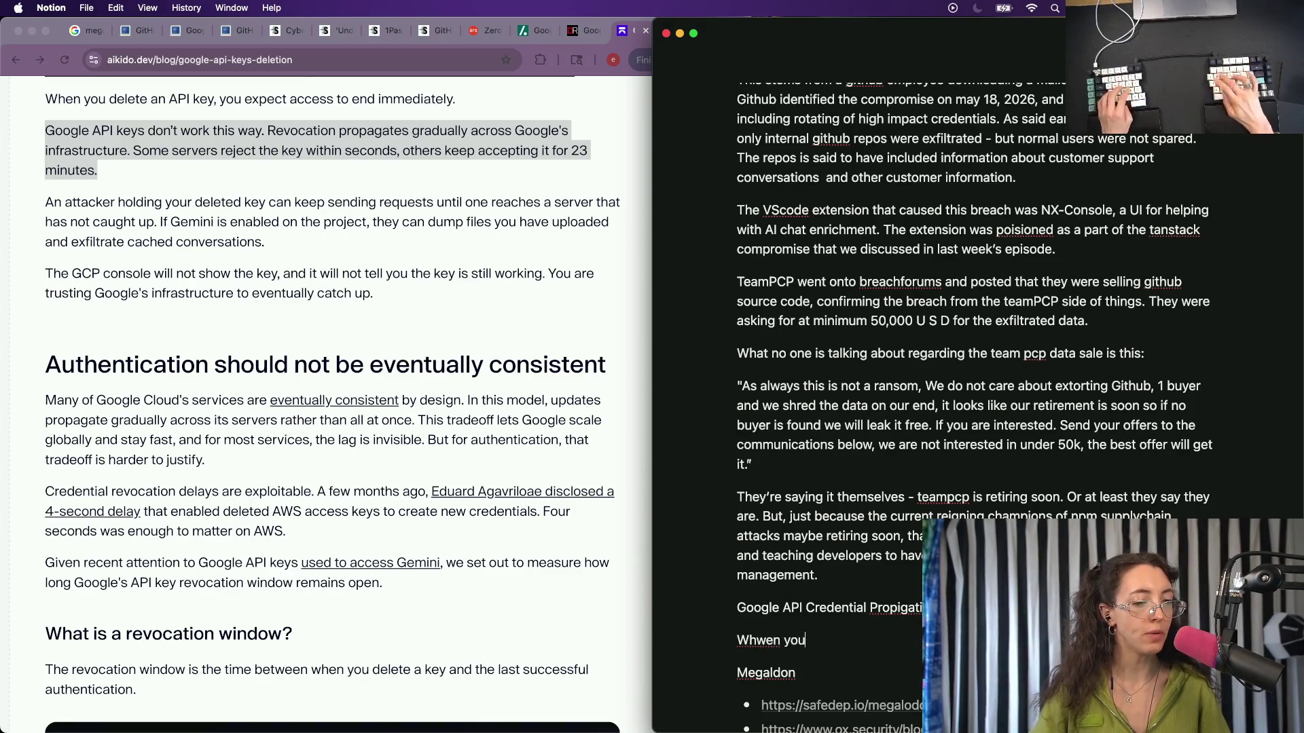
pyautogui.press('super+BackSpace')
pyautogui.press('Return')
pyautogui.press('Up')
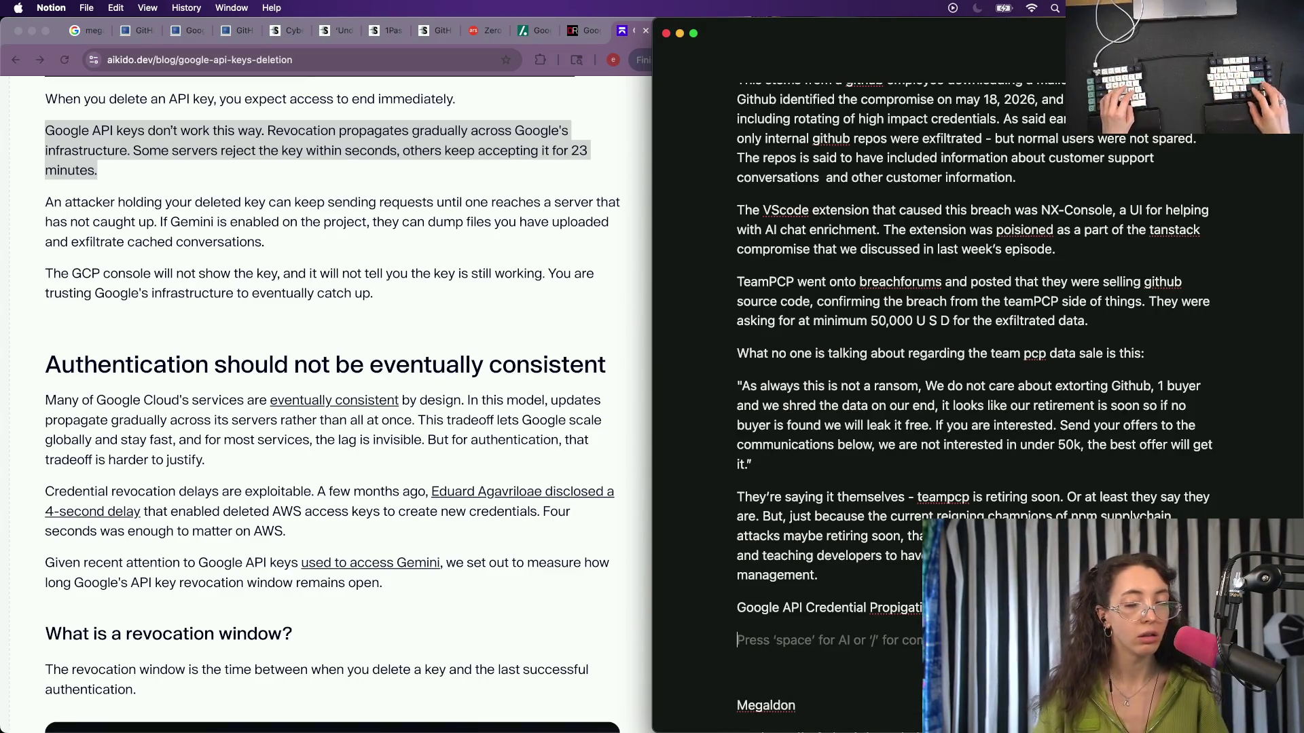
pyautogui.scroll(-5, 973, 407)
pyautogui.scroll(-8, 972, 408)
pyautogui.scroll(1, 973, 408)
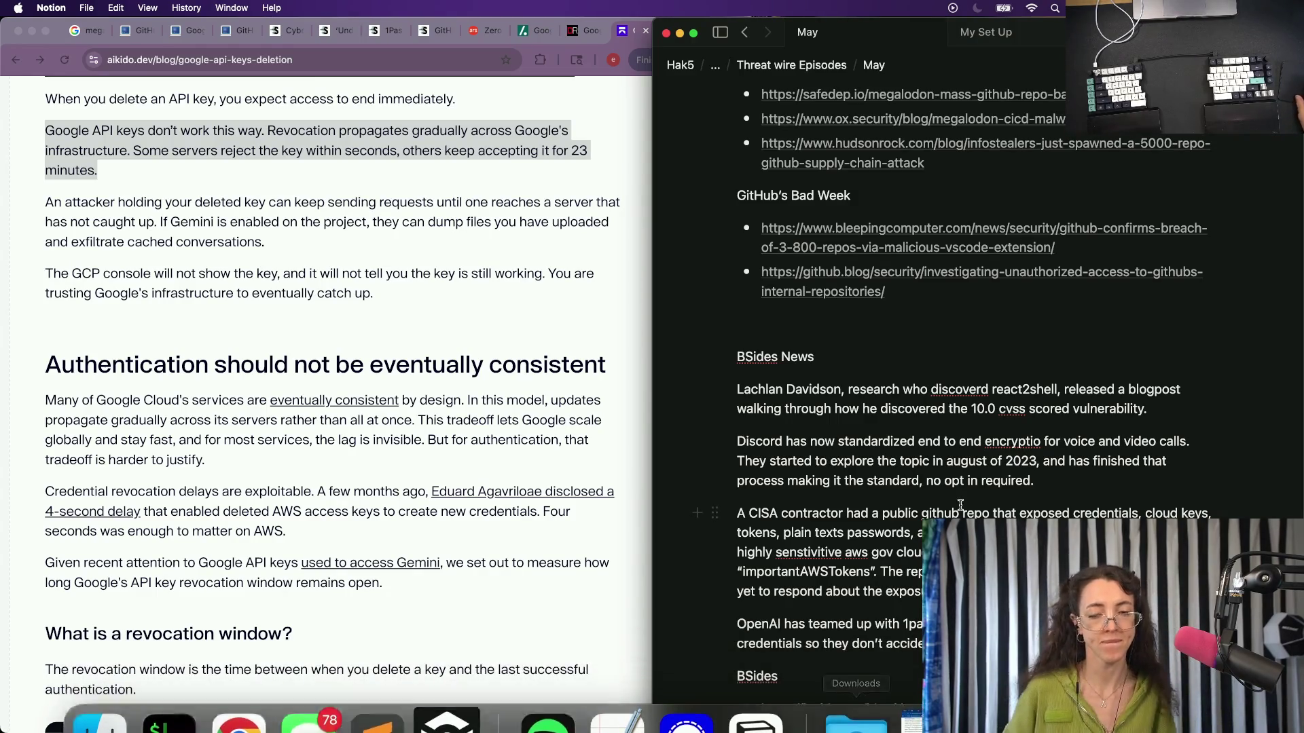
pyautogui.scroll(4, 829, 245)
pyautogui.scroll(2, 781, 343)
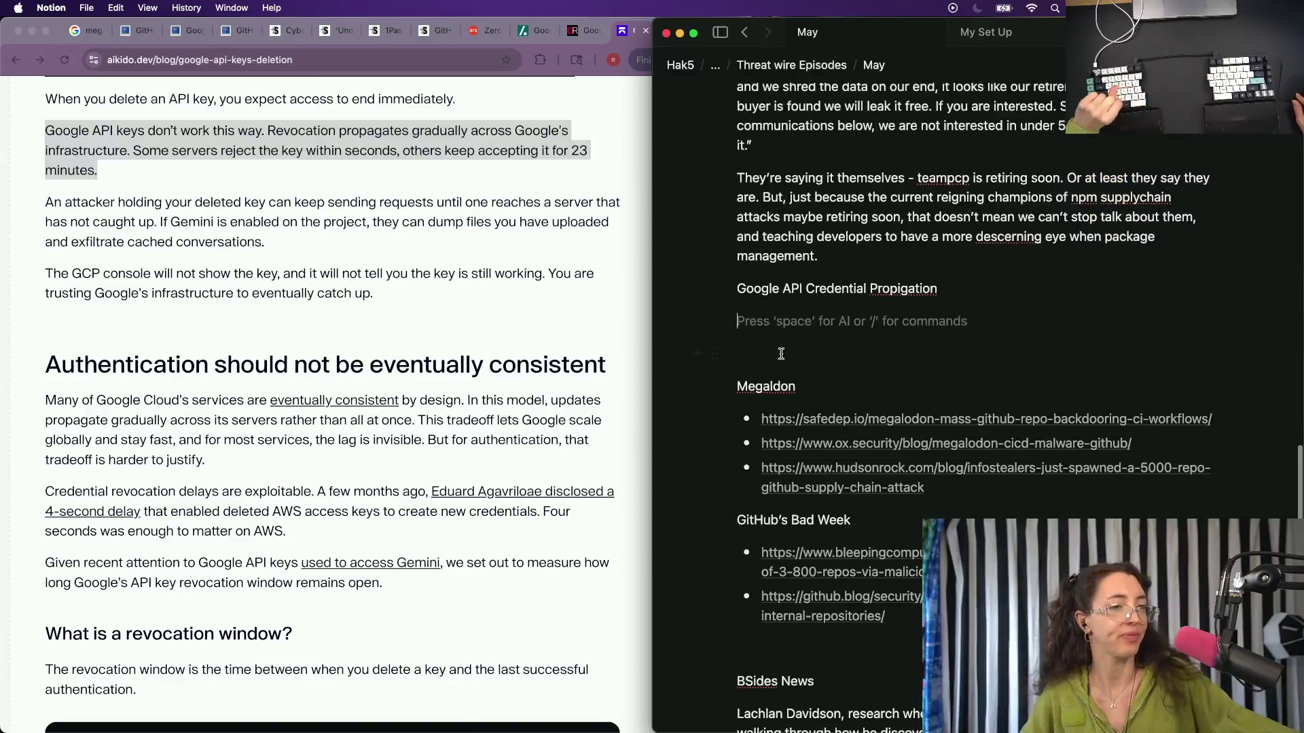
pyautogui.write('O')
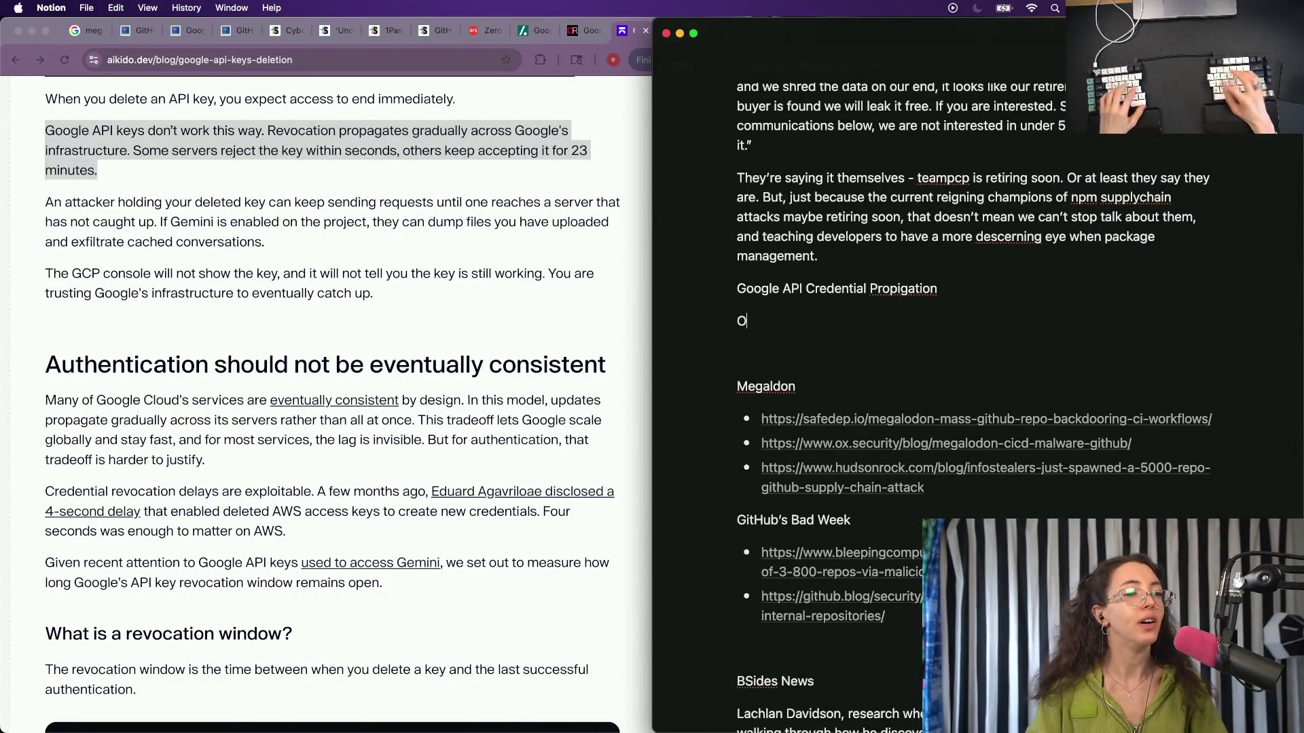
pyautogui.write('n the')
# Write the paragraph on rotated credentials being expected to stop working immediately, fixing typos.
pyautogui.press('BackSpace')
pyautogui.press('BackSpace')
pyautogui.press('BackSpace')
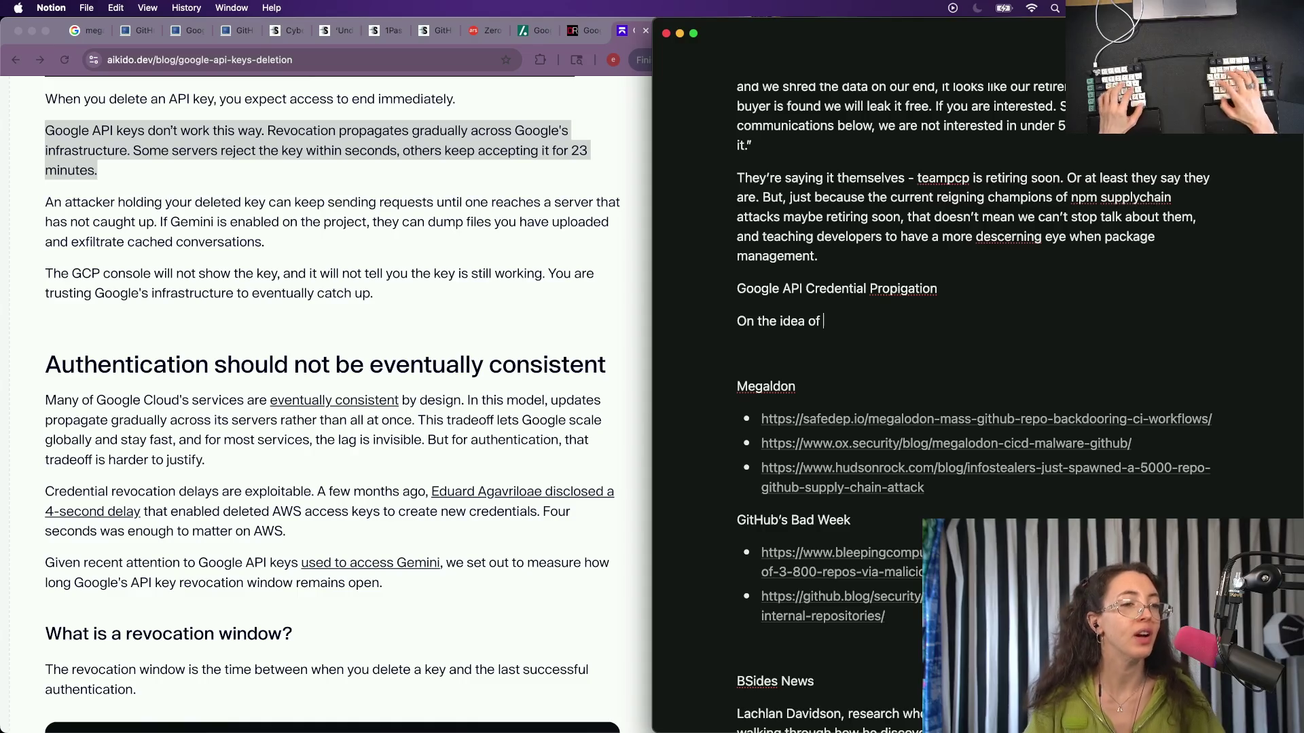
pyautogui.write('ating cred')
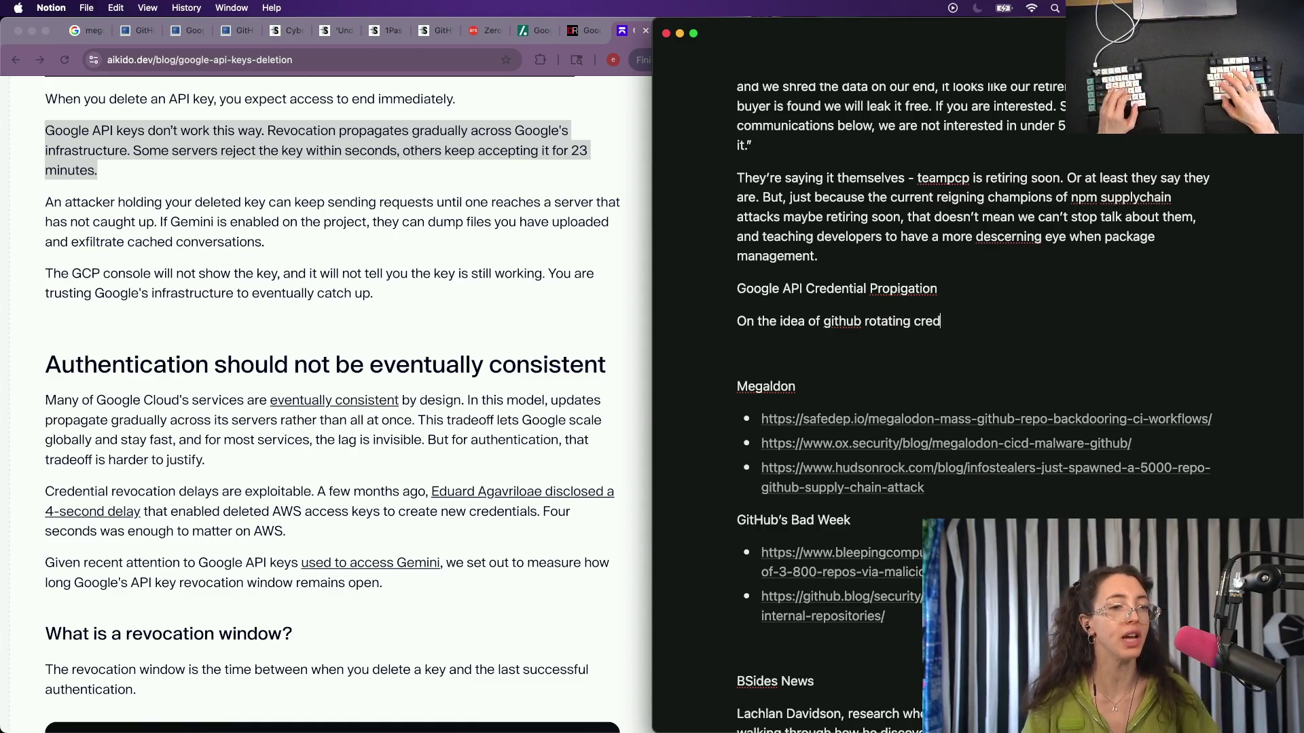
pyautogui.write('itatials to')
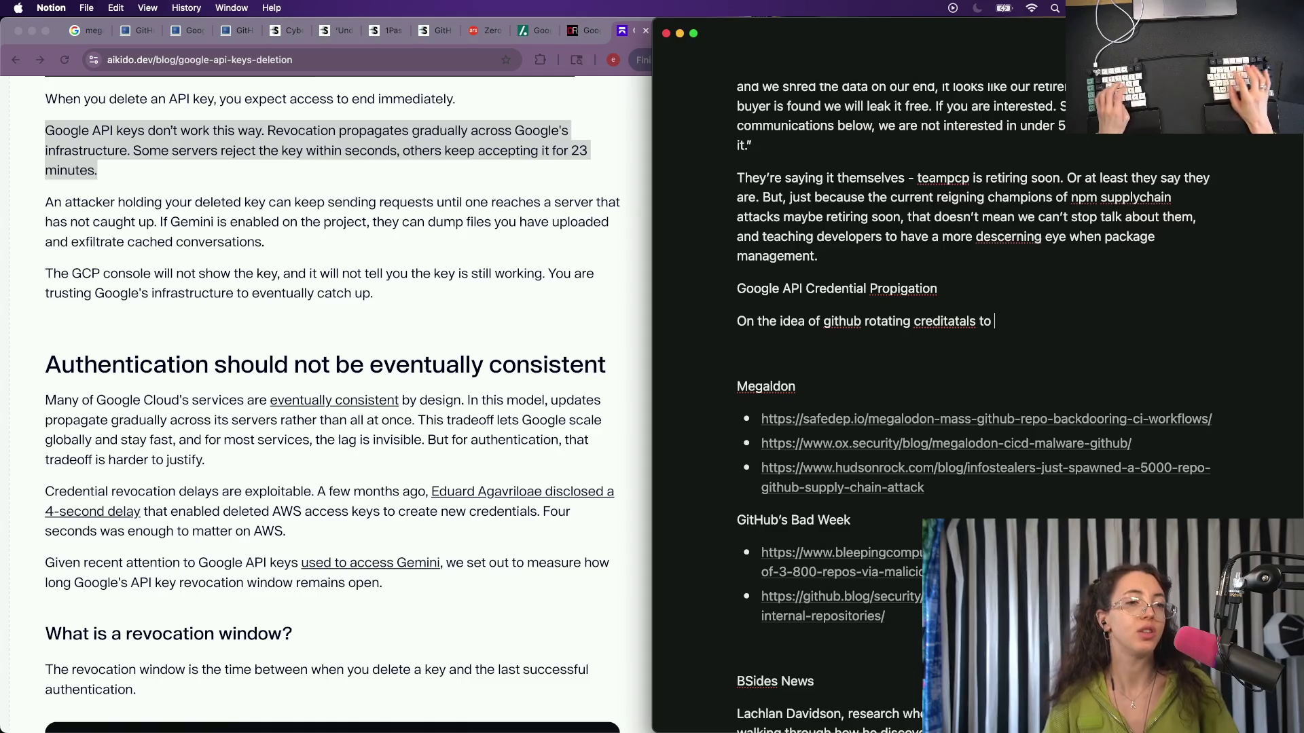
pyautogui.press('BackSpace')
pyautogui.press('BackSpace')
pyautogui.press('BackSpace')
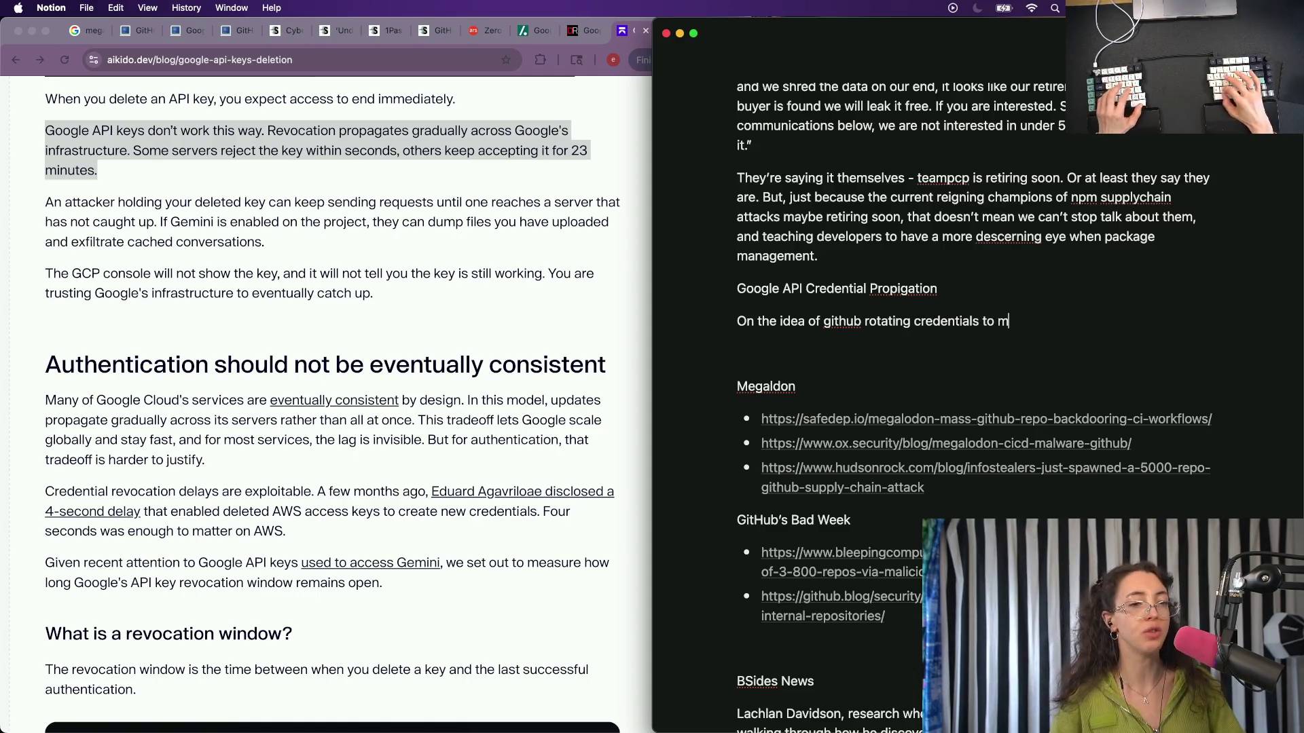
pyautogui.write('itigate a ')
pyautogui.write('b')
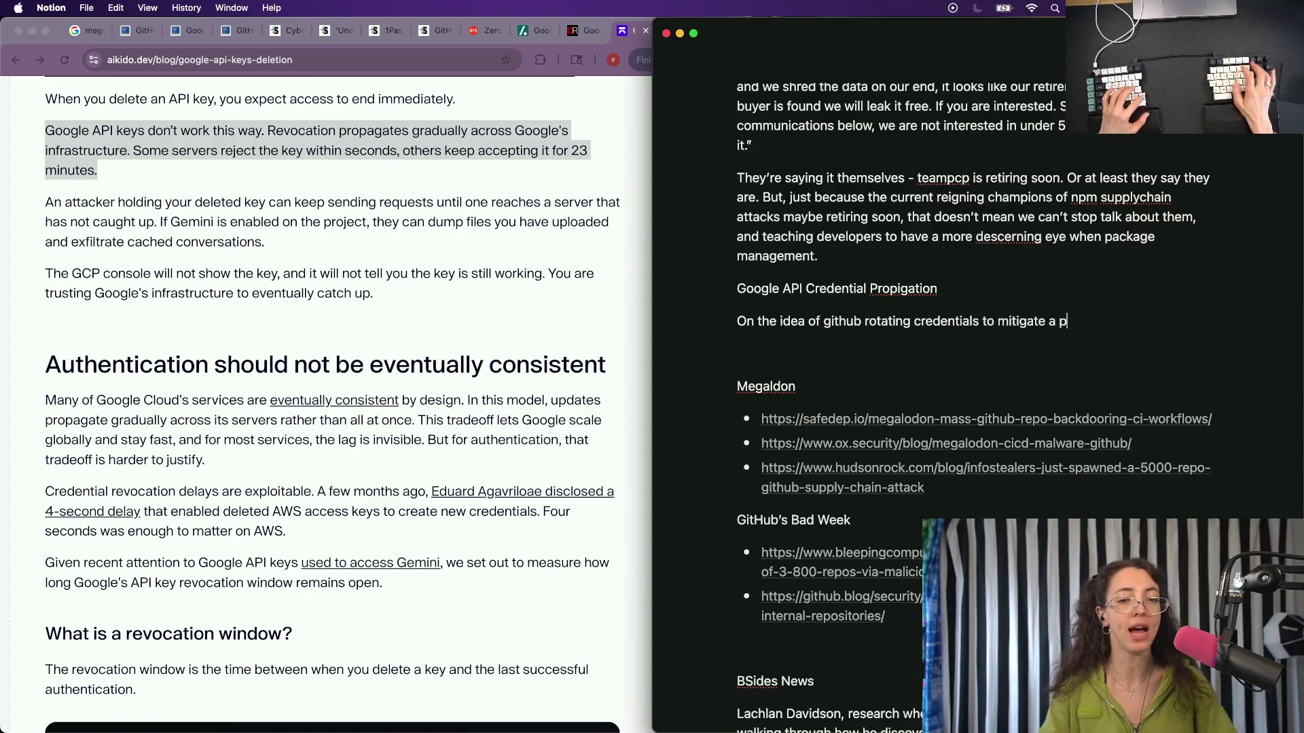
pyautogui.write('asd')
pyautogui.press('BackSpace')
pyautogui.press('BackSpace')
pyautogui.press('BackSpace')
pyautogui.write('d')
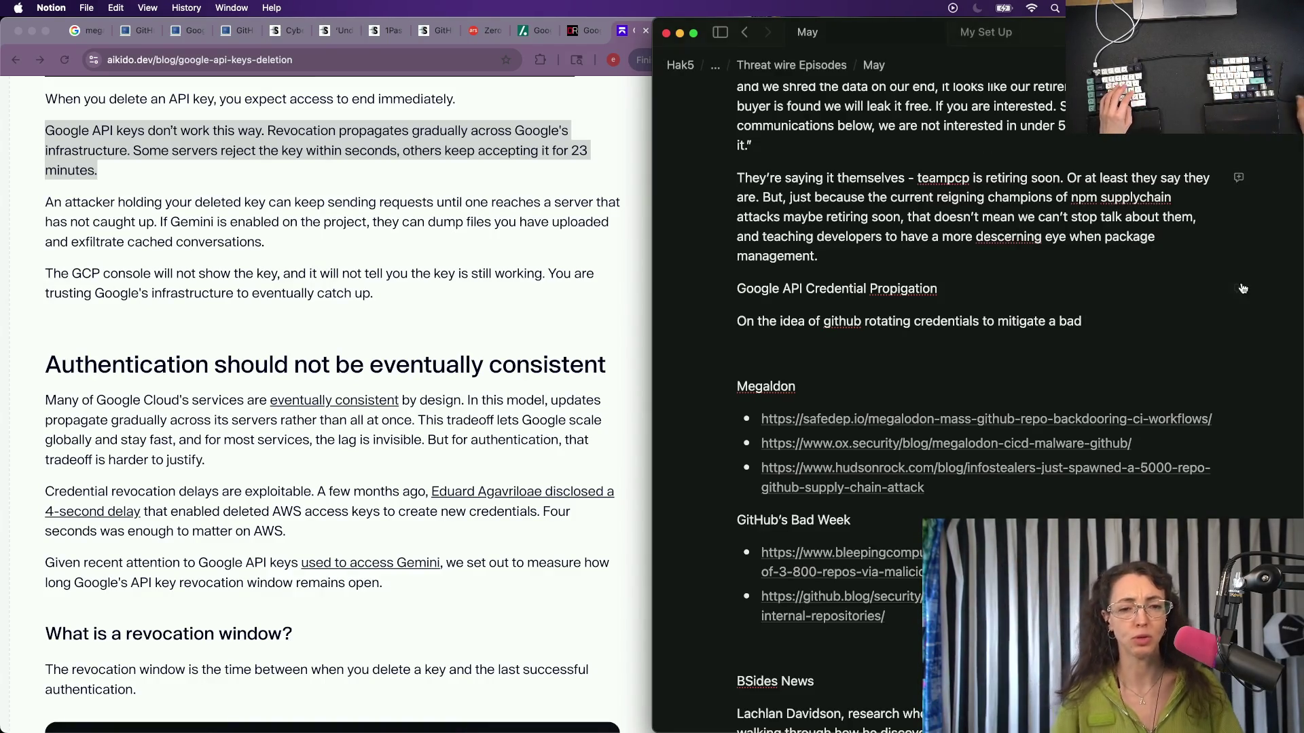
pyautogui.press('super+Tab')
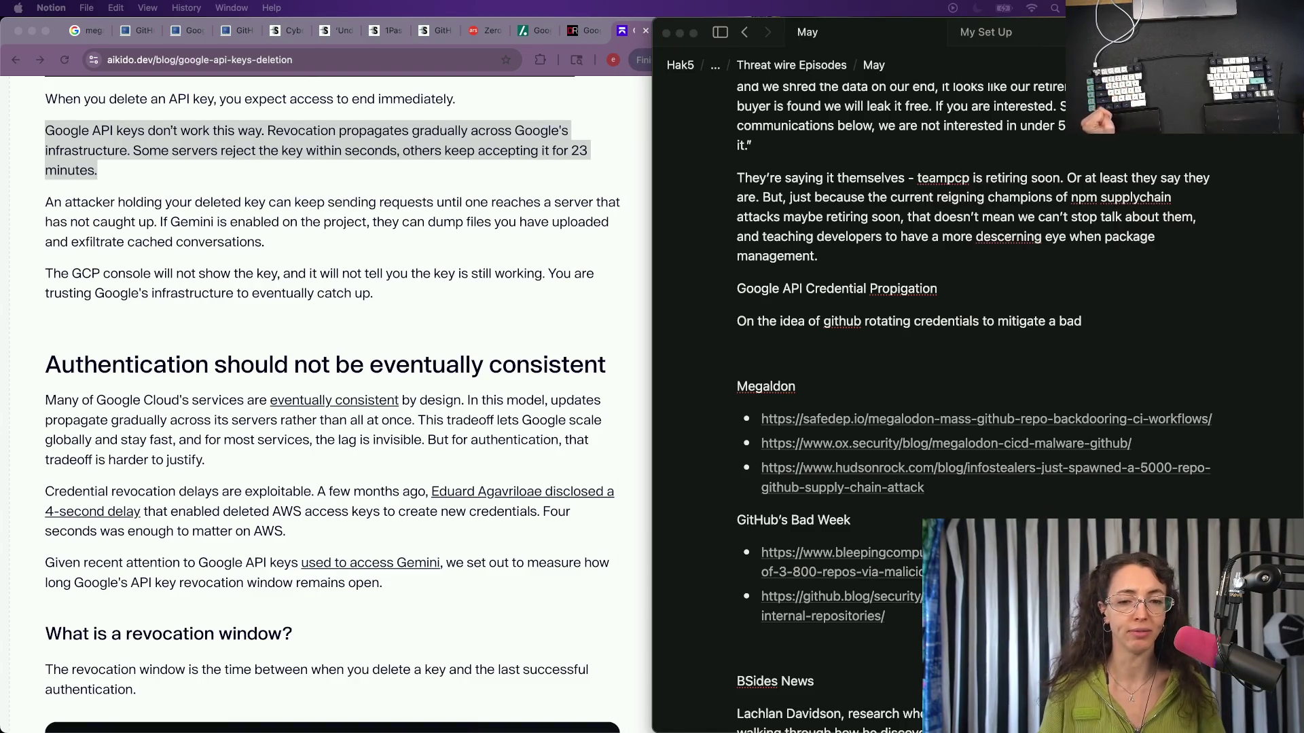
pyautogui.click(1106, 325)
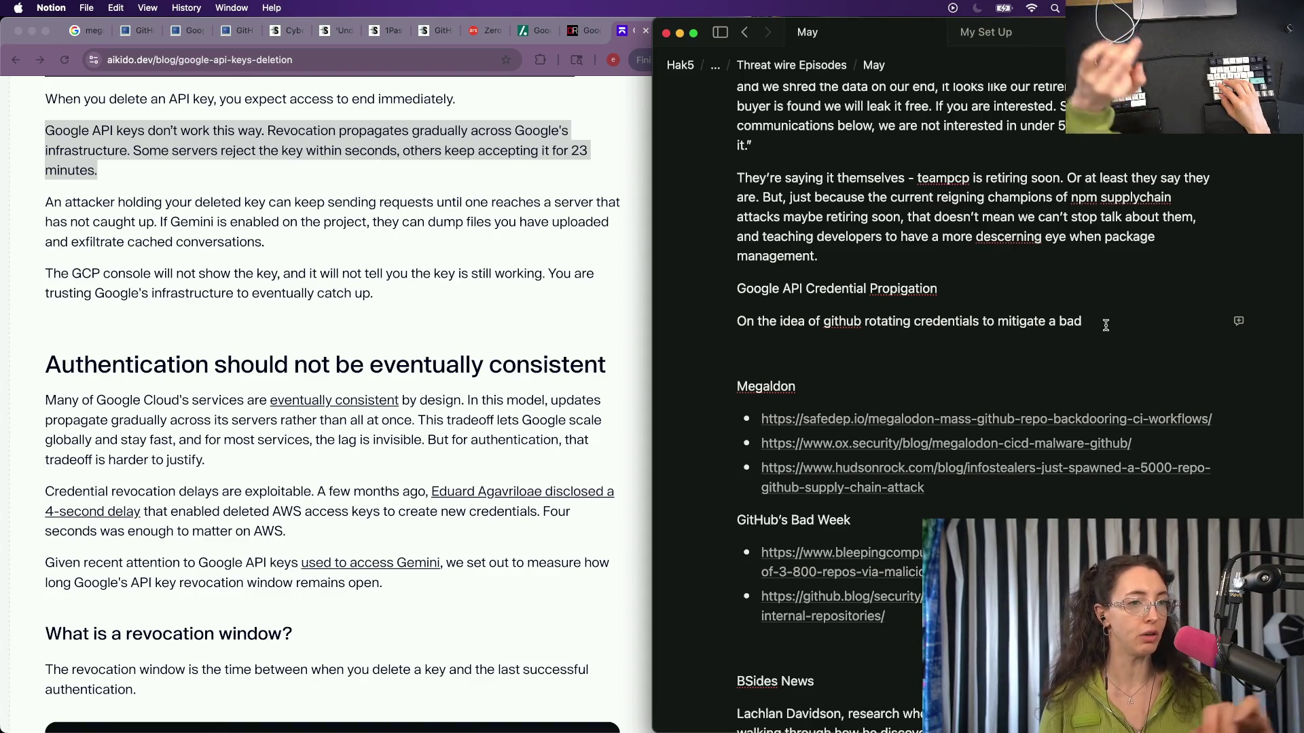
pyautogui.write(' ac')
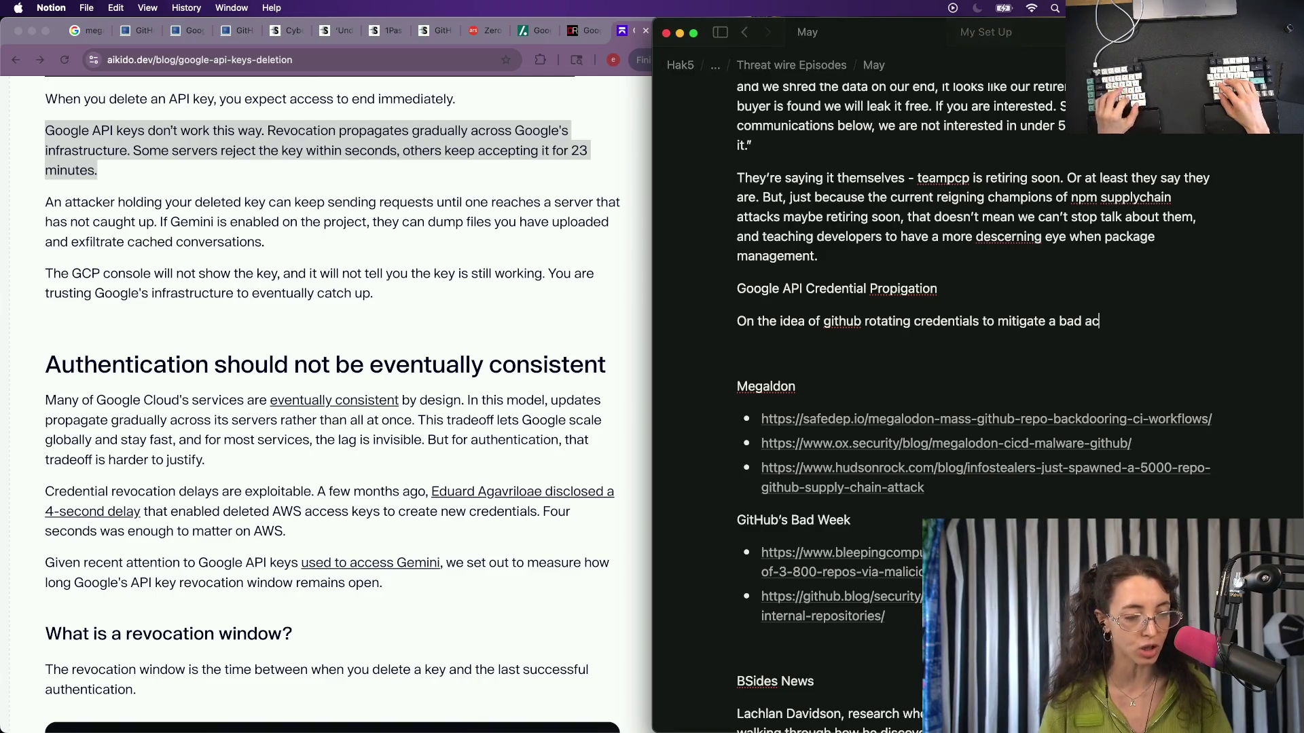
pyautogui.write('tors, t')
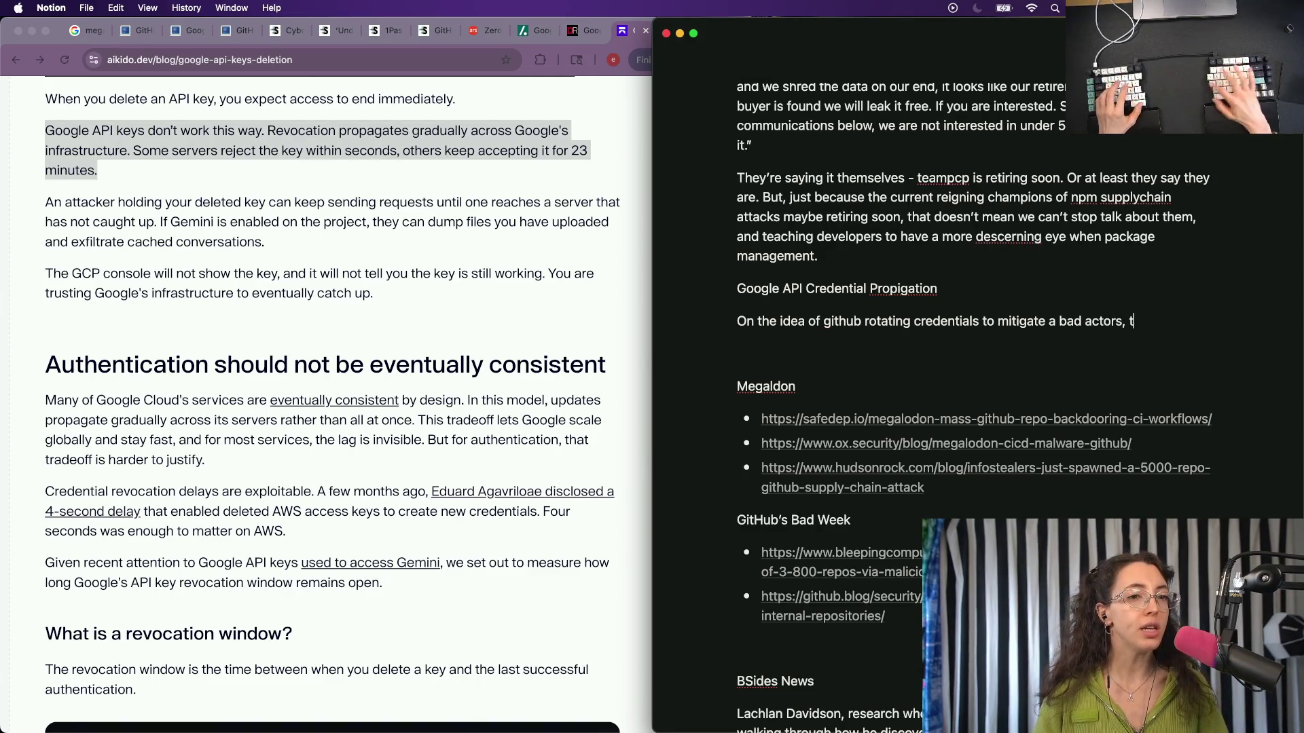
pyautogui.write('heam')
# Tidy the paragraph's wording after 'bad actors' and begin a new paragraph 'The team at aikido security'.
pyautogui.press('BackSpace')
pyautogui.press('BackSpace')
pyautogui.press('BackSpace')
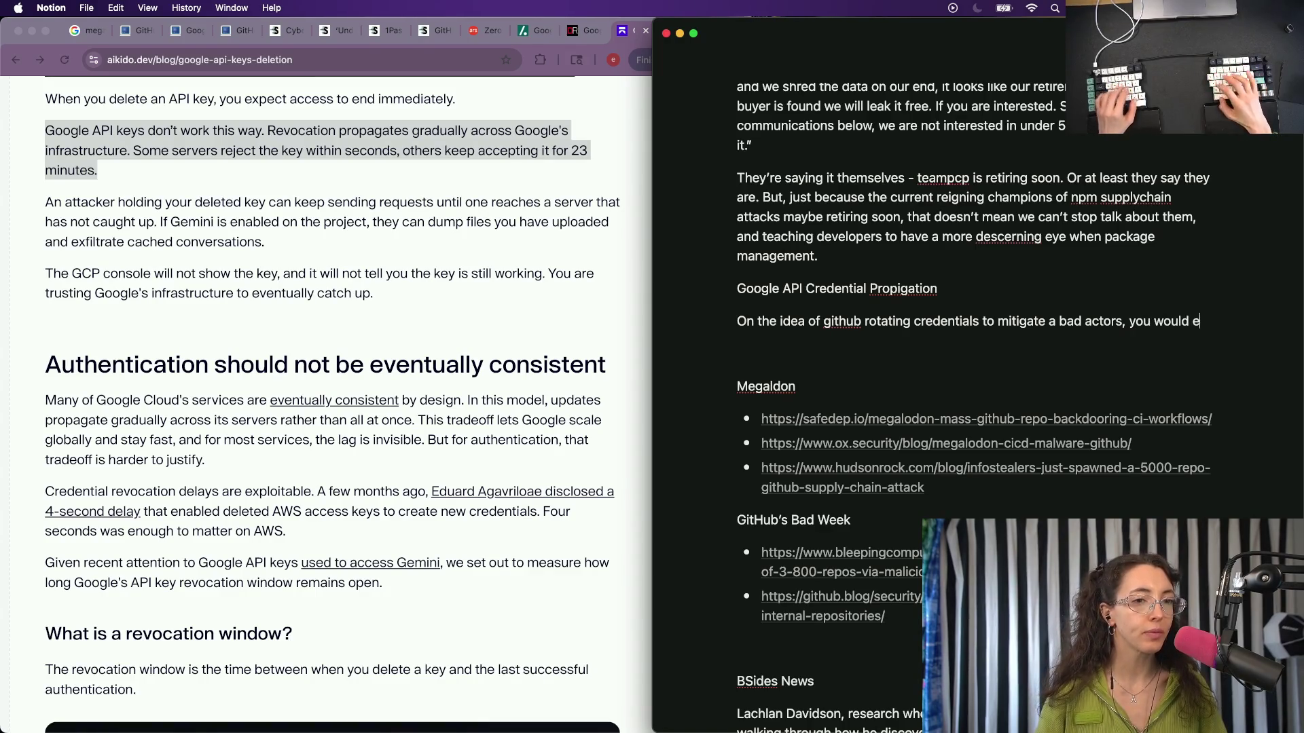
pyautogui.write('xpect when a')
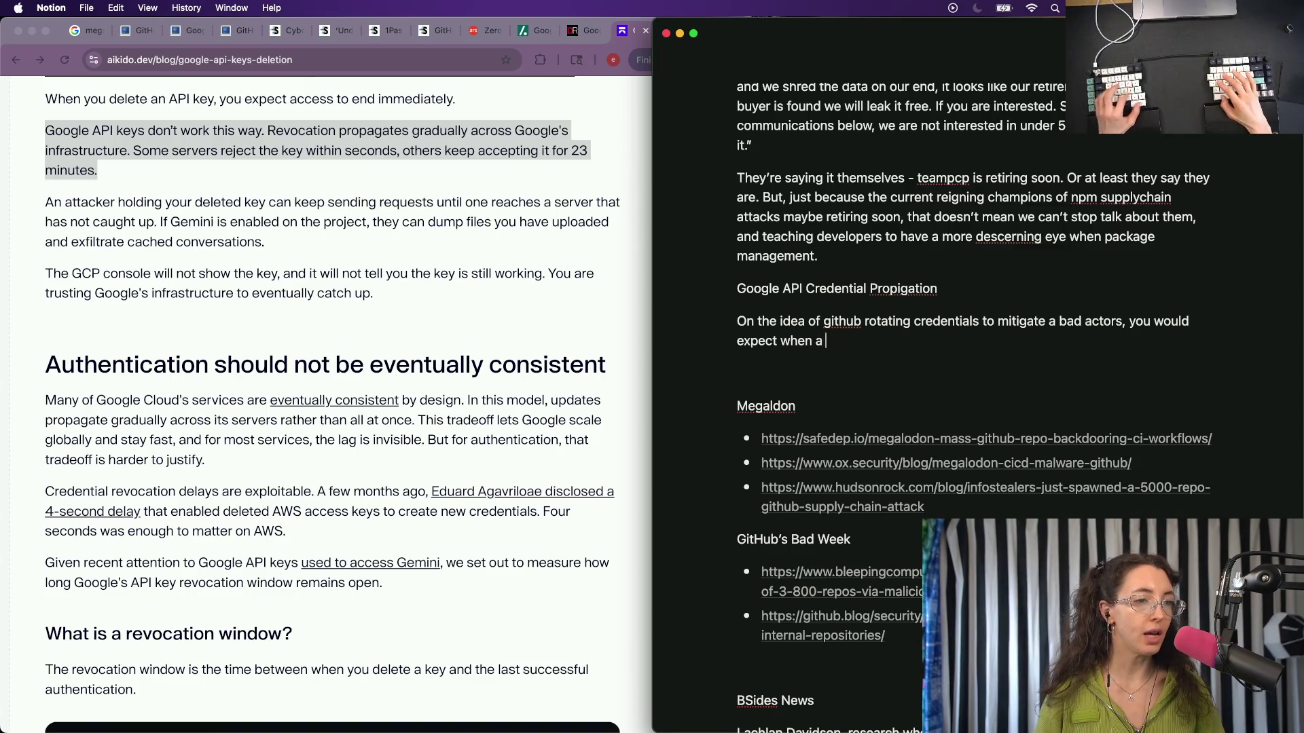
pyautogui.write('cerredential is rotated that it would immediately stop working. ')
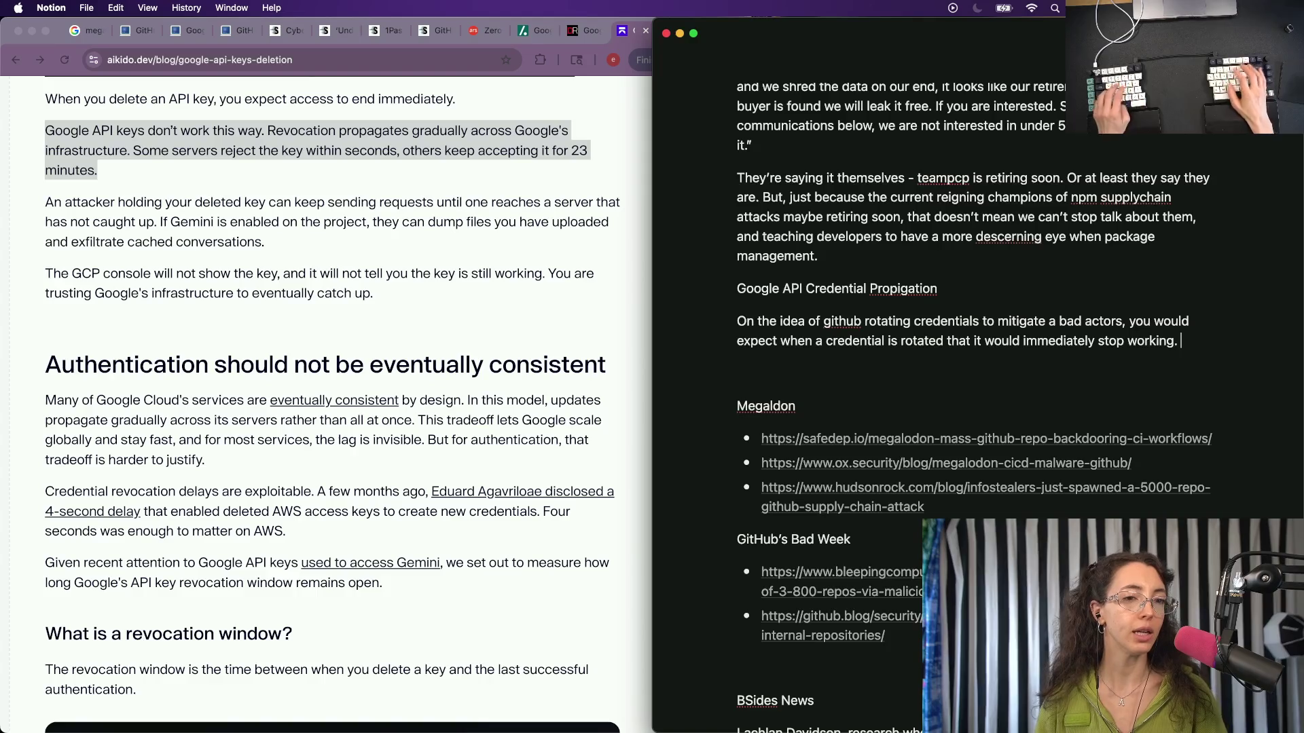
pyautogui.write('Especially')
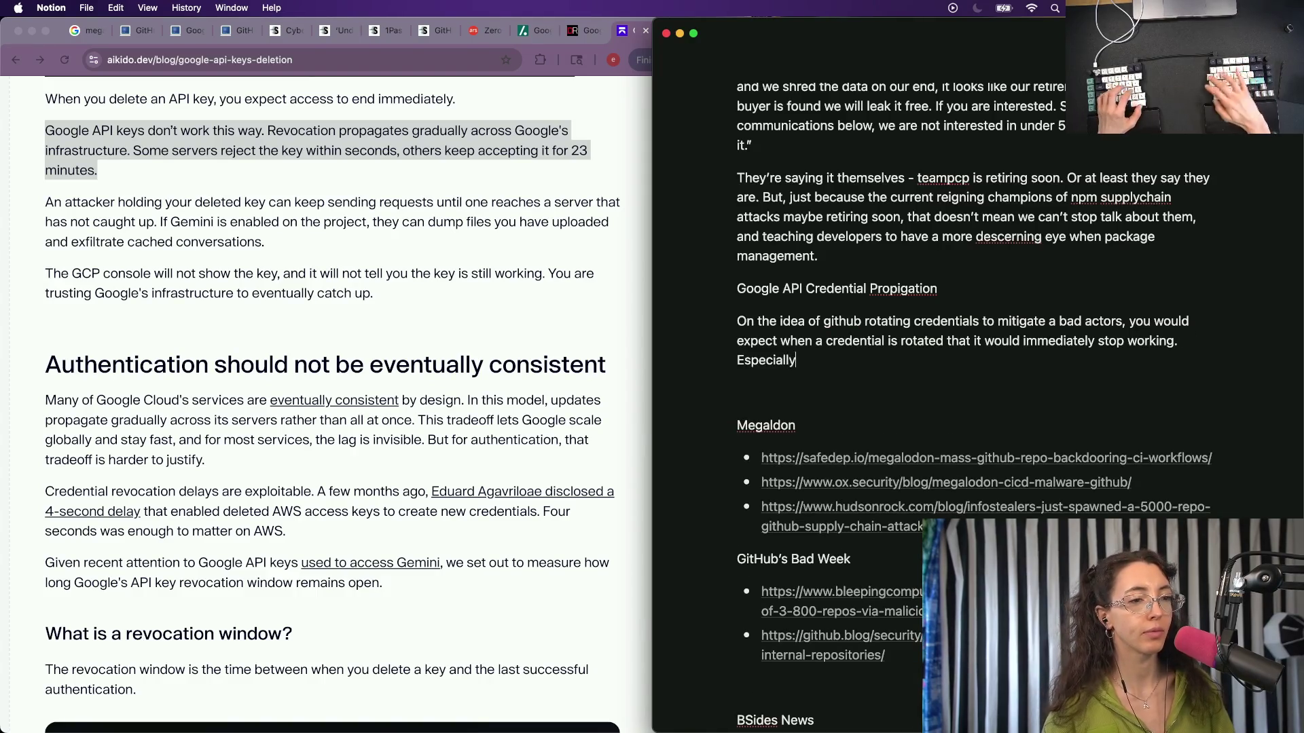
pyautogui.write('something')
pyautogui.hotkey('alt', 'BackSpace')
pyautogui.write('so')
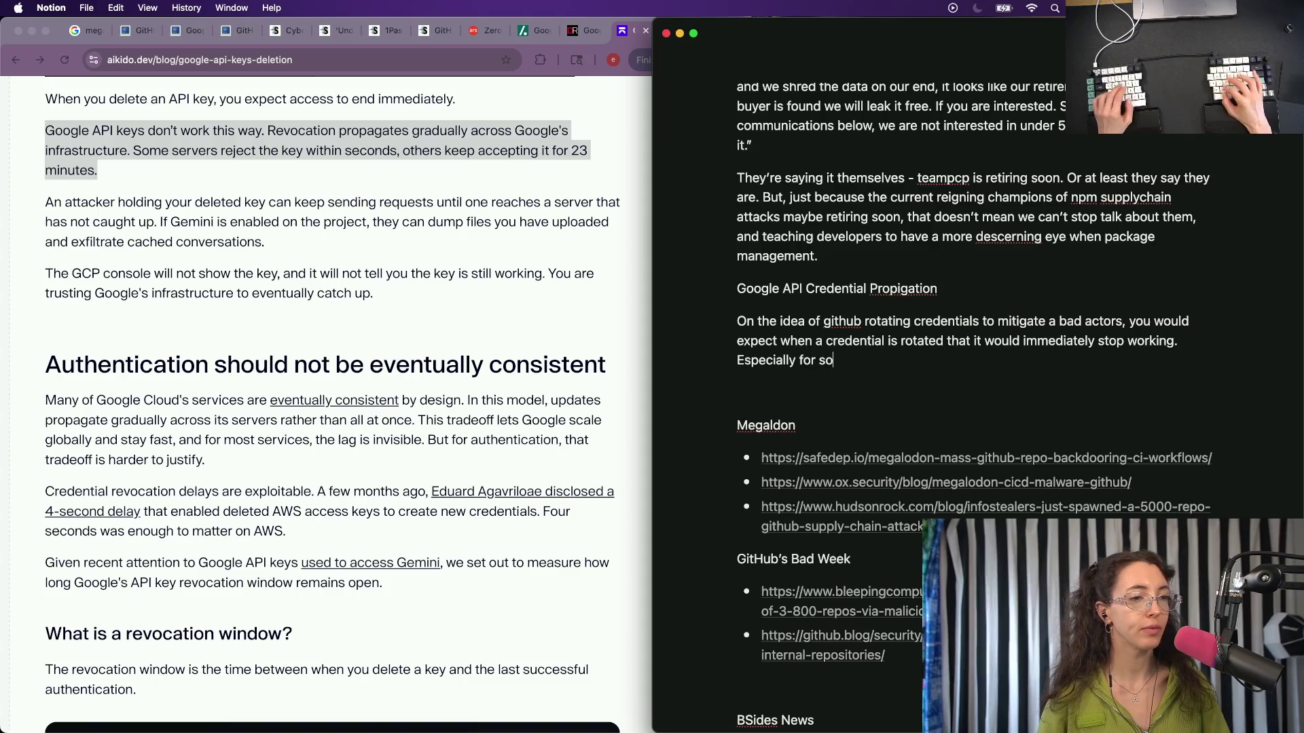
pyautogui.write('mething like ')
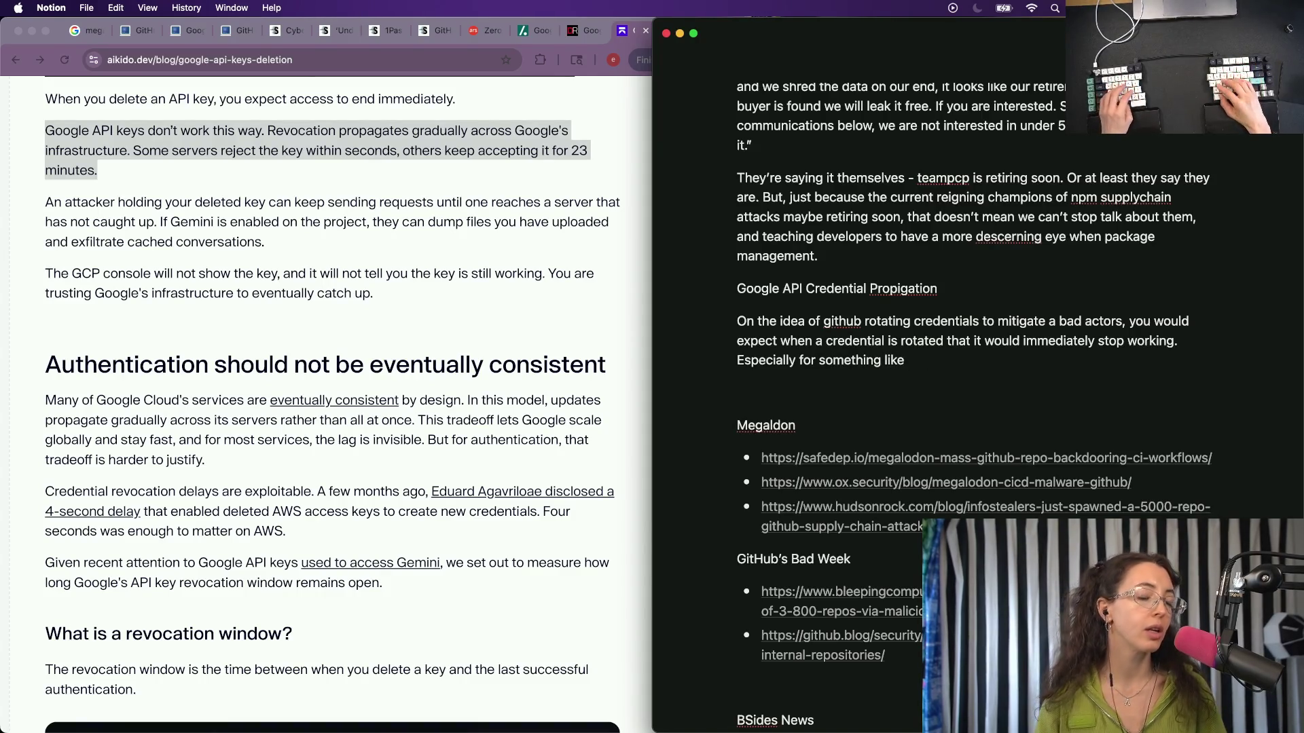
pyautogui.write('your')
pyautogui.hotkey('alt', 'BackSpace')
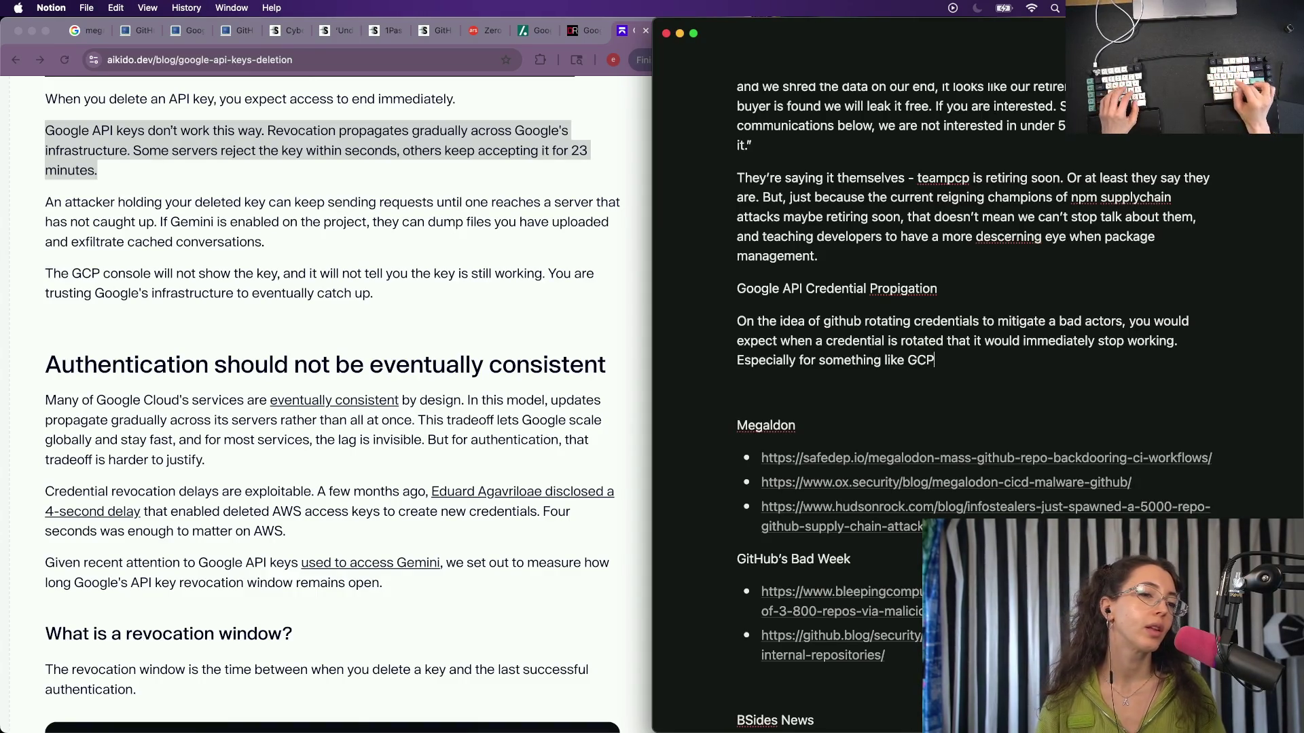
pyautogui.hotkey('alt', 'BackSpace')
pyautogui.write('your cloud provid')
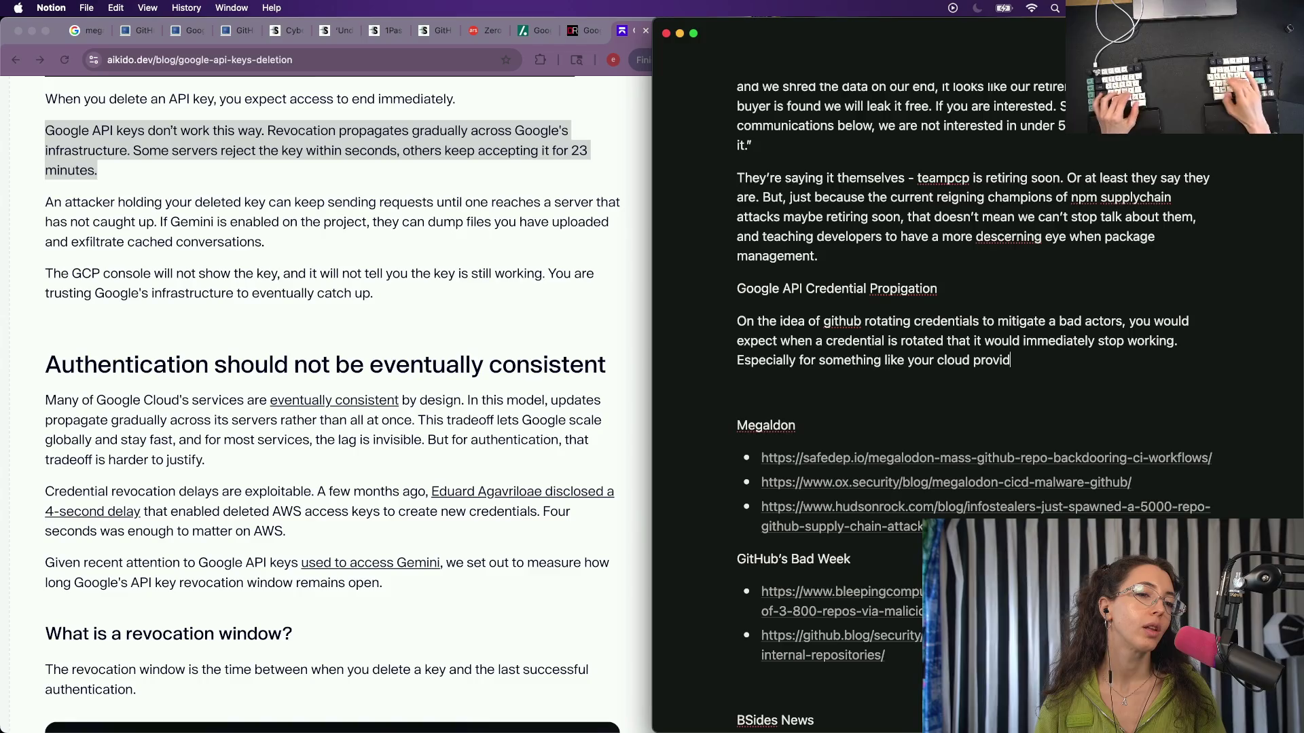
pyautogui.write('er.')
pyautogui.press('Return')
pyautogui.write('The team')
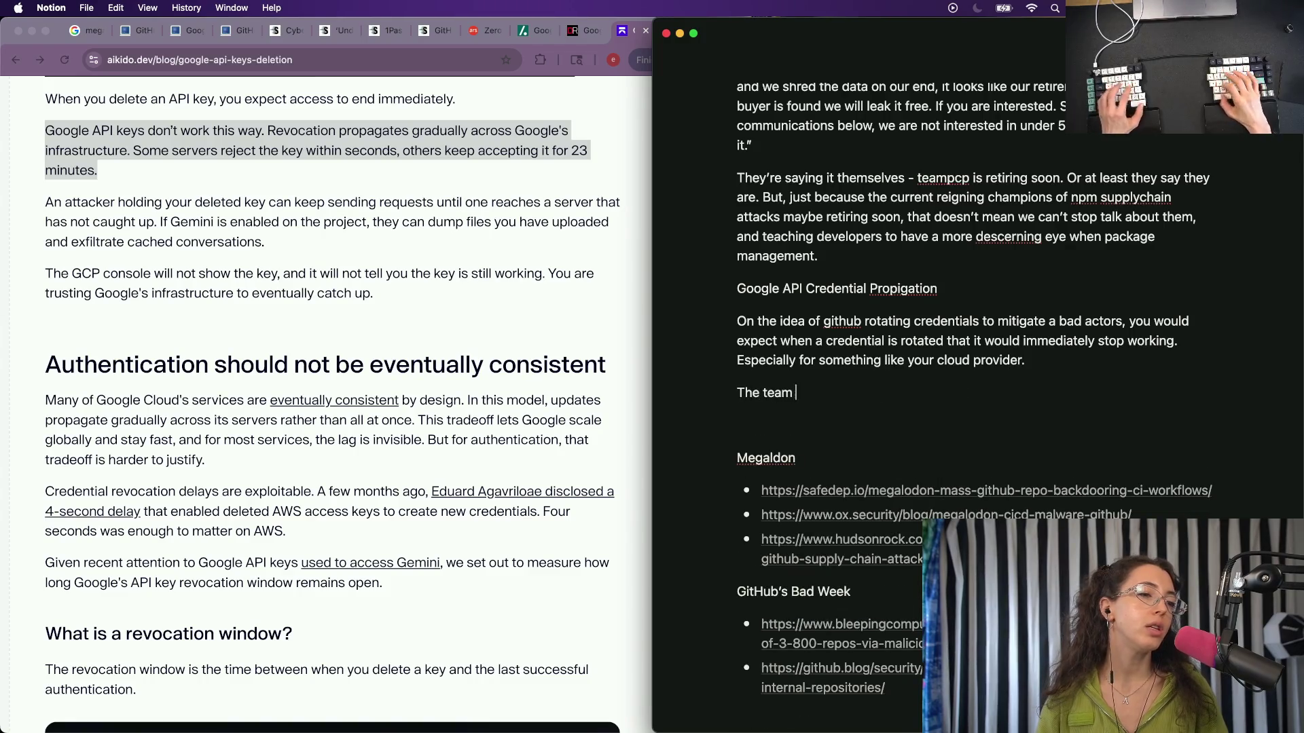
pyautogui.write('secur')
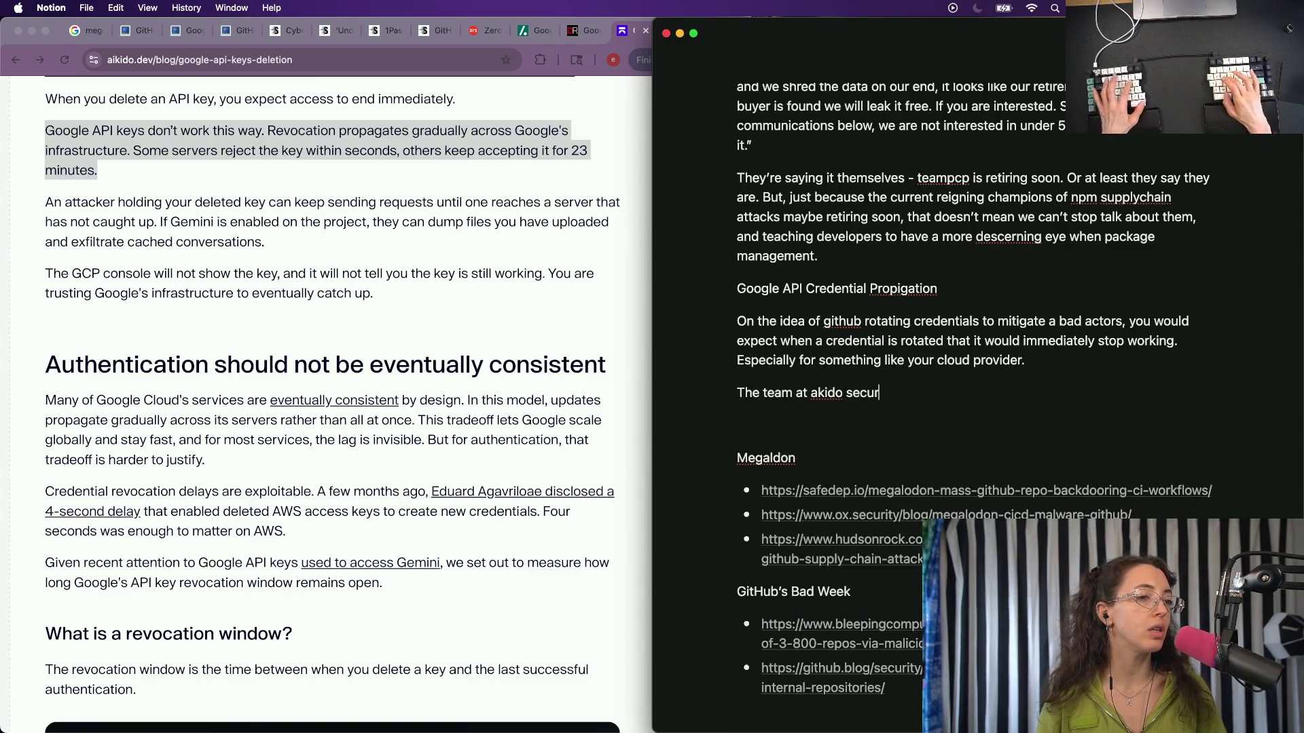
pyautogui.write('ity')
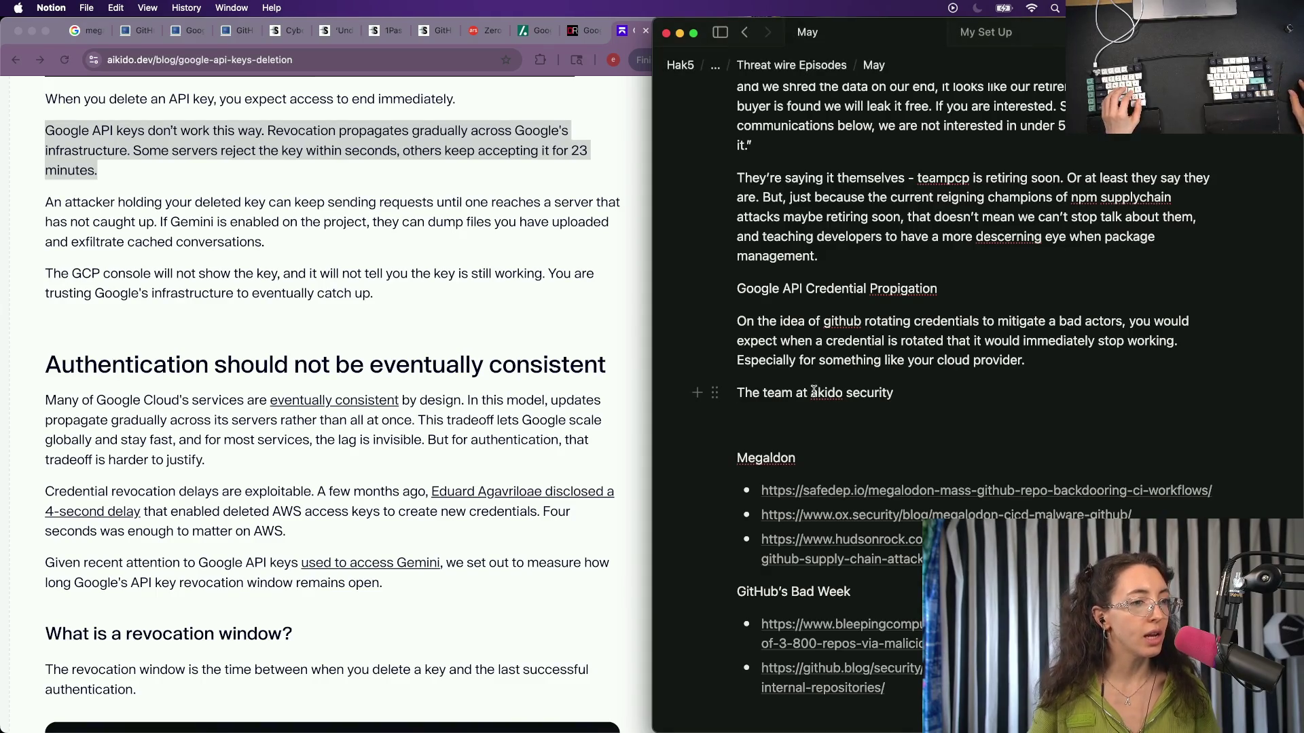
pyautogui.write('i')
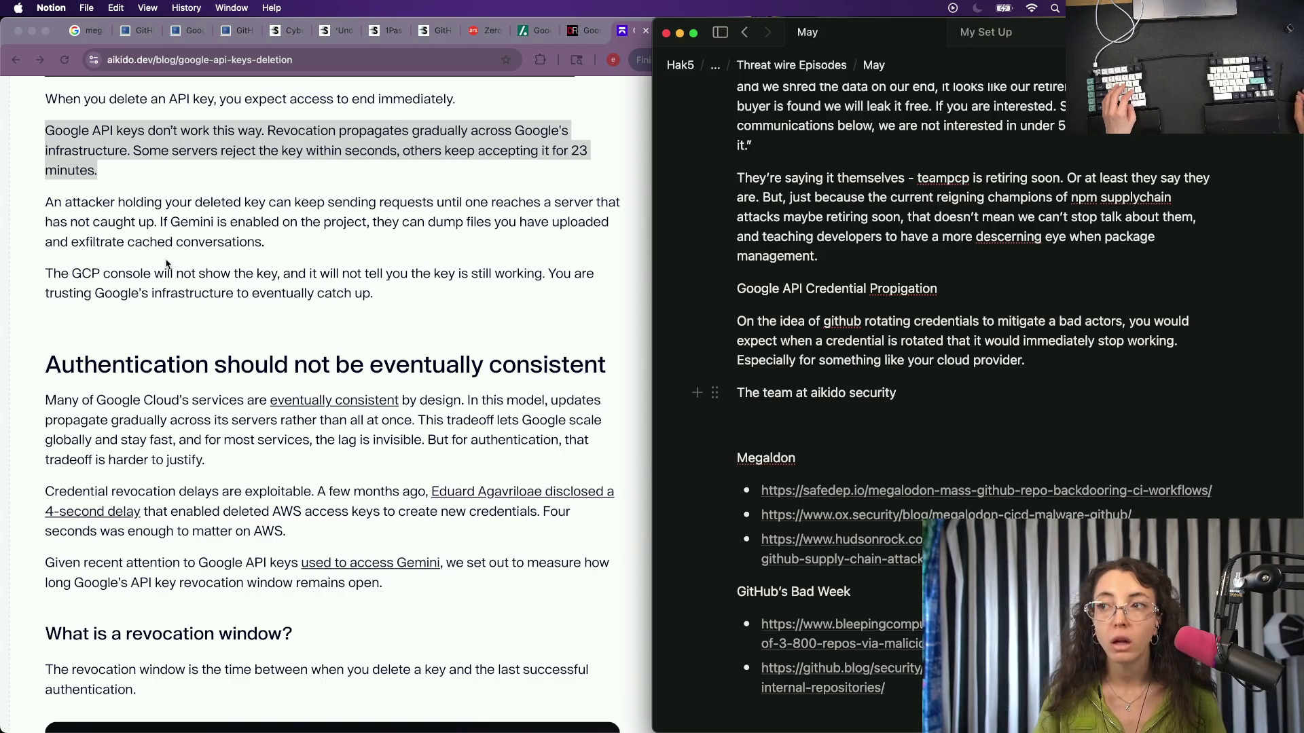
pyautogui.scroll(-3, 165, 262)
pyautogui.scroll(-3, 167, 264)
pyautogui.scroll(5, 167, 263)
pyautogui.scroll(3, 166, 264)
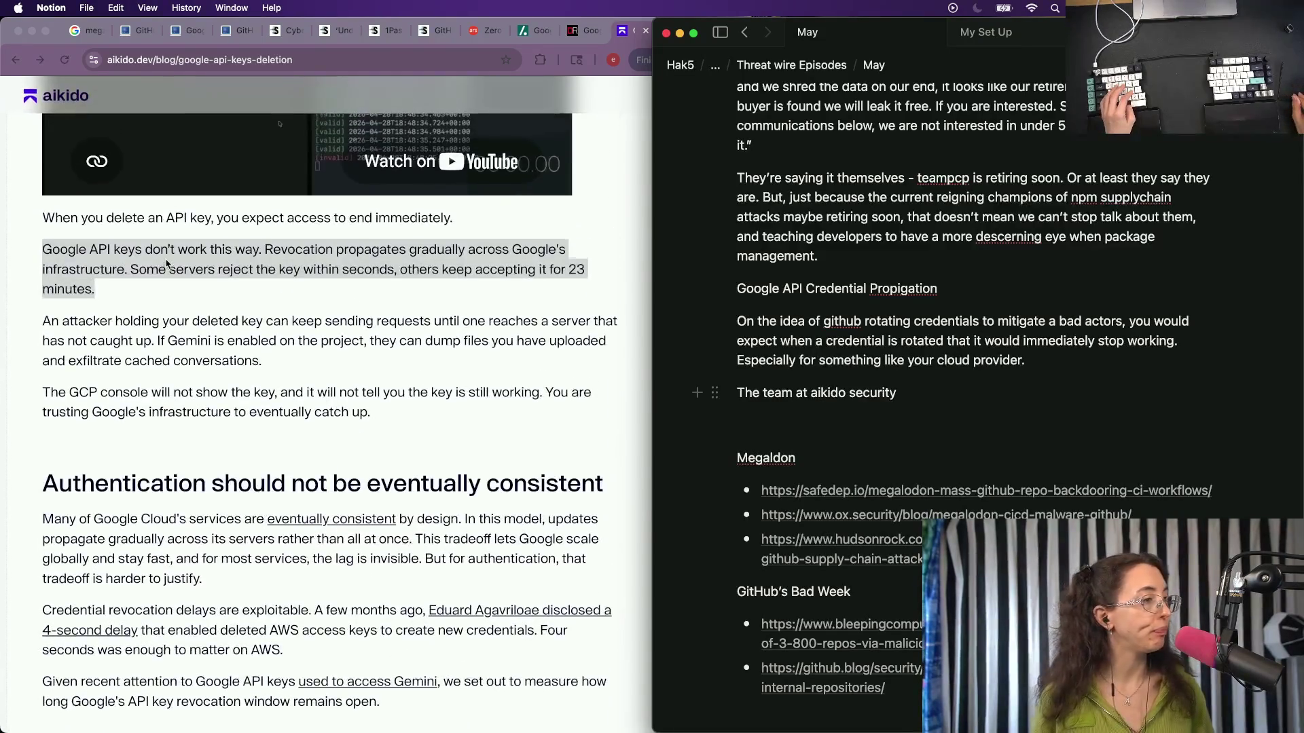
# Finish the sentence: the aikido security team figured out this wasn't actually the case with GCP.
pyautogui.click(167, 263)
pyautogui.click(122, 313)
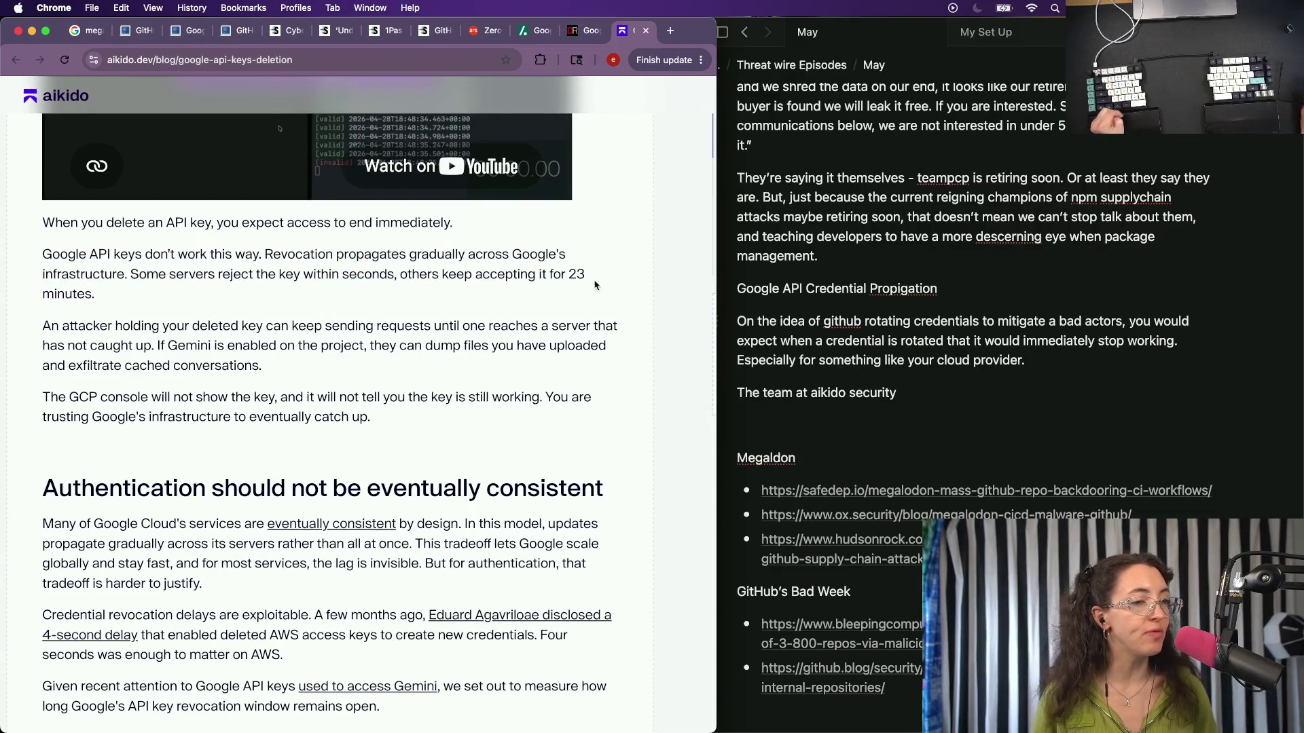
pyautogui.click(938, 397)
pyautogui.write('figu')
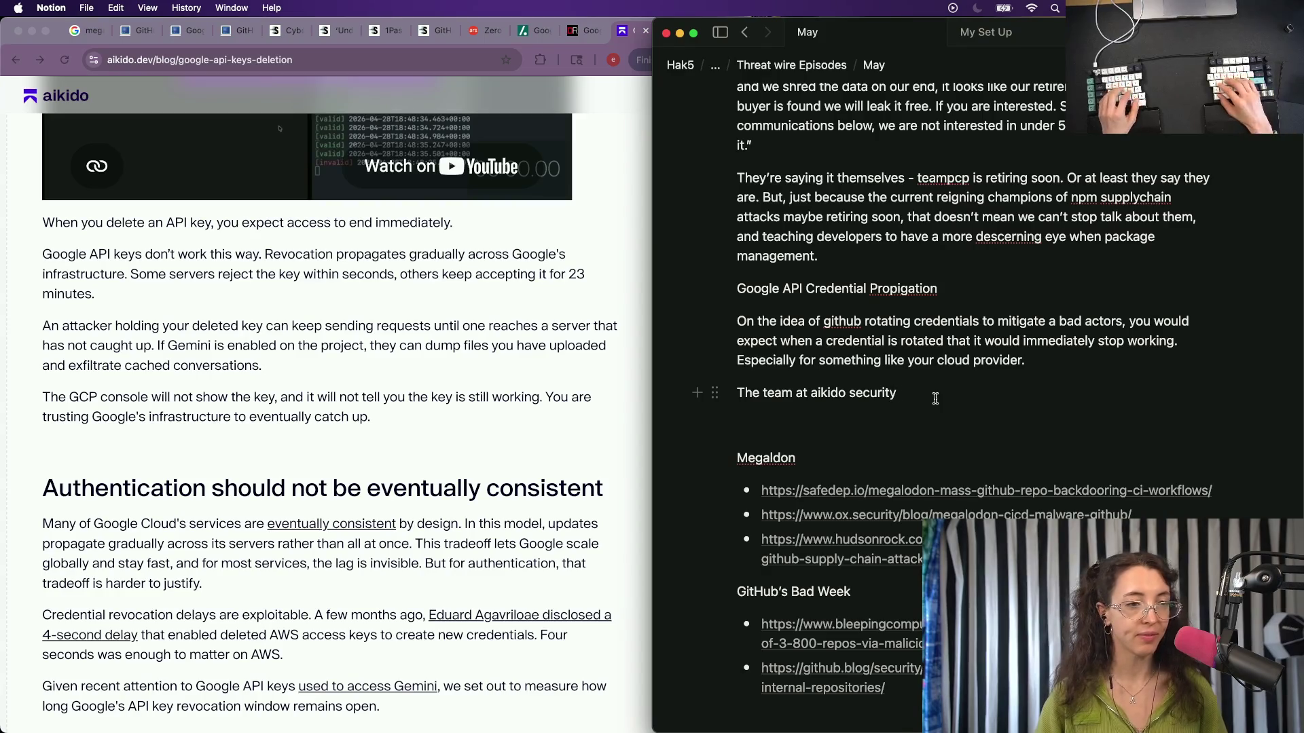
pyautogui.write('red out that this wa')
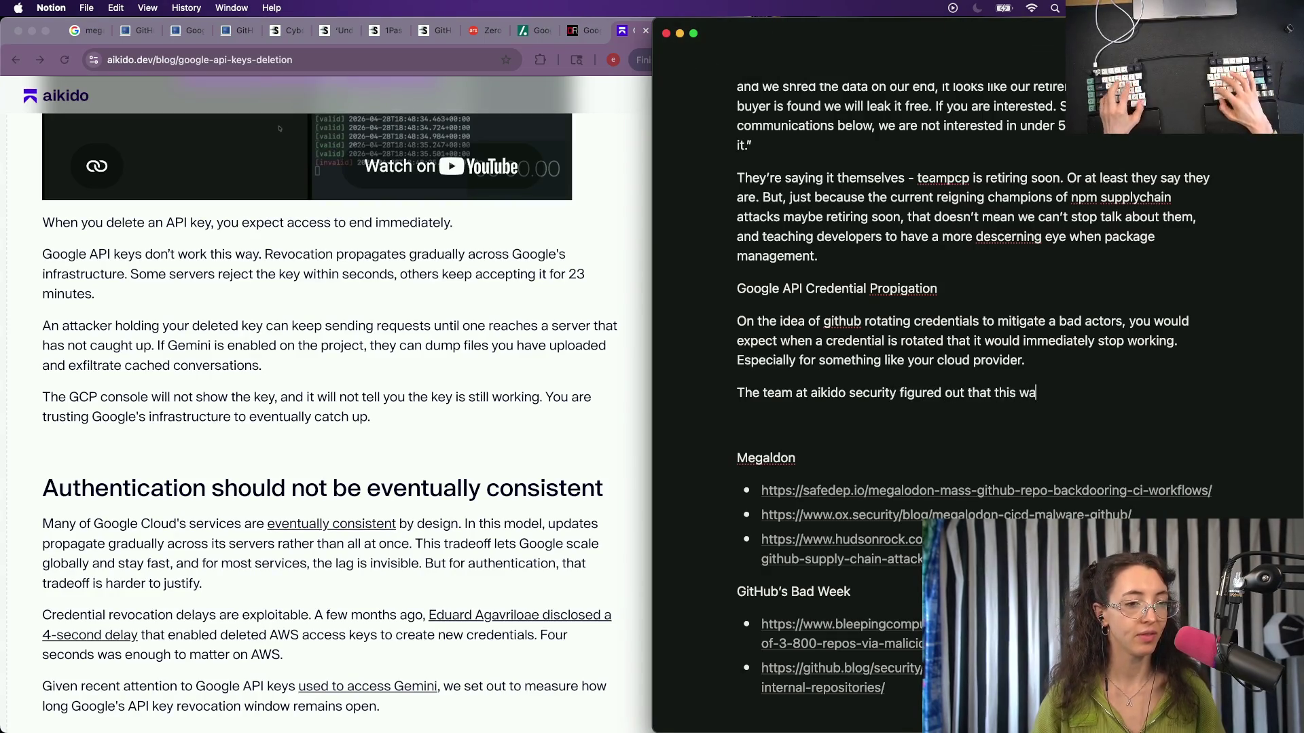
pyautogui.write('snt actually the case')
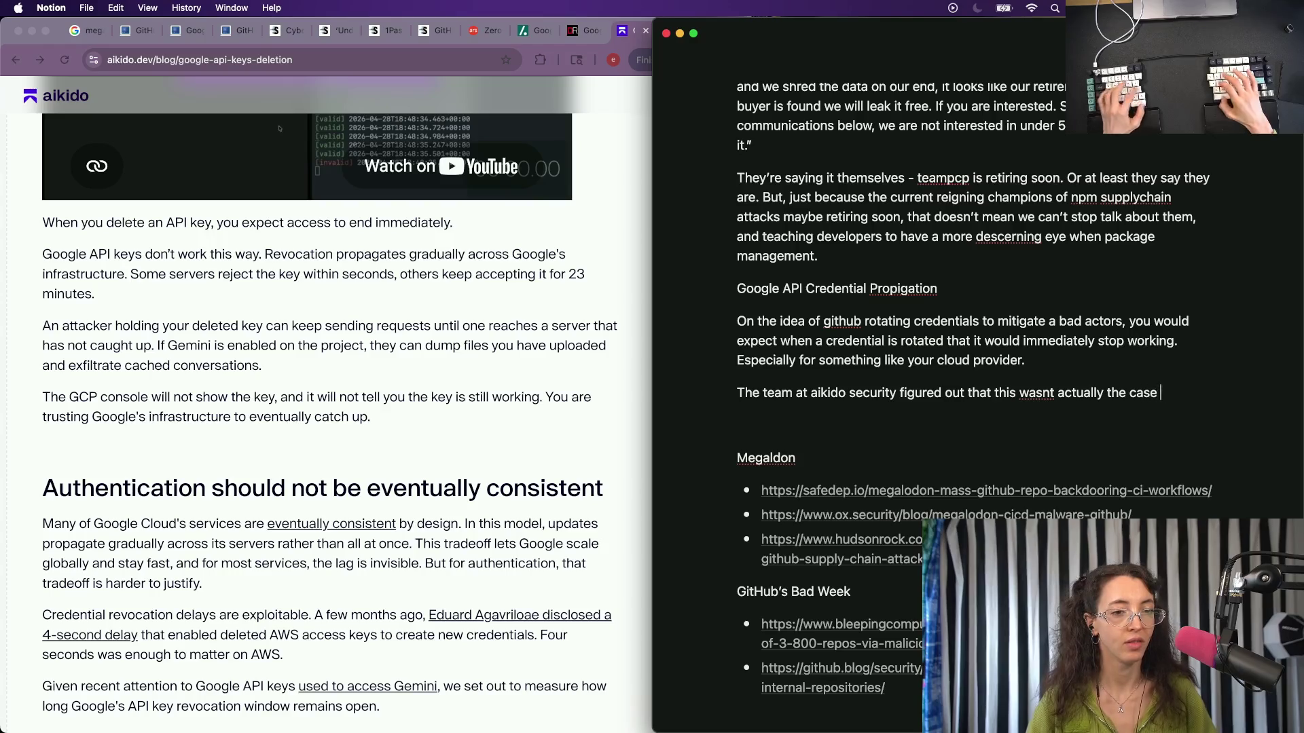
pyautogui.write(' with GCP.')
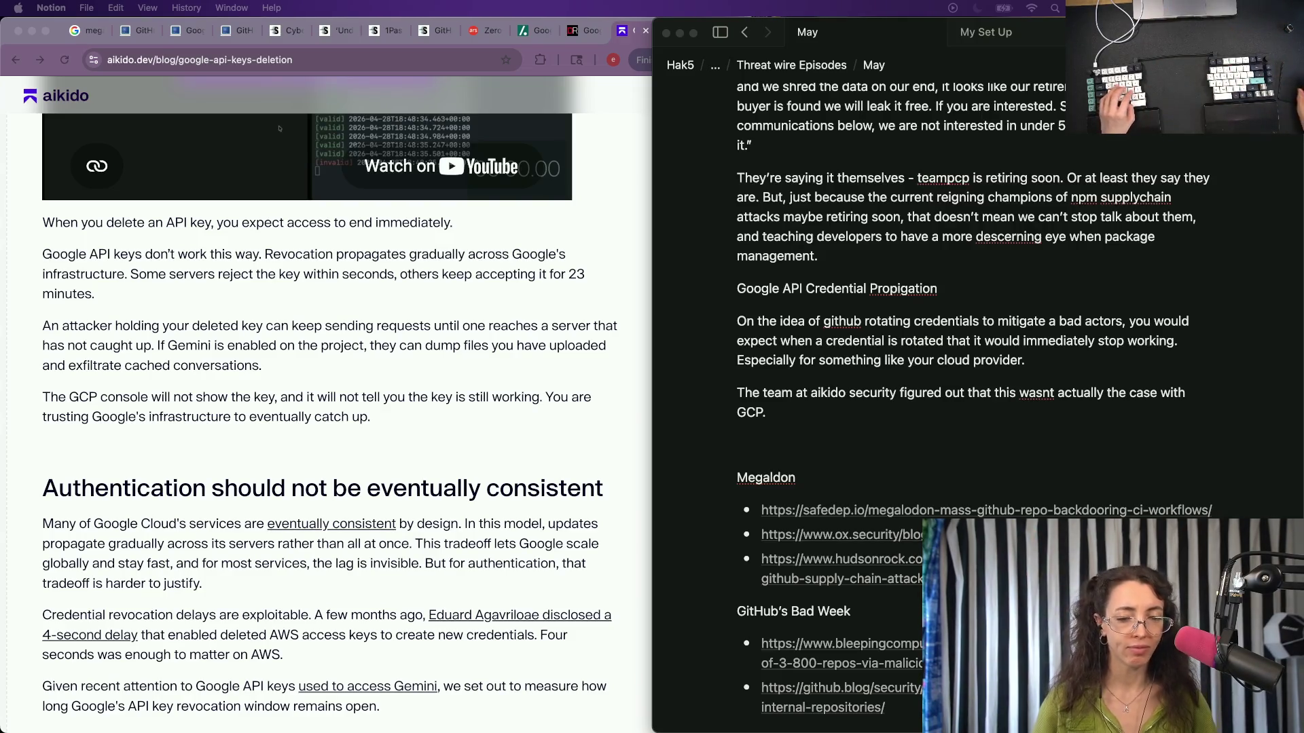
pyautogui.click(391, 470)
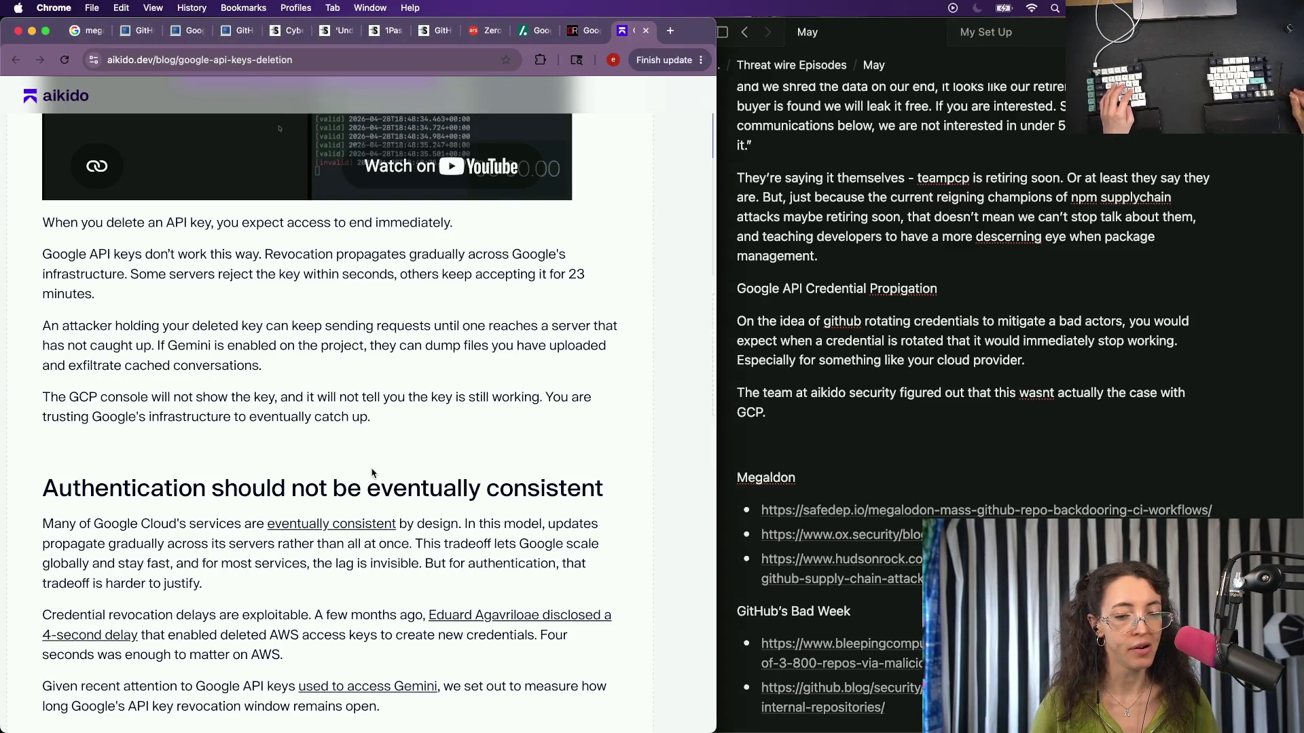
pyautogui.scroll(-5, 391, 469)
pyautogui.scroll(-5, 391, 470)
pyautogui.scroll(-5, 374, 472)
pyautogui.scroll(-10, 373, 474)
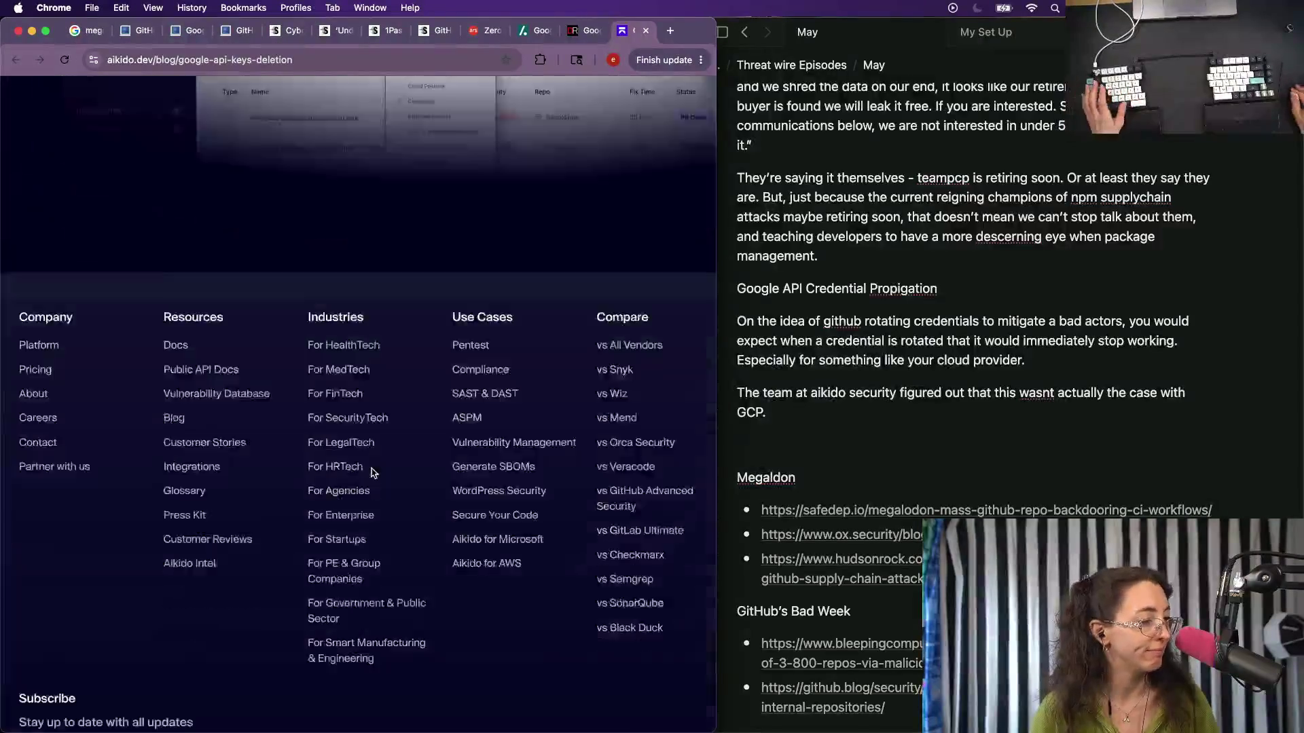
pyautogui.scroll(-3, 373, 473)
pyautogui.scroll(3, 374, 474)
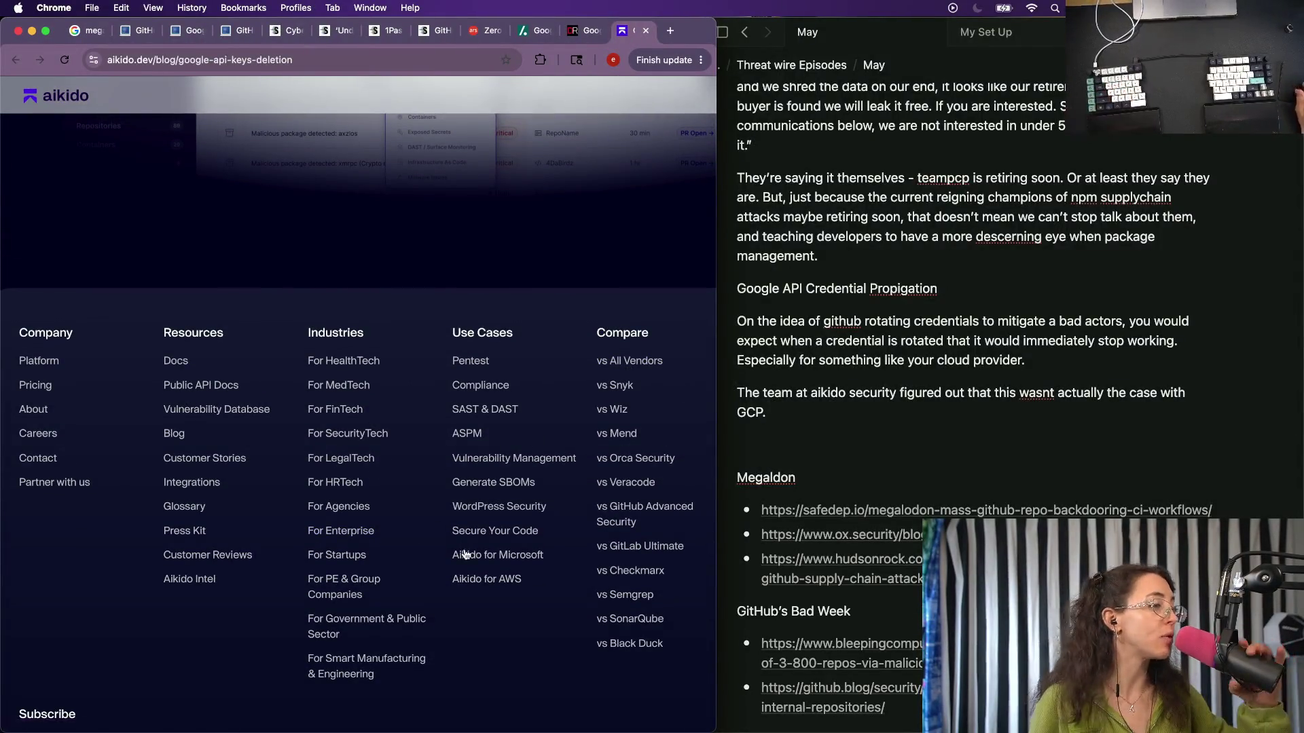
pyautogui.click(34, 409)
pyautogui.scroll(-10, 432, 275)
pyautogui.scroll(4, 430, 276)
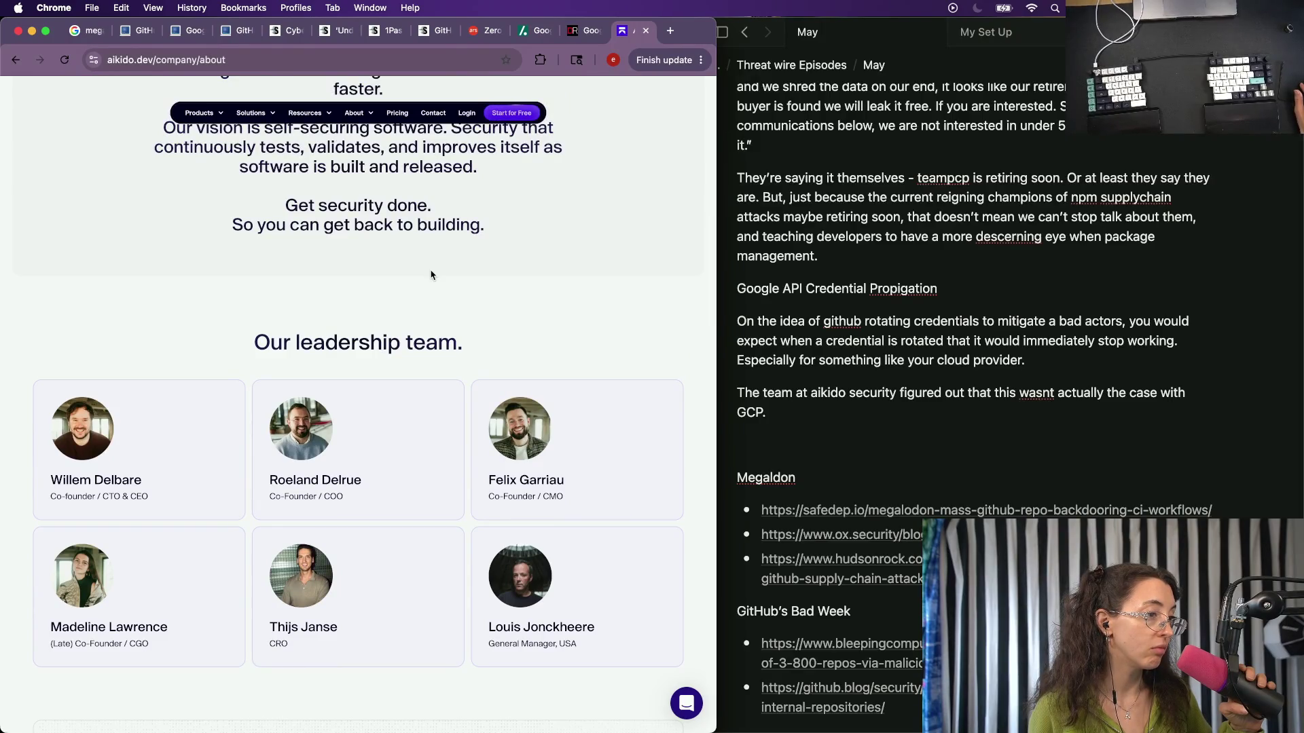
pyautogui.scroll(-2, 431, 275)
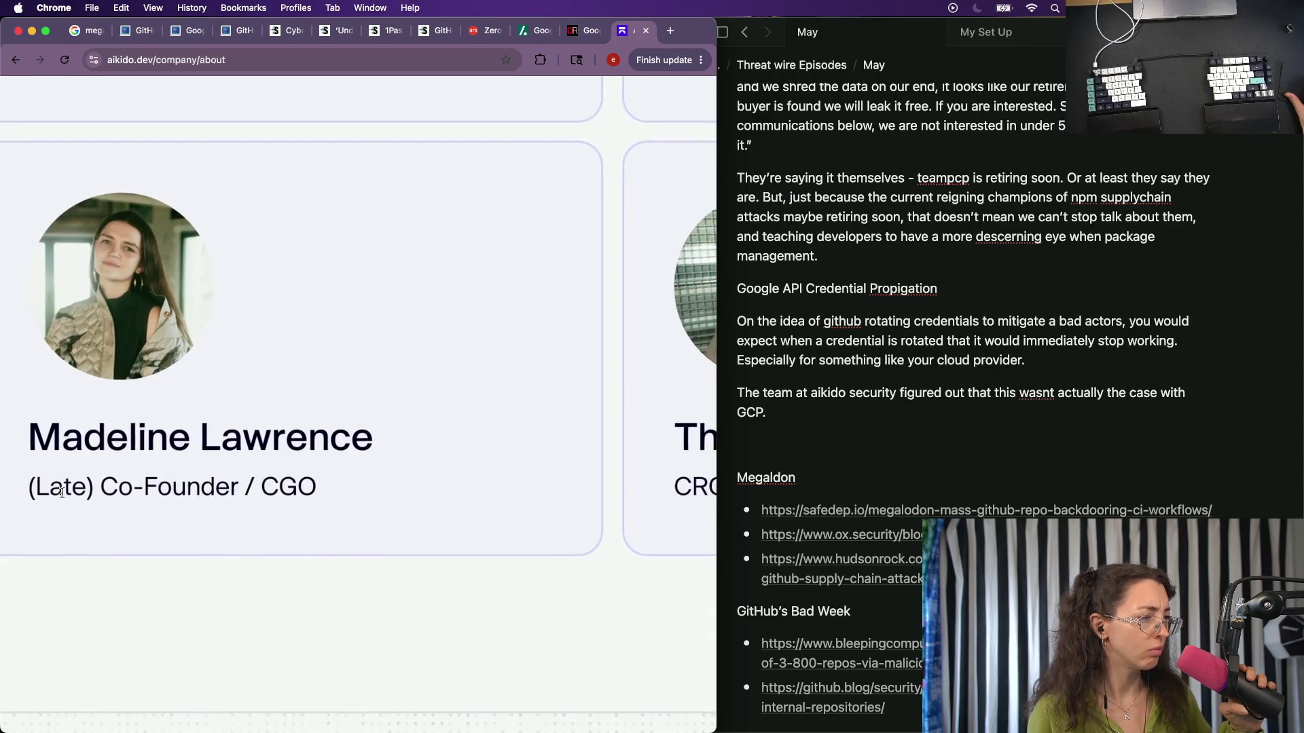
pyautogui.click(109, 474)
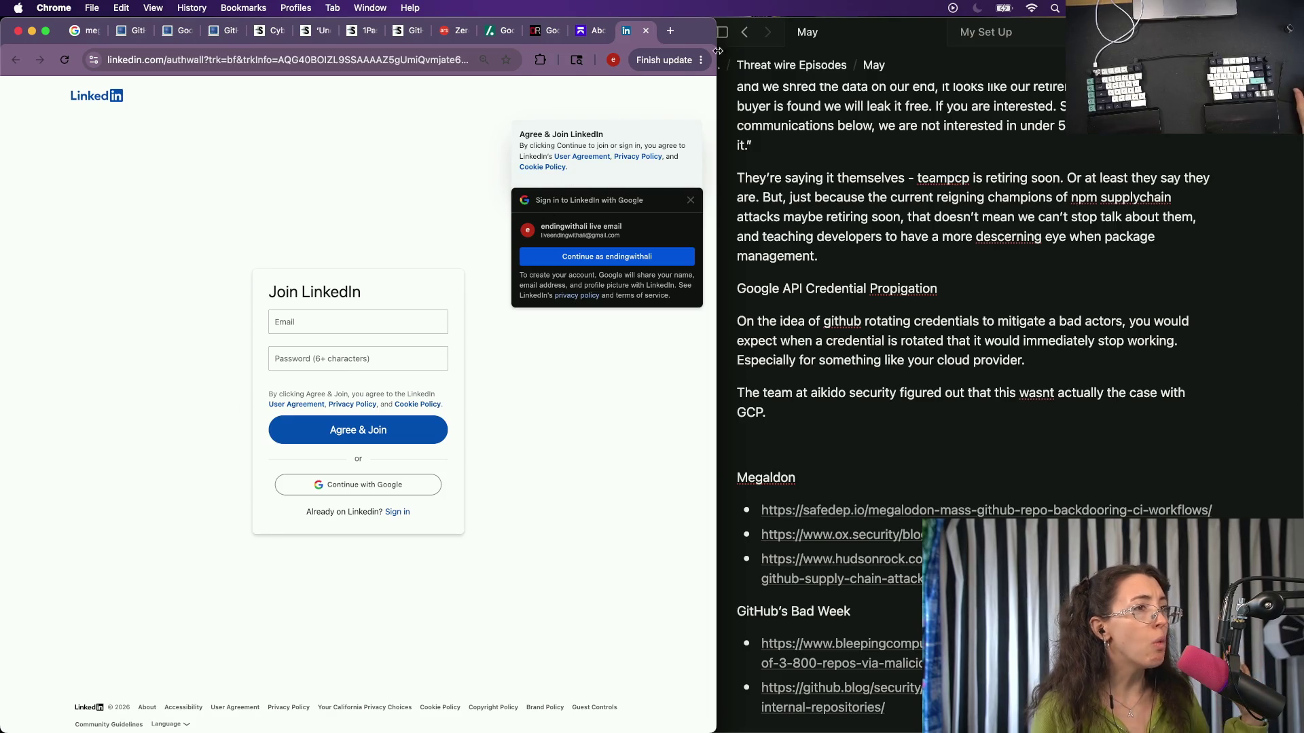
pyautogui.click(645, 32)
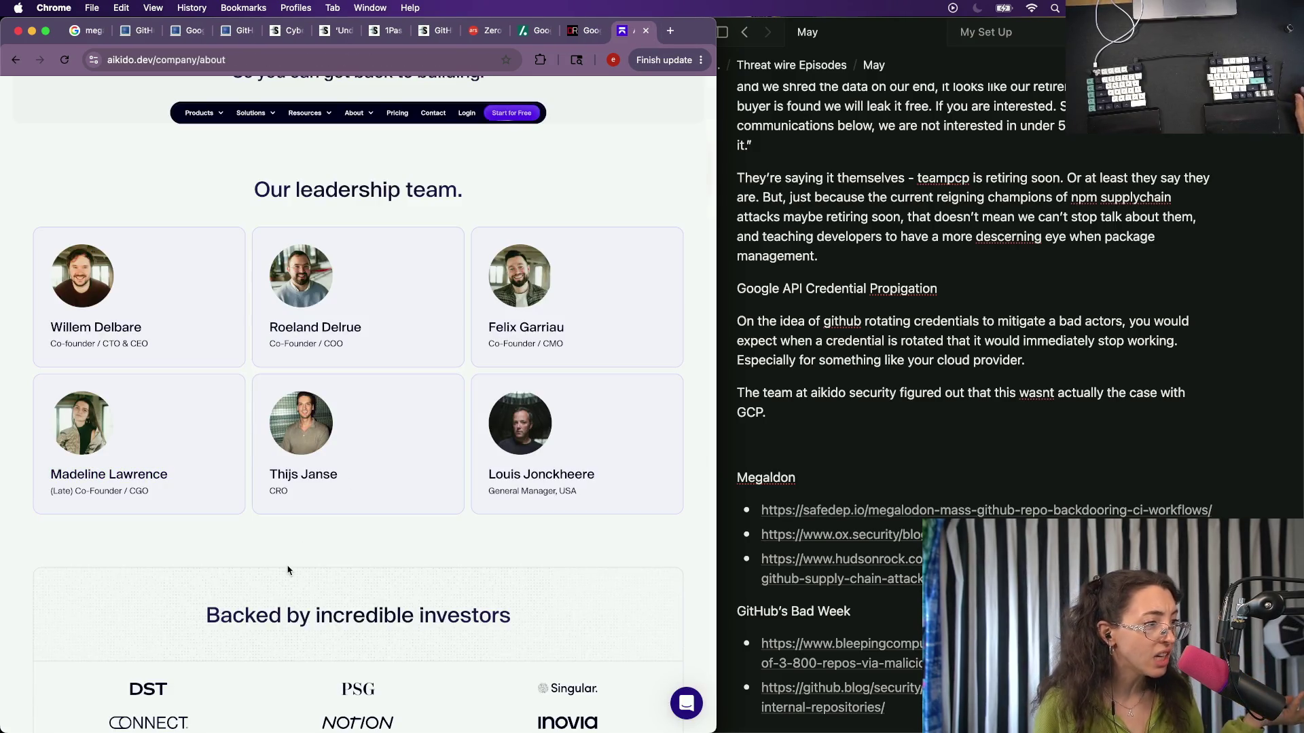
pyautogui.scroll(-2, 288, 570)
pyautogui.scroll(-3, 288, 571)
pyautogui.scroll(-3, 289, 571)
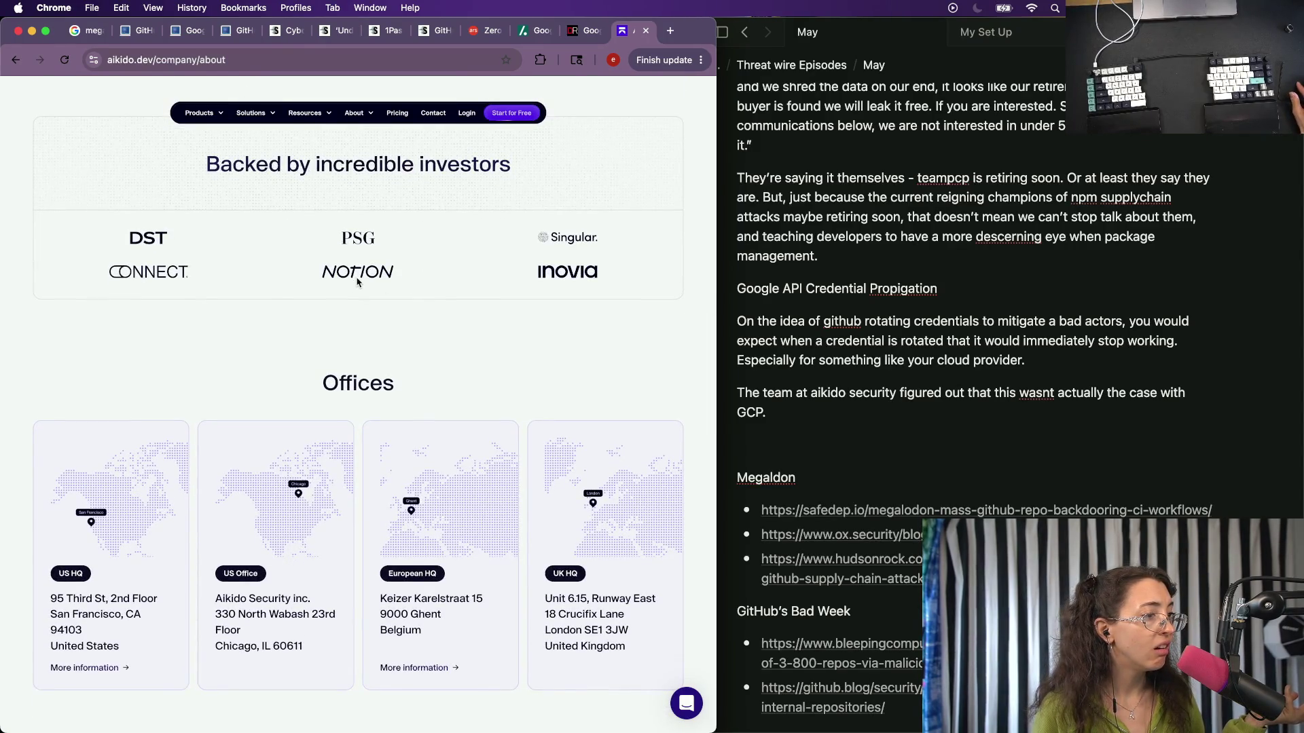
pyautogui.scroll(-1, 337, 423)
pyautogui.scroll(-2, 338, 425)
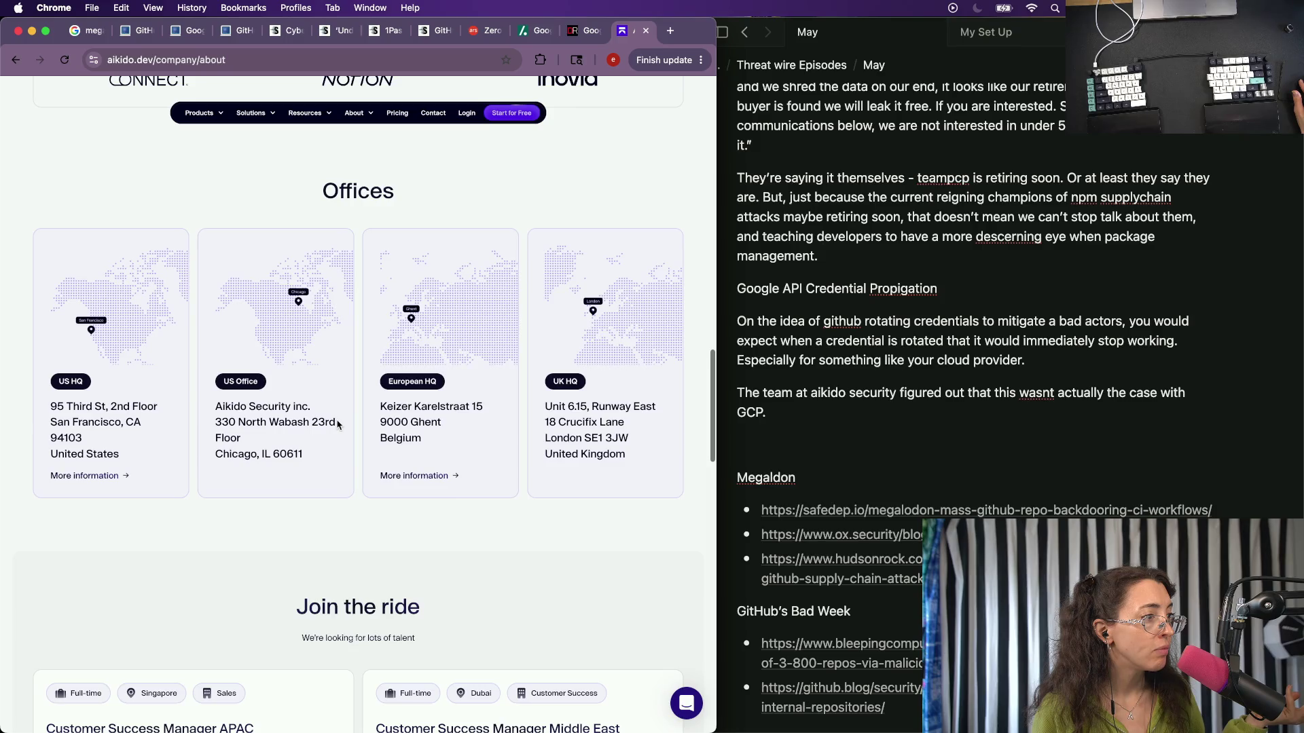
pyautogui.scroll(-3, 337, 424)
pyautogui.scroll(-3, 337, 423)
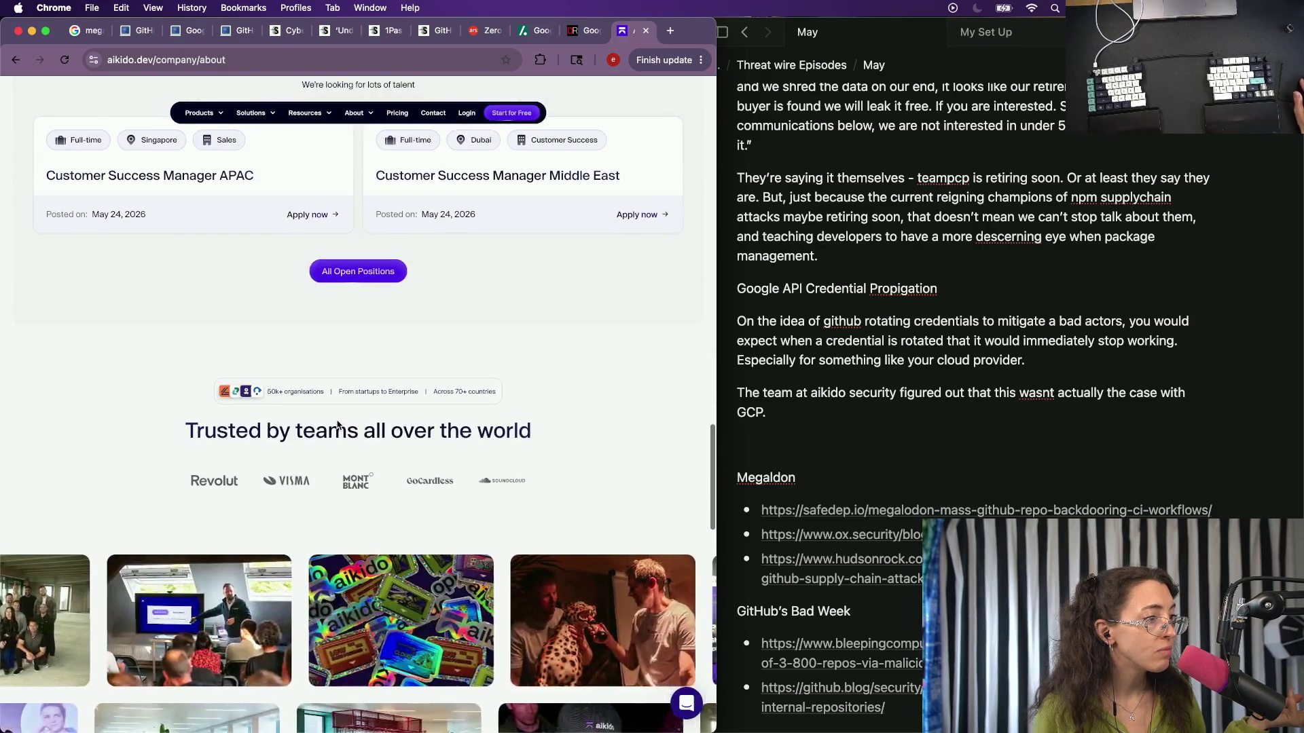
pyautogui.scroll(-3, 338, 425)
pyautogui.press('super+bracketleft')
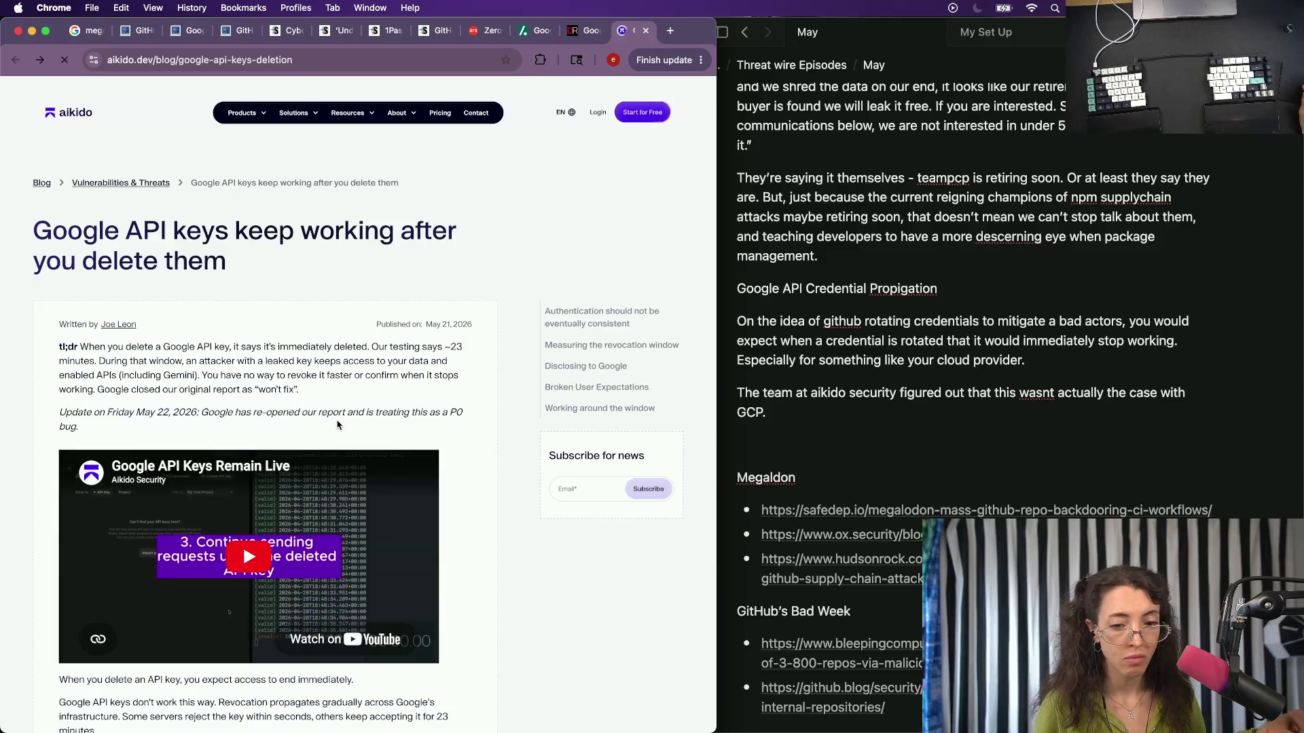
pyautogui.scroll(10, 337, 425)
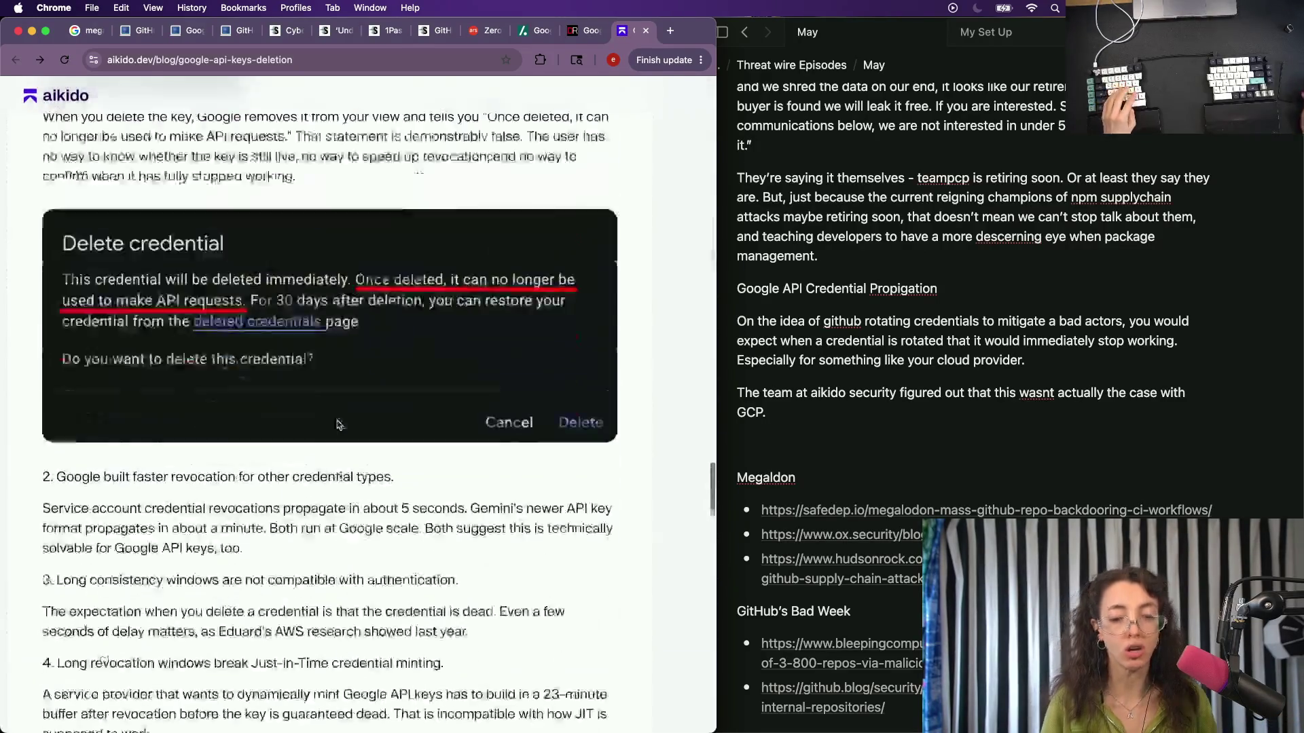
pyautogui.scroll(5, 337, 423)
pyautogui.scroll(-1, 338, 424)
pyautogui.scroll(-2, 337, 424)
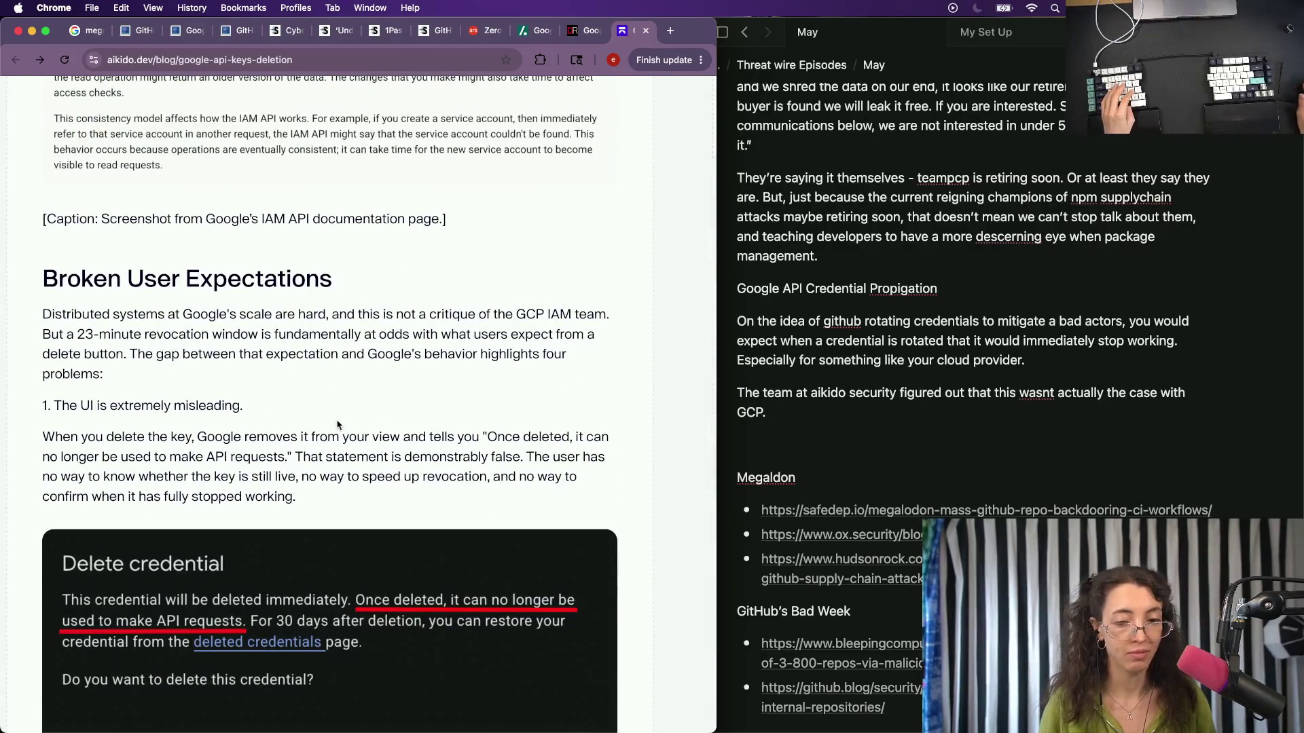
pyautogui.scroll(-2, 233, 433)
pyautogui.scroll(2, 233, 433)
pyautogui.scroll(1, 233, 434)
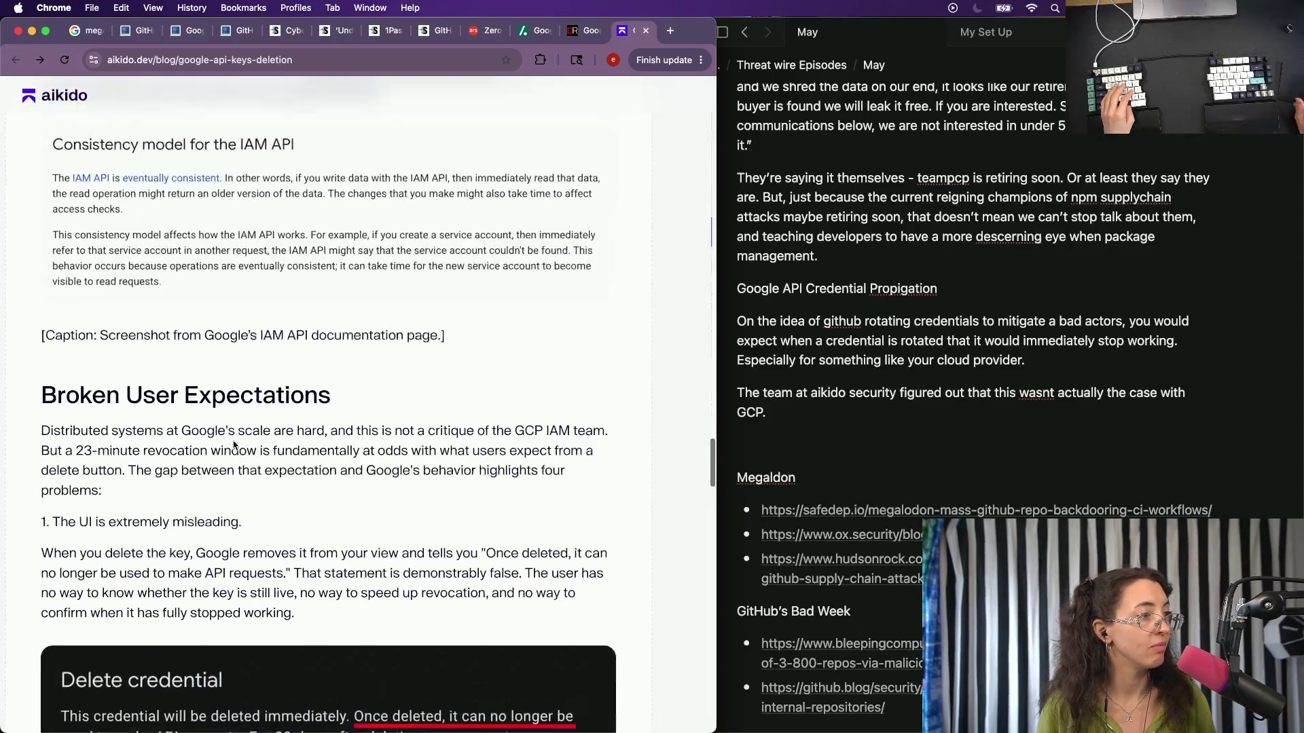
pyautogui.scroll(2, 234, 445)
pyautogui.scroll(4, 234, 445)
pyautogui.scroll(3, 234, 445)
pyautogui.scroll(3, 236, 444)
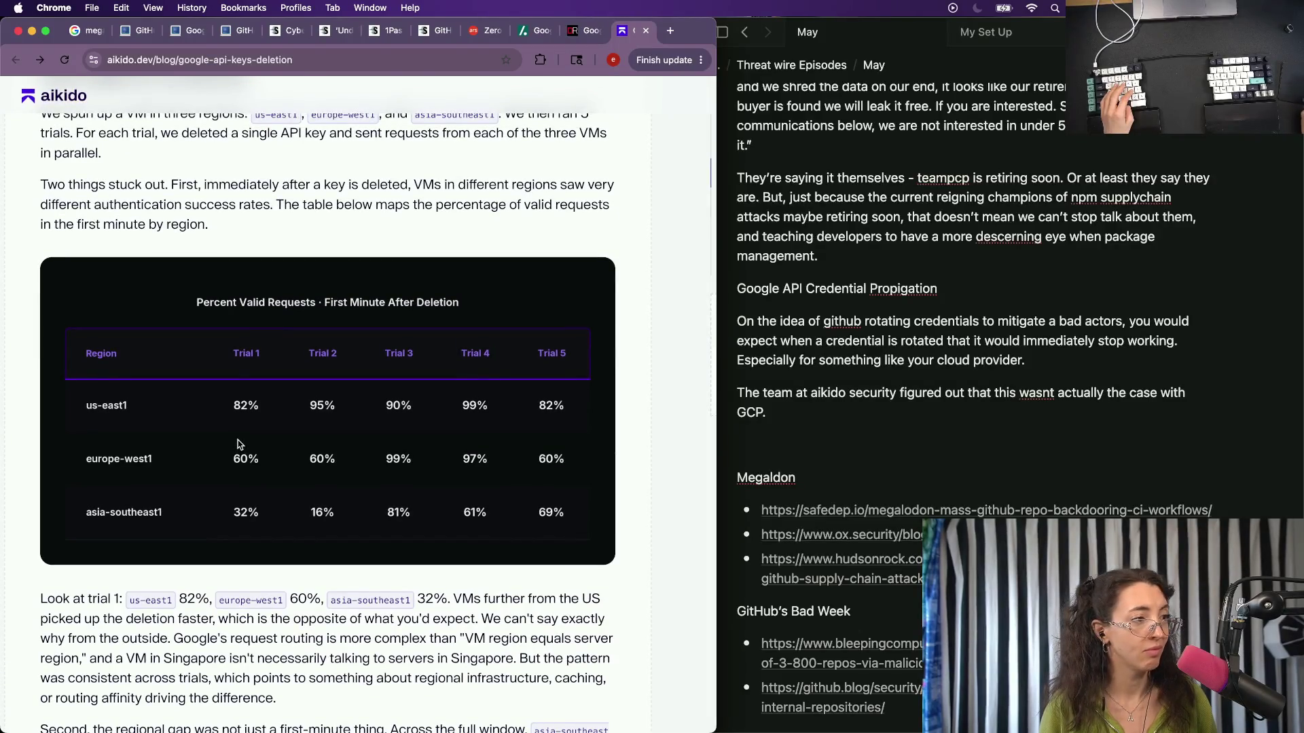
pyautogui.scroll(3, 238, 445)
pyautogui.scroll(2, 238, 444)
pyautogui.scroll(-1, 237, 439)
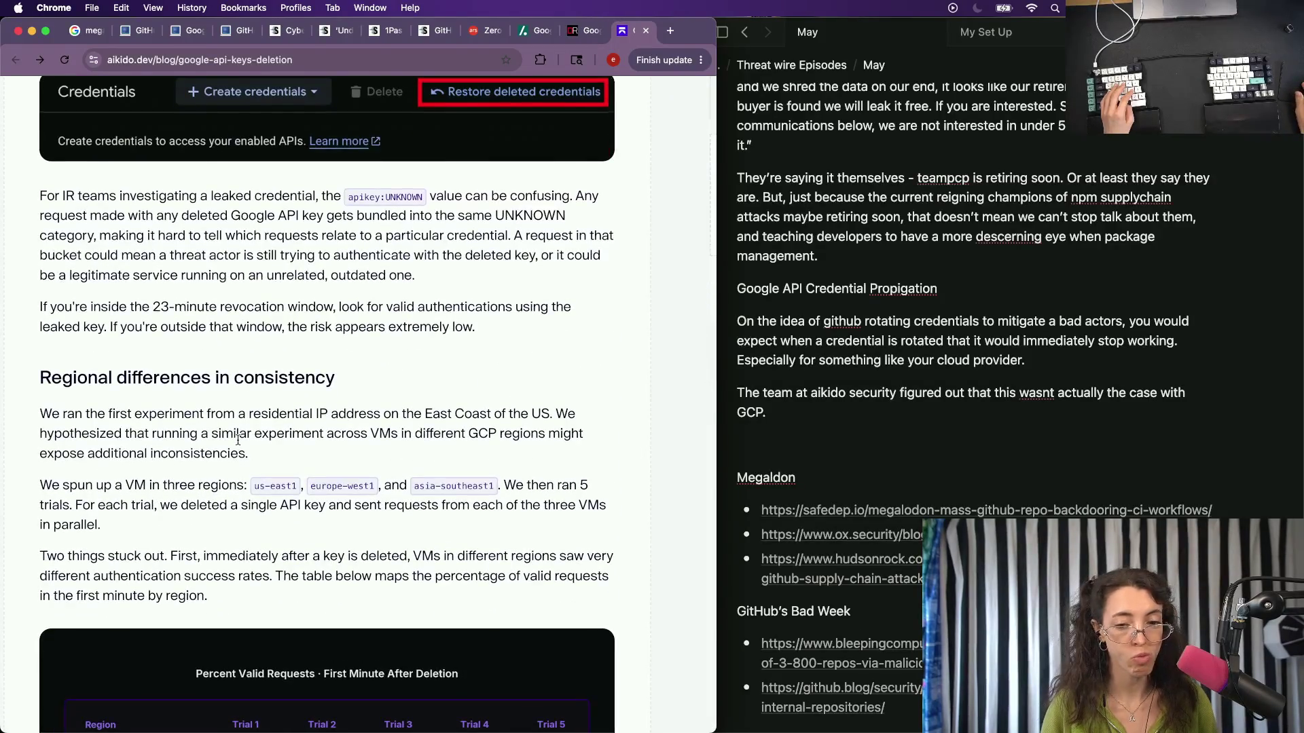
pyautogui.scroll(-1, 238, 439)
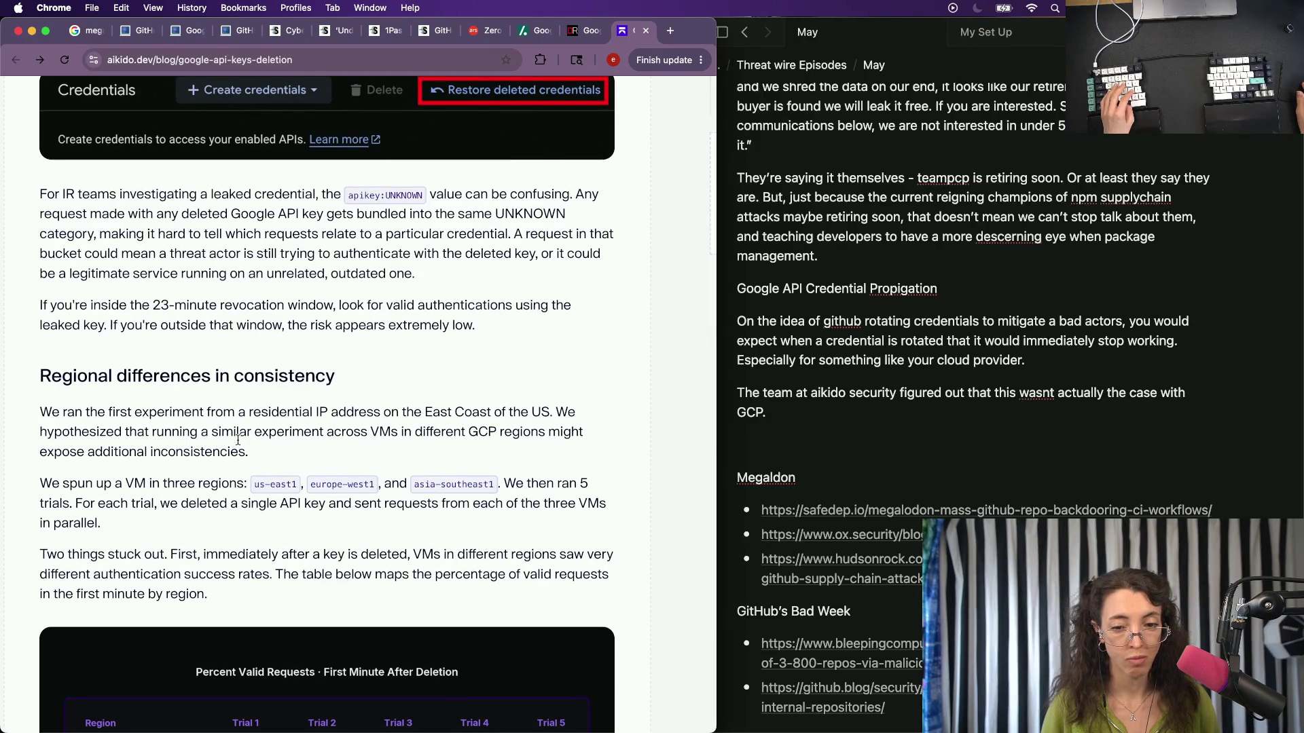
pyautogui.scroll(-2, 239, 444)
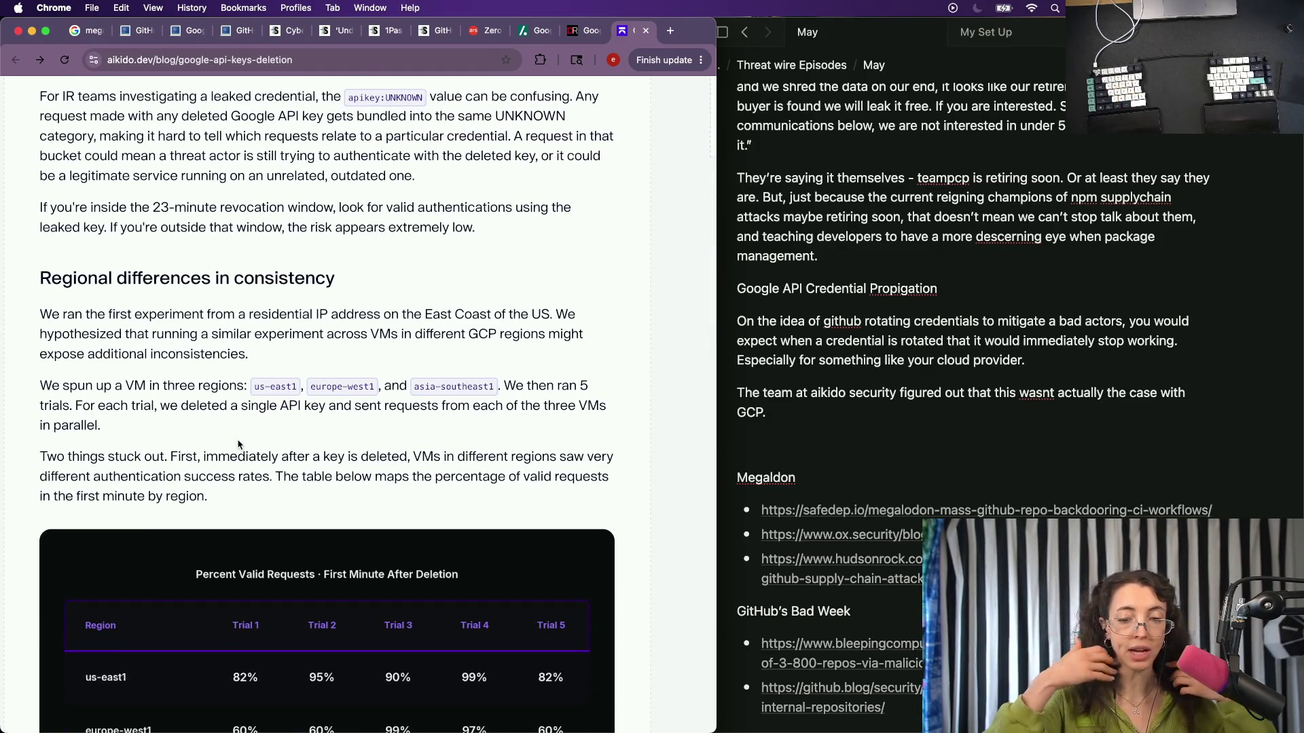